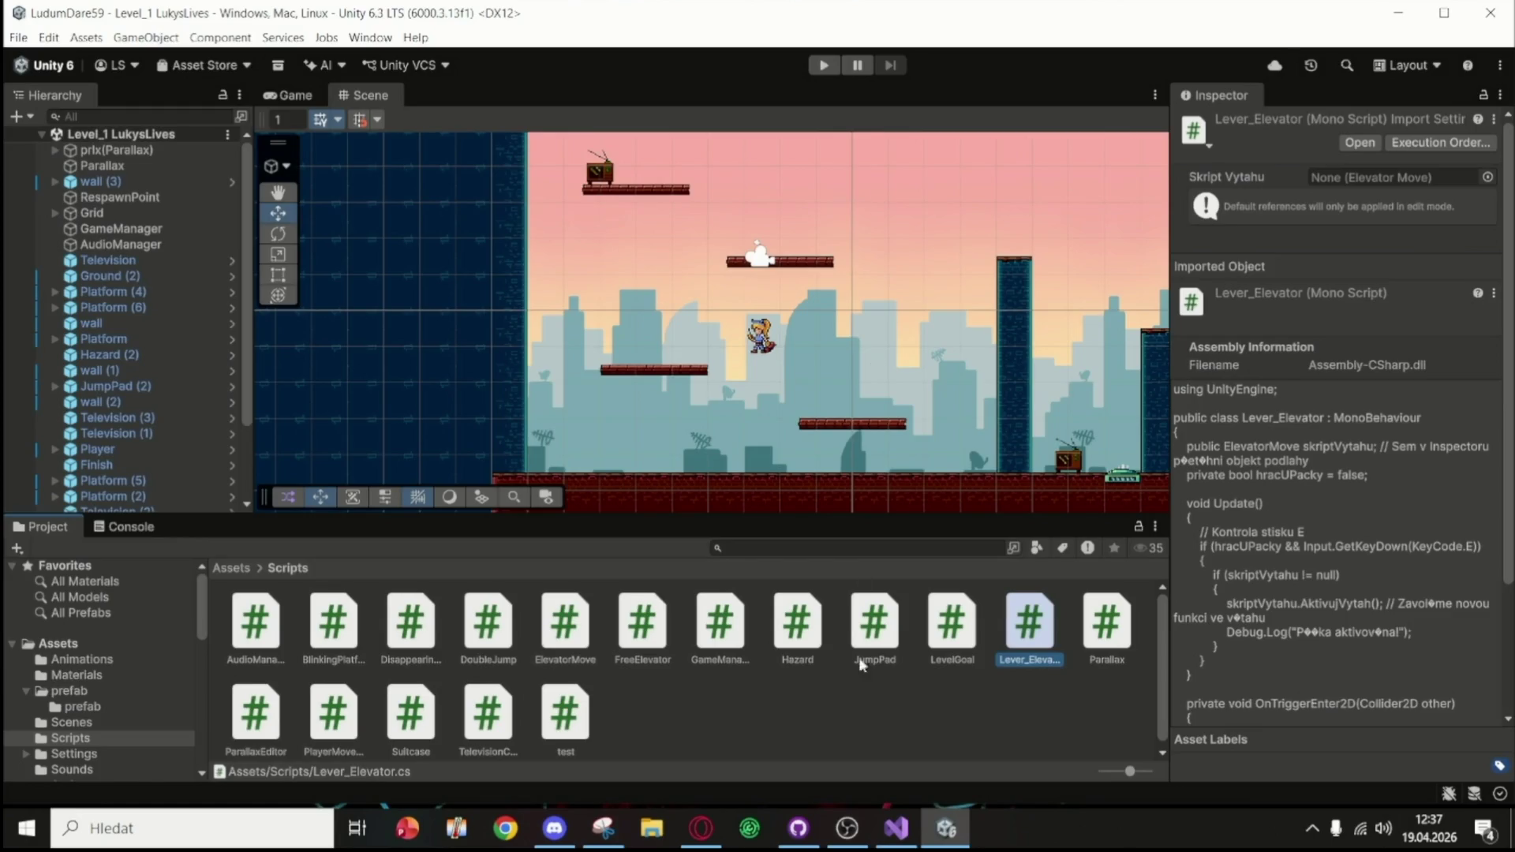
Mute the microphone and deafen audio in the programovani call, then exit the stream's theater mode
left_click(555, 828)
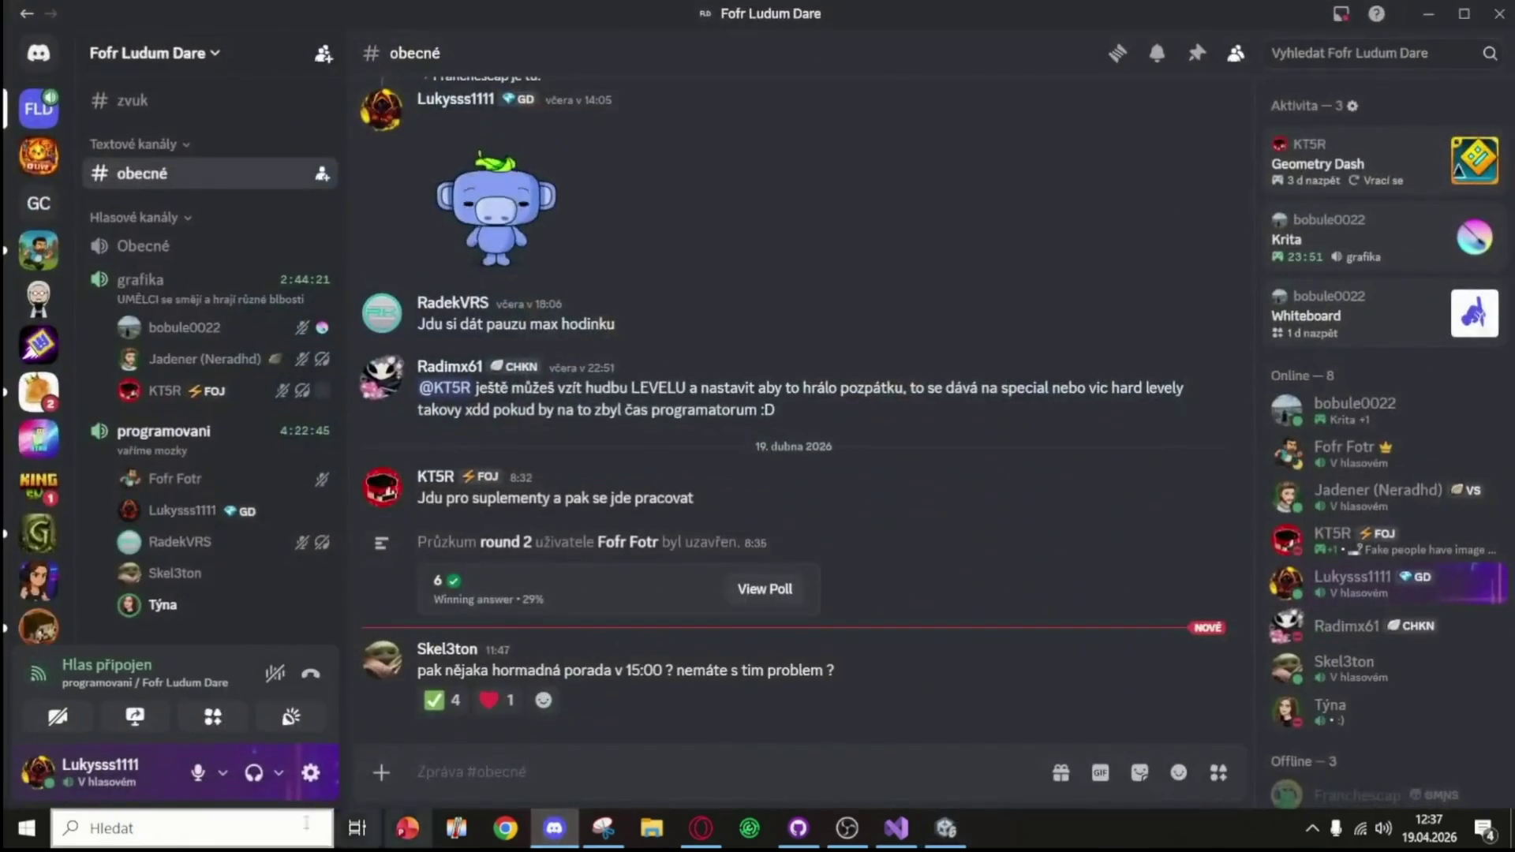
left_click(204, 773)
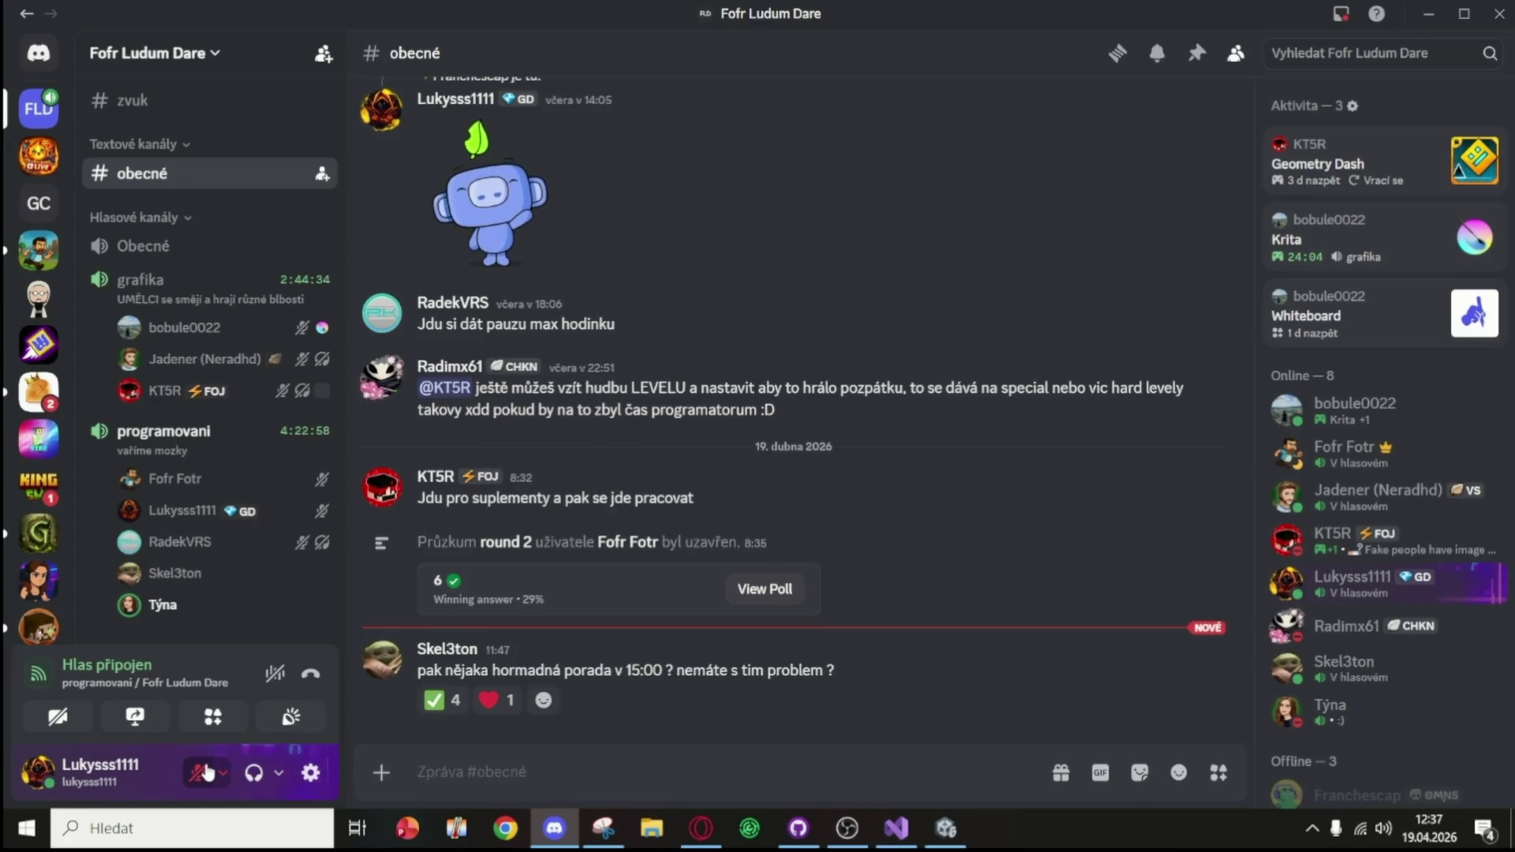
left_click(250, 773)
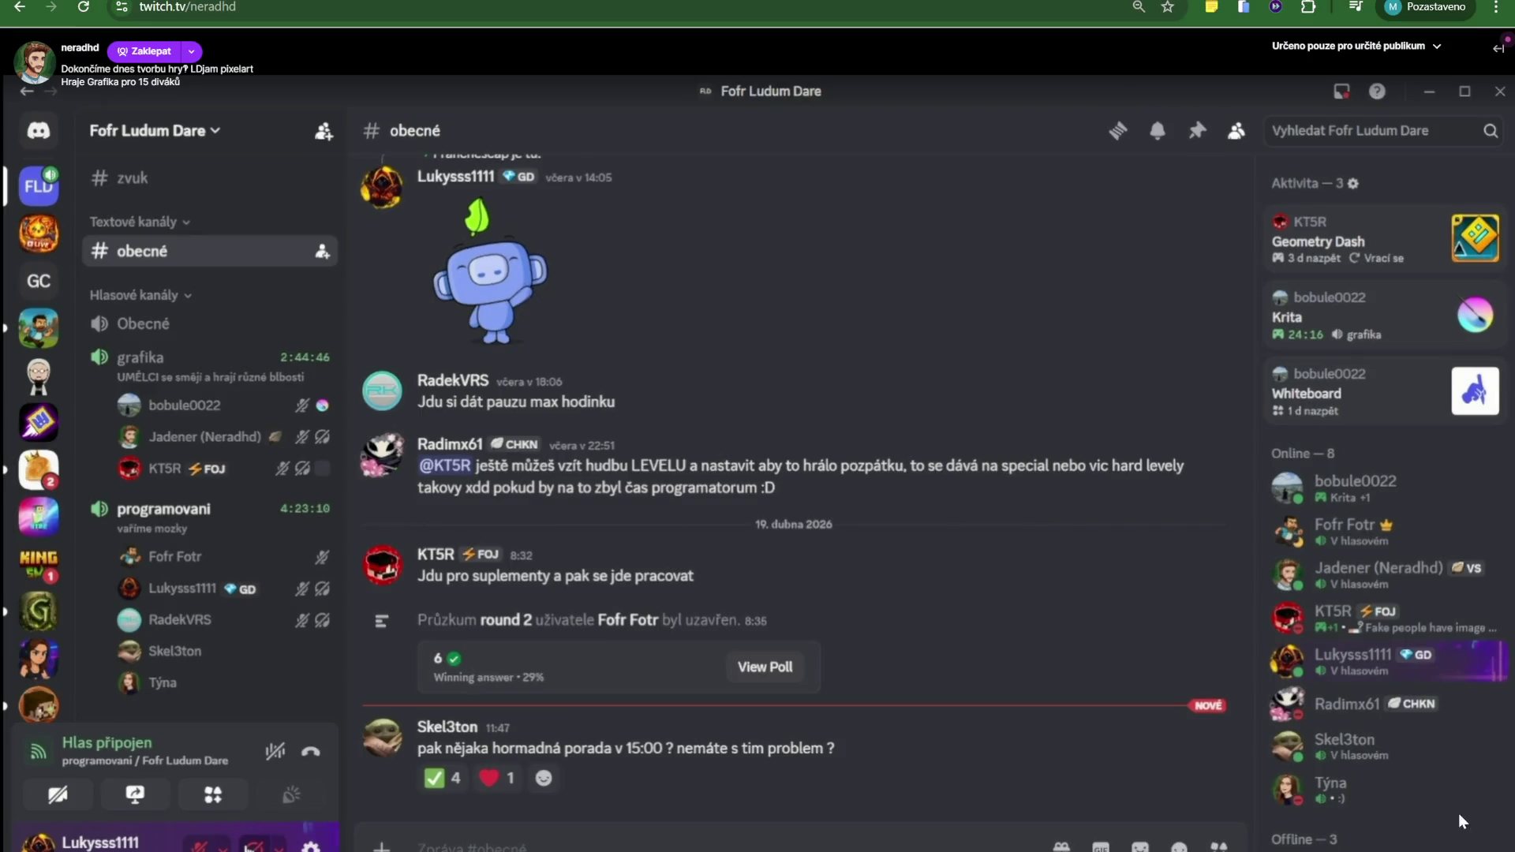
left_click(1462, 826)
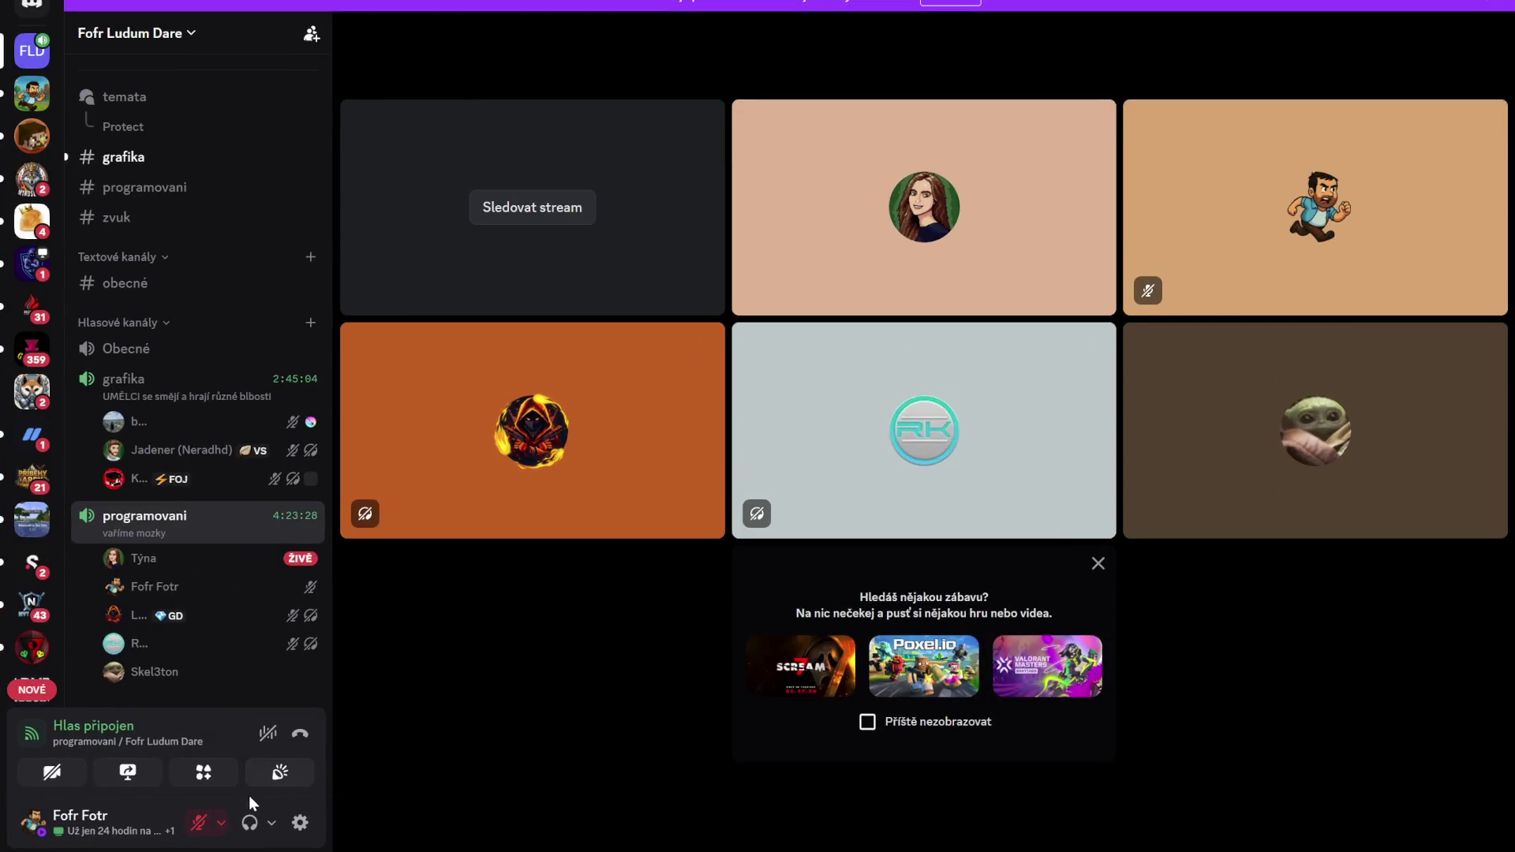
Adjust the Discord microphone input volume, lowering it to 13% and settling at 26%
left_click(222, 823)
left_click(277, 708)
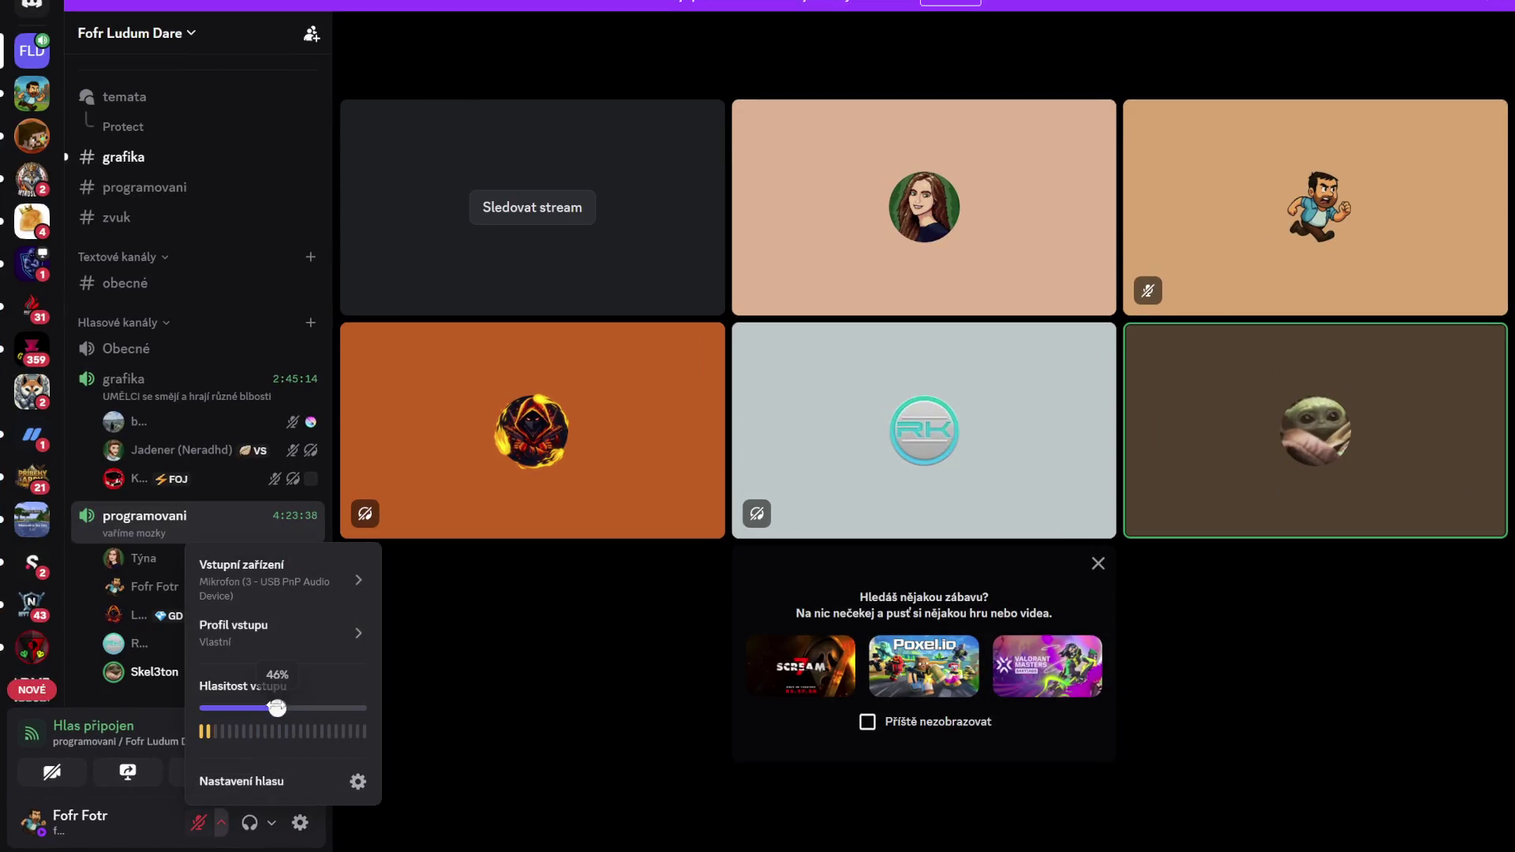
left_click_drag(274, 708, 254, 708)
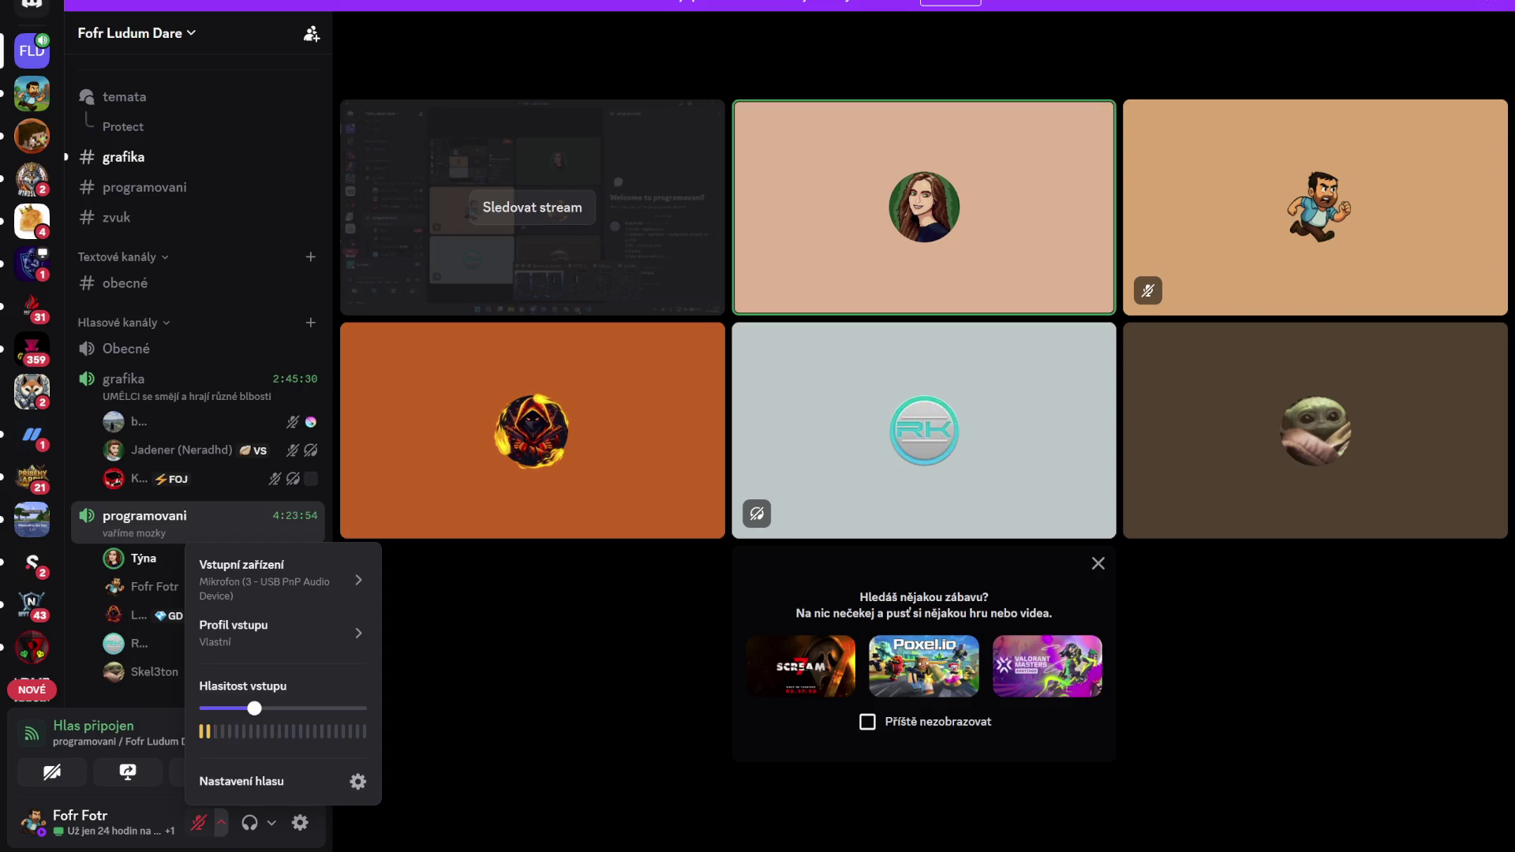
mouse_move(659, 495)
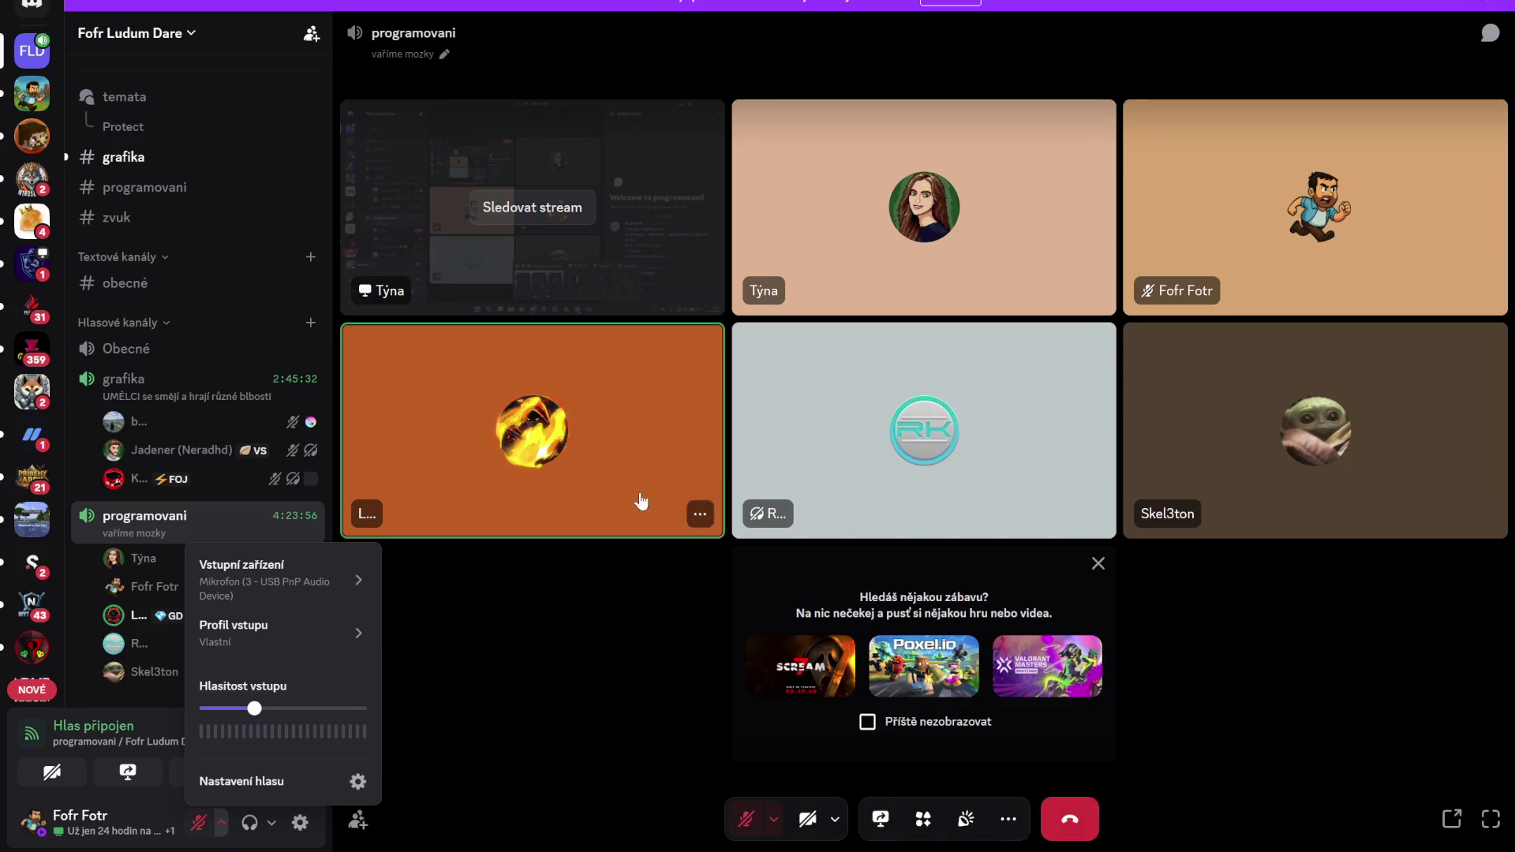
left_click_drag(254, 709, 223, 710)
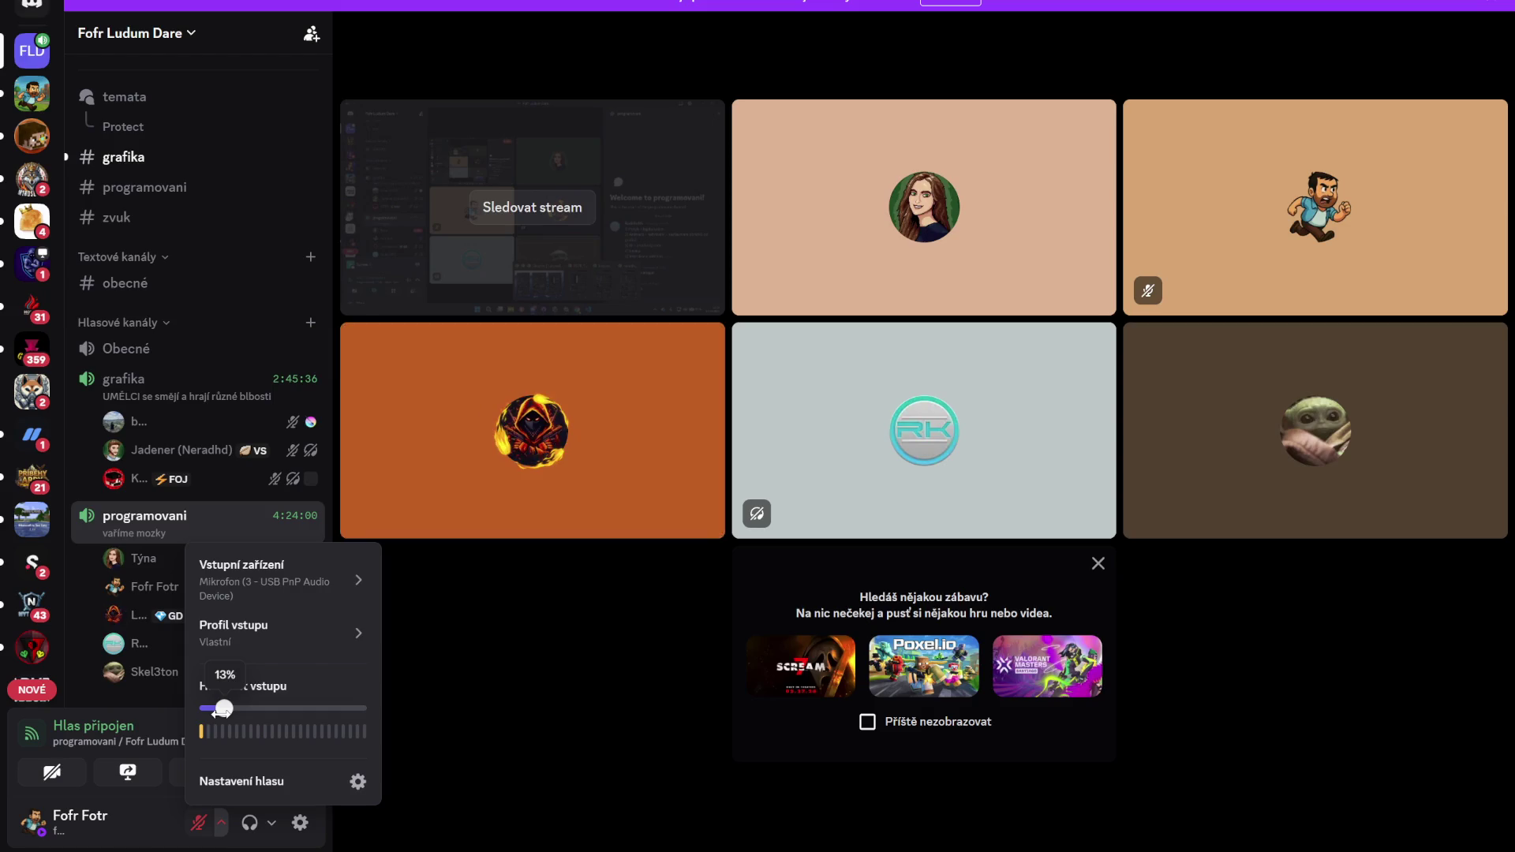
mouse_move(221, 710)
left_mouse_down()
mouse_move(374, 709)
mouse_move(293, 737)
left_mouse_up()
Check the output volume options, unmute the microphone, and open the participant's screen share
left_click(271, 823)
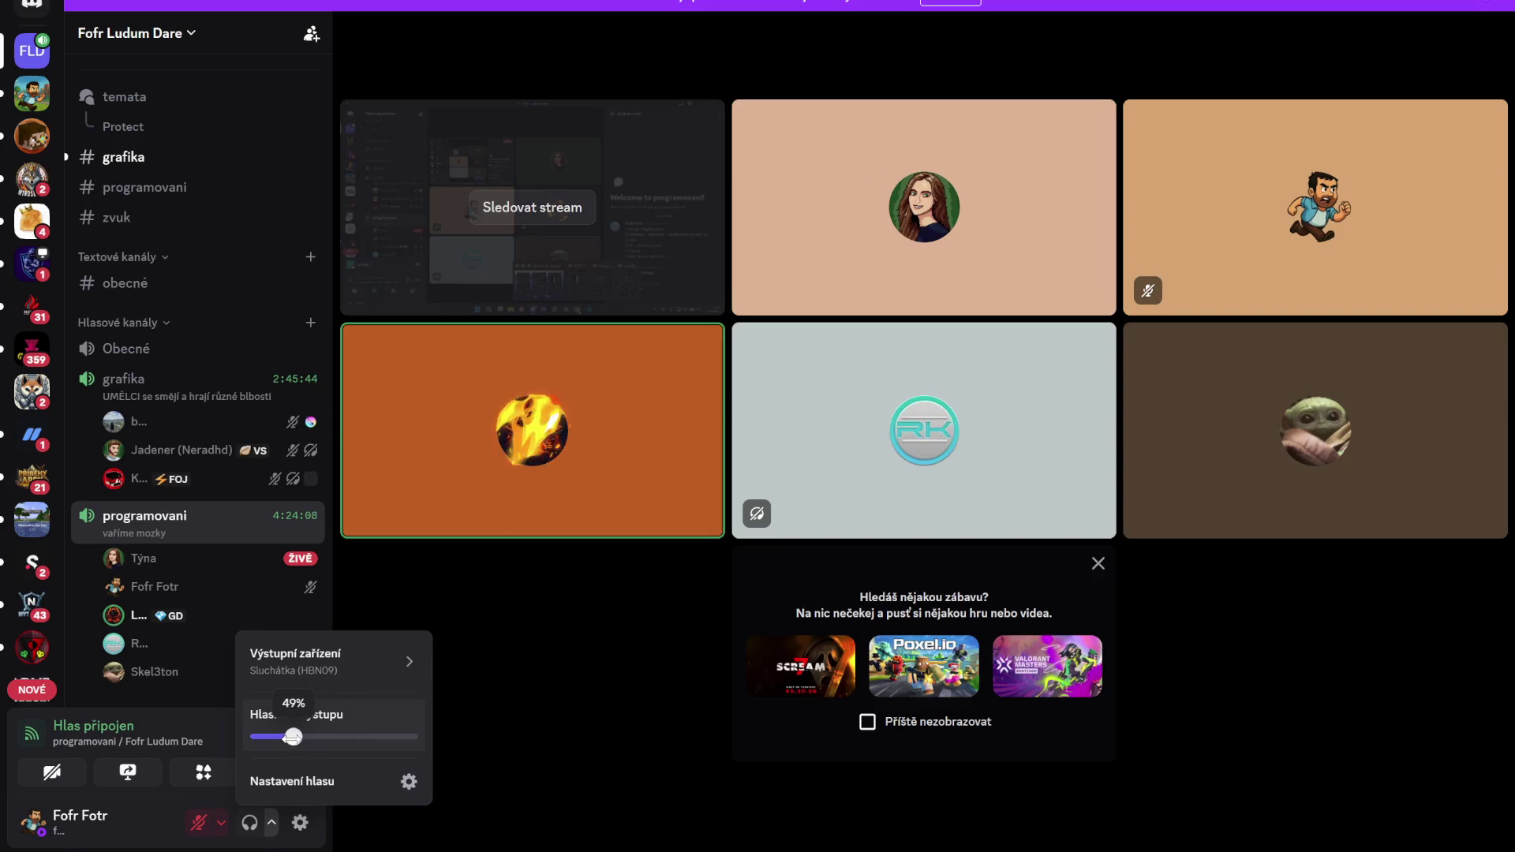
left_click(201, 823)
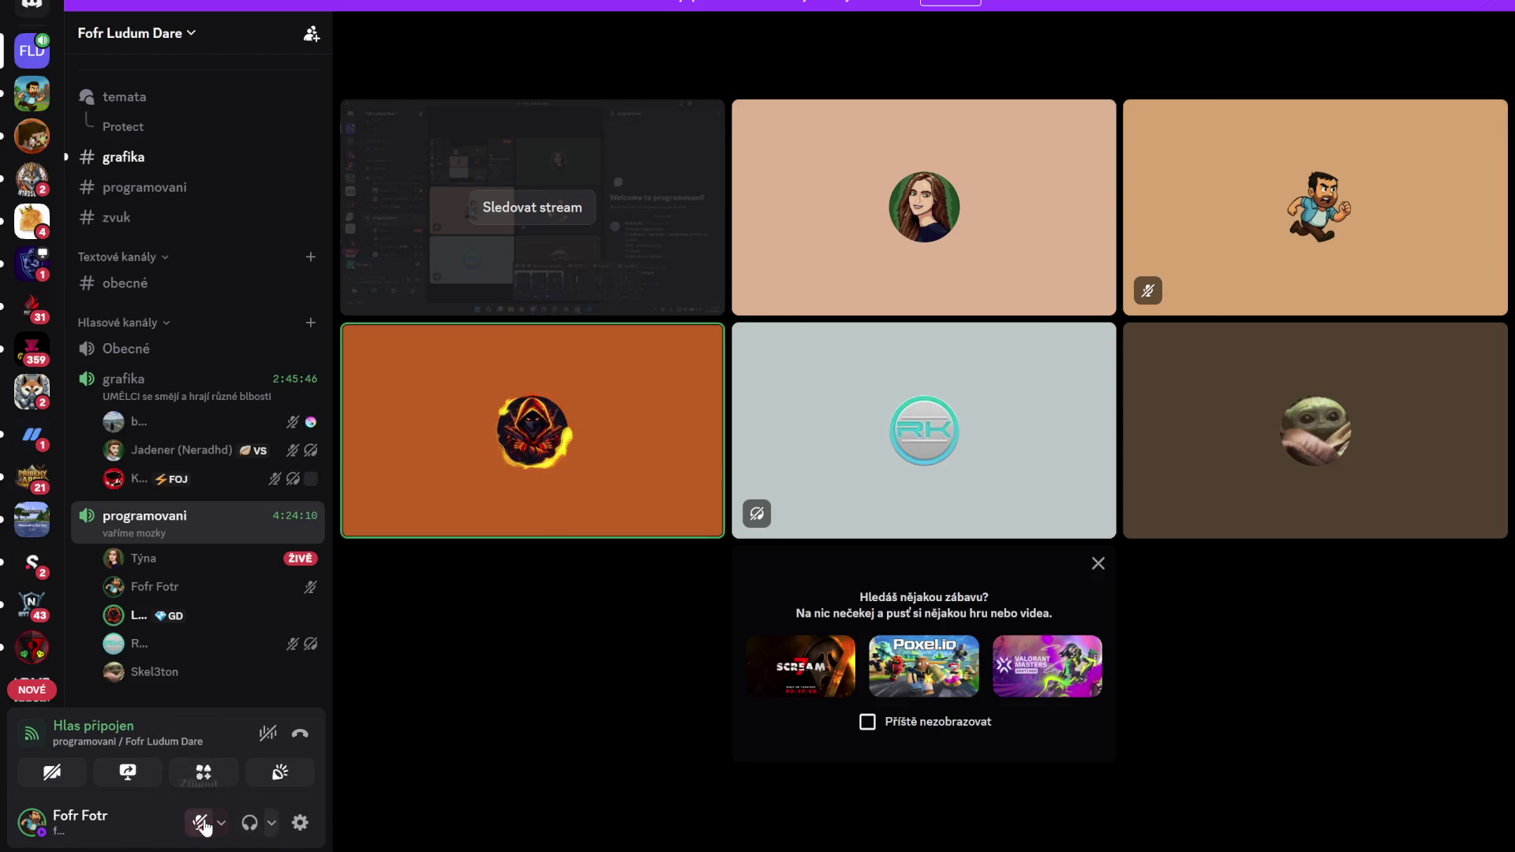
left_click(202, 823)
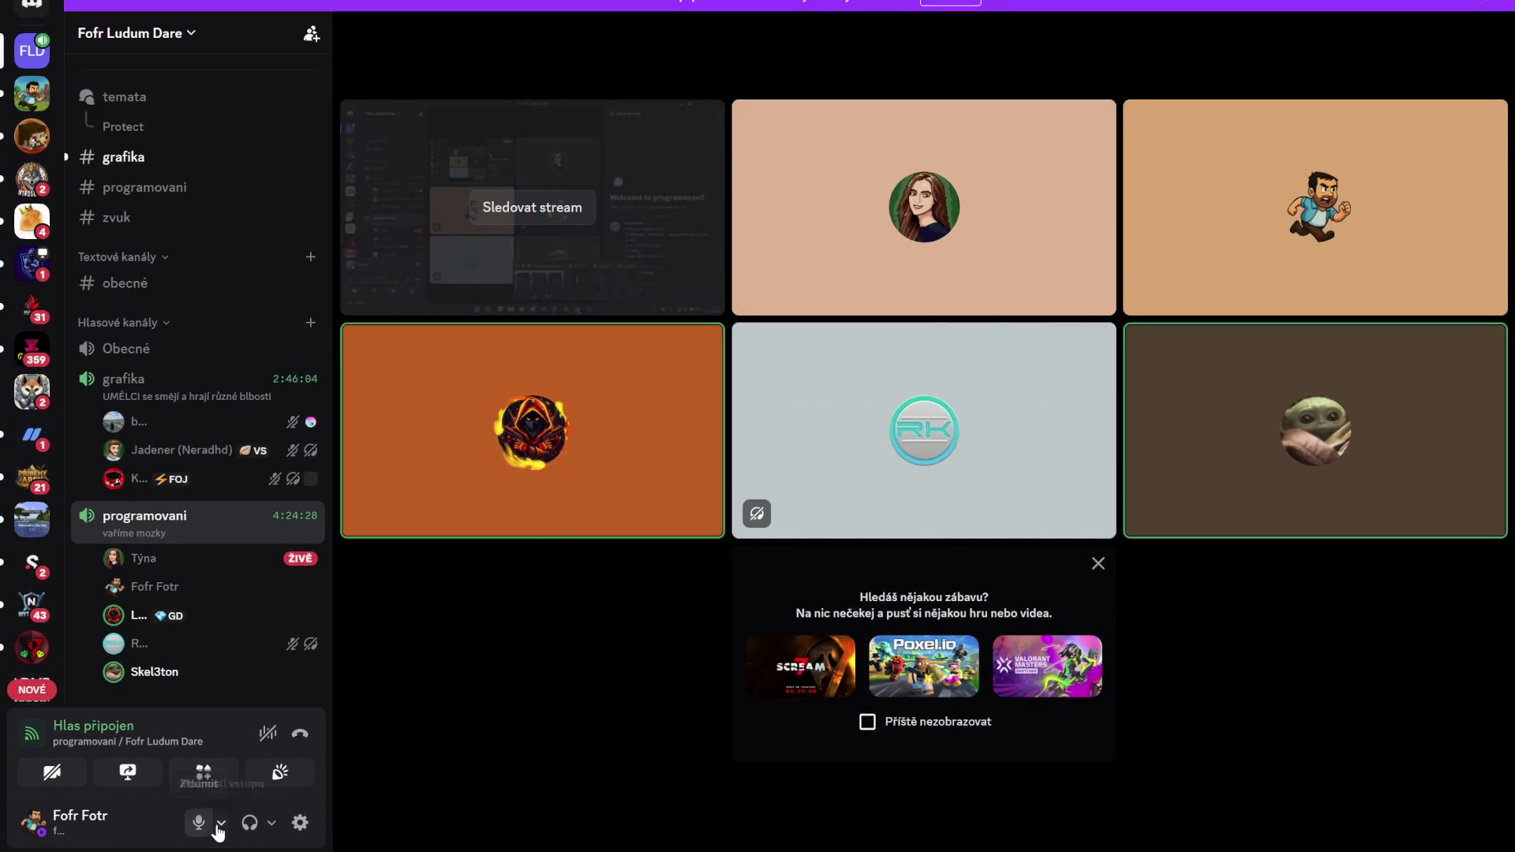
left_click(222, 825)
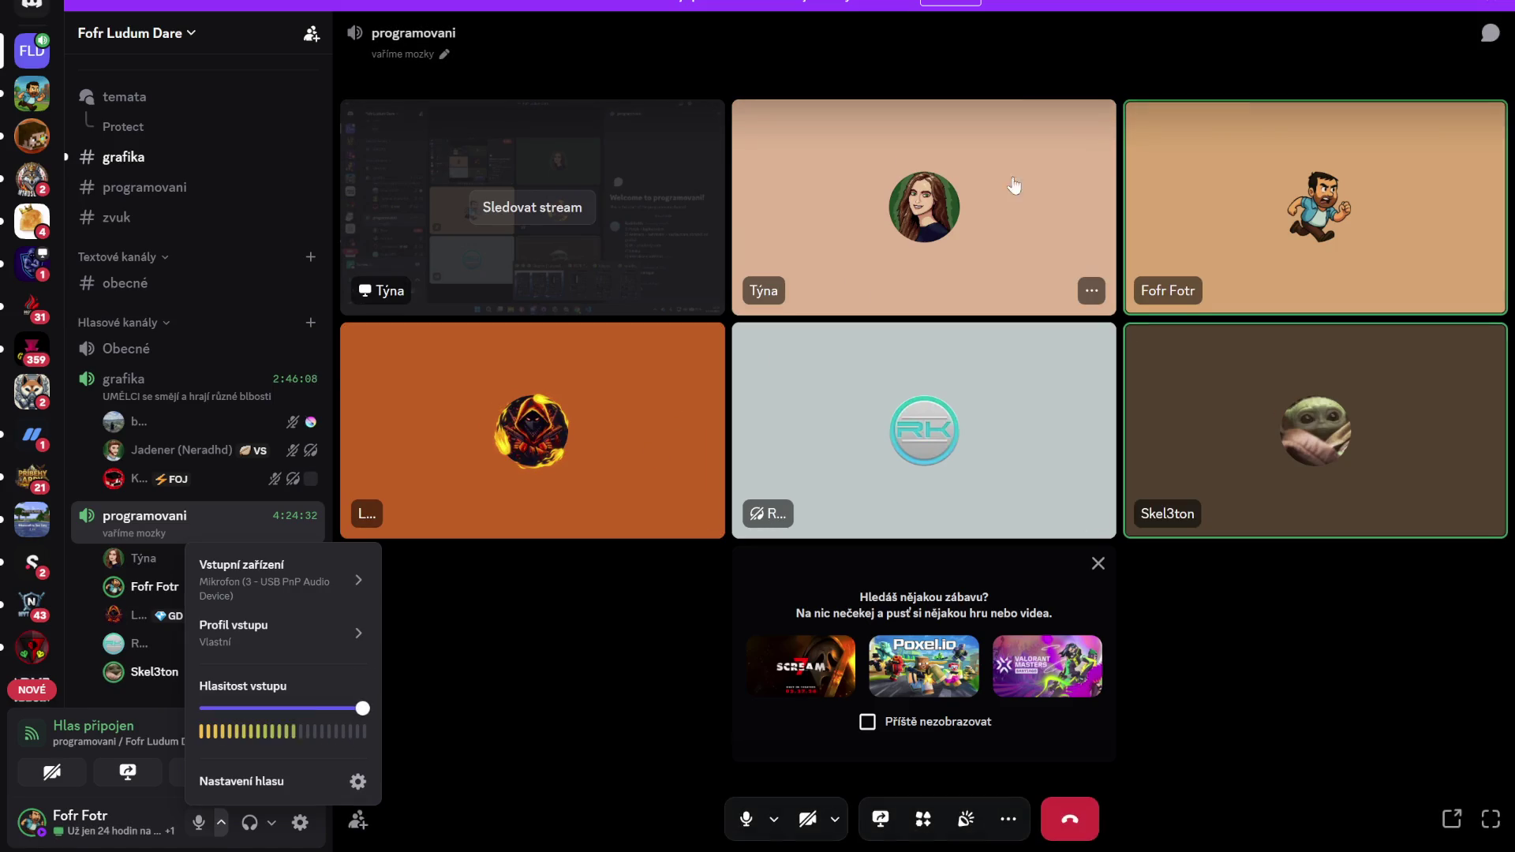
left_click(534, 213)
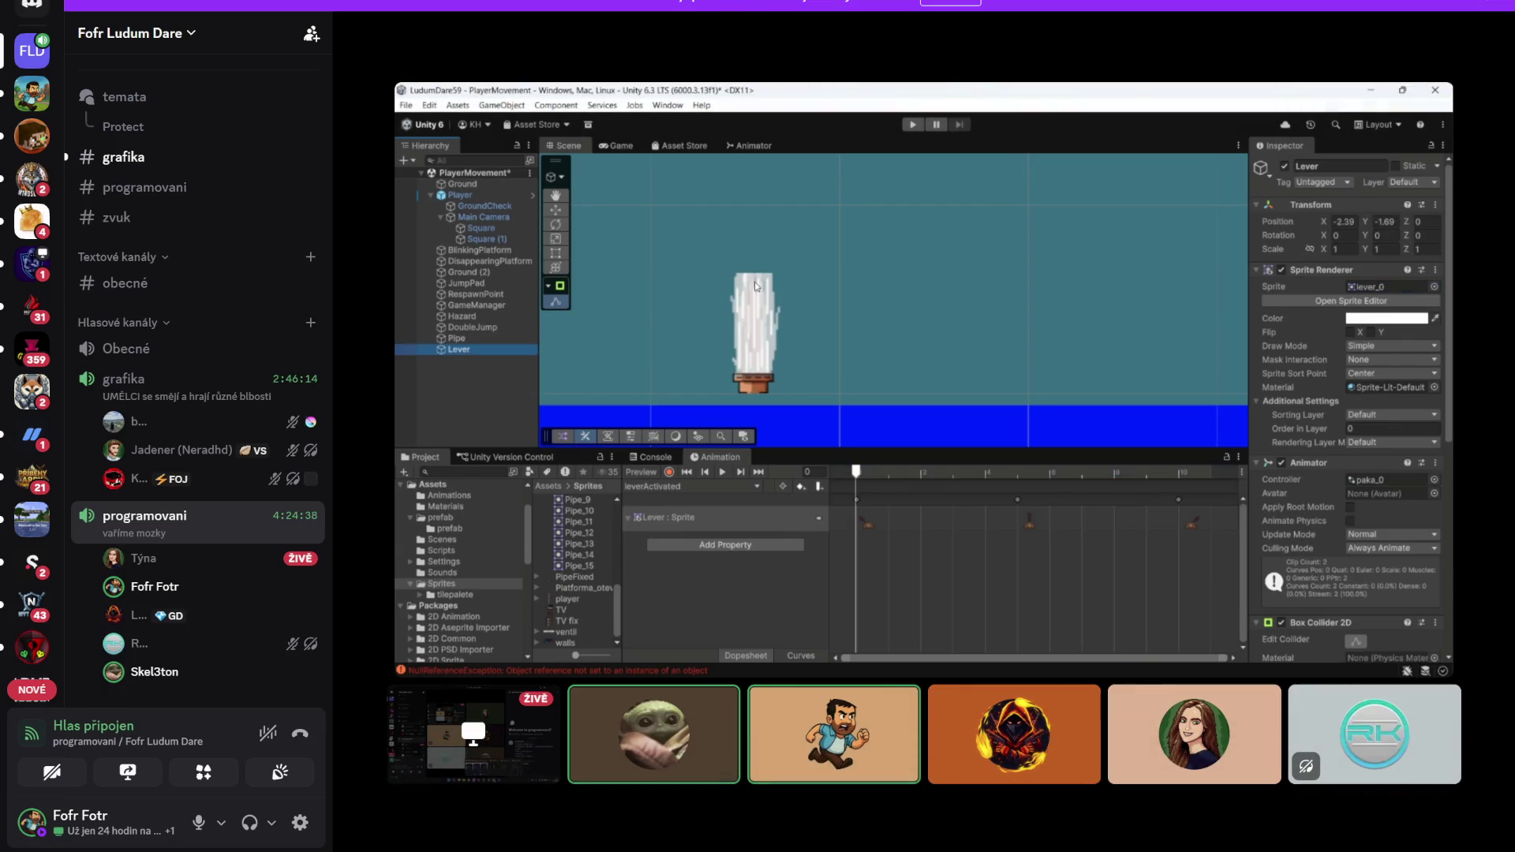
Mute the microphone while watching the participant's Unity screen share
left_click(198, 822)
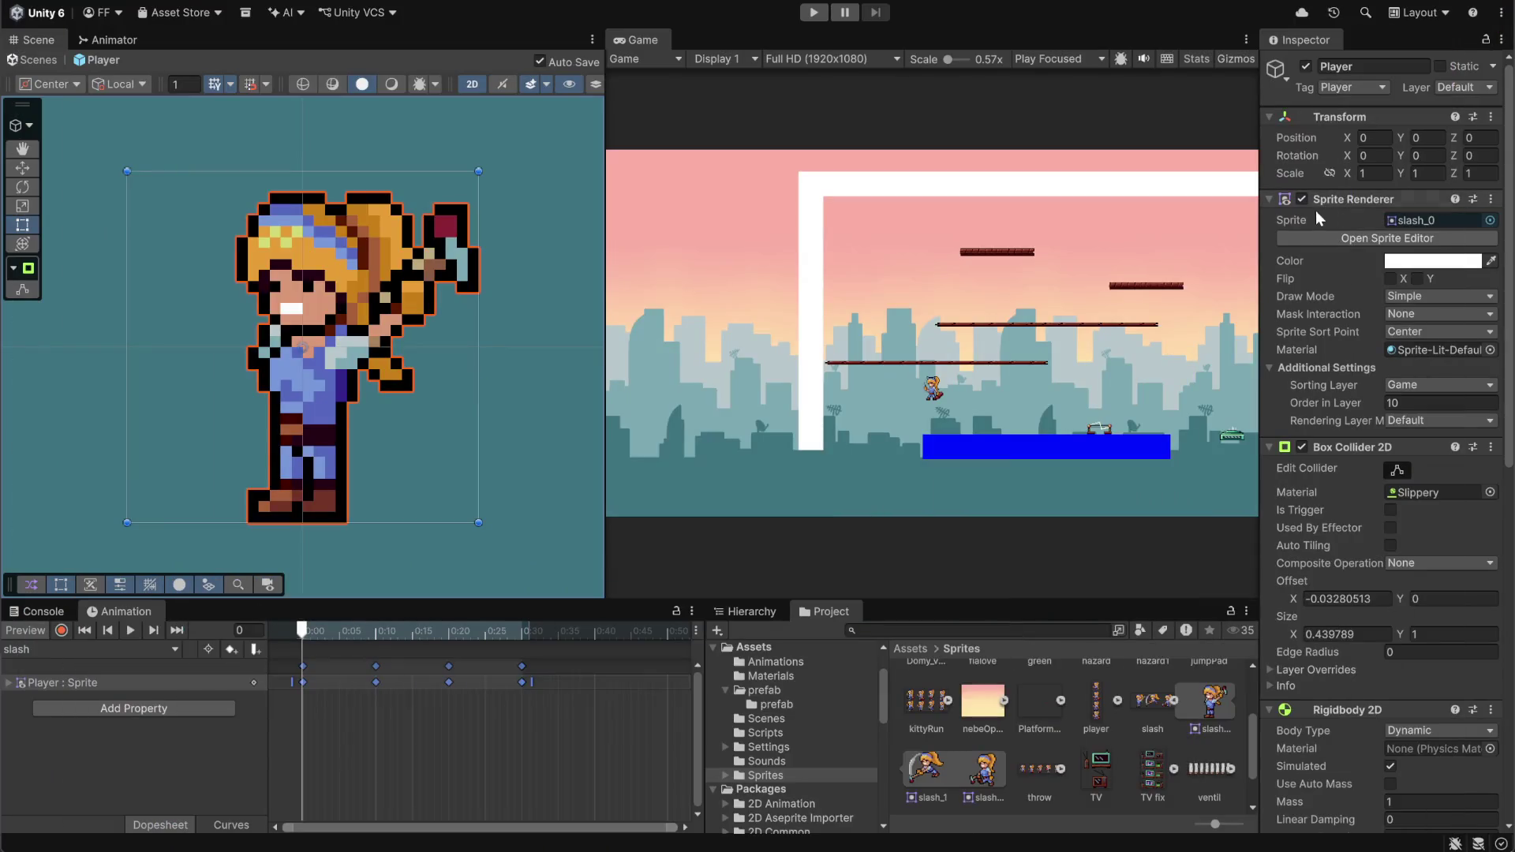
Play the Player's slash animation preview and widen the Scene view slightly
left_click(131, 630)
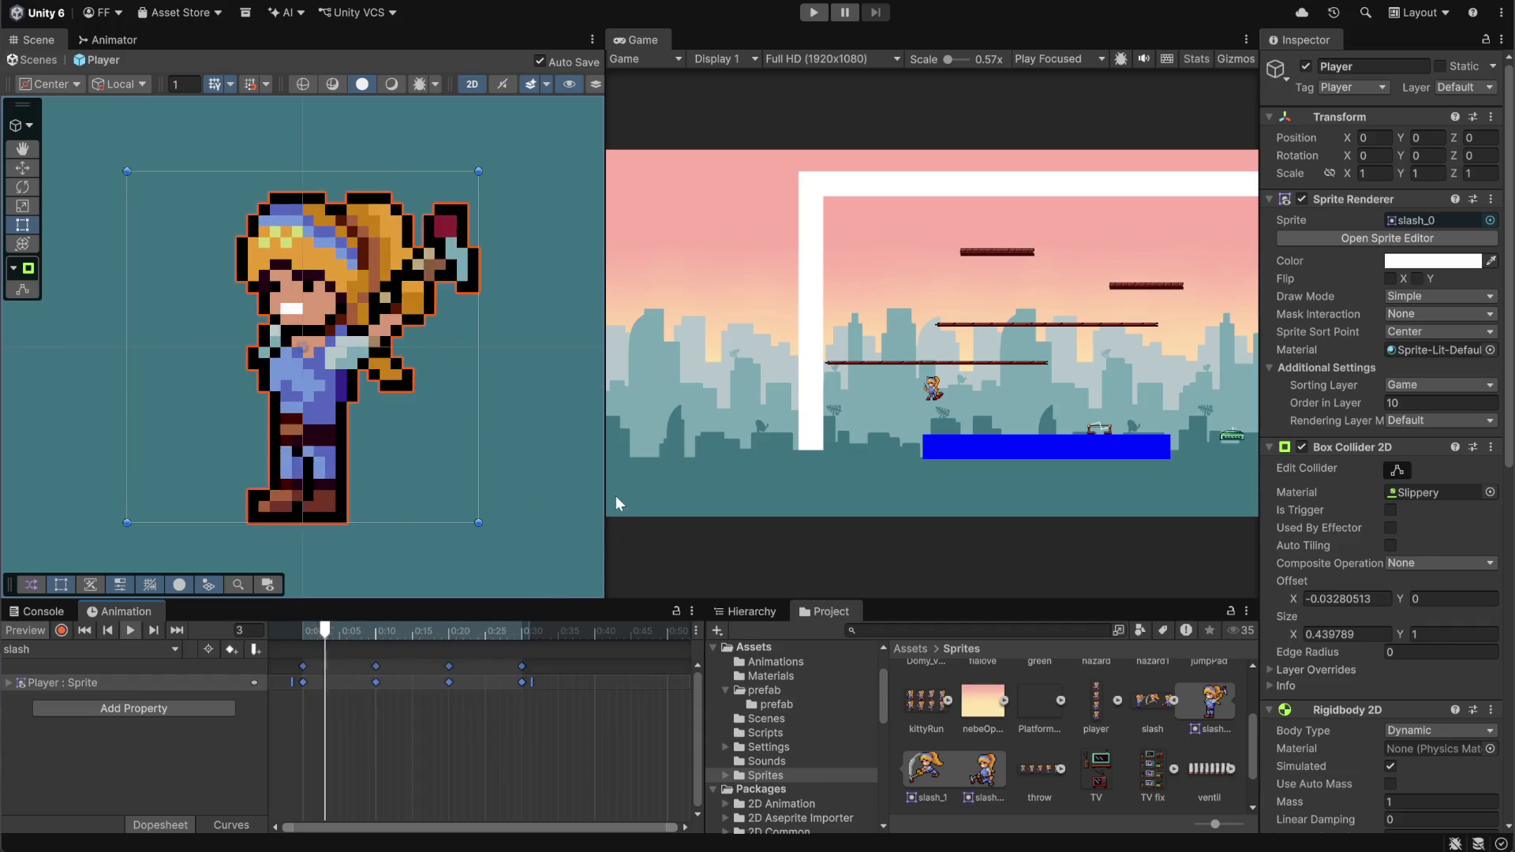
left_click_drag(607, 483, 623, 489)
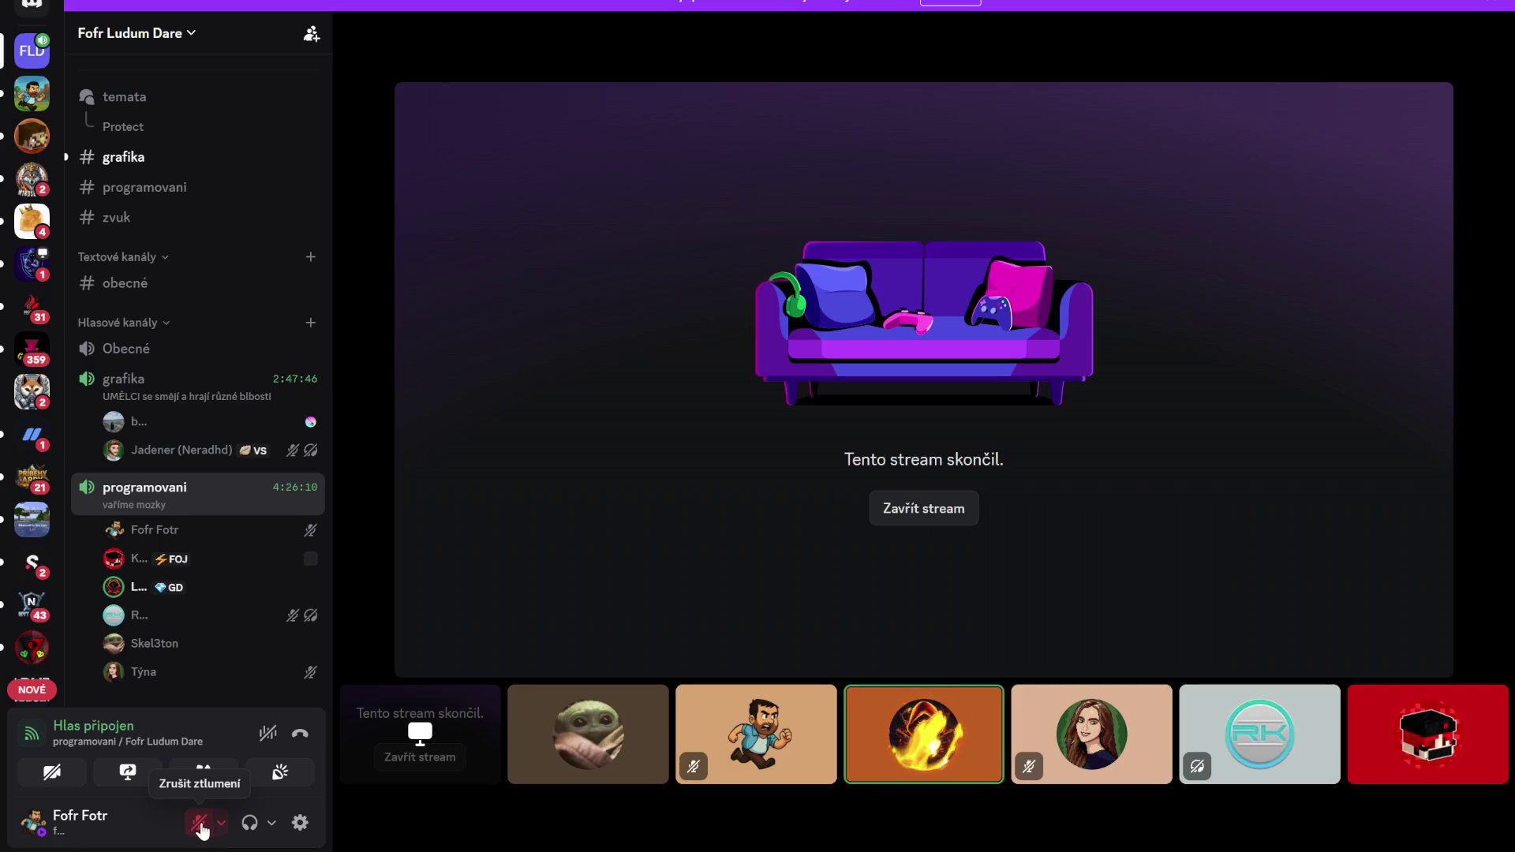
left_click(198, 825)
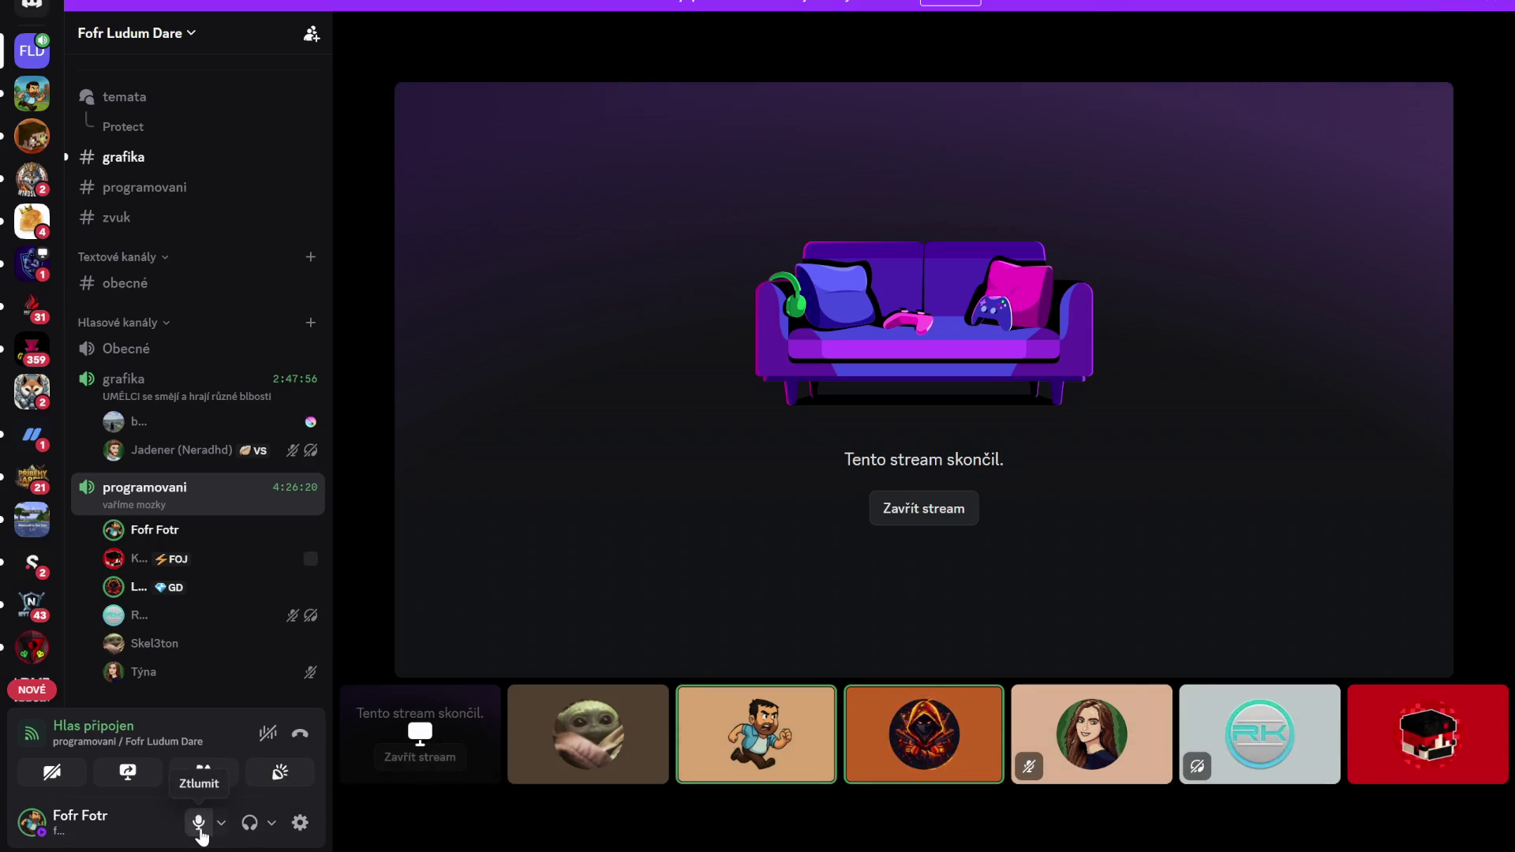
left_click(199, 823)
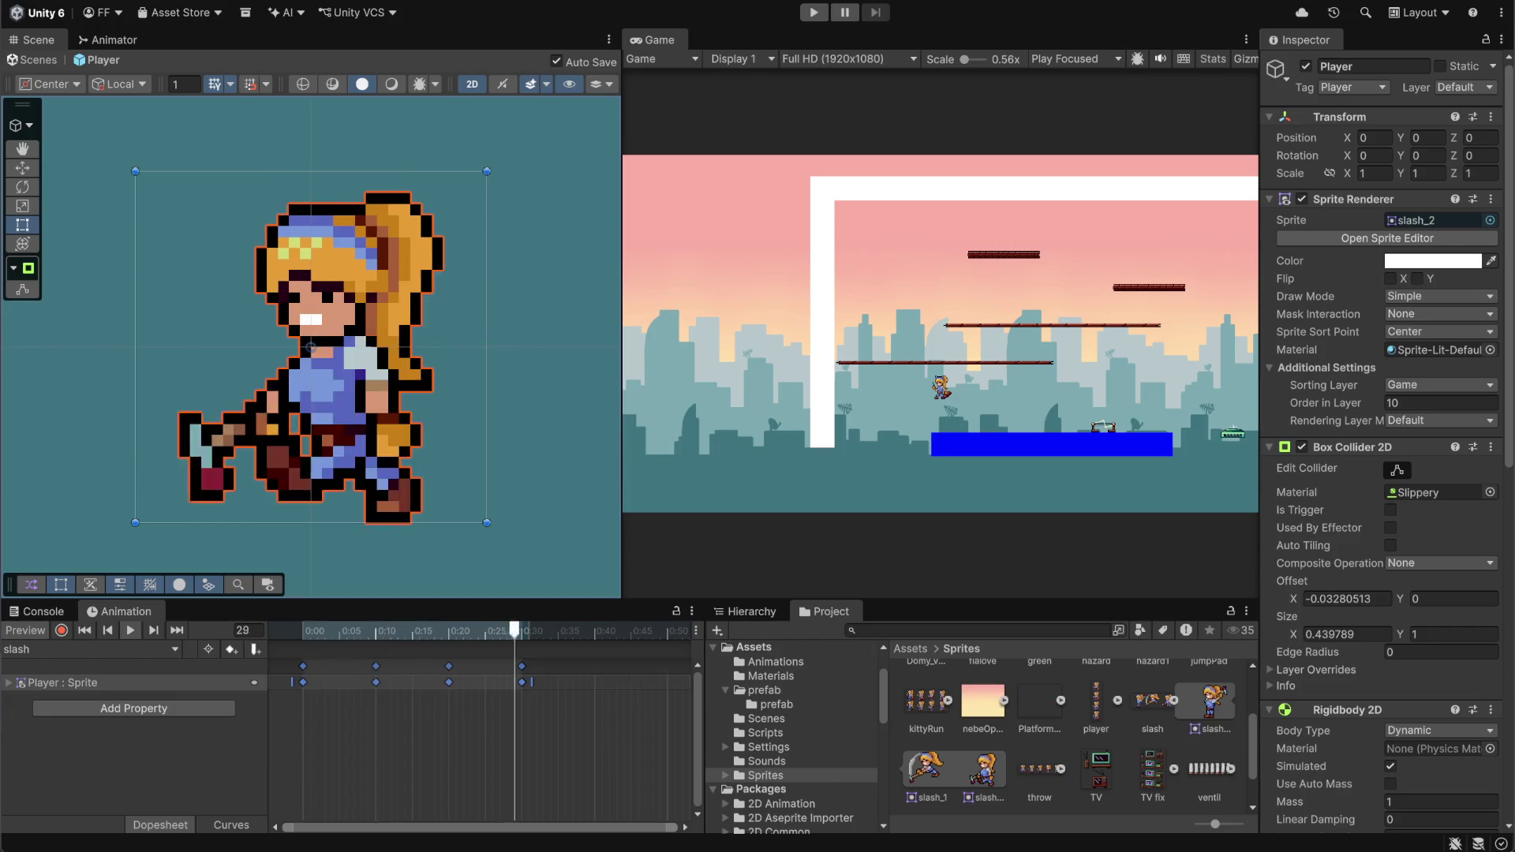
Scrub the slash clip to frame 18, stop the preview, and rewind to frame 0
mouse_move(473, 630)
left_mouse_down()
mouse_move(302, 629)
mouse_move(512, 630)
mouse_move(359, 630)
mouse_move(445, 629)
left_mouse_up()
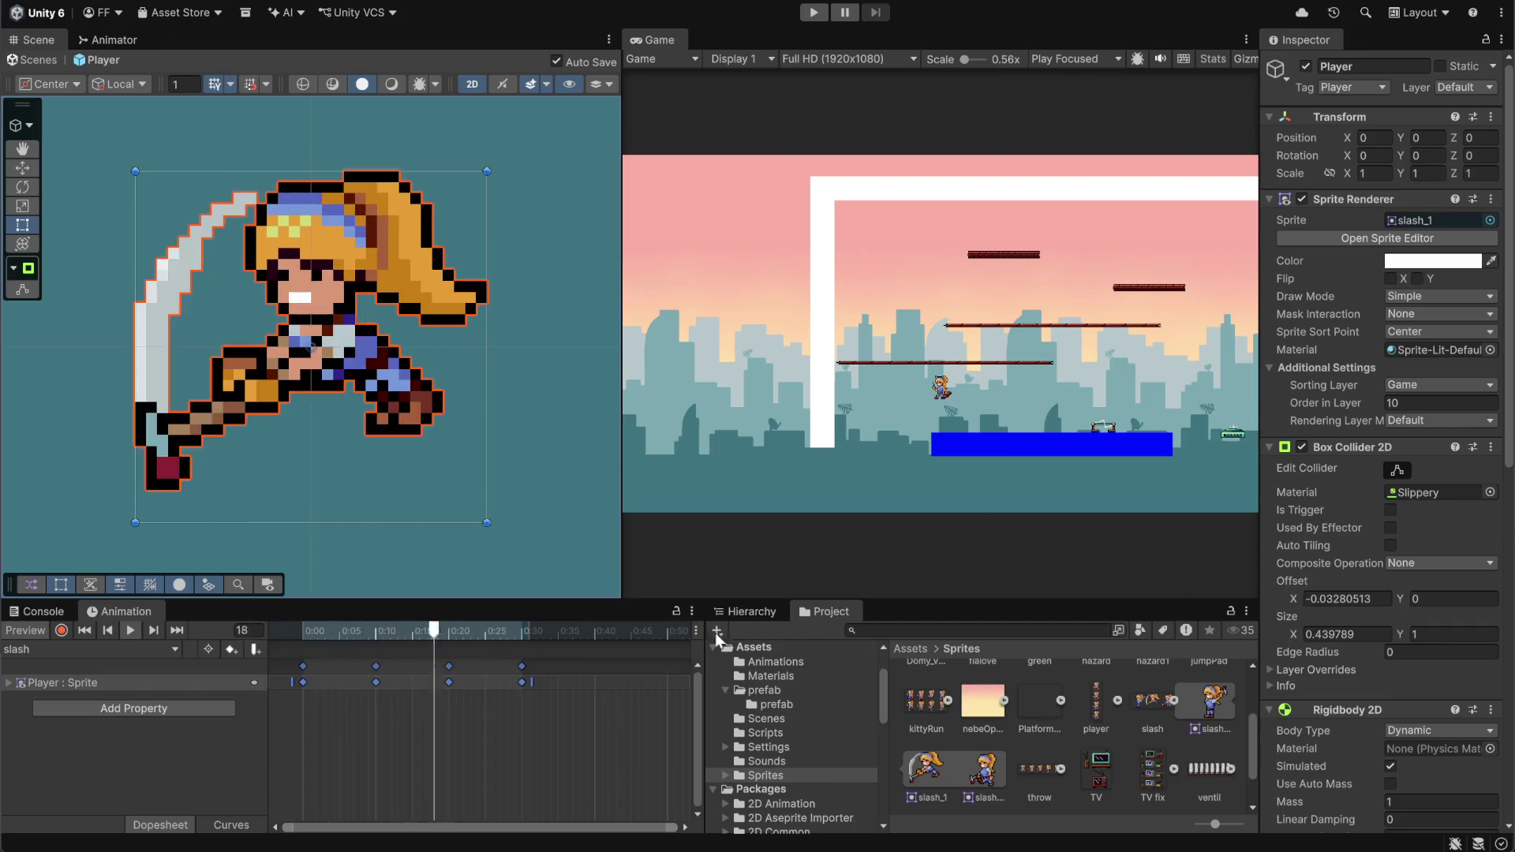
left_click(126, 629)
left_click_drag(331, 630, 301, 629)
In the Animator graph, reposition slash, idlePlayer, idlePlayer 0, runPlayer and throw states
left_click(140, 41)
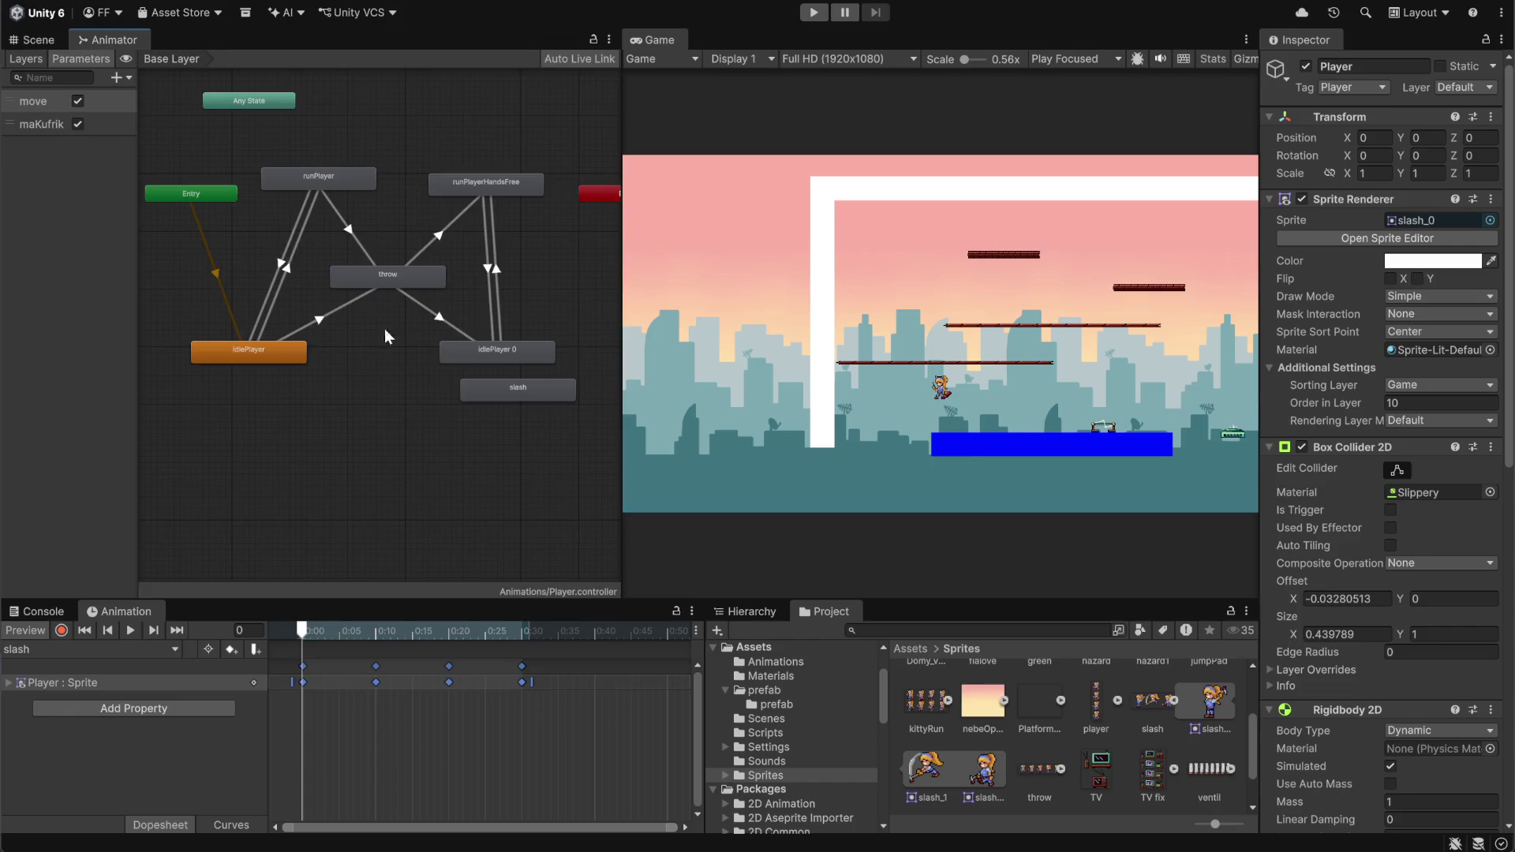
left_click(479, 484)
mouse_move(554, 386)
left_mouse_down()
mouse_move(460, 433)
mouse_move(375, 448)
left_mouse_up()
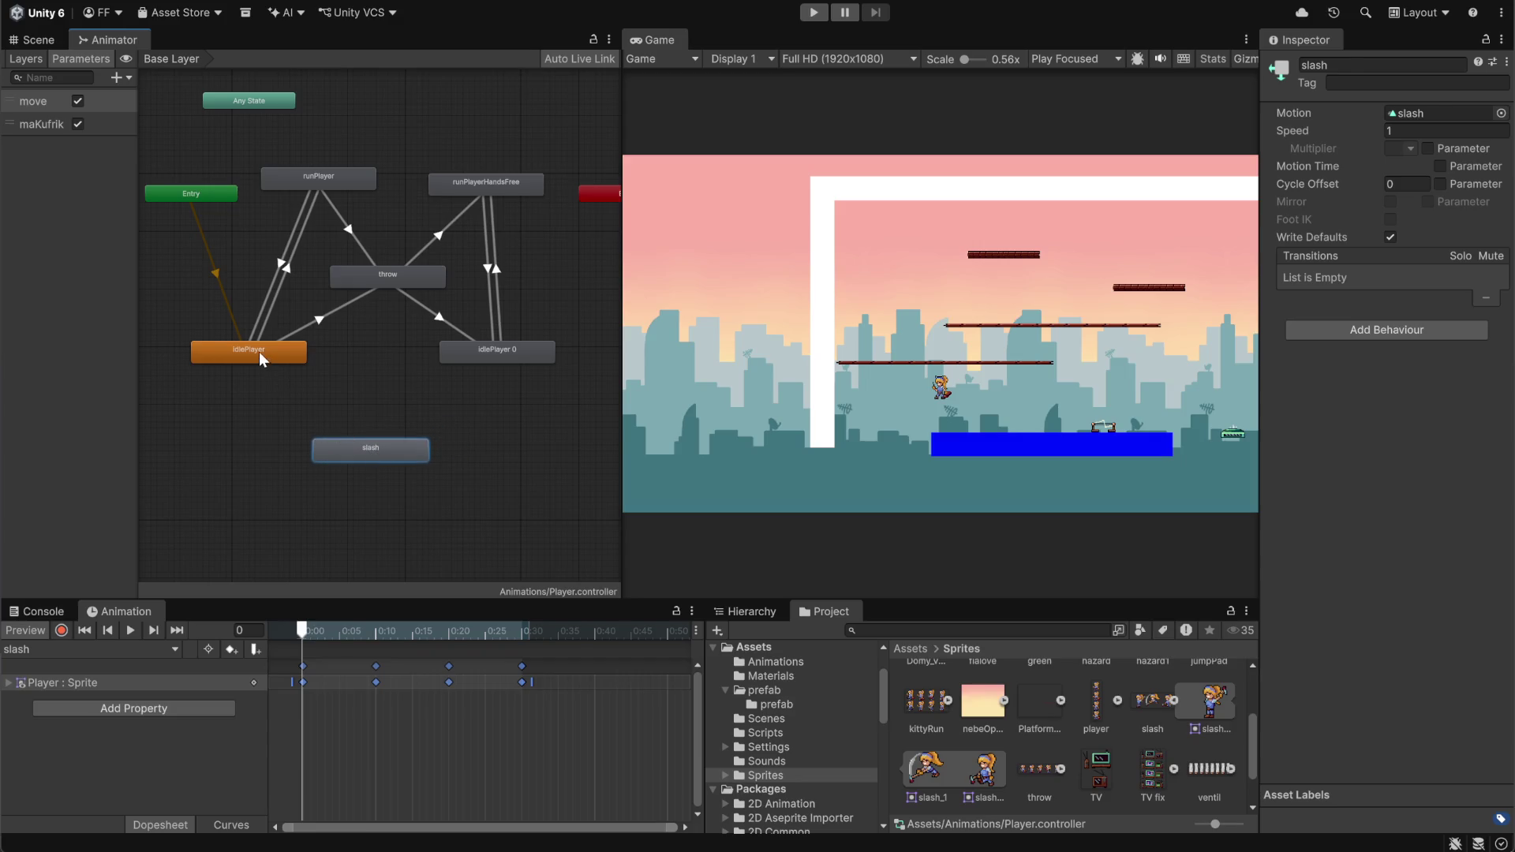
left_click_drag(261, 353, 200, 379)
left_click_drag(495, 348, 552, 382)
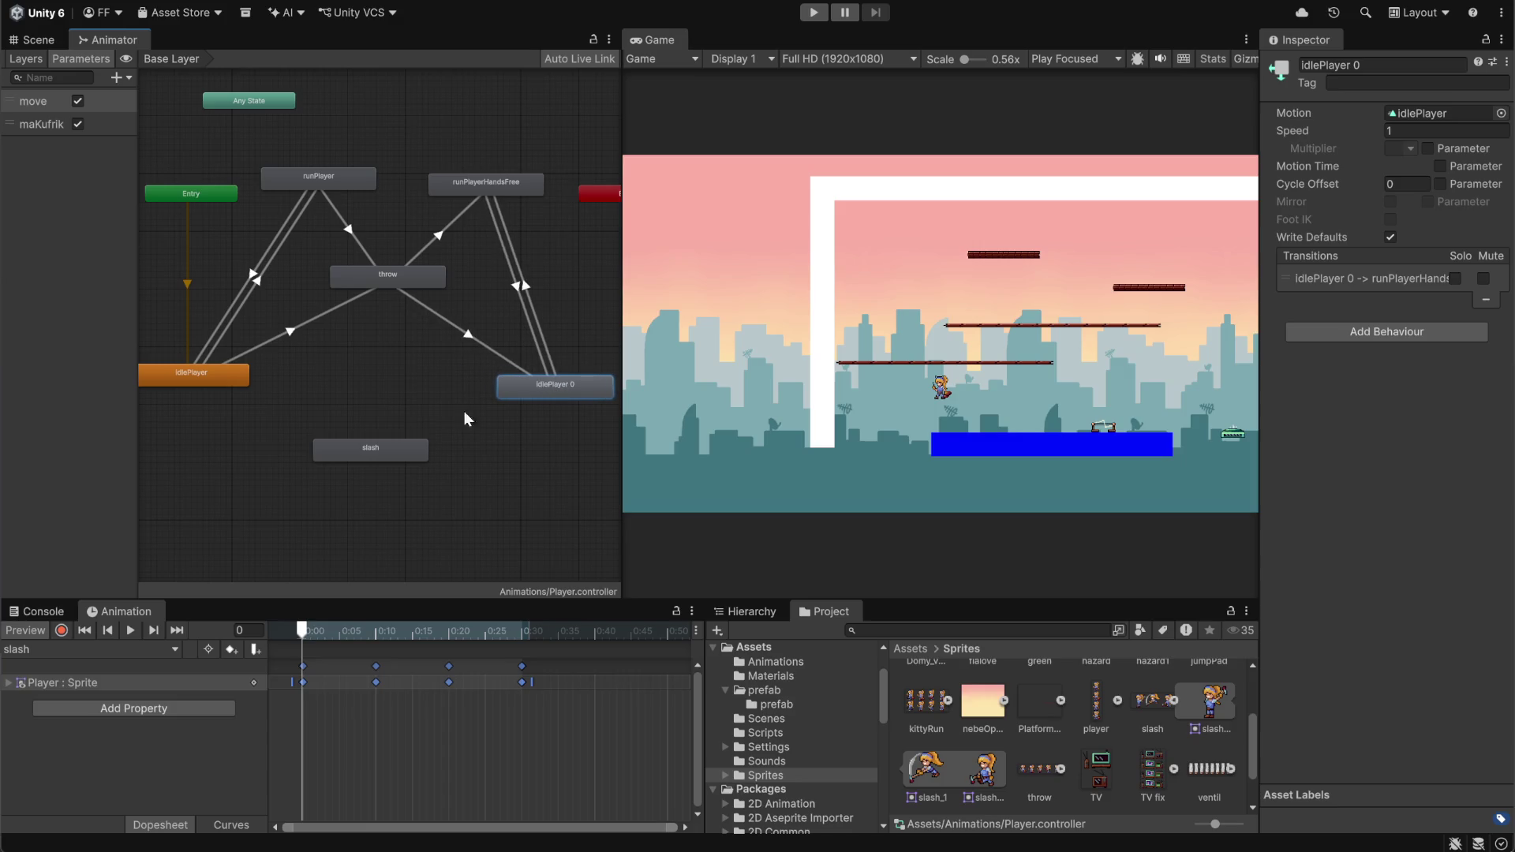
left_click_drag(397, 439, 403, 457)
left_click_drag(196, 368, 195, 375)
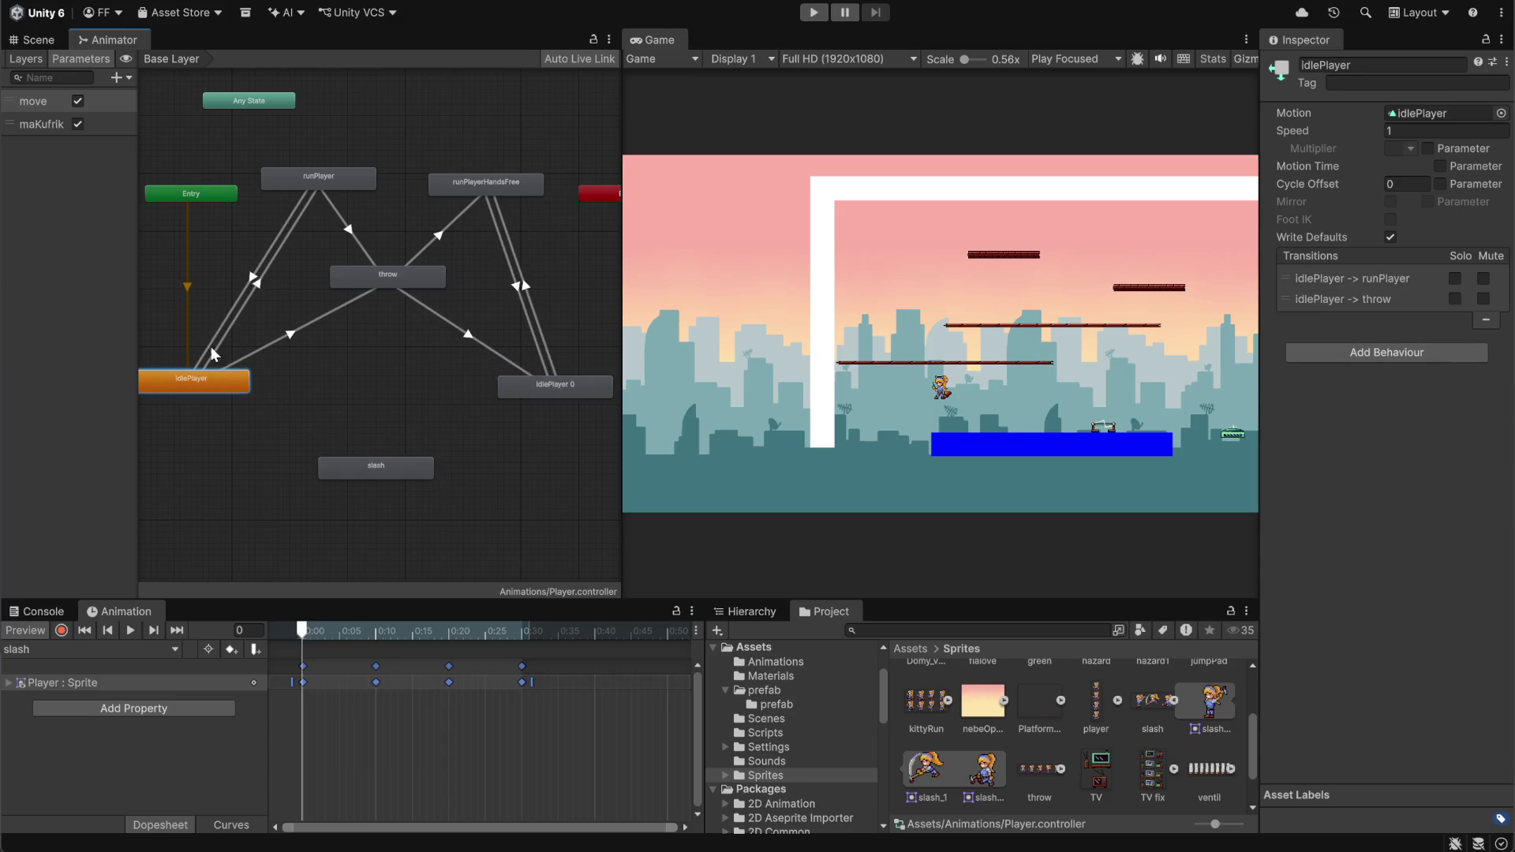
mouse_move(331, 175)
left_mouse_down()
mouse_move(367, 355)
mouse_move(387, 365)
left_mouse_up()
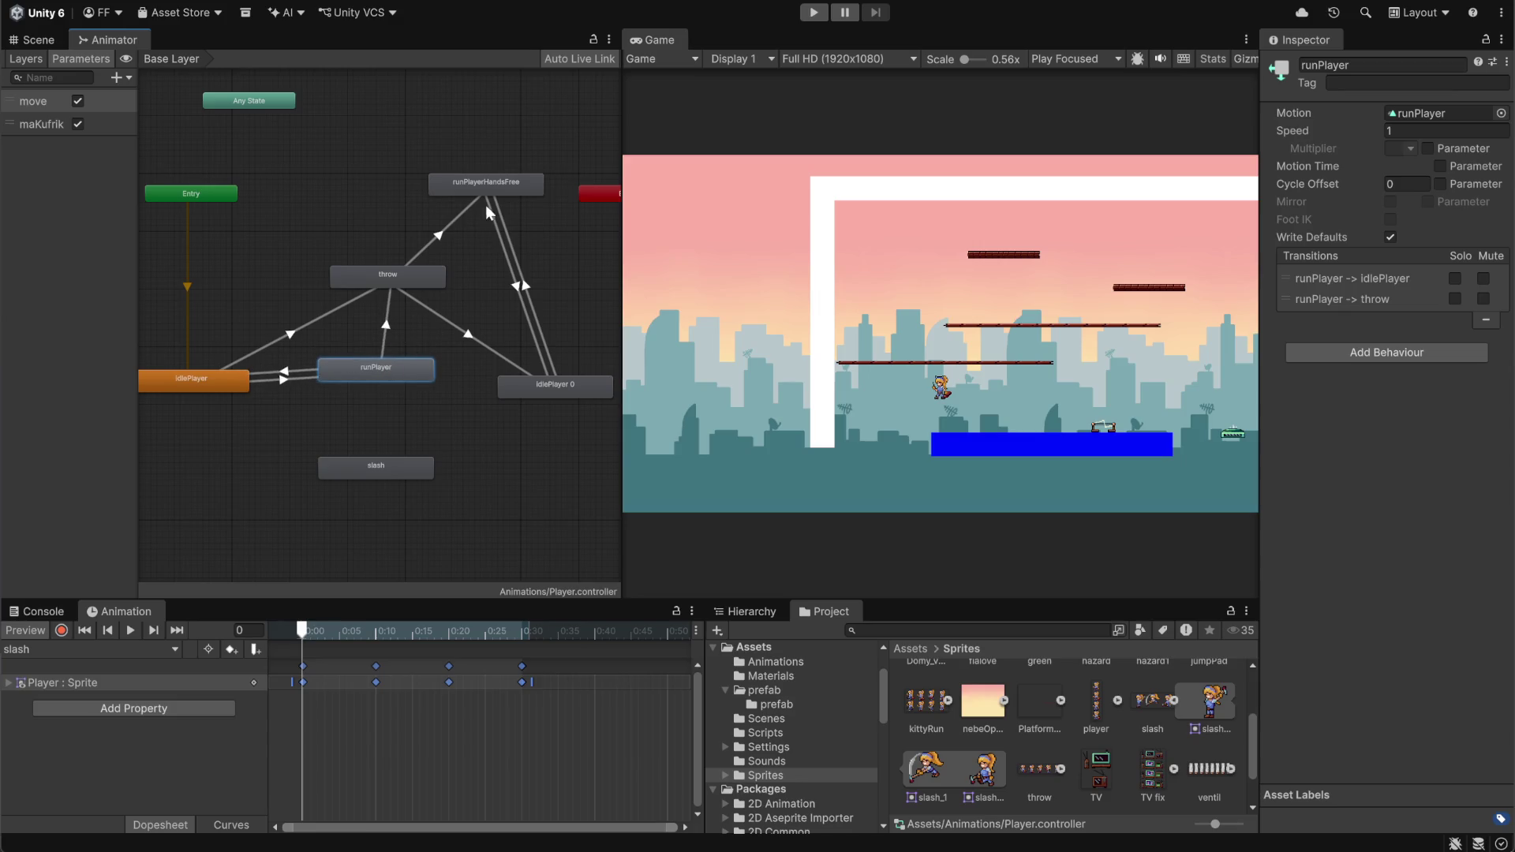
left_click_drag(402, 290, 390, 221)
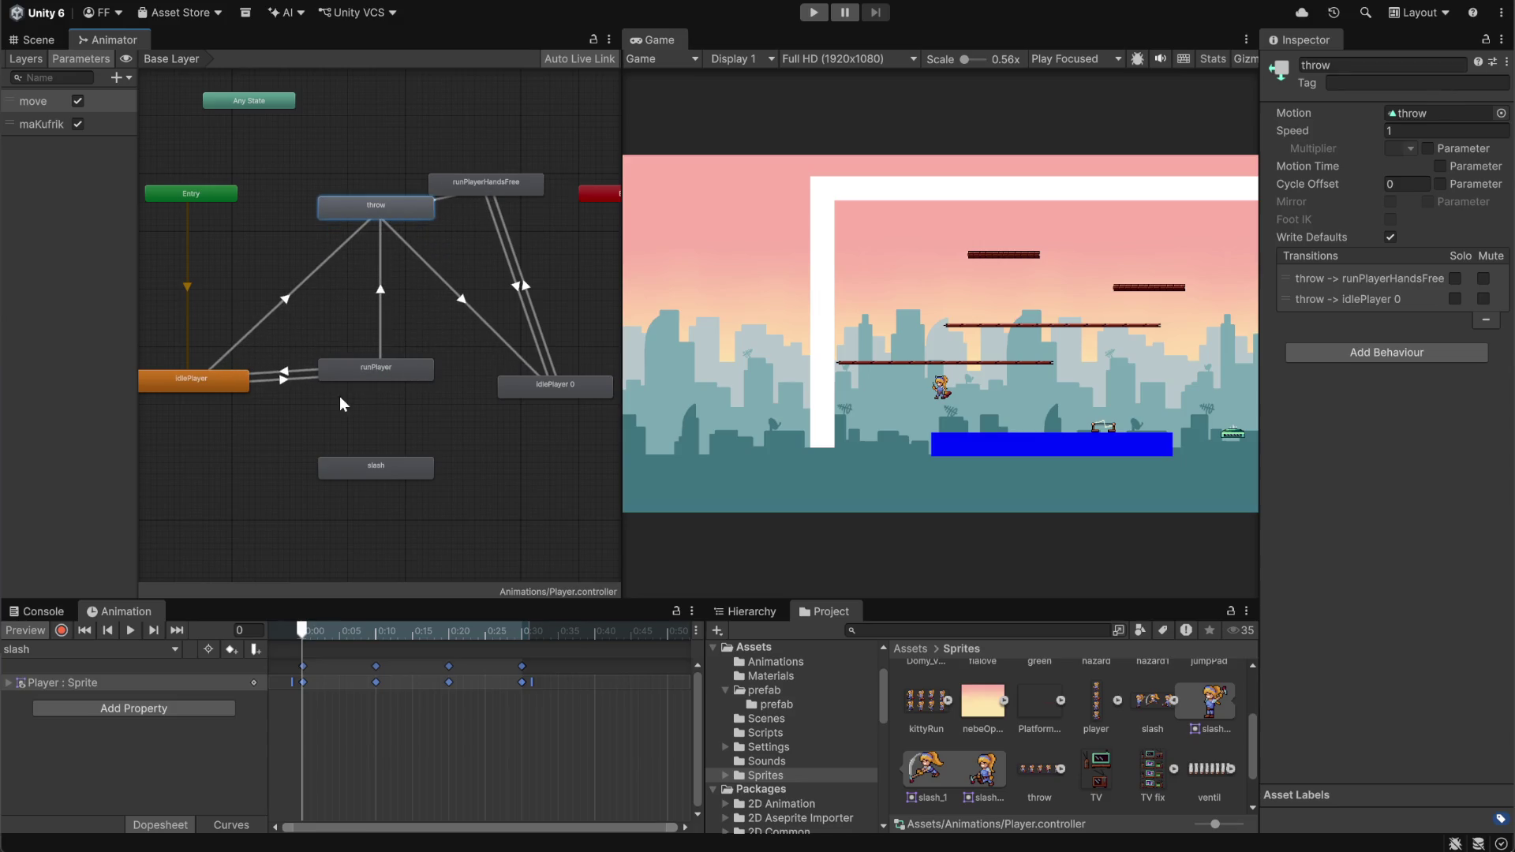
Line up runPlayer, runPlayerHandsFree and idlePlayer 0 in a row, throw above and slash below
left_click_drag(622, 283, 851, 283)
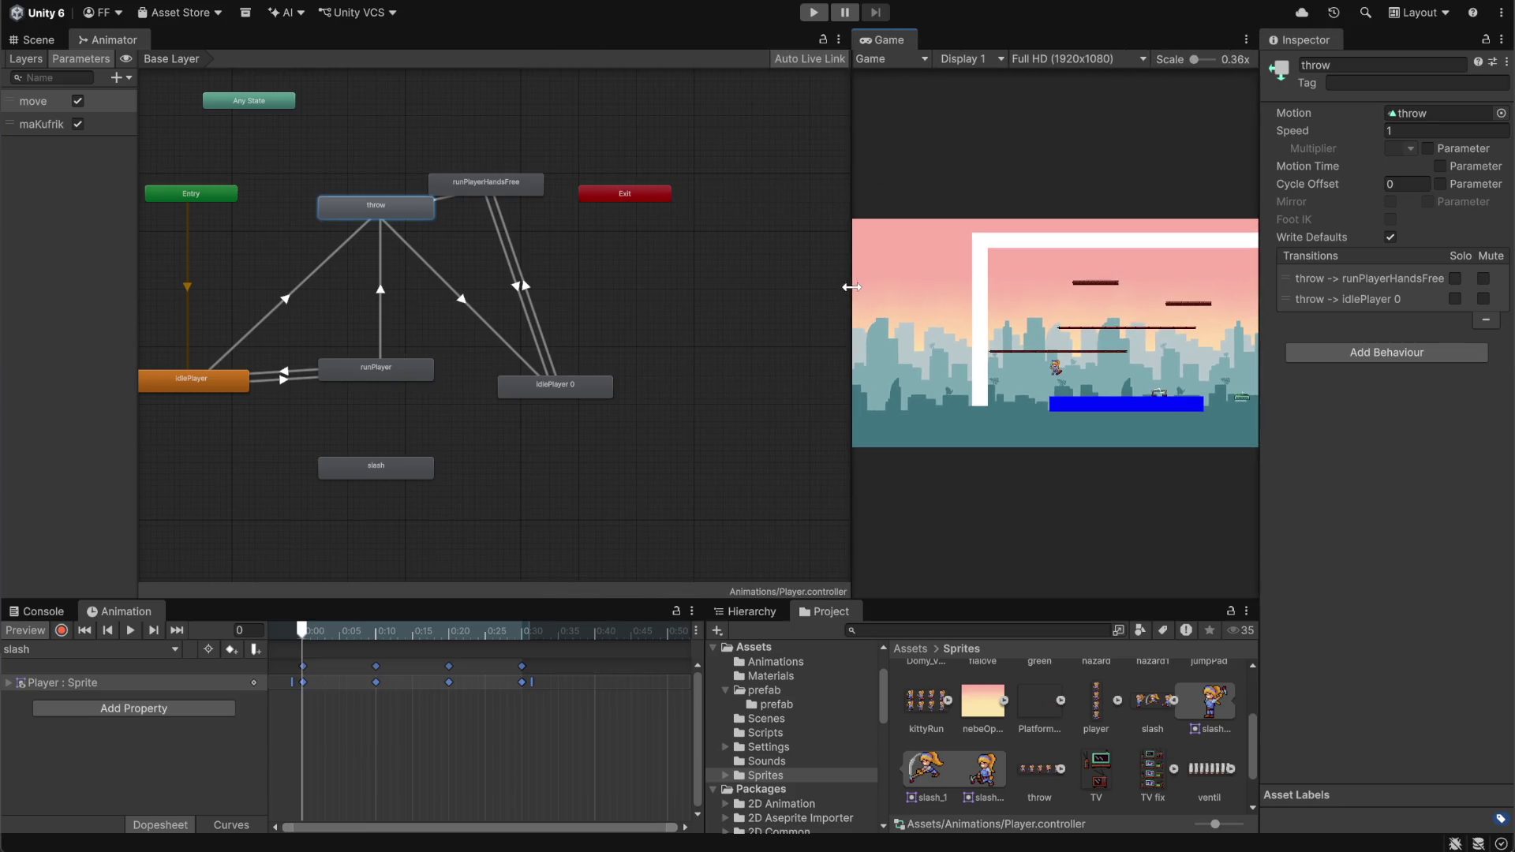
left_click_drag(469, 195, 478, 338)
mouse_move(552, 385)
left_mouse_down()
mouse_move(704, 344)
mouse_move(749, 309)
left_mouse_up()
left_click_drag(508, 329, 566, 371)
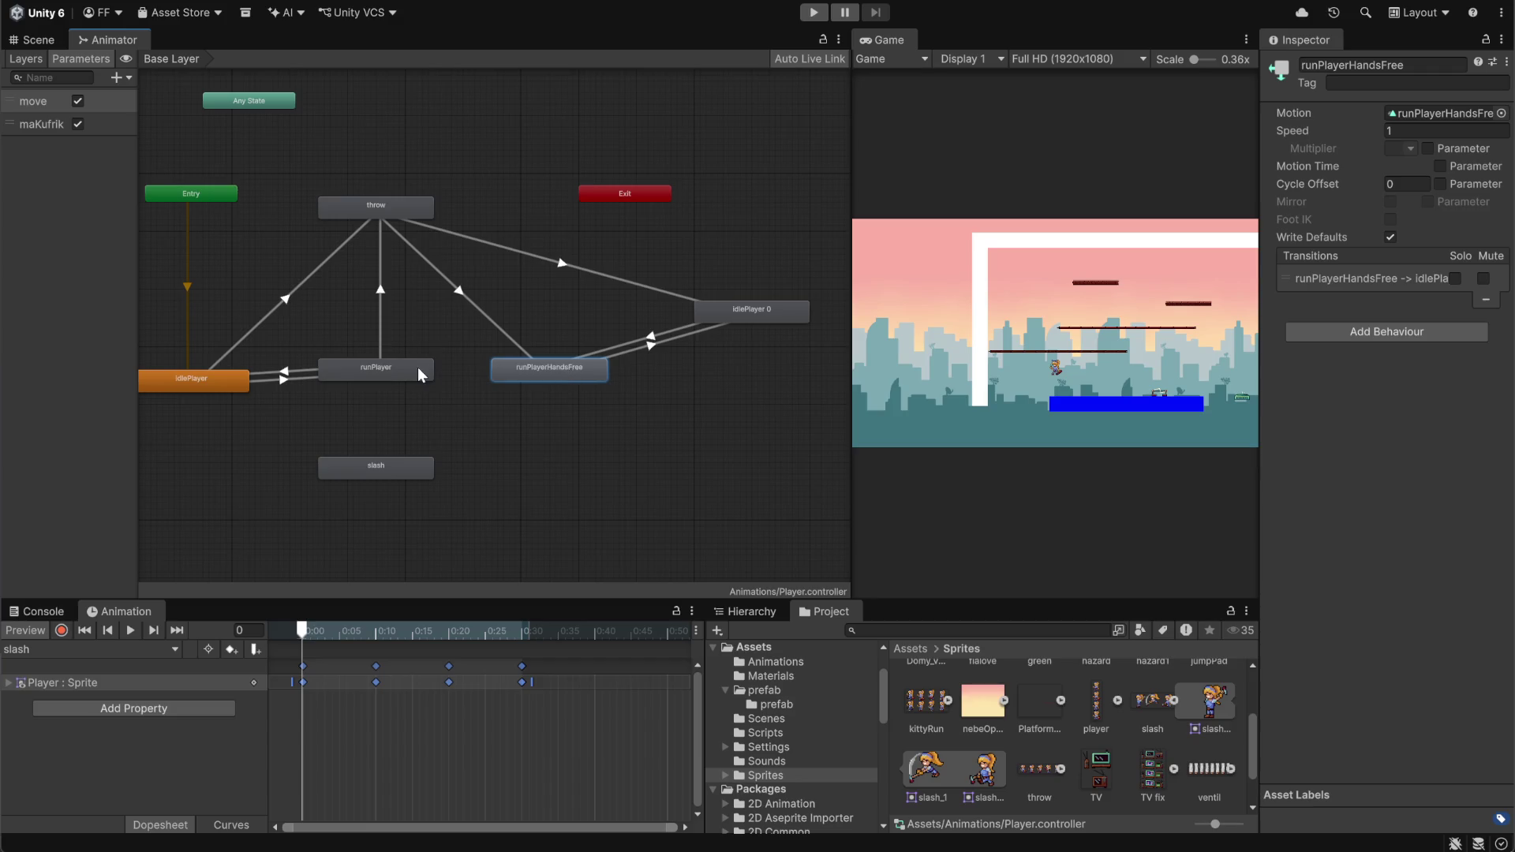
left_click_drag(418, 367, 428, 376)
left_click_drag(530, 377, 527, 388)
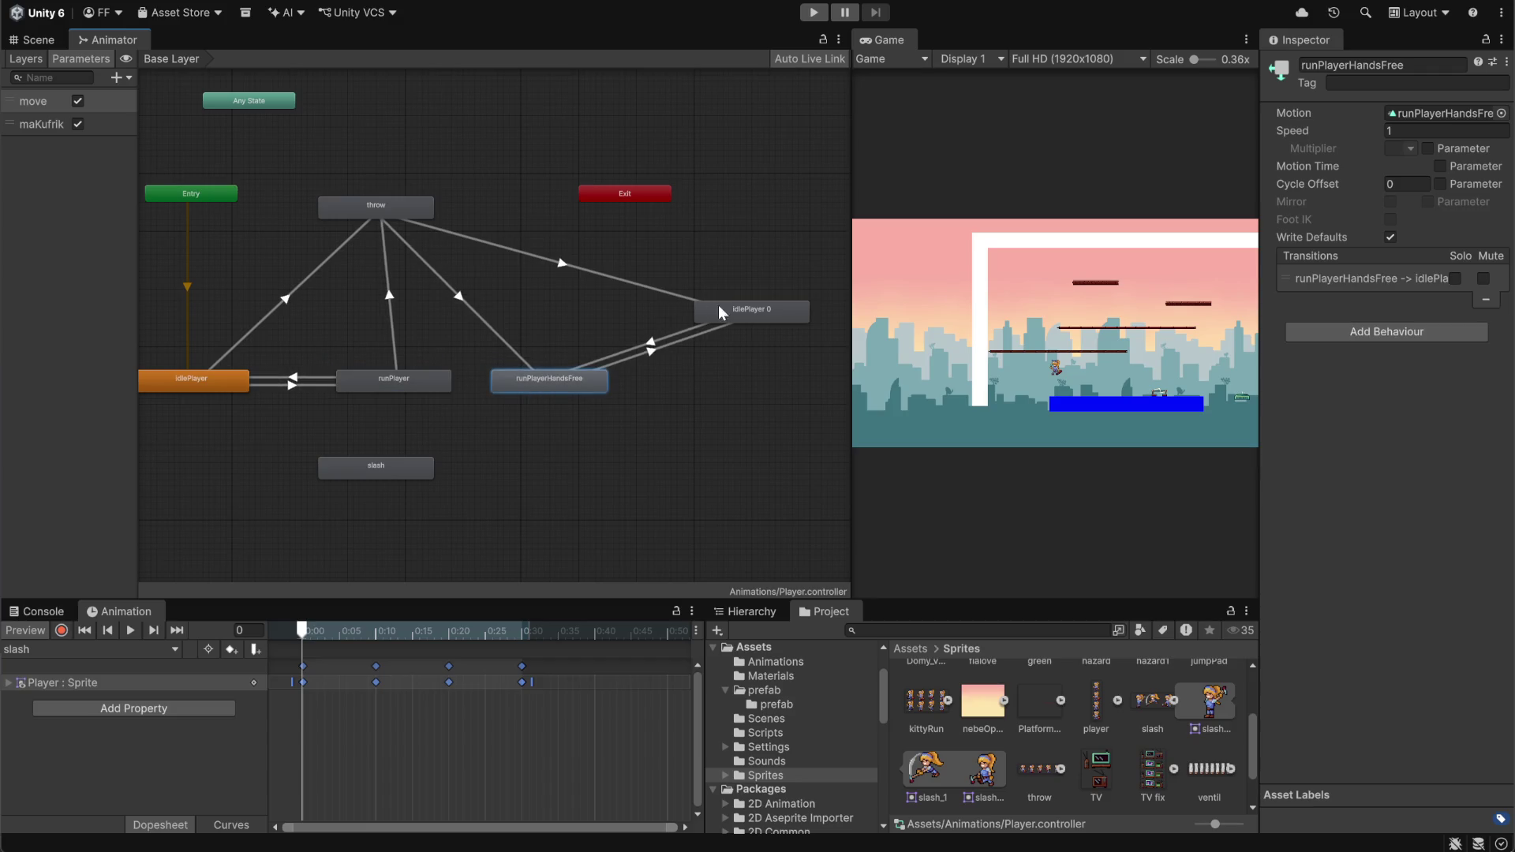
left_click_drag(715, 305, 724, 382)
left_click_drag(408, 208, 501, 277)
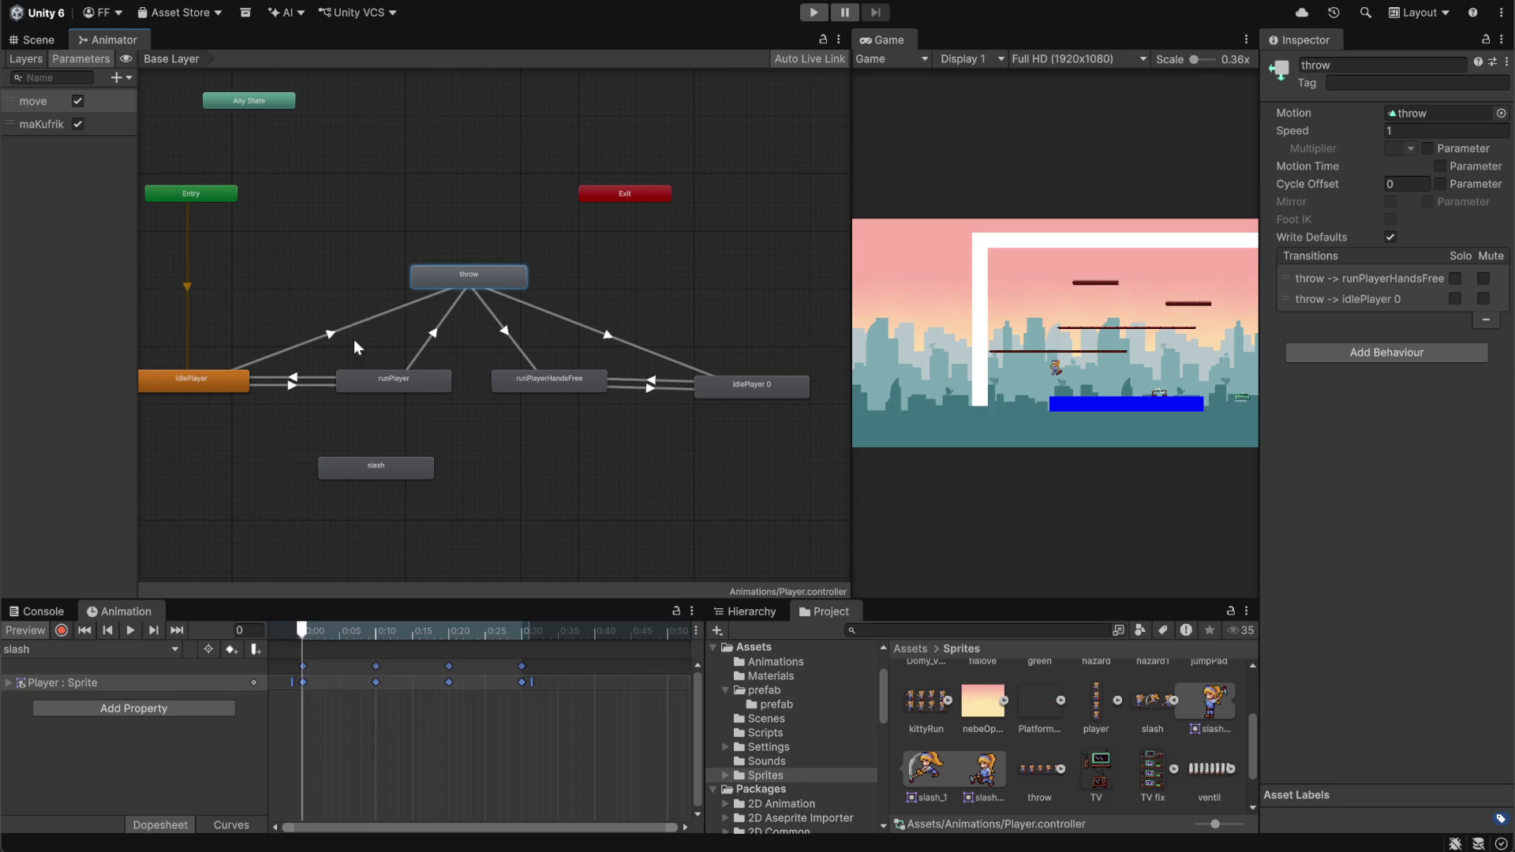
left_click_drag(392, 469, 479, 484)
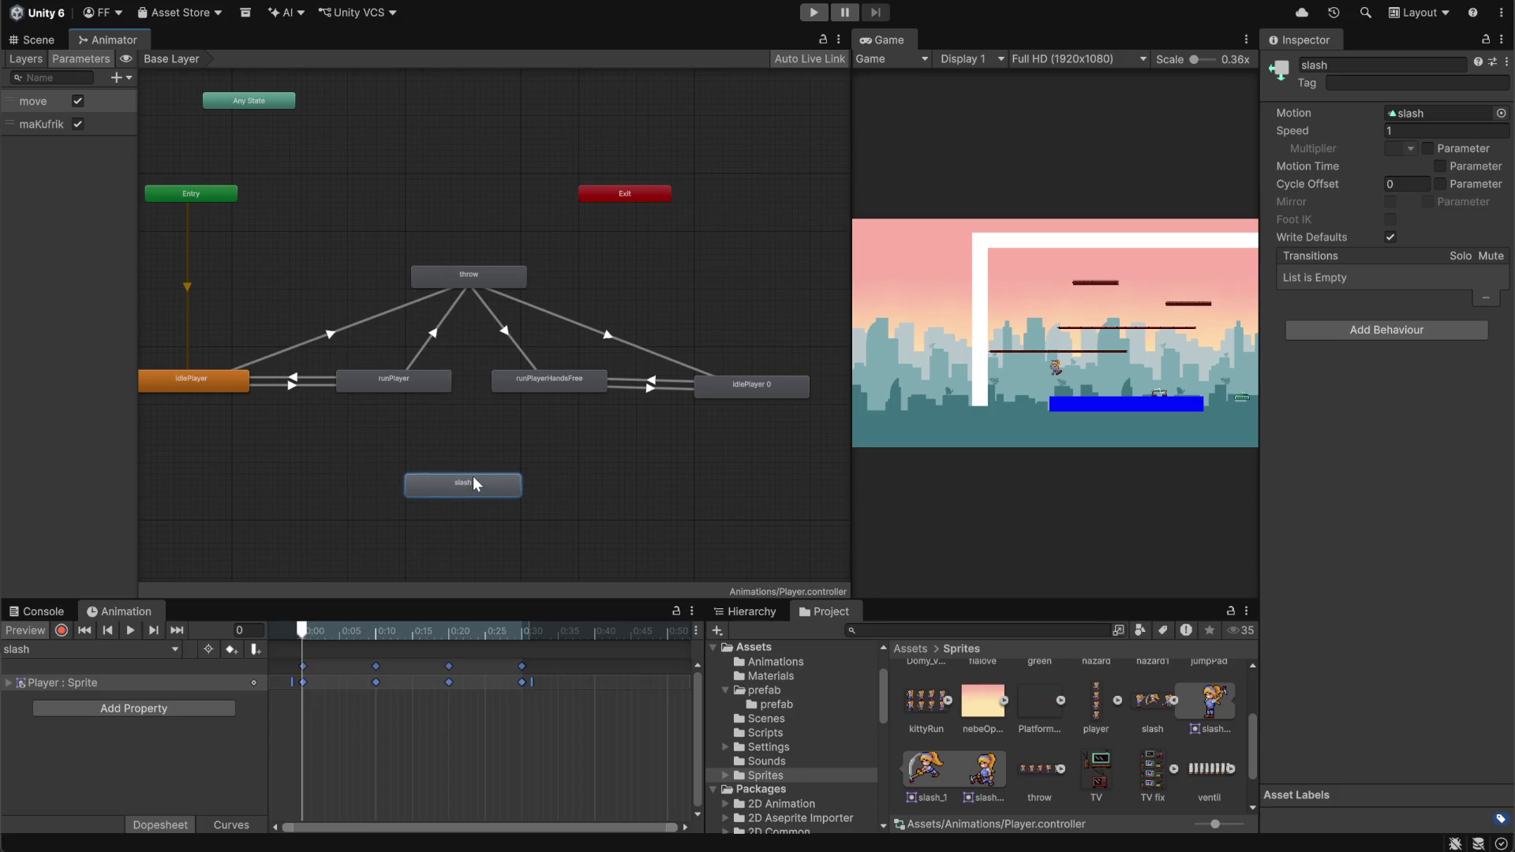
left_click(232, 314)
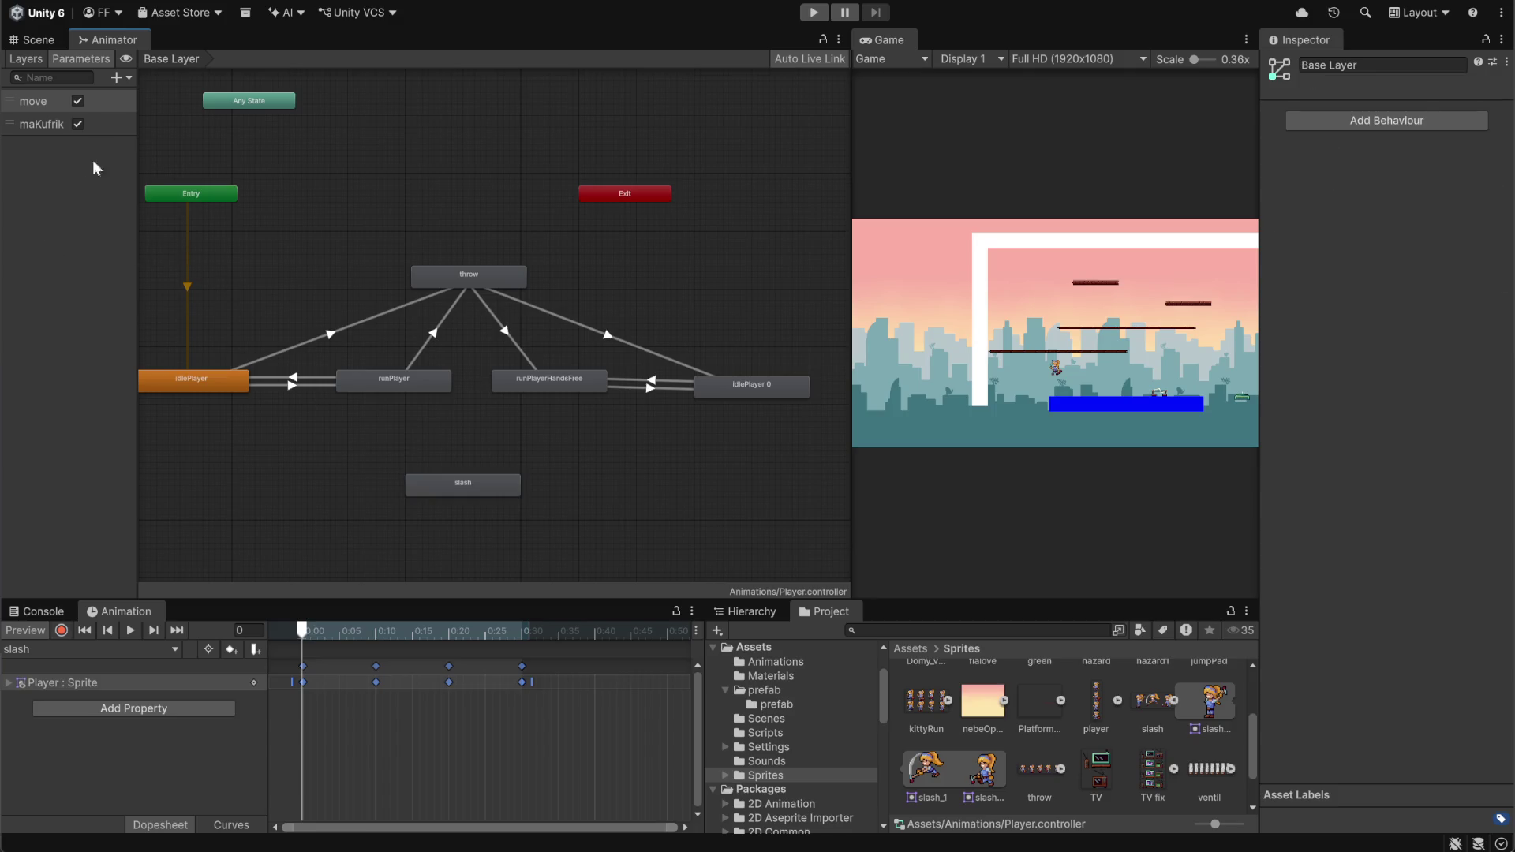
Add a new Trigger parameter to the Player controller and name it 'slash'
left_click(116, 77)
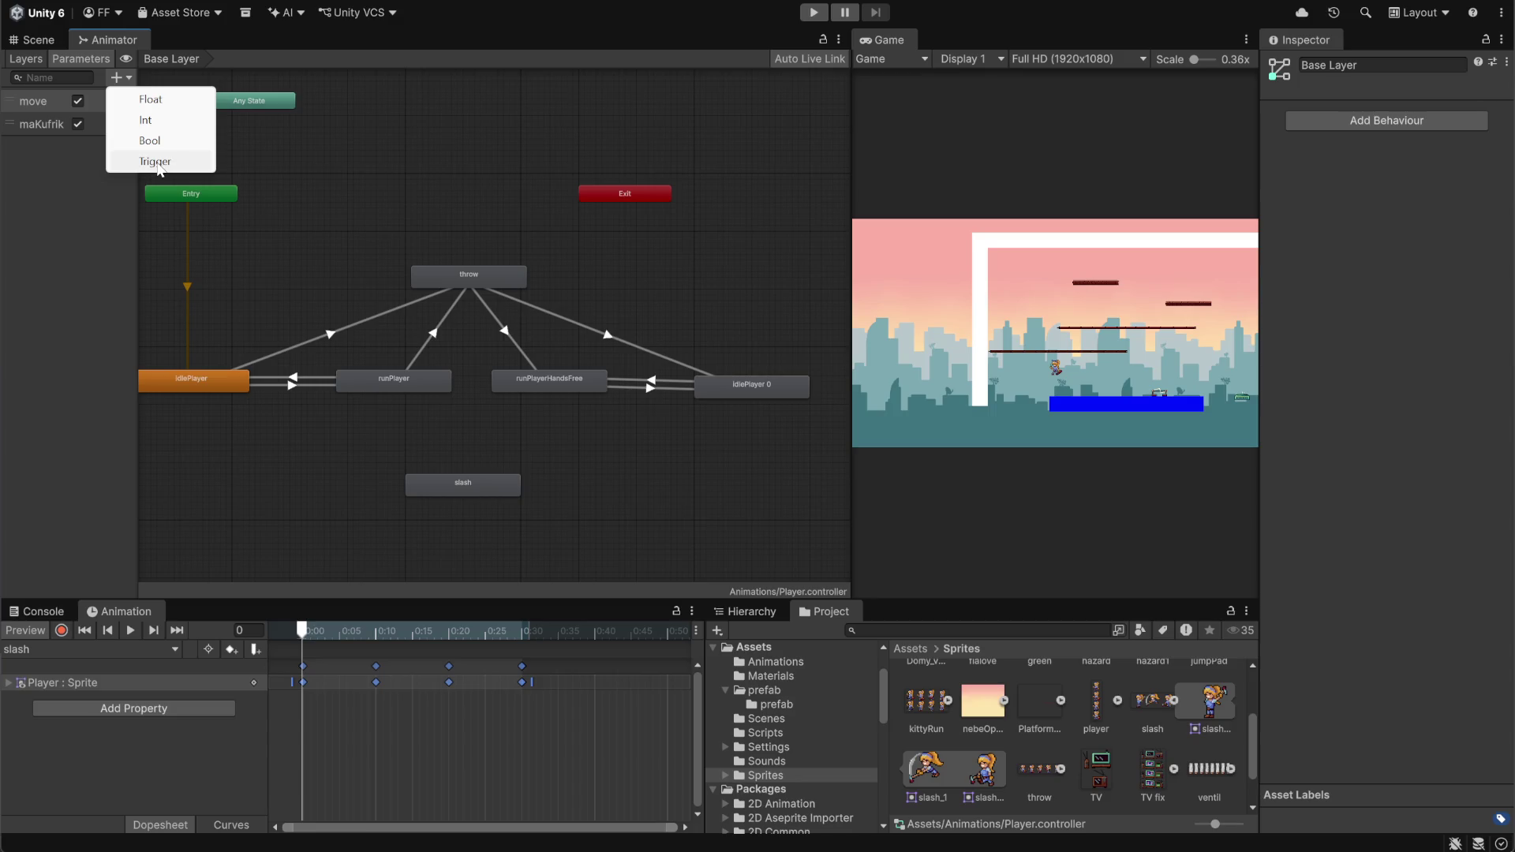
left_click(159, 168)
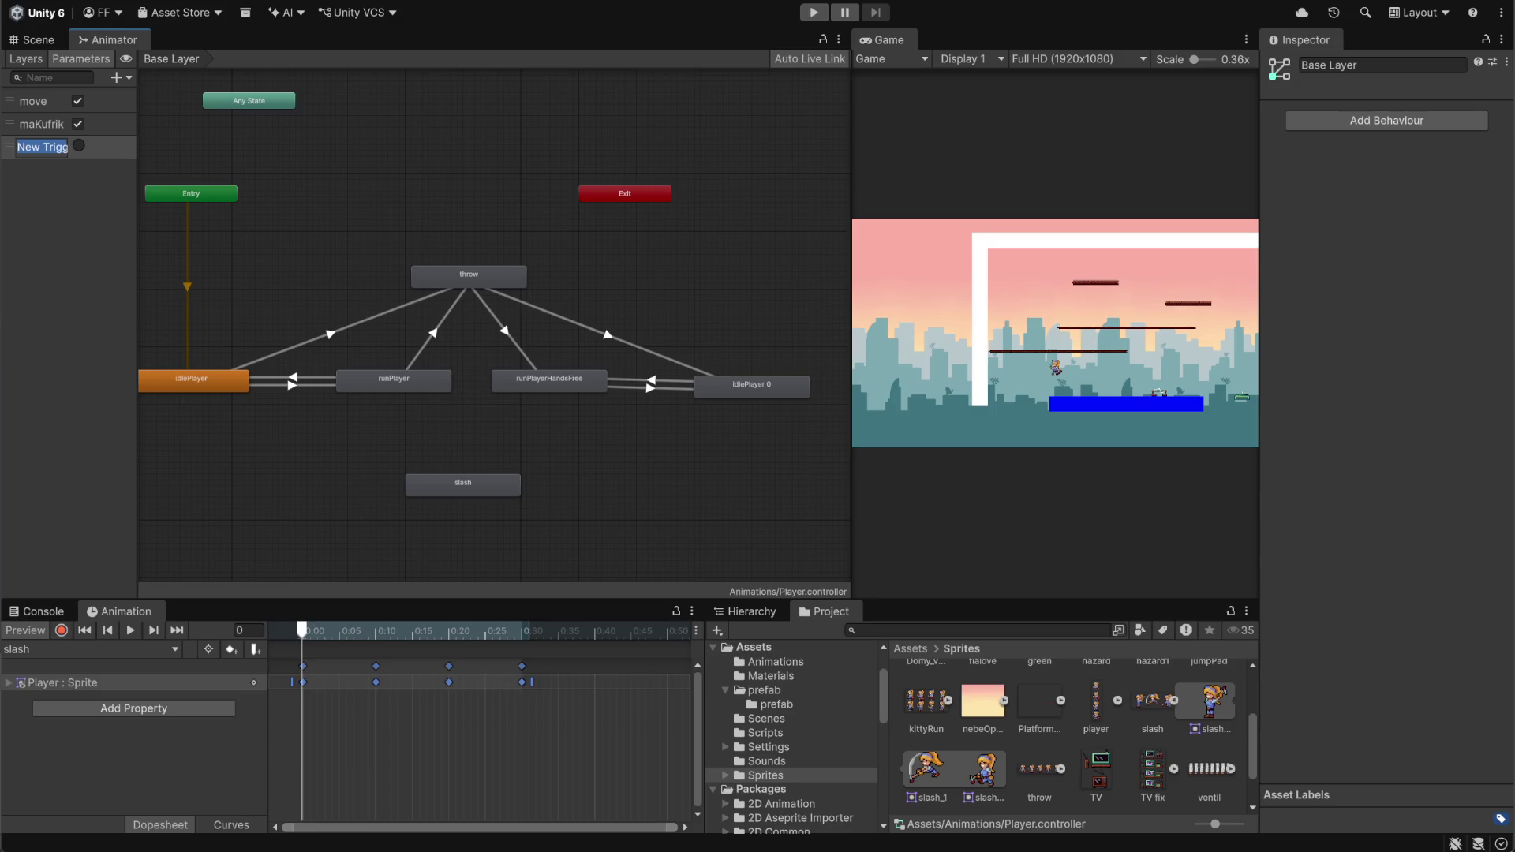
left_click(799, 790)
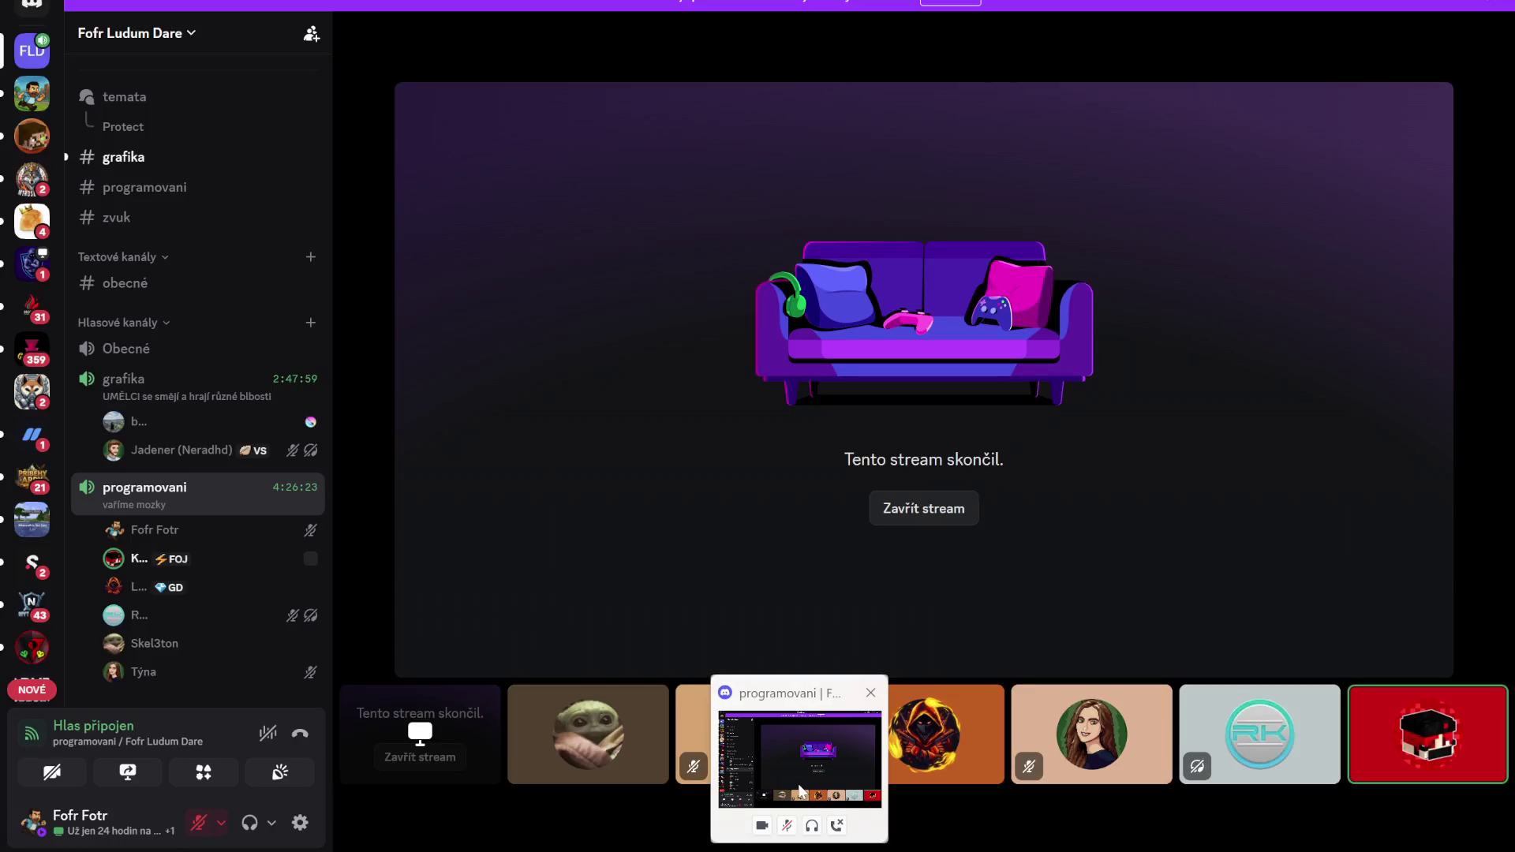
left_click(799, 789)
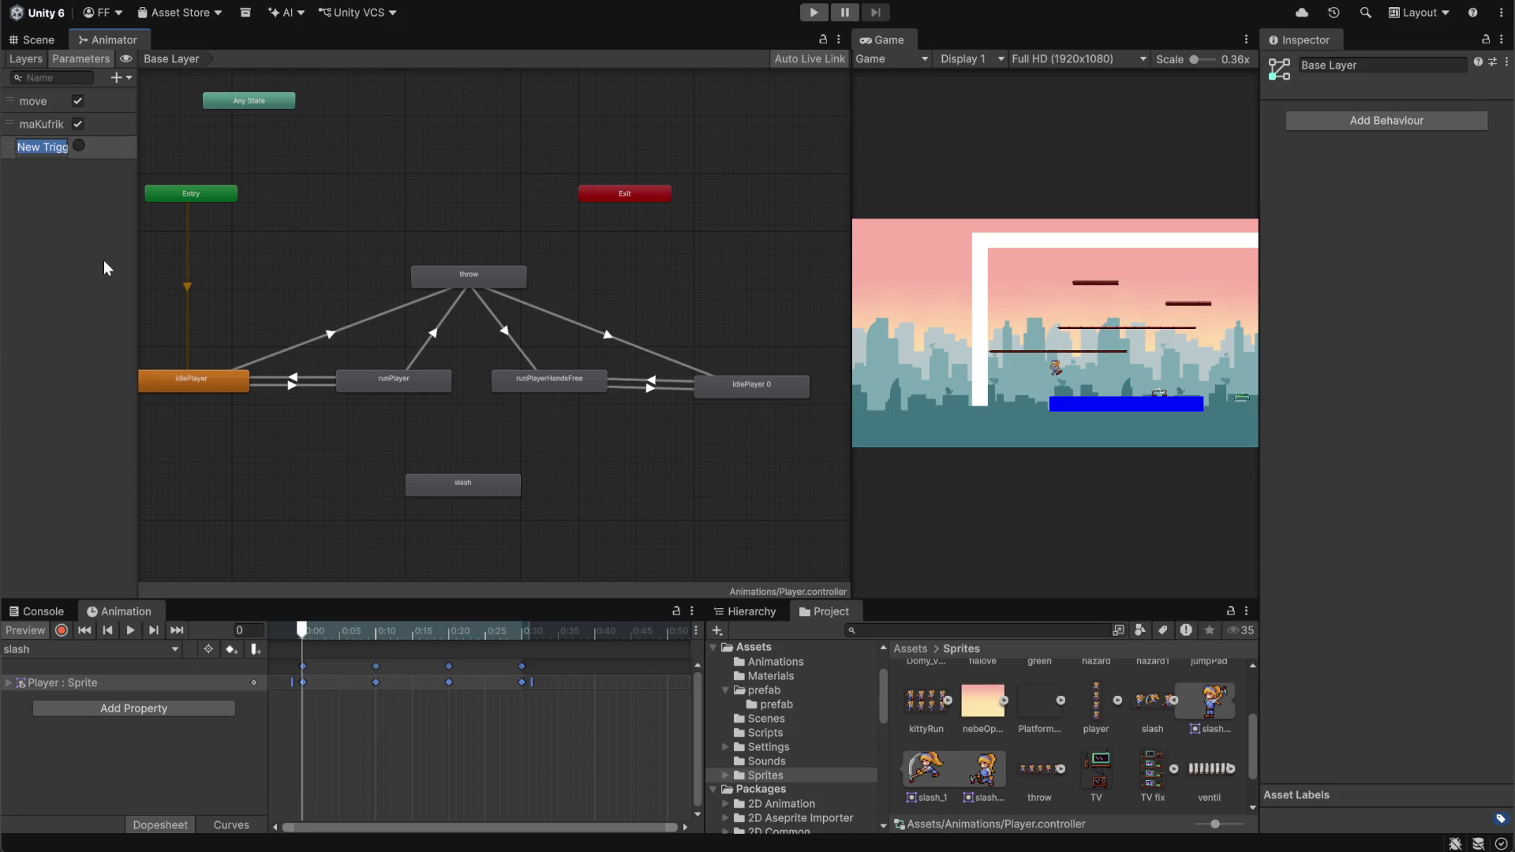
key("Return")
double_click(52, 149)
type("slash")
key("Return")
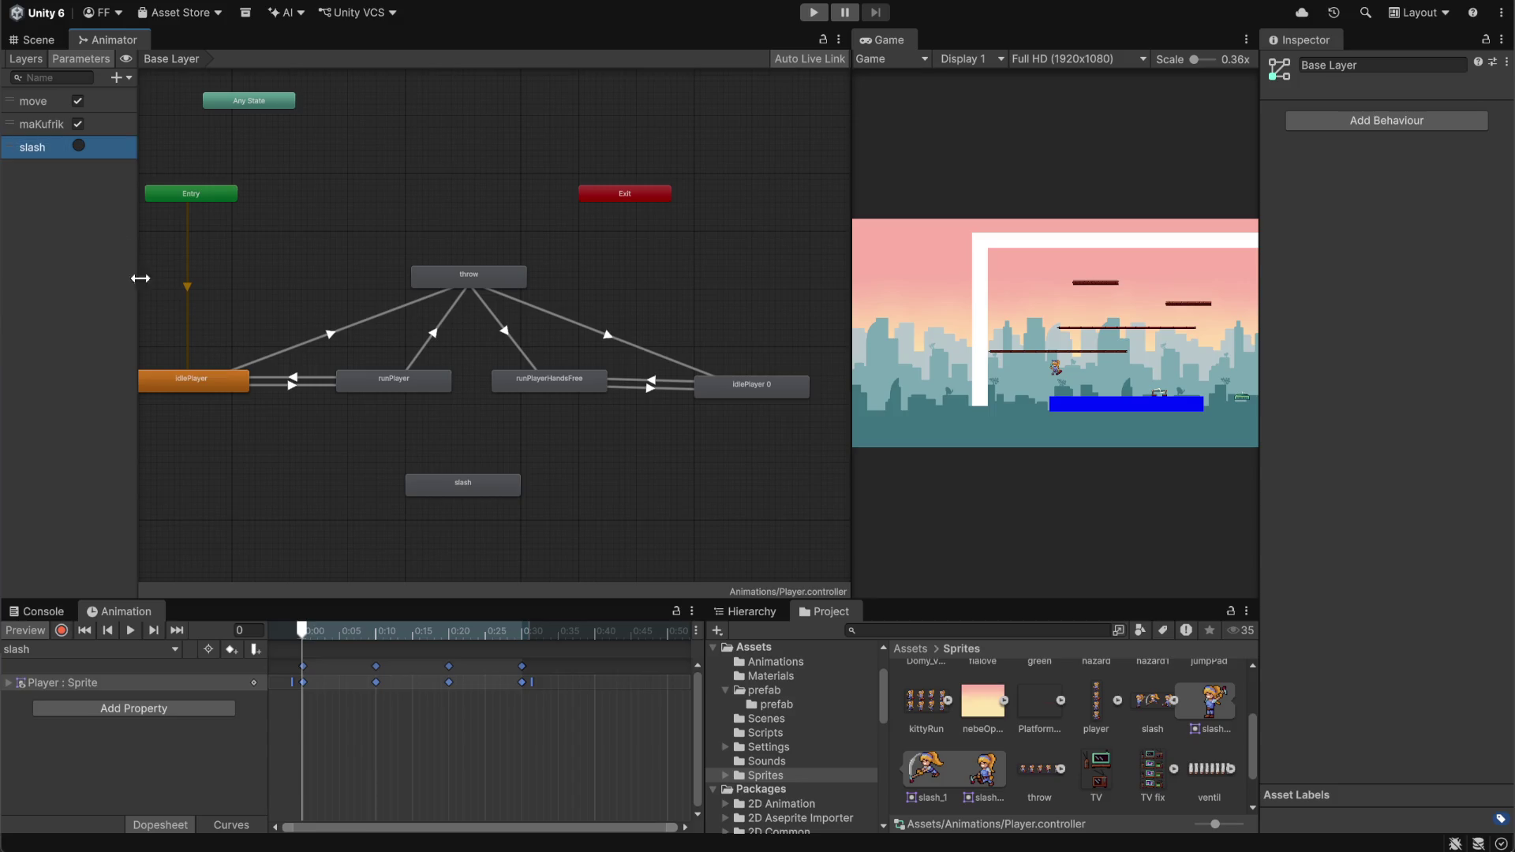
scroll(369, 455, "up", 2)
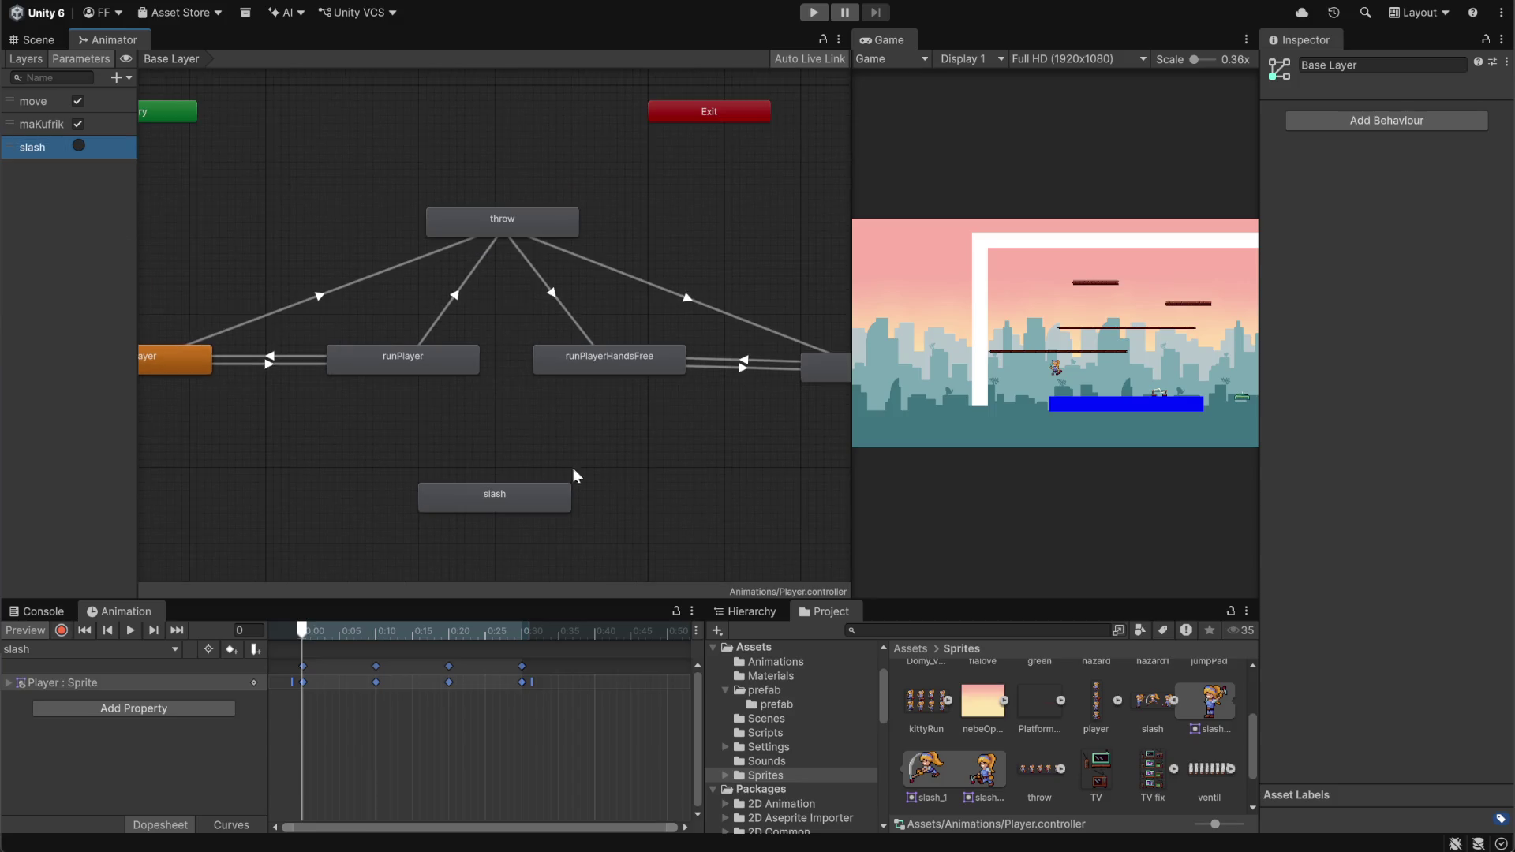
Create an idlePlayer → slash transition conditioned on the slash trigger
left_click_drag(852, 465, 1084, 473)
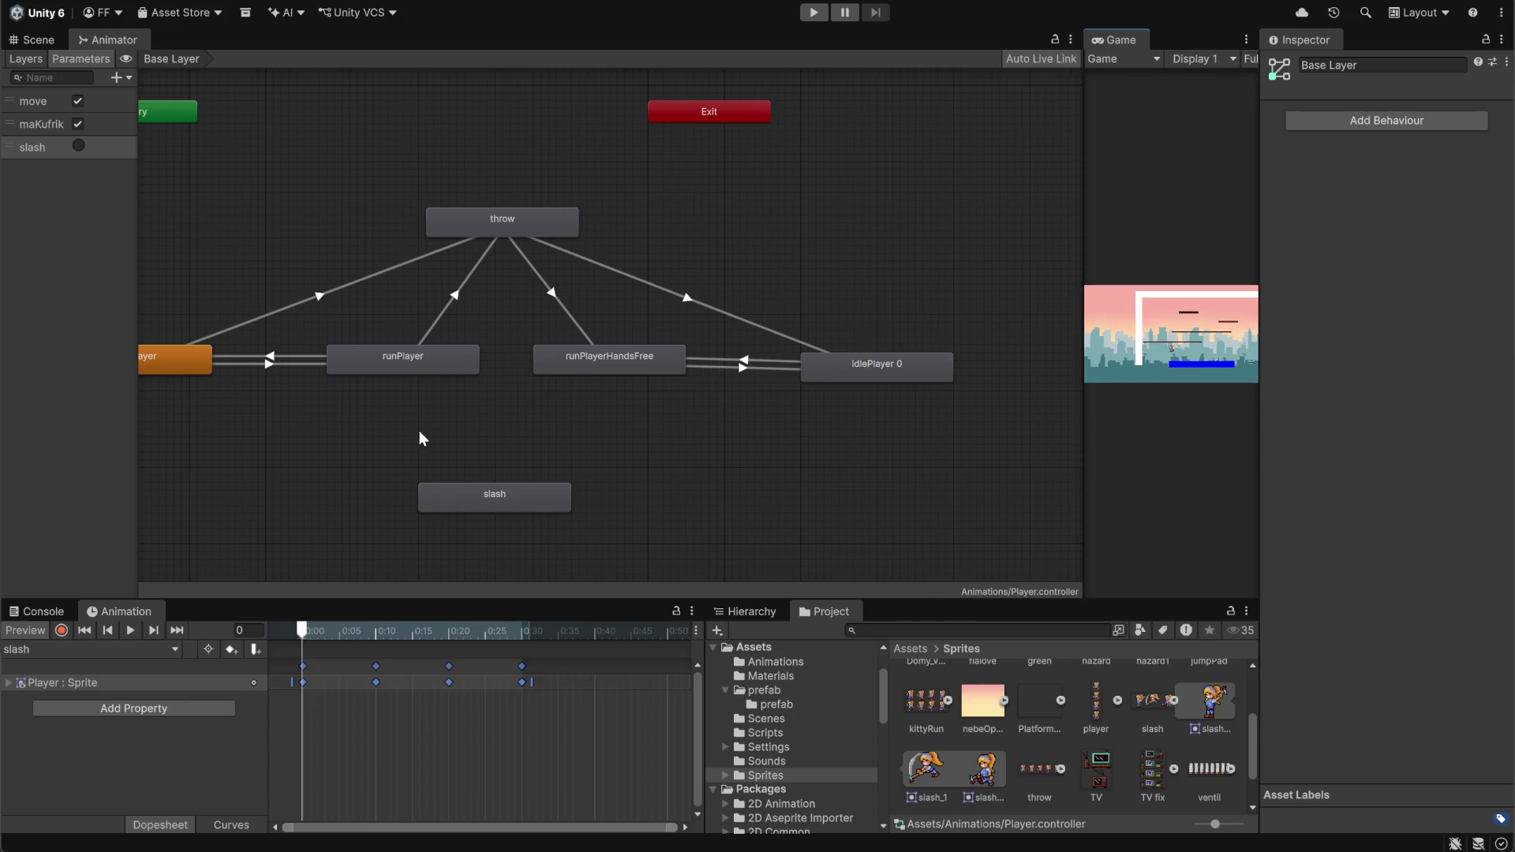
left_click_drag(418, 429, 600, 426)
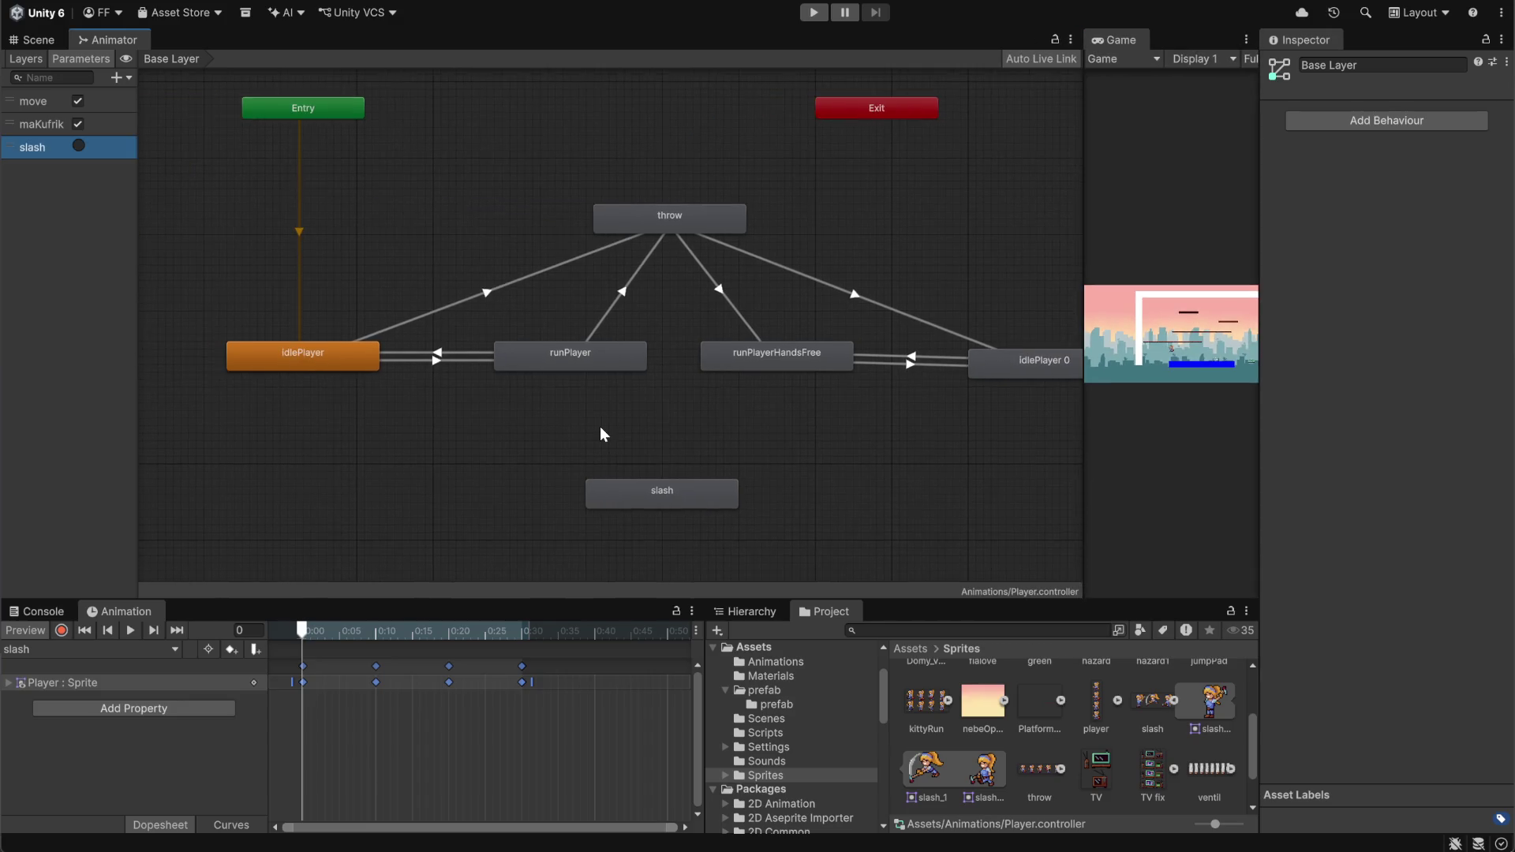
right_click(331, 365)
left_click(371, 376)
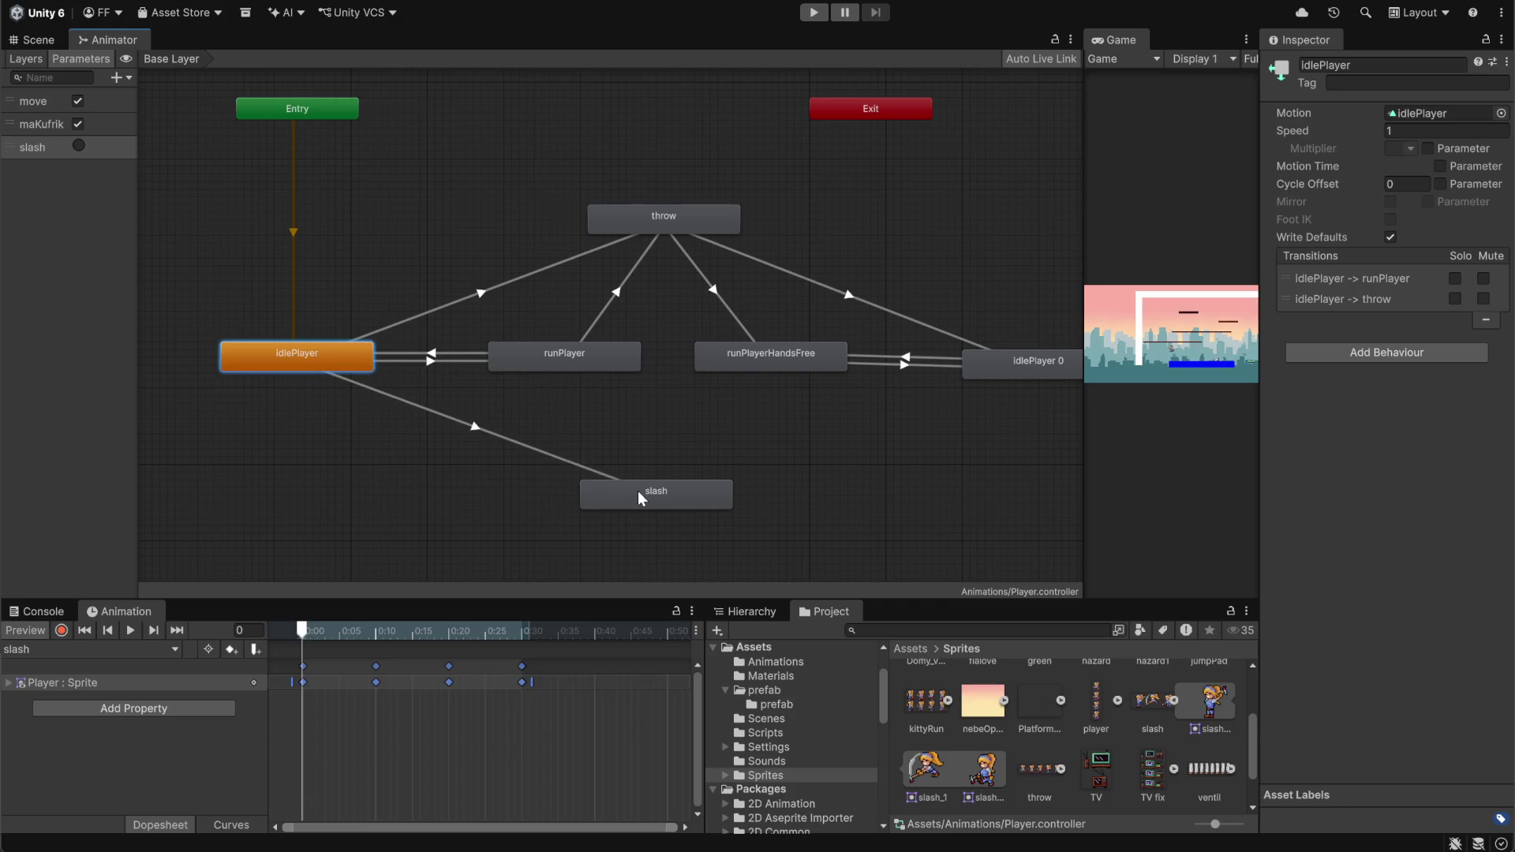
left_click(637, 491)
left_click(504, 441)
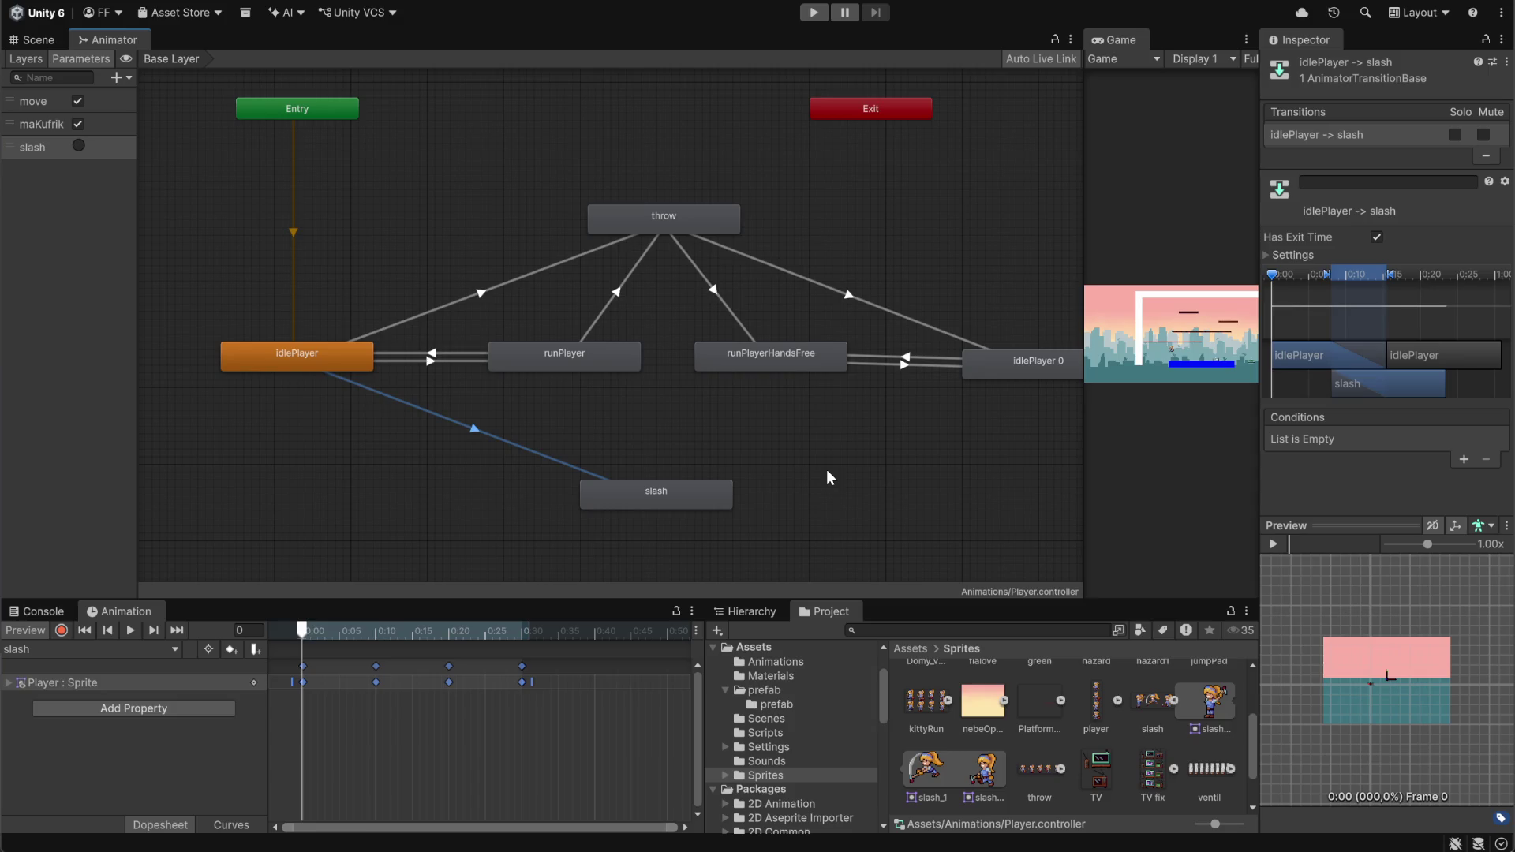
scroll(647, 385, "down", 5)
scroll(648, 385, "up", 5)
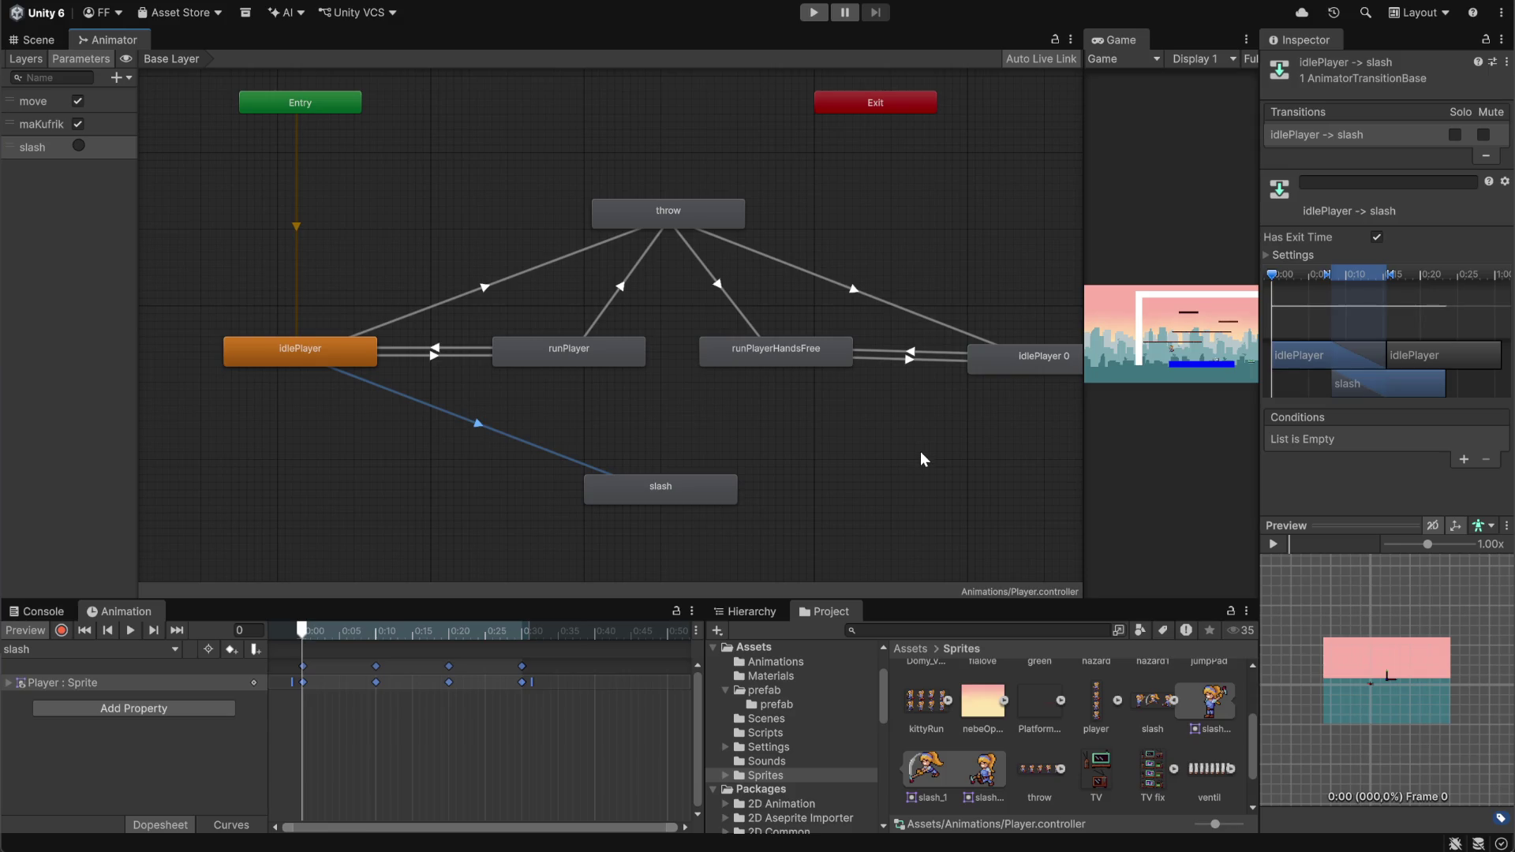
left_click(1462, 461)
left_click(1360, 441)
left_click(1334, 527)
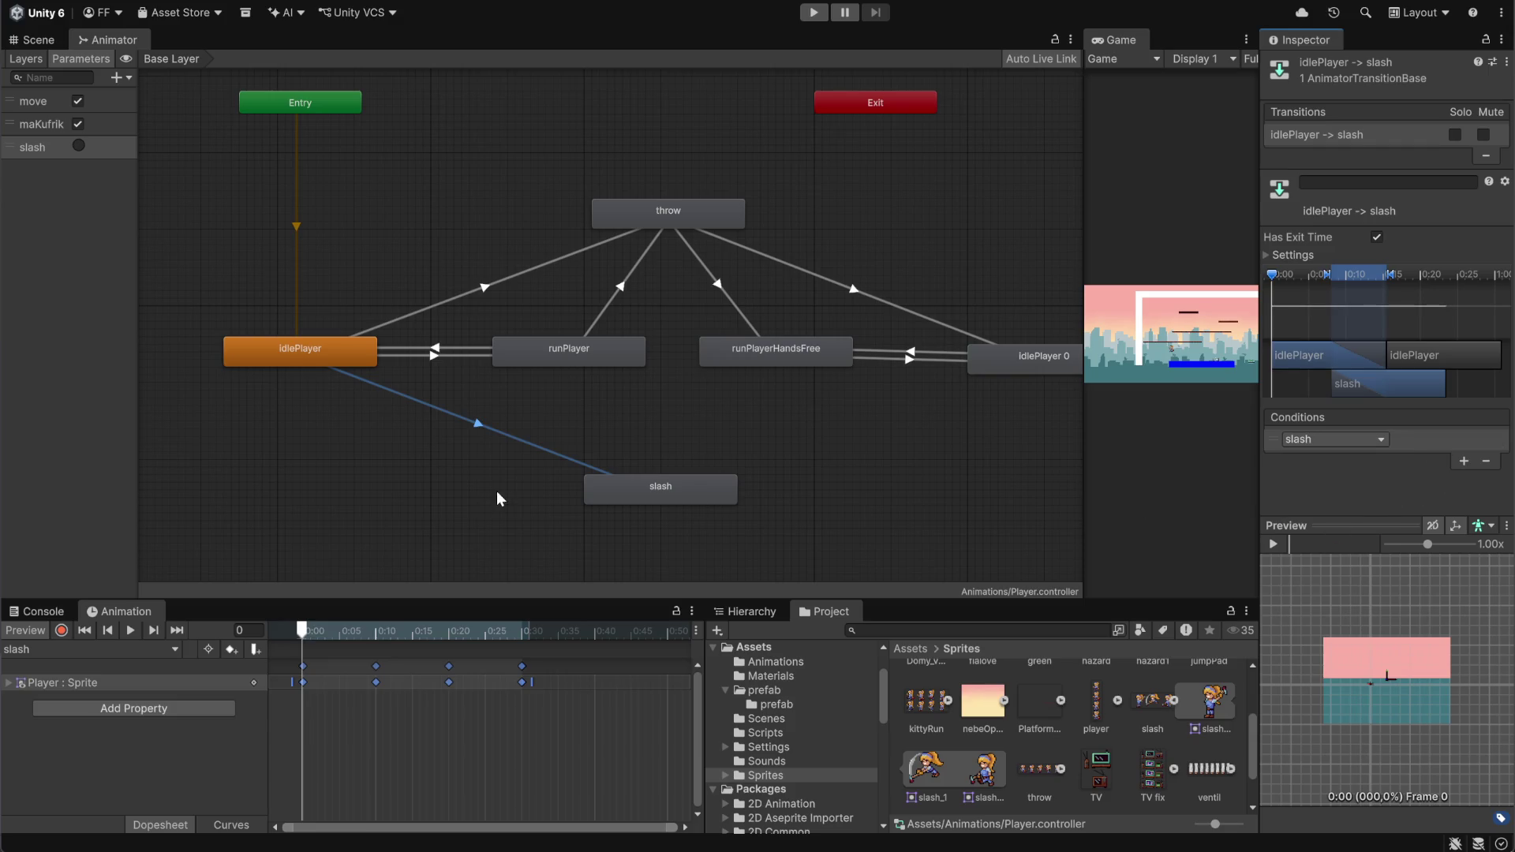
Create a runPlayer → slash transition conditioned on the slash trigger
right_click(612, 354)
left_click(671, 368)
left_click(660, 485)
left_click(609, 423)
left_click(1458, 458)
left_click(1364, 442)
left_click(1342, 523)
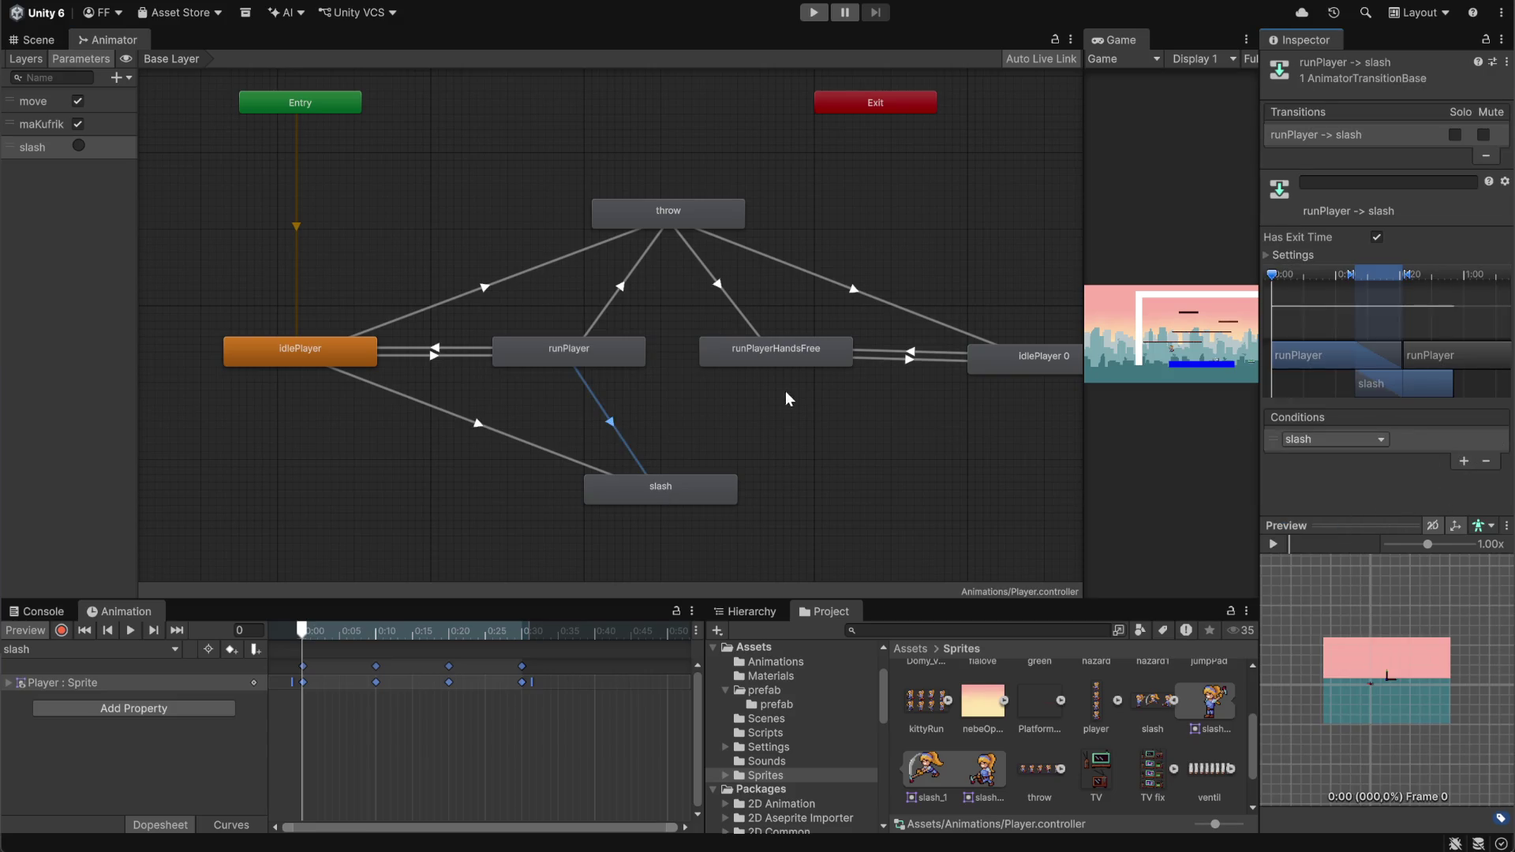
Create a runPlayerHandsFree → slash transition conditioned on the slash trigger
right_click(720, 350)
left_click(789, 355)
left_click(651, 483)
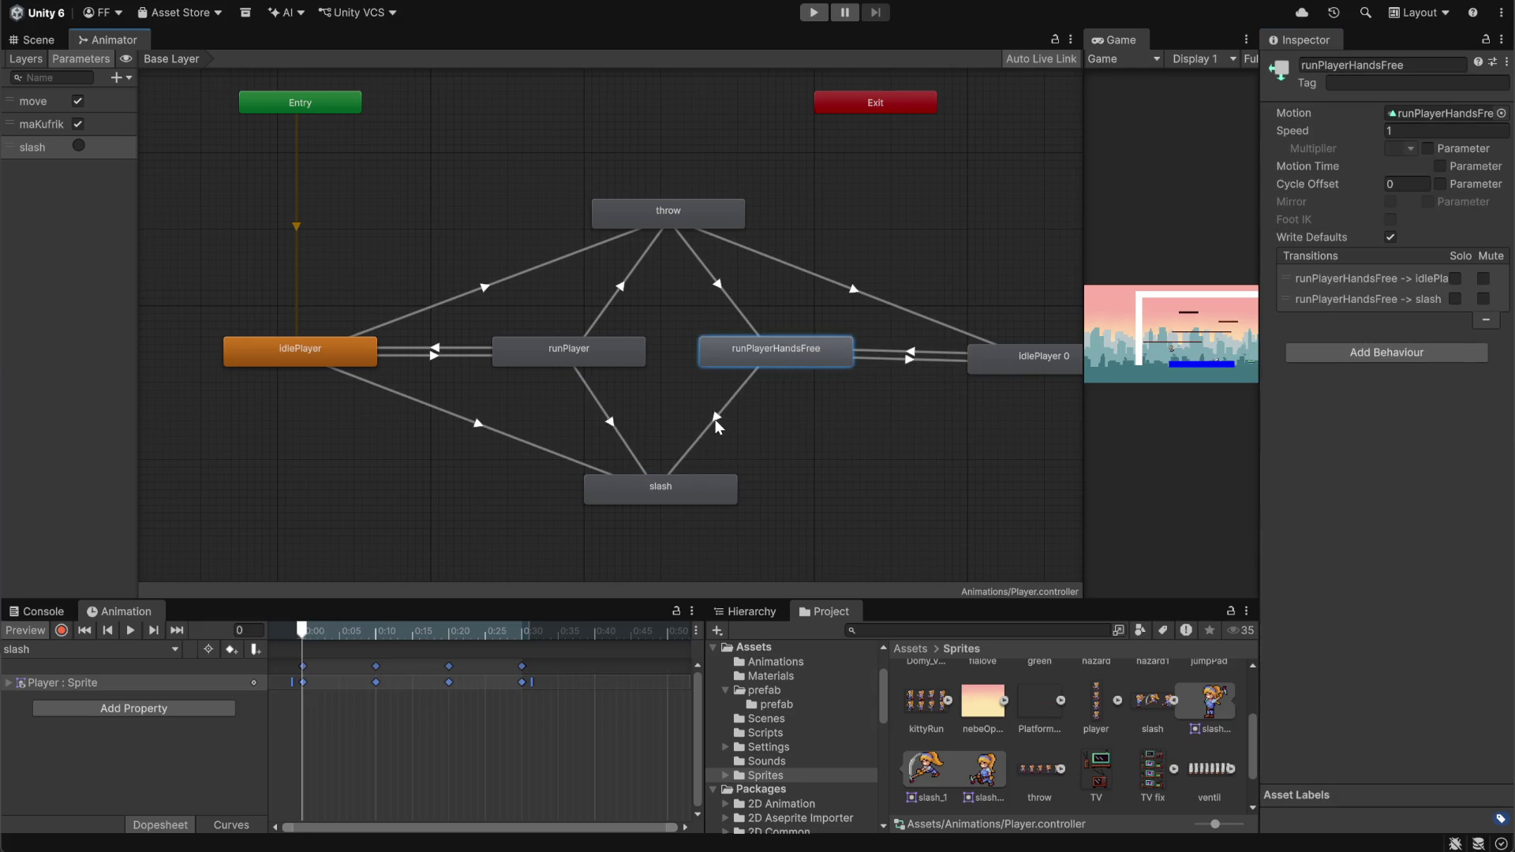
left_click(715, 419)
left_click(1461, 460)
left_click(1338, 440)
left_click(1324, 525)
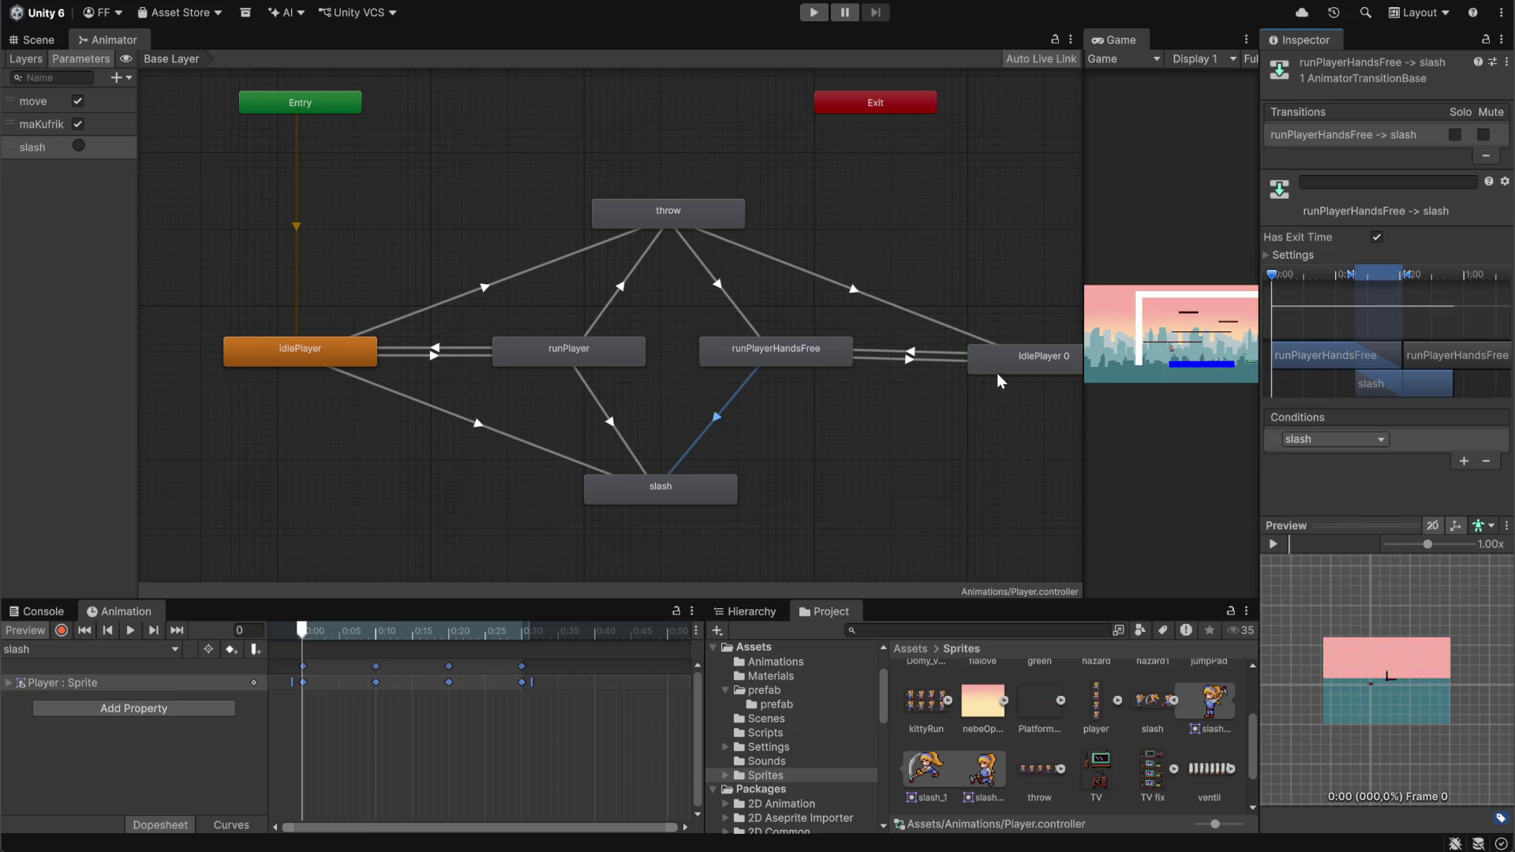
Create an idlePlayer 0 → slash transition conditioned on the slash trigger
right_click(997, 371)
left_click(1041, 476)
left_click(712, 486)
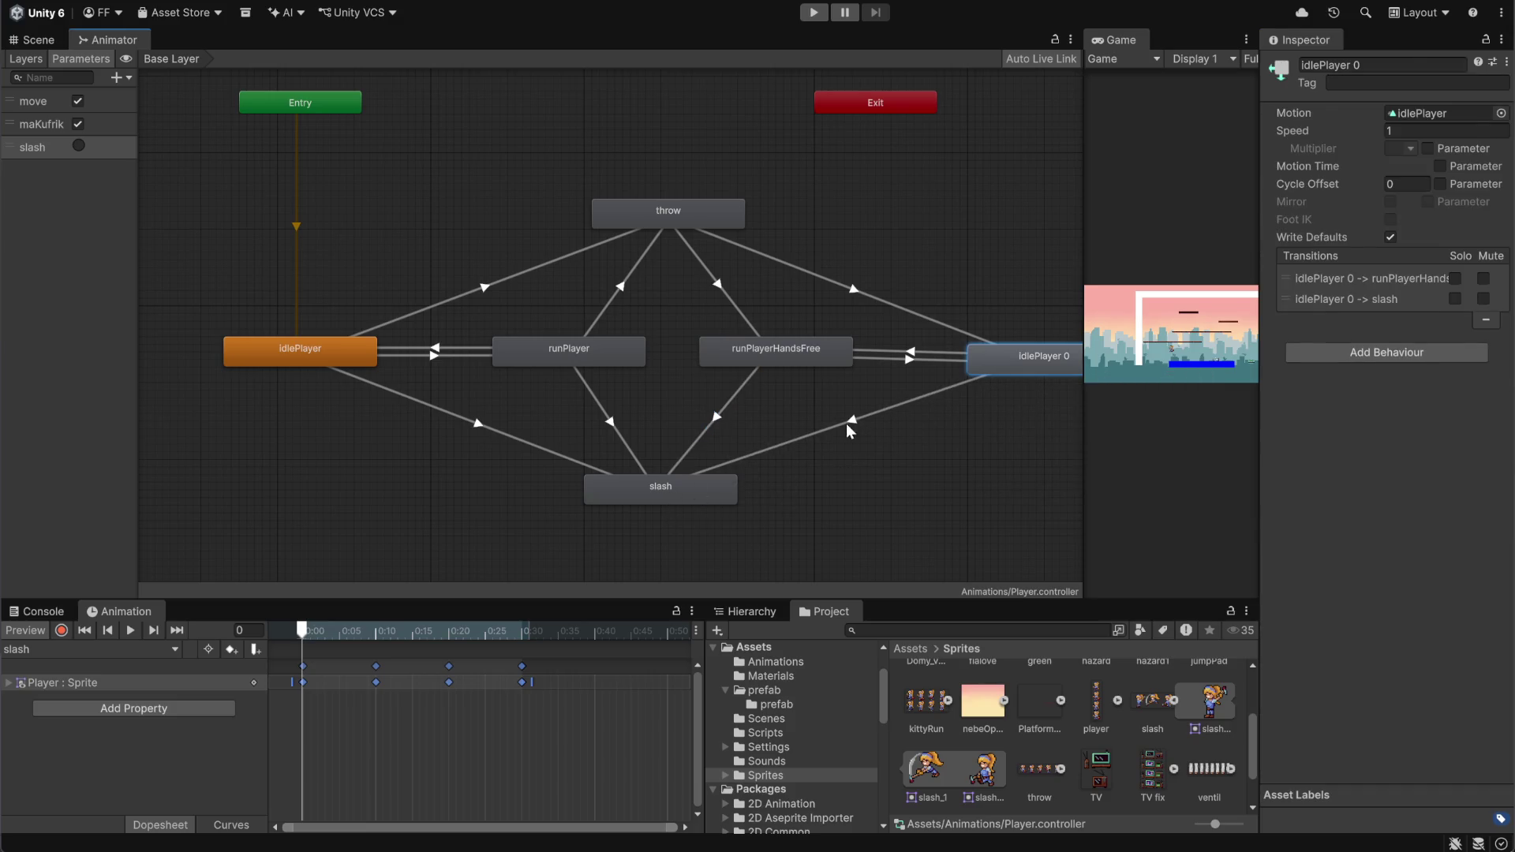
left_click(847, 427)
left_click(1461, 461)
left_click(1369, 439)
left_click(1325, 527)
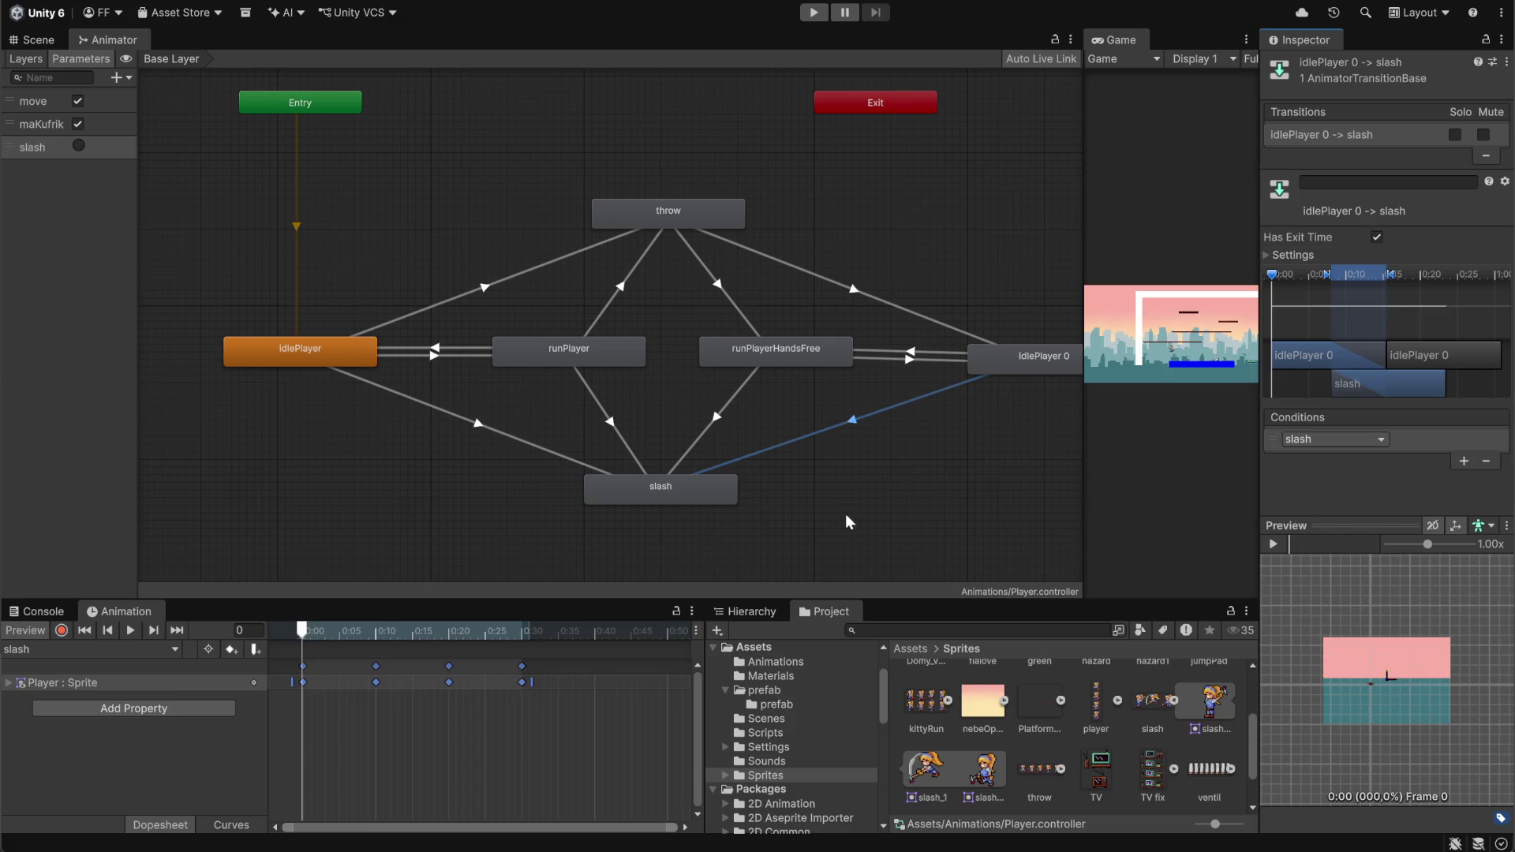
Nudge runPlayerHandsFree, runPlayer, slash and idlePlayer slightly lower in the graph
mouse_move(735, 362)
left_mouse_down()
mouse_move(733, 392)
mouse_move(727, 381)
left_mouse_up()
left_click_drag(608, 354, 608, 369)
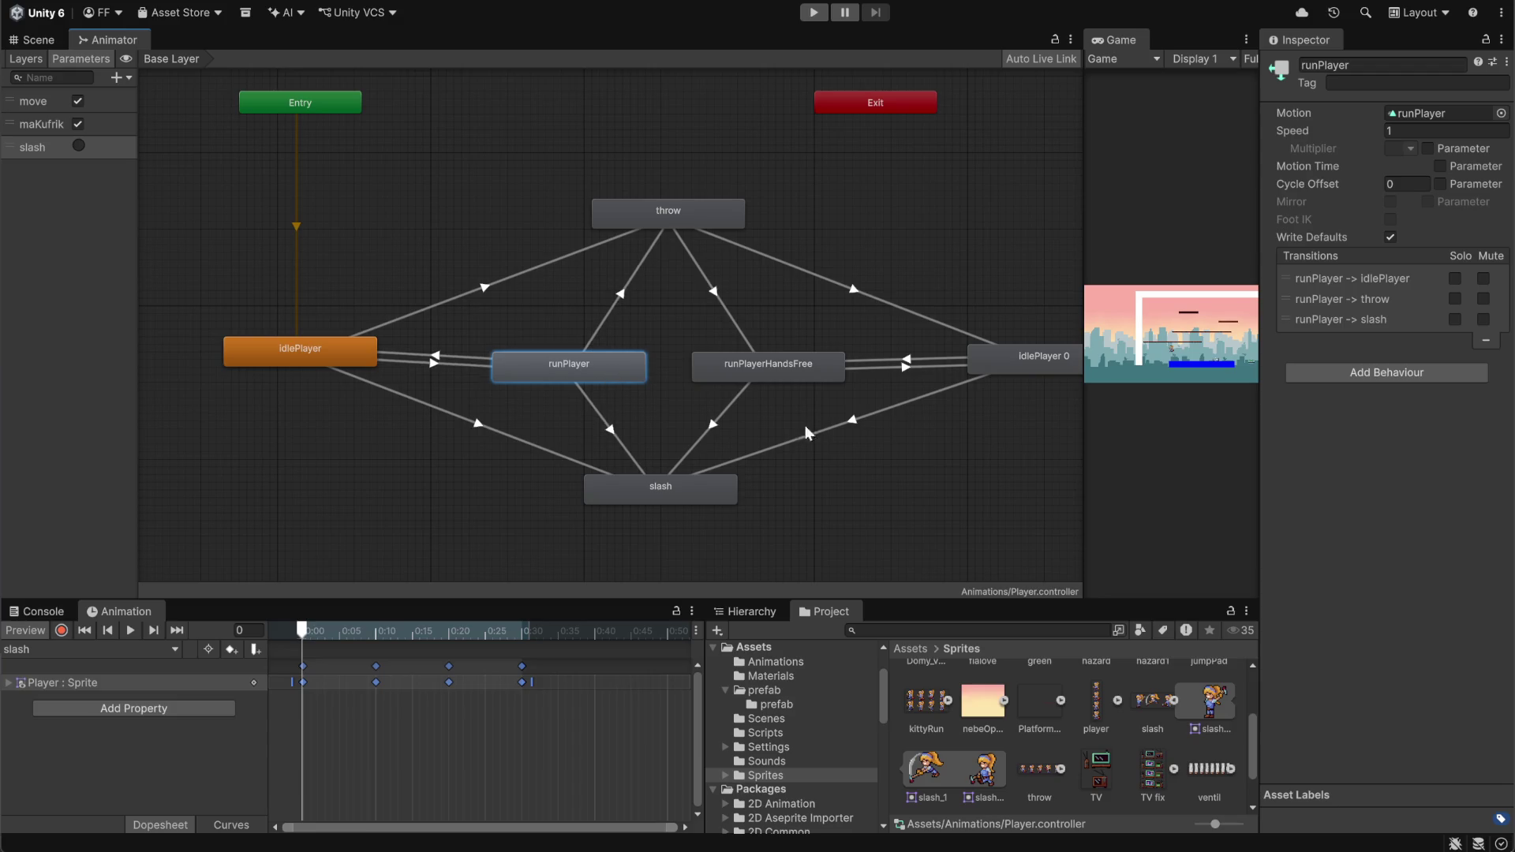
left_click_drag(693, 487, 703, 499)
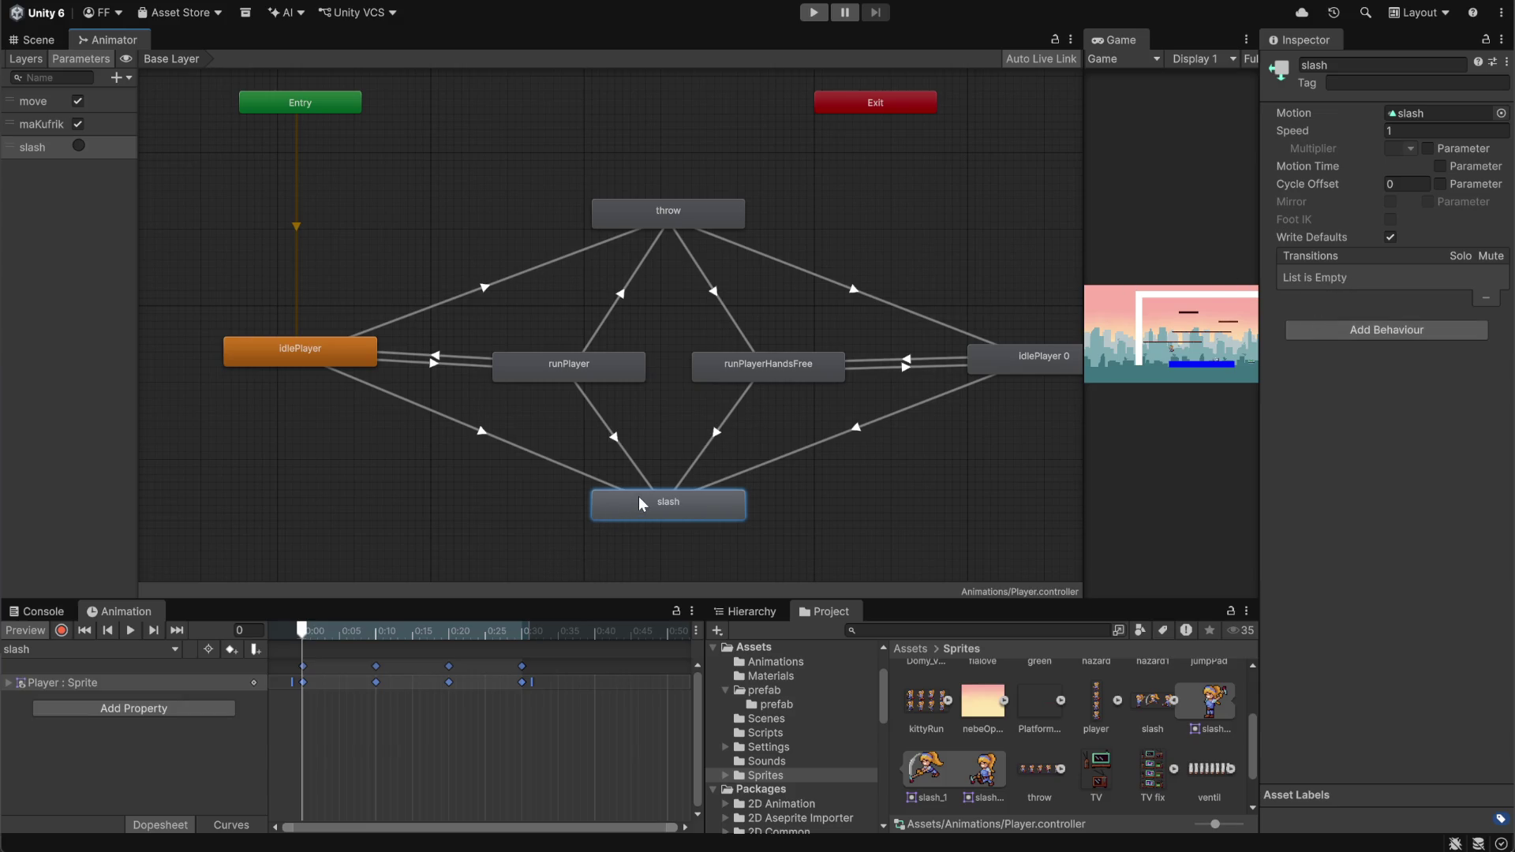
left_click_drag(341, 362, 358, 384)
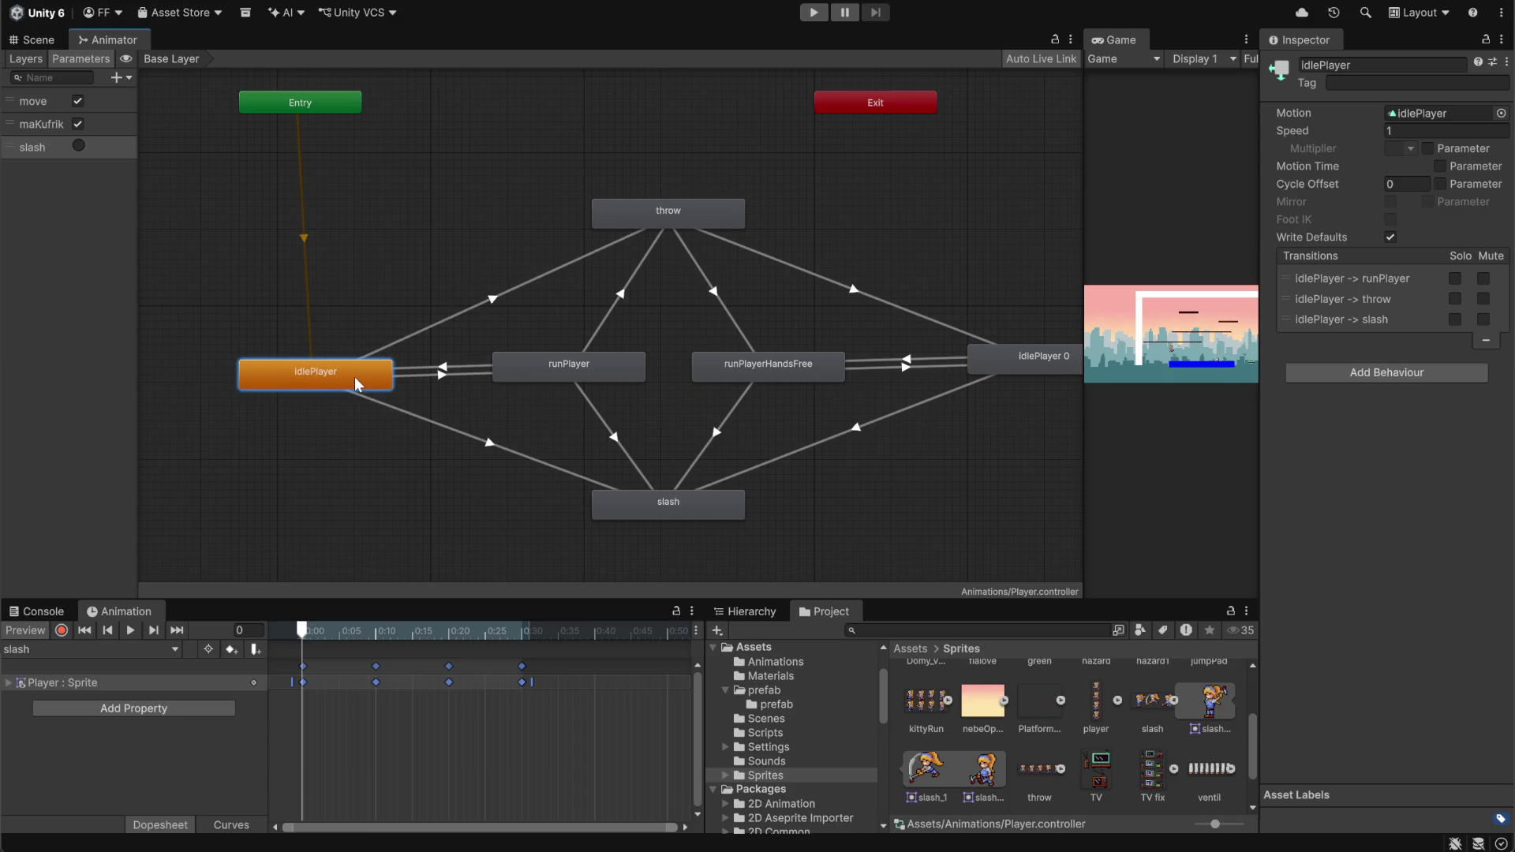
Create a slash → idlePlayer transition with a maKufrik condition
right_click(675, 507)
left_click(734, 519)
left_click(318, 372)
left_click(422, 398)
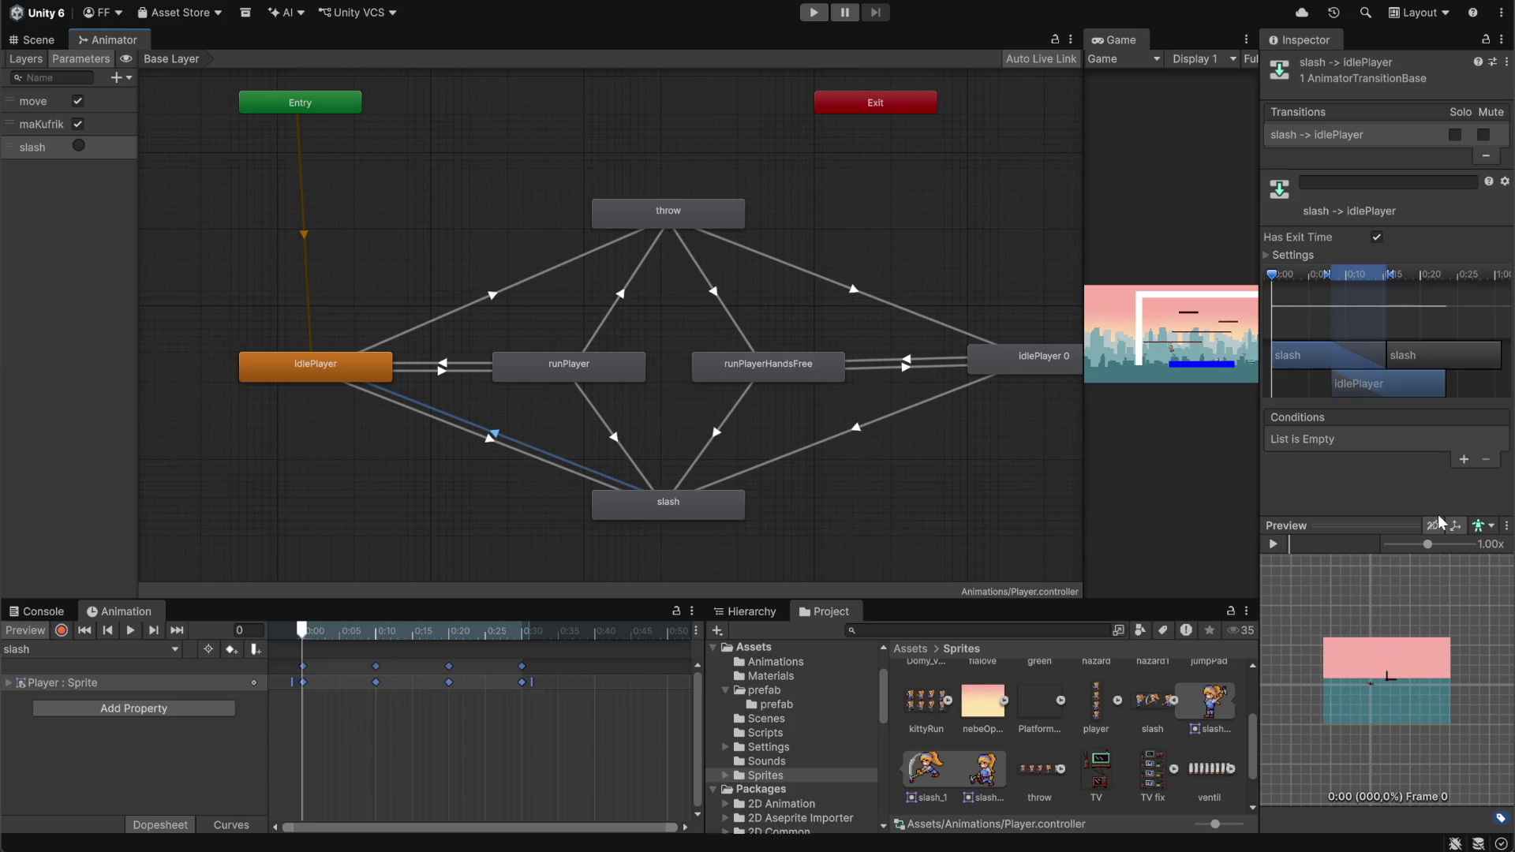
left_click(1465, 461)
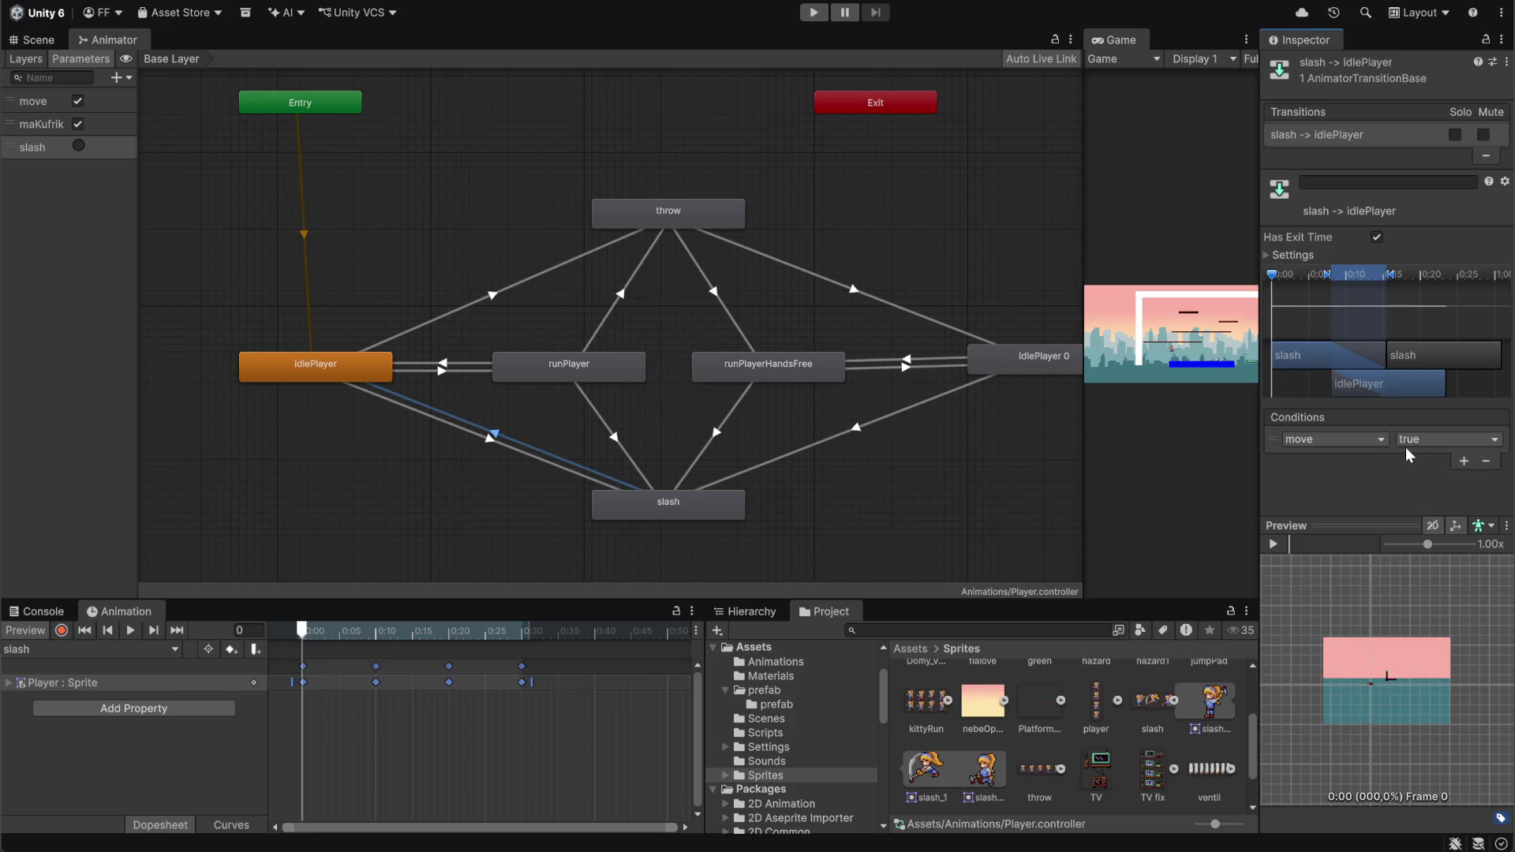
left_click(1376, 438)
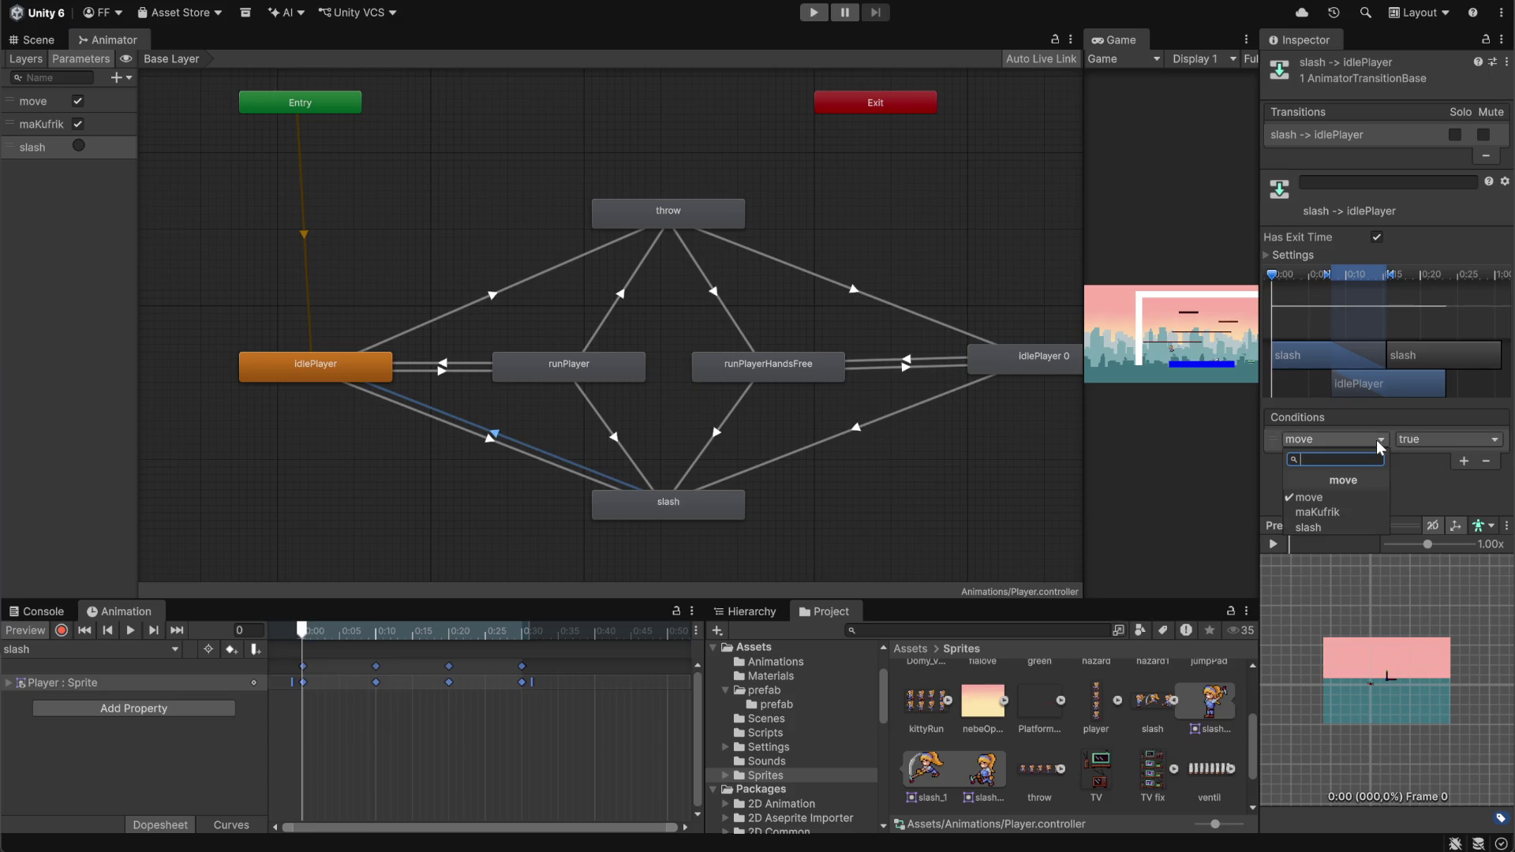
left_click(1331, 514)
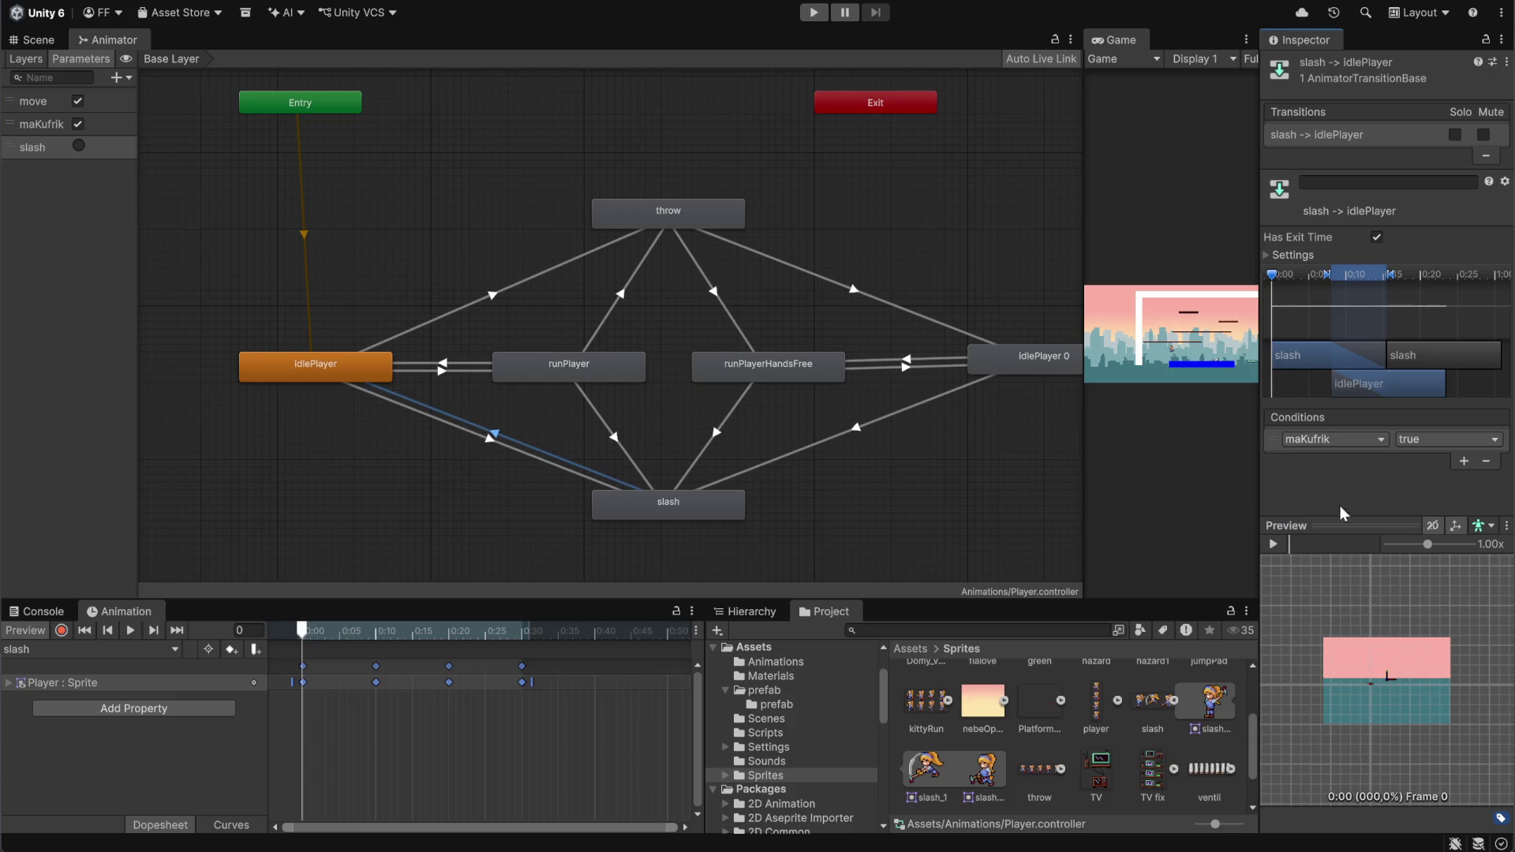
Create a slash → runPlayer transition with maKufrik true and move true conditions
right_click(651, 497)
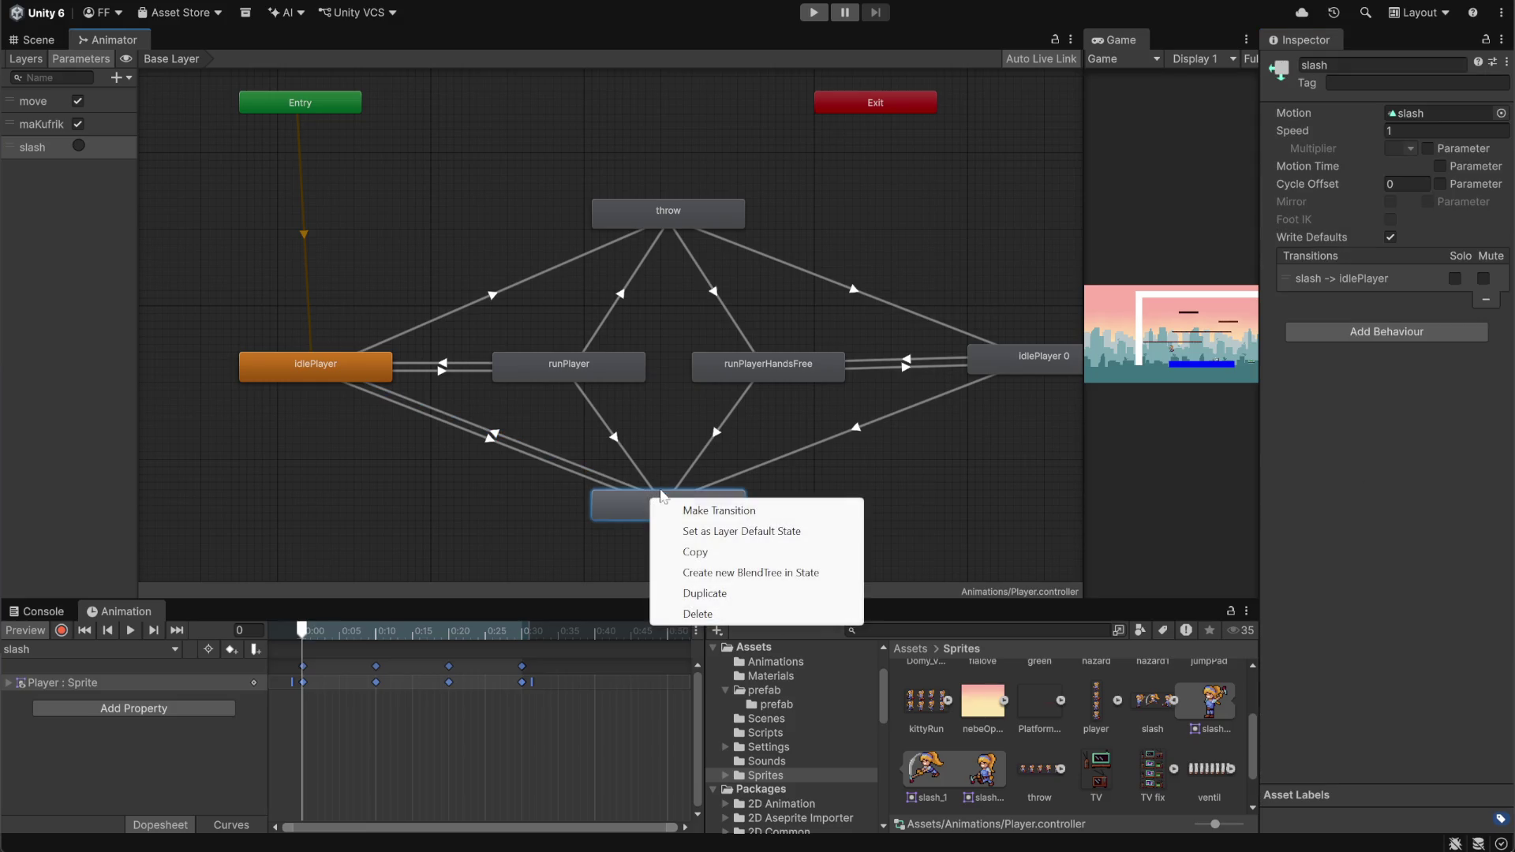
left_click(690, 511)
left_click(606, 372)
left_click(620, 432)
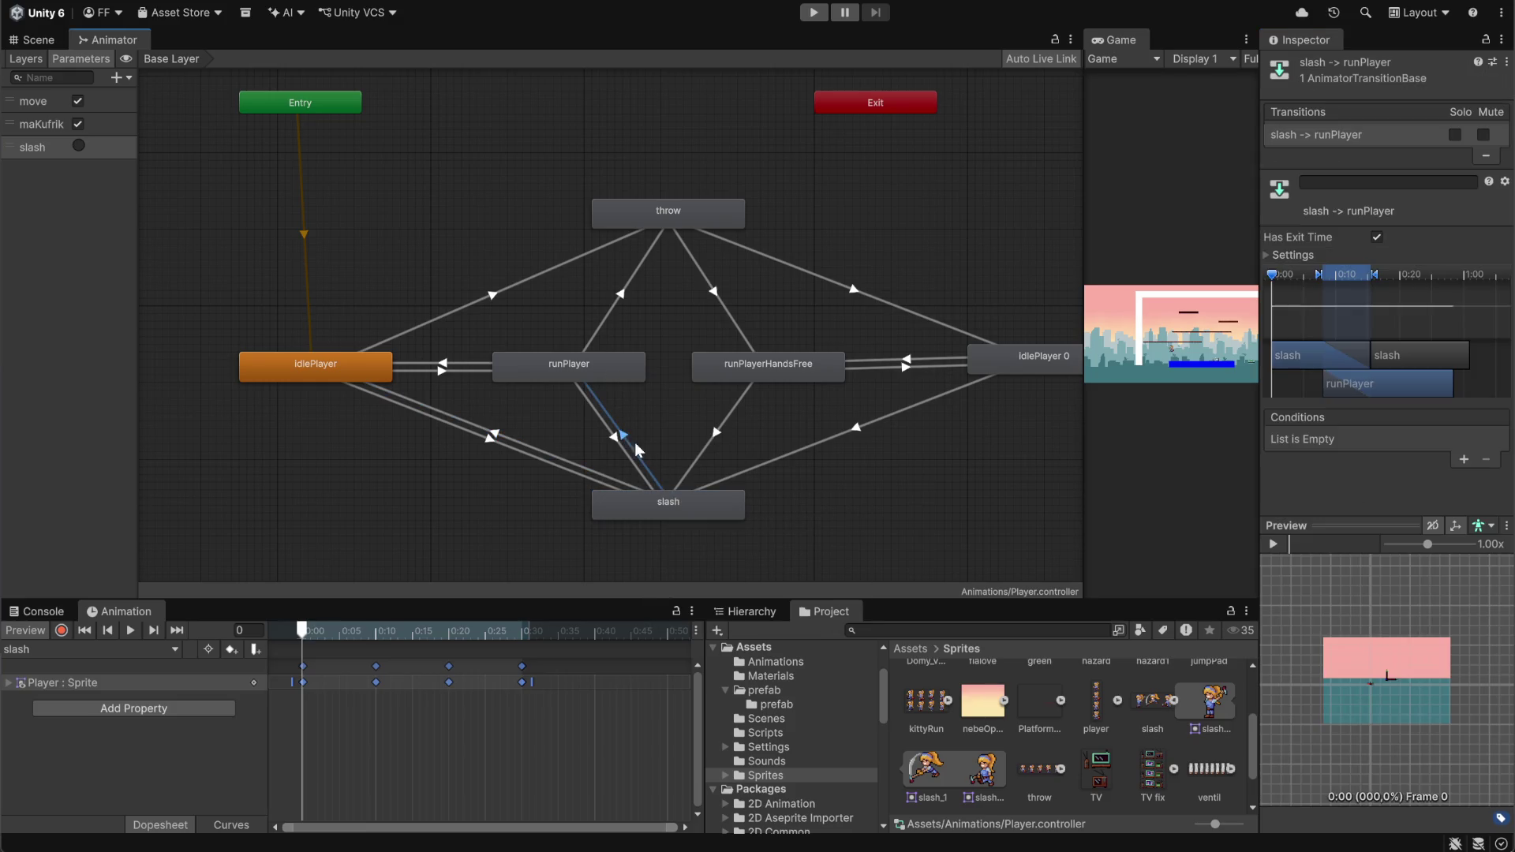
left_click(1463, 461)
left_click(1375, 440)
left_click(1347, 509)
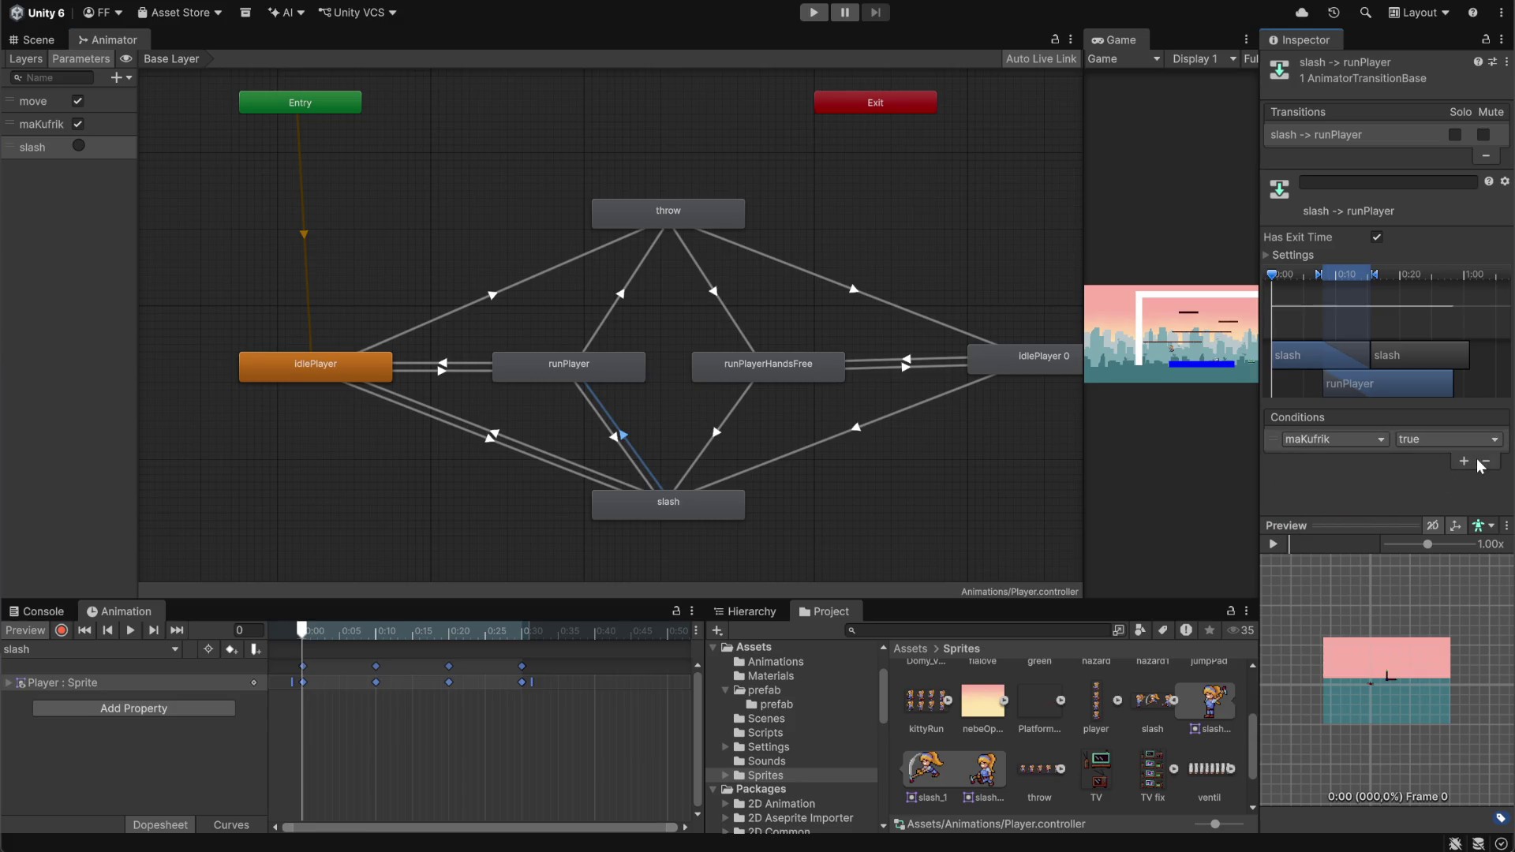
left_click(1473, 461)
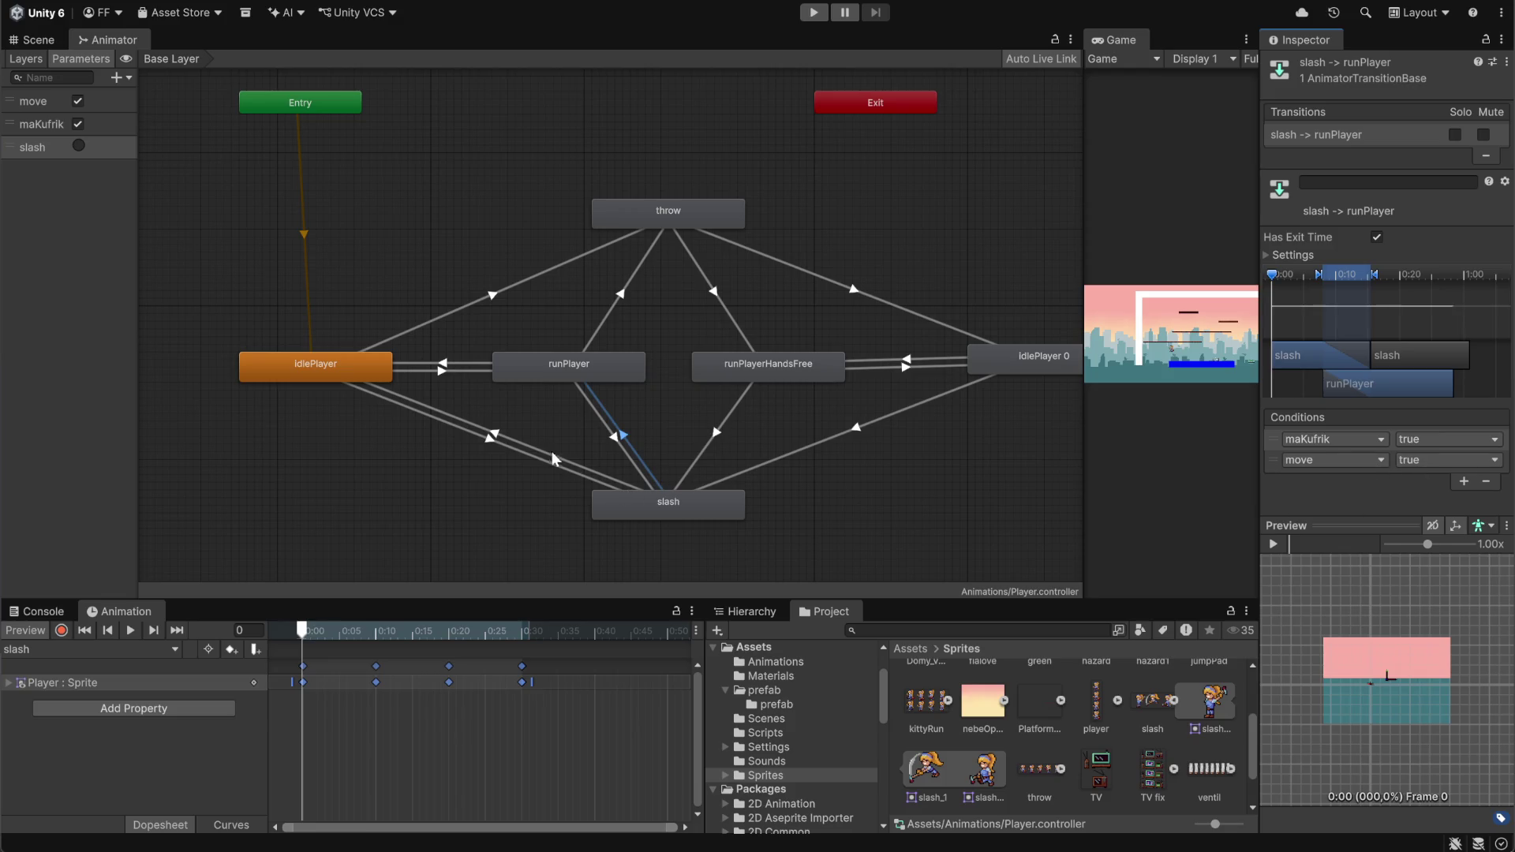
Add a move condition set to false on the slash → idlePlayer transition
left_click(558, 459)
left_click(1464, 461)
left_click(1470, 461)
left_click(1456, 504)
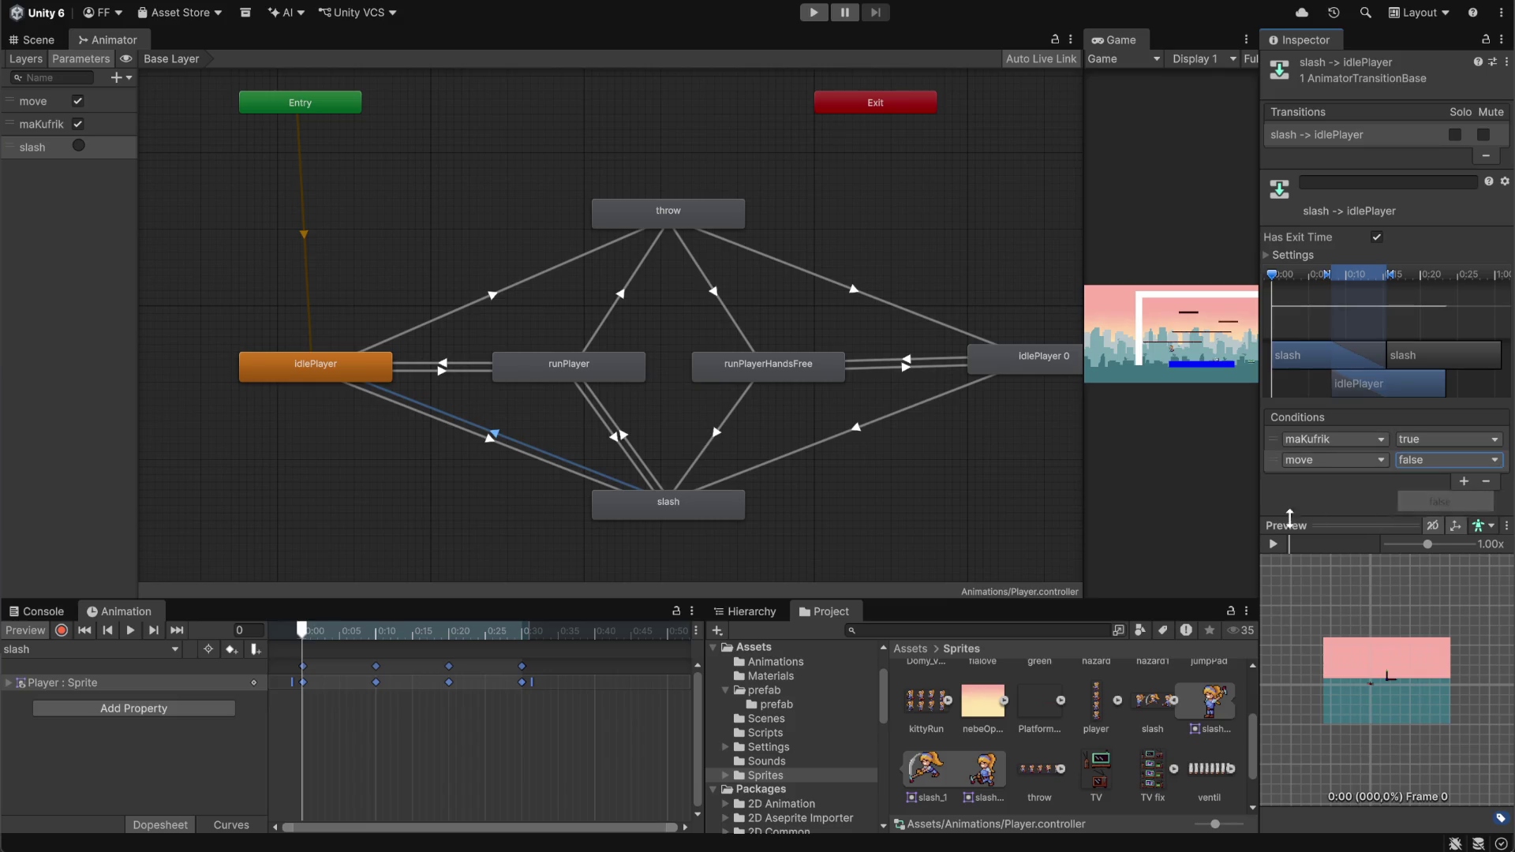
left_click(693, 504)
right_click(690, 500)
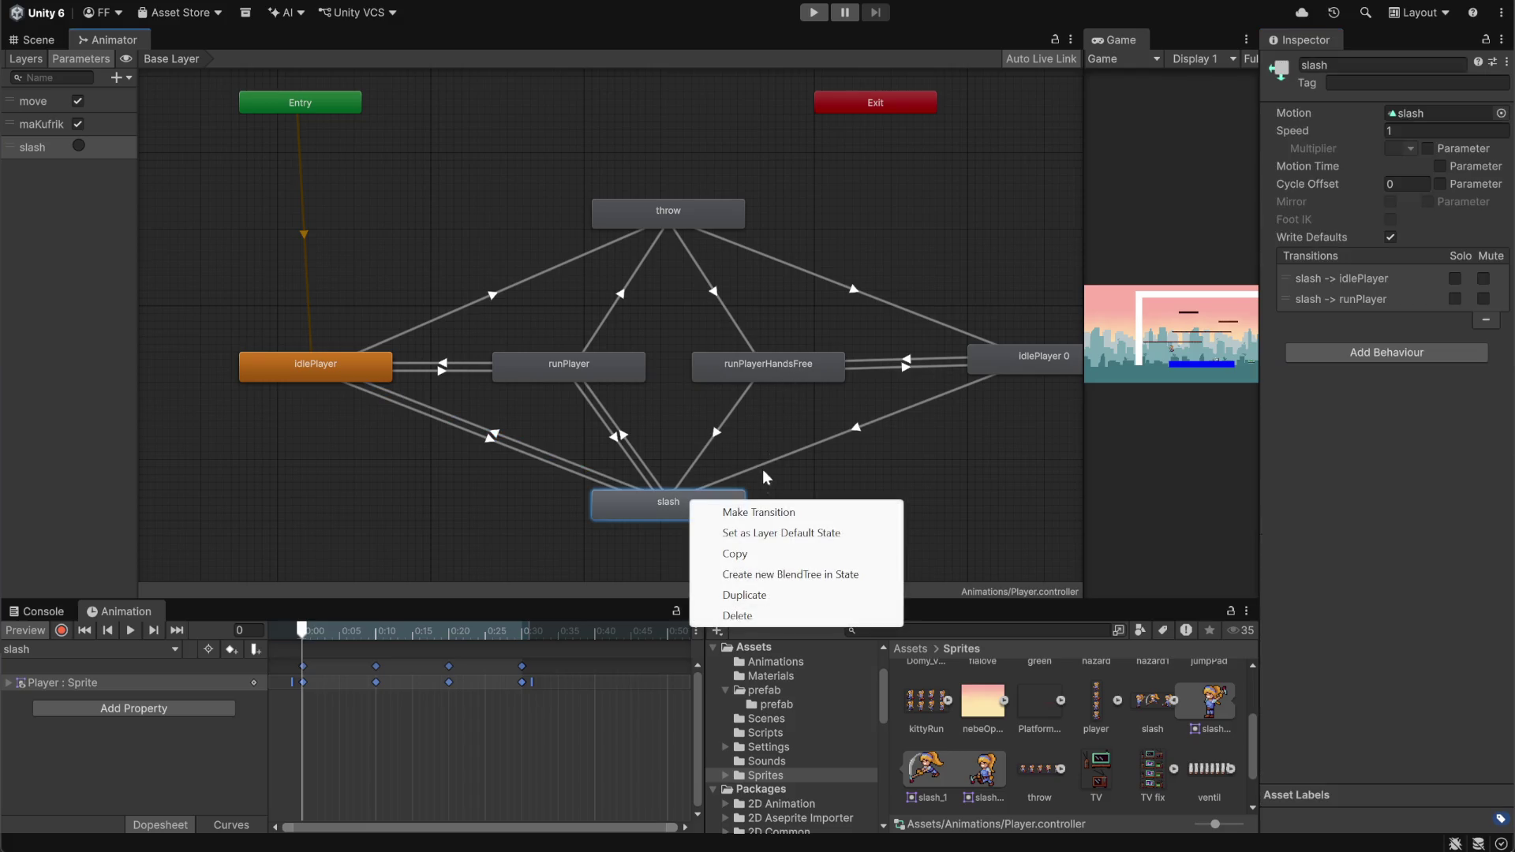
Add a slash → runPlayerHandsFree transition with two conditions, the second on maKufrik
left_click(764, 513)
left_click(792, 369)
left_click(727, 435)
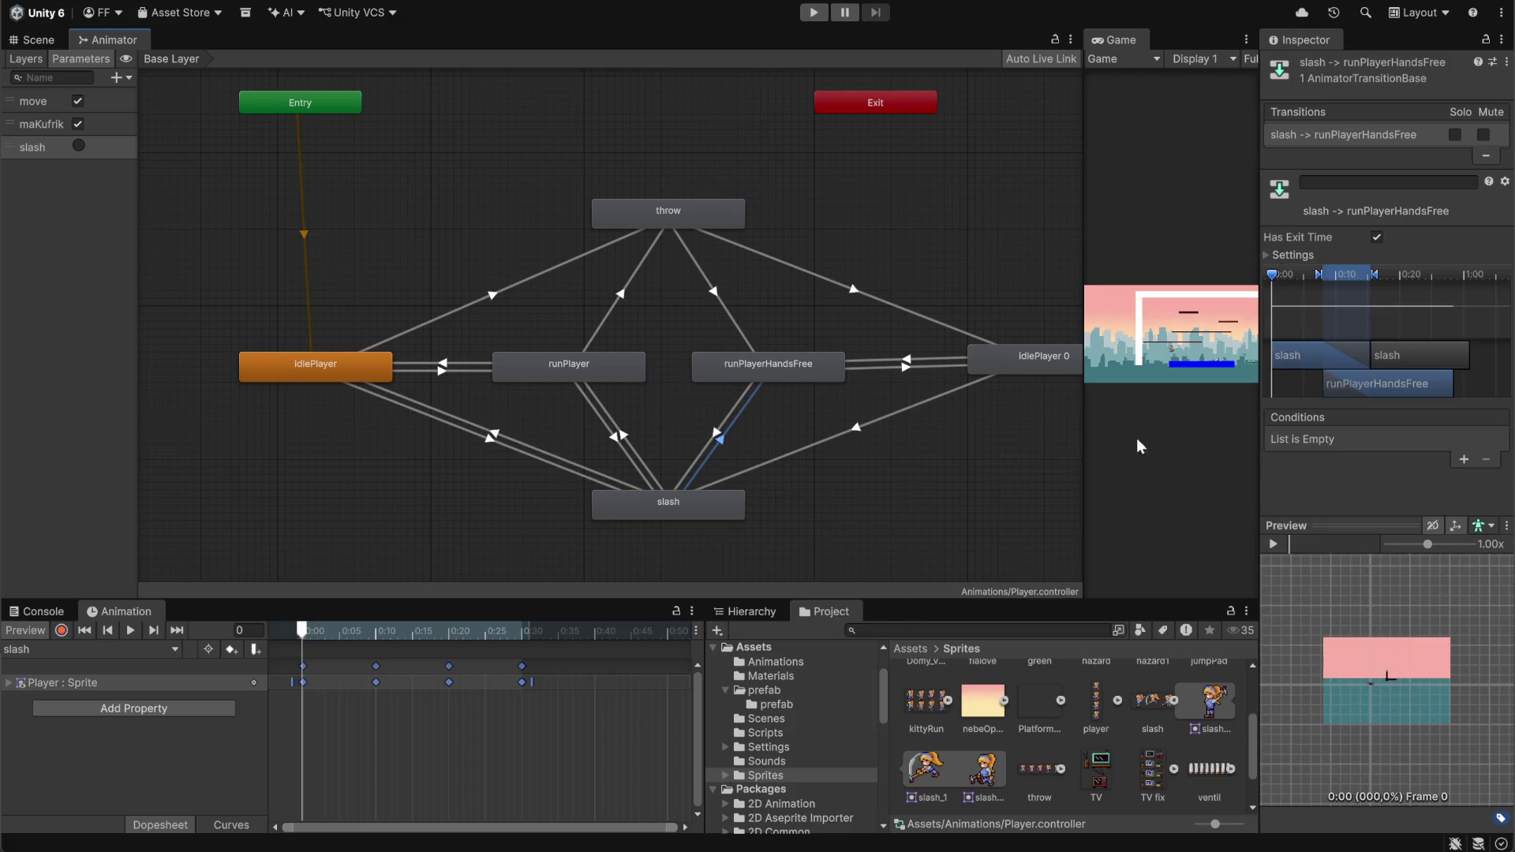
left_click(1464, 461)
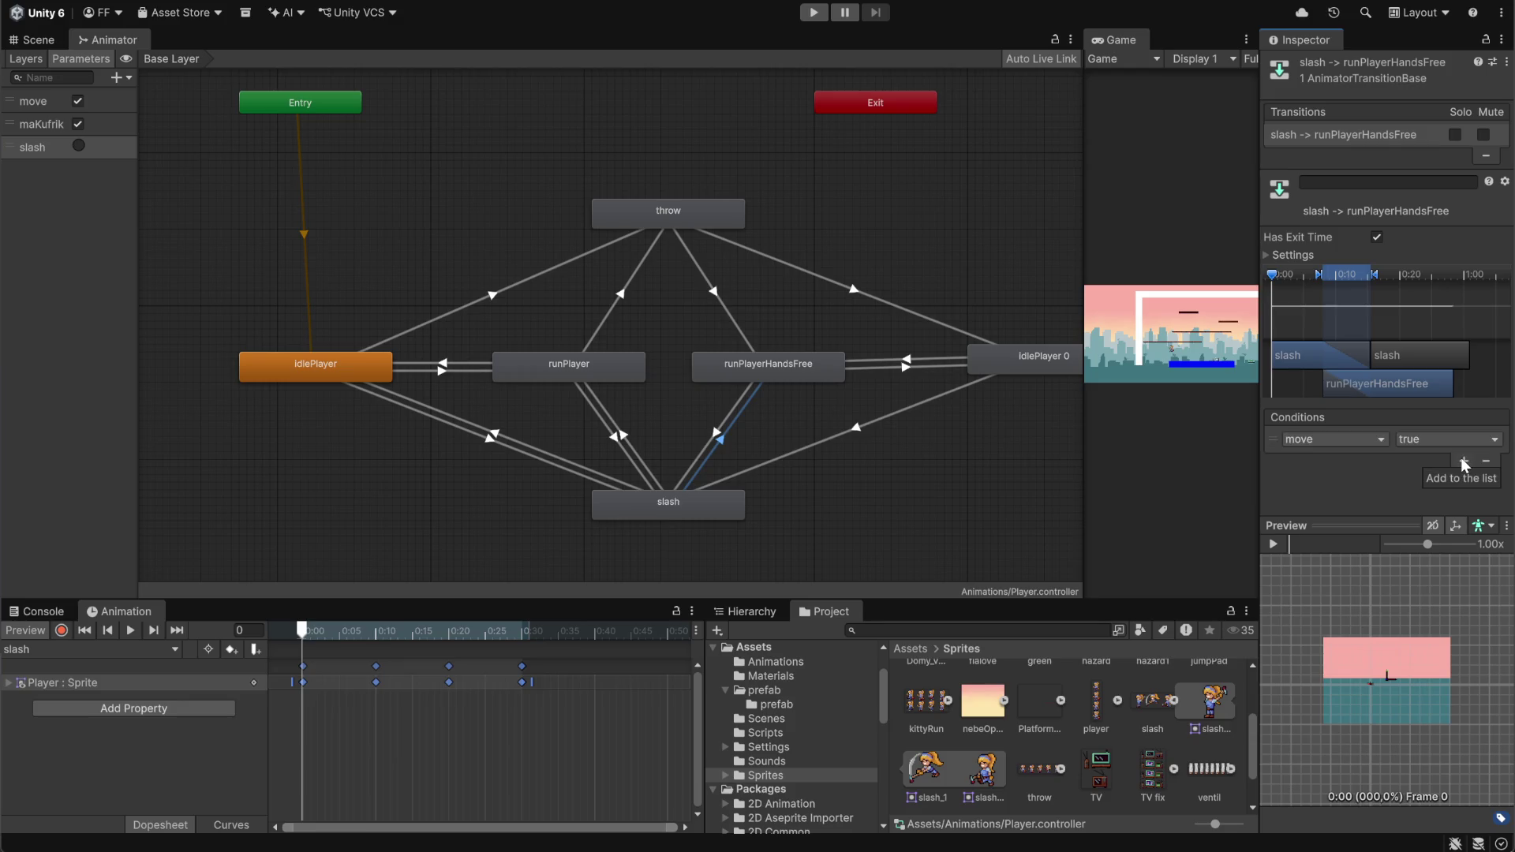
left_click(1372, 439)
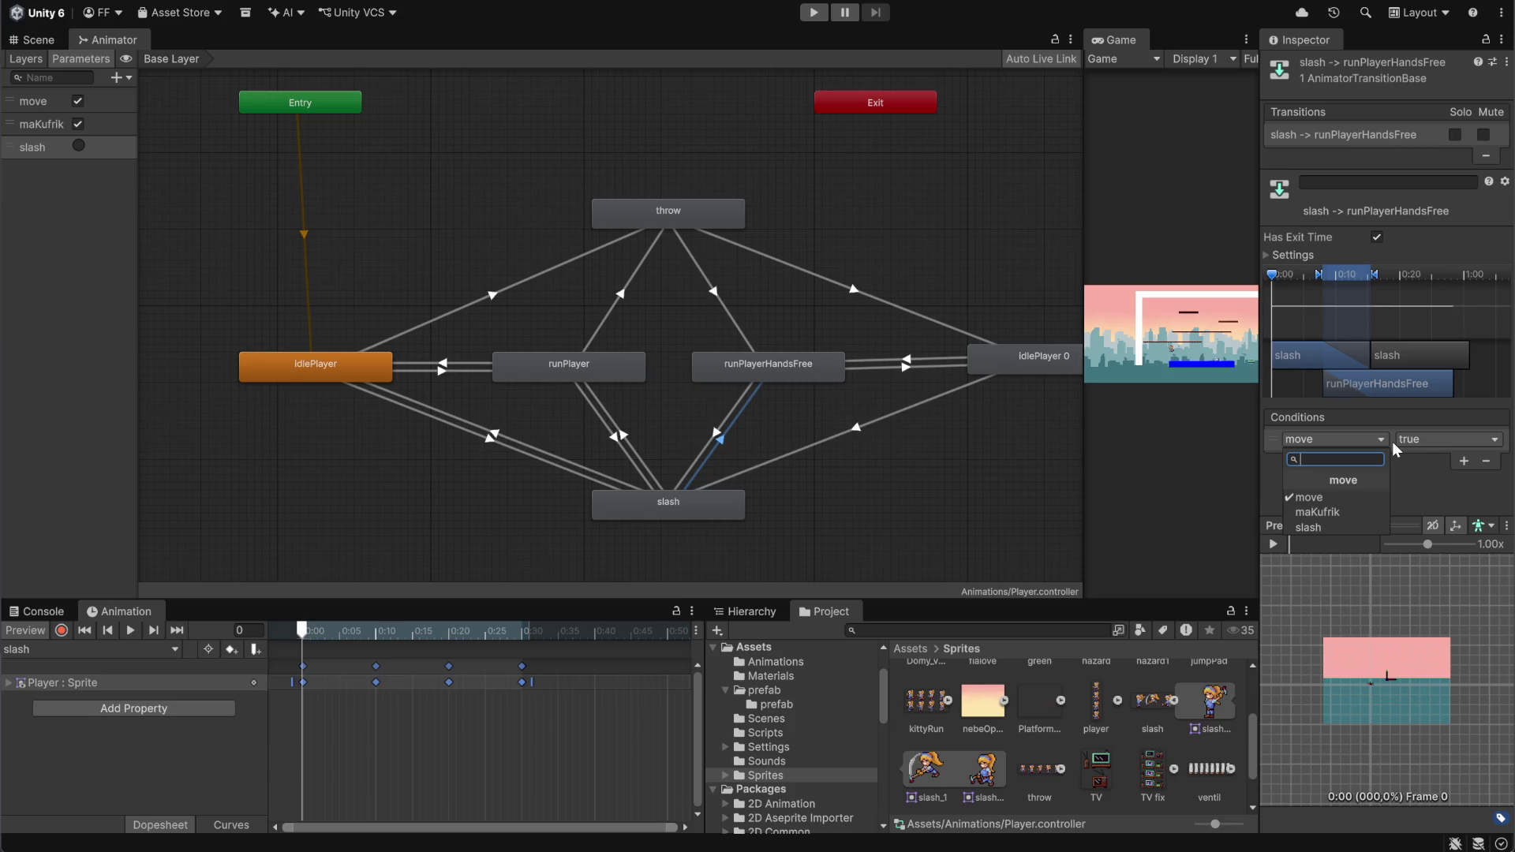
left_click(1408, 485)
left_click(1464, 461)
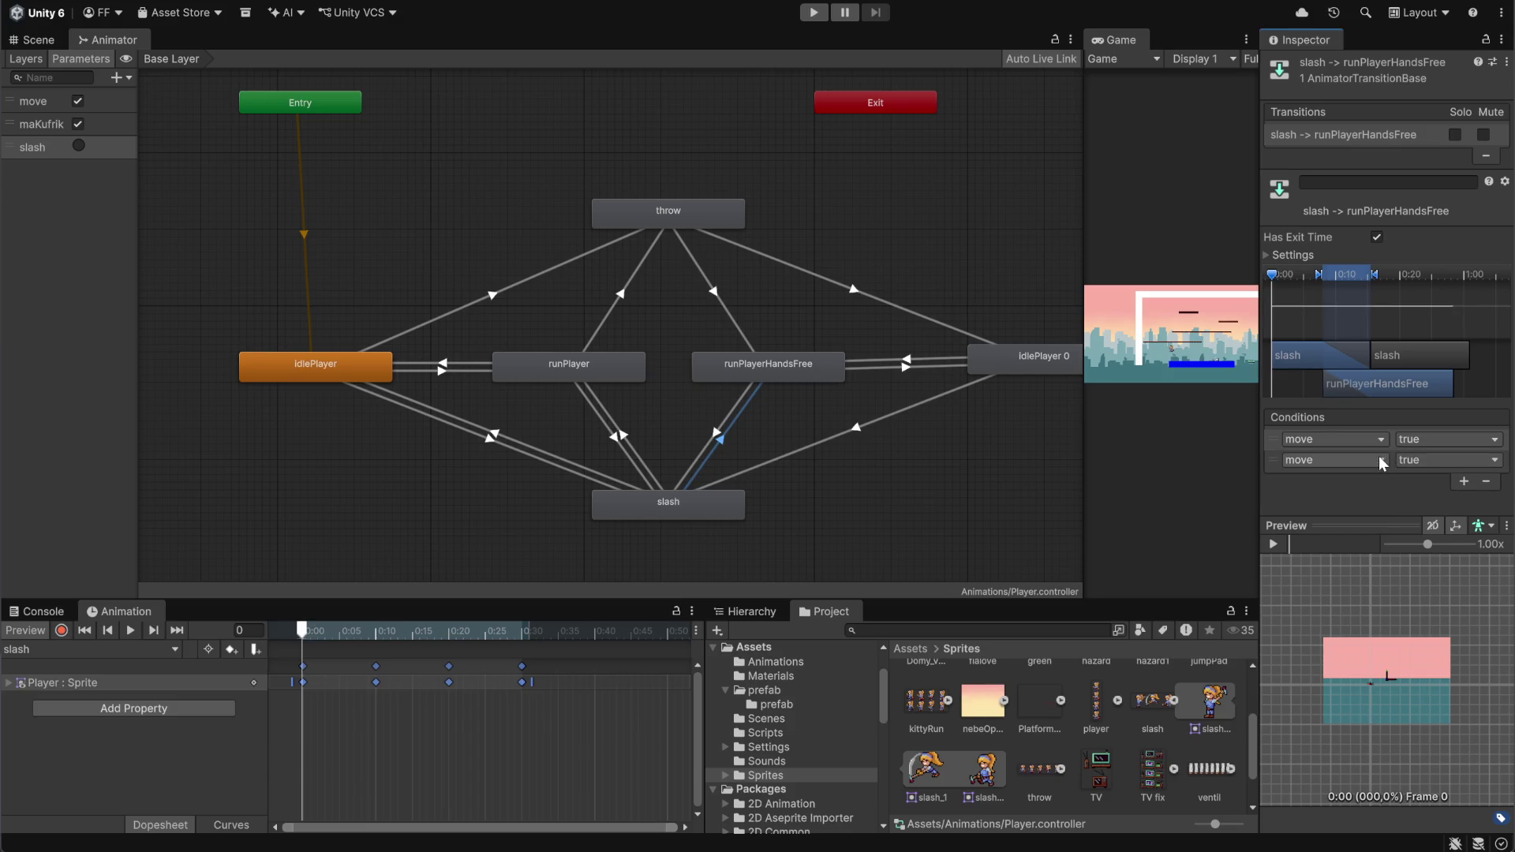
left_click(1371, 460)
left_click(1340, 536)
left_click(1438, 462)
left_click(1434, 503)
Add a slash → idlePlayer 0 transition requiring move false and maKufrik false
right_click(716, 501)
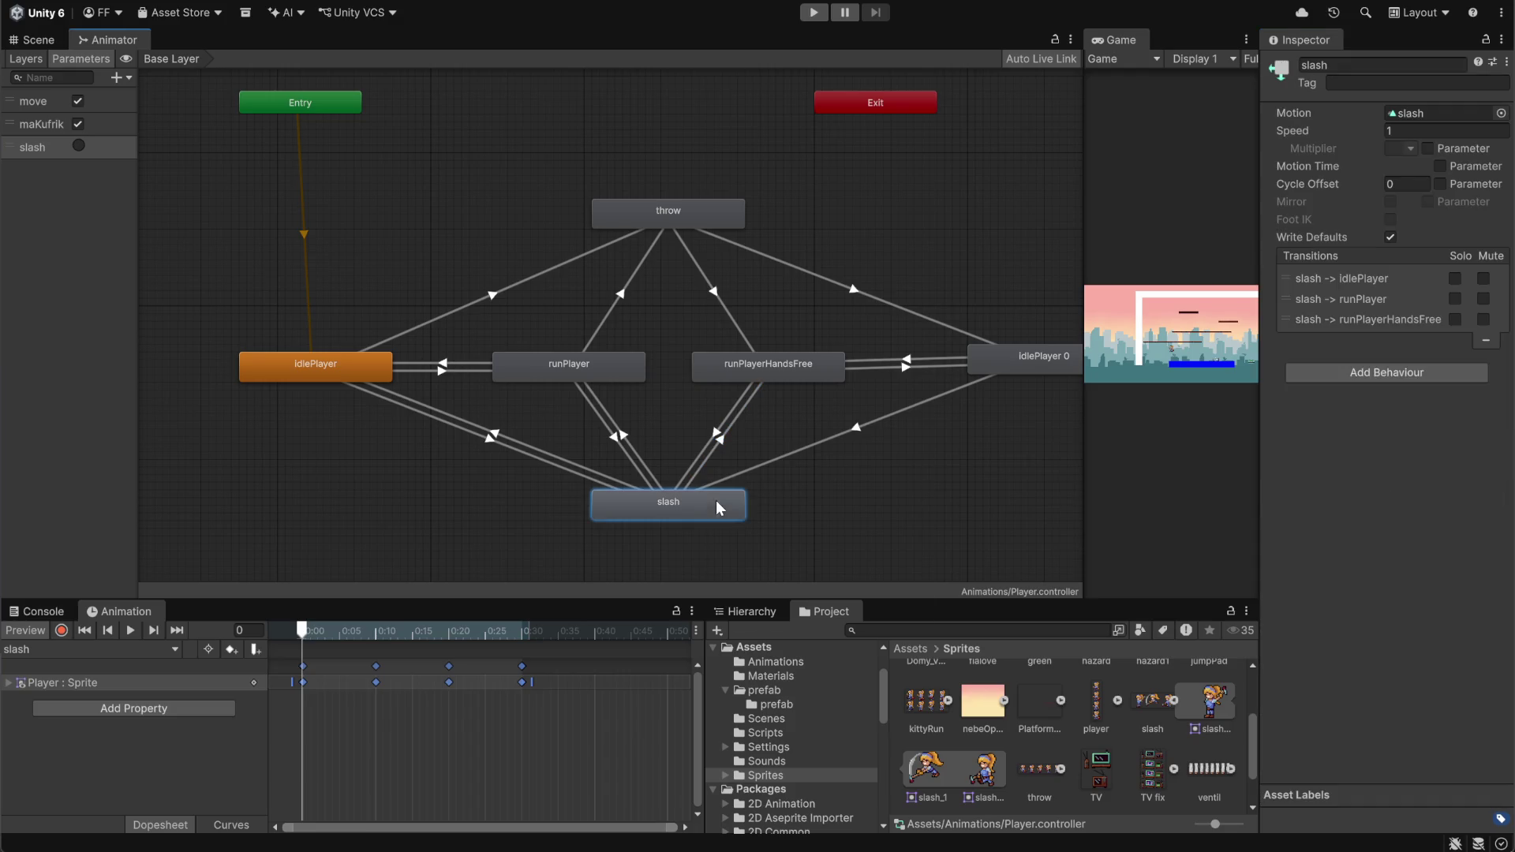
left_click(779, 521)
left_click(1018, 363)
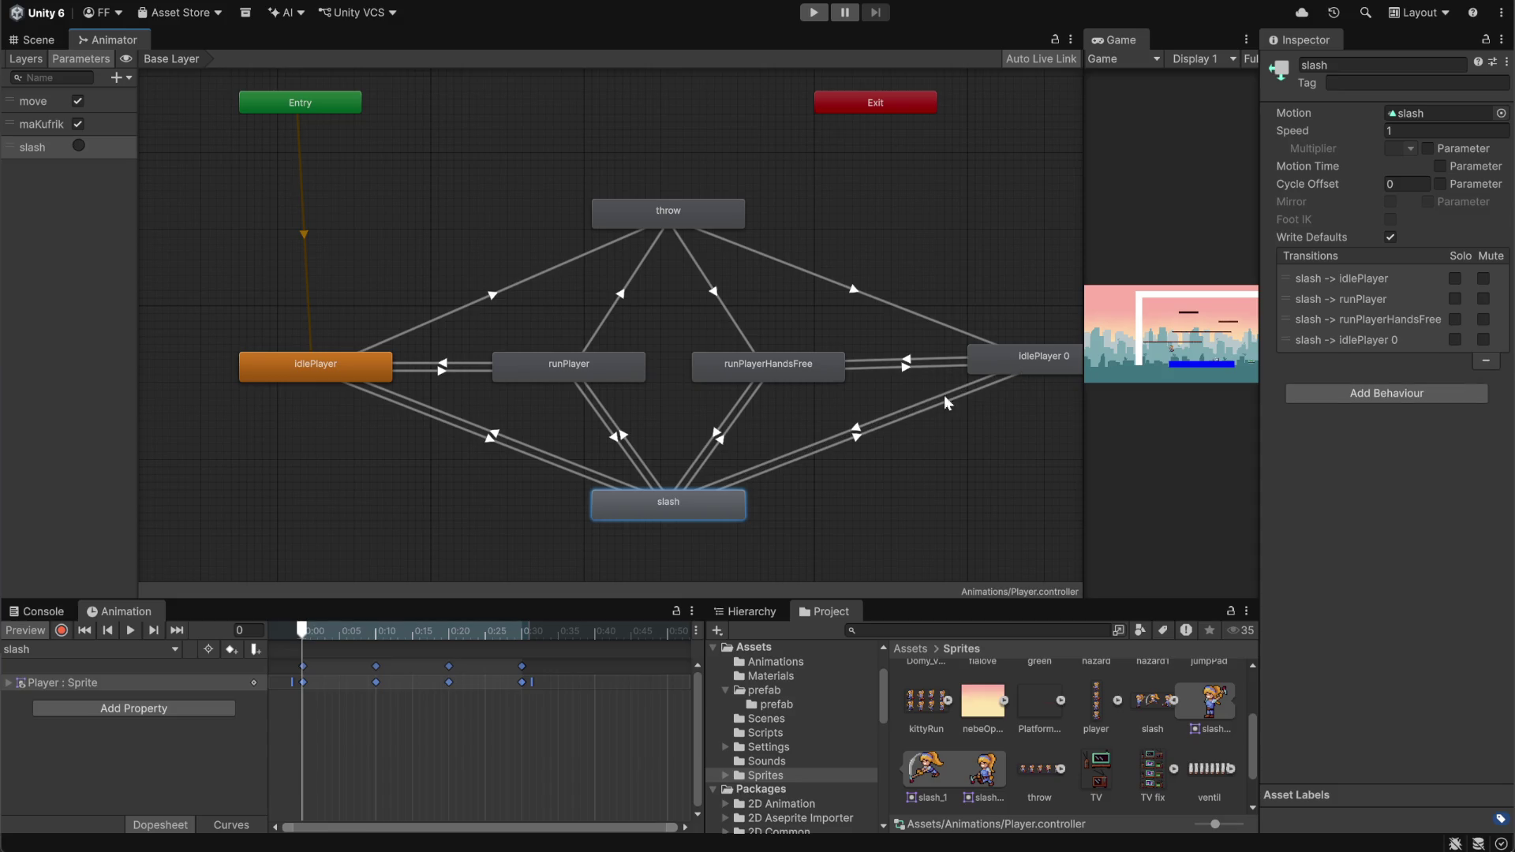
left_click(863, 439)
left_click(1462, 459)
left_click(1454, 439)
left_click(1445, 480)
left_click(1465, 461)
left_click(1371, 461)
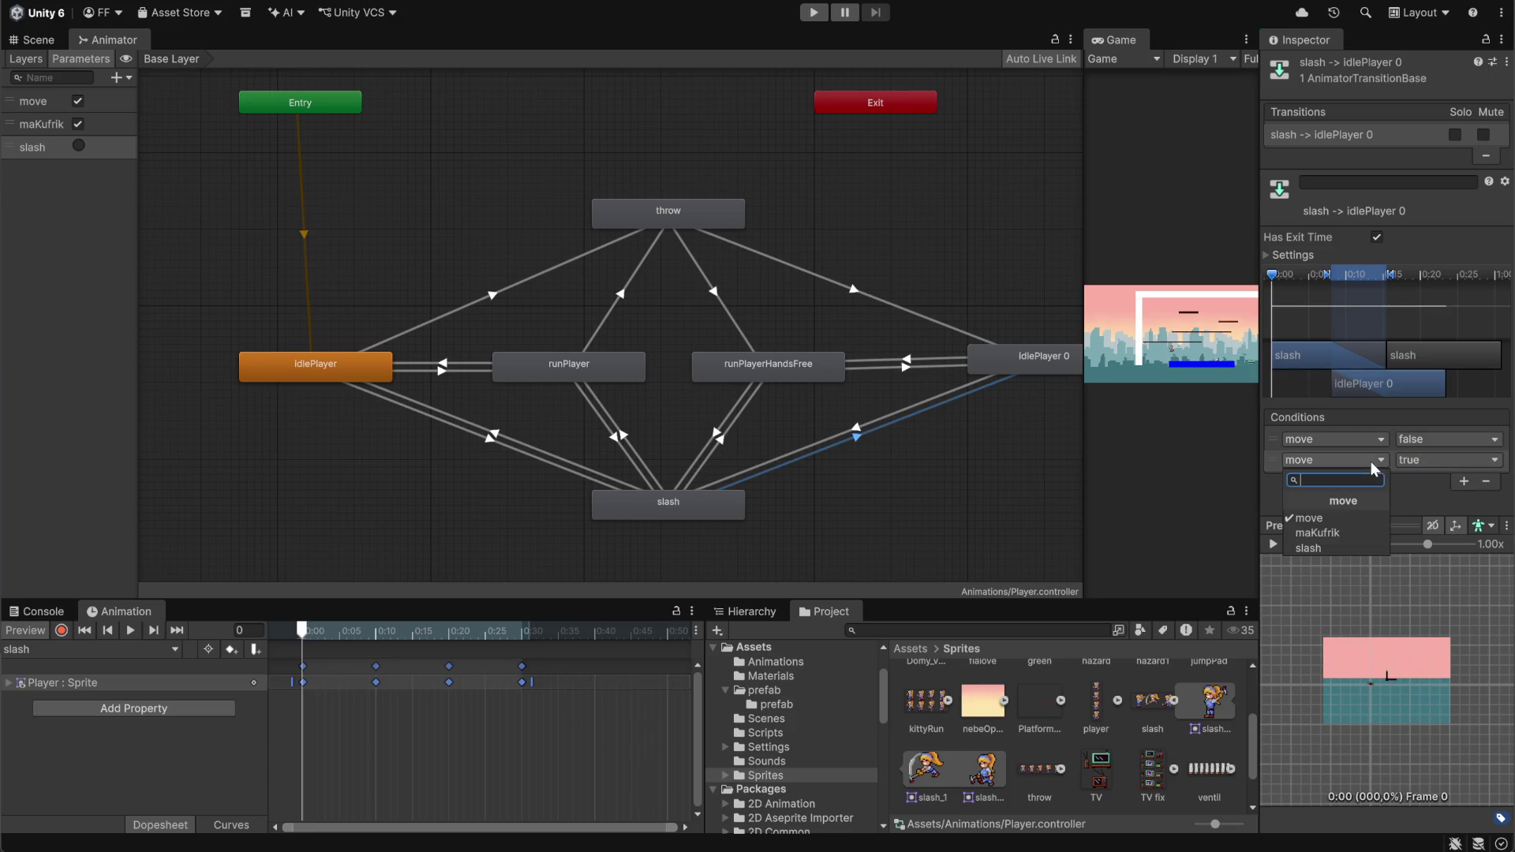
left_click(1325, 524)
left_click(1435, 461)
left_click(1438, 498)
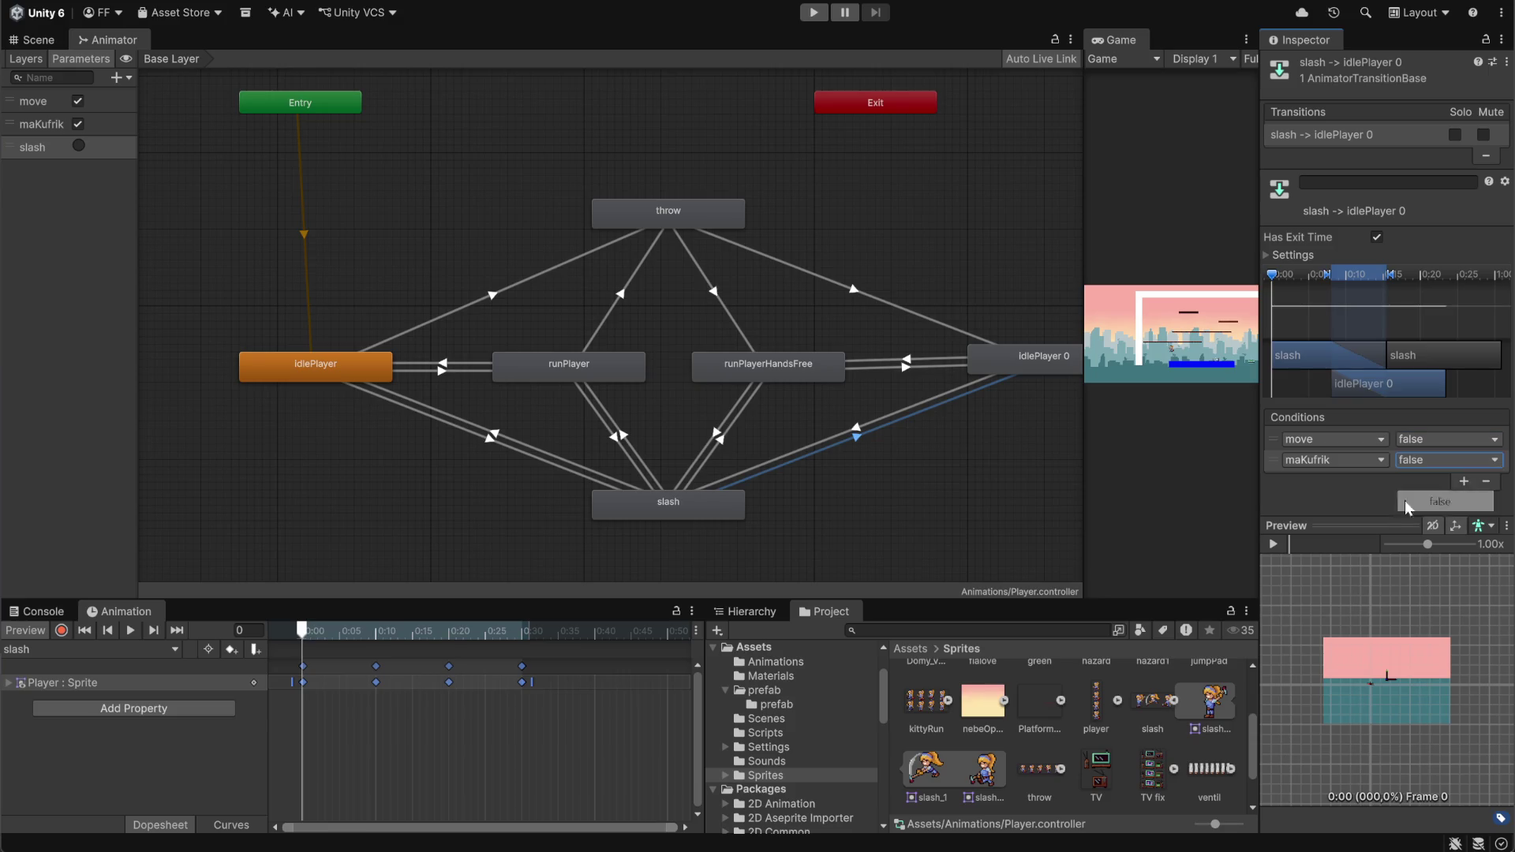
Review the slash state's new transitions to runPlayerHandsFree and idlePlayer 0
left_click(723, 443)
left_click(883, 480)
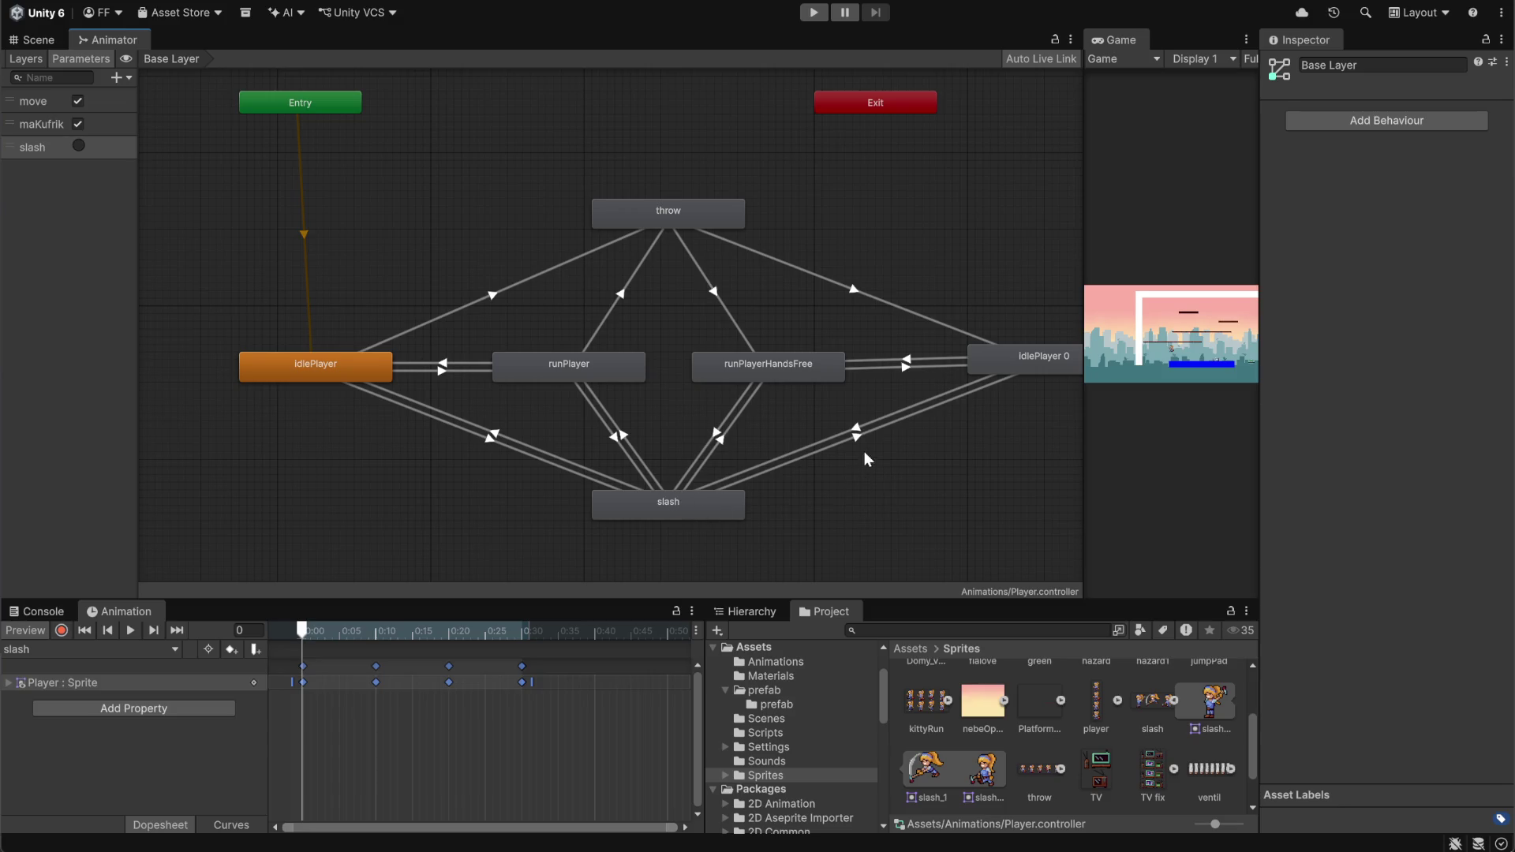
left_click(695, 514)
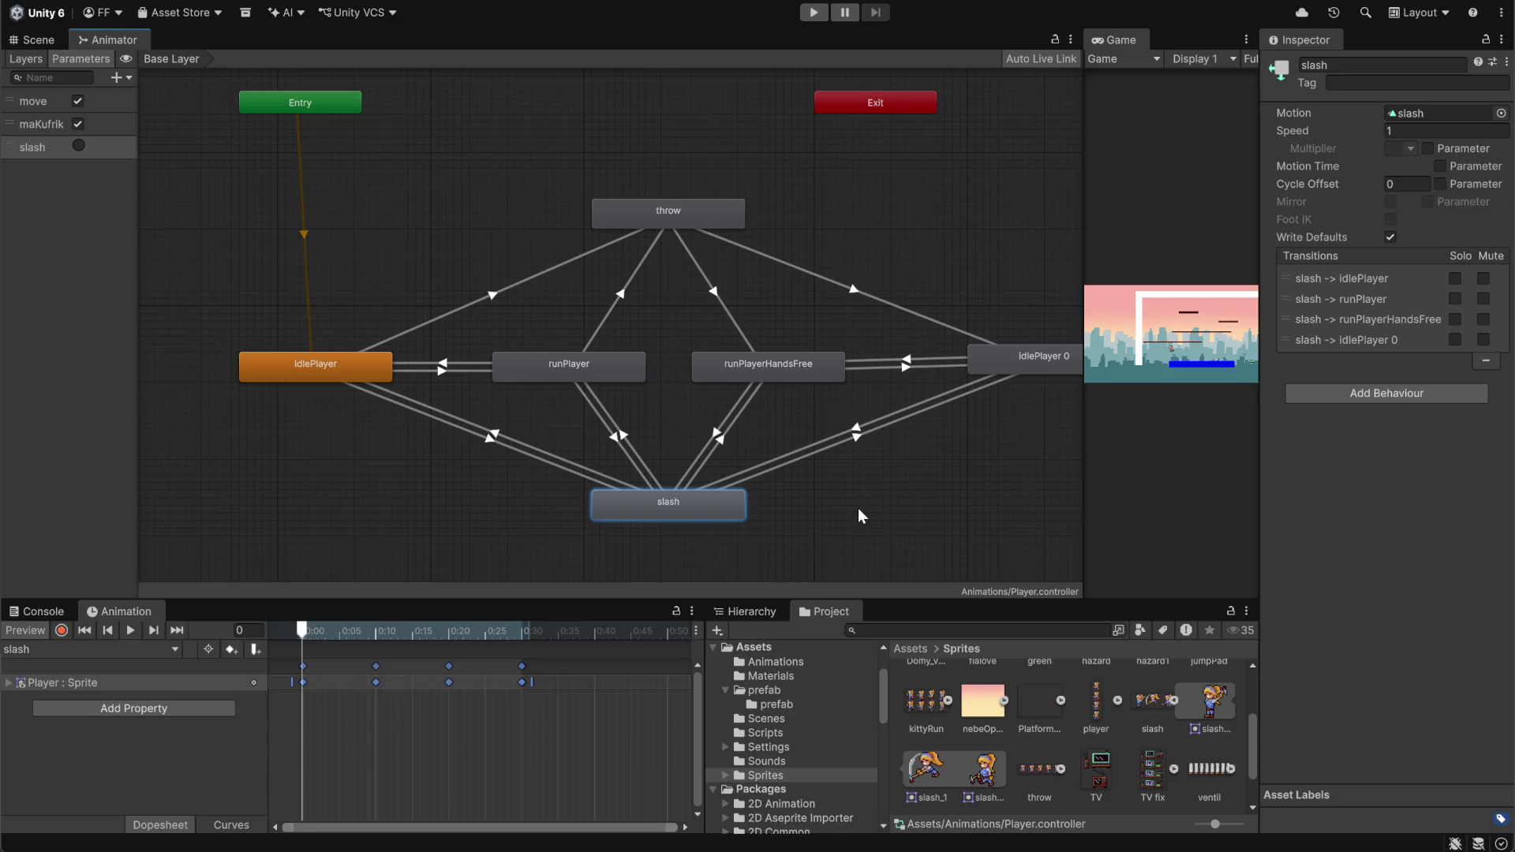
left_click(857, 436)
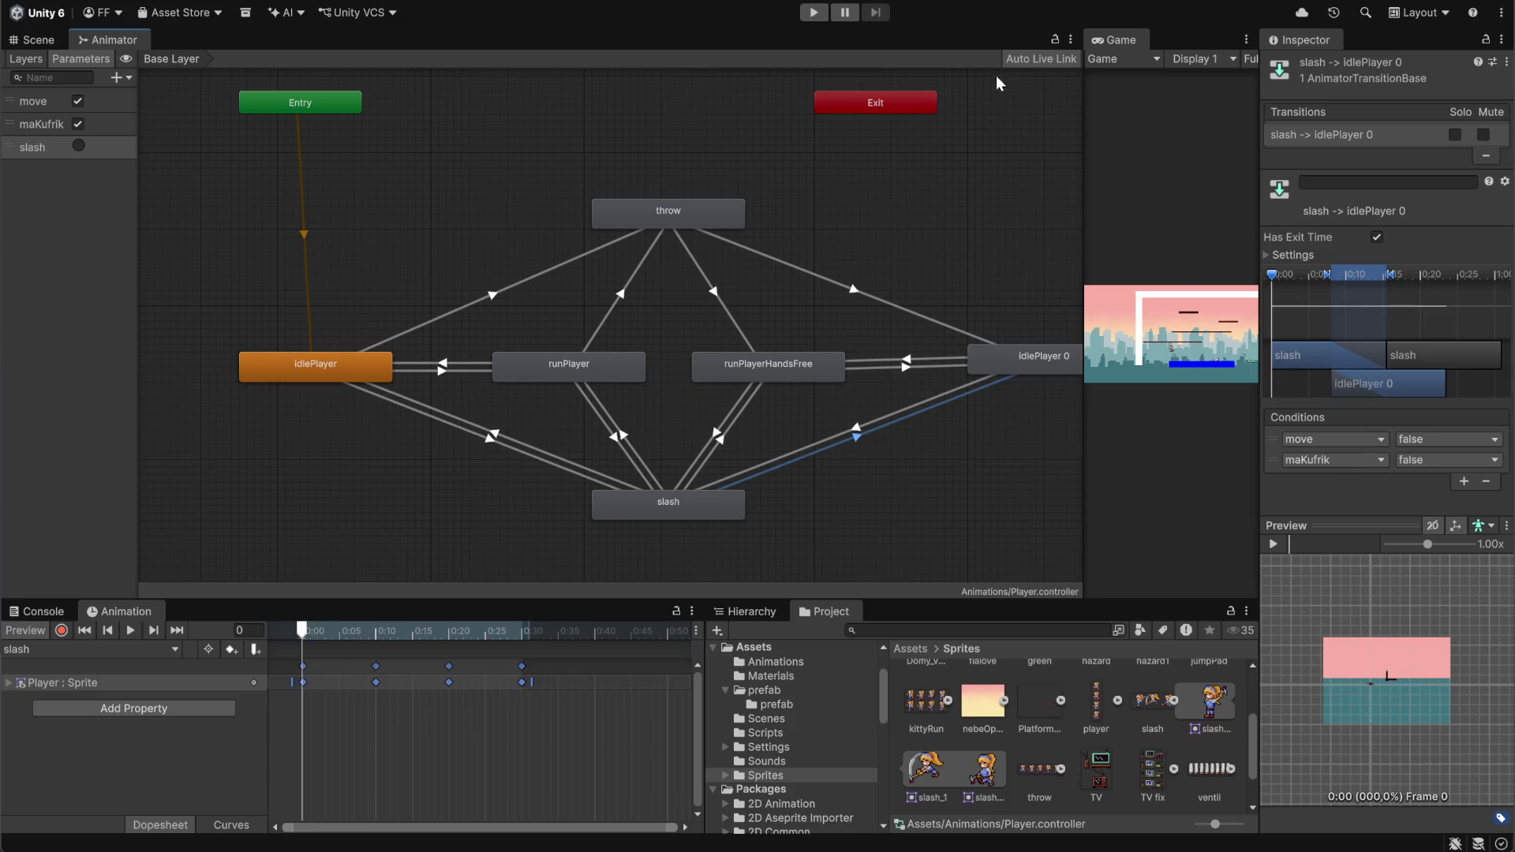
Widen the Game view, play the game, and show the two NullReferenceException errors in the Console
mouse_move(1081, 203)
left_mouse_down()
mouse_move(771, 237)
mouse_move(787, 245)
left_mouse_up()
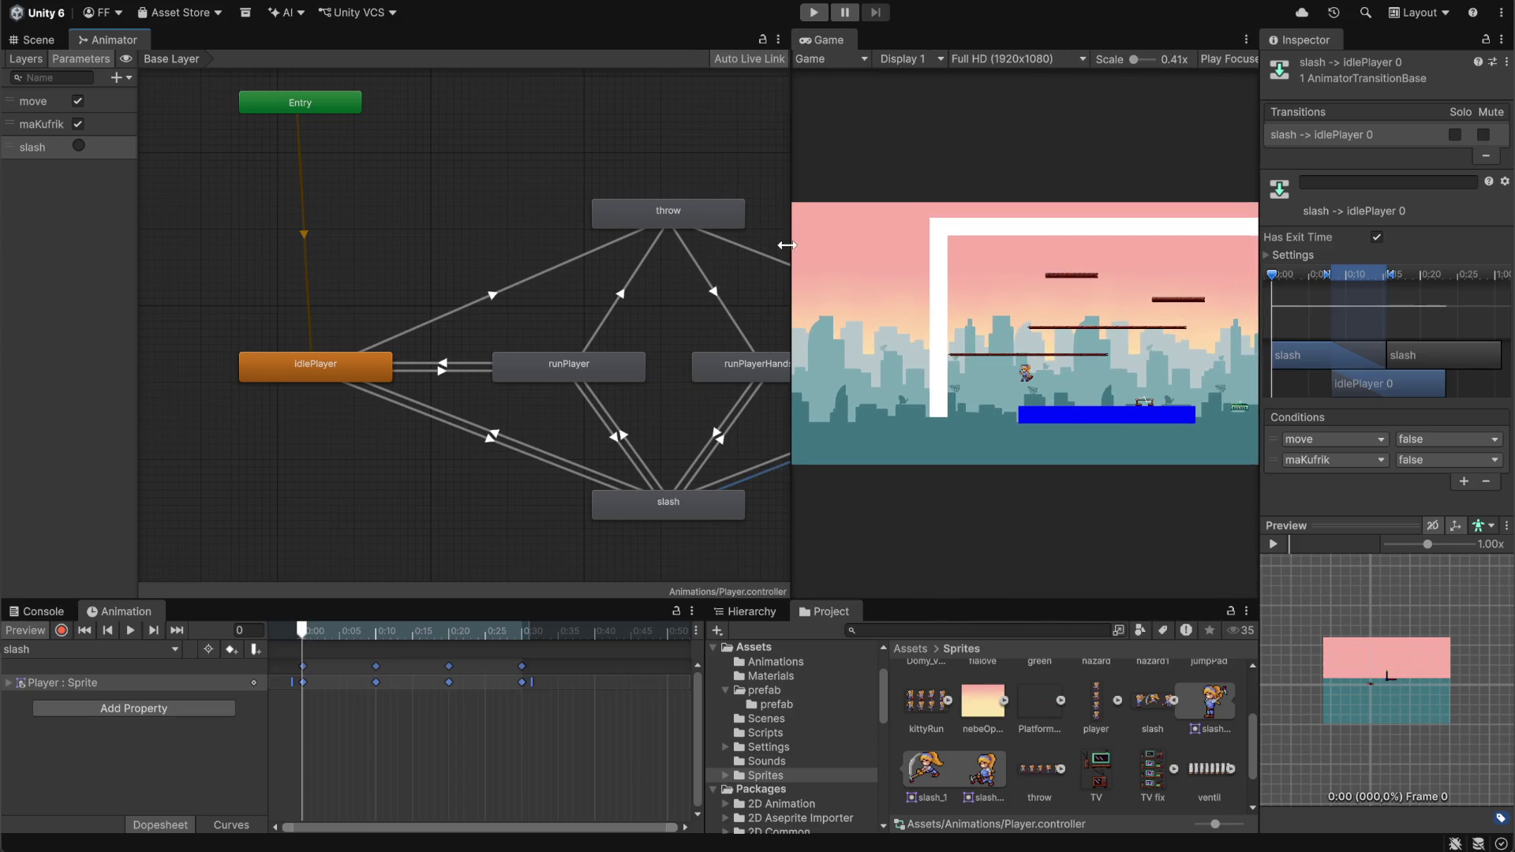
left_click(46, 38)
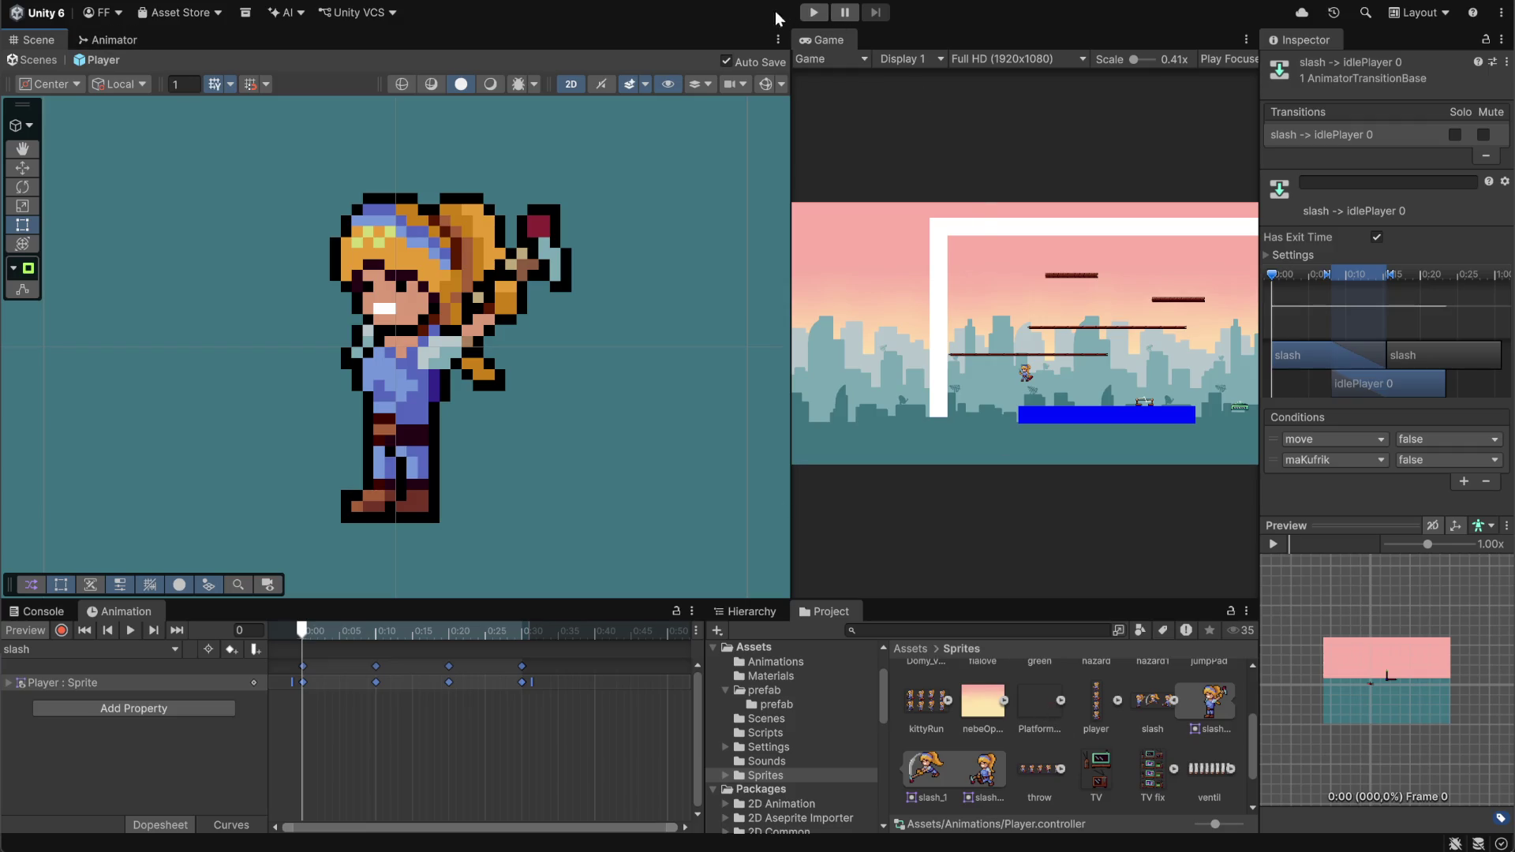
left_click(814, 12)
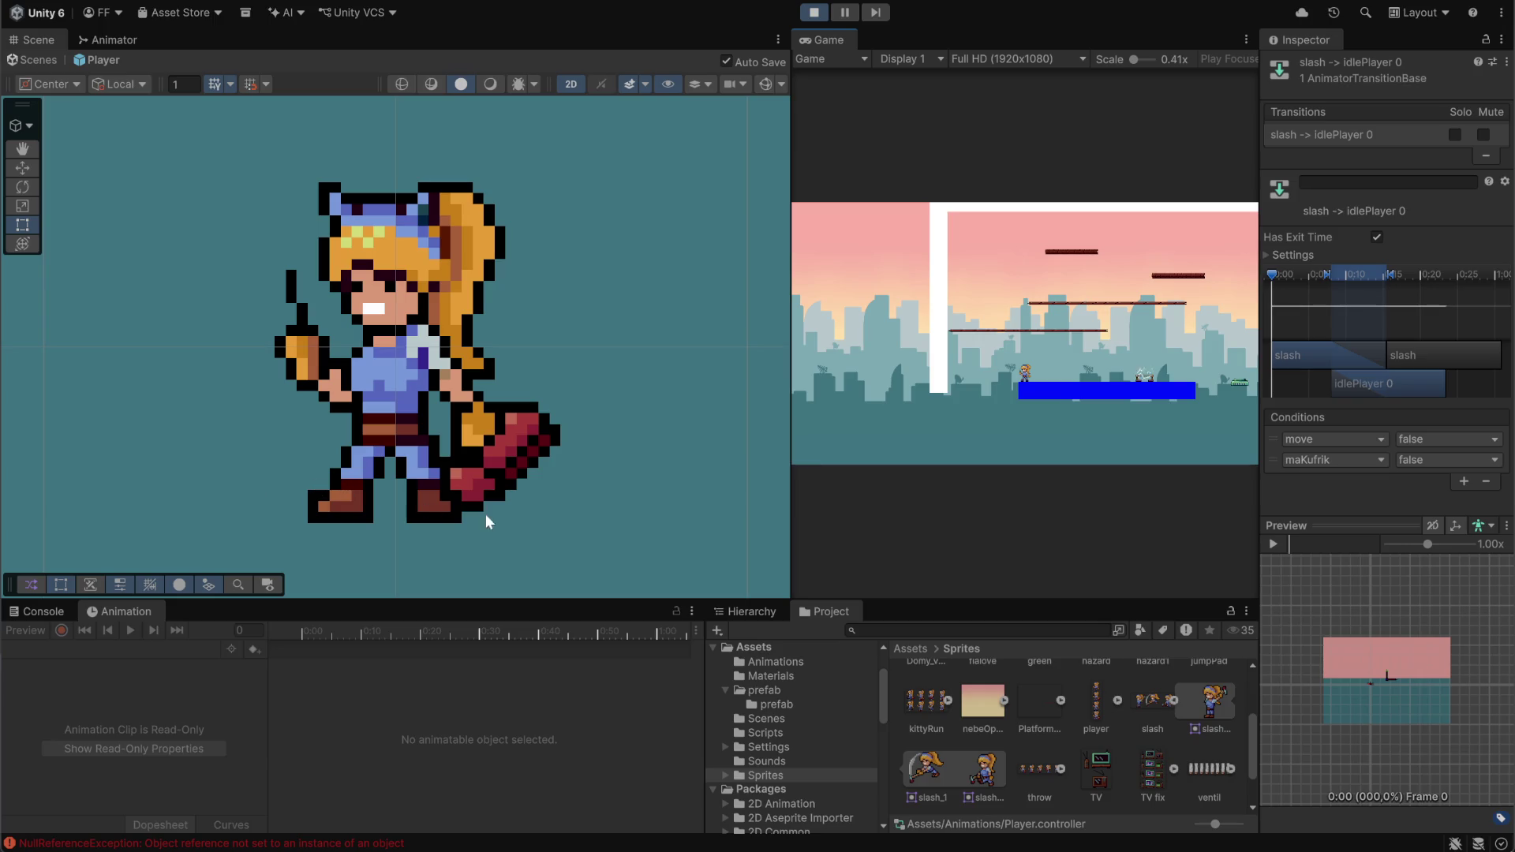
left_click(37, 610)
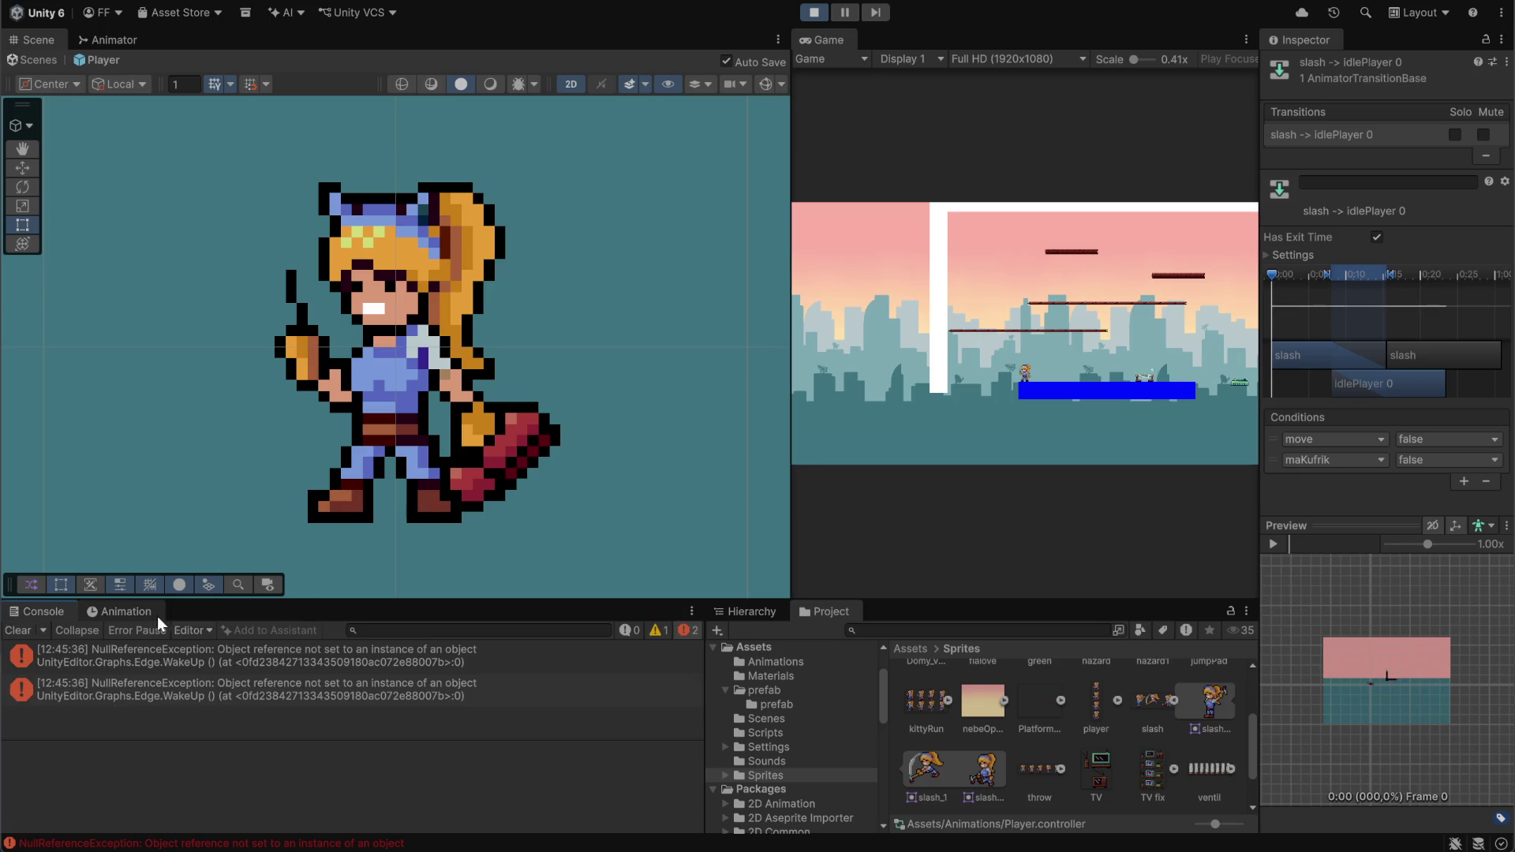
Clear the Console errors and enlarge the running Game view, moving the player right
left_click(18, 630)
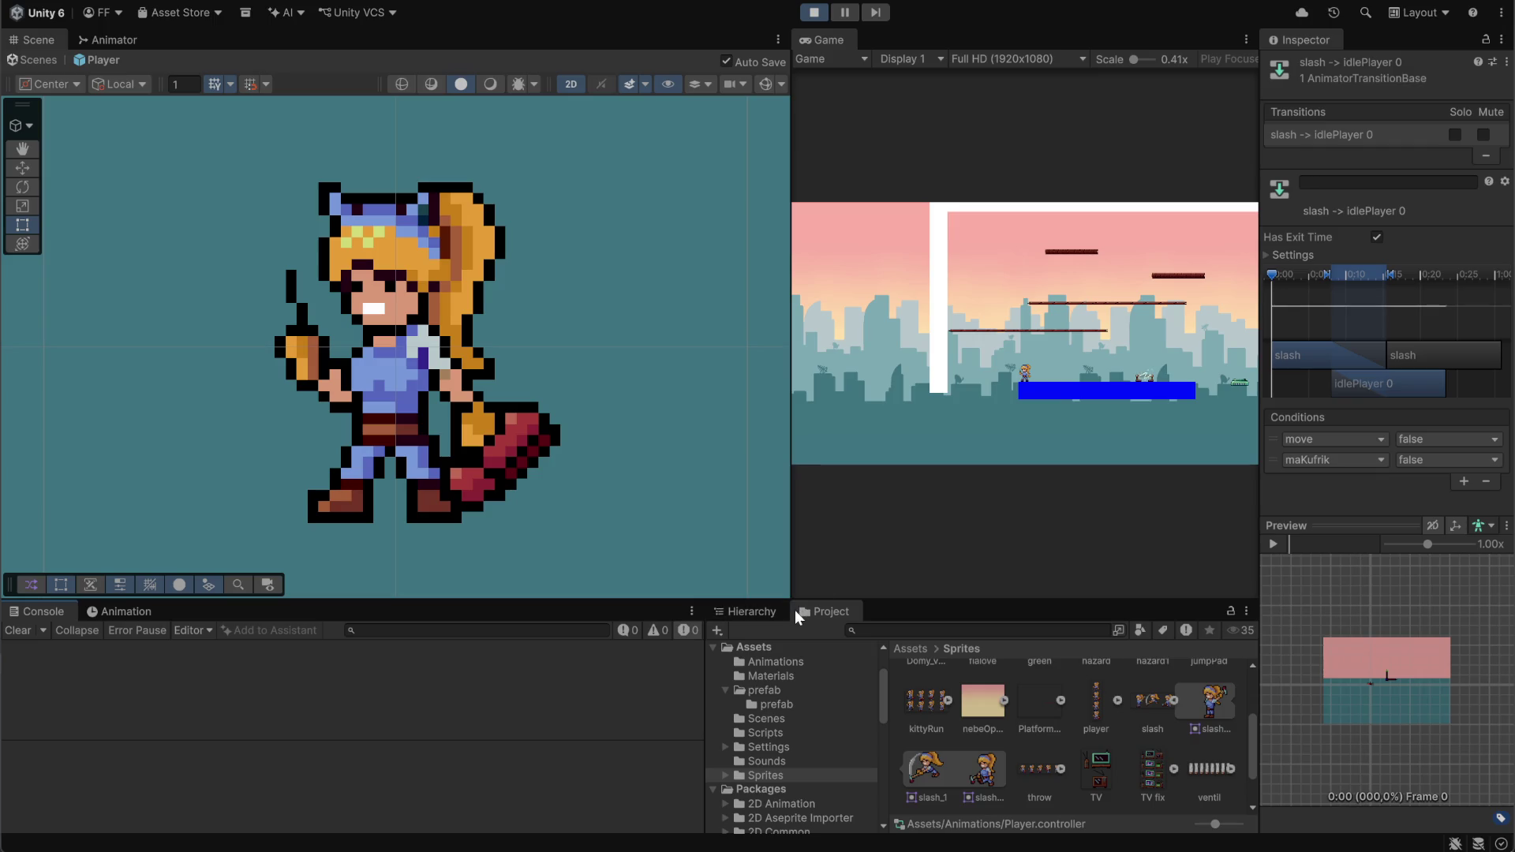
left_click(1076, 368)
left_click_drag(789, 325, 433, 359)
key("d")
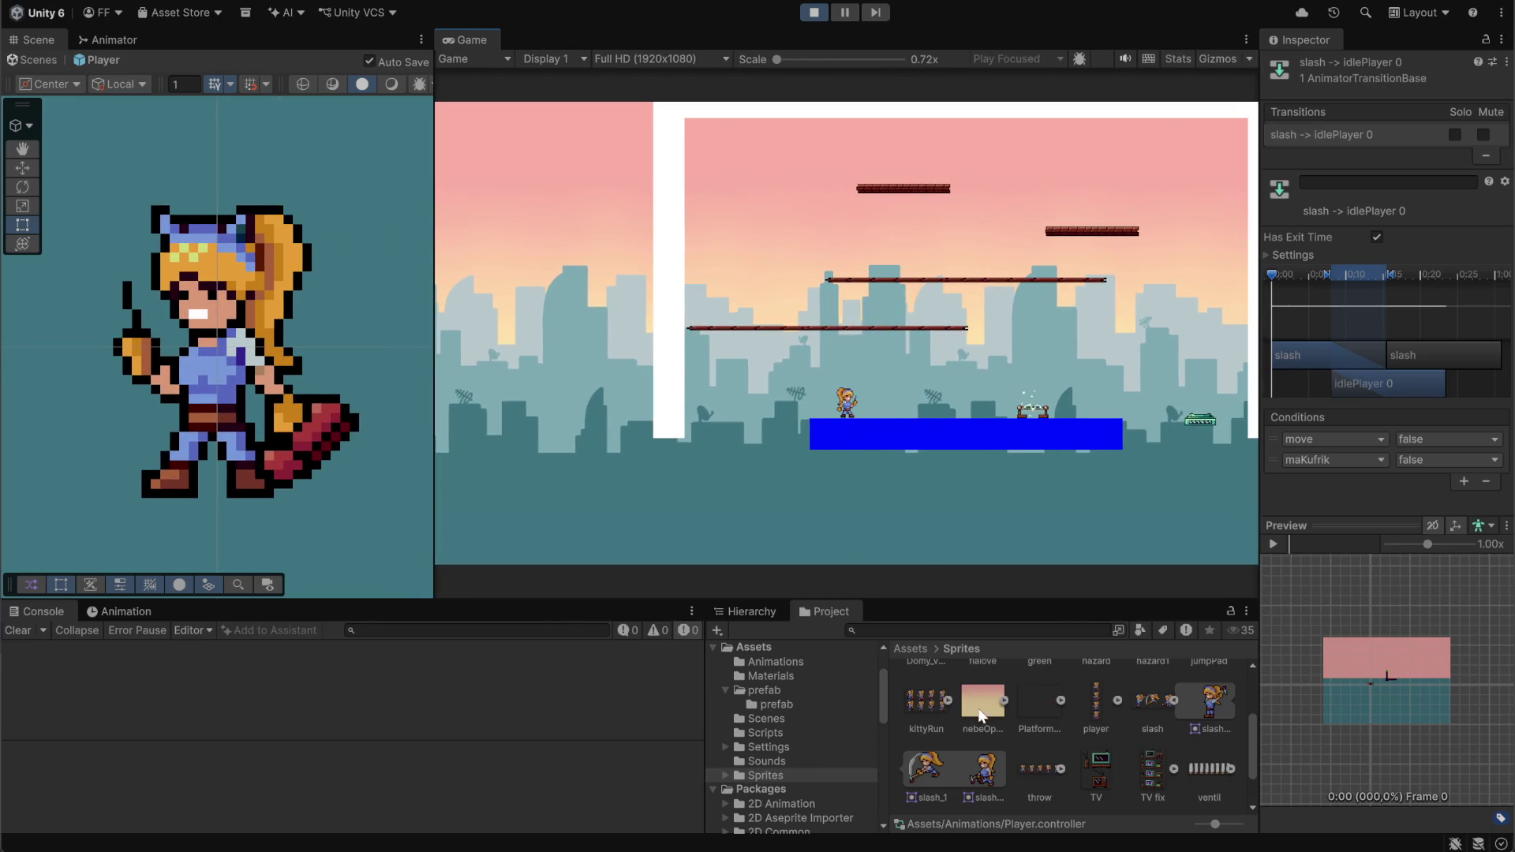
Exit the Player prefab back to the audio scene's hierarchy
left_click(915, 649)
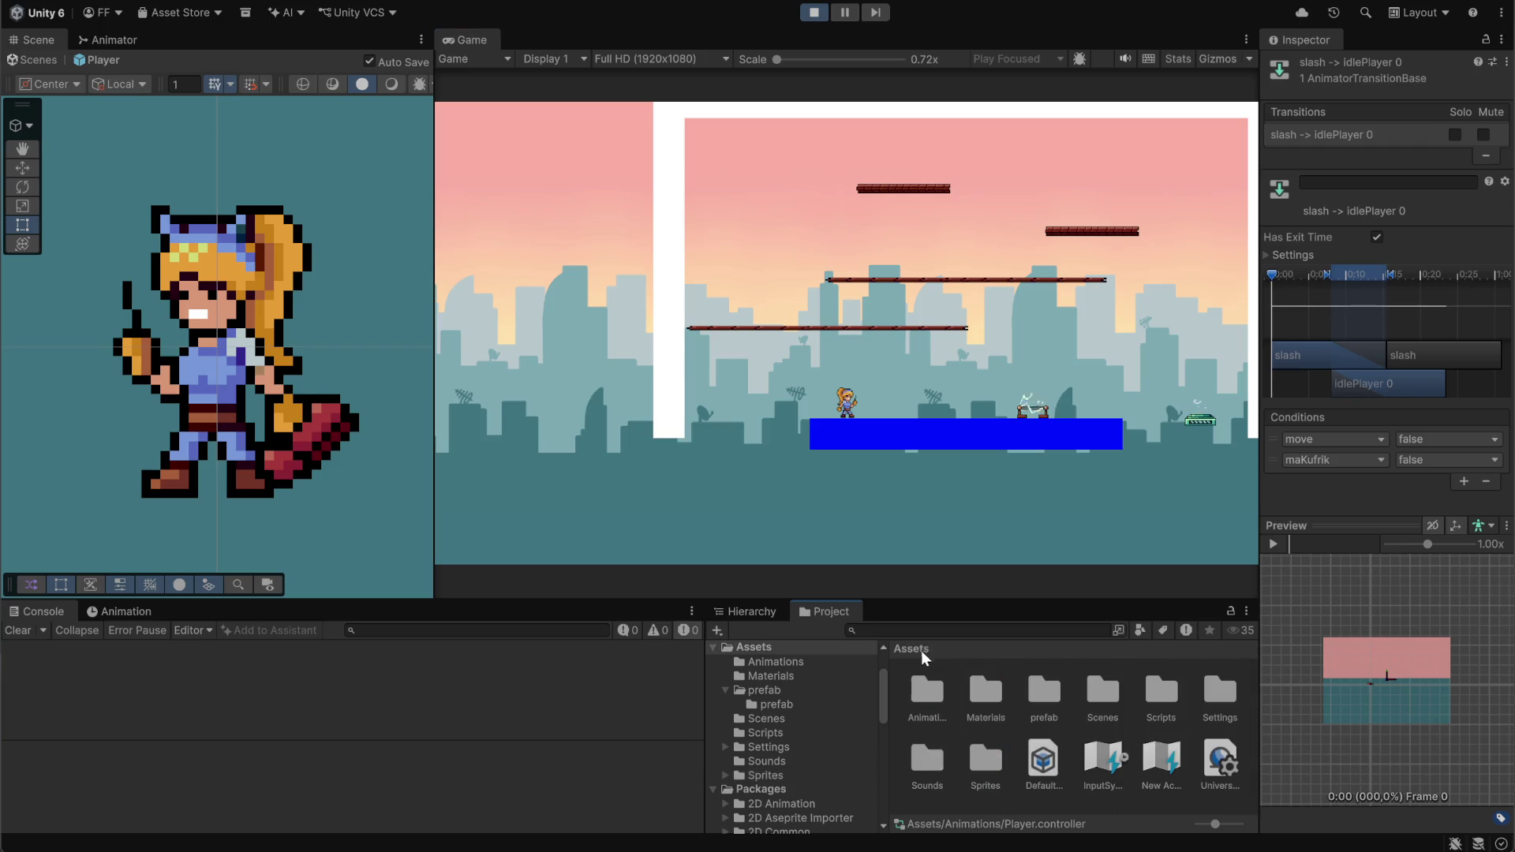
left_click(754, 613)
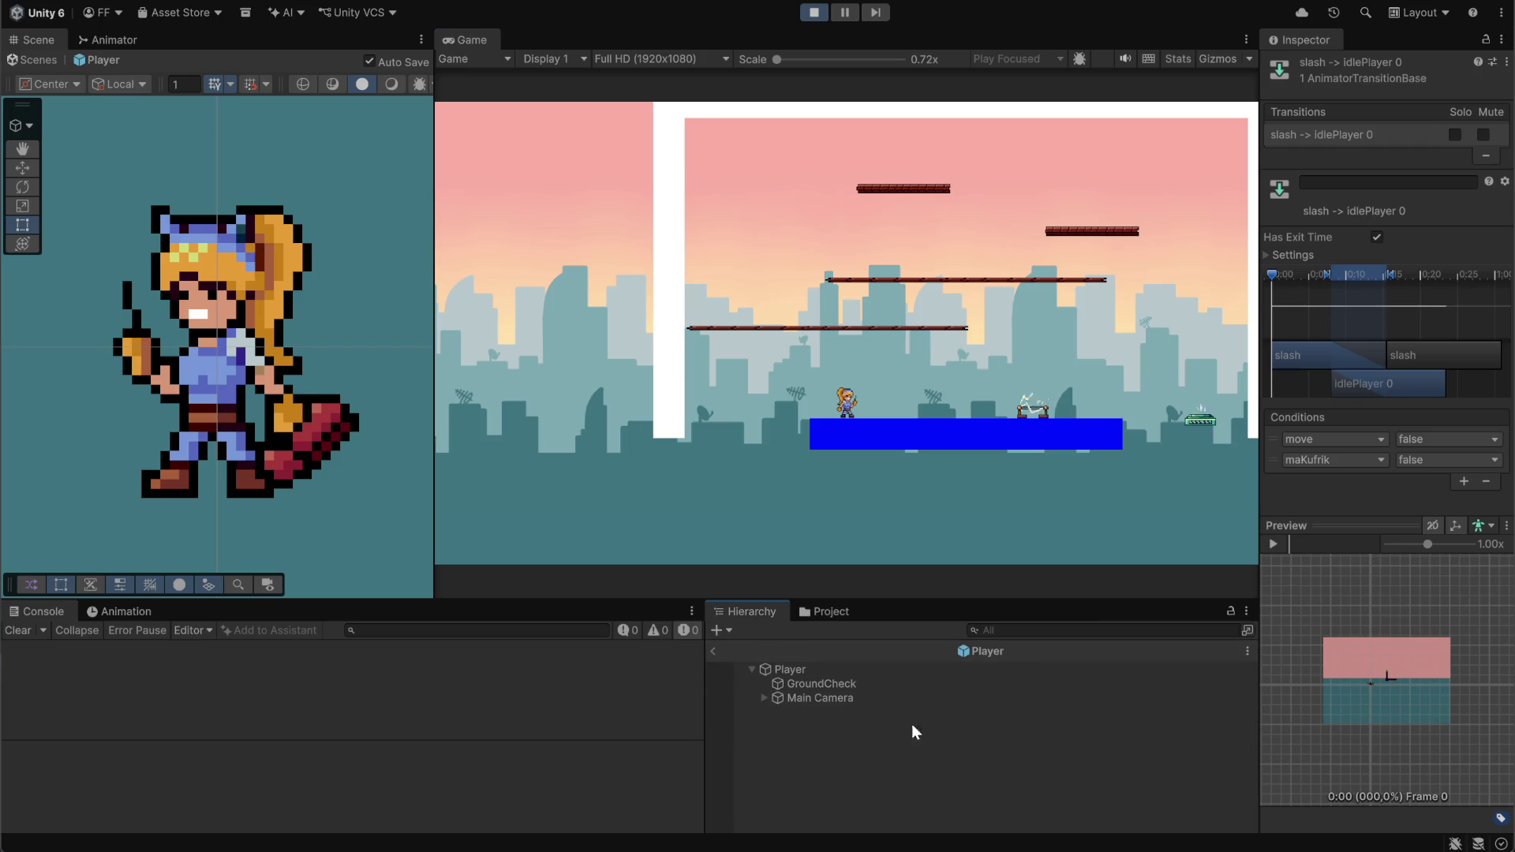
left_click(717, 650)
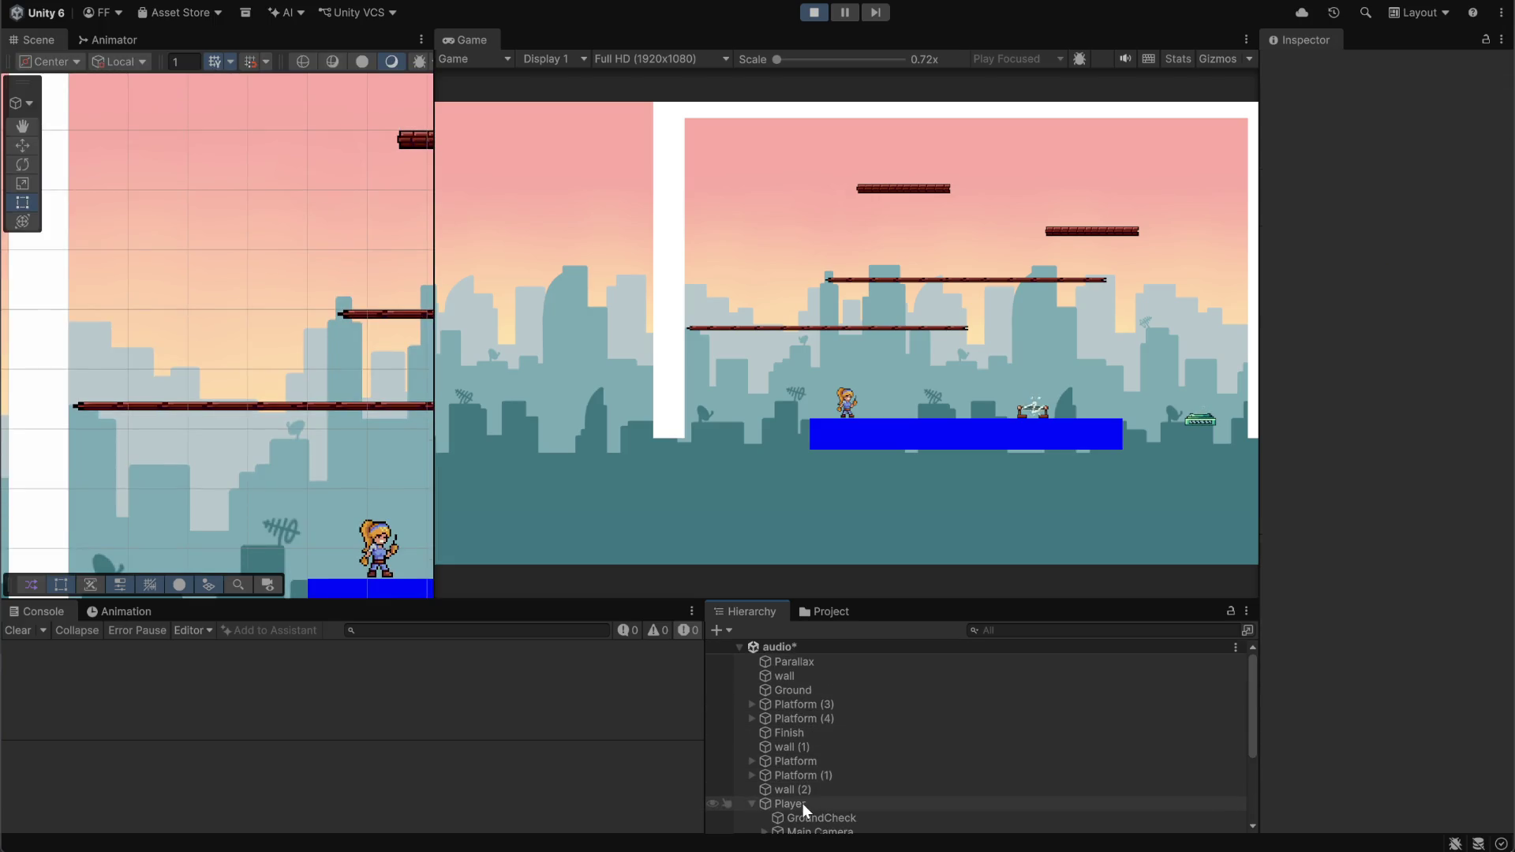
Select the Player and widen the Animator state graph to show all states, including Exit
left_click(807, 805)
left_click(111, 40)
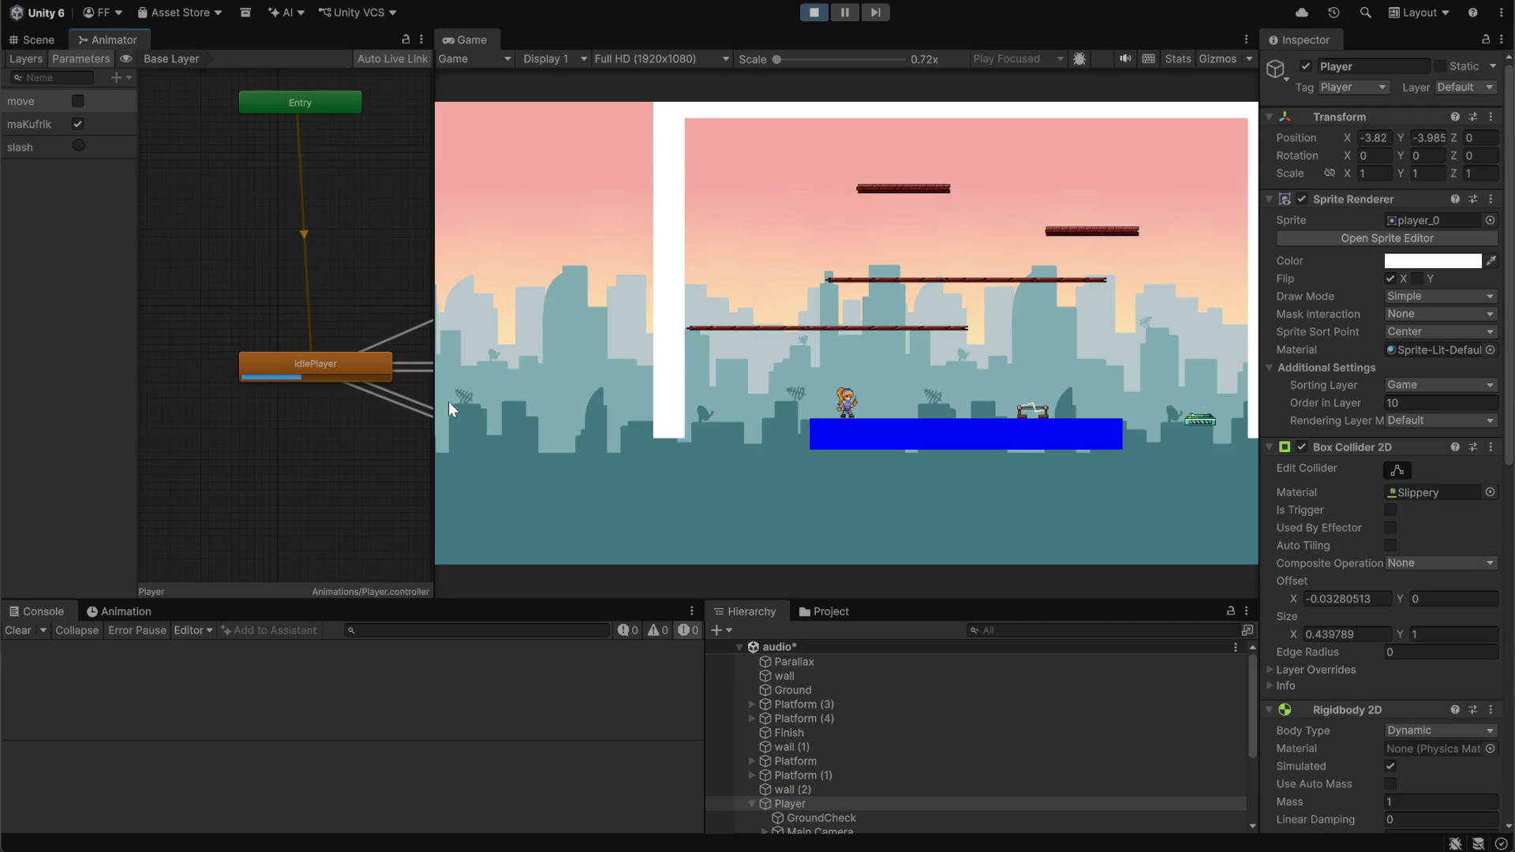
left_click_drag(435, 348, 672, 347)
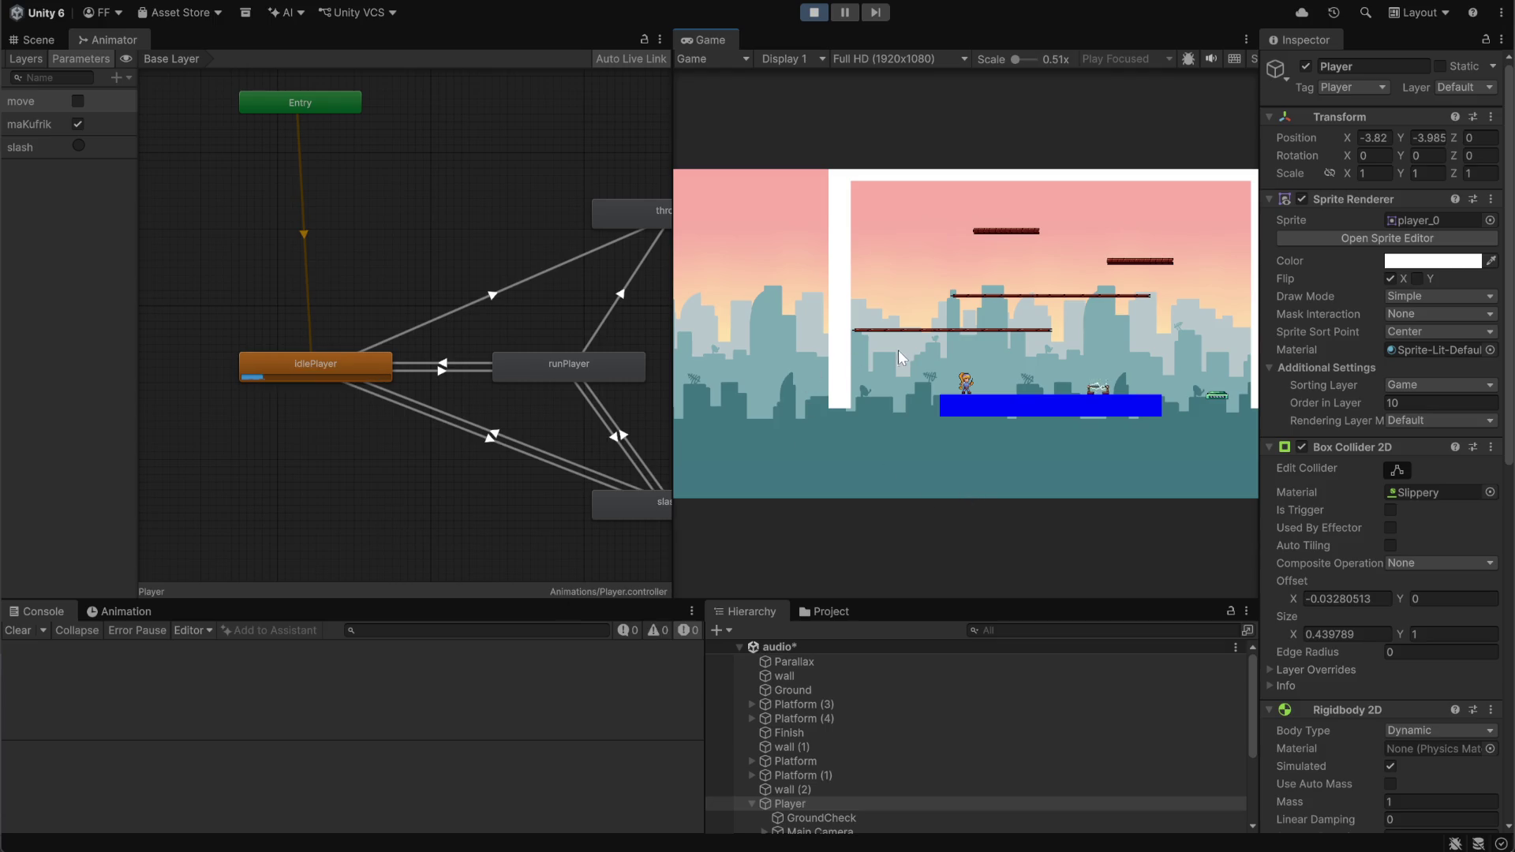
mouse_move(442, 274)
left_mouse_down()
mouse_move(396, 292)
mouse_move(429, 245)
left_mouse_up()
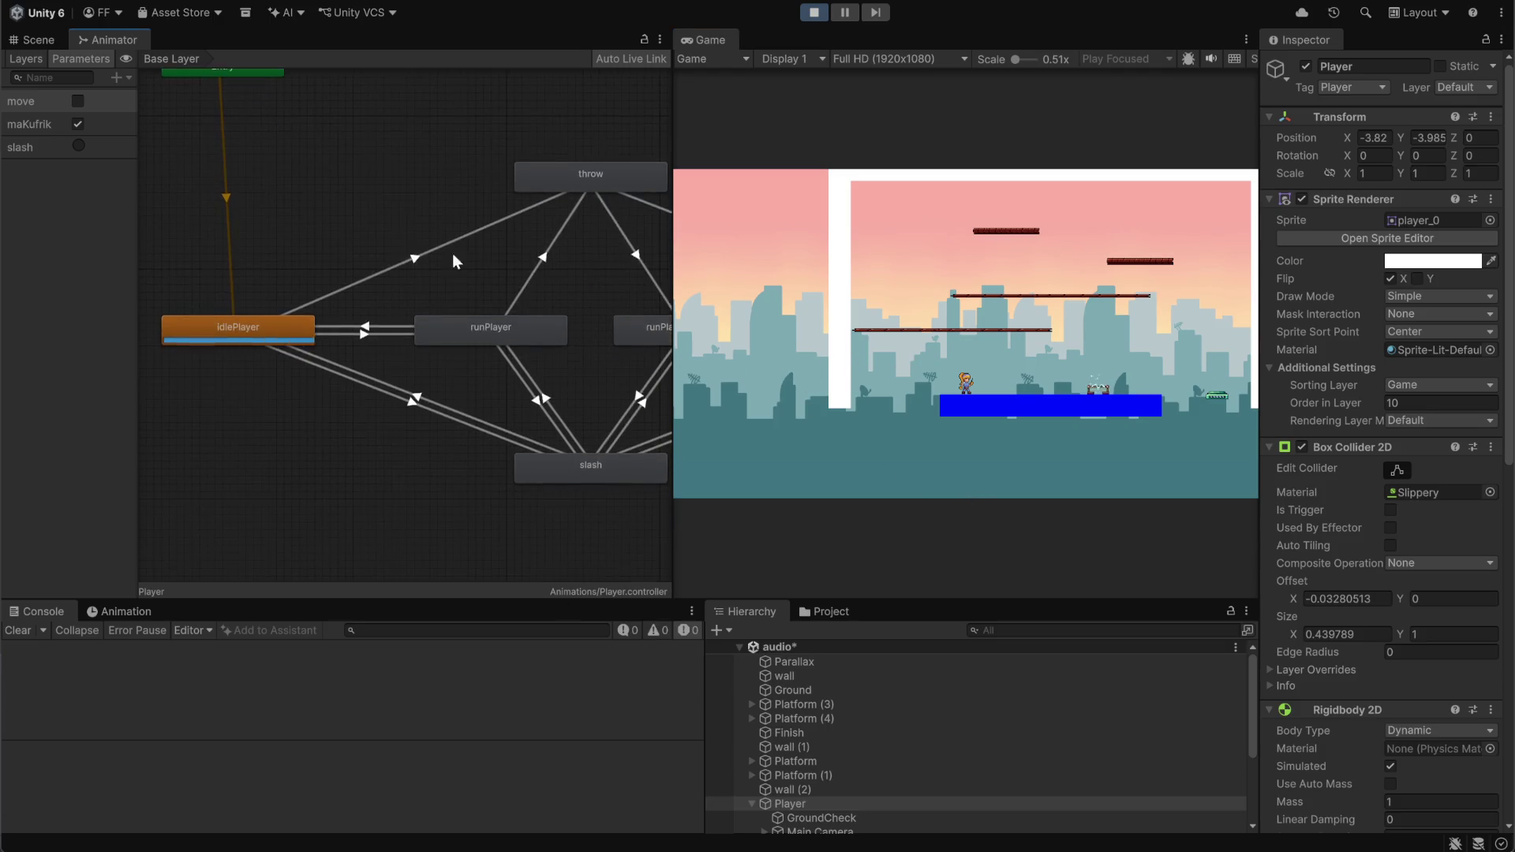
scroll(477, 269, "down", 3)
left_click_drag(562, 276, 466, 270)
scroll(466, 270, "down", 2)
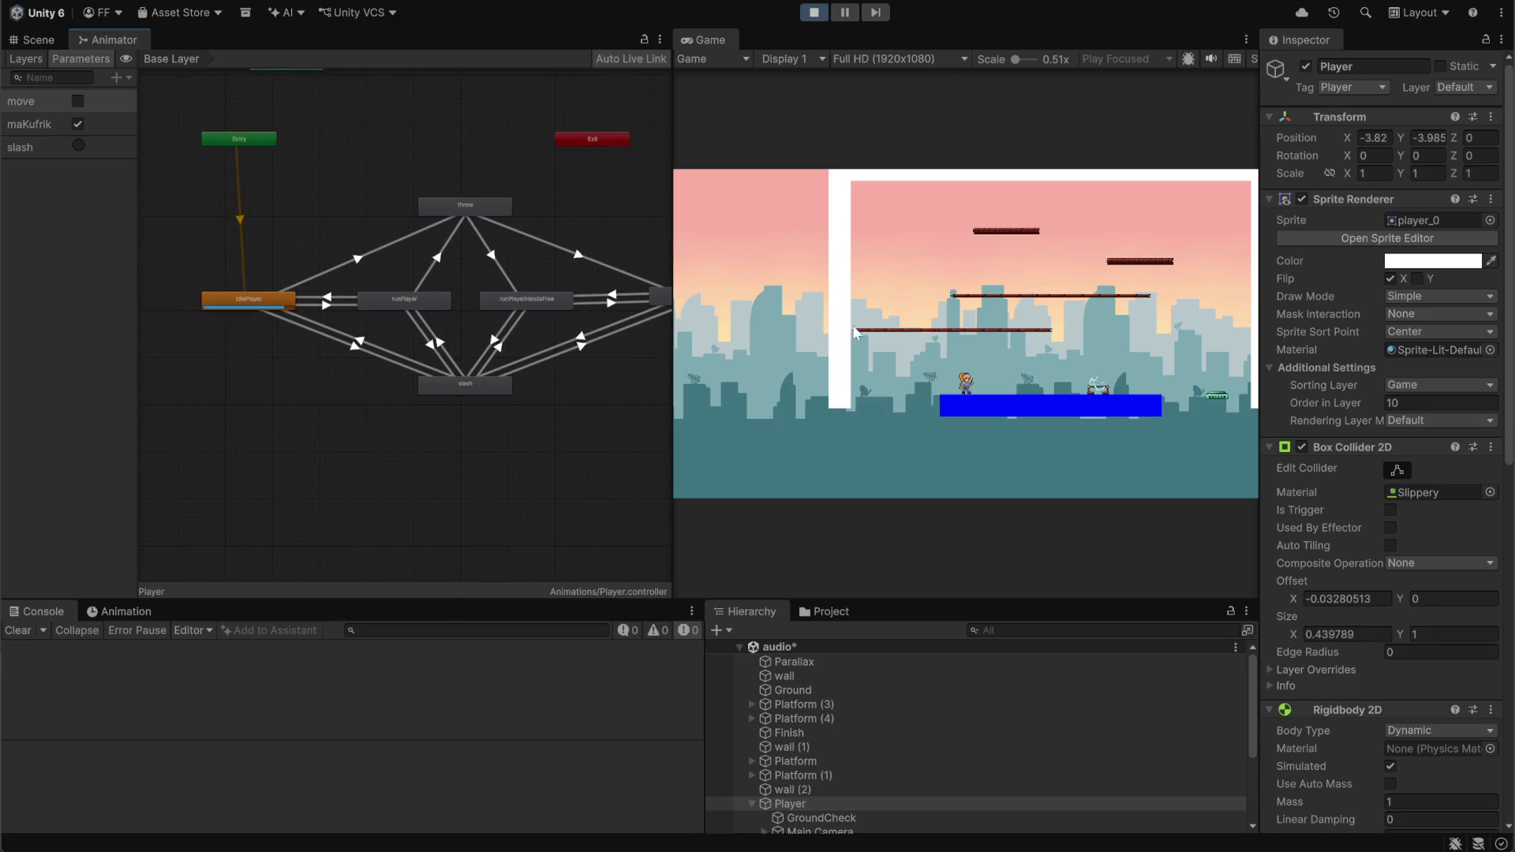
Run left and right, jump, and fire the slash trigger repeatedly to test the attack
key("Right")
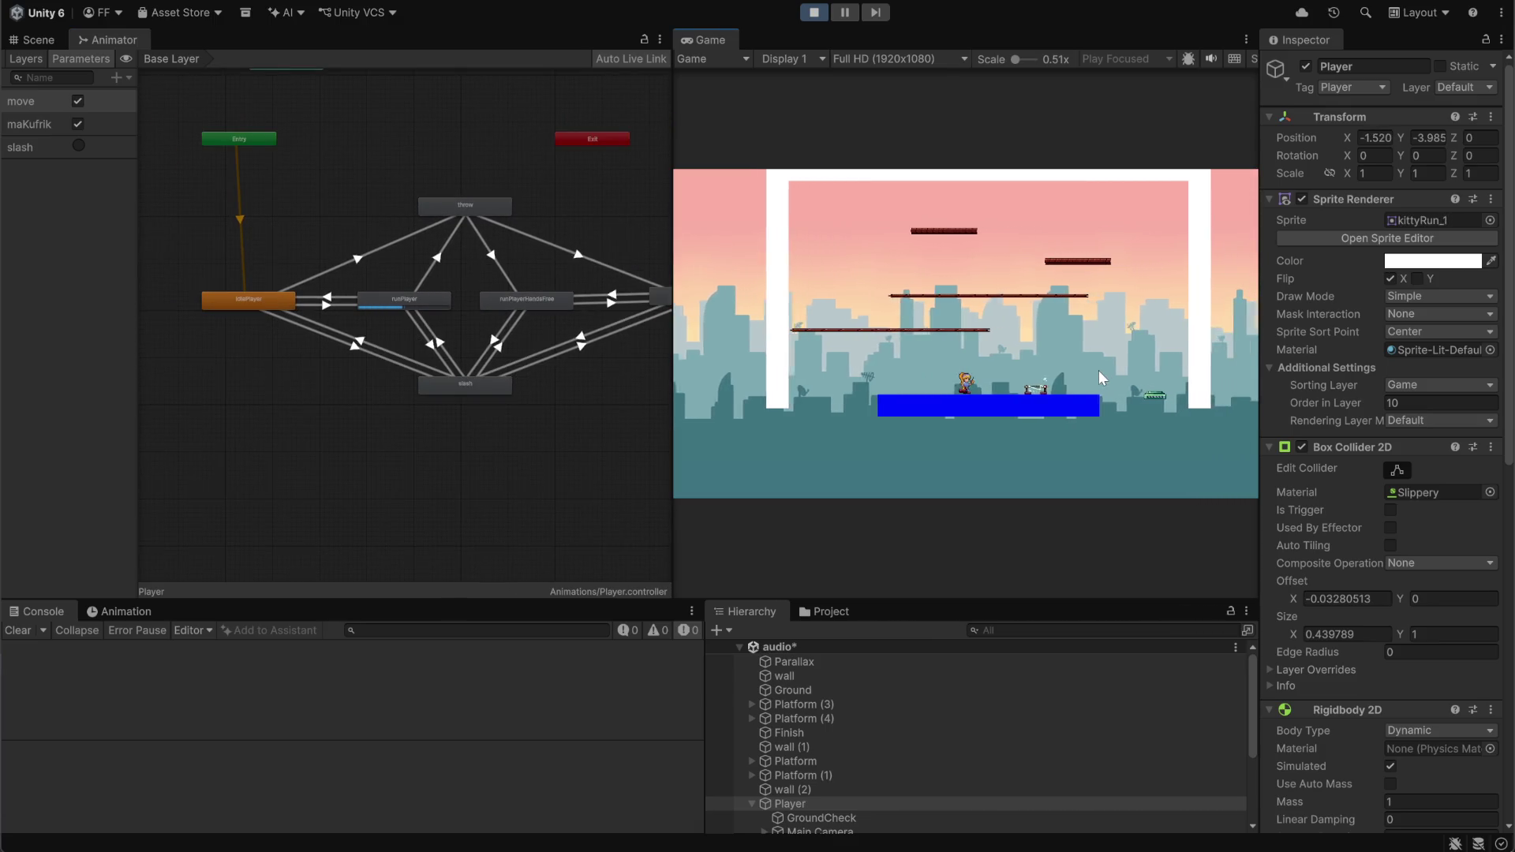
key("Left")
key("space")
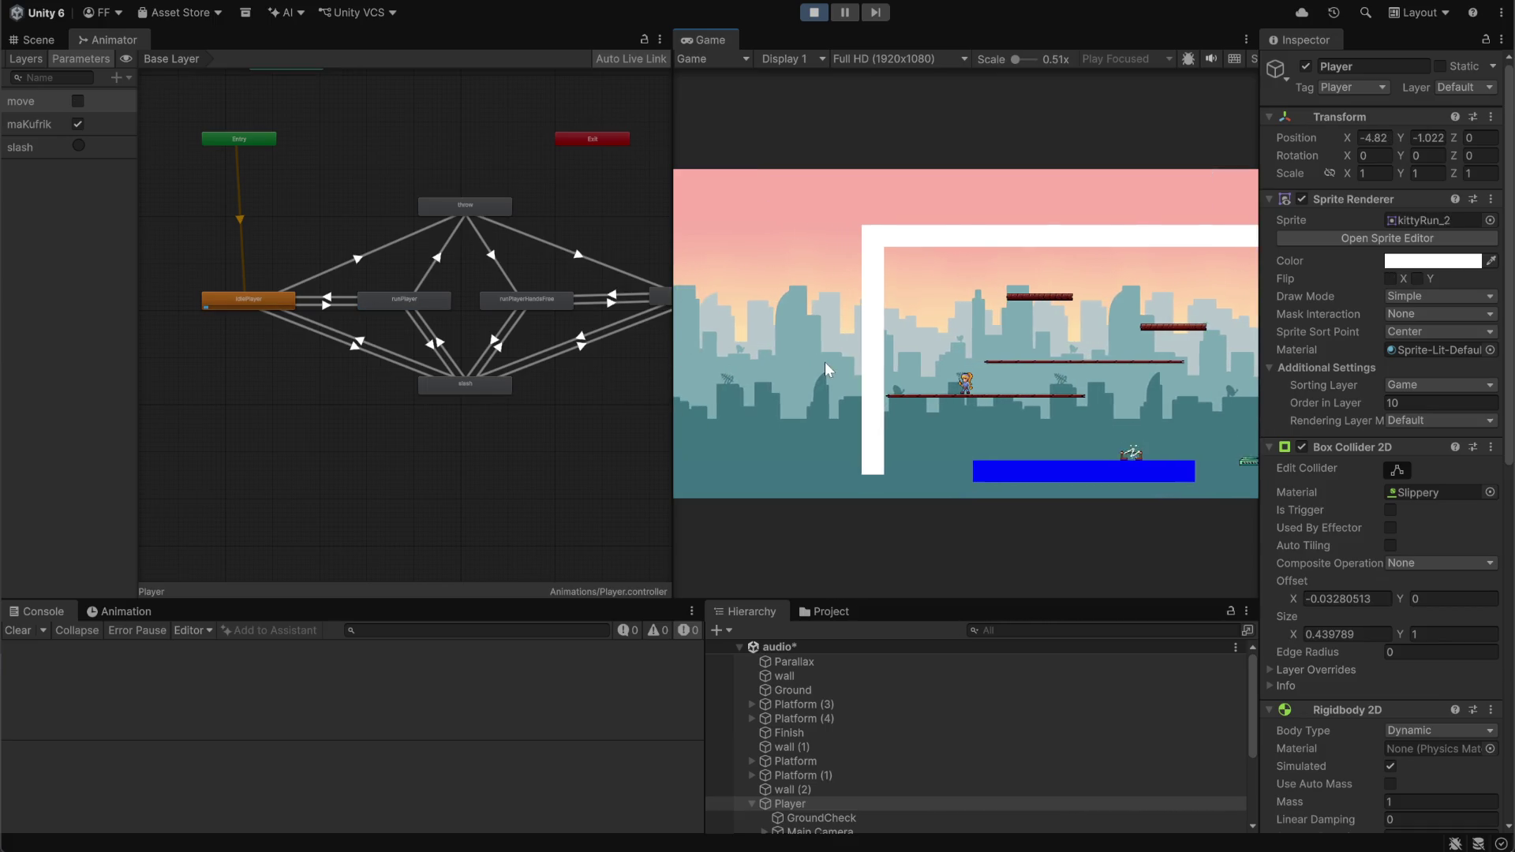
left_click(76, 145)
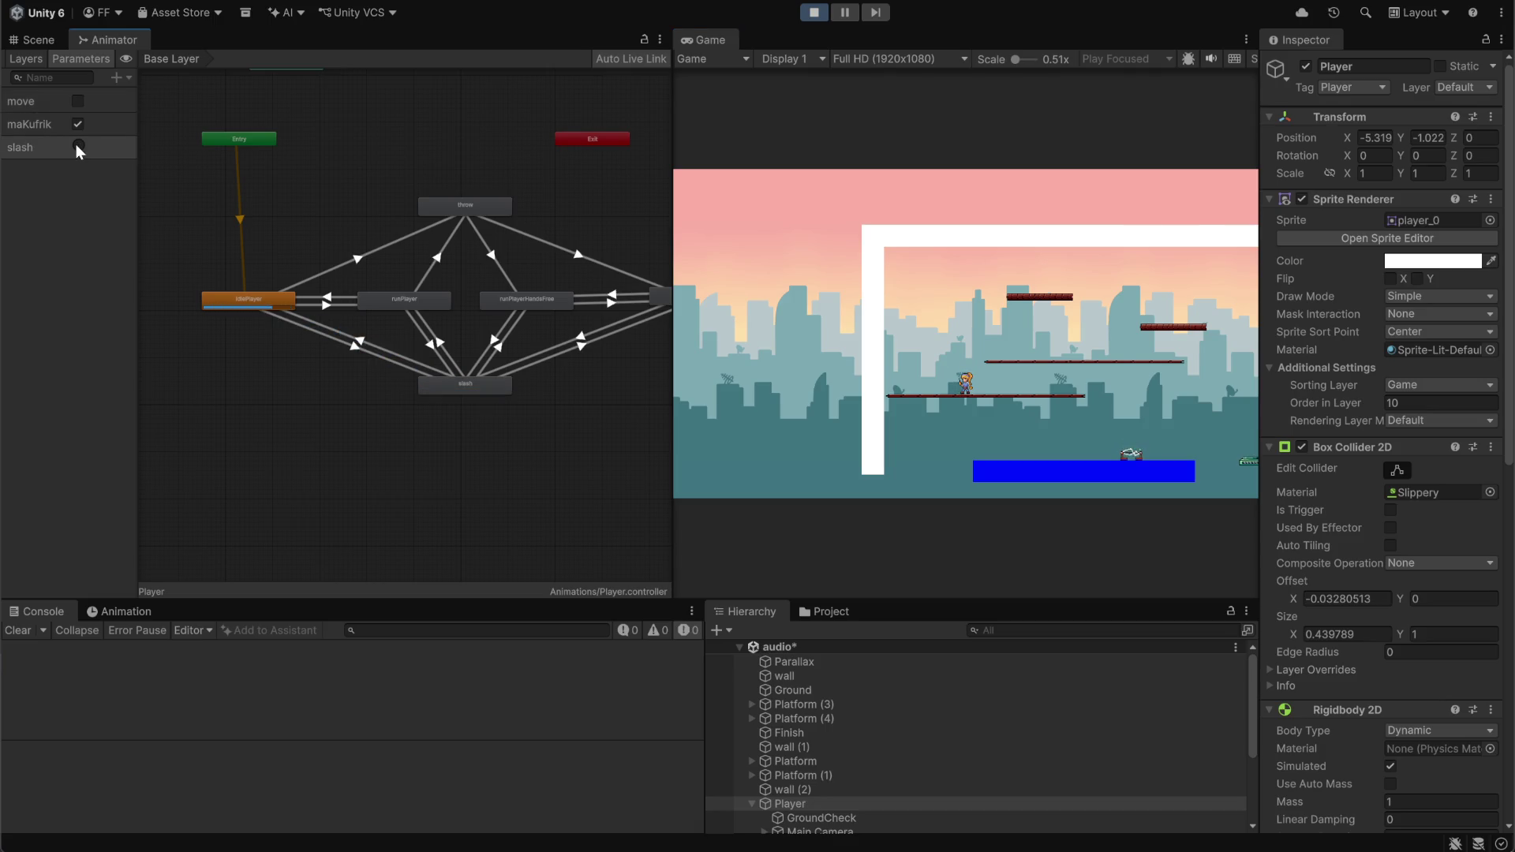
left_click(75, 144)
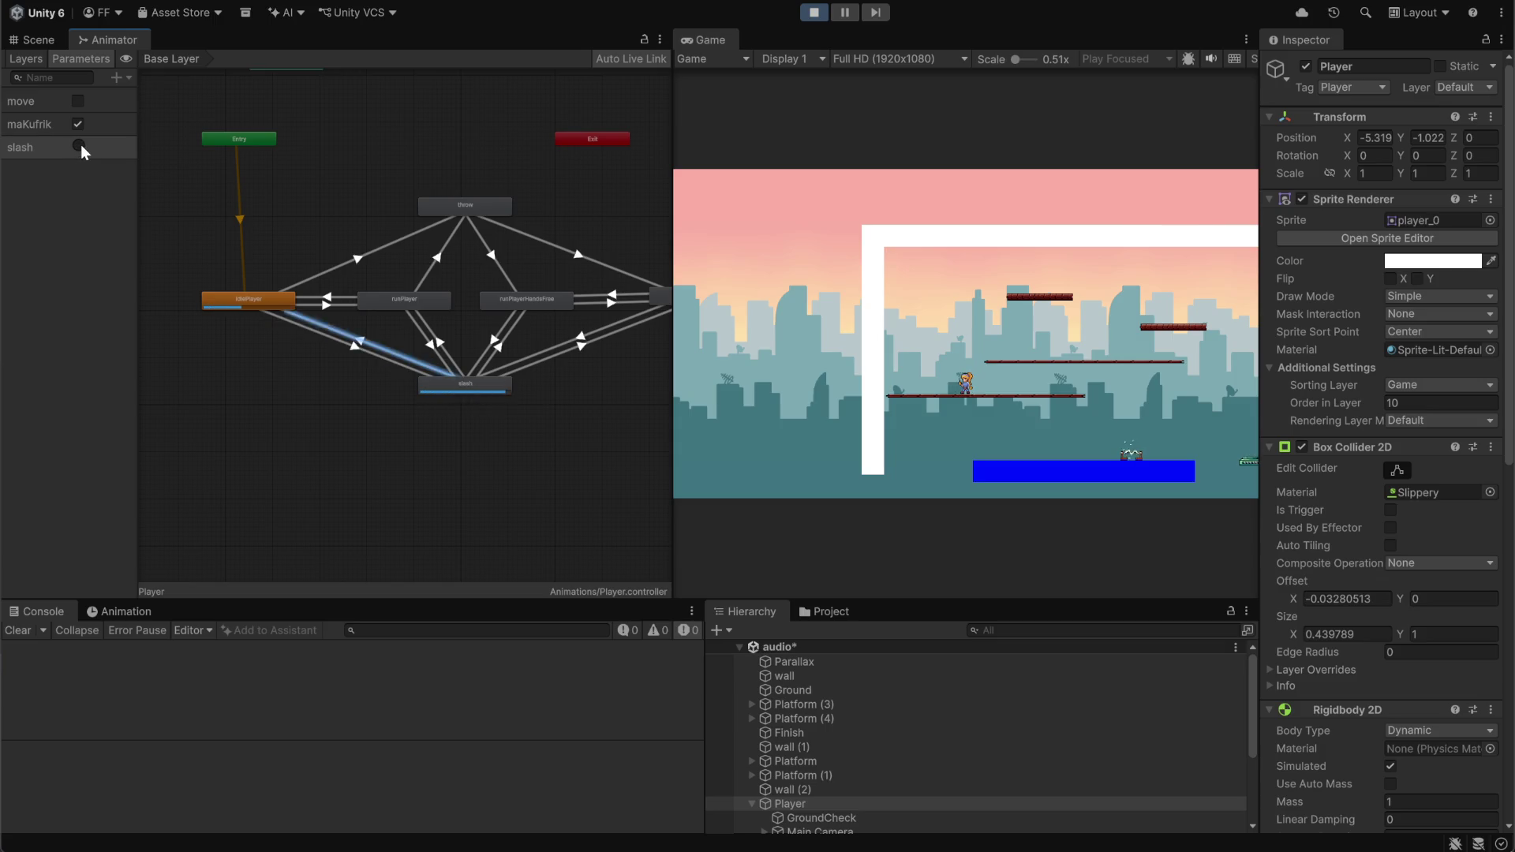
left_click(80, 145)
left_click(81, 145)
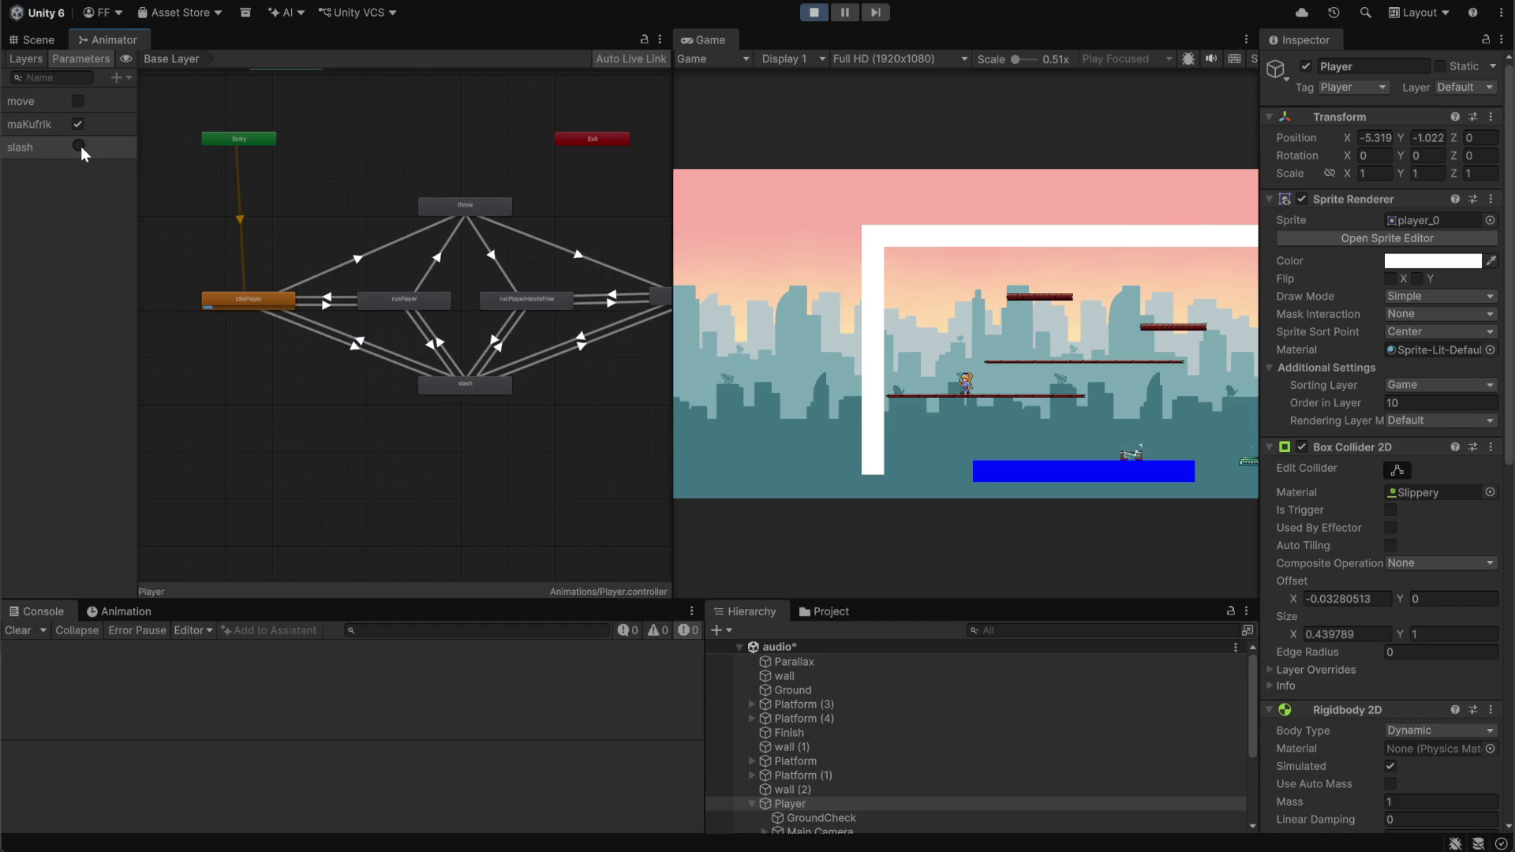
left_click(80, 145)
left_click(81, 145)
left_click(78, 147)
left_click(77, 147)
Test slashing while running, throw the suitcase, then stop Play mode
key("a")
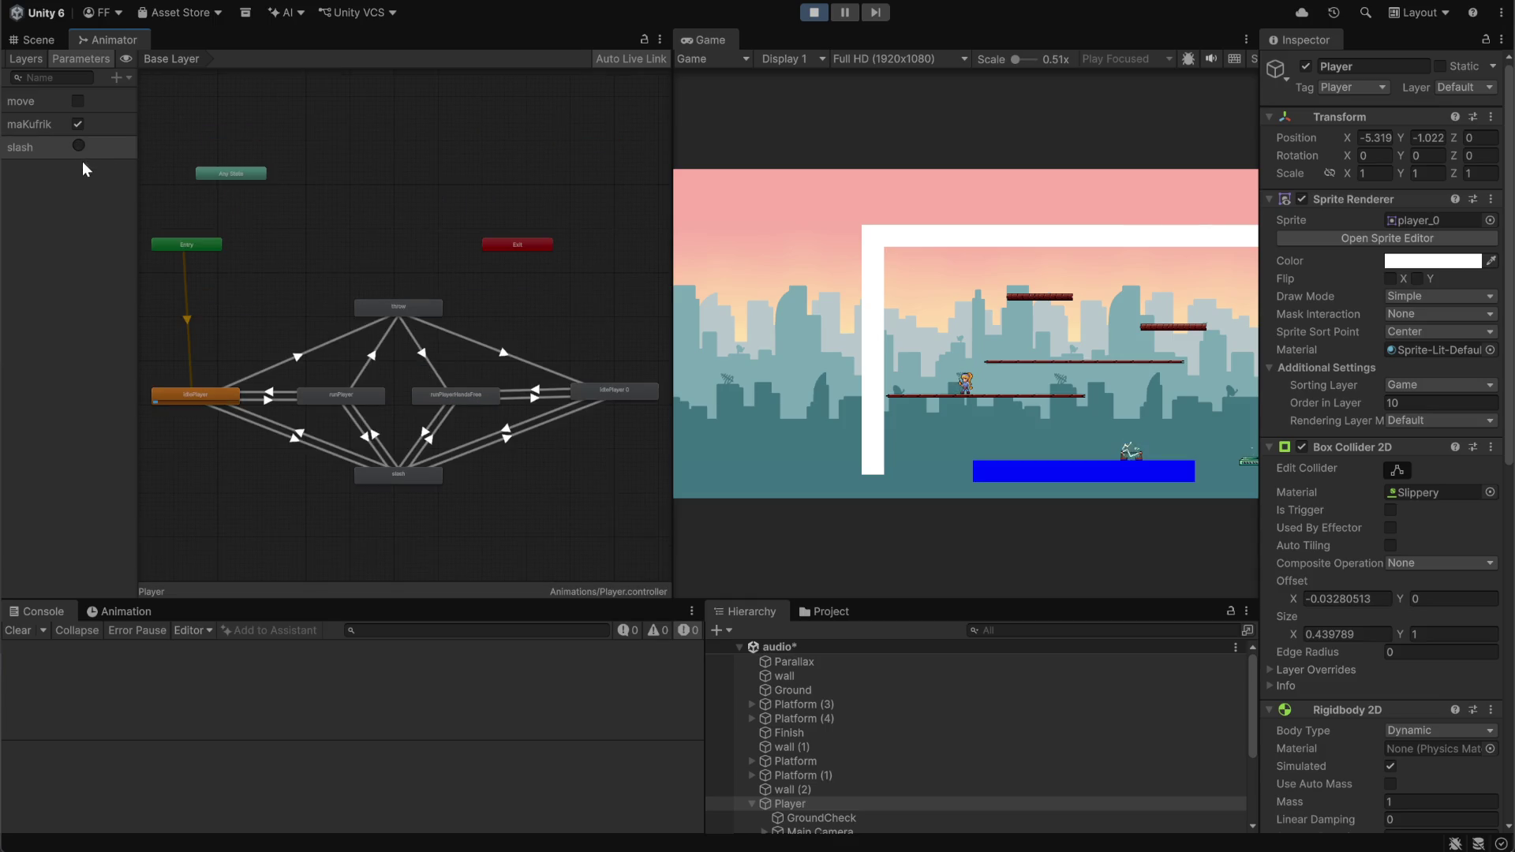
left_click(395, 207)
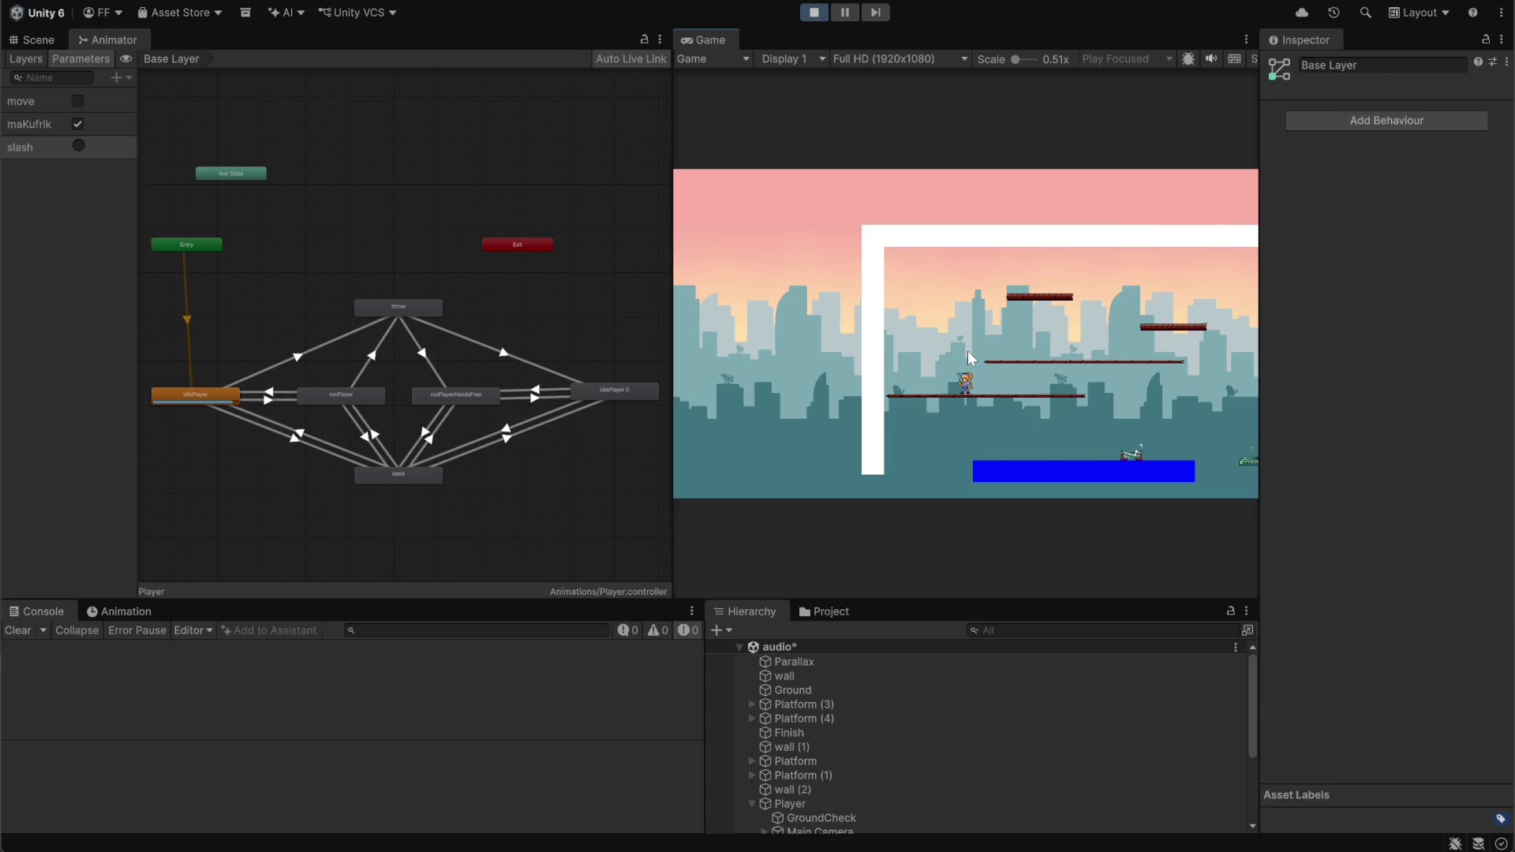
key("d")
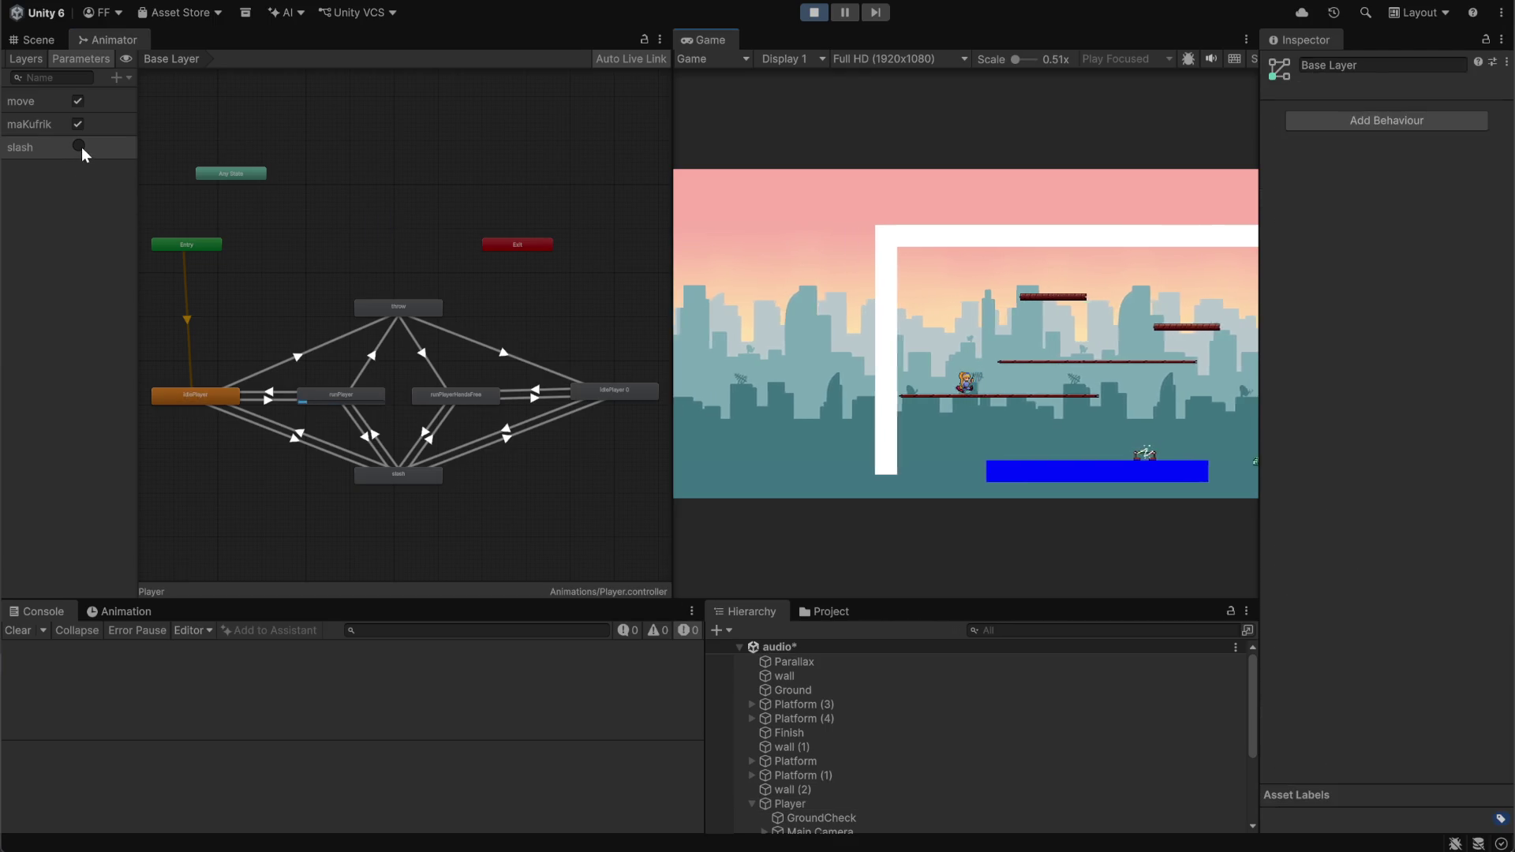
left_click(79, 146)
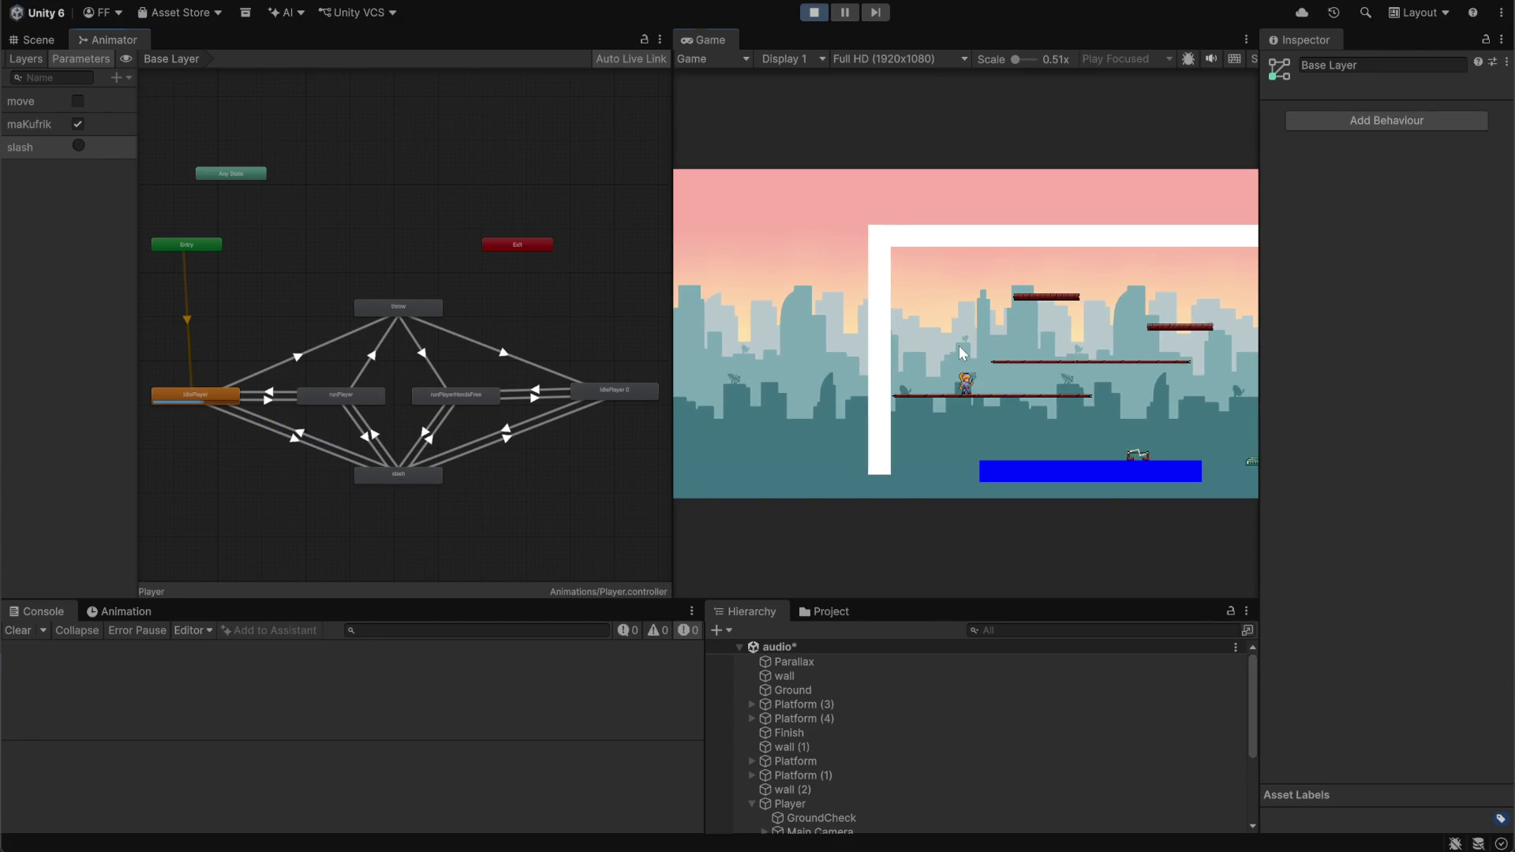
left_click(907, 391)
key("a")
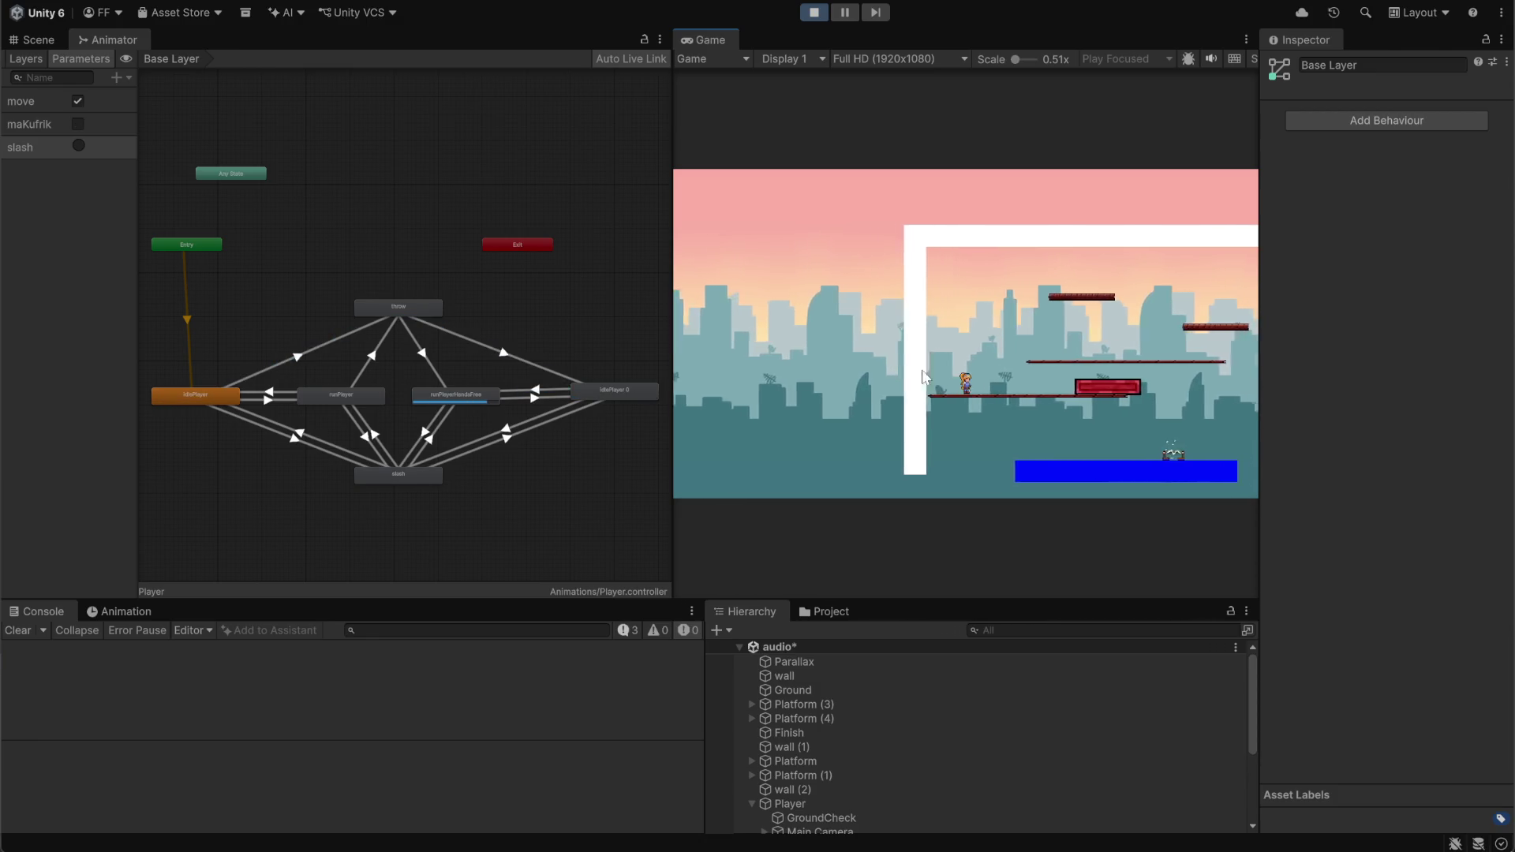
left_click(78, 148)
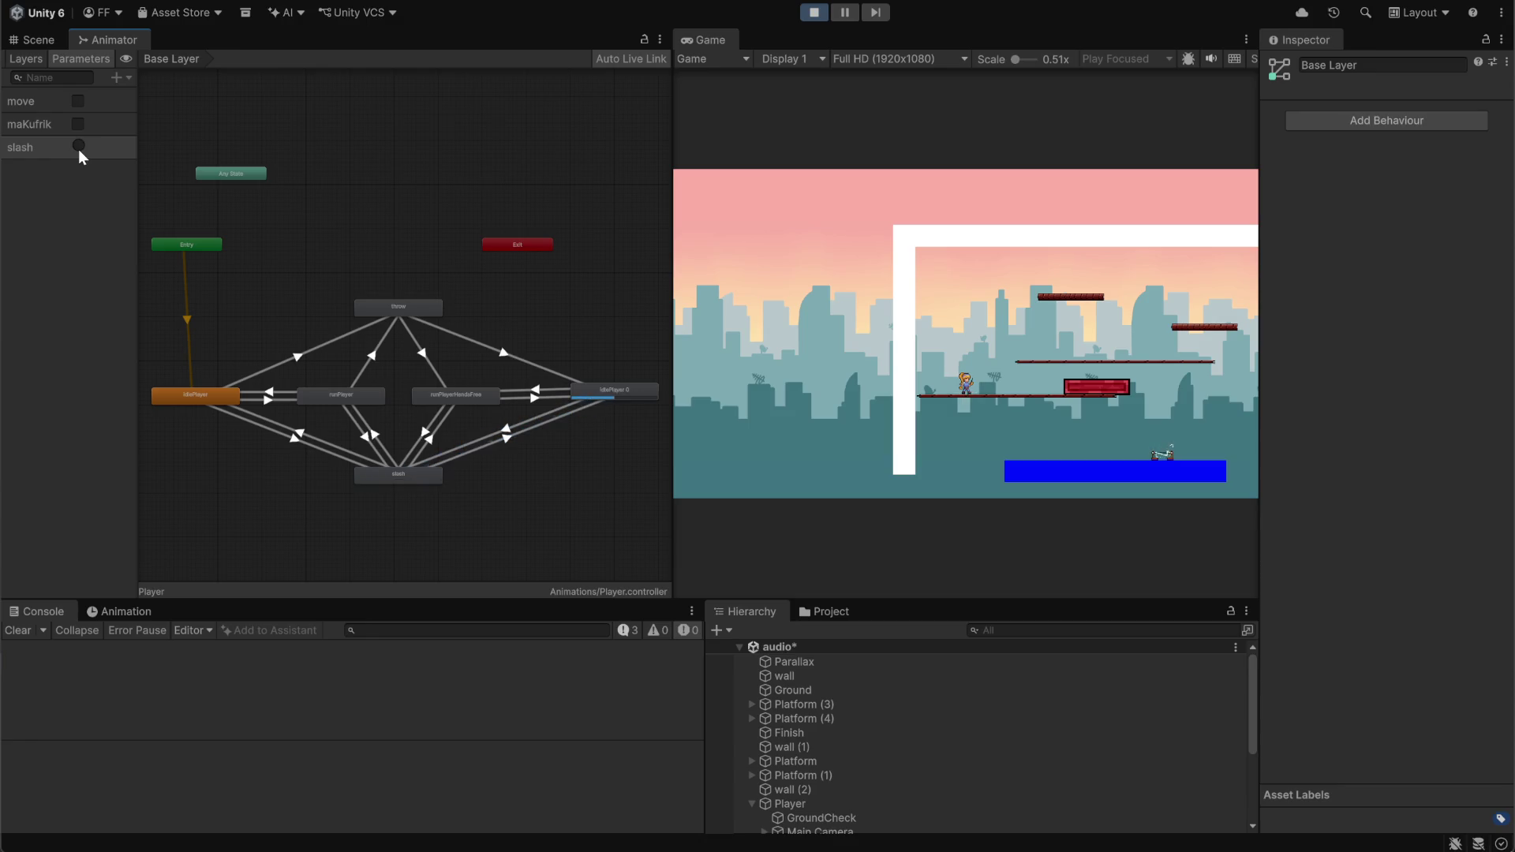
left_click(897, 370)
key("a")
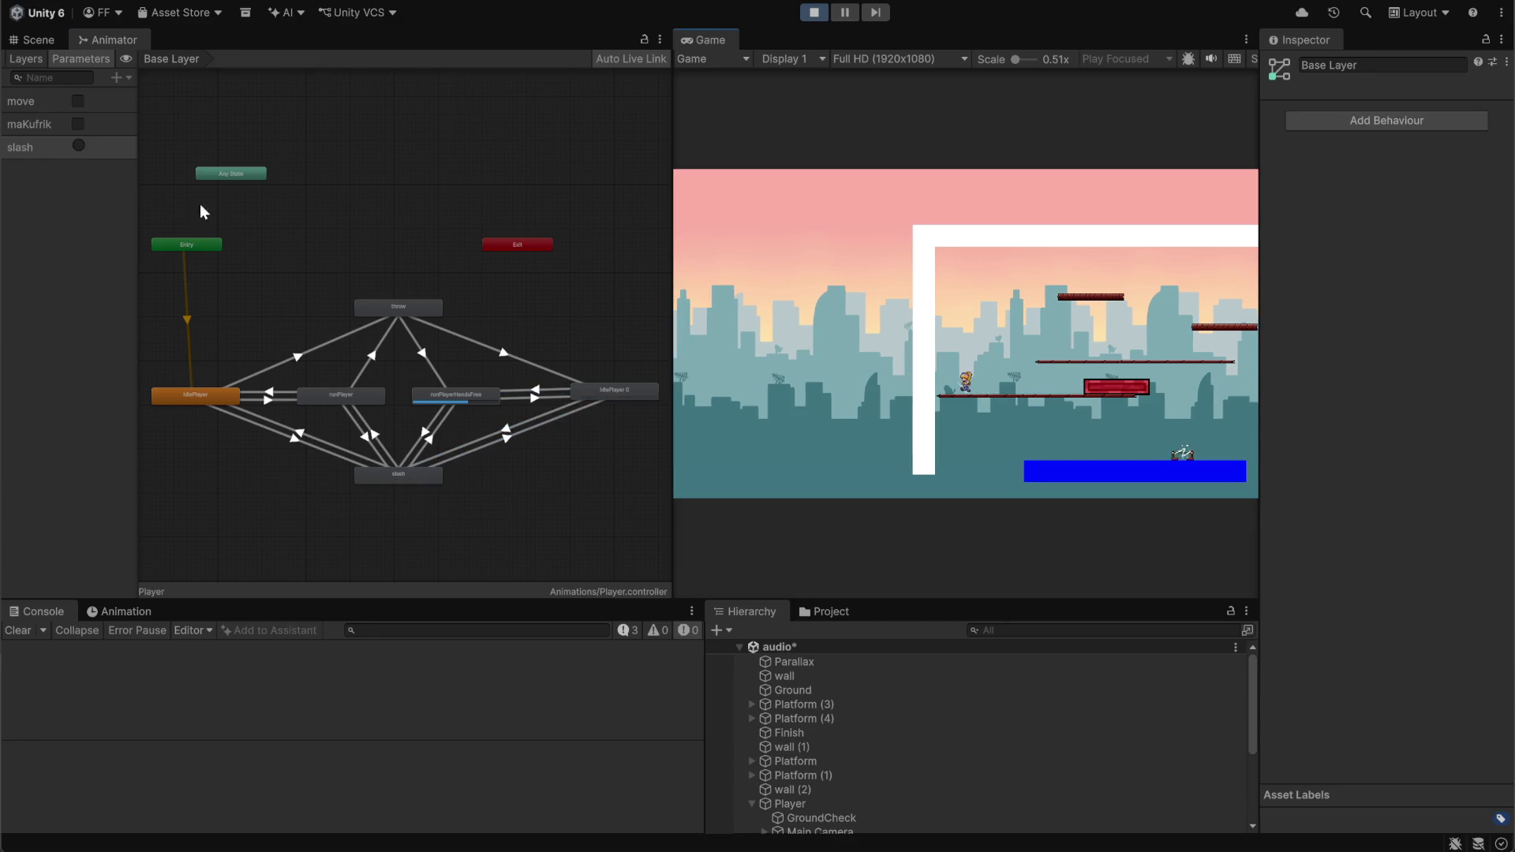
left_click(77, 147)
left_click(1086, 365)
key("d")
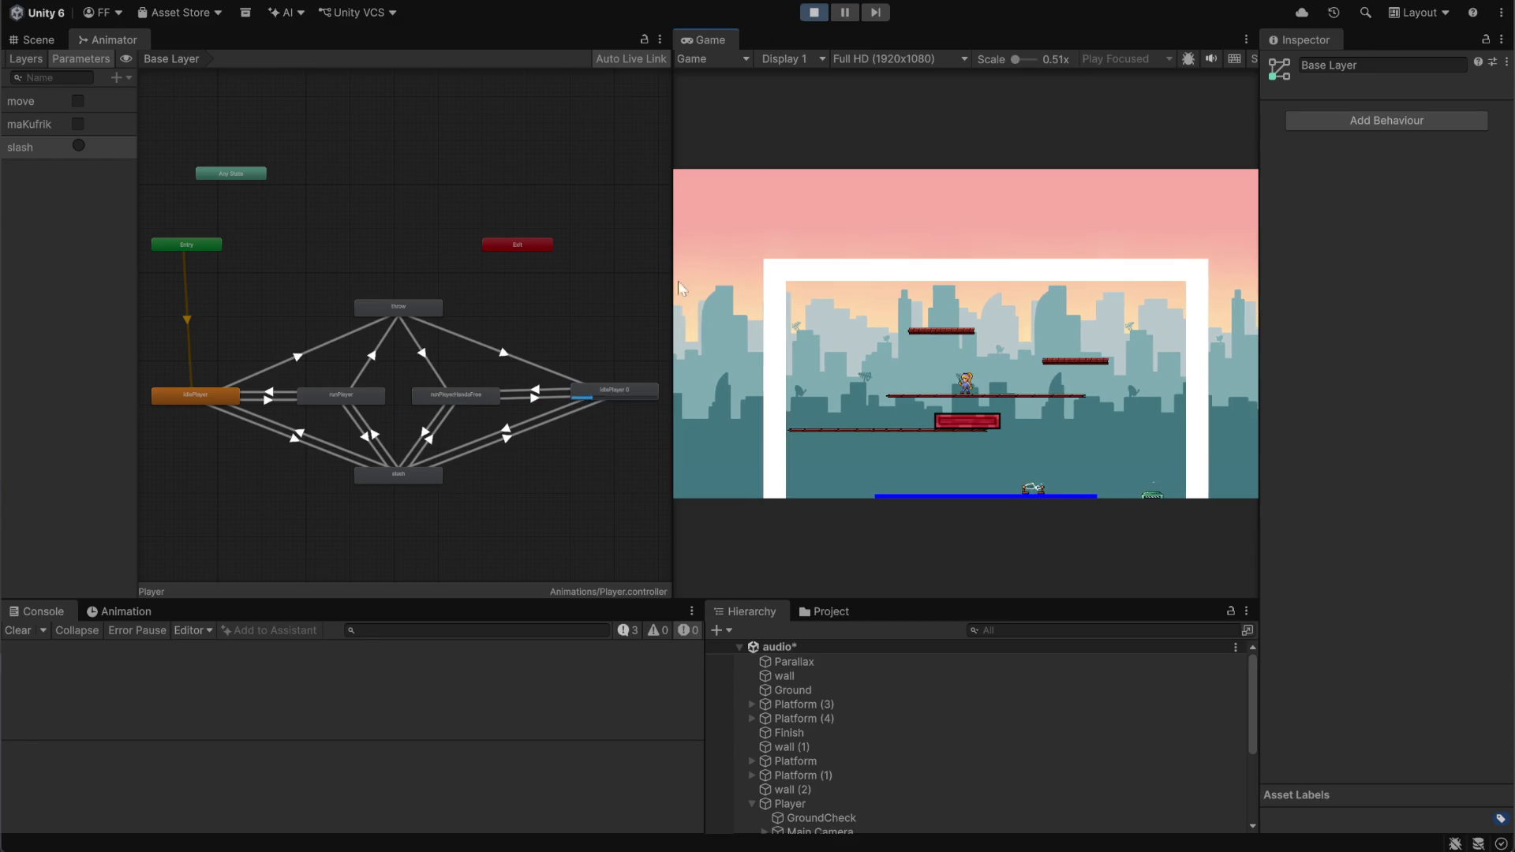
left_click(814, 12)
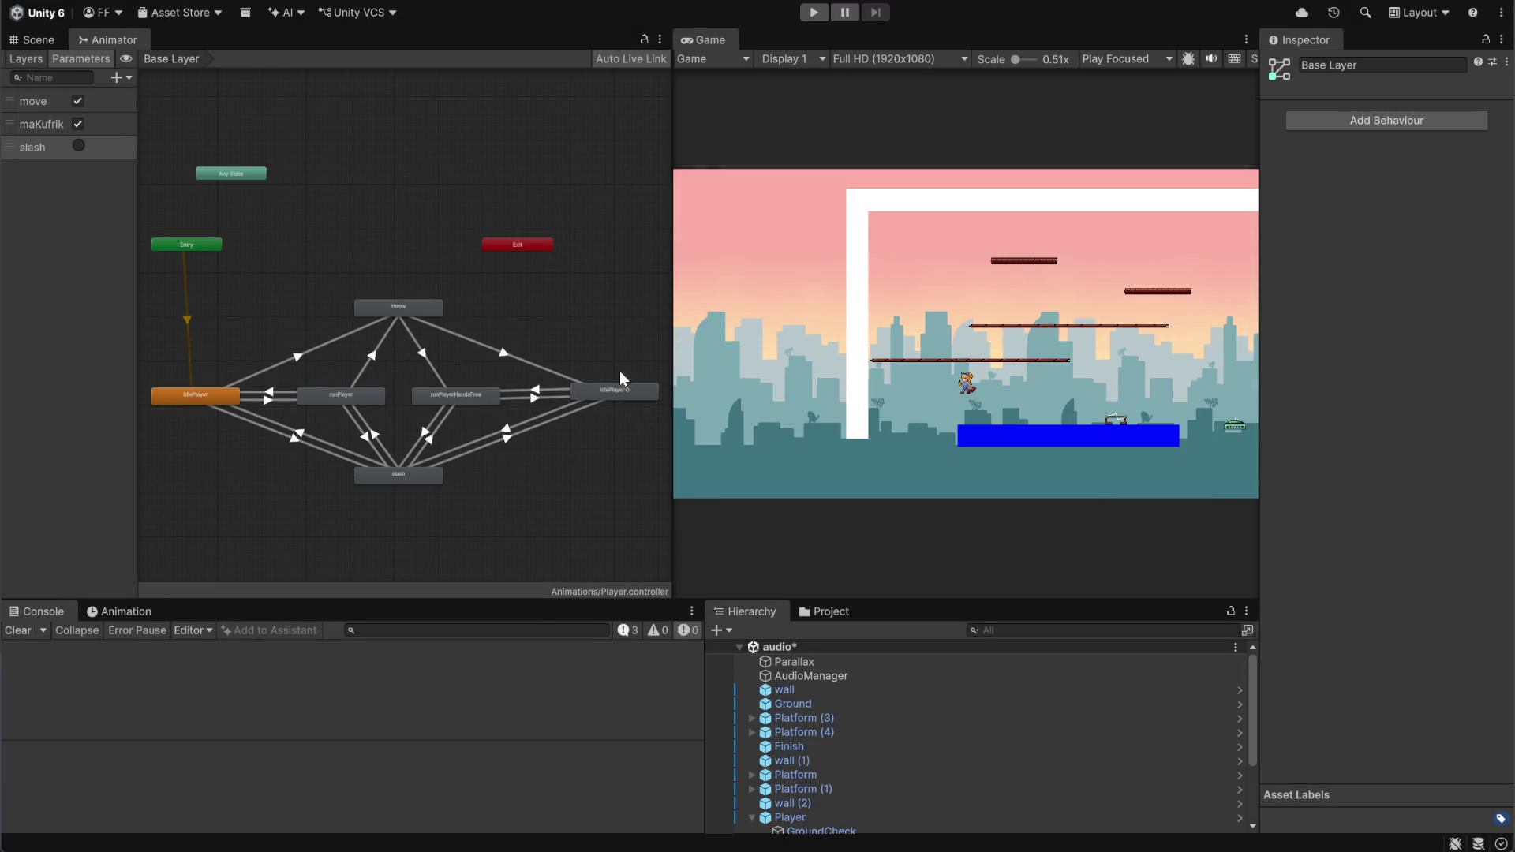
Turn off exit time and fixed duration on the idlePlayer → slash transition, duration 0
mouse_move(668, 288)
left_mouse_down()
mouse_move(908, 292)
mouse_move(860, 292)
left_mouse_up()
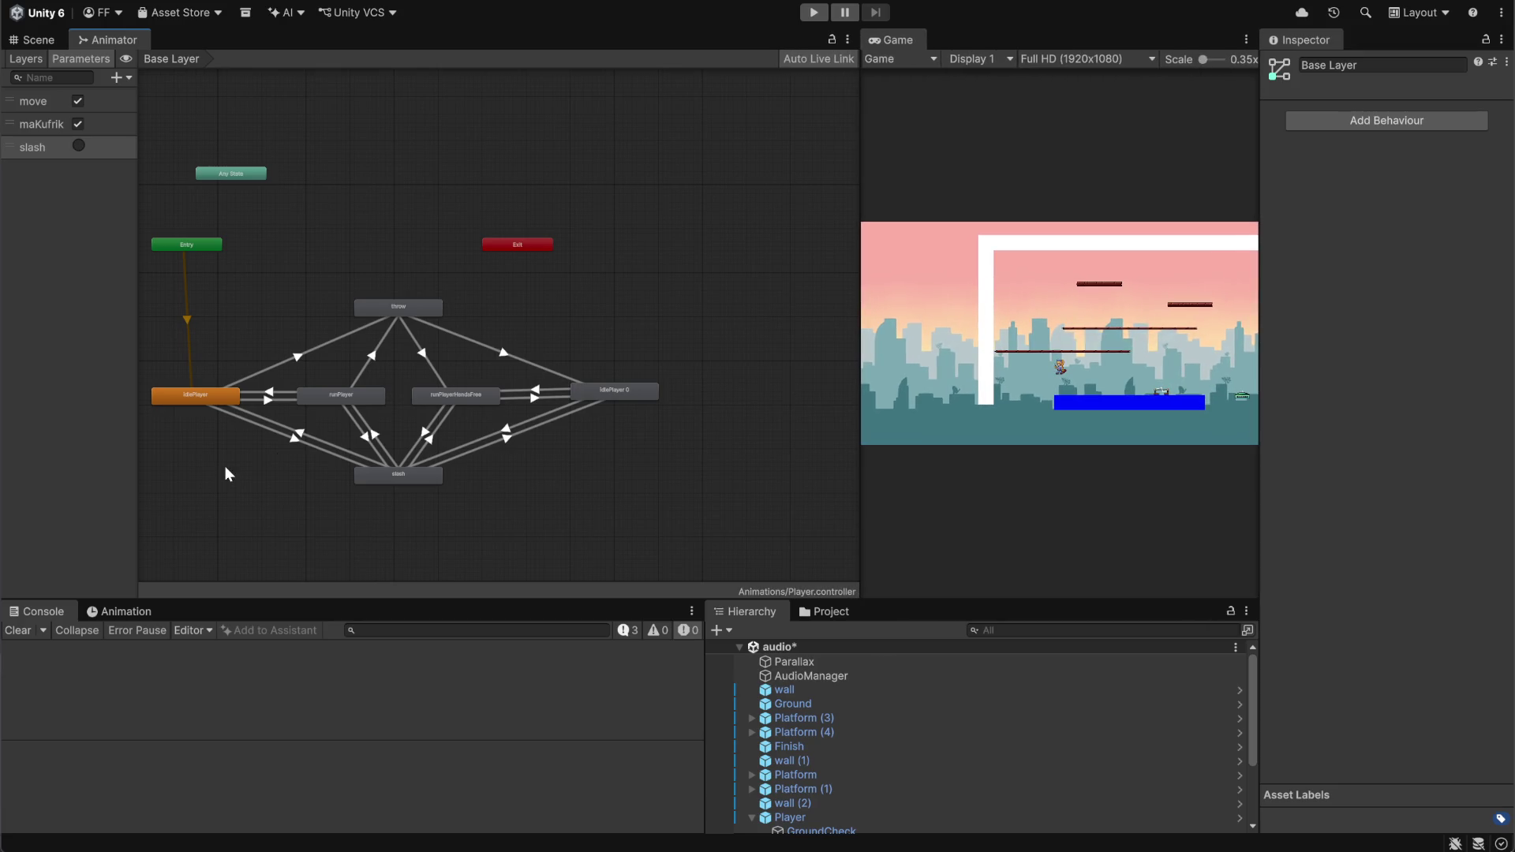
scroll(228, 465, "up", 5)
left_click(362, 410)
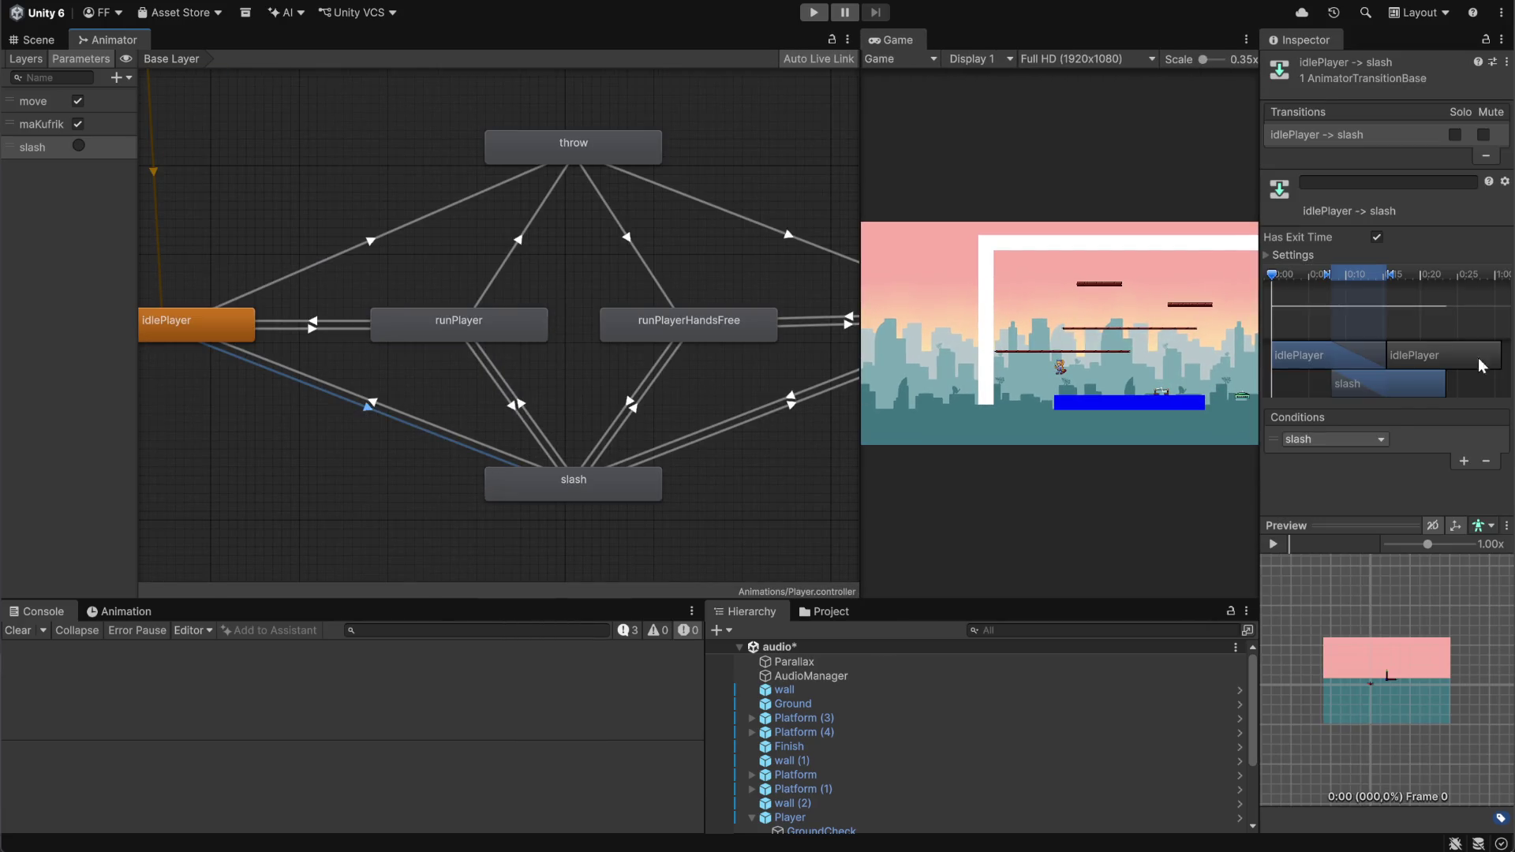
left_click(1292, 255)
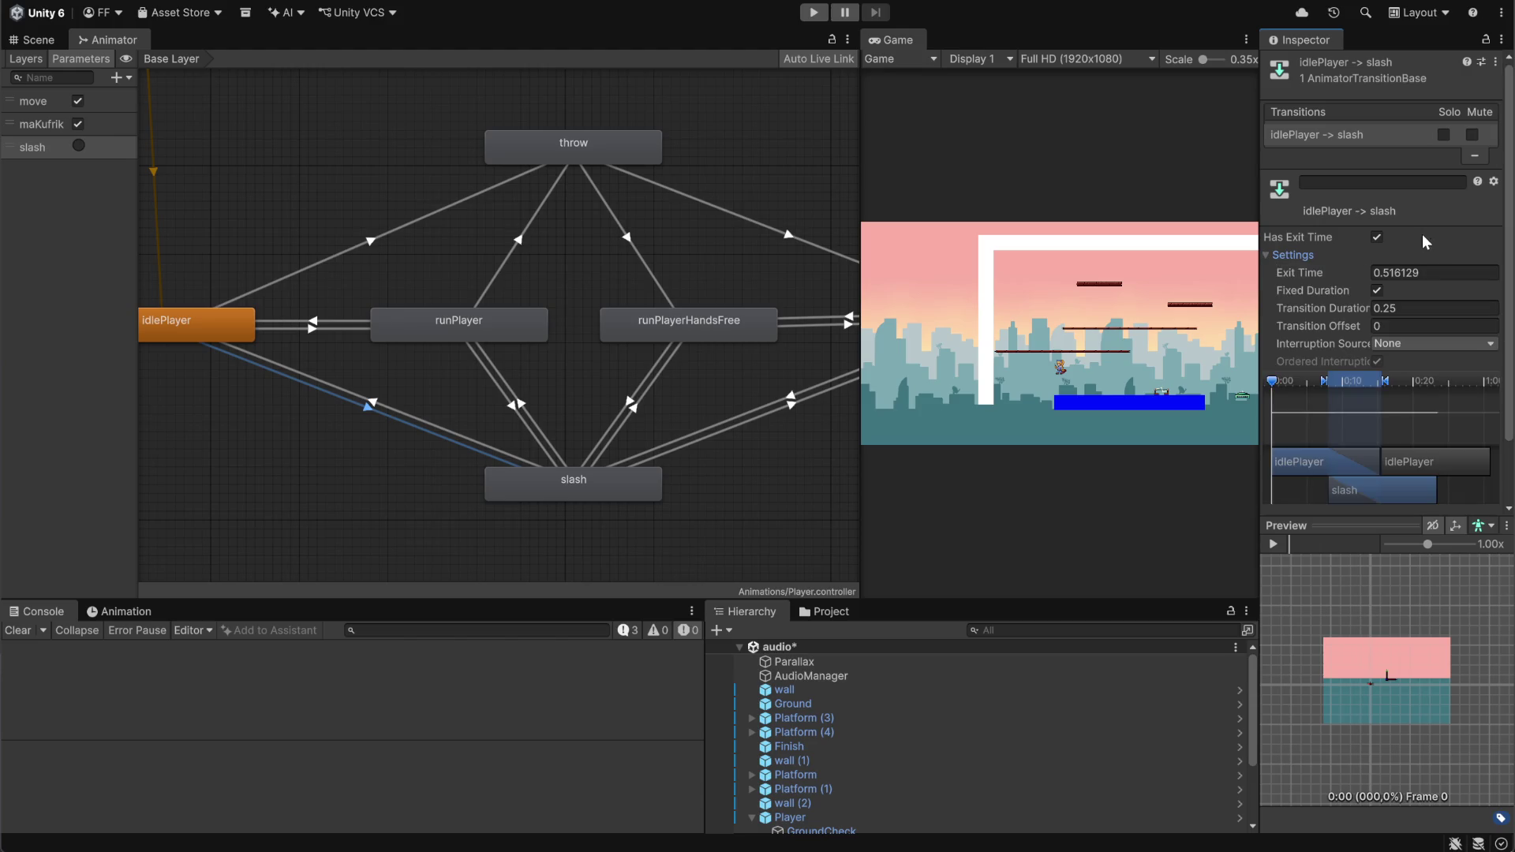
left_click(1377, 238)
left_click(1377, 290)
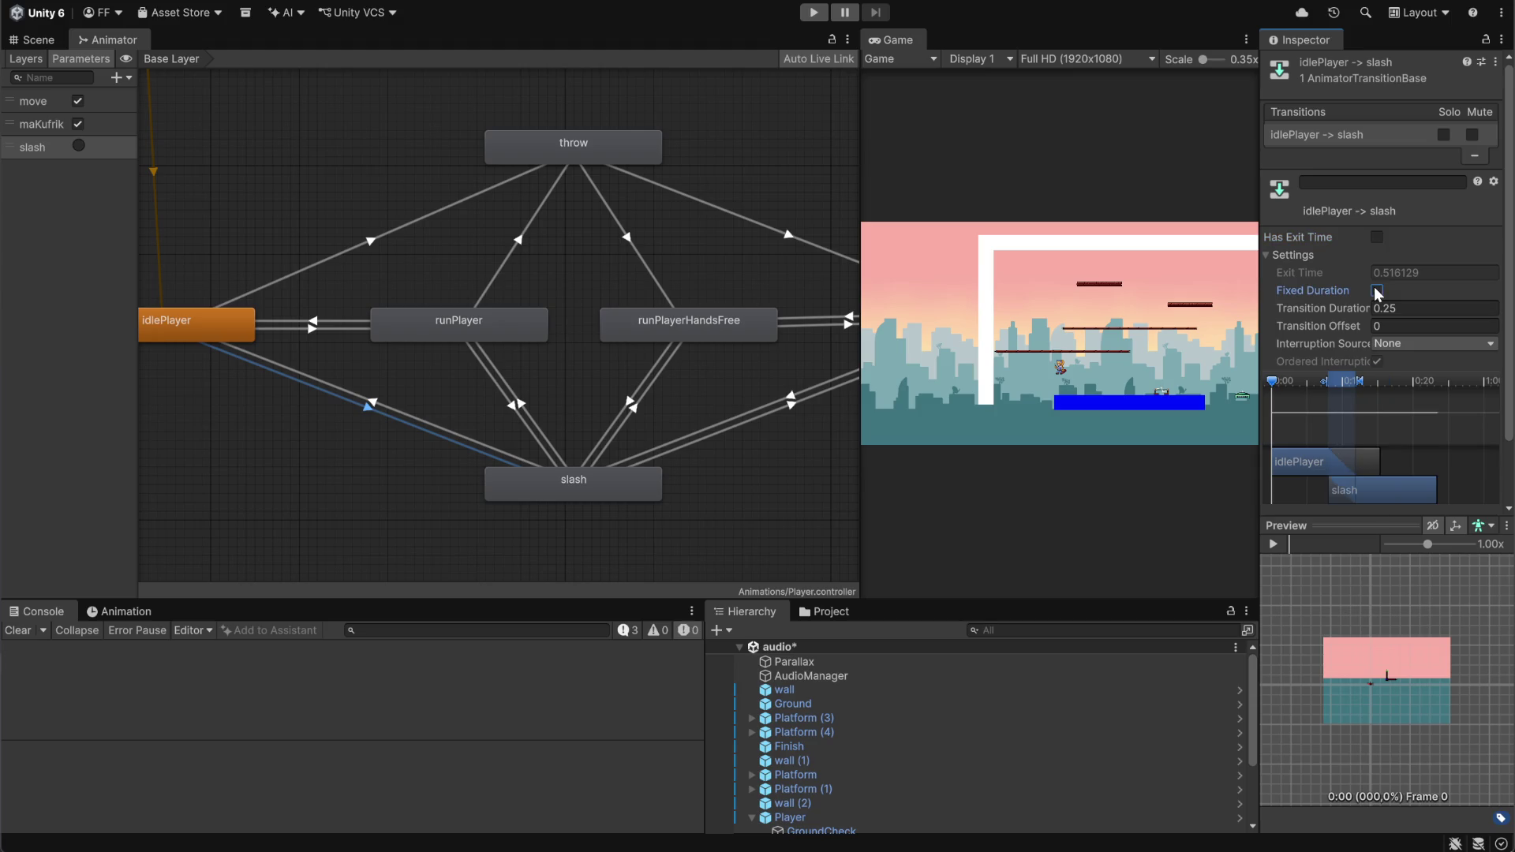
key("Tab")
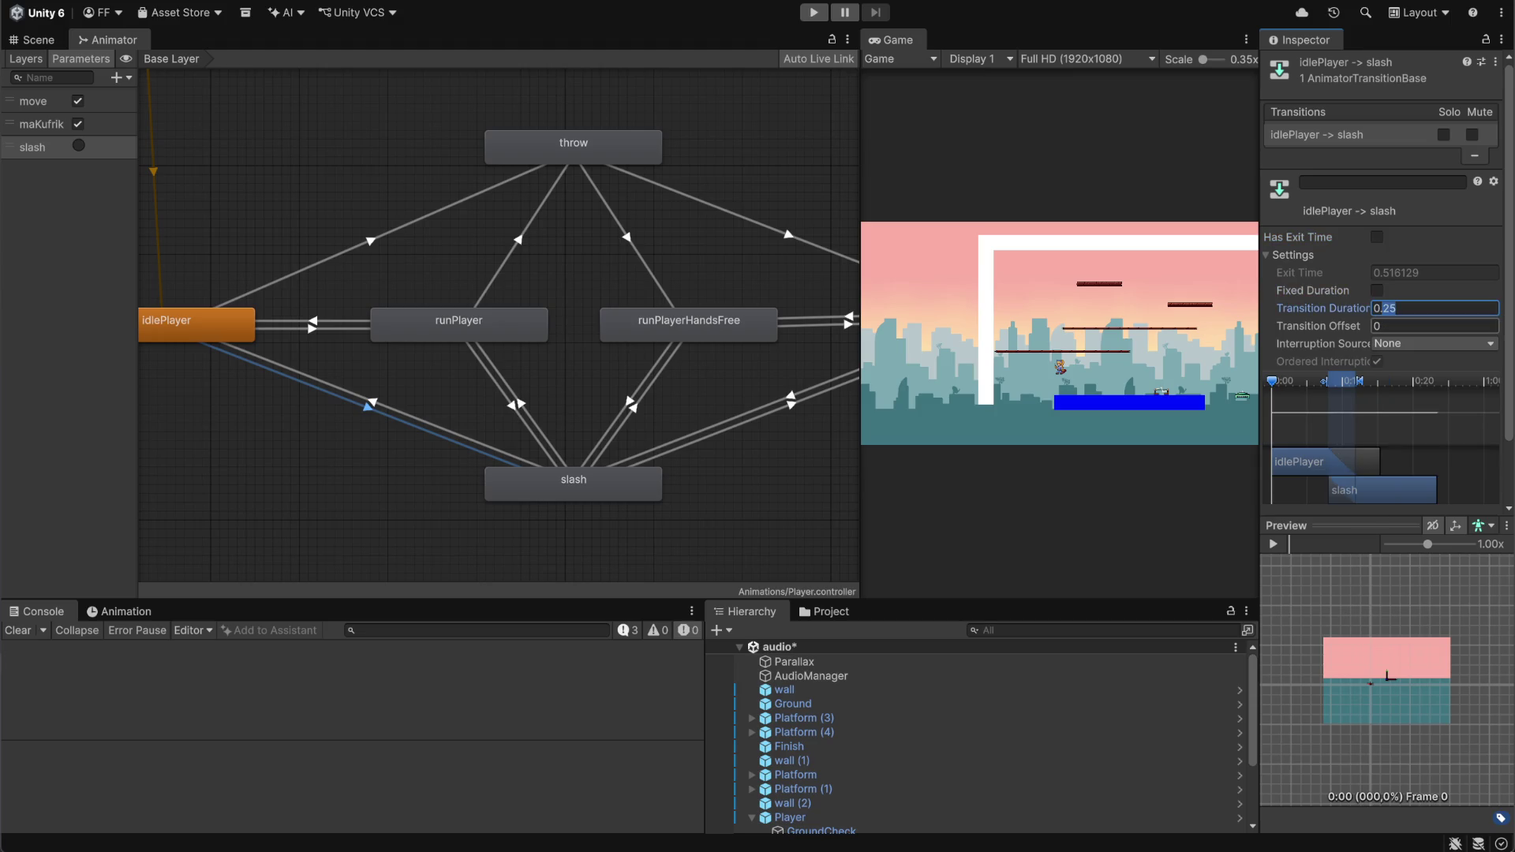
type("0.")
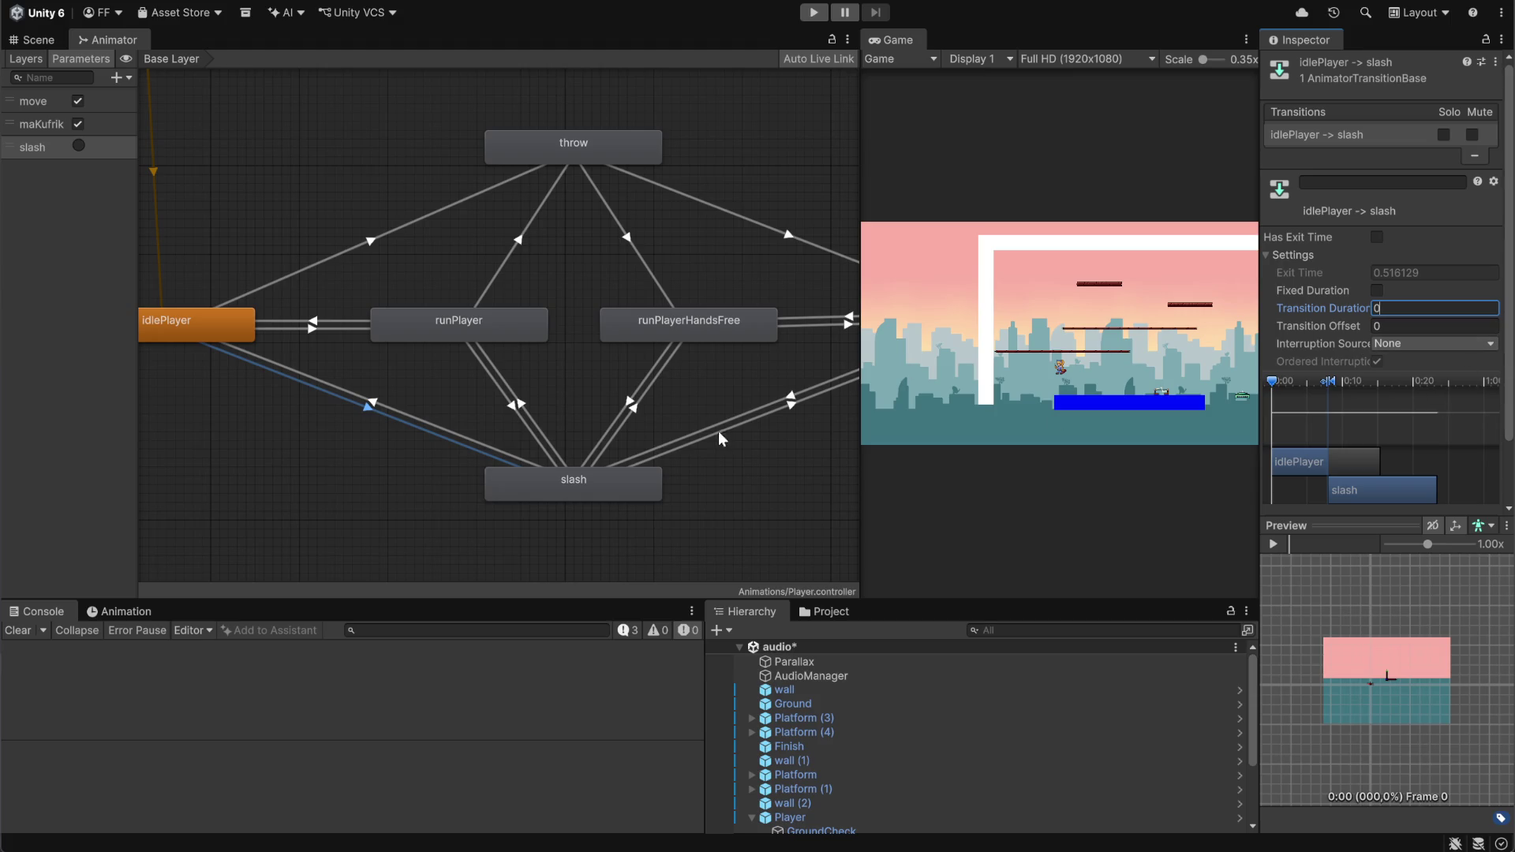
Disable exit time and set duration 0 on the runPlayer and runPlayerHandsFree → slash transitions
left_click(508, 406)
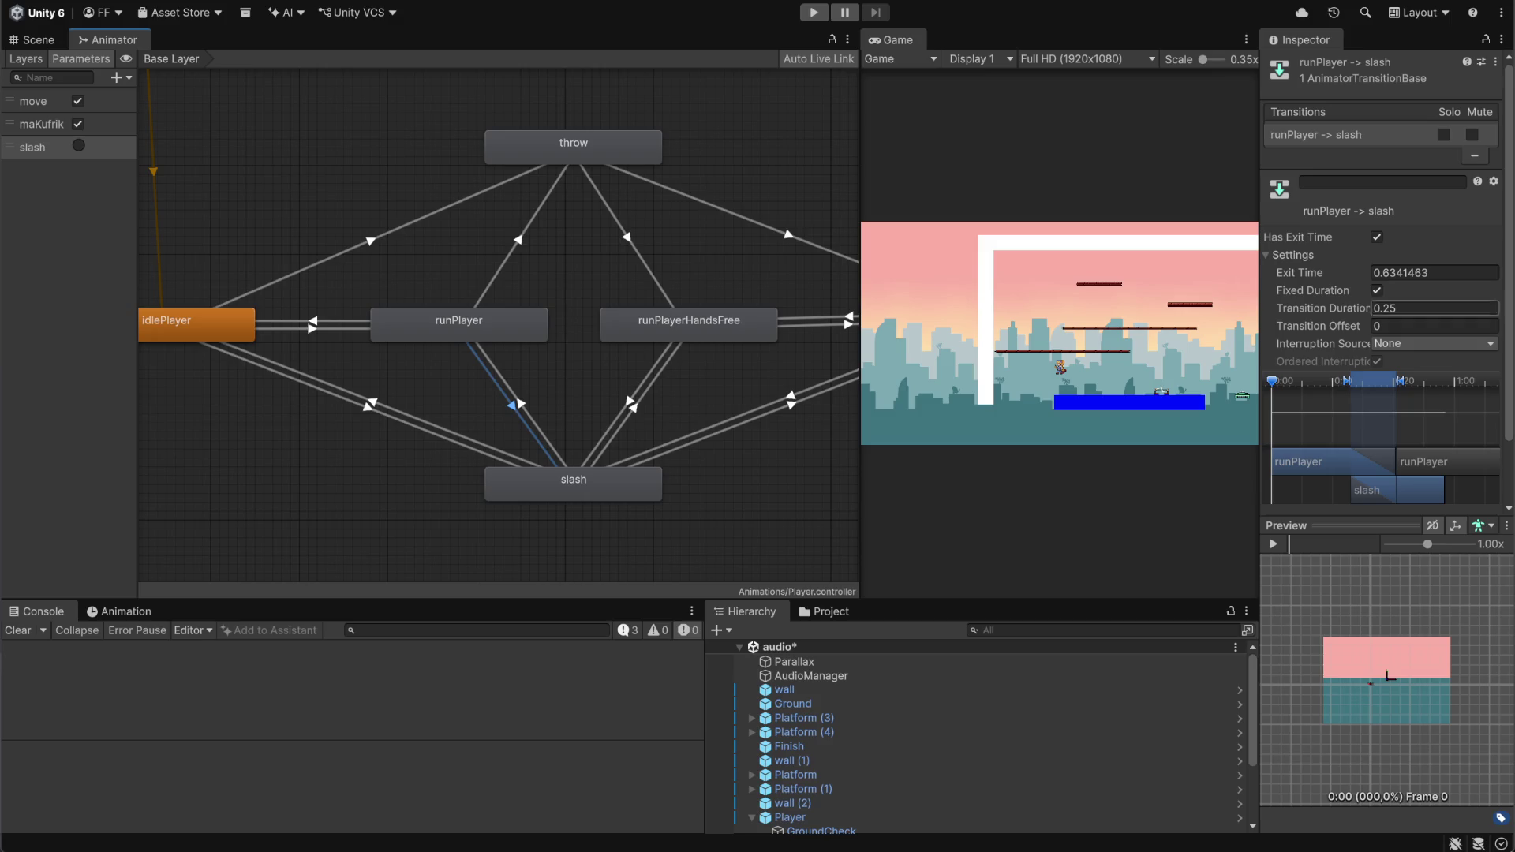
left_click(1377, 237)
left_click(1397, 308)
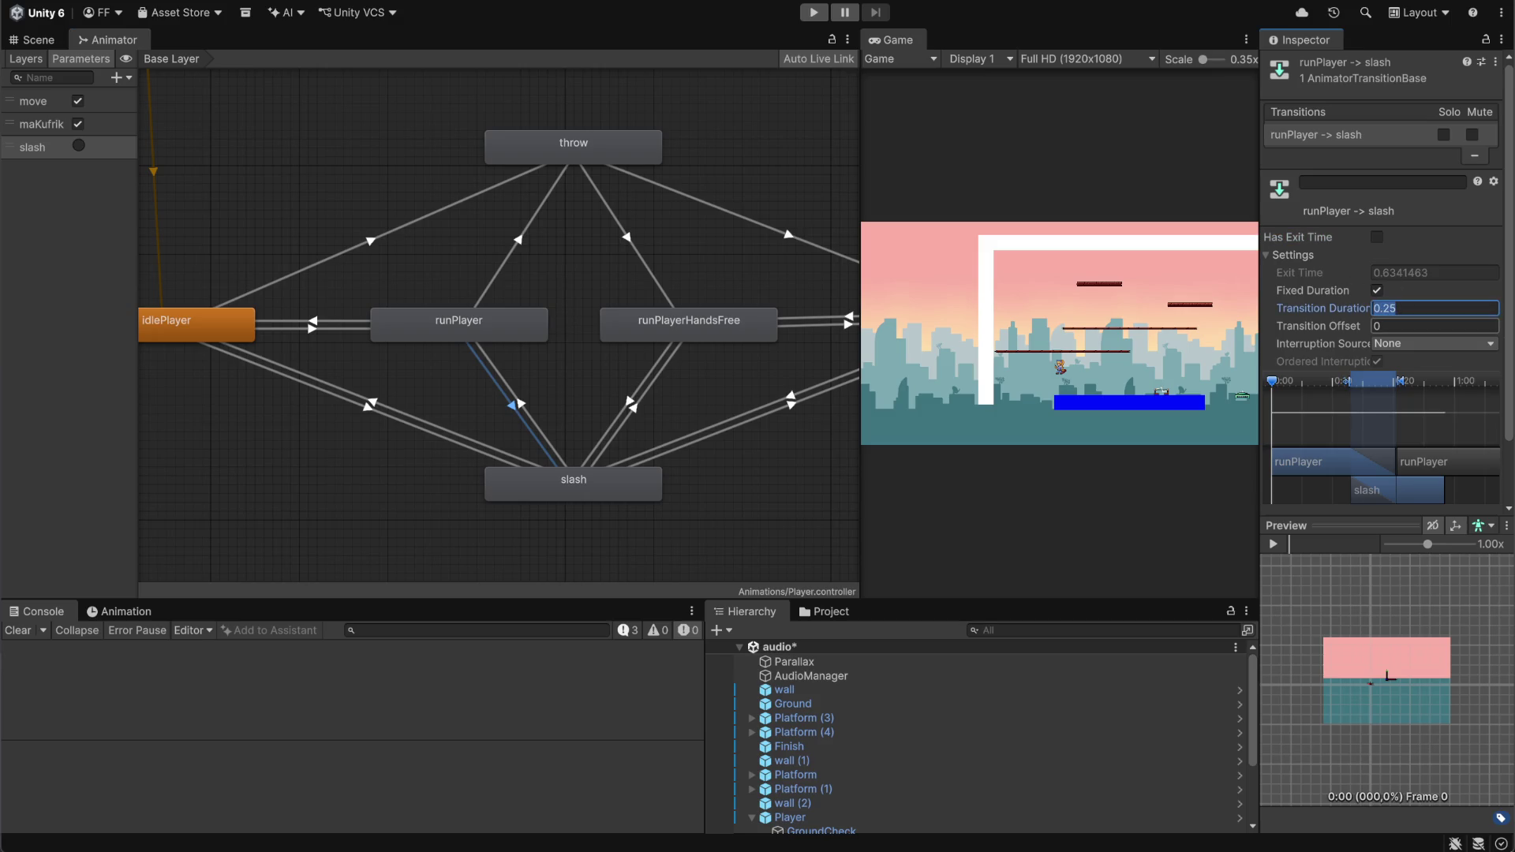
type("0")
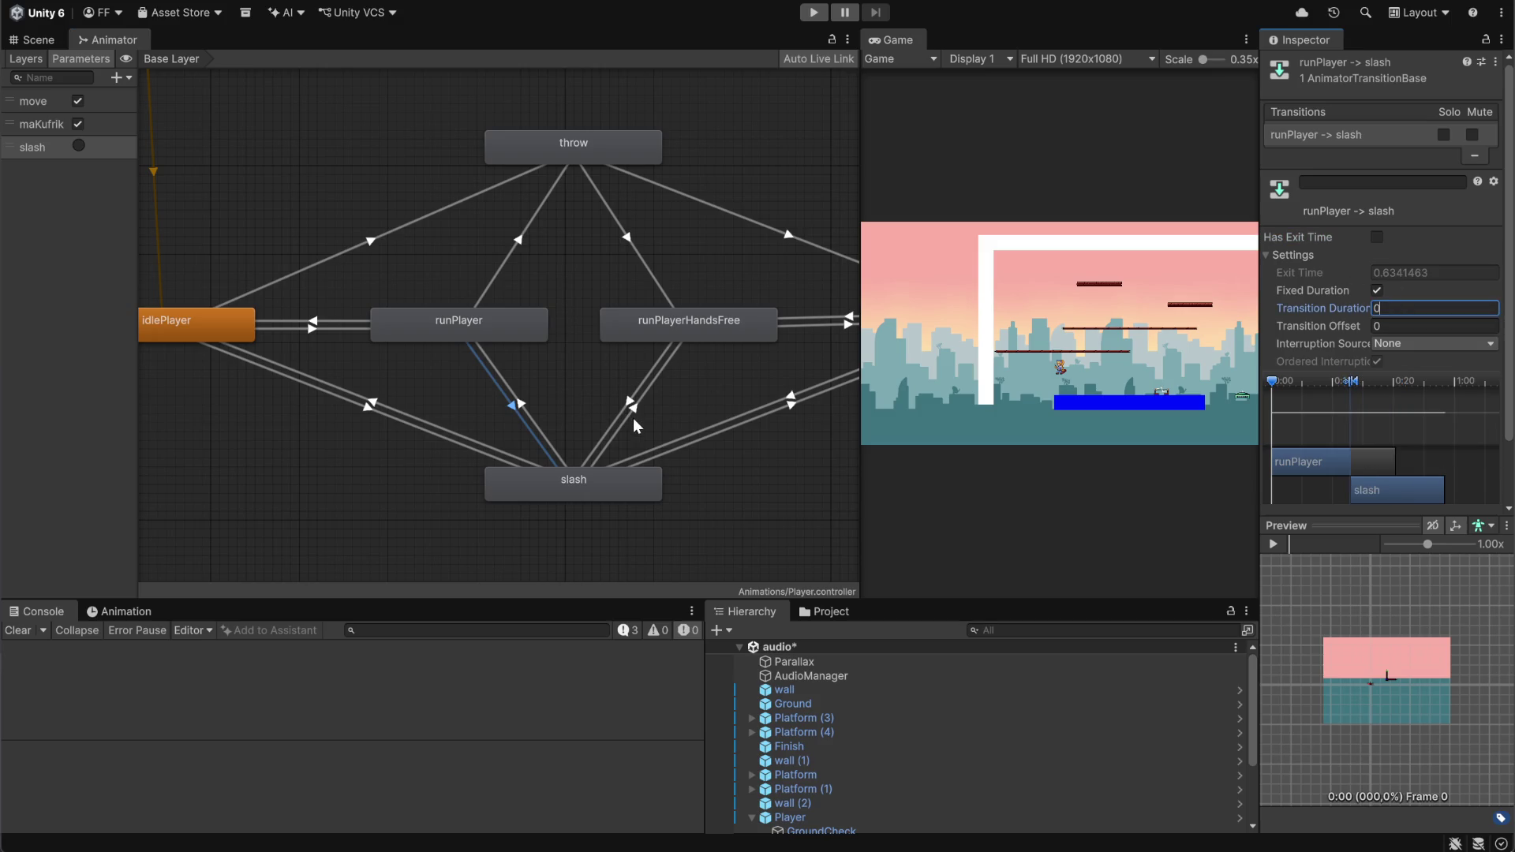
left_click(636, 410)
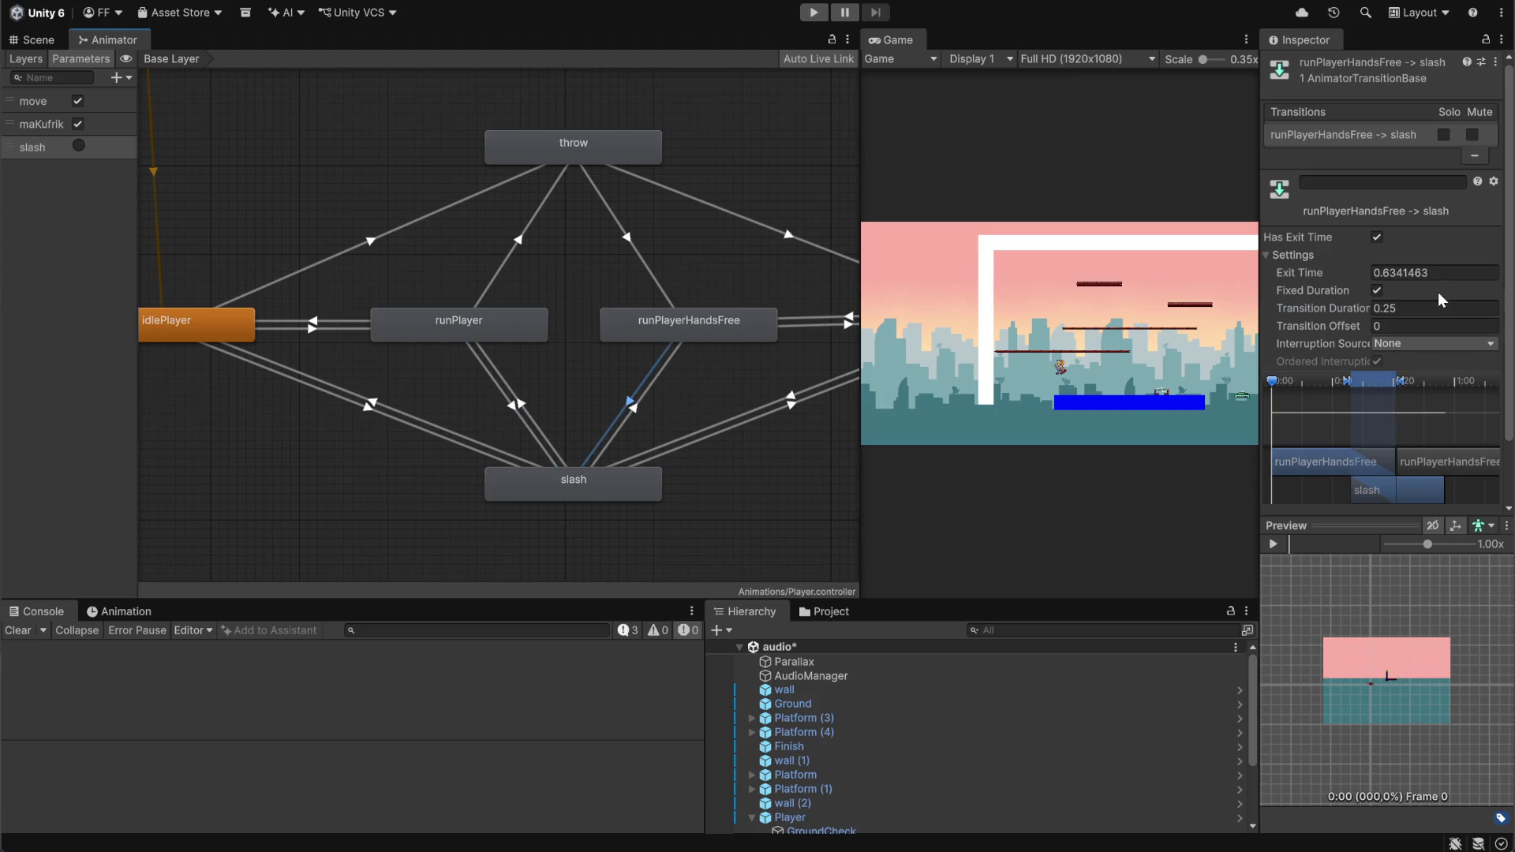
left_click(1377, 237)
left_click(1393, 308)
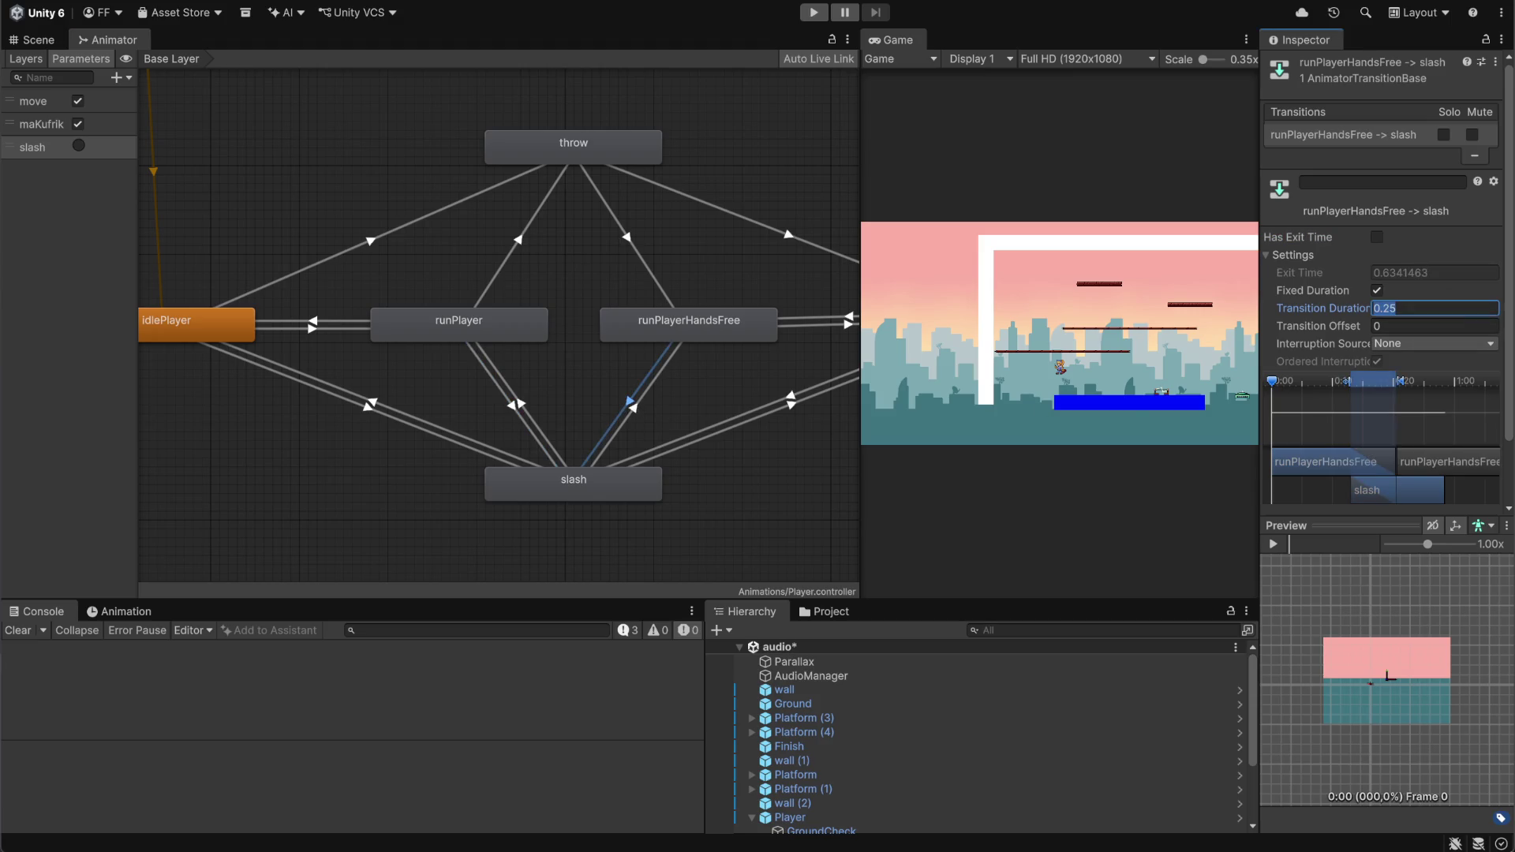
type("0")
Make the idlePlayer 0 → slash transition instant: no exit time, duration 0
left_click(789, 398)
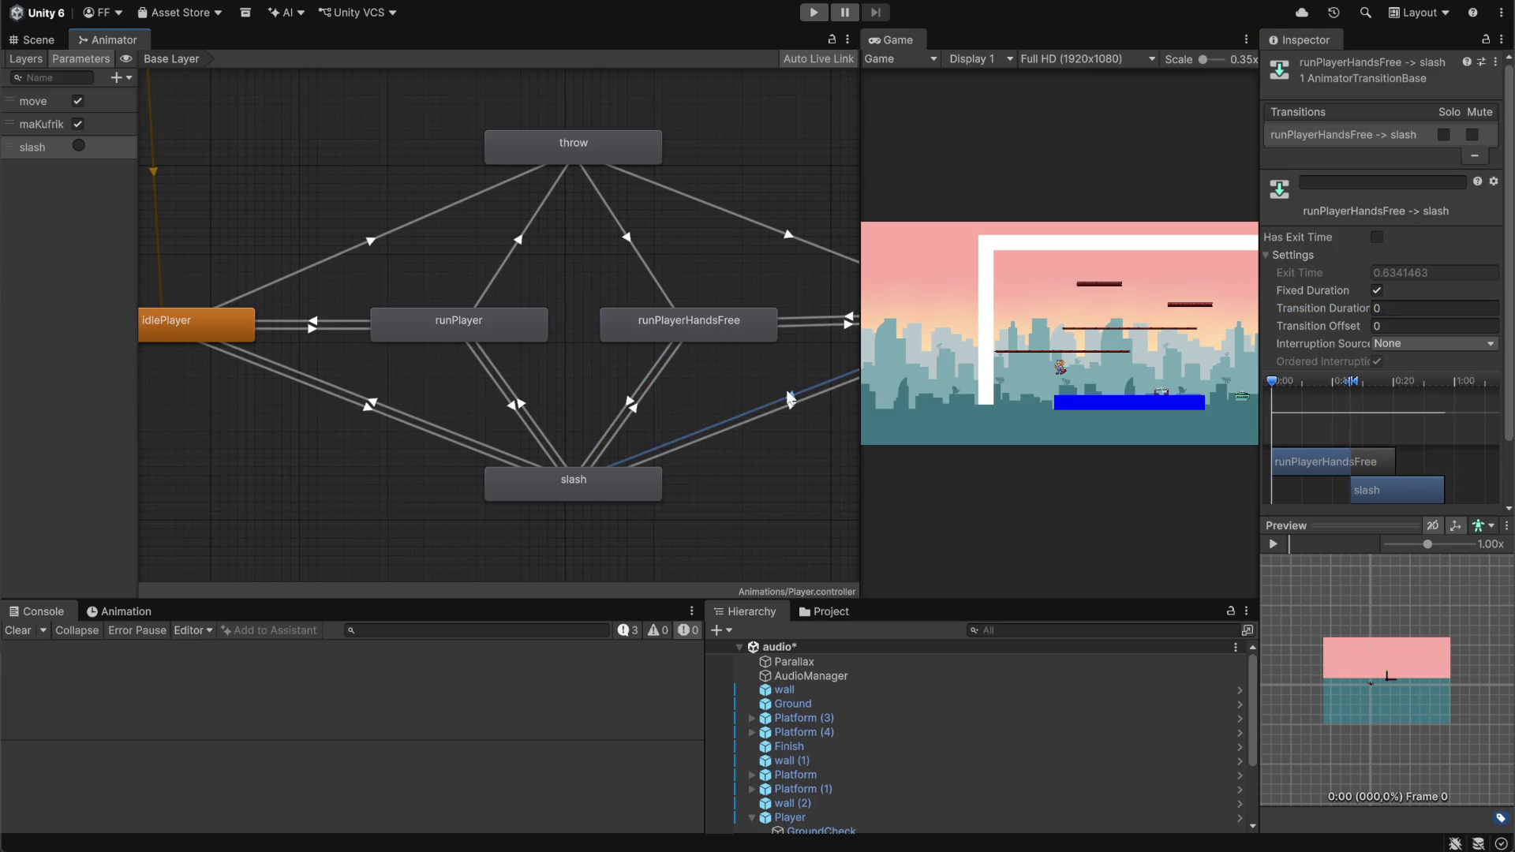
left_click(789, 397)
left_click(1377, 237)
left_click(1393, 308)
type("0")
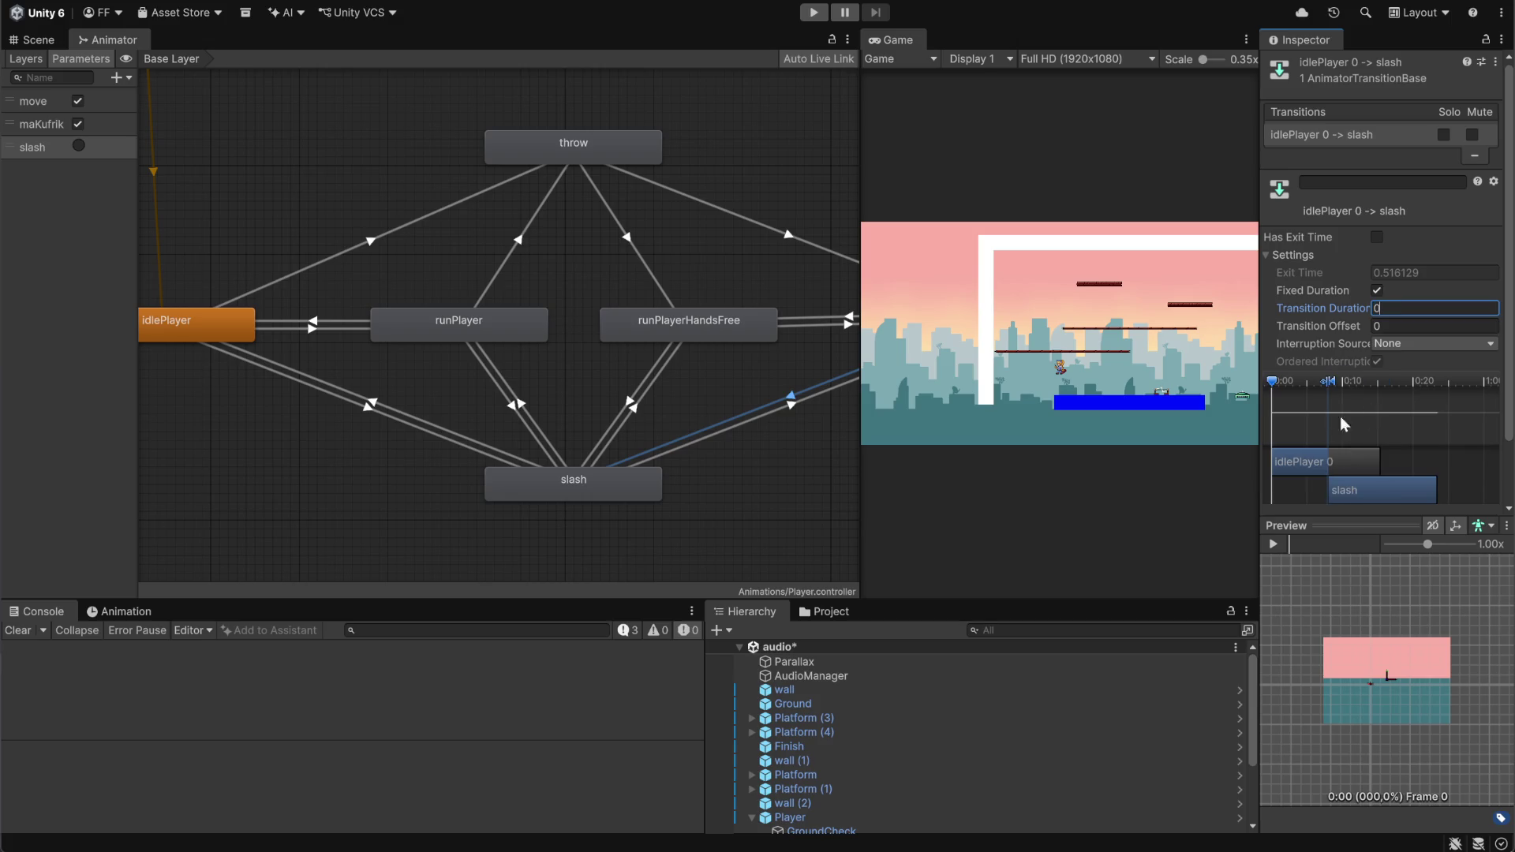
Recentre the state graph and save the scene with Ctrl+S
left_click(780, 490)
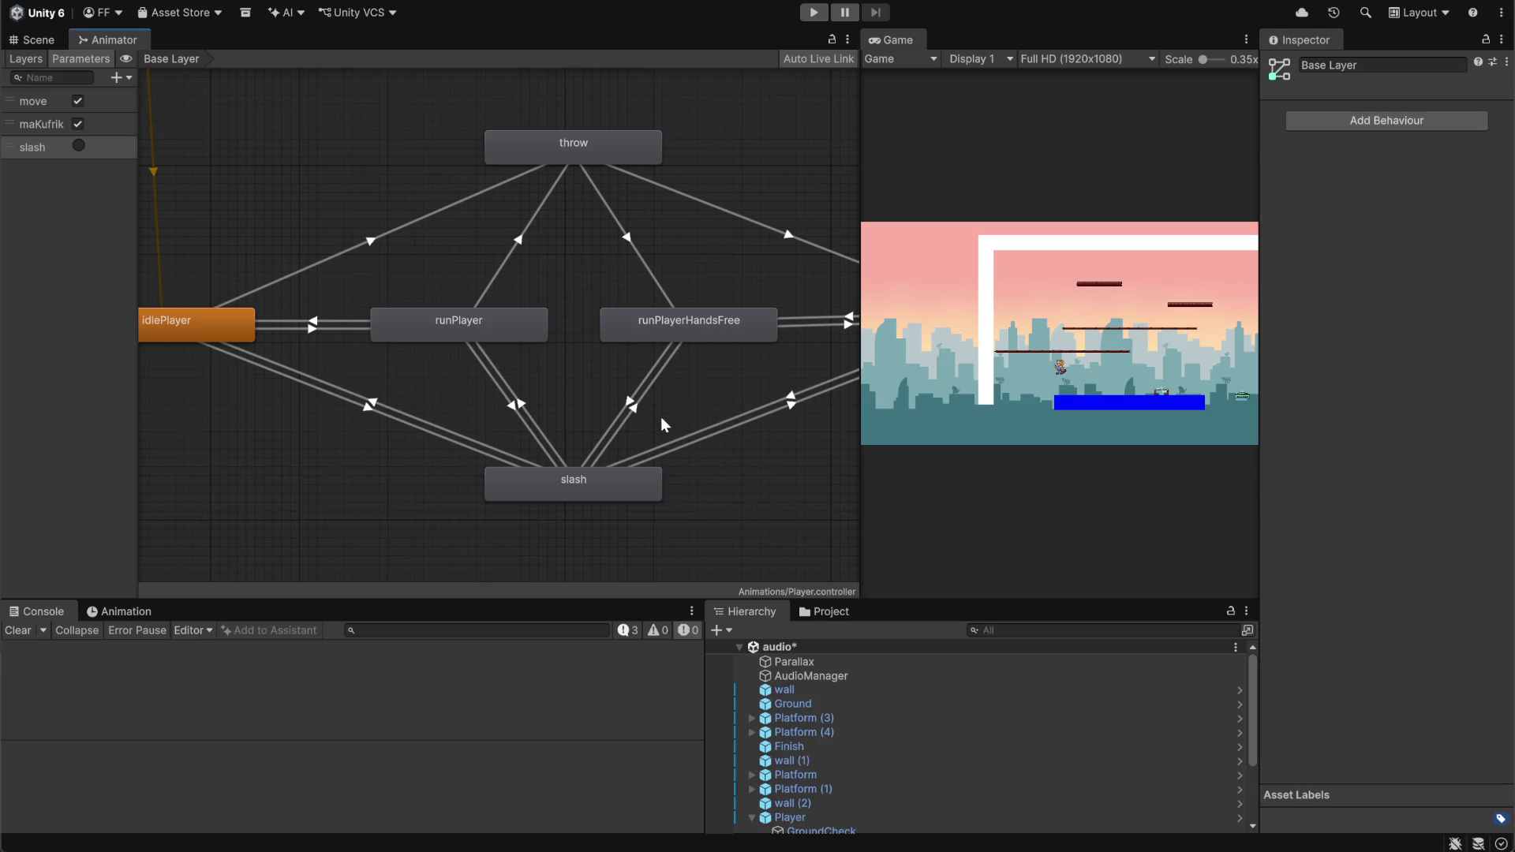
scroll(768, 504, "down", 4)
scroll(778, 499, "up", 3)
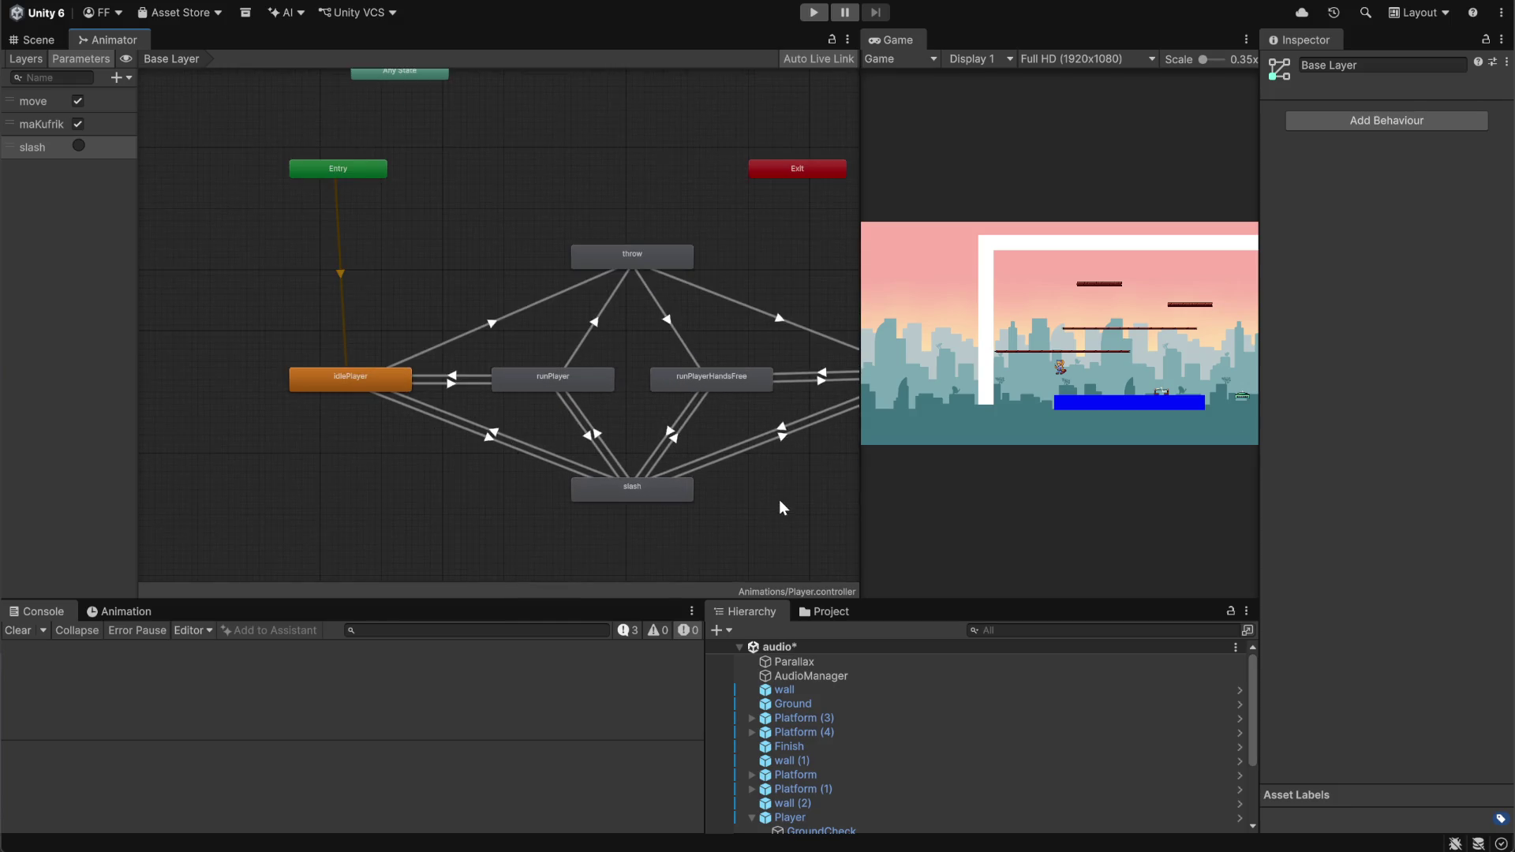
mouse_move(779, 501)
left_mouse_down()
mouse_move(672, 419)
mouse_move(680, 441)
mouse_move(751, 449)
left_mouse_up()
scroll(679, 438, "up", 3)
scroll(745, 448, "down", 2)
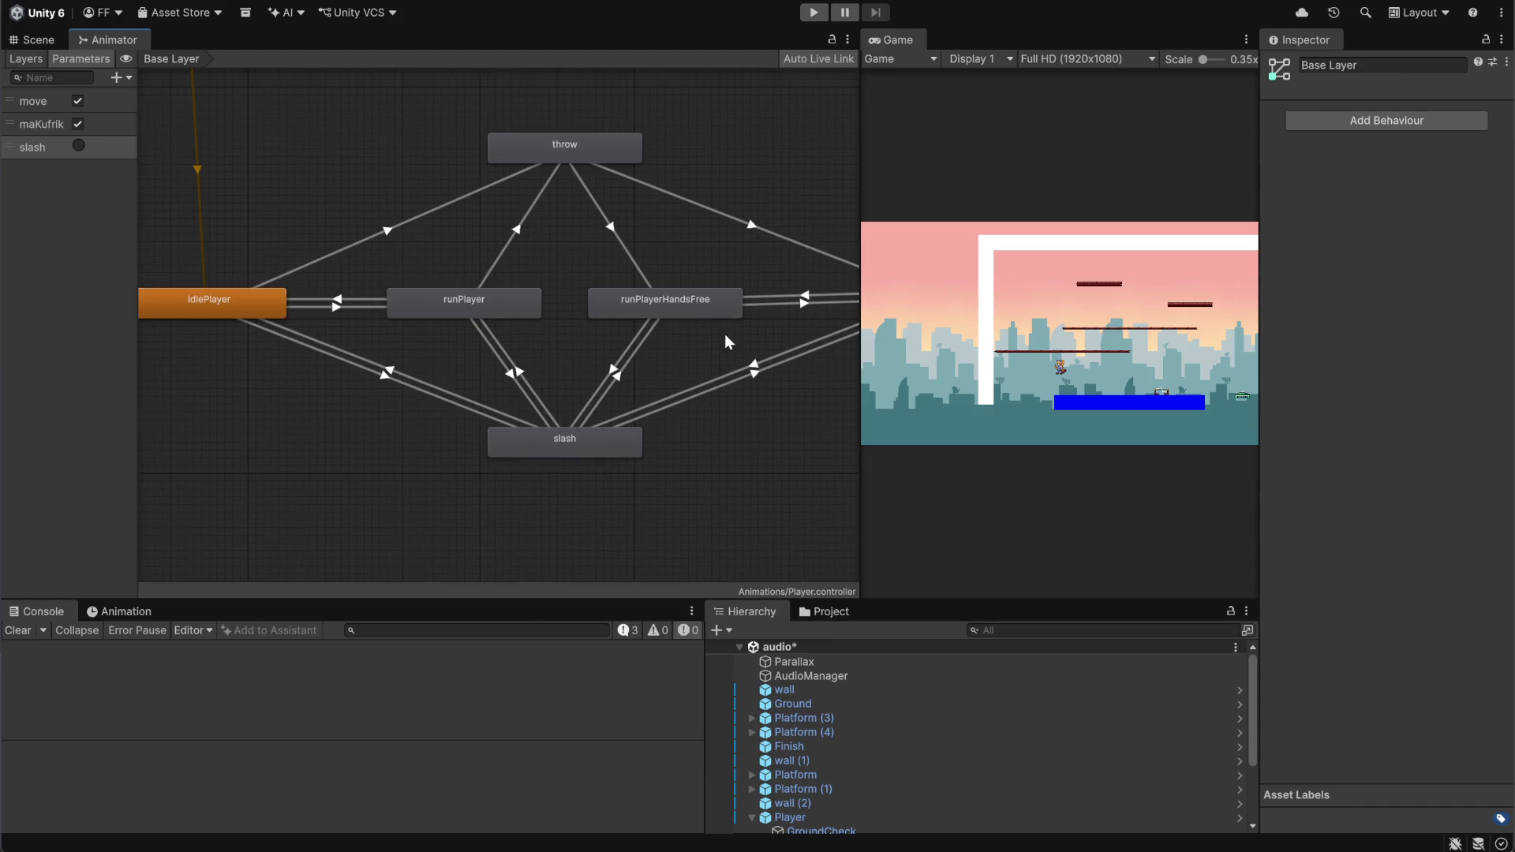
key("ctrl+s")
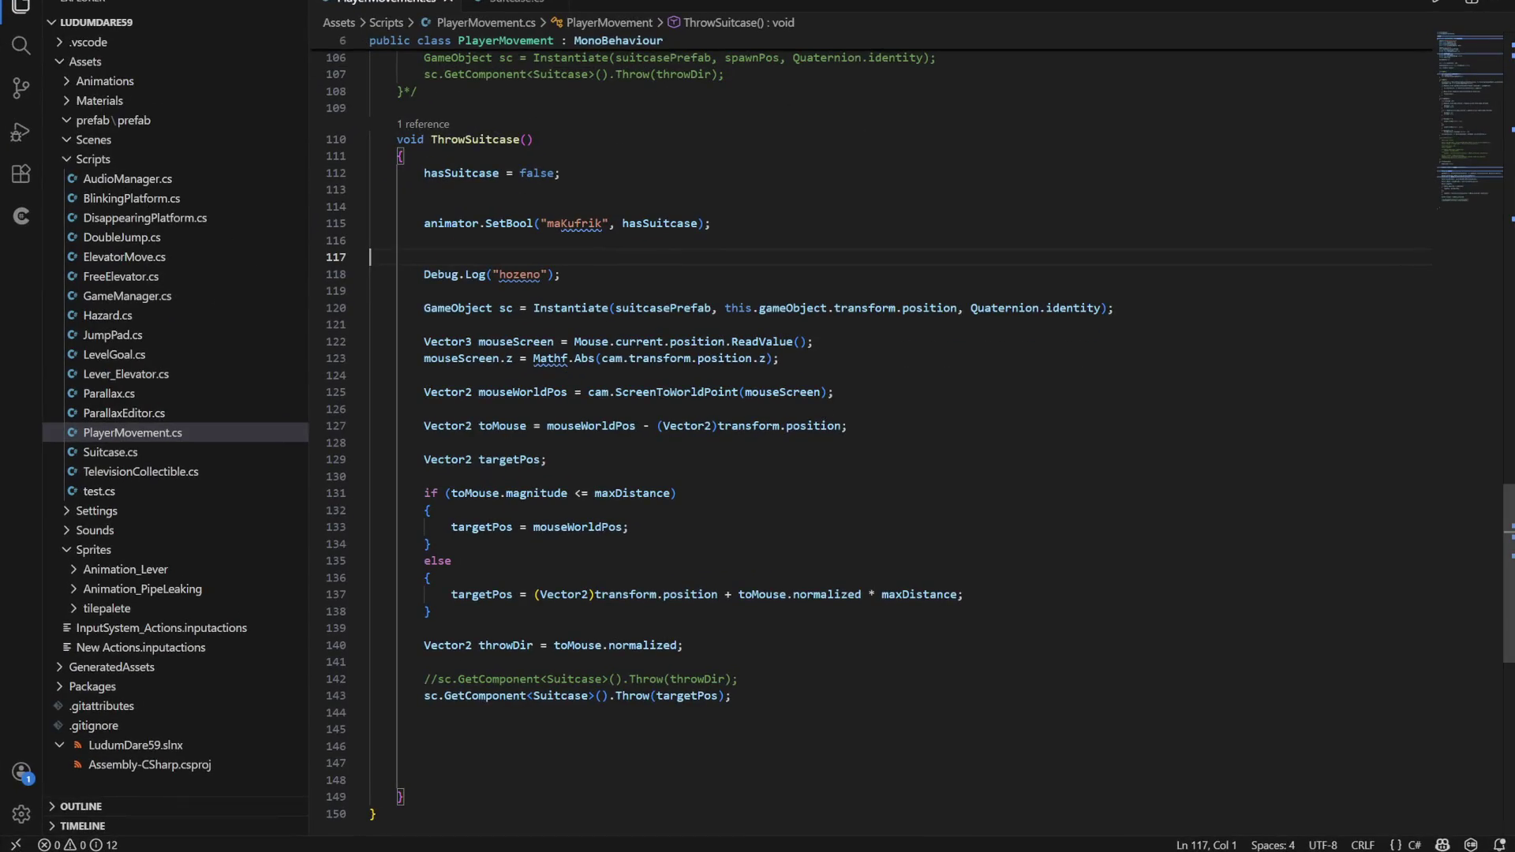
Look over ThrowSuitcase in PlayerMovement.cs, then switch to Unity's Animator Base Layer graph
scroll(915, 438, "up", 6)
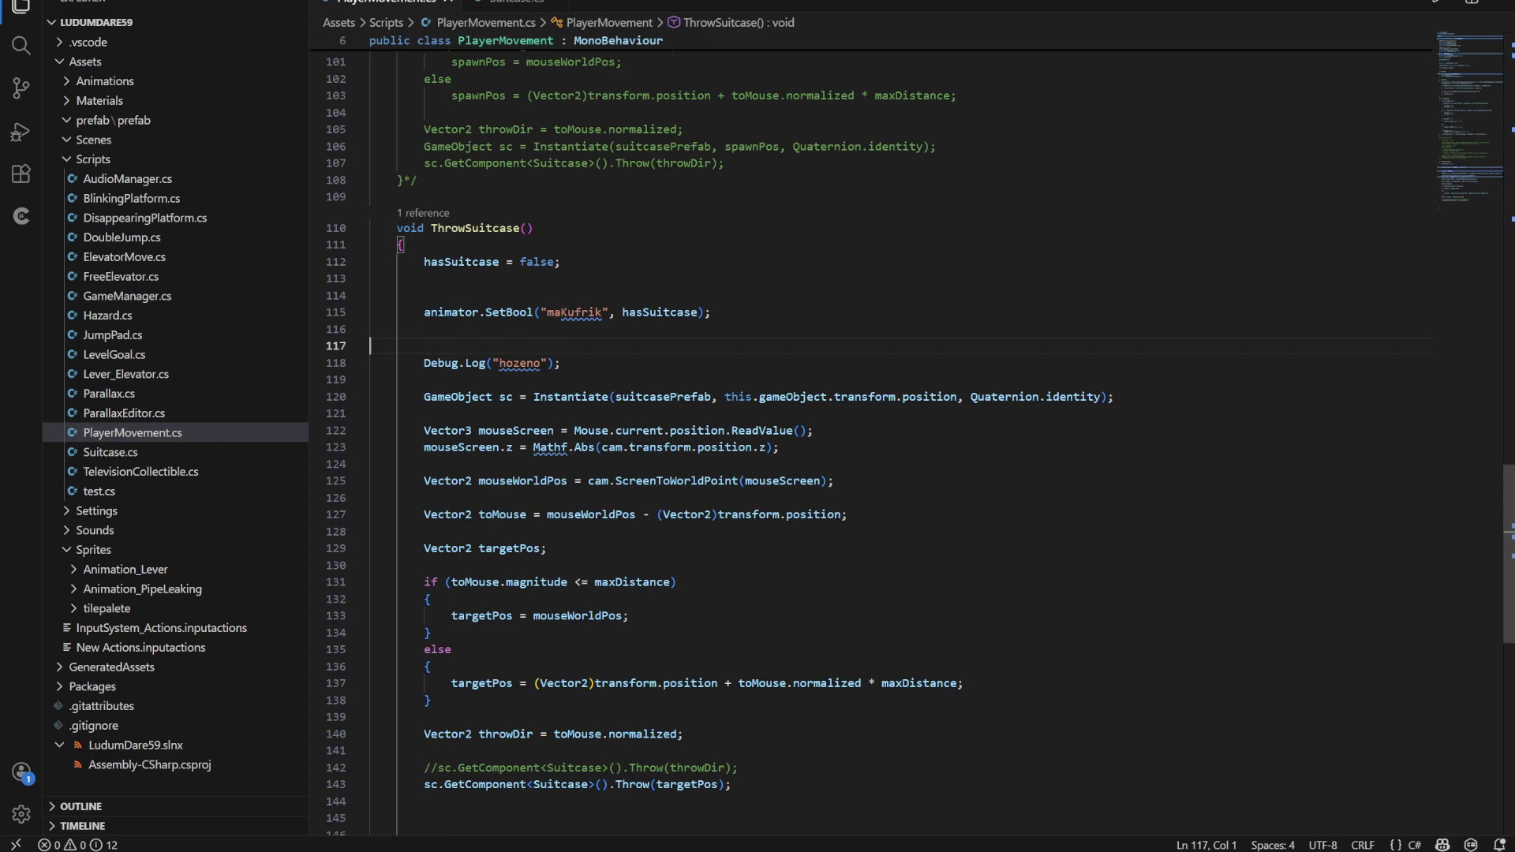
scroll(912, 411, "down", 2)
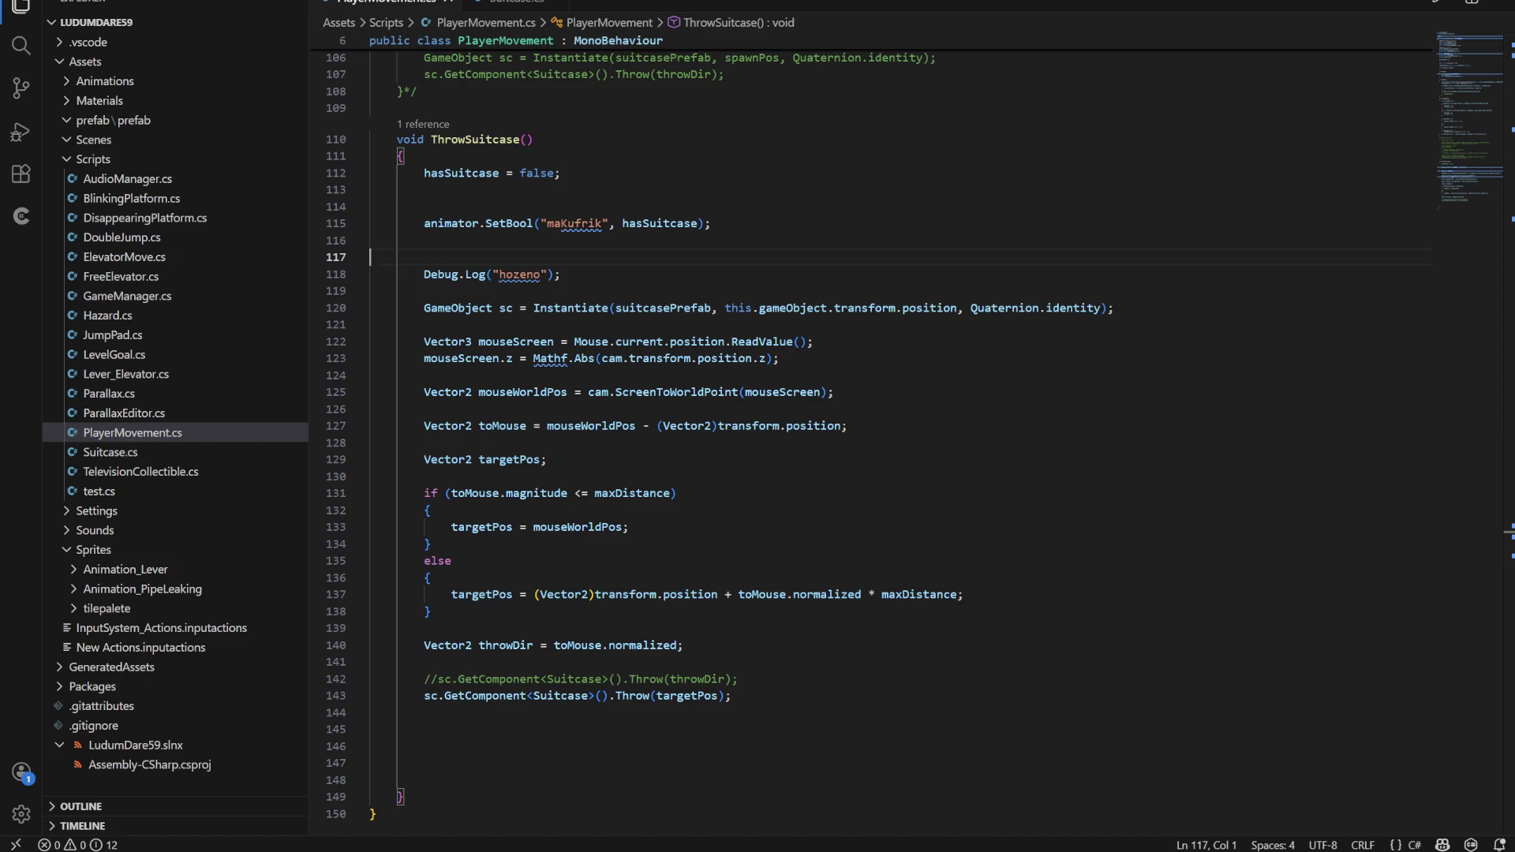
key("alt+Tab")
scroll(983, 750, "down", 5)
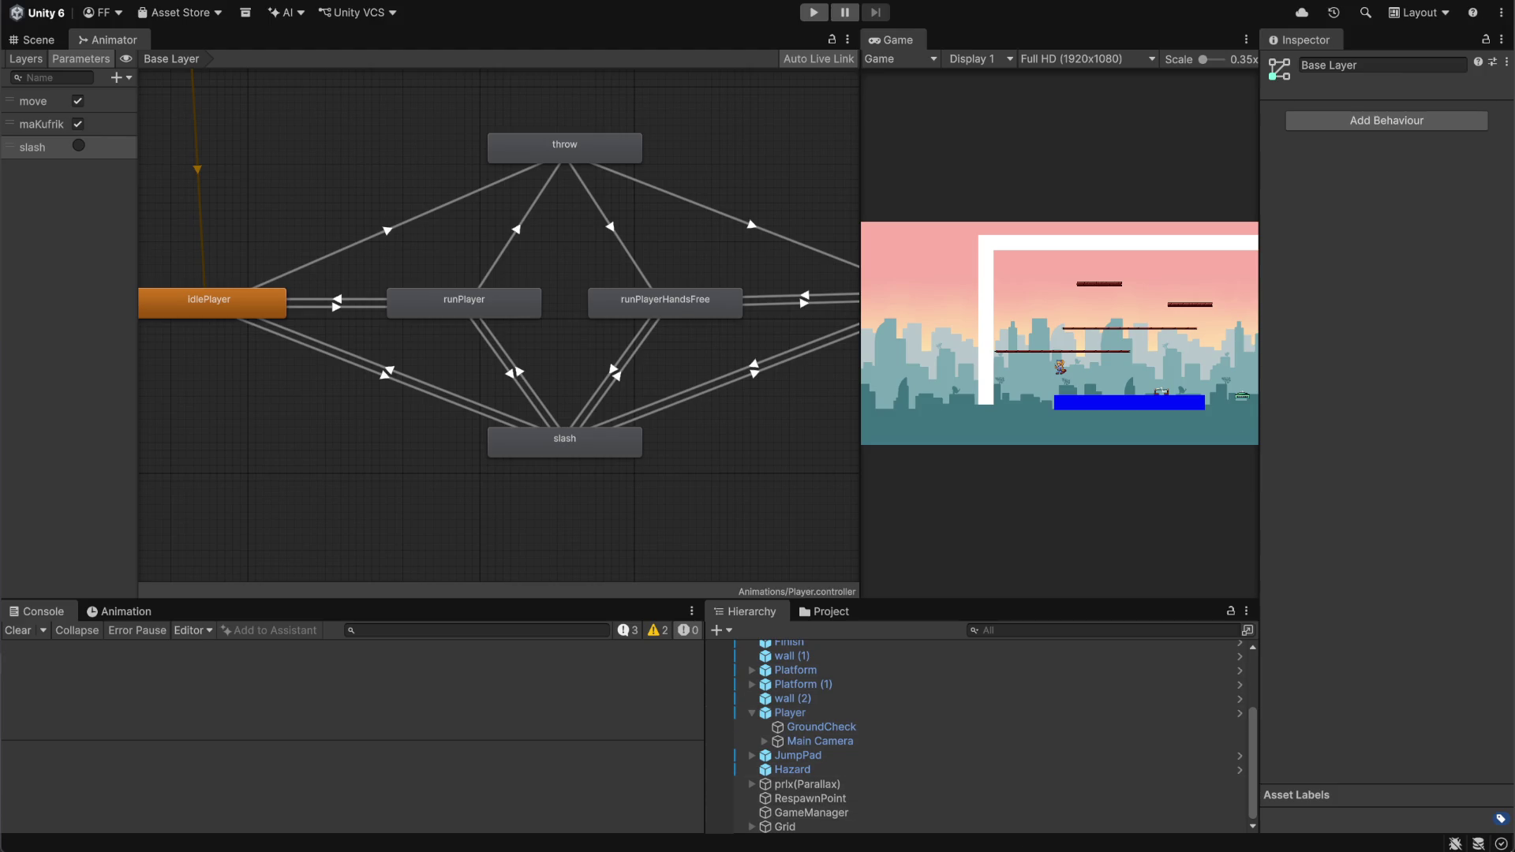
Glance back at PlayerMovement.cs, then widen Unity's Hierarchy panel beside the Console
key("alt+Tab")
scroll(868, 441, "up", 6)
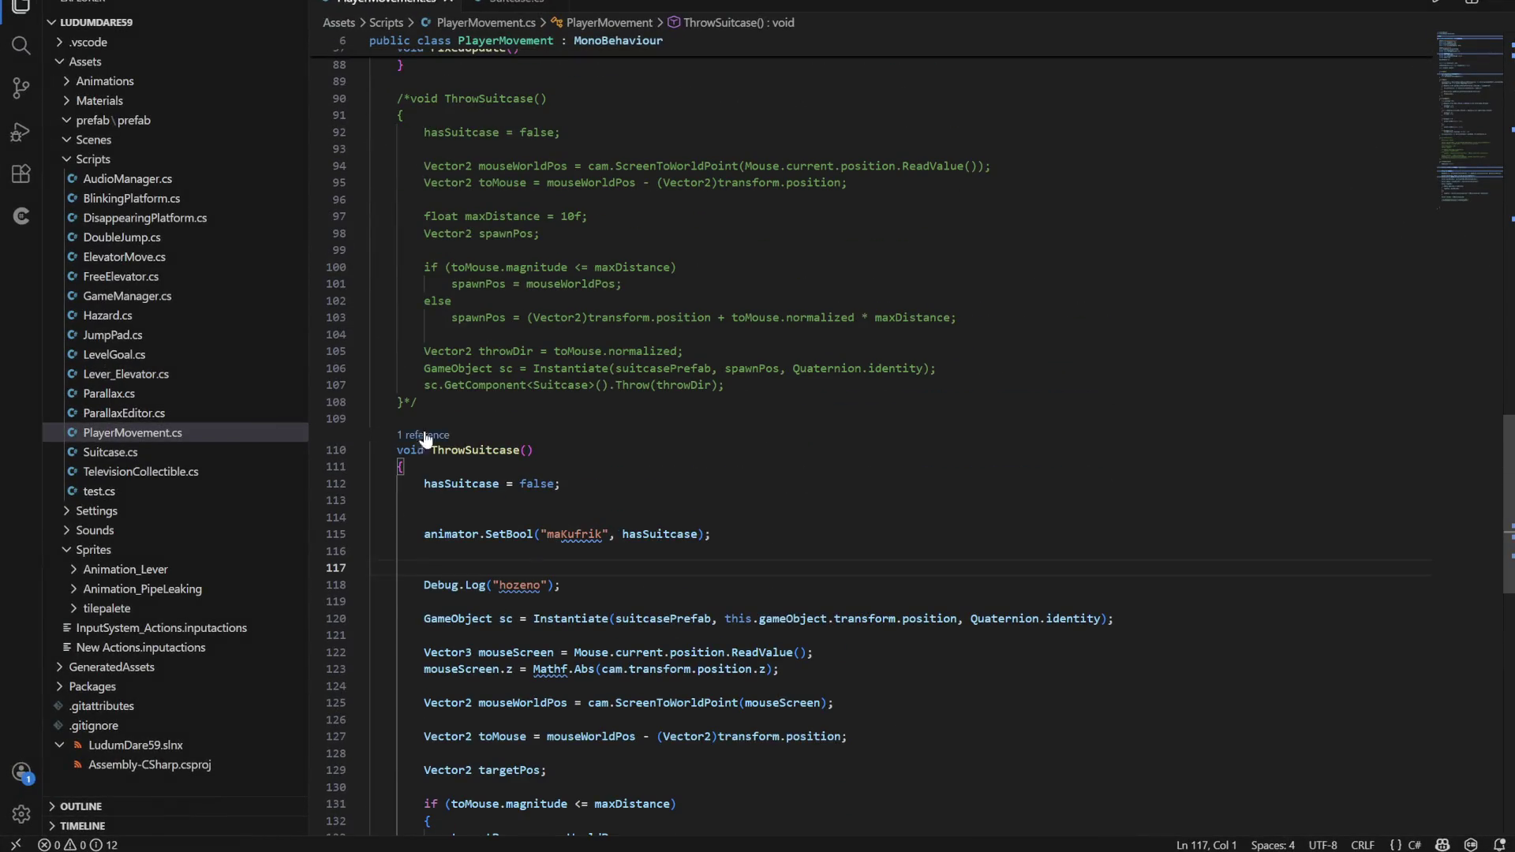
scroll(868, 442, "up", 5)
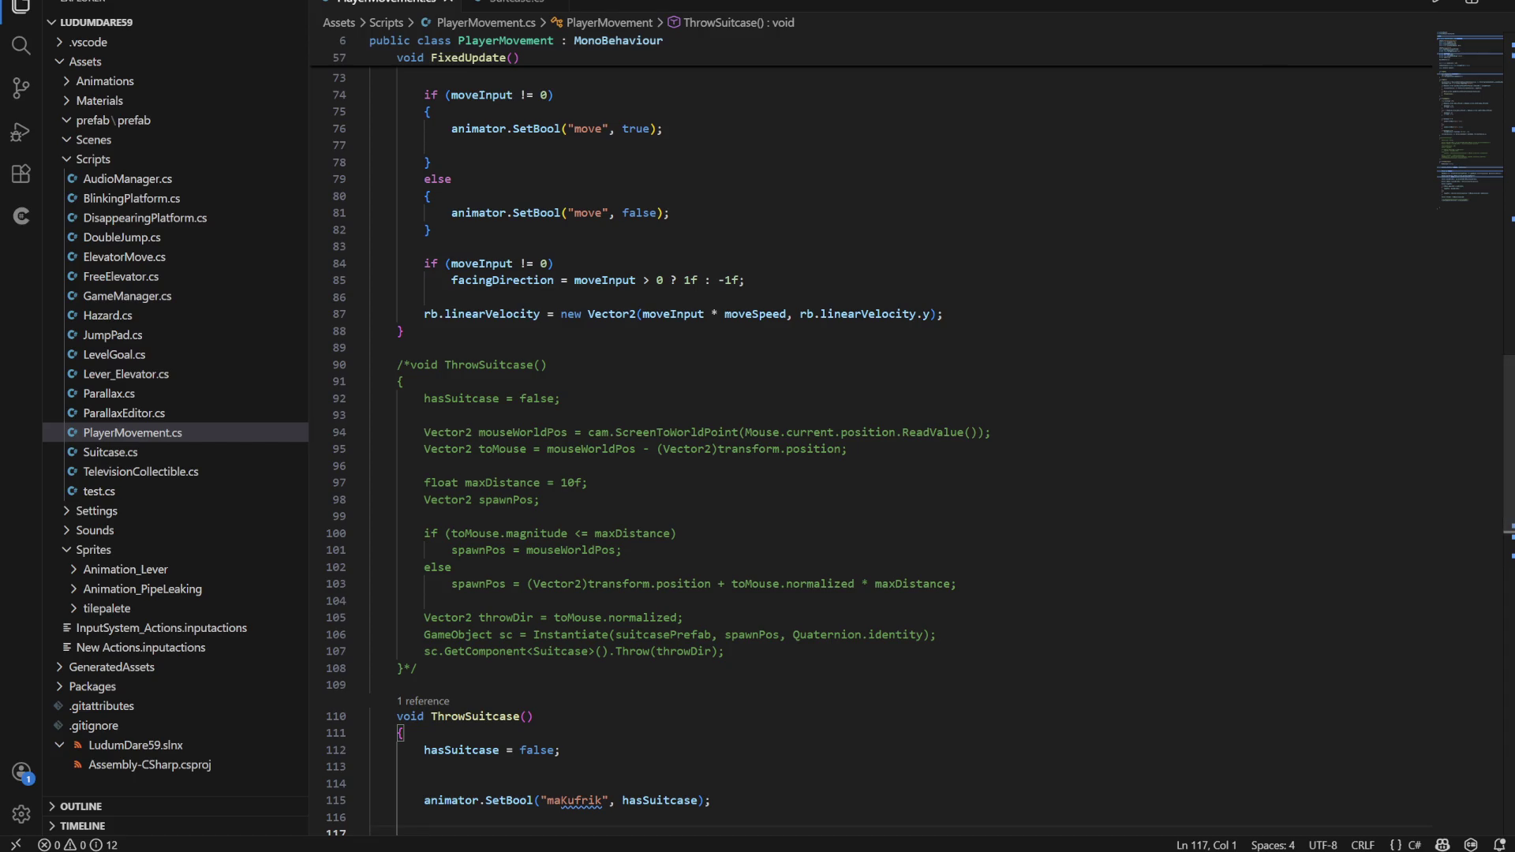
key("alt+Tab")
mouse_move(704, 702)
left_mouse_down()
mouse_move(612, 714)
mouse_move(681, 720)
left_mouse_up()
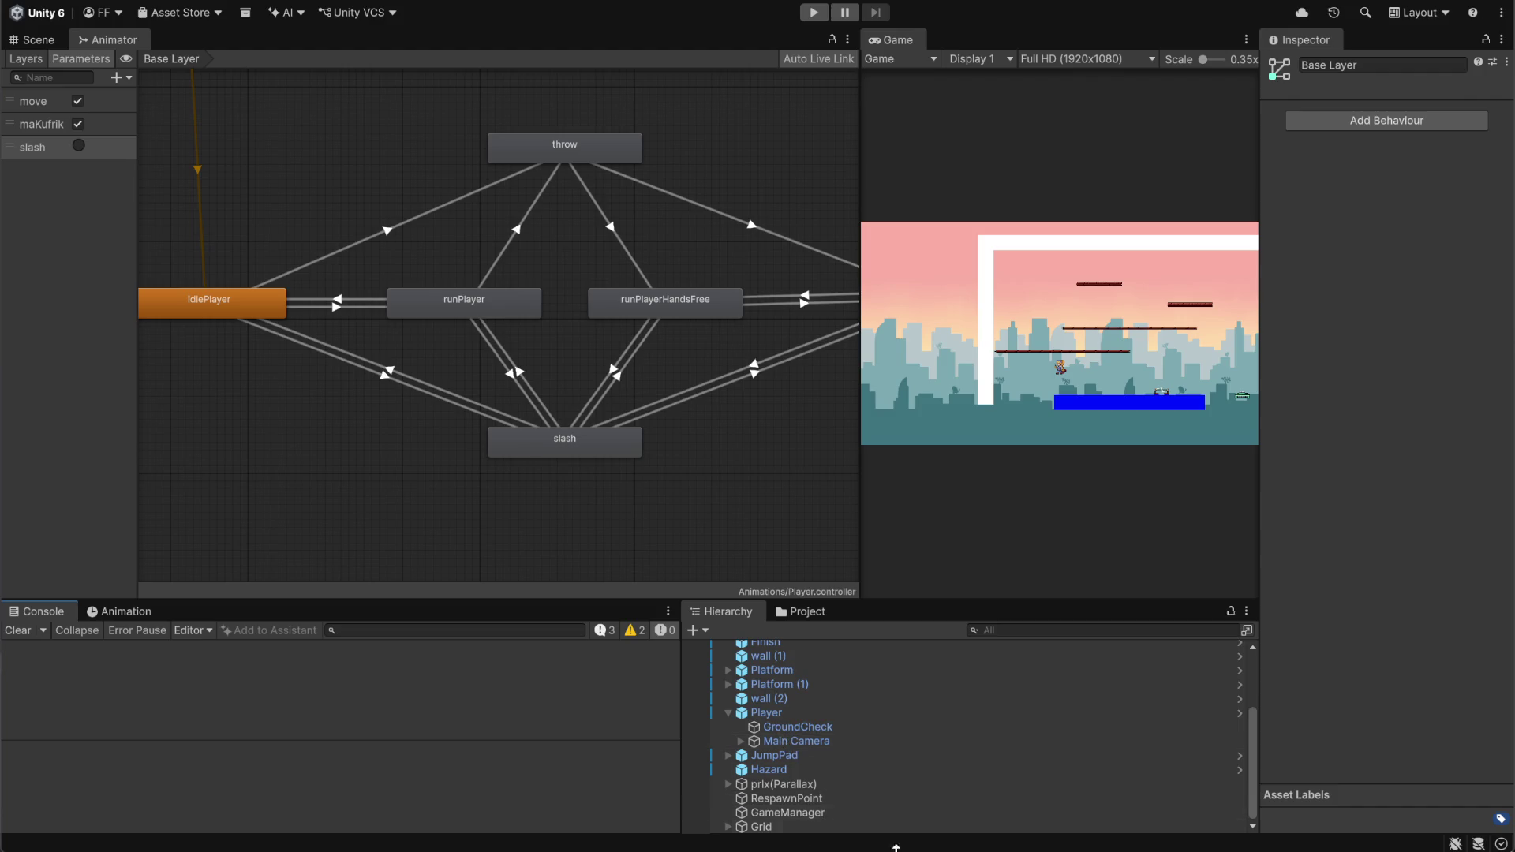
Scroll through PlayerMovement.cs once more, then switch to the Discord voice call
key("alt+Tab")
scroll(868, 442, "down", 15)
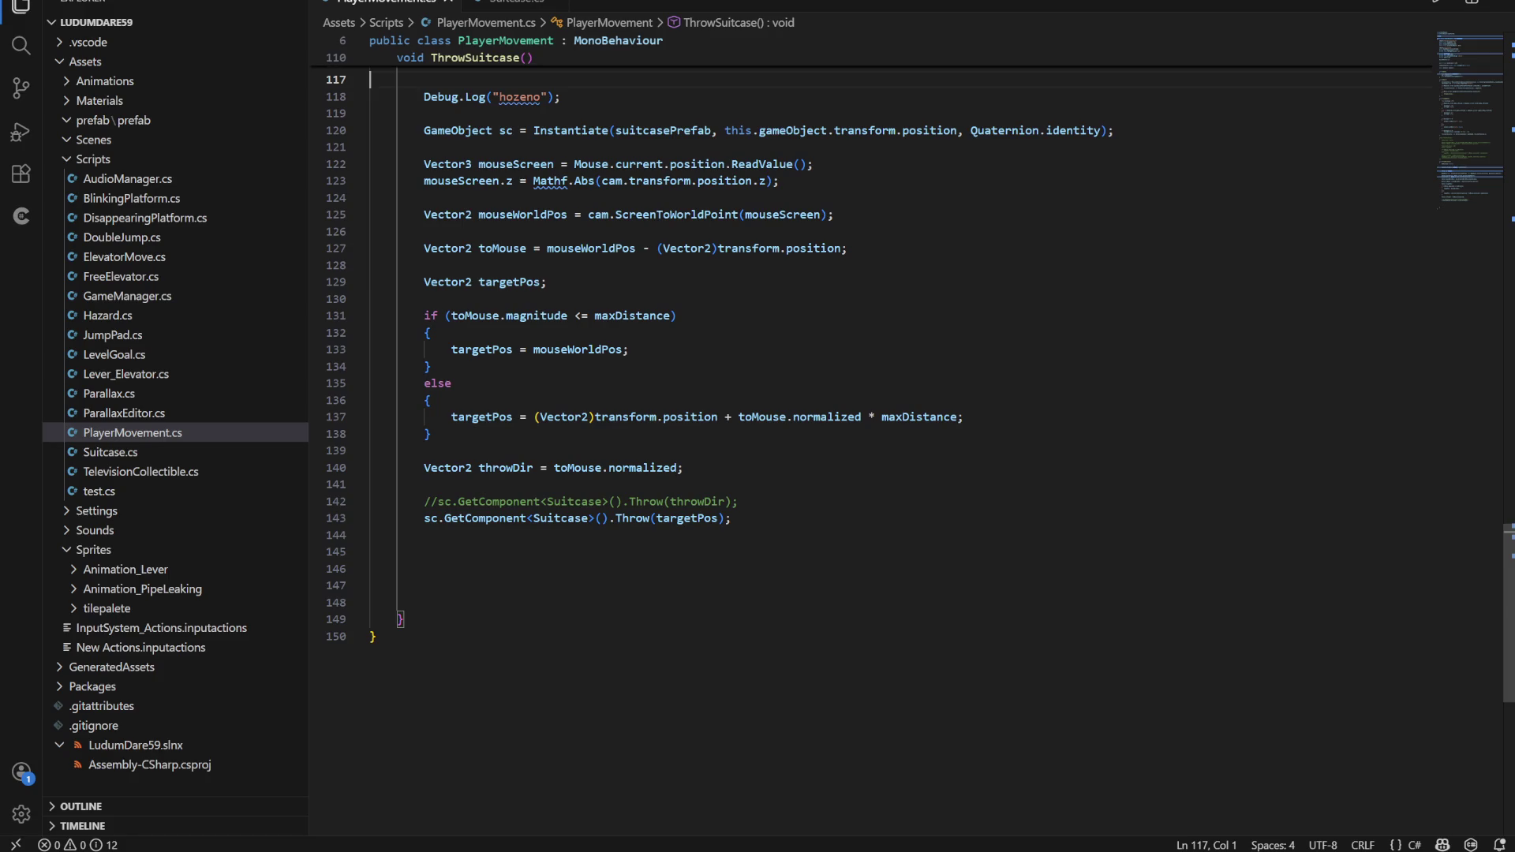
scroll(868, 442, "up", 20)
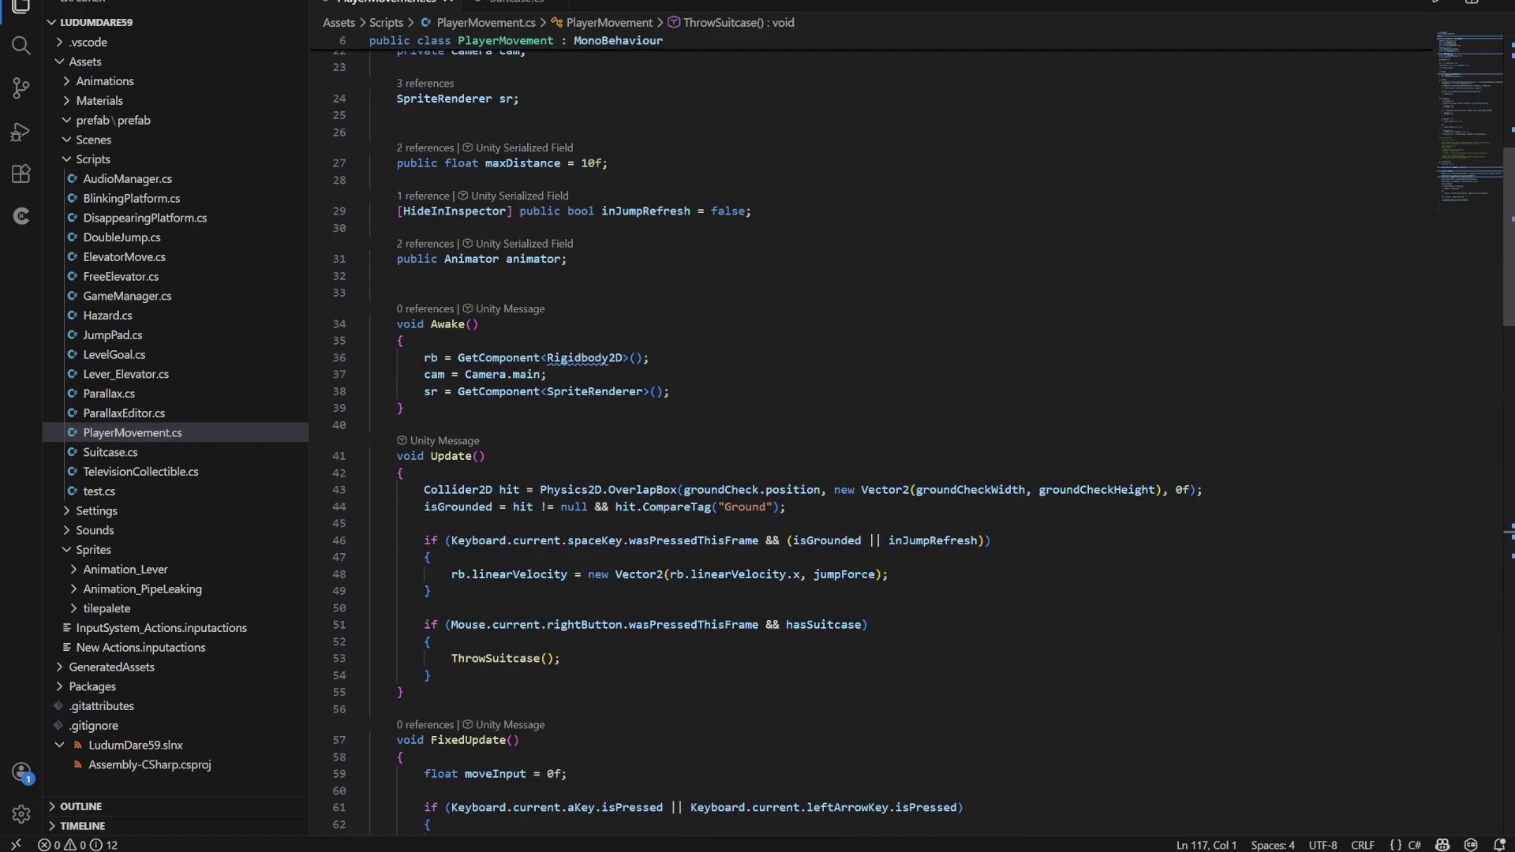
scroll(868, 442, "up", 5)
scroll(868, 442, "up", 3)
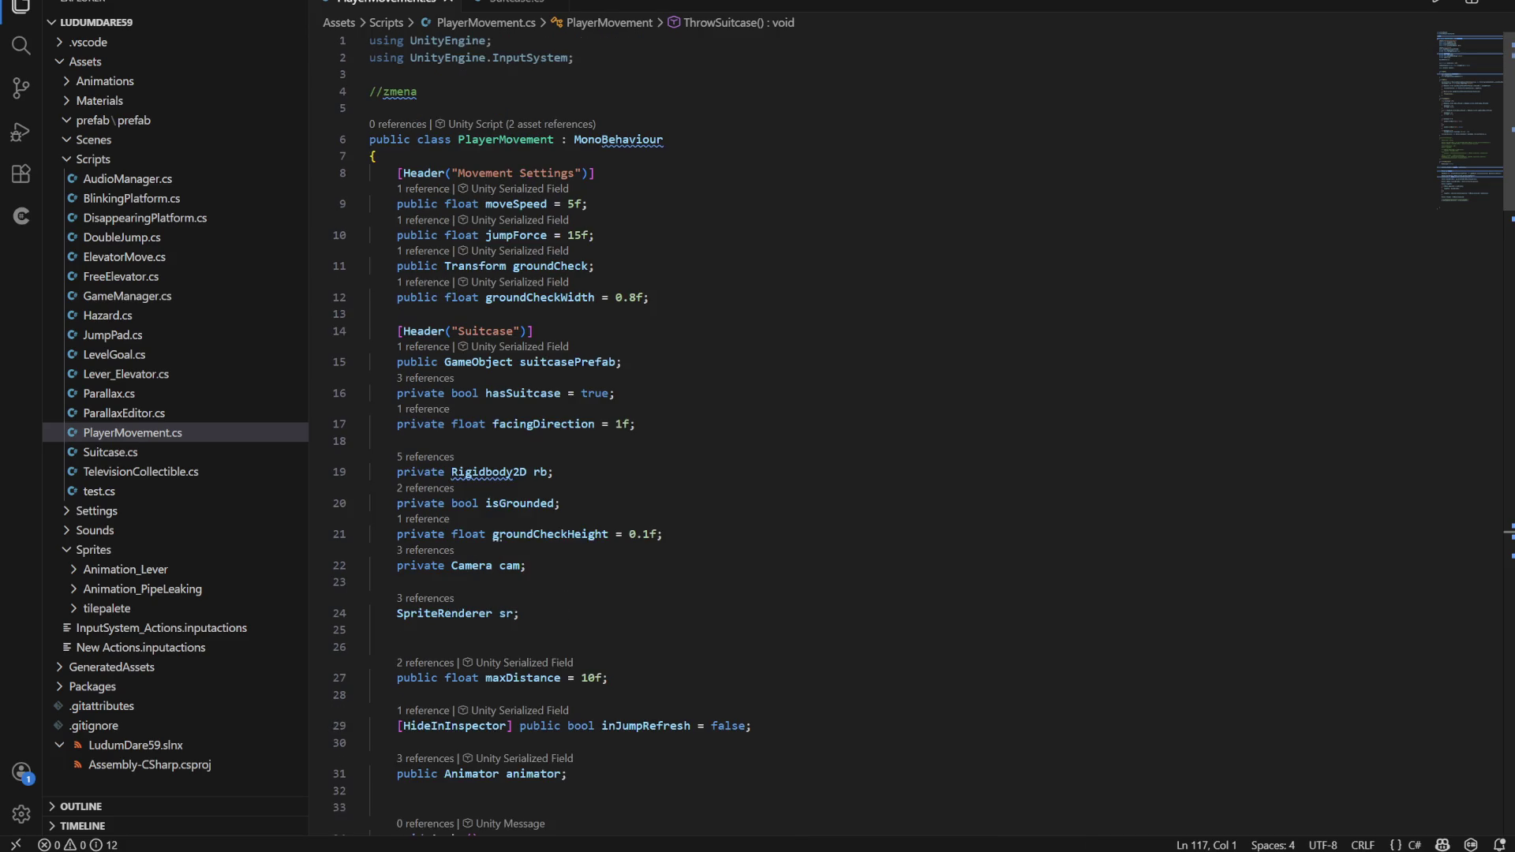
scroll(868, 442, "down", 20)
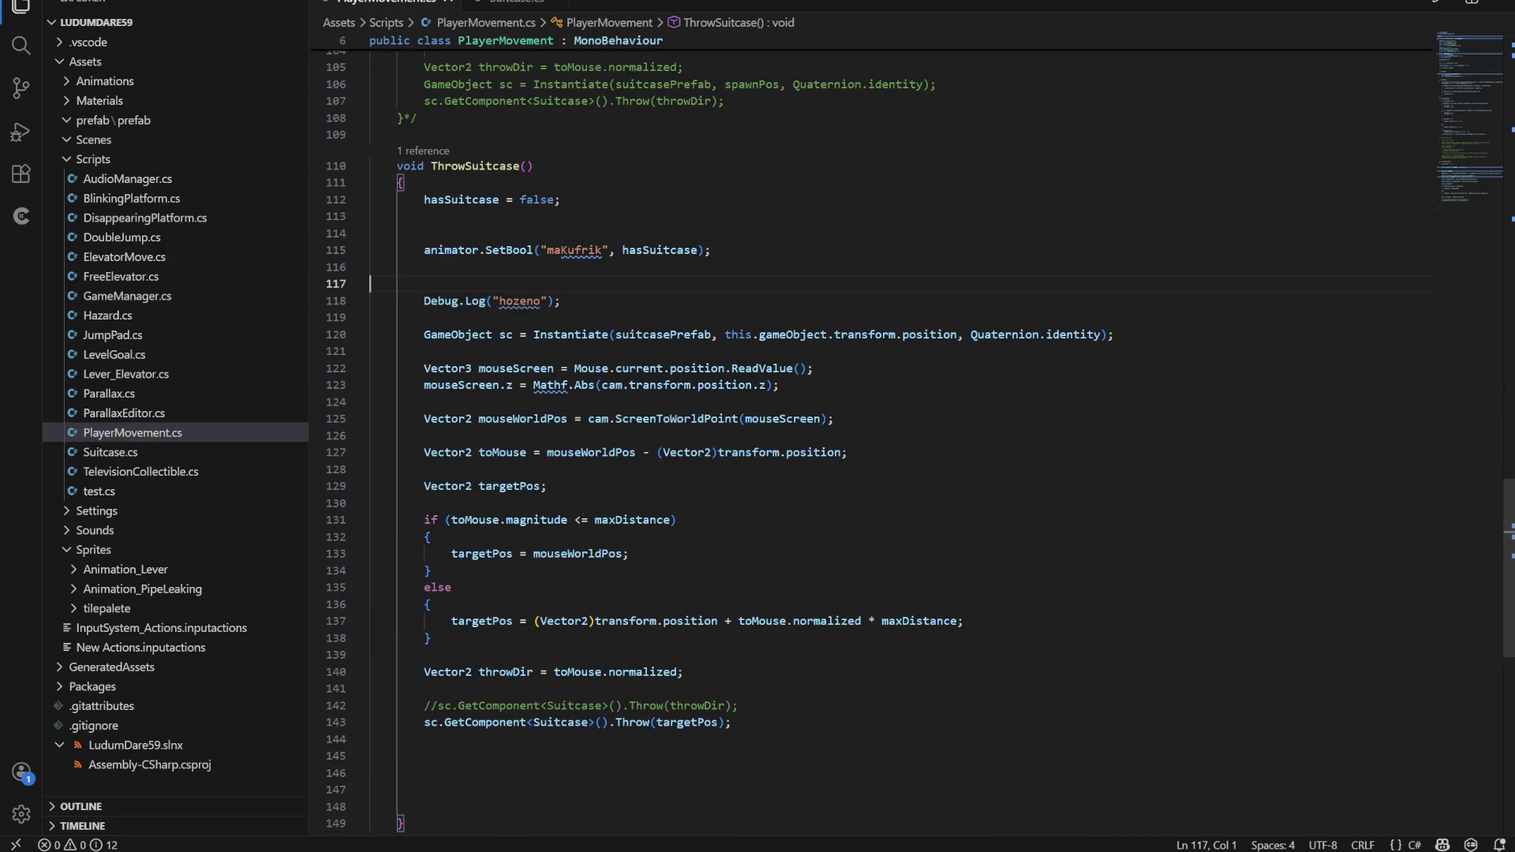
key("alt+Tab")
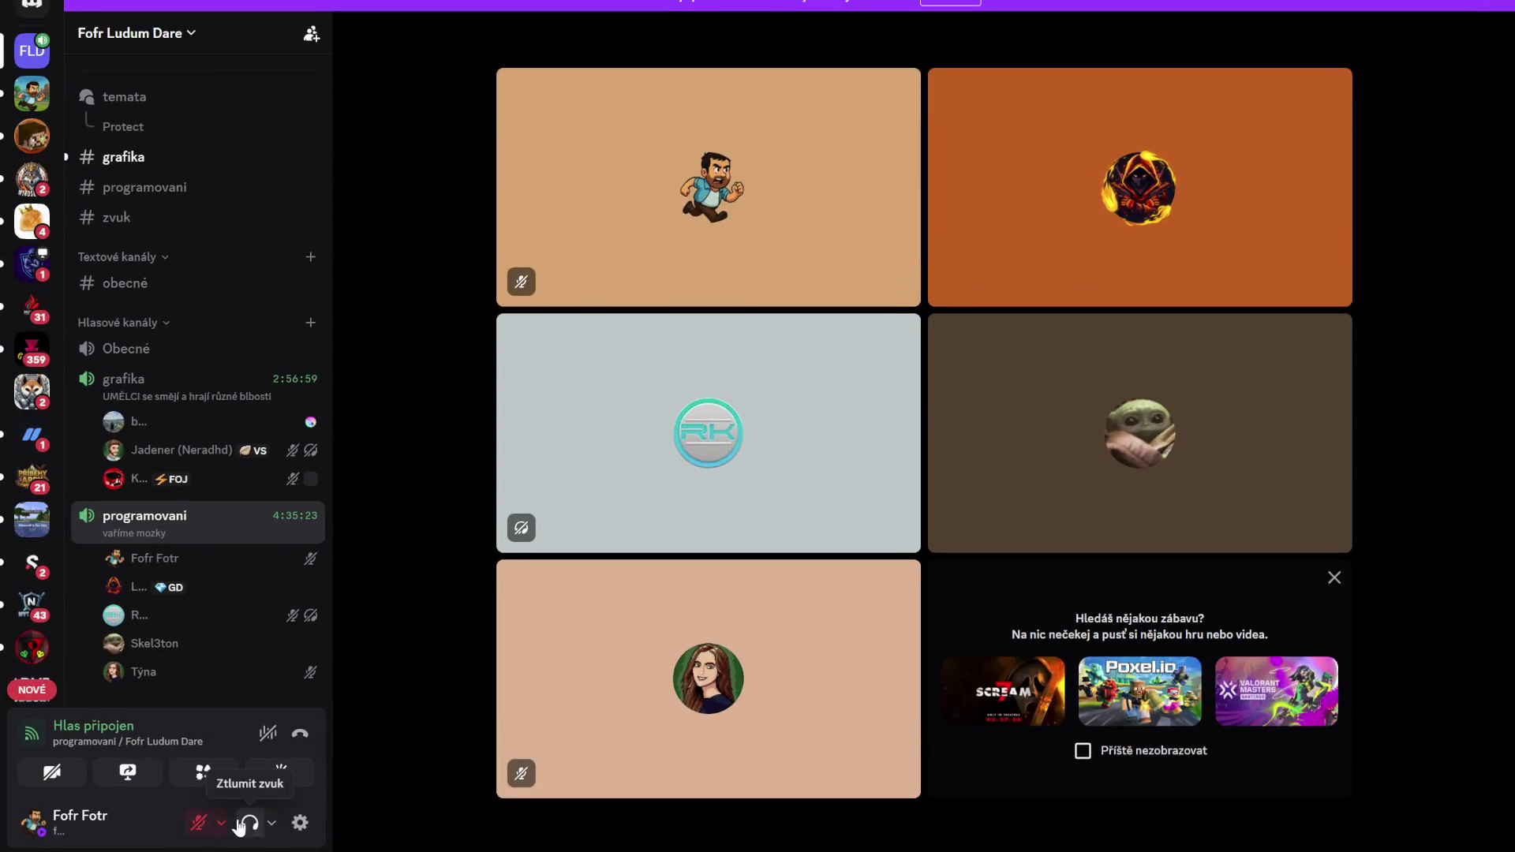
Raise the output volume, unmute the microphone, and open a participant's live screen share
left_click(271, 823)
left_click_drag(315, 737, 333, 737)
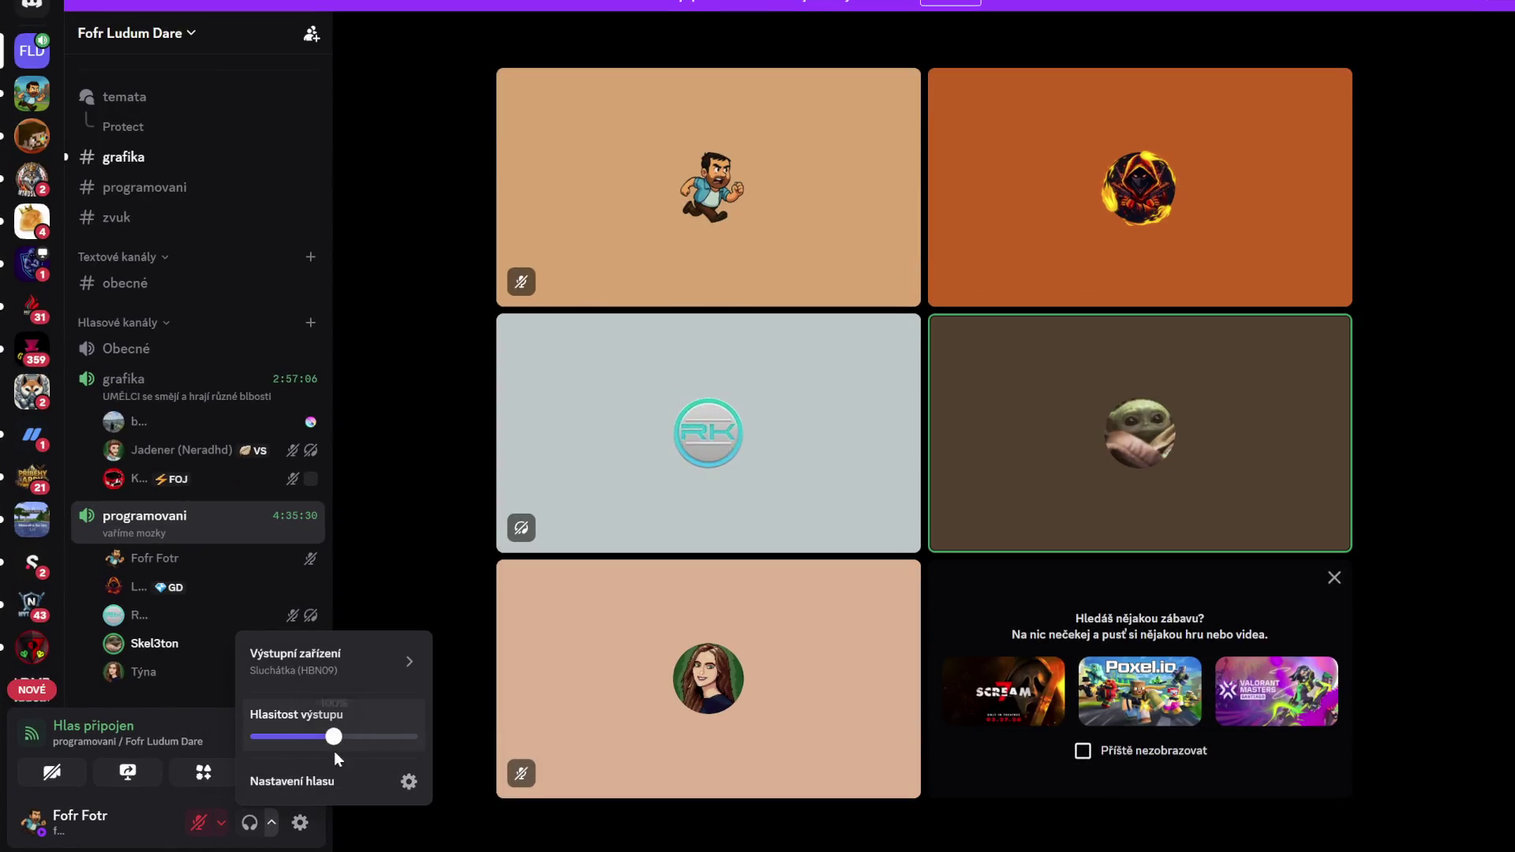
left_click(200, 833)
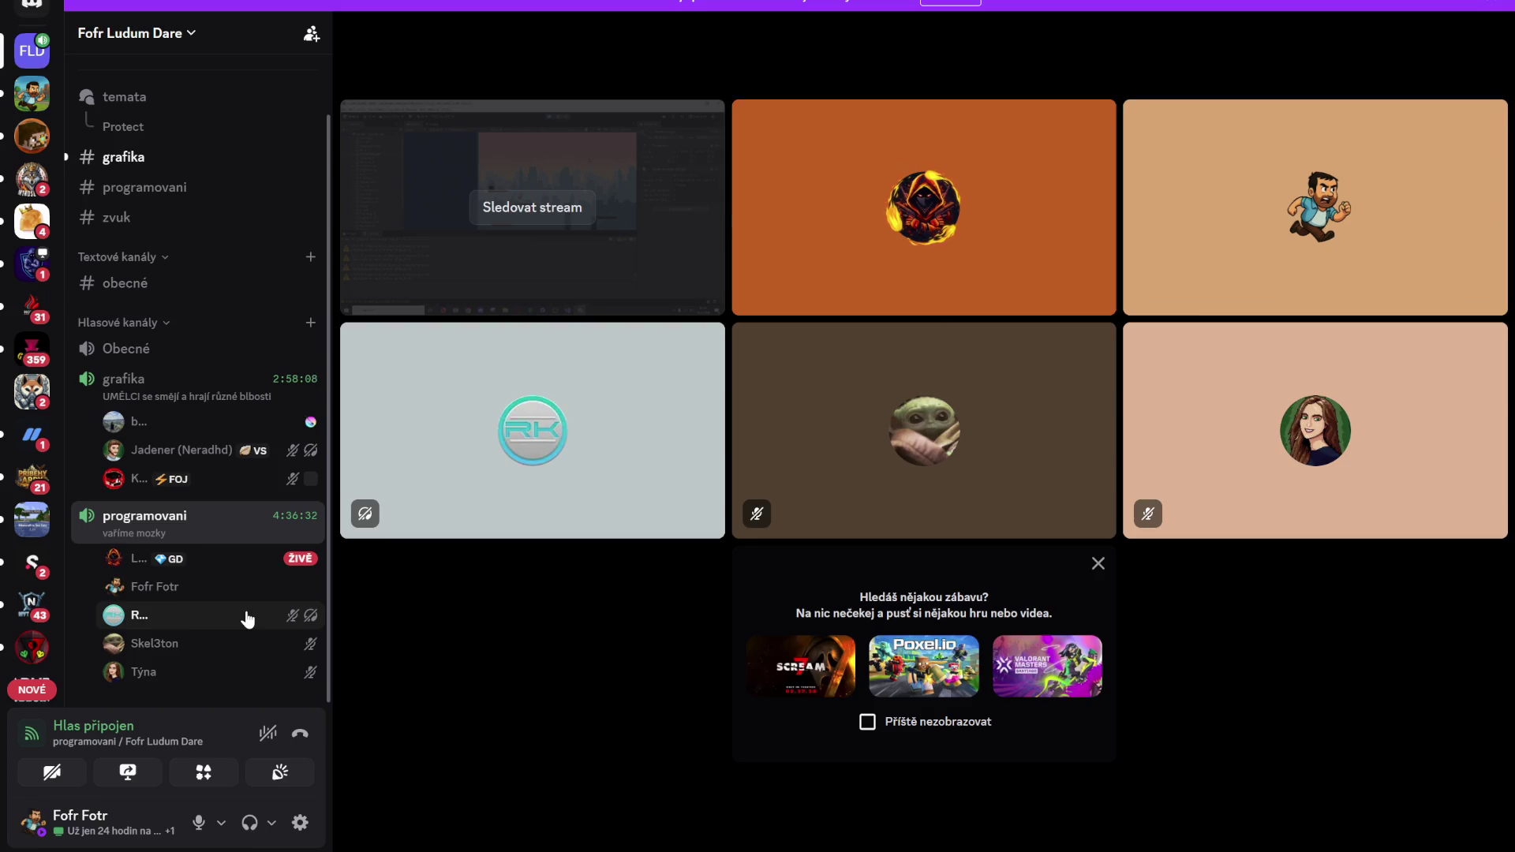
left_click(557, 215)
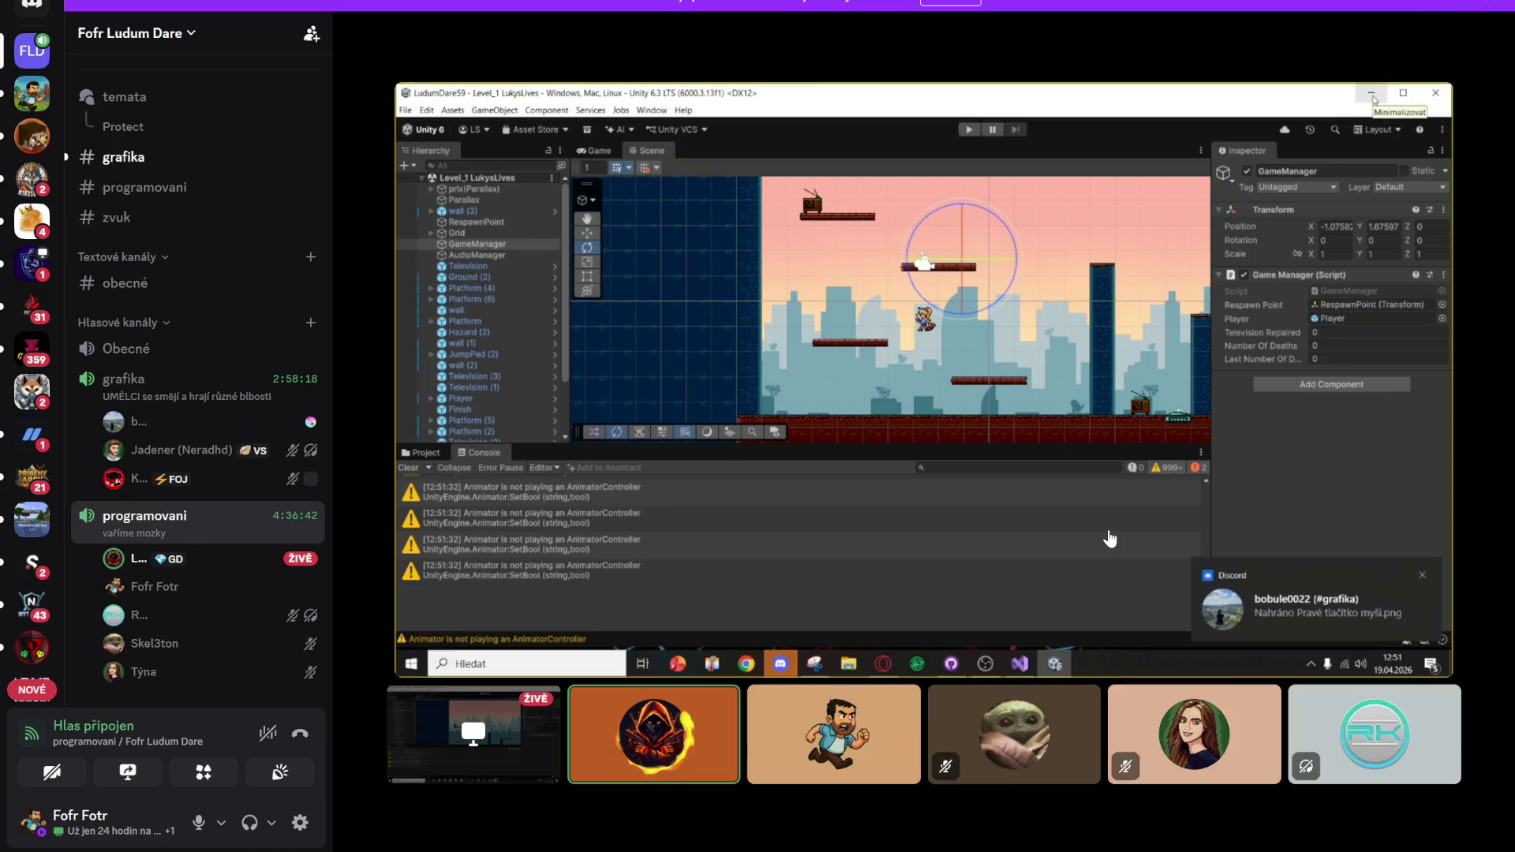
Watch the participant's Unity stream of the LudumDare59 level in the call
mouse_move(1090, 526)
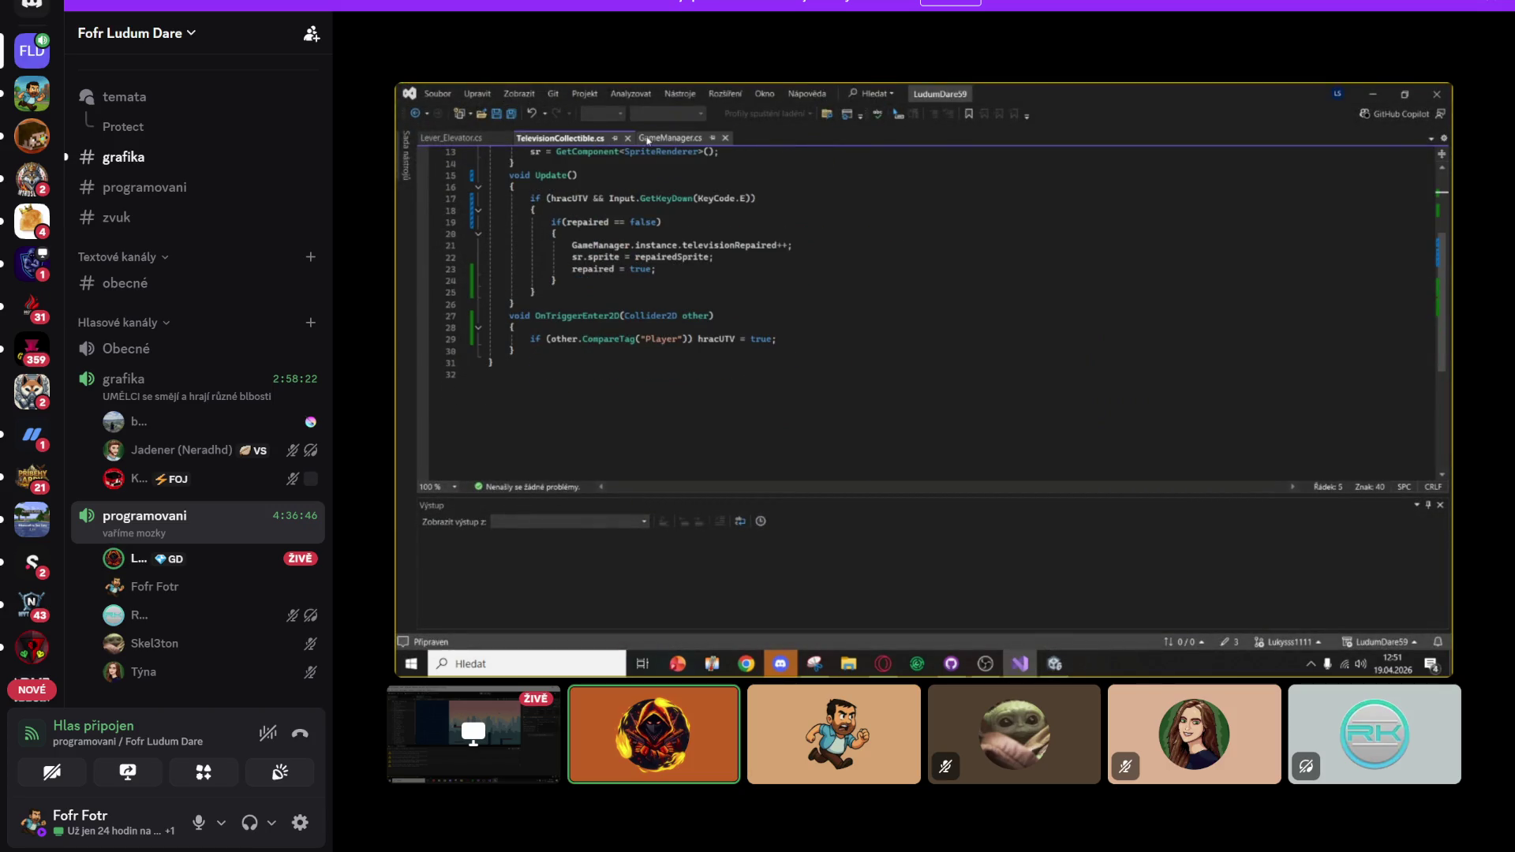
mouse_move(1005, 371)
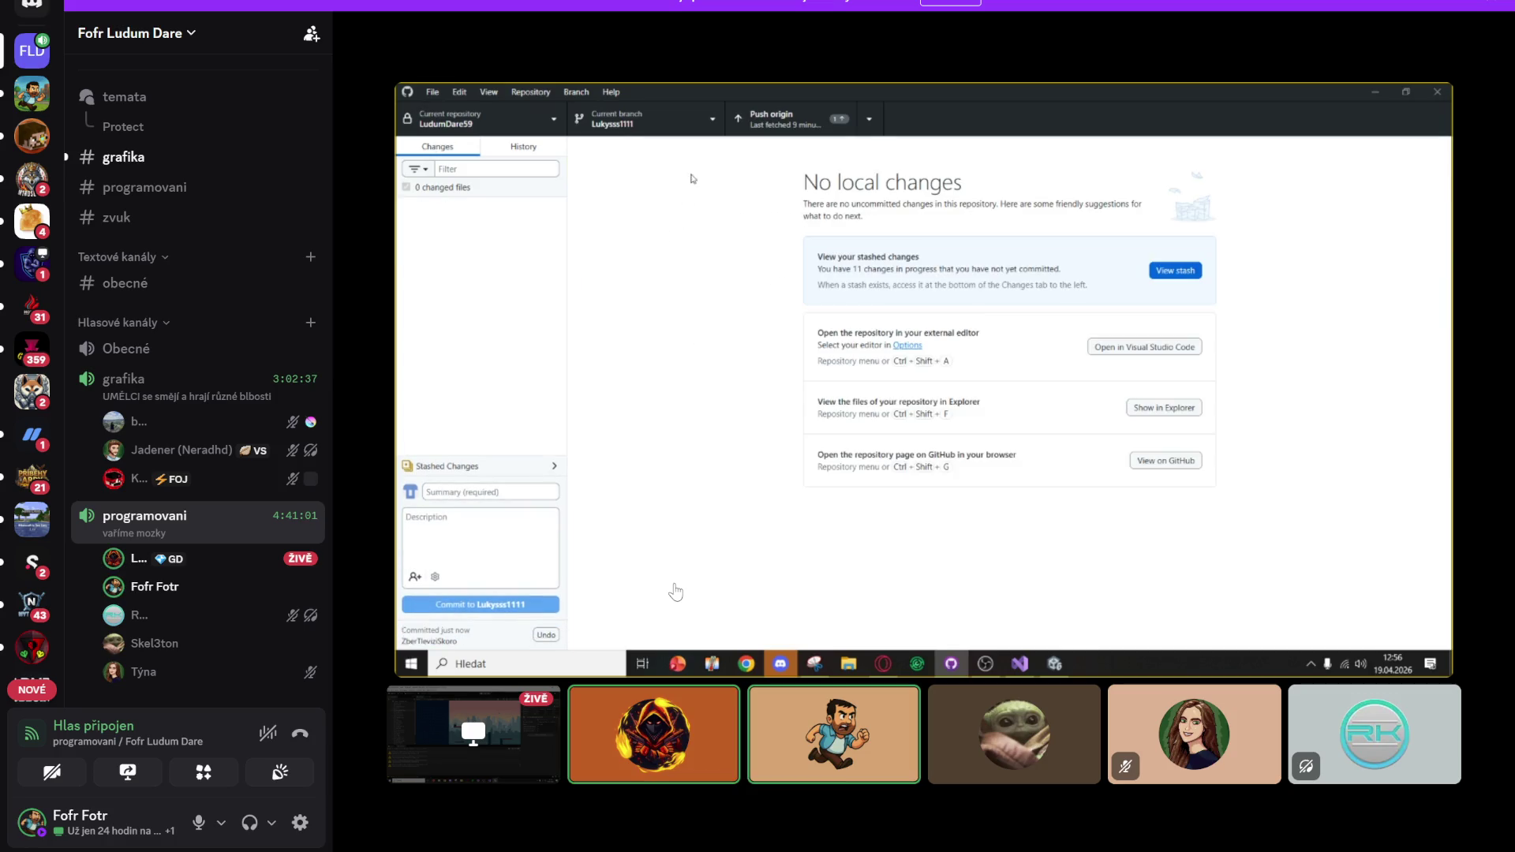
Bring up GitHub Desktop and inspect the changes in slash.anim
mouse_move(916, 838)
left_click(915, 754)
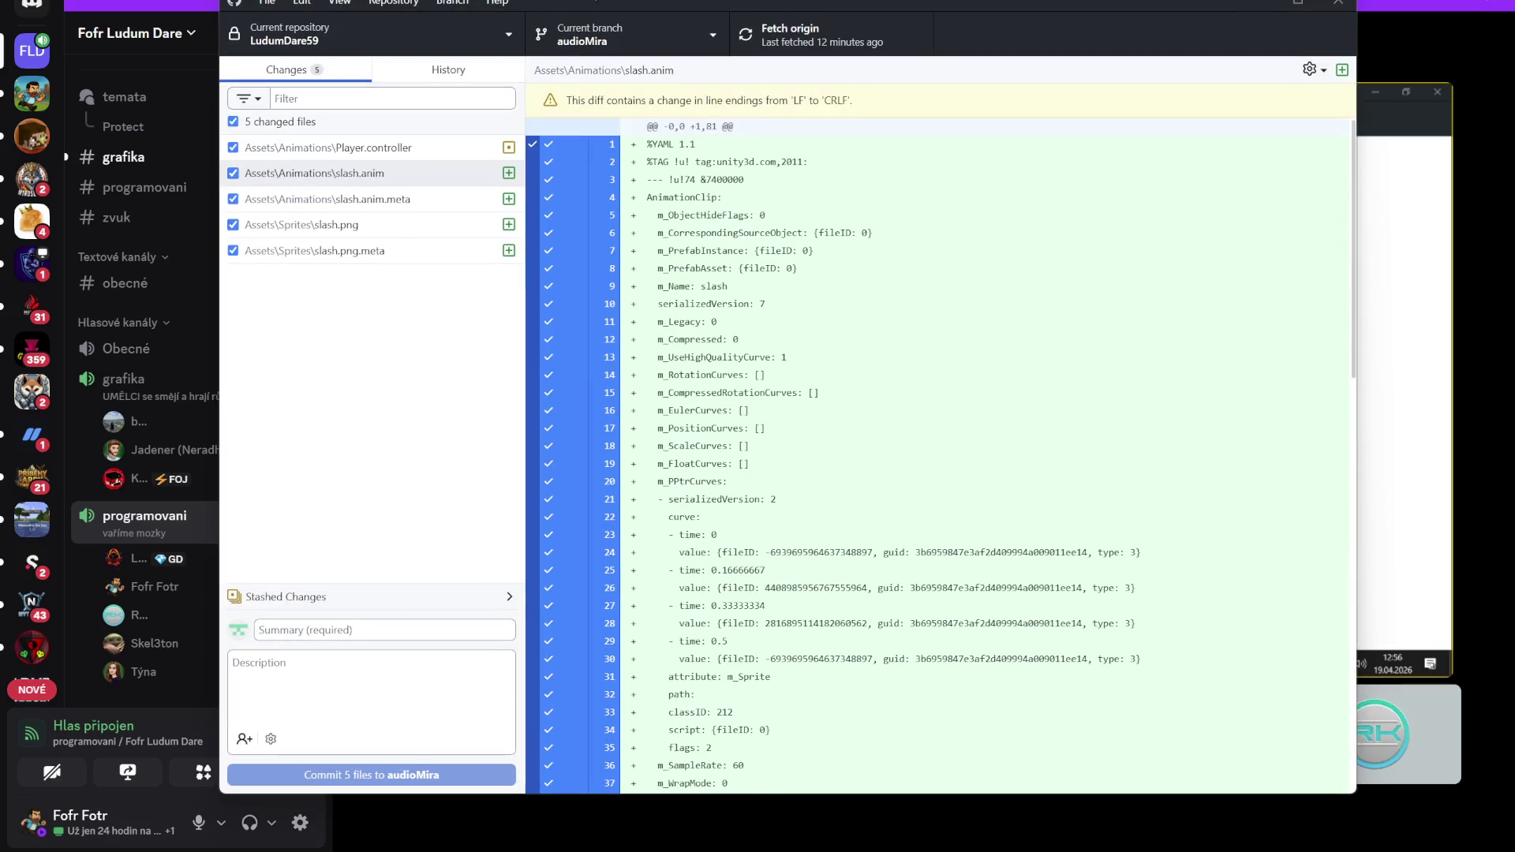
left_click(408, 367)
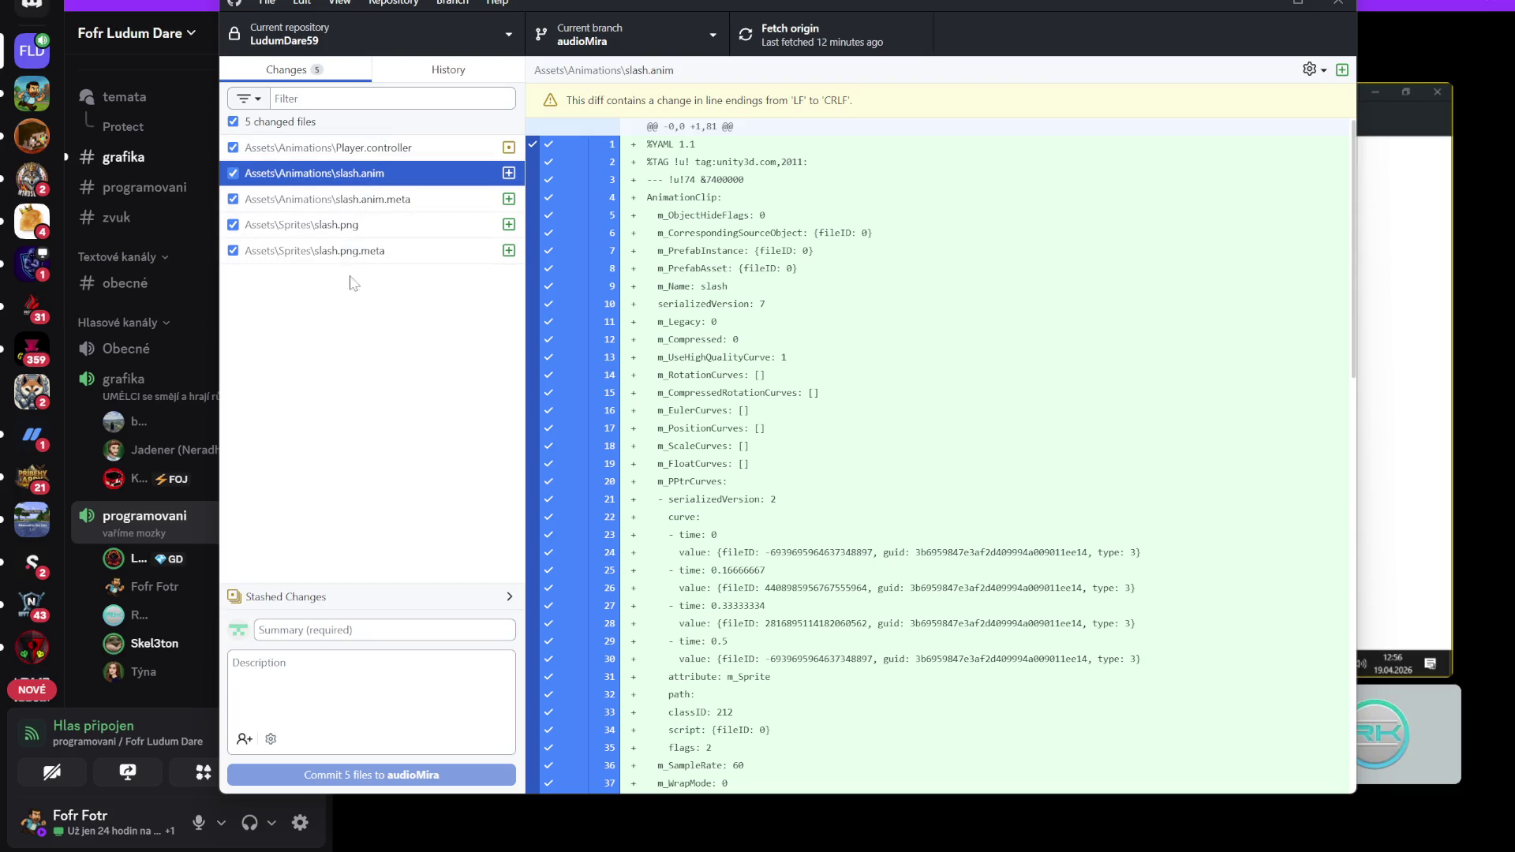
Commit the five files to audioMira with summary 'slash' and push to origin
left_click(399, 631)
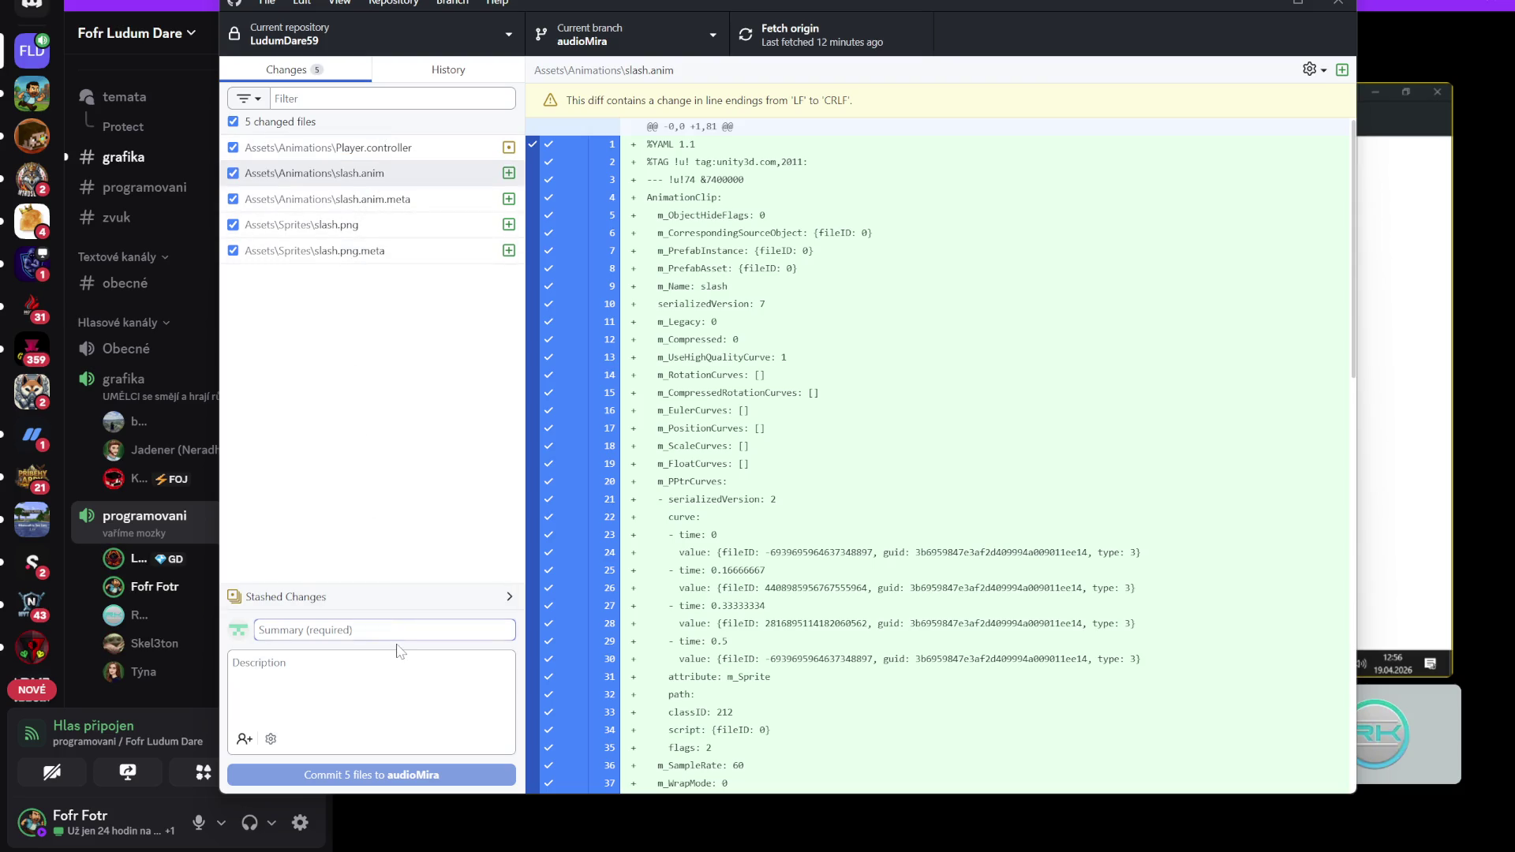
type("slash")
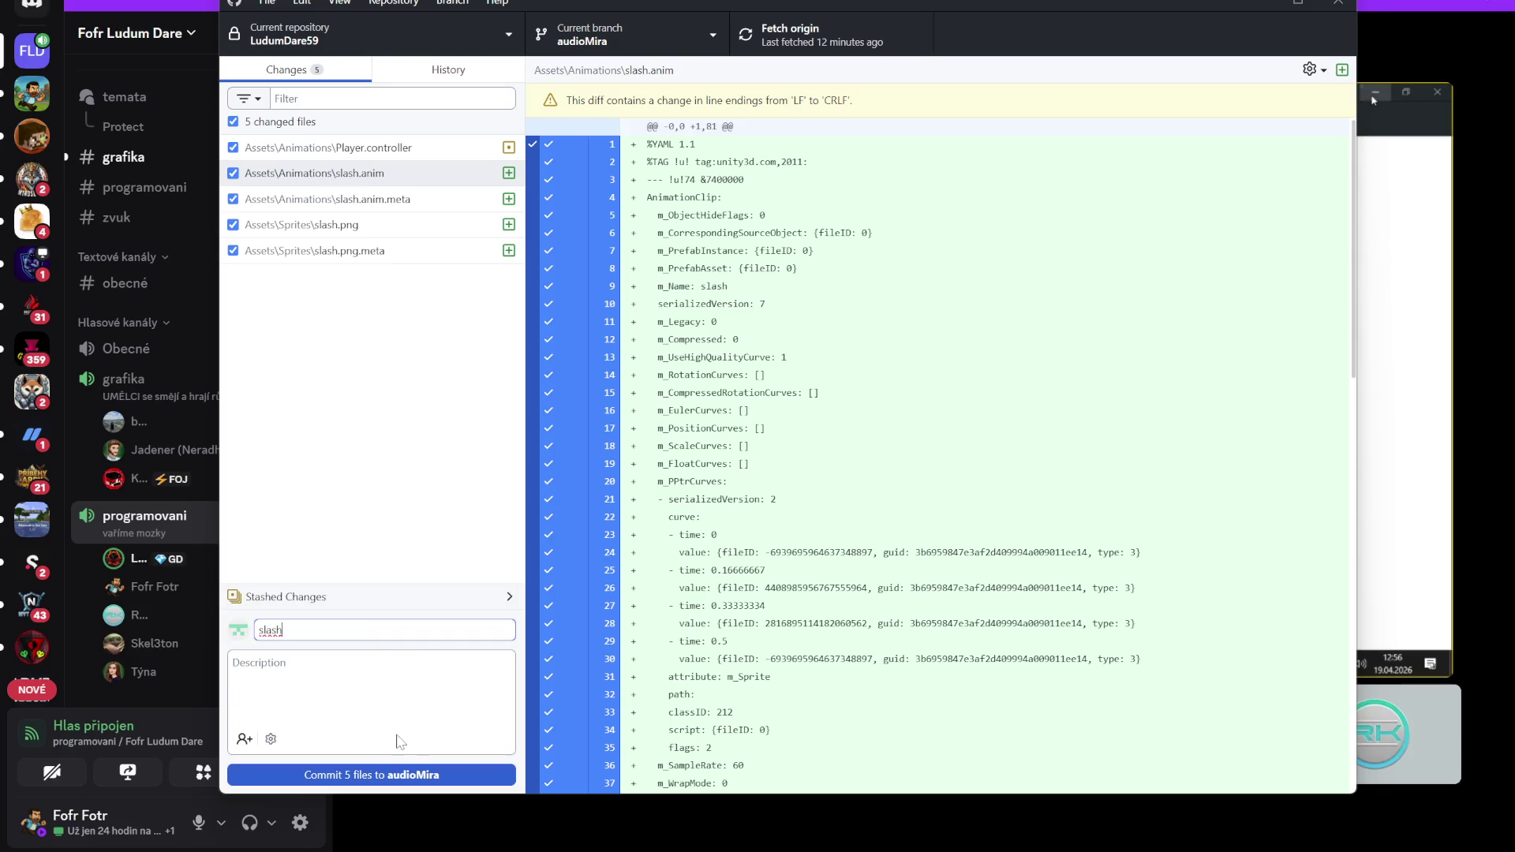
left_click(400, 776)
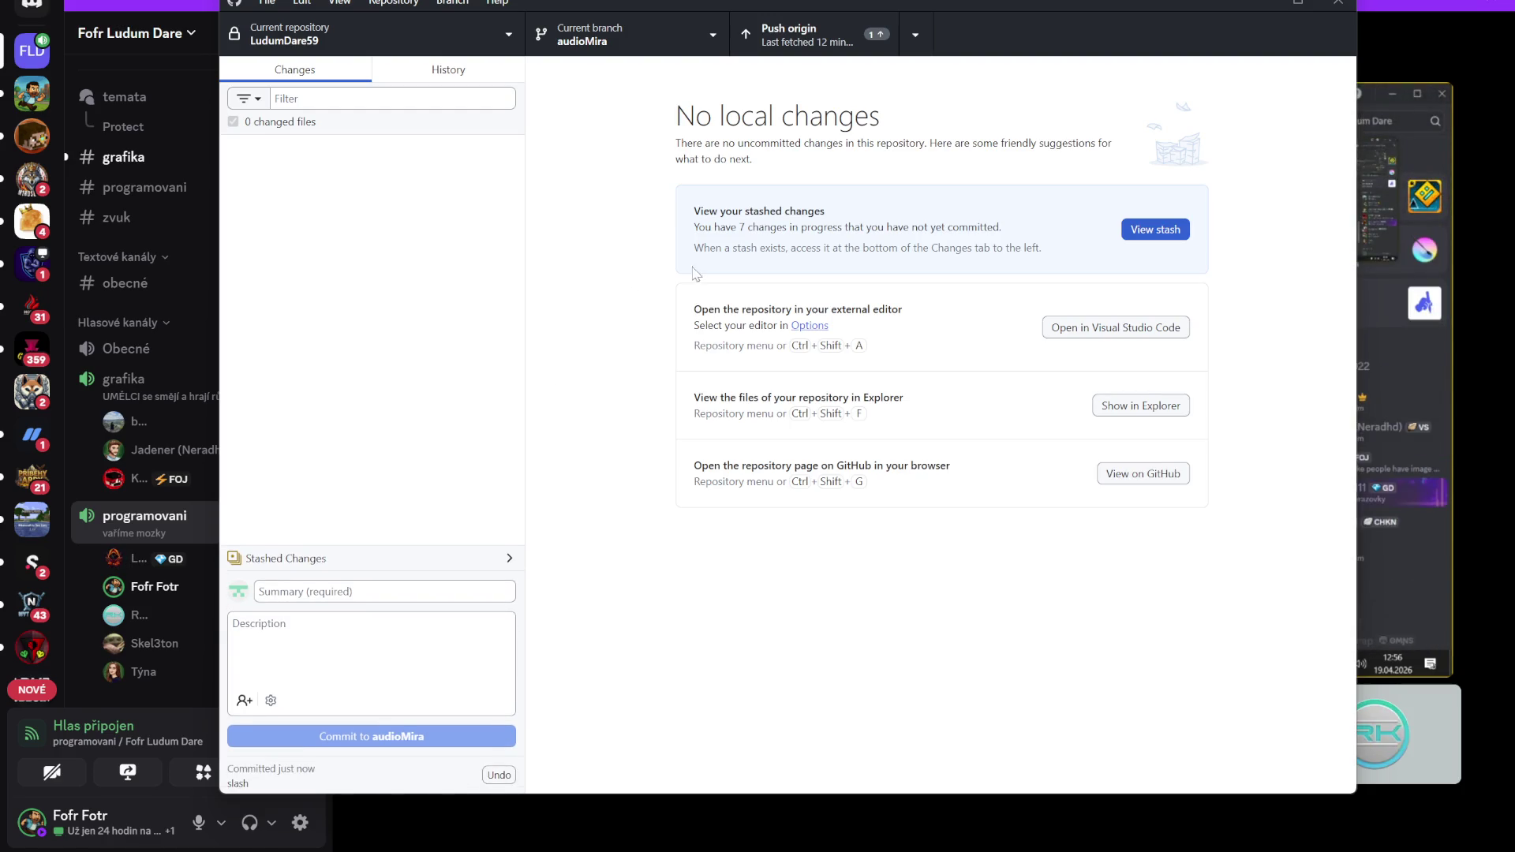
left_click_drag(693, 5, 696, 8)
left_click(898, 49)
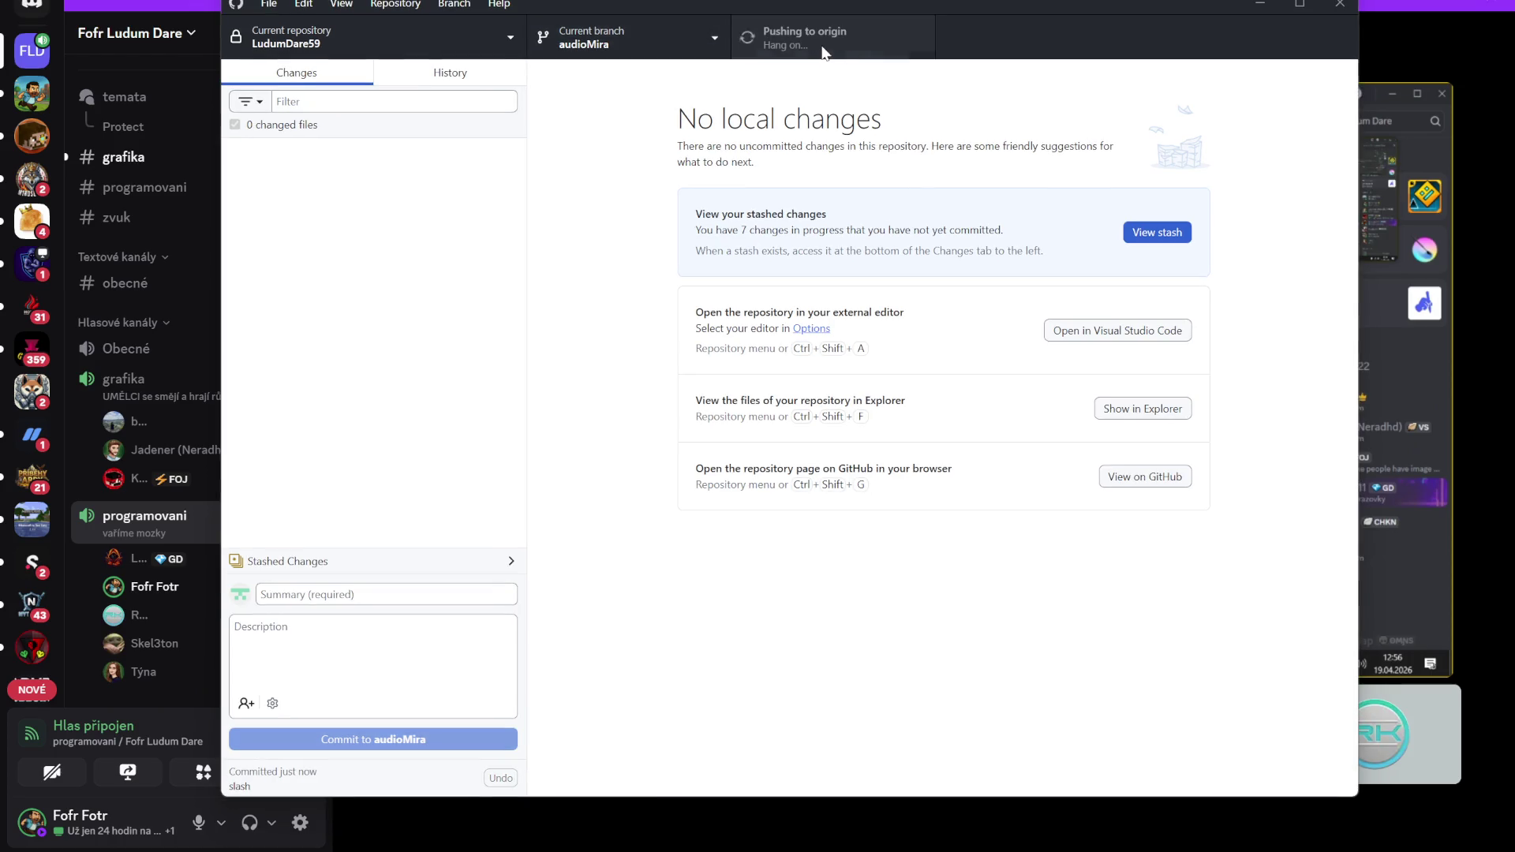
left_click(715, 39)
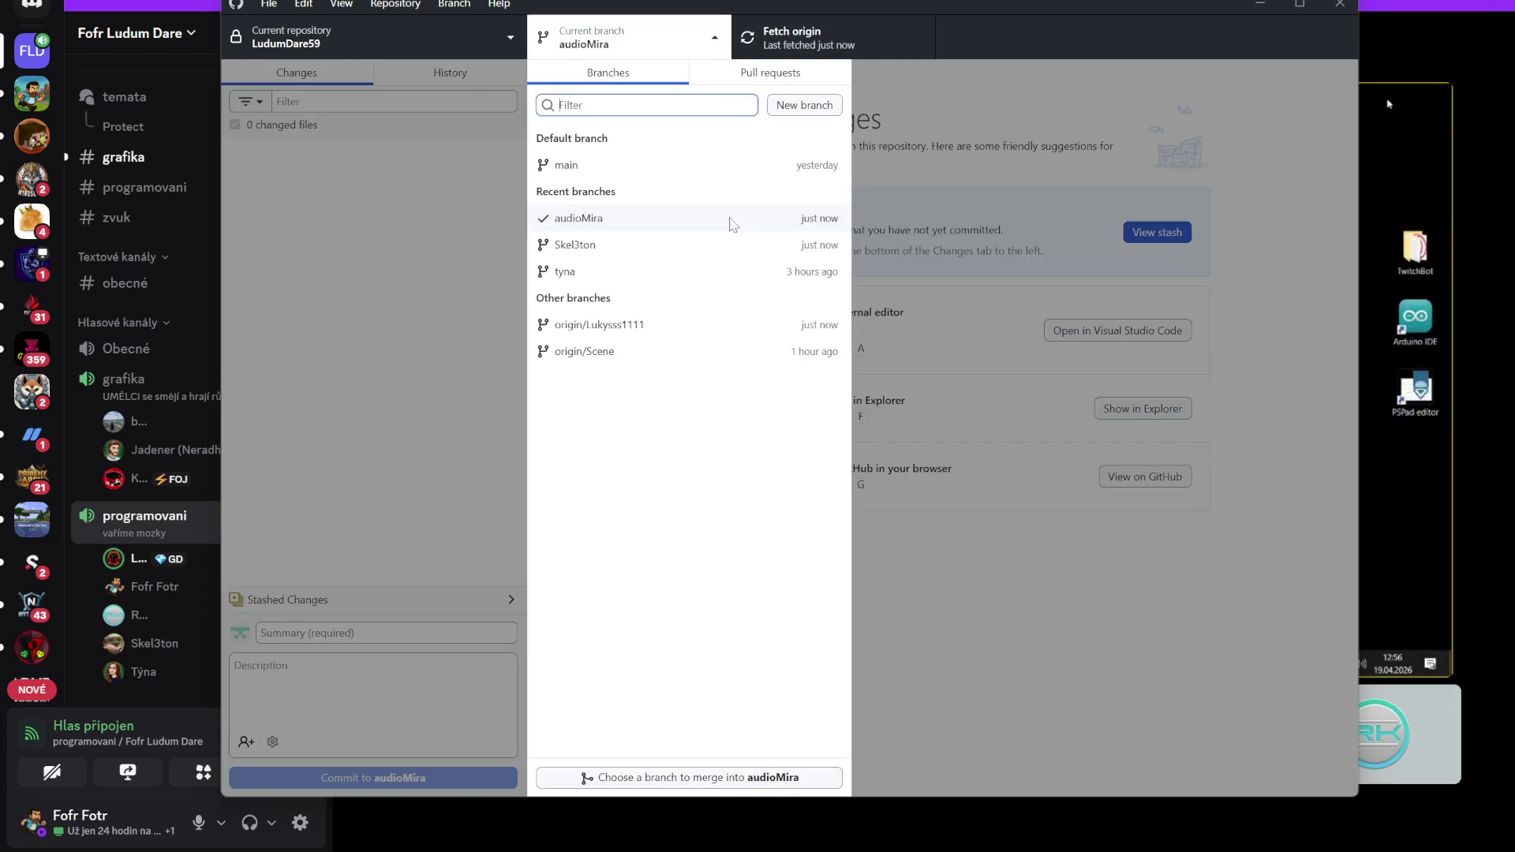
left_click(677, 777)
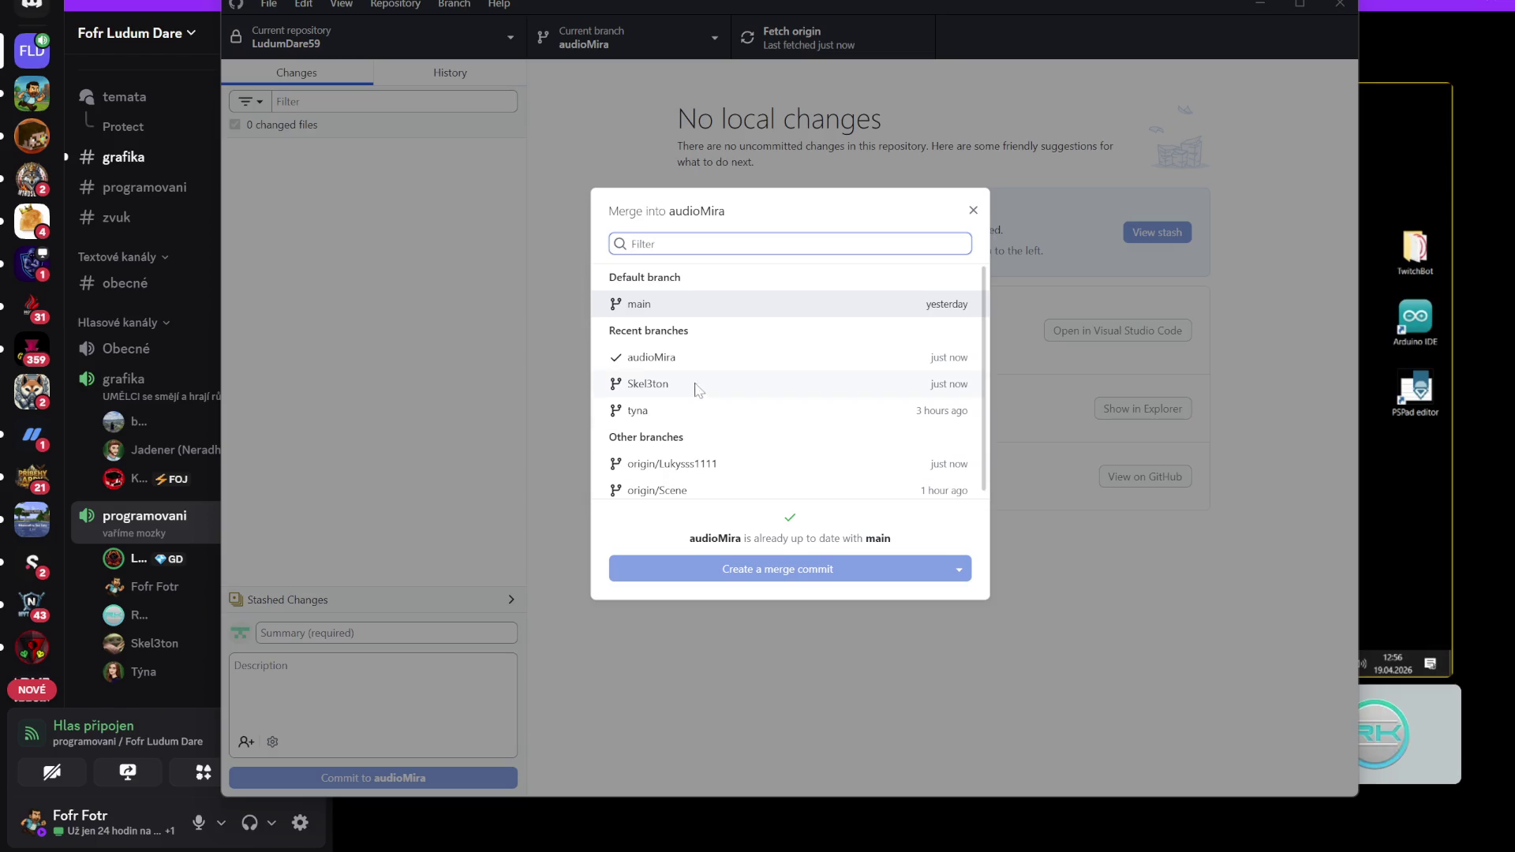
left_click(710, 472)
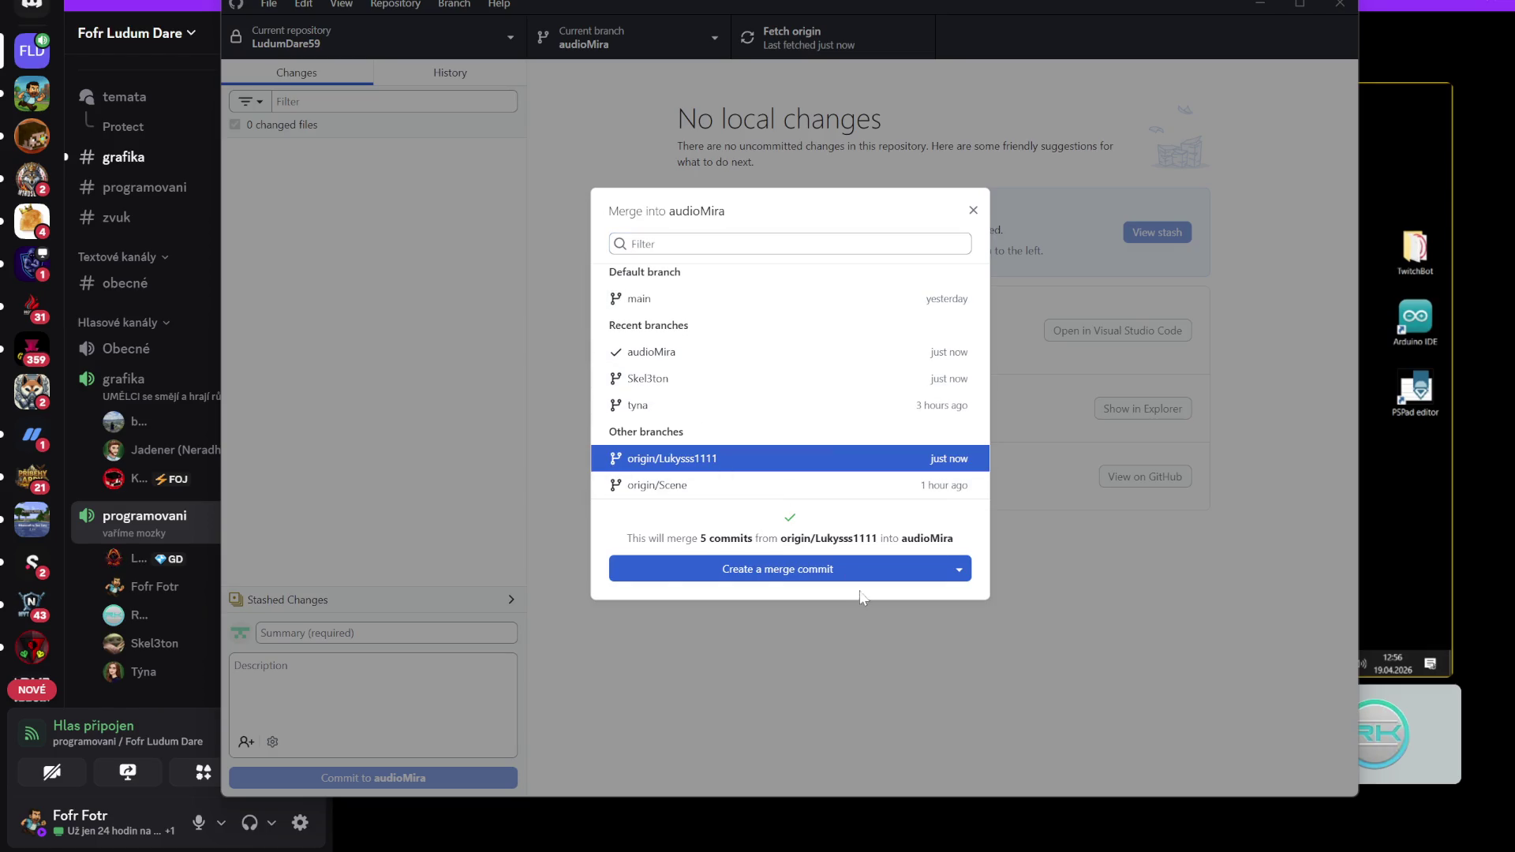
left_click(811, 572)
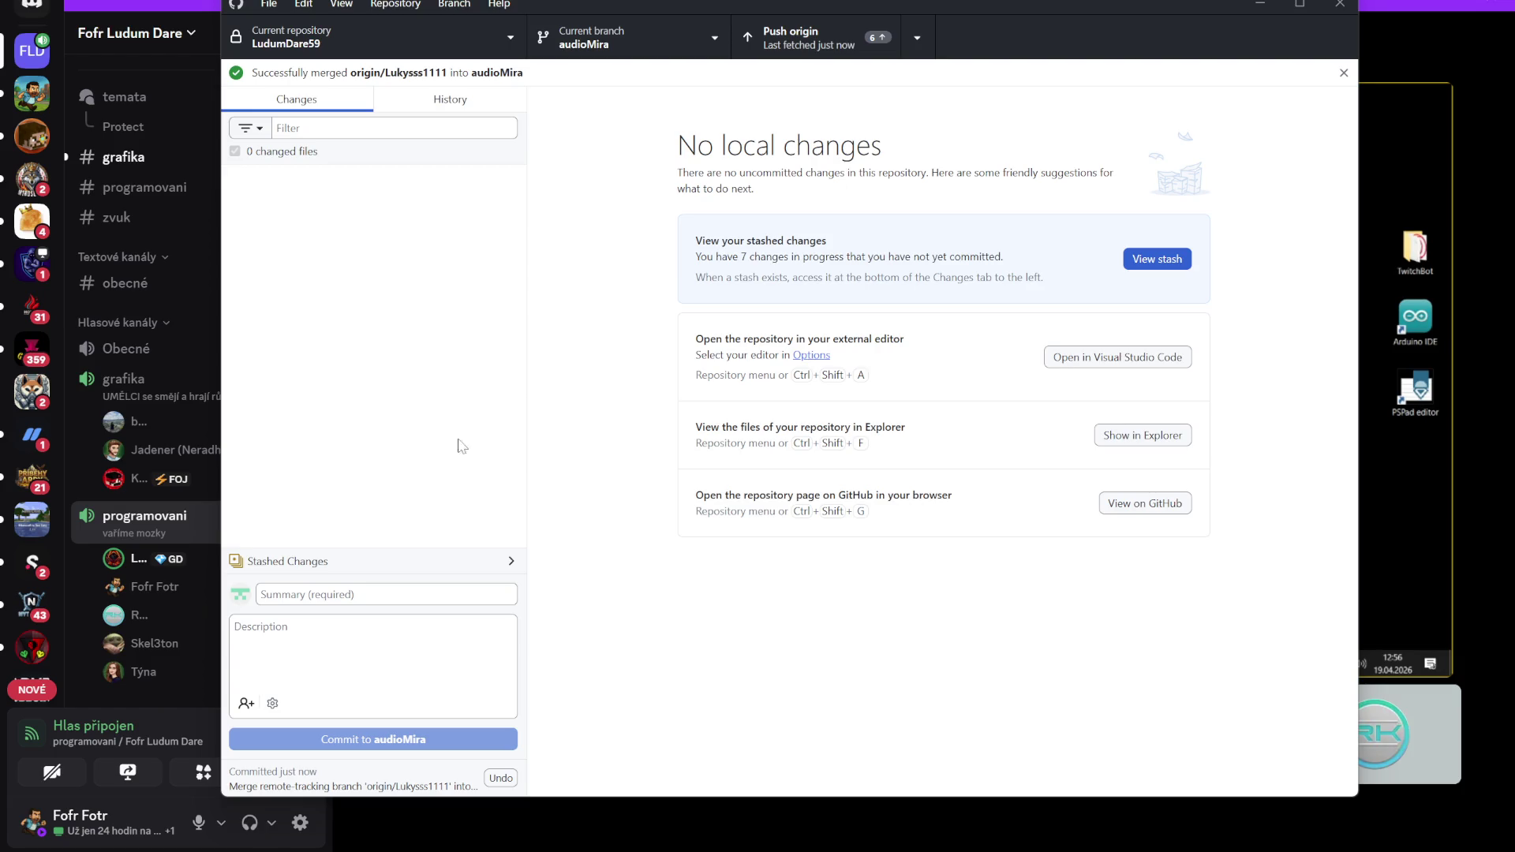
Push the merge to origin and minimize GitHub Desktop to reveal Discord
left_click(840, 36)
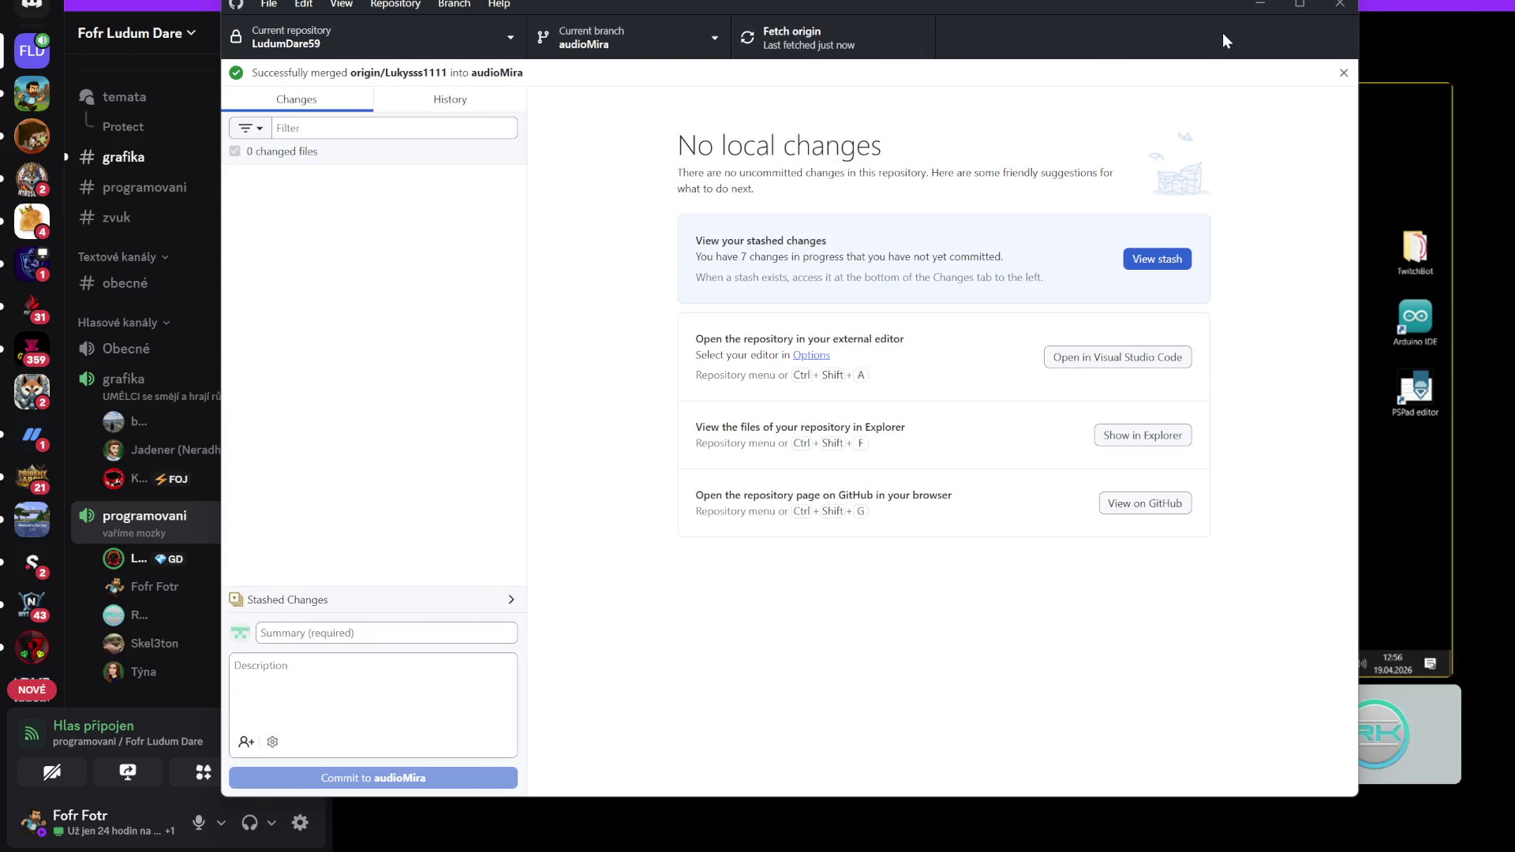
left_click_drag(1210, 4, 1198, 0)
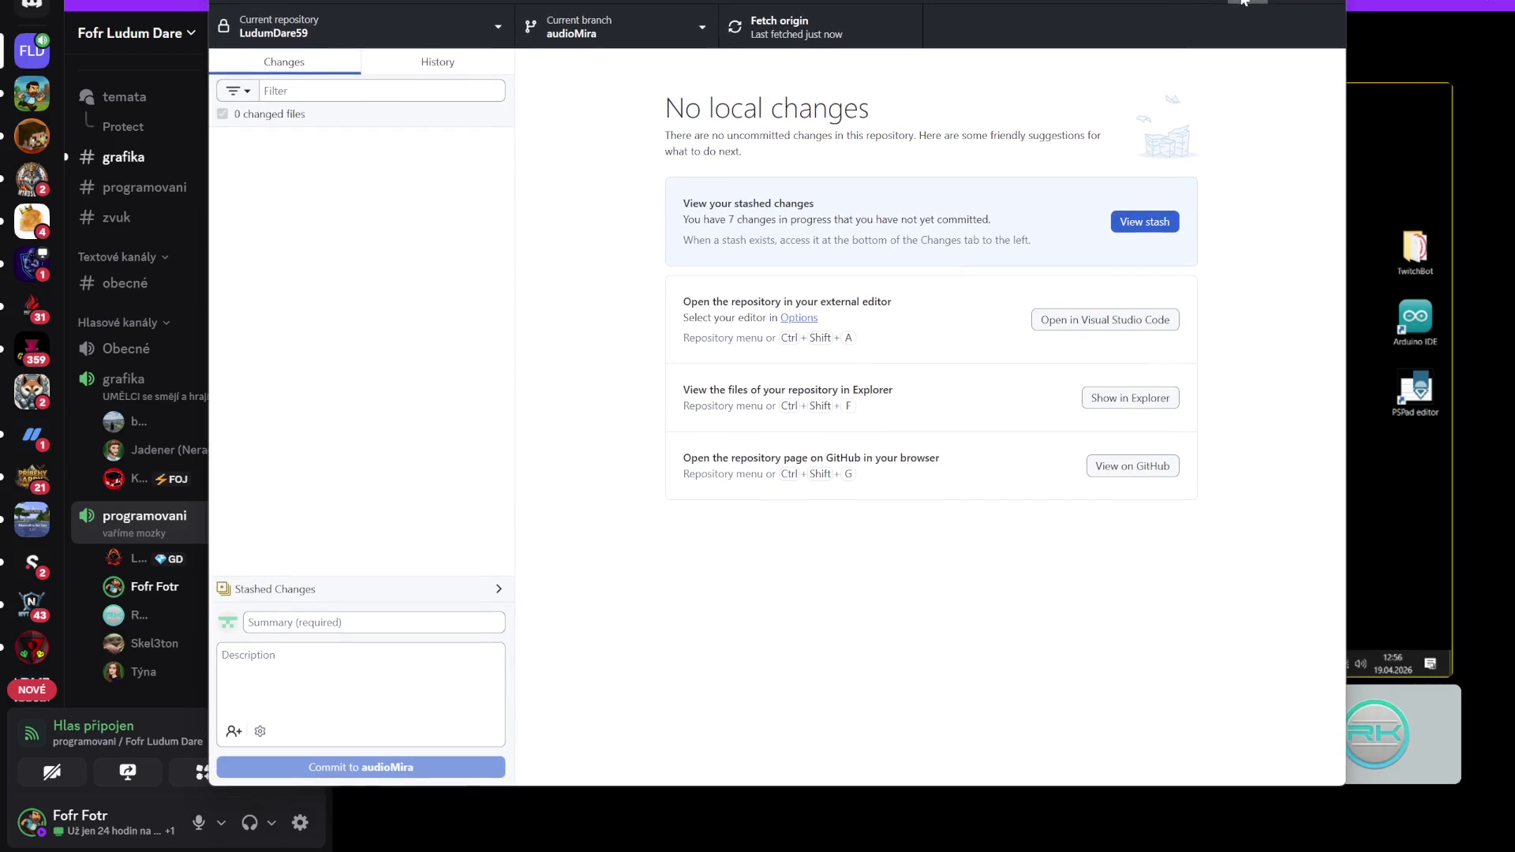
left_click(1243, 2)
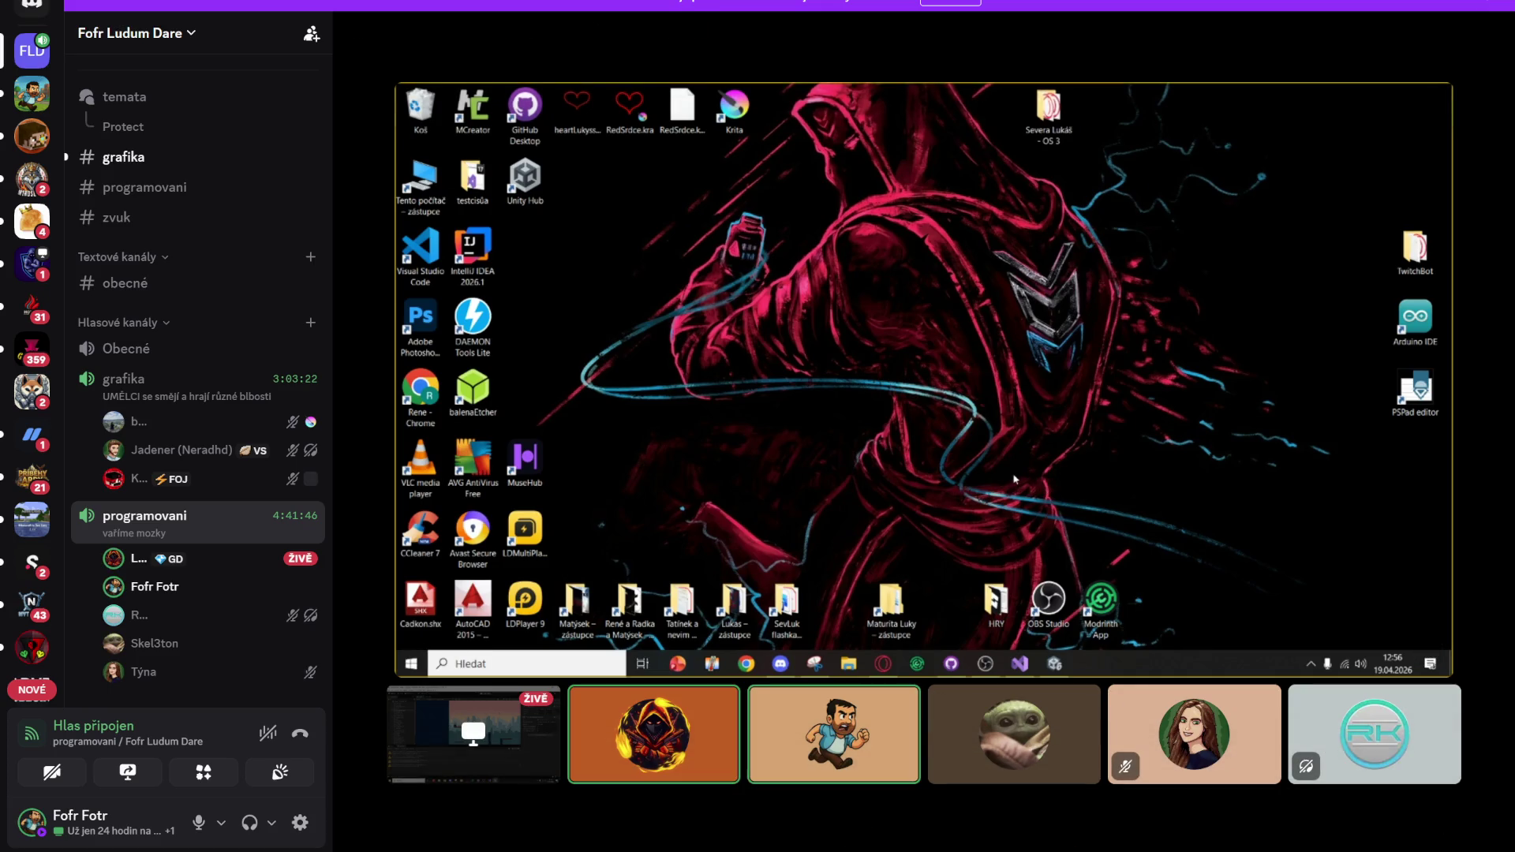
View Discord's grafika channel, scroll back through its older messages, then switch to VS Code
mouse_move(877, 851)
mouse_move(877, 782)
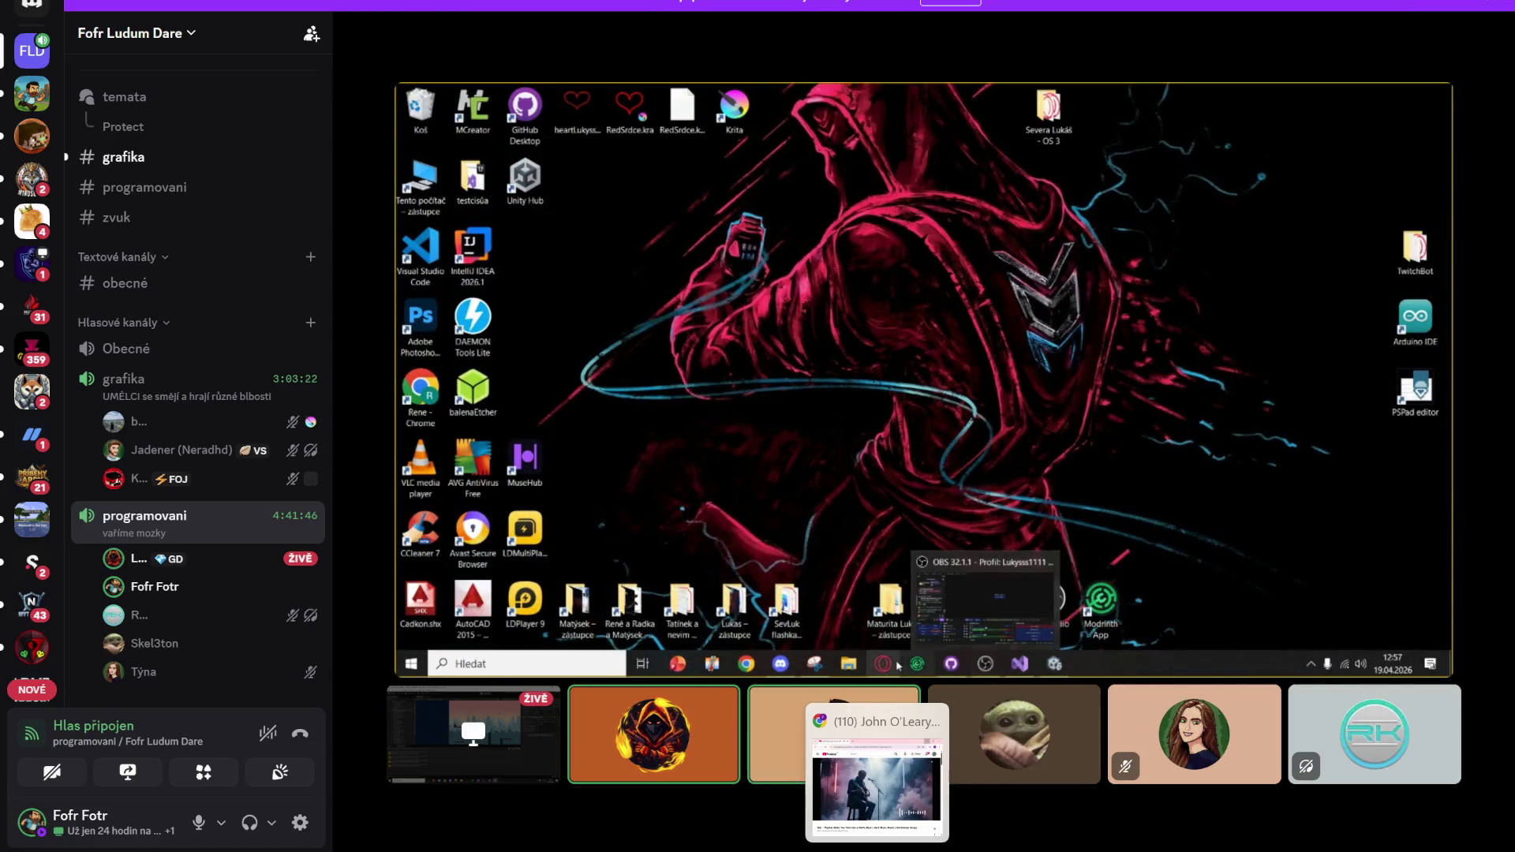
mouse_move(798, 851)
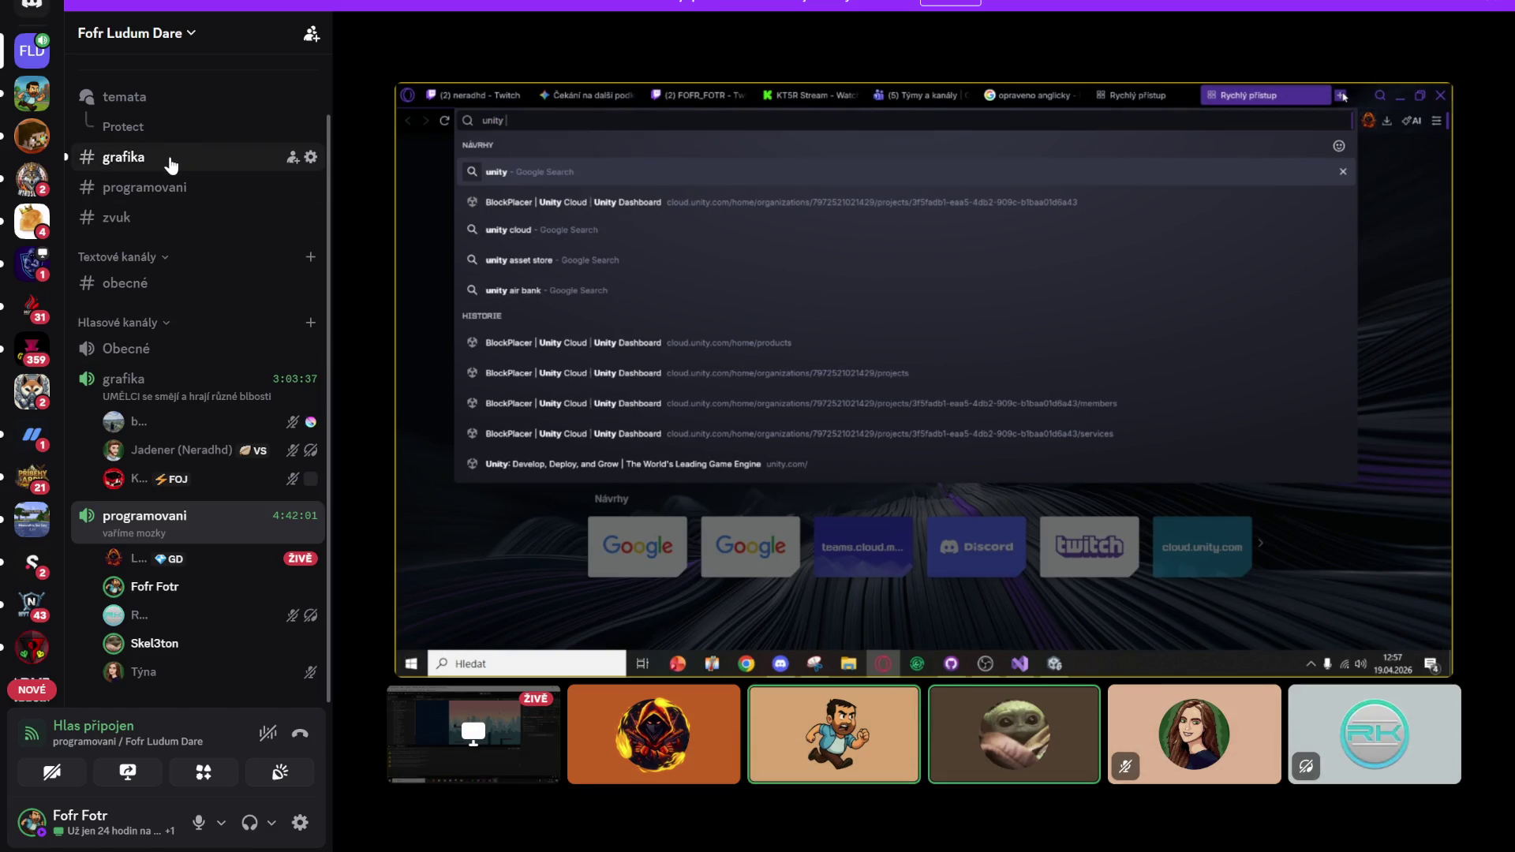
left_click(171, 162)
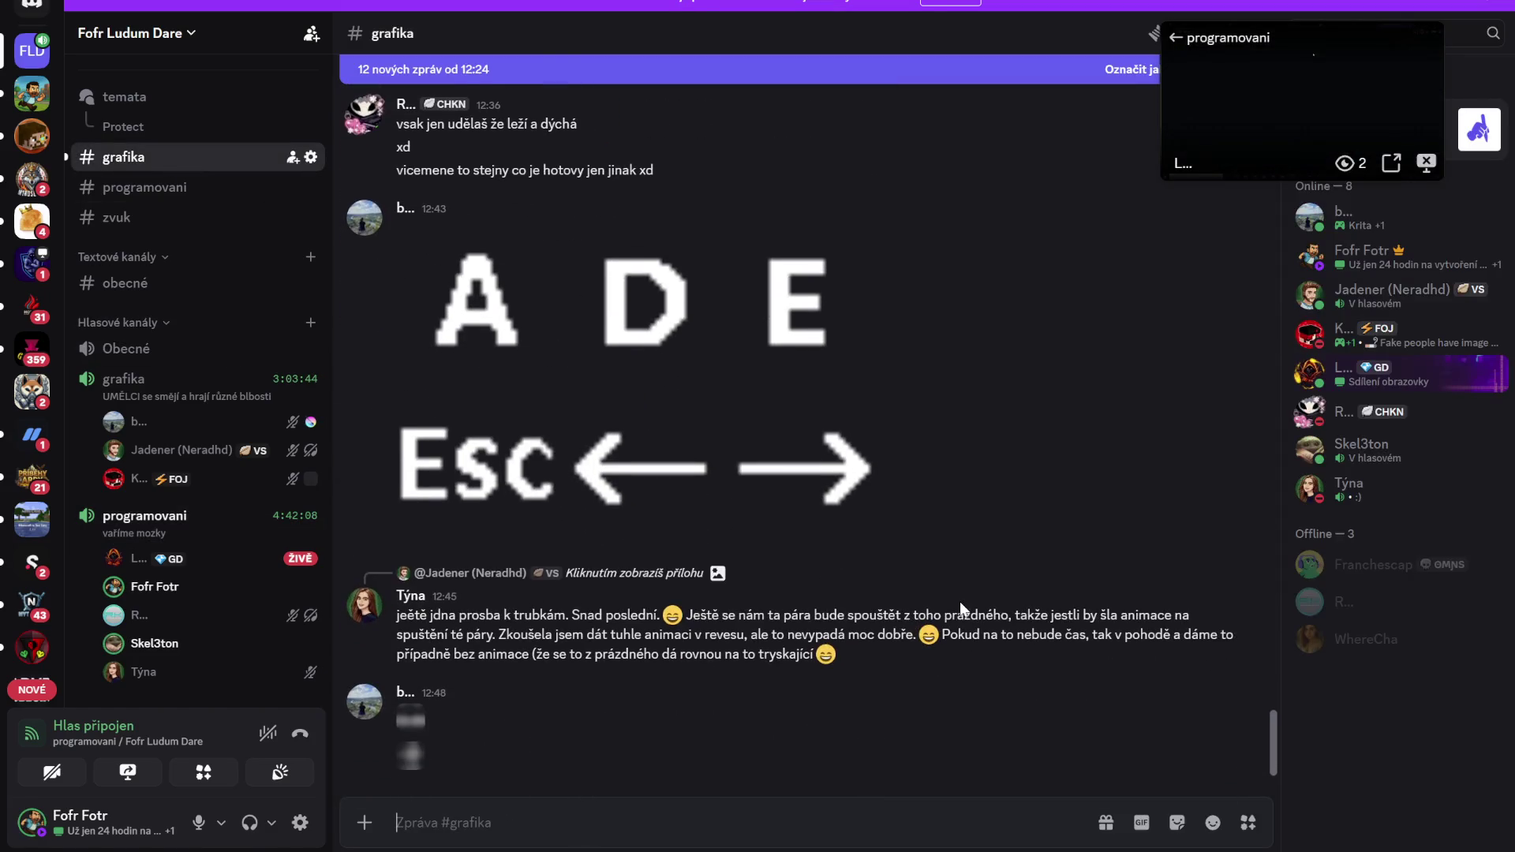
scroll(954, 596, "up", 5)
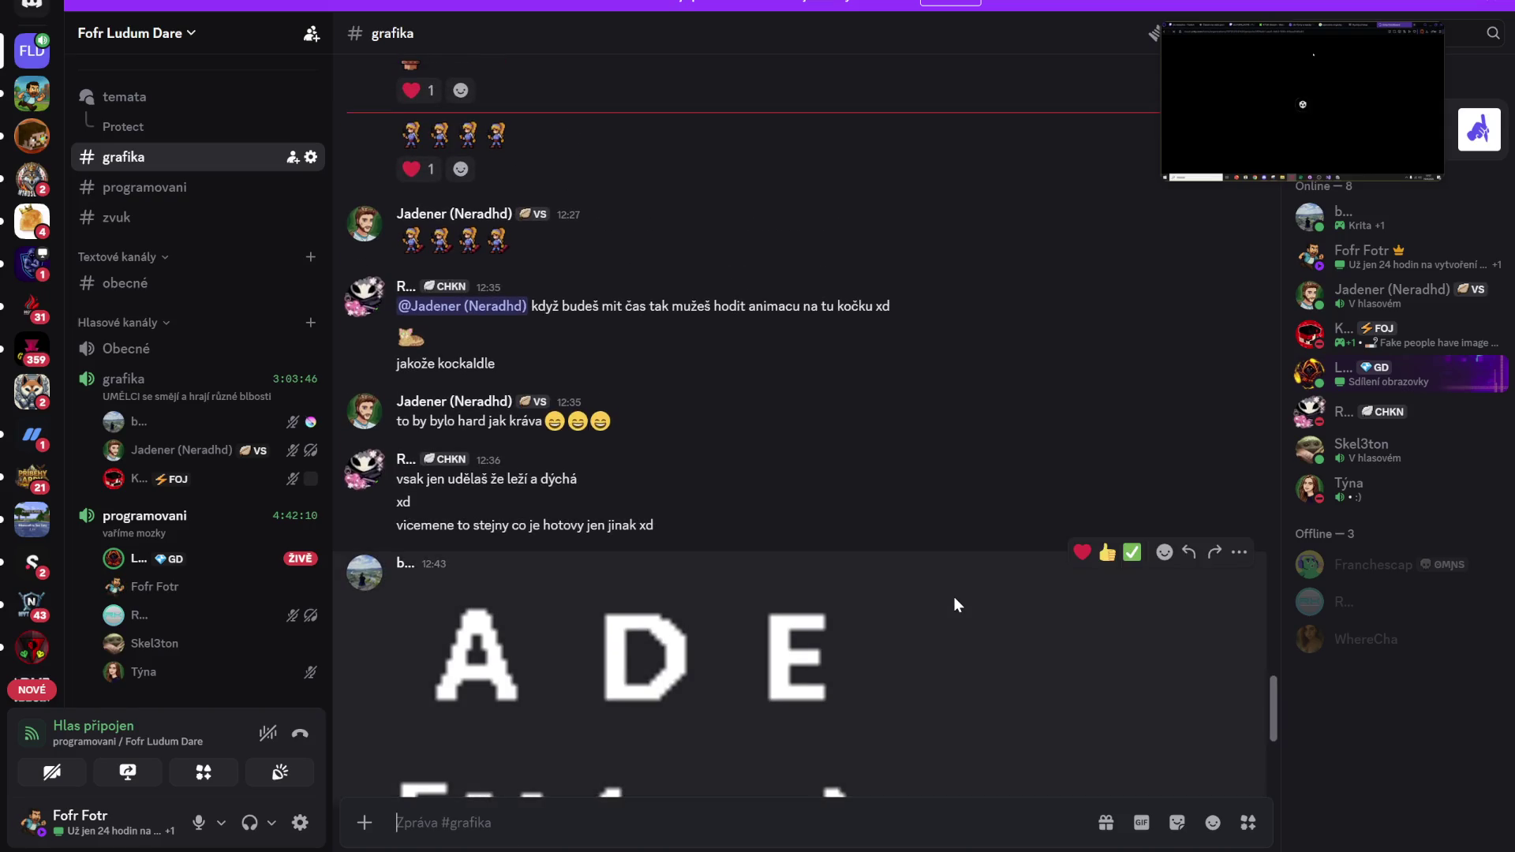
scroll(457, 264, "up", 1)
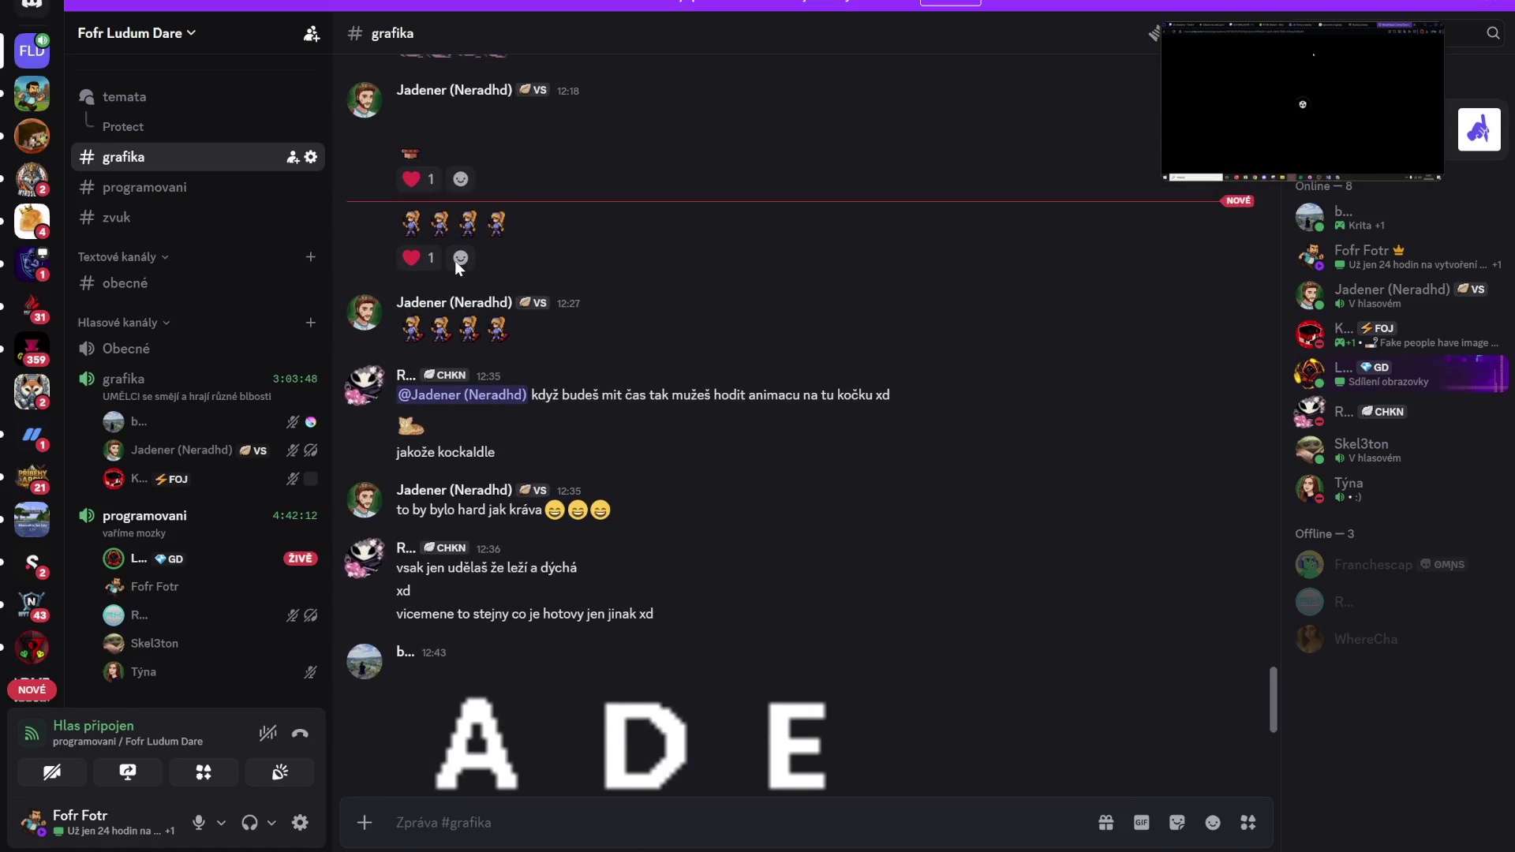
scroll(473, 225, "up", 1)
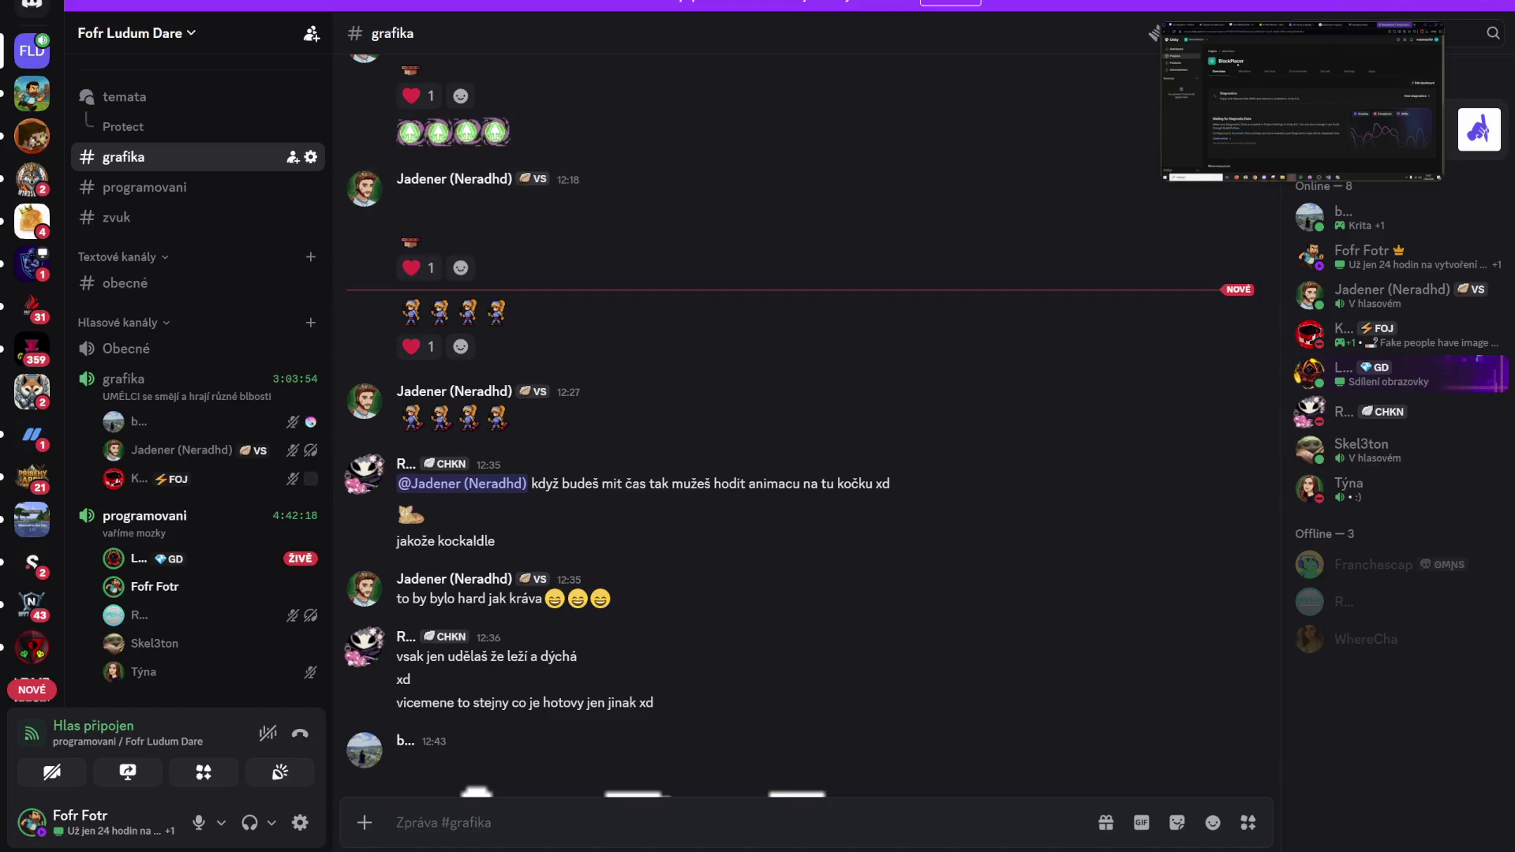
key("alt+Tab")
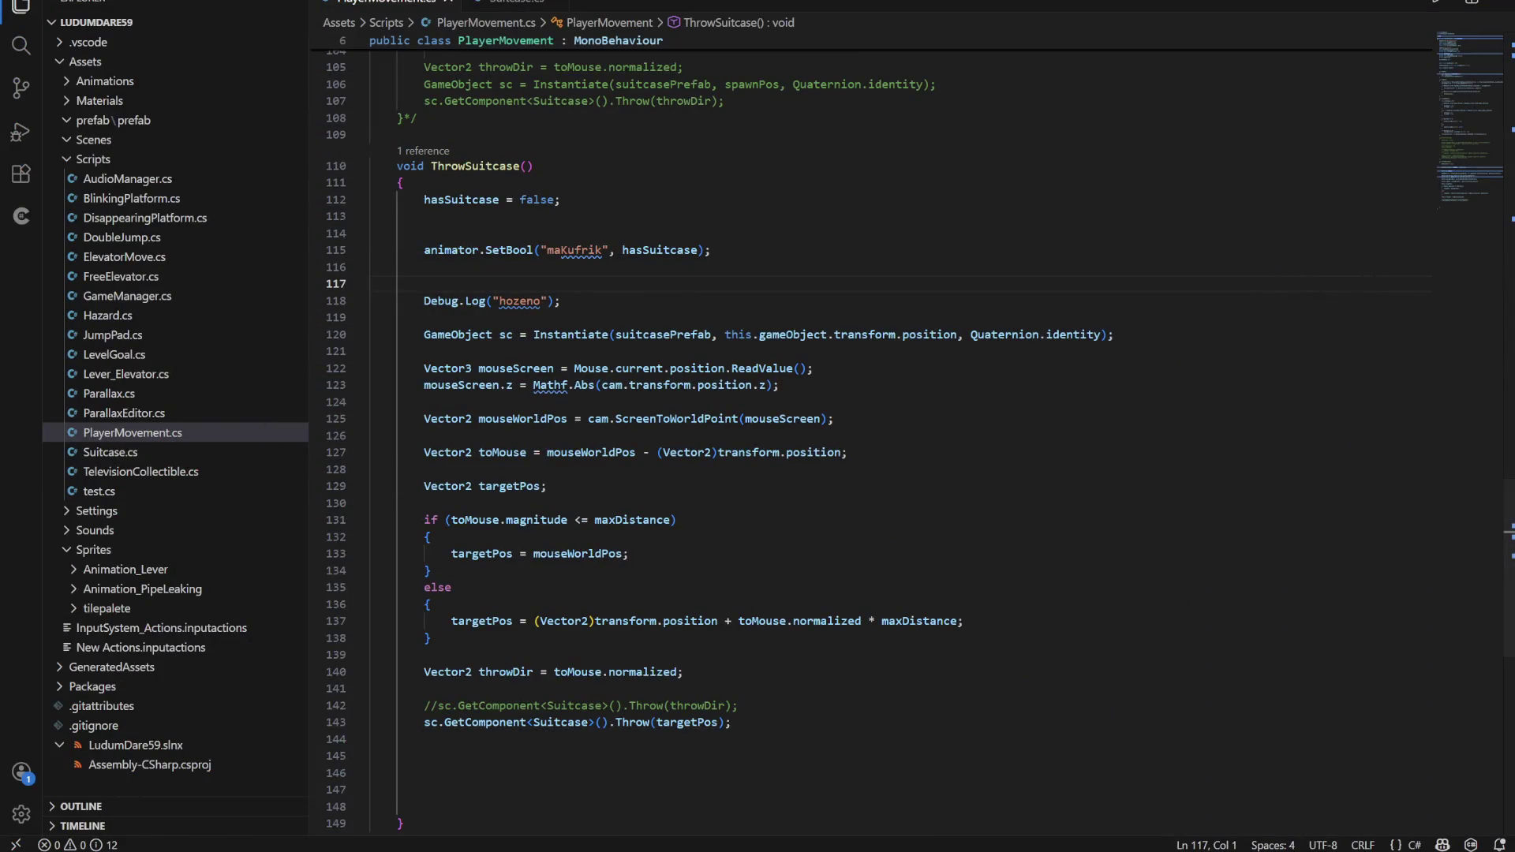
Back in Unity, inspect the stack traces of the two NullReferenceException errors
key("alt+Tab")
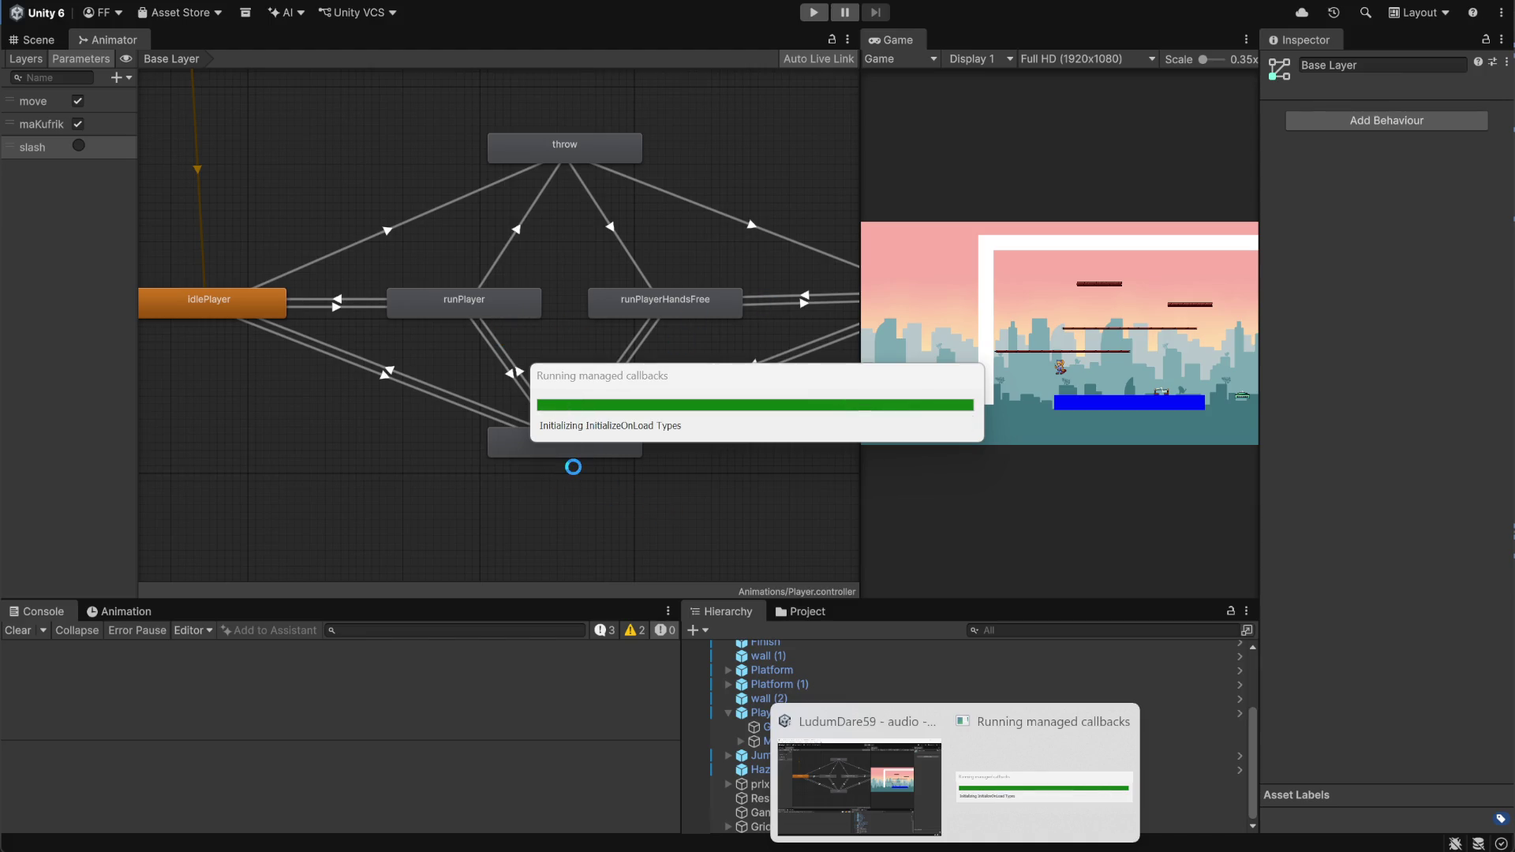
mouse_move(1030, 789)
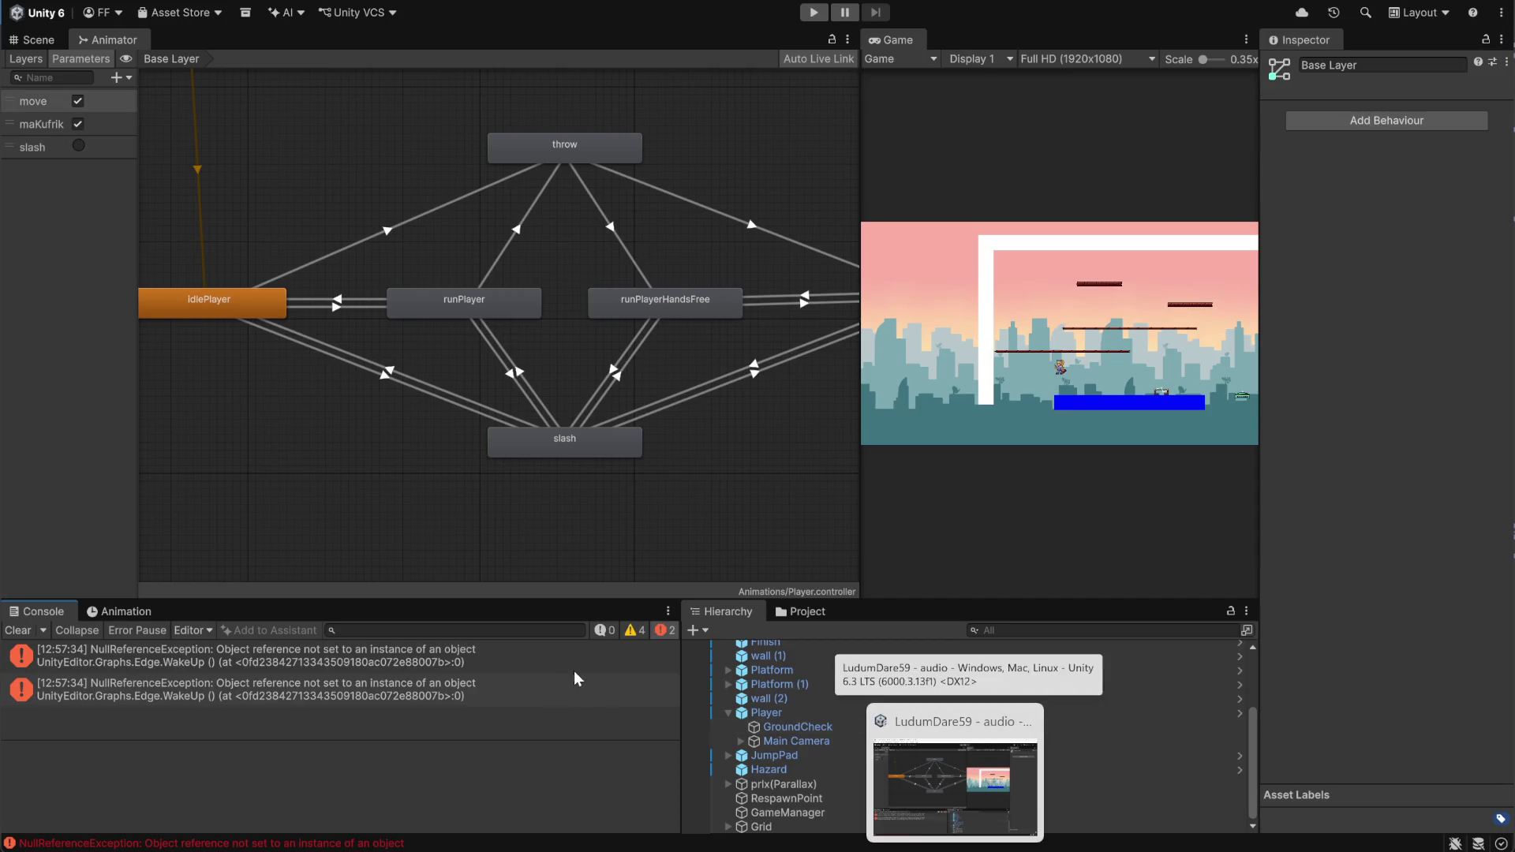
left_click(298, 668)
left_click(126, 689)
left_click(129, 666)
left_click(119, 686)
left_click(105, 654)
left_click(113, 692)
left_click(114, 665)
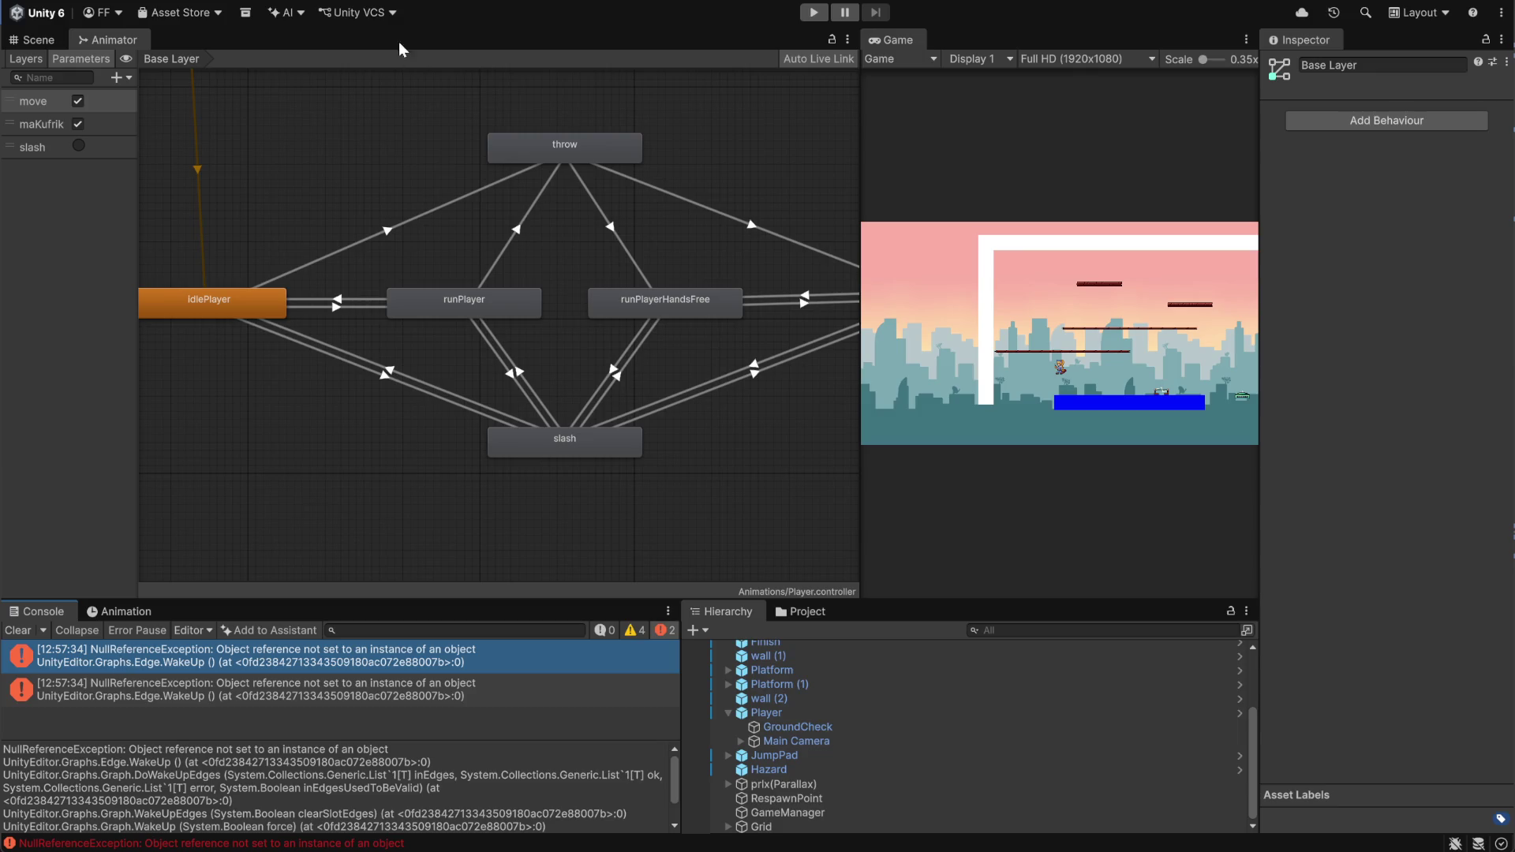
Clear the console errors and bring the Scene view back to the front
left_click(396, 16)
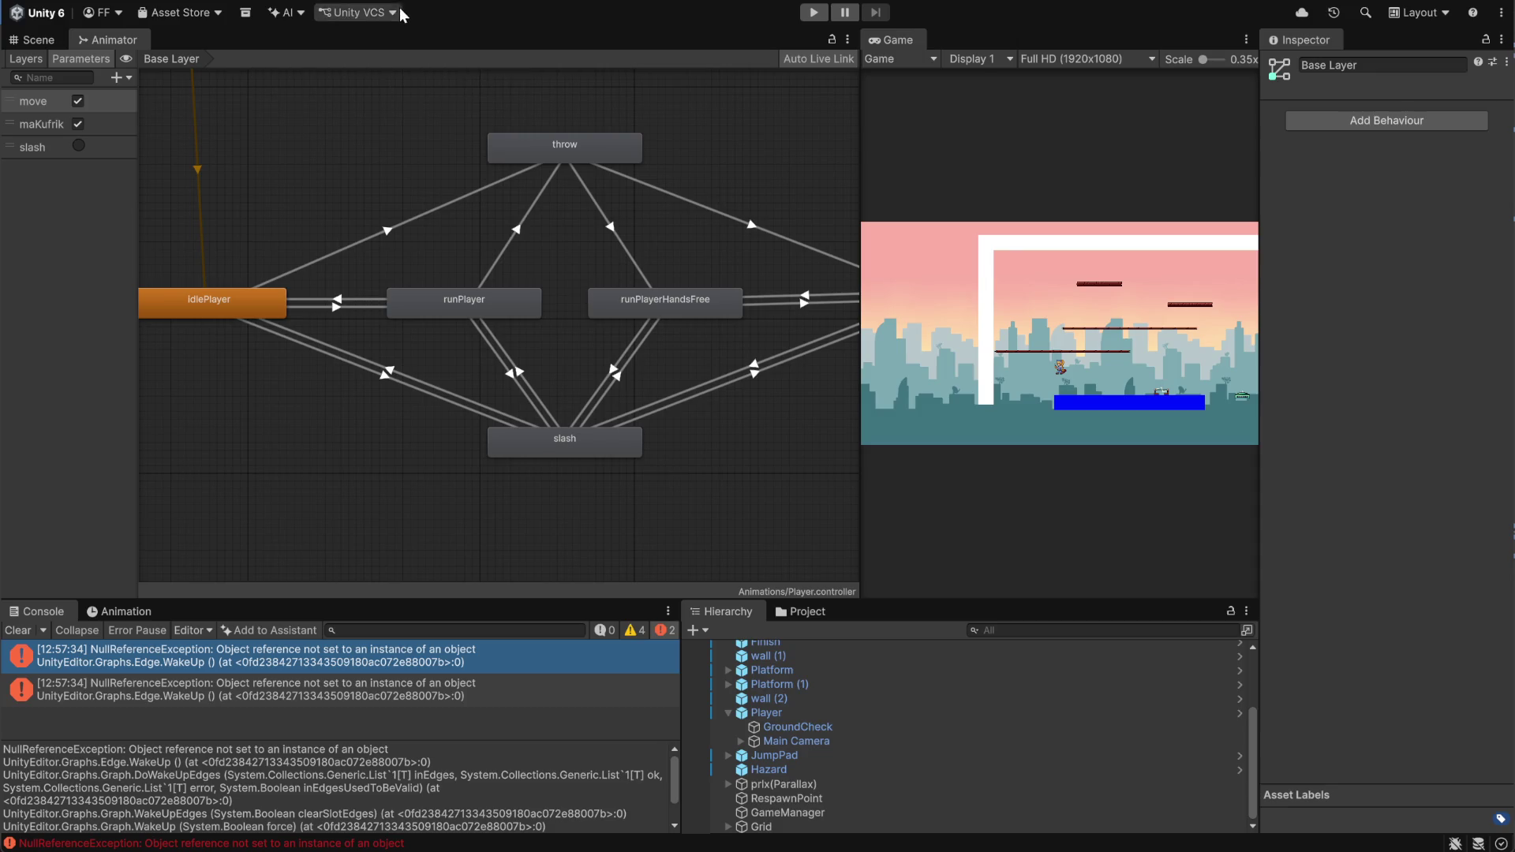
left_click(387, 13)
left_click(430, 13)
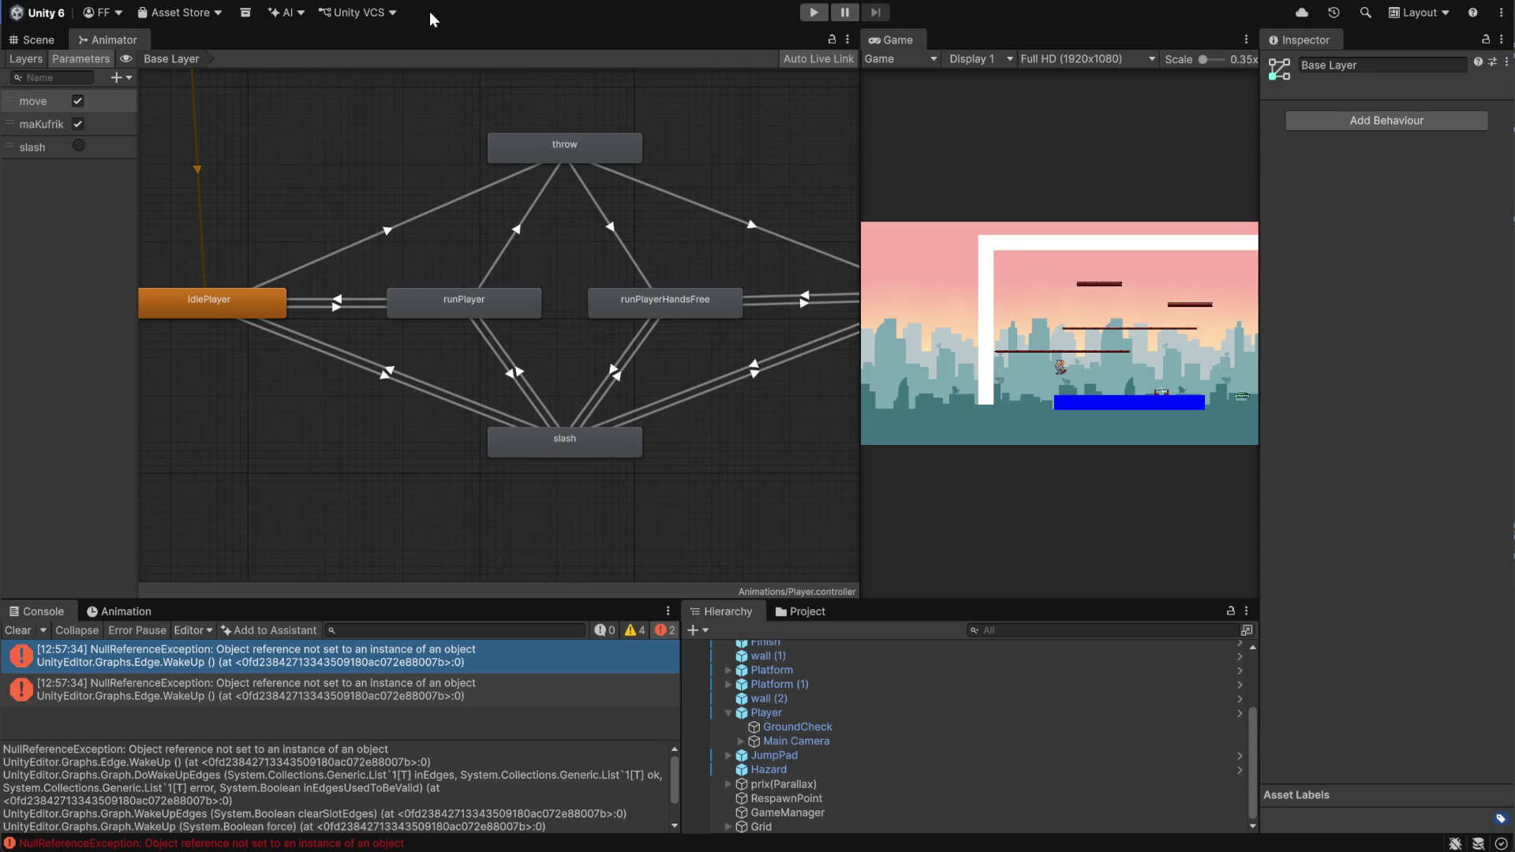
left_click(24, 629)
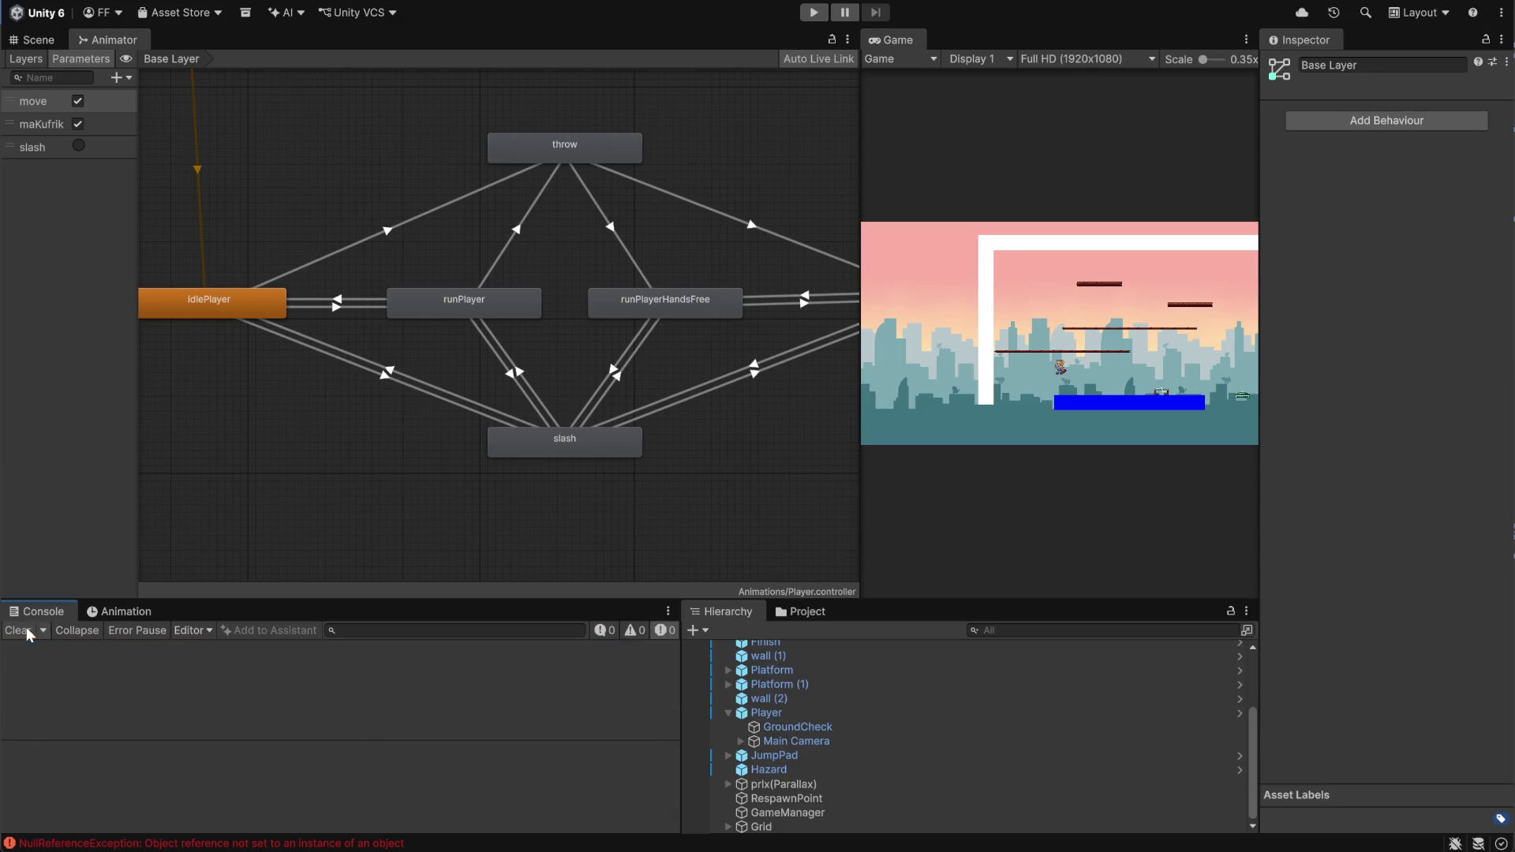
left_click(43, 44)
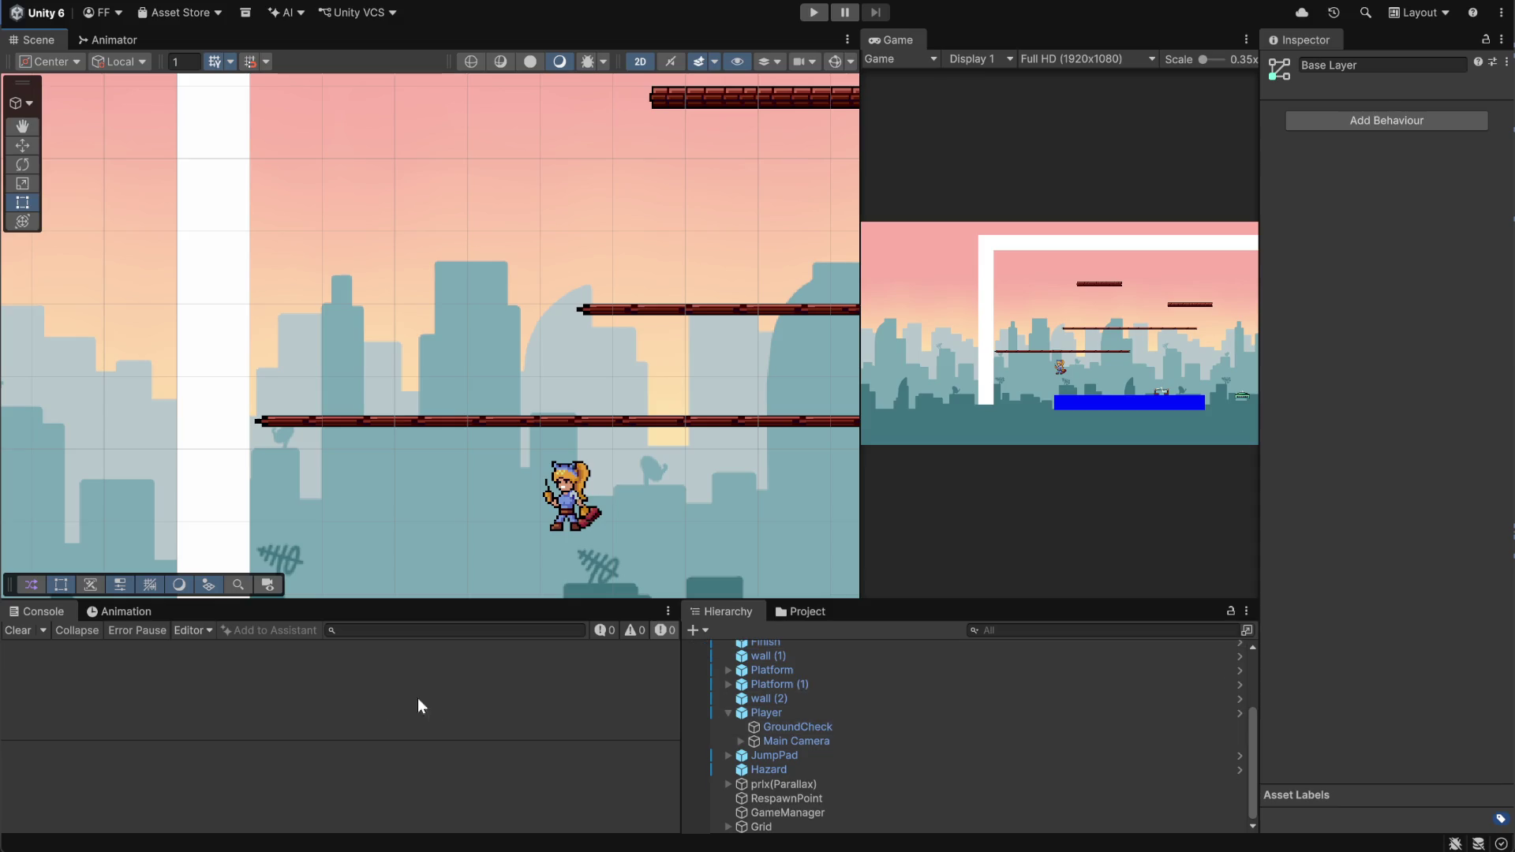
Browse to Assets > Scenes in the Project panel and load the Lukys Elevator scene
left_click(806, 613)
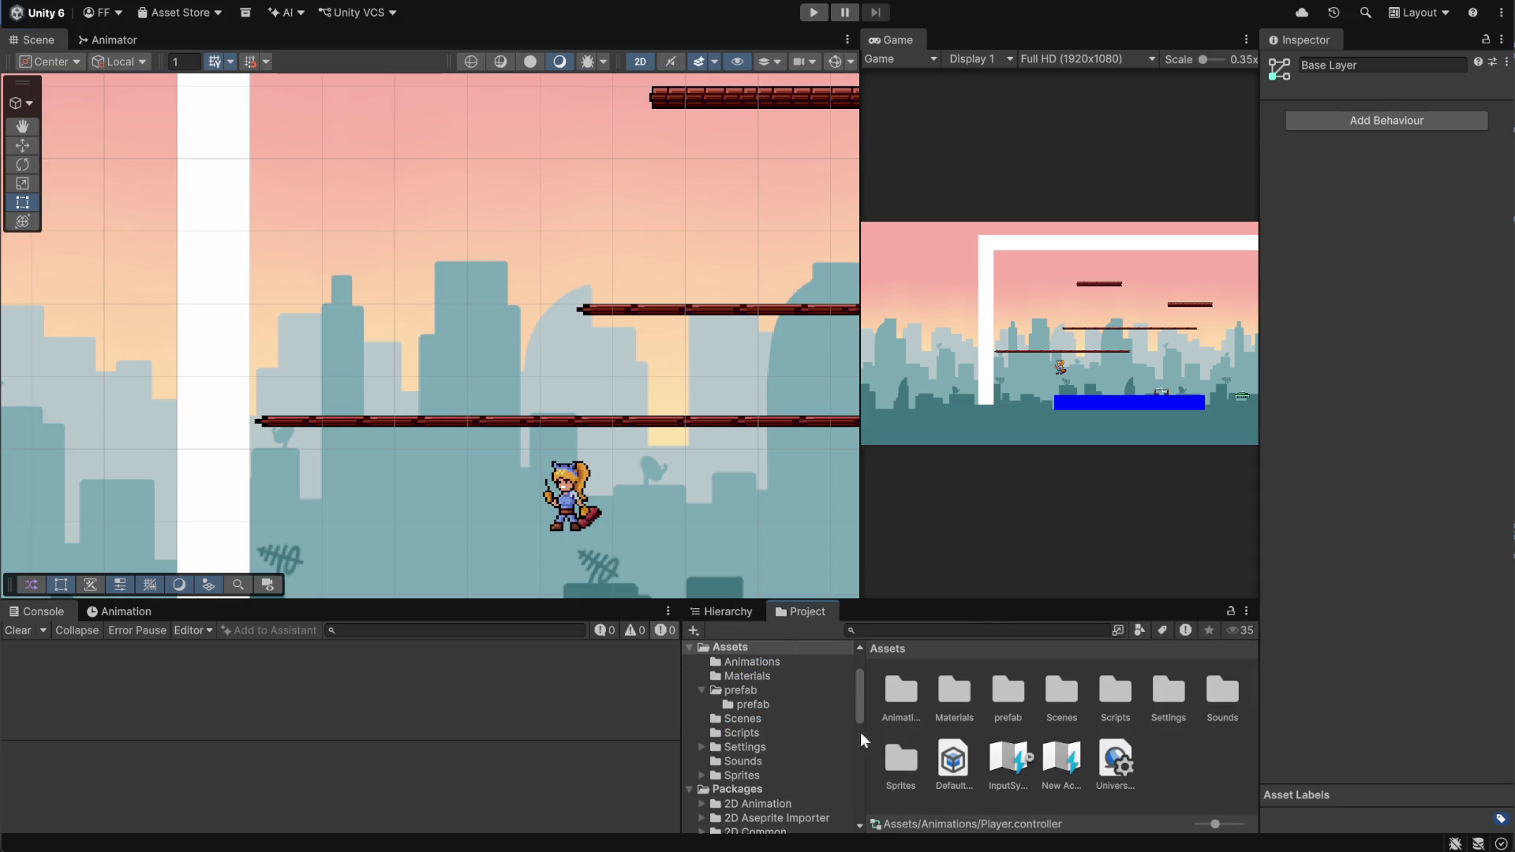
left_click(1011, 688)
double_click(1057, 695)
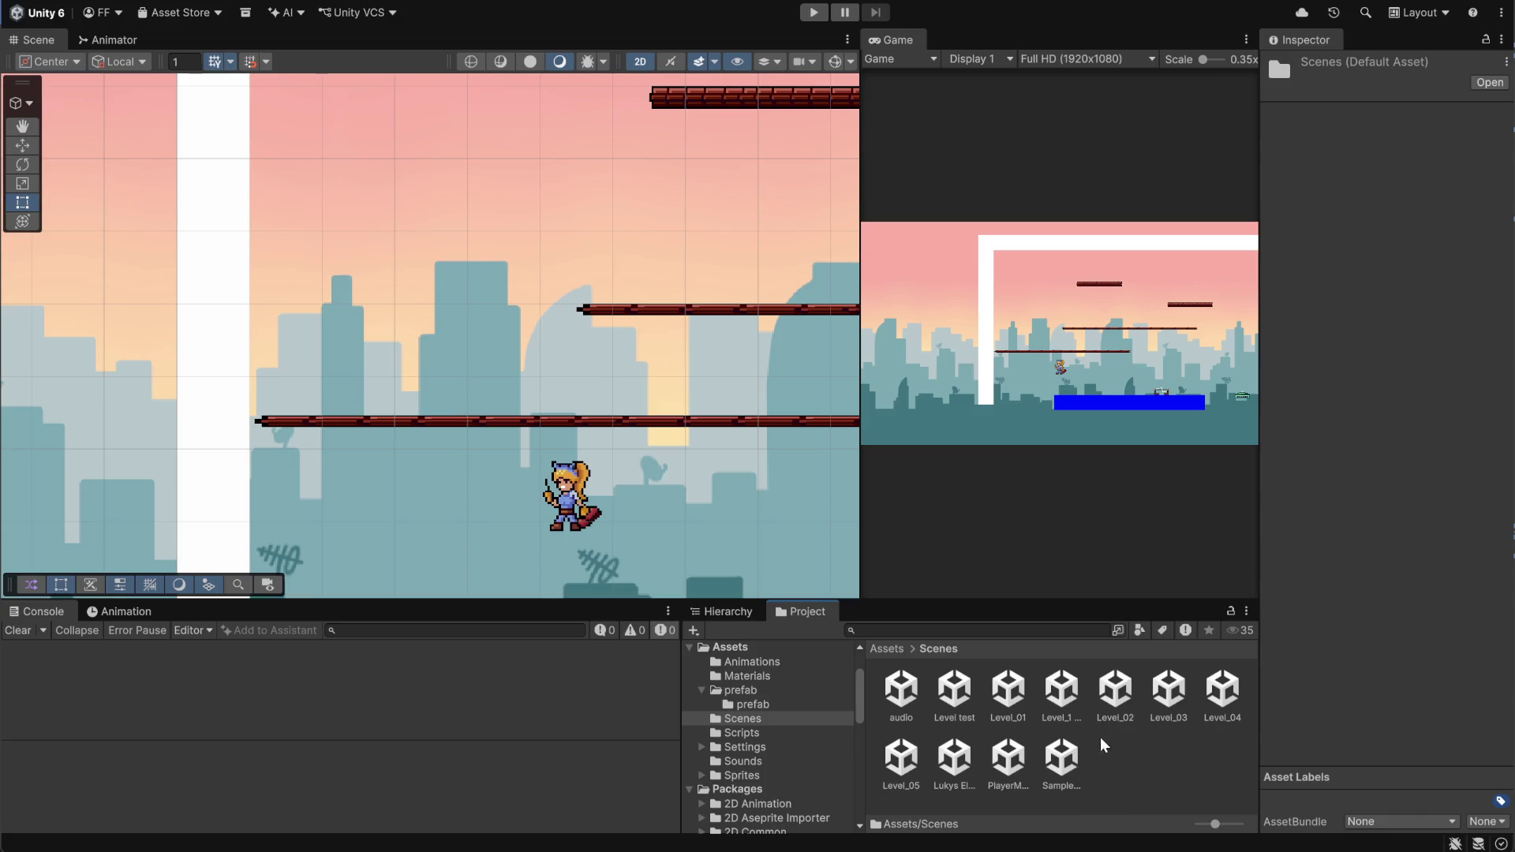
double_click(955, 761)
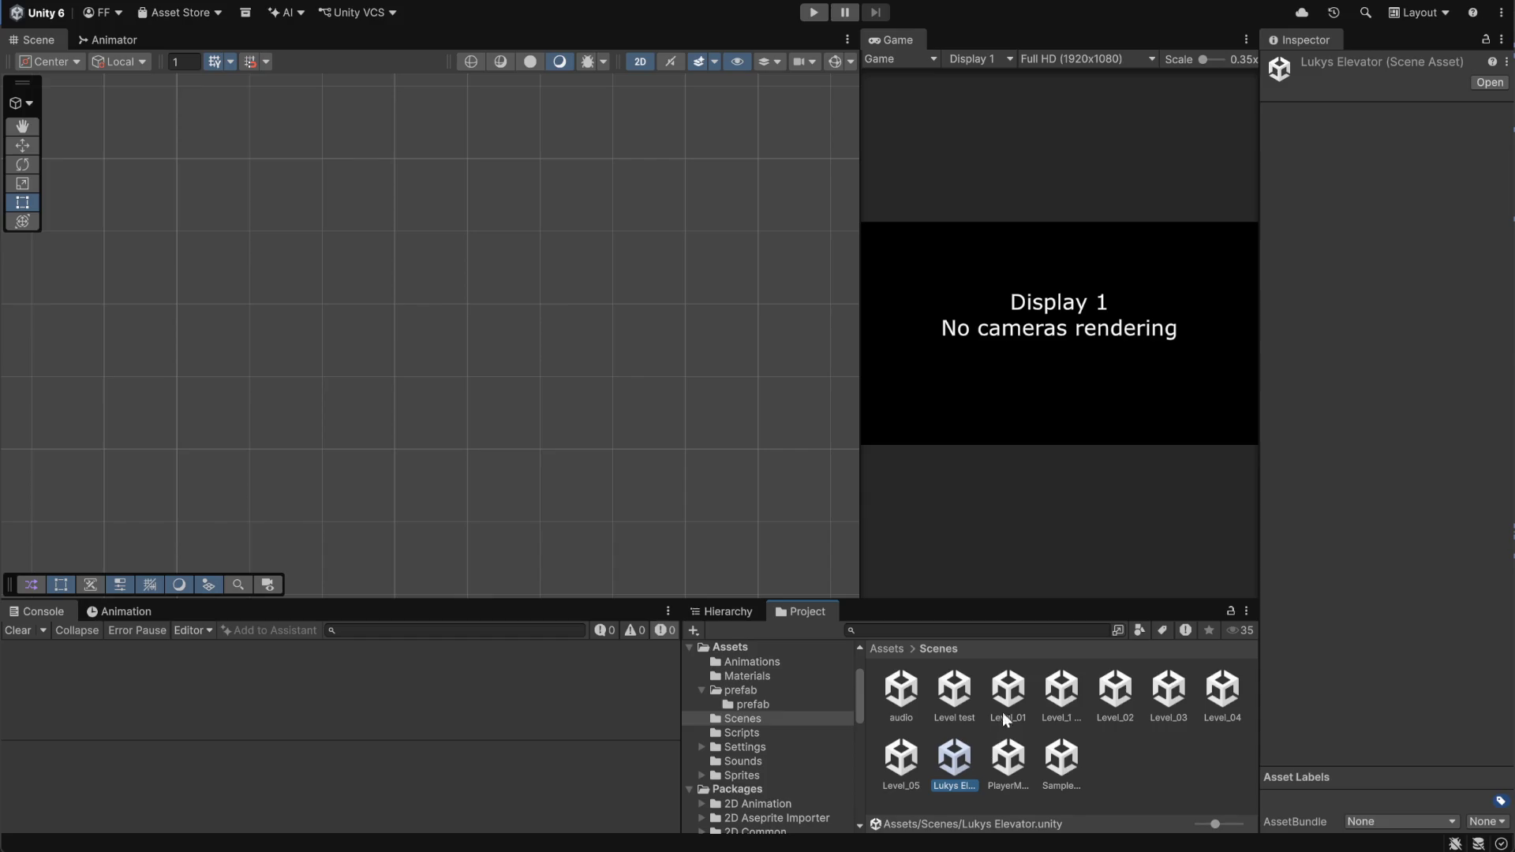
Load the Level_1 LukysLives scene and pan the Scene view down to the level's ground
double_click(1059, 695)
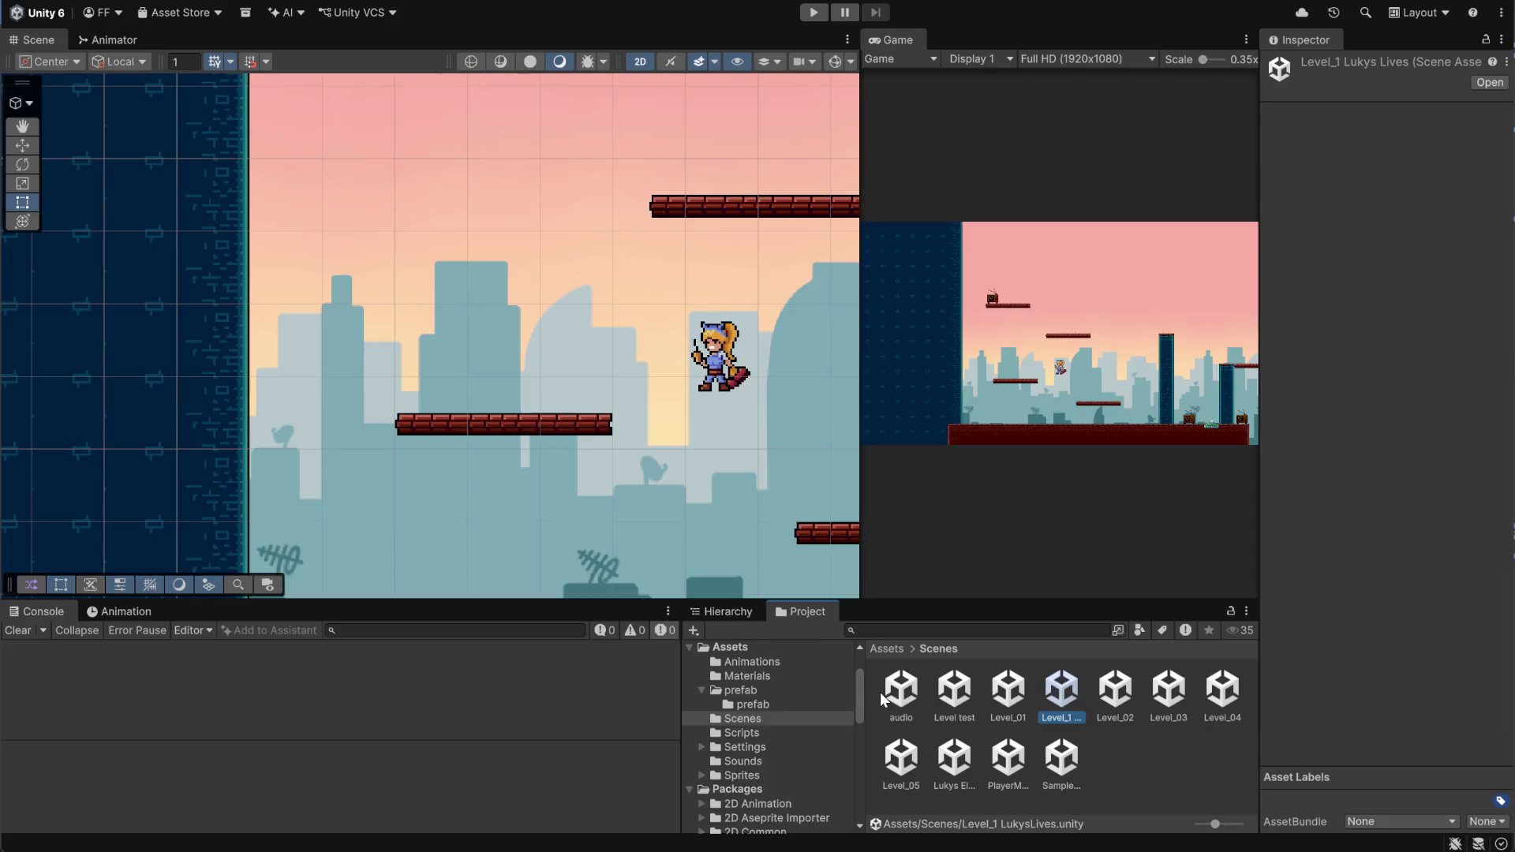
scroll(542, 472, "down", 5)
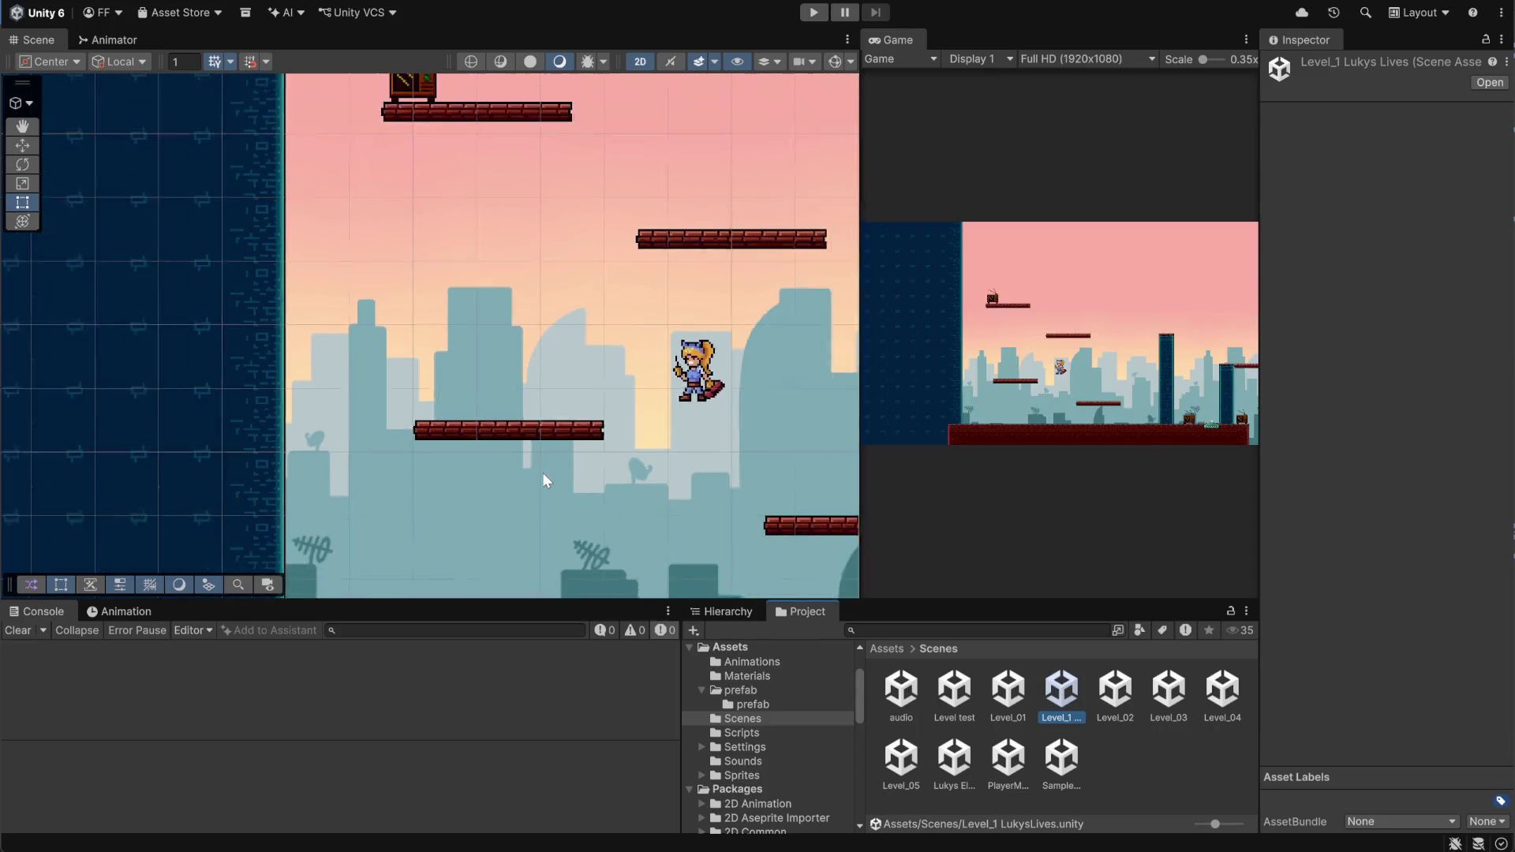
scroll(711, 467, "up", 3)
scroll(375, 312, "down", 6)
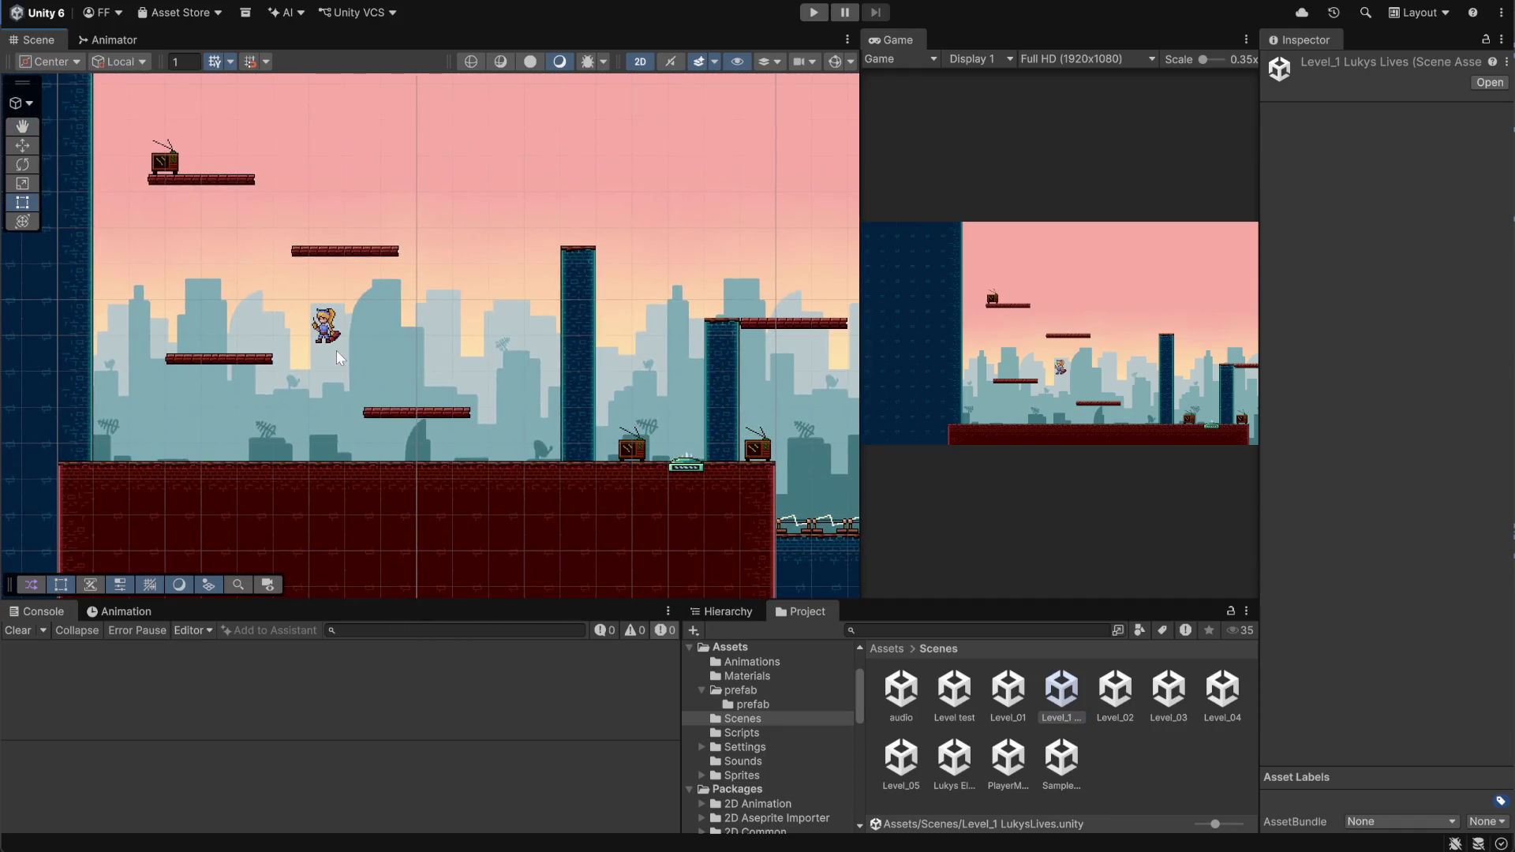
left_click_drag(497, 356, 483, 426)
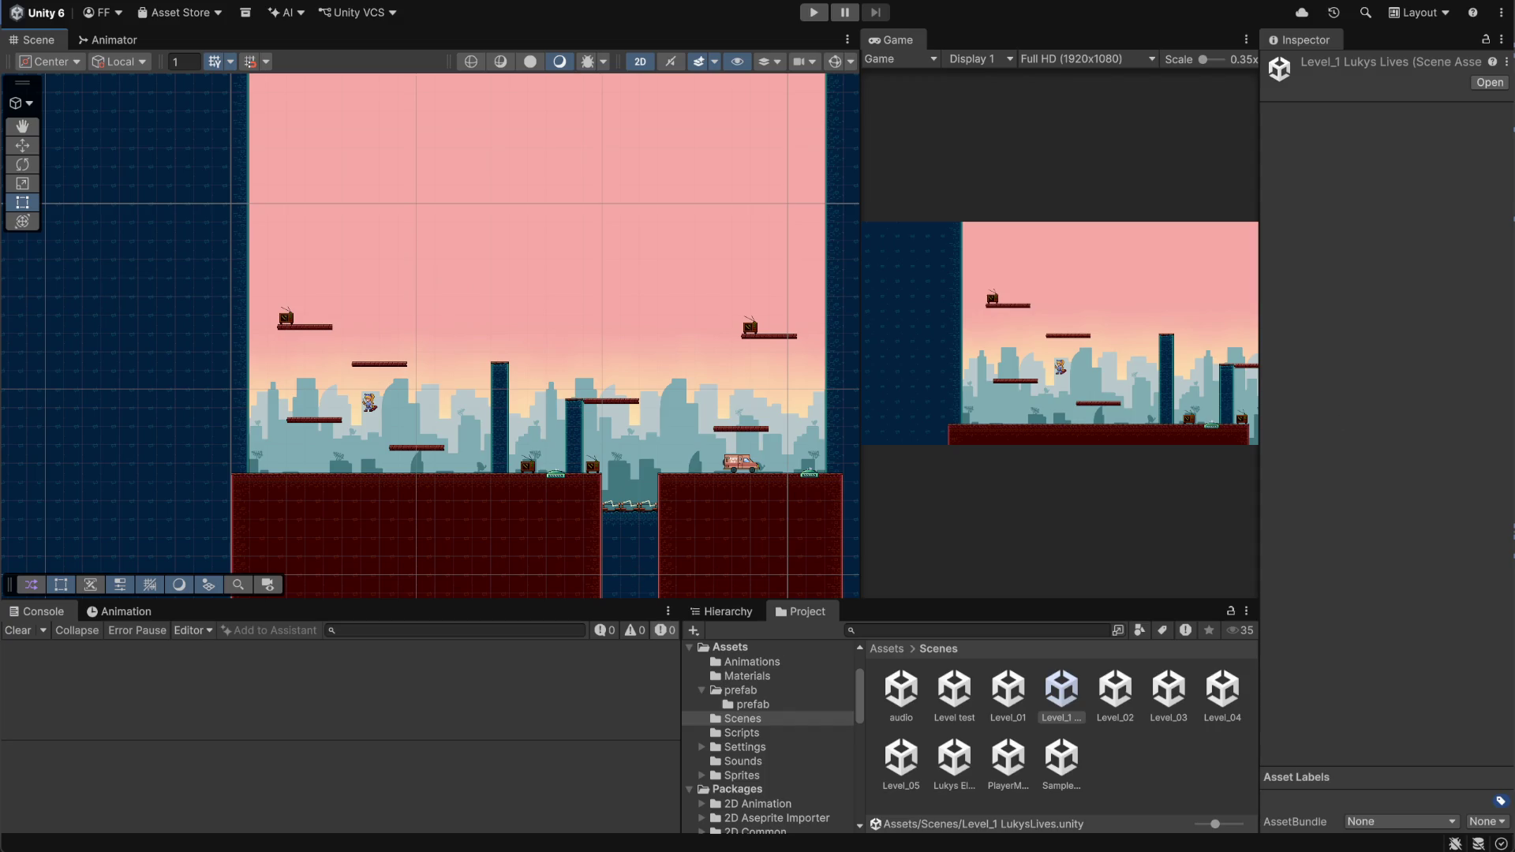
Mute the Discord microphone and lower Discord's output volume to 41%
key("alt+Tab")
left_click(198, 825)
key("alt+Tab")
left_click(797, 758)
left_click(272, 823)
left_click_drag(333, 737, 272, 738)
key("alt+Tab")
Zoom and pan Unity's Scene view to frame the whole level around the character
scroll(513, 347, "up", 2)
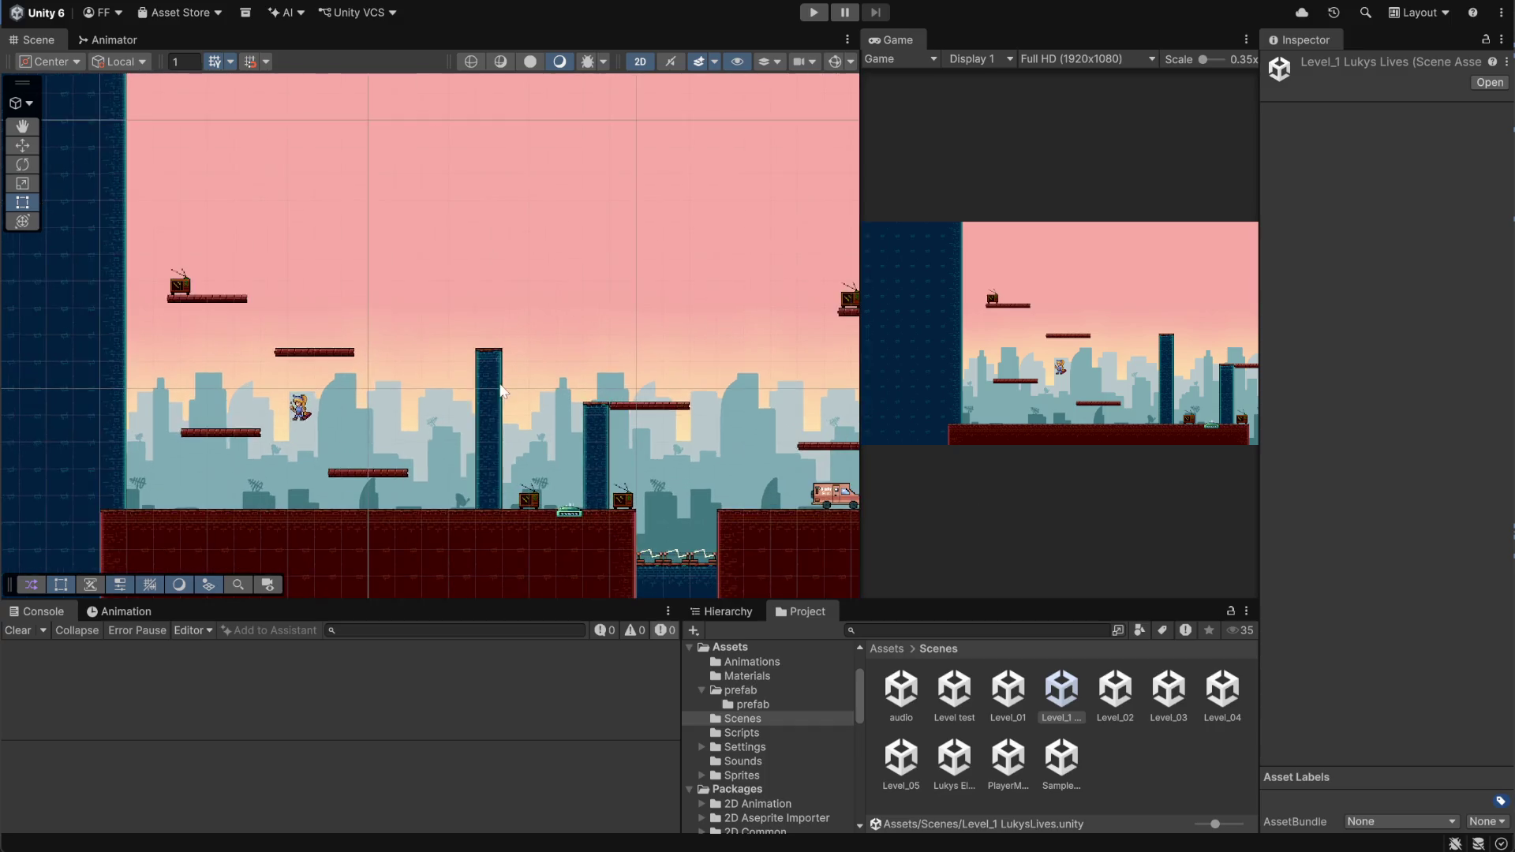
scroll(371, 353, "down", 5)
scroll(337, 365, "up", 2)
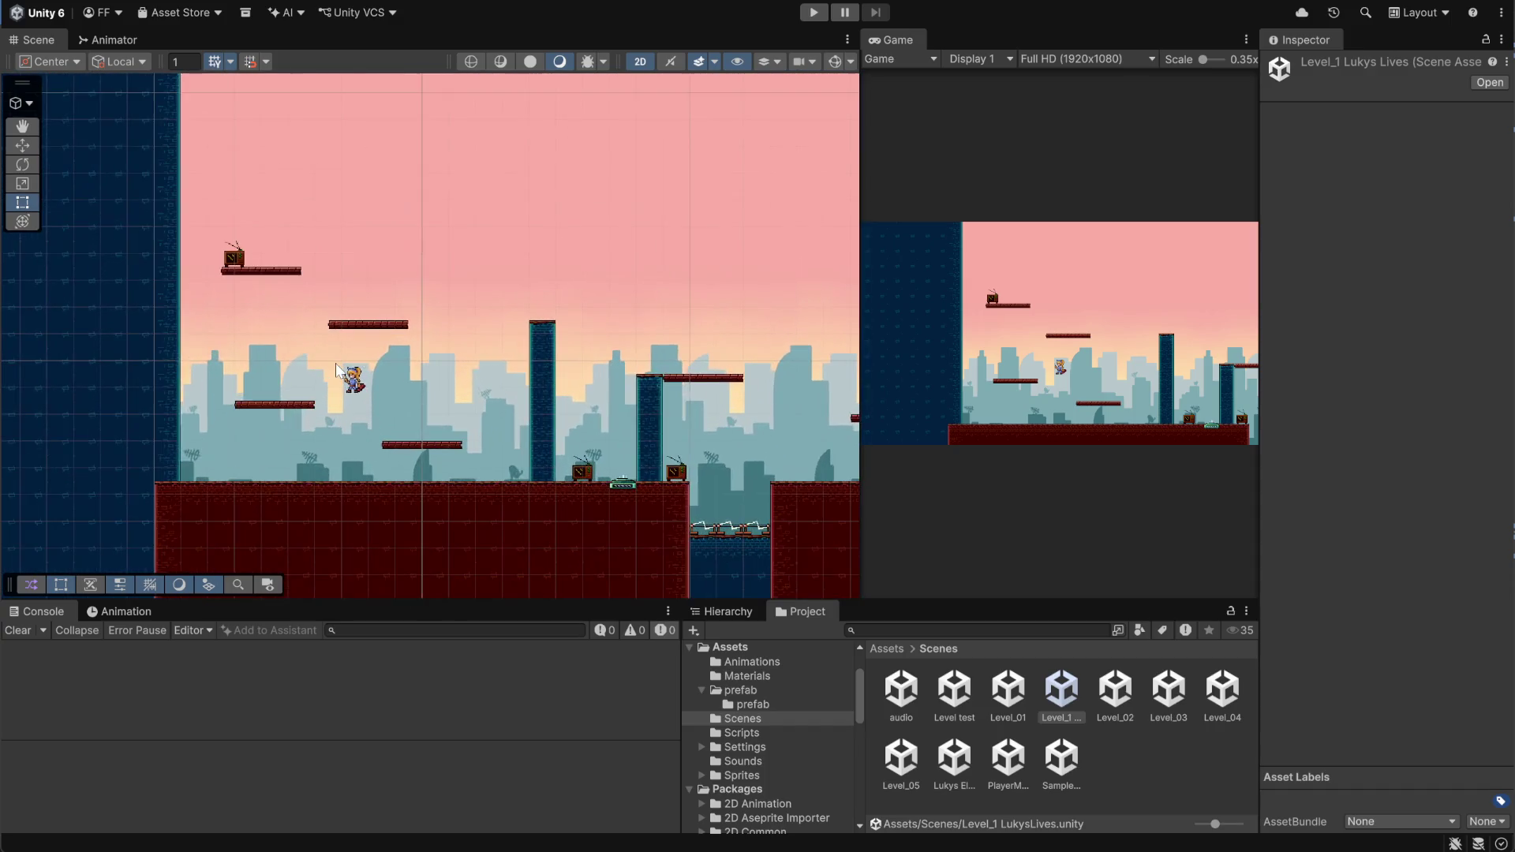
scroll(335, 363, "down", 5)
mouse_move(406, 206)
left_mouse_down()
mouse_move(408, 422)
mouse_move(426, 280)
left_mouse_up()
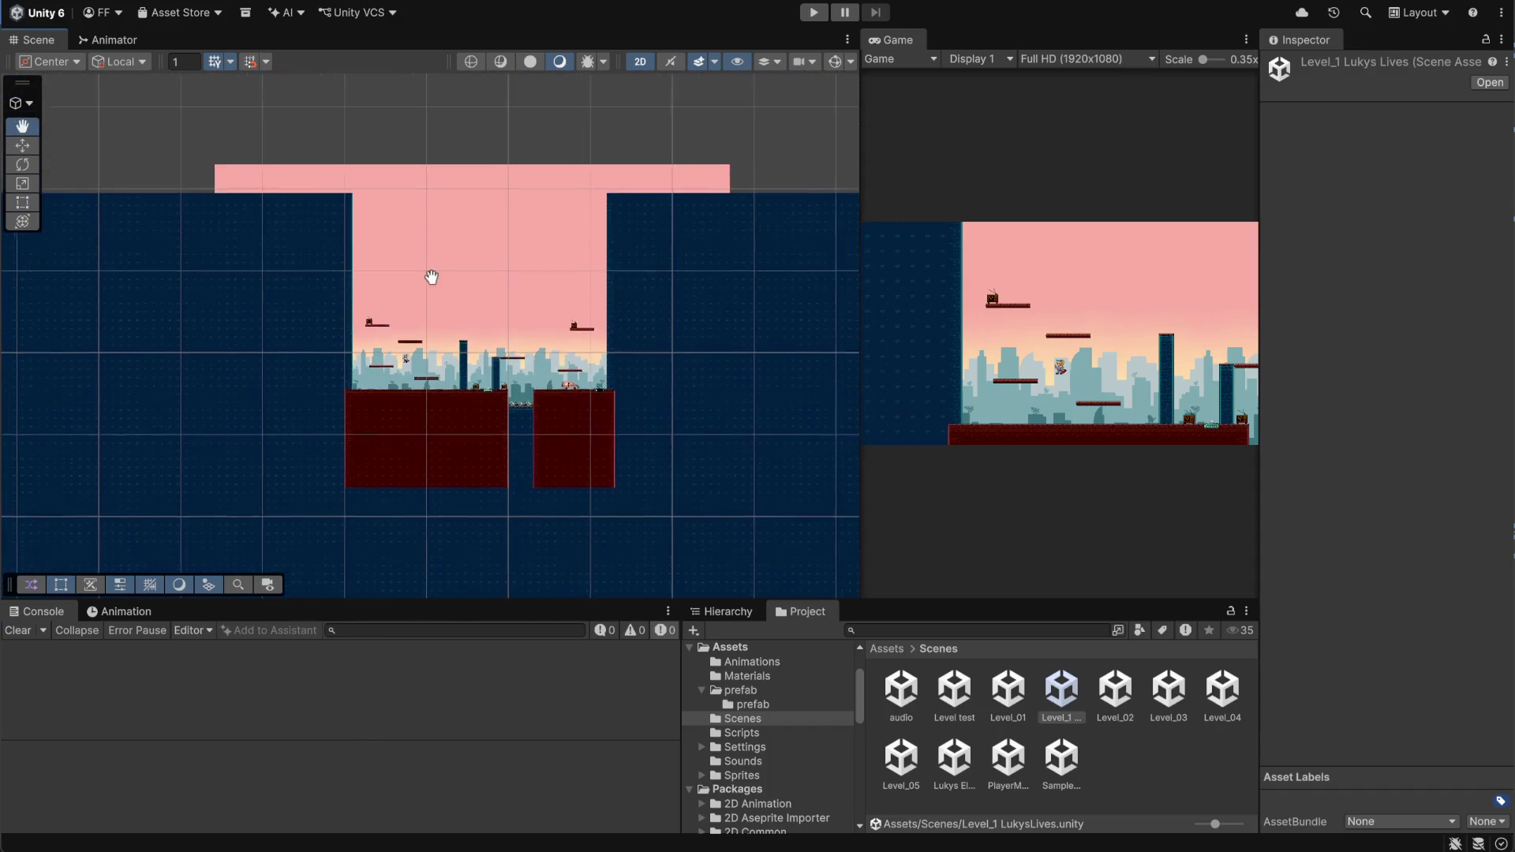
scroll(426, 280, "up", 4)
scroll(498, 348, "up", 5)
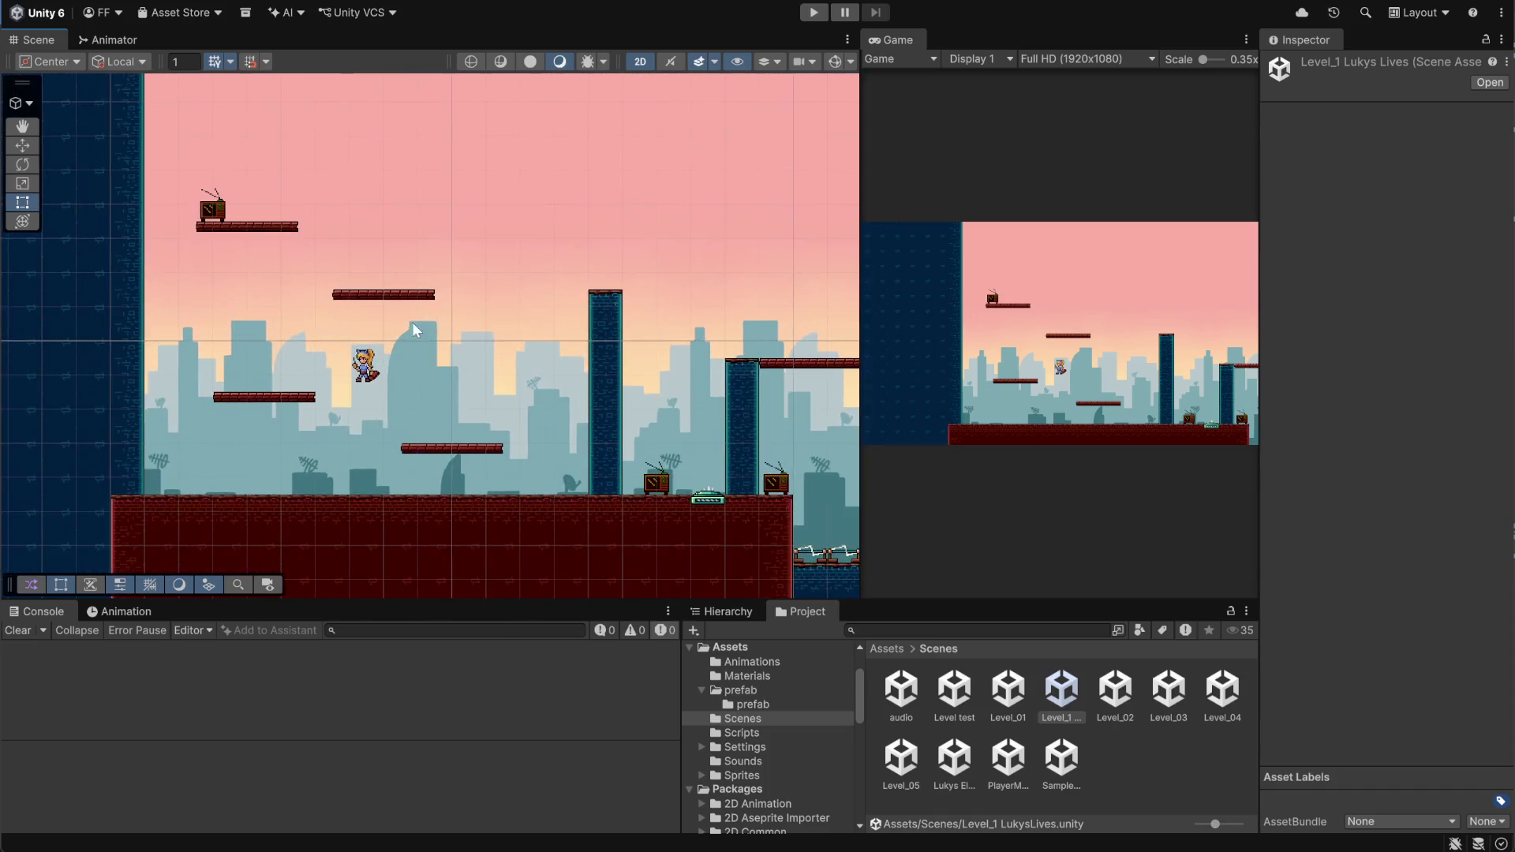
scroll(474, 296, "up", 2)
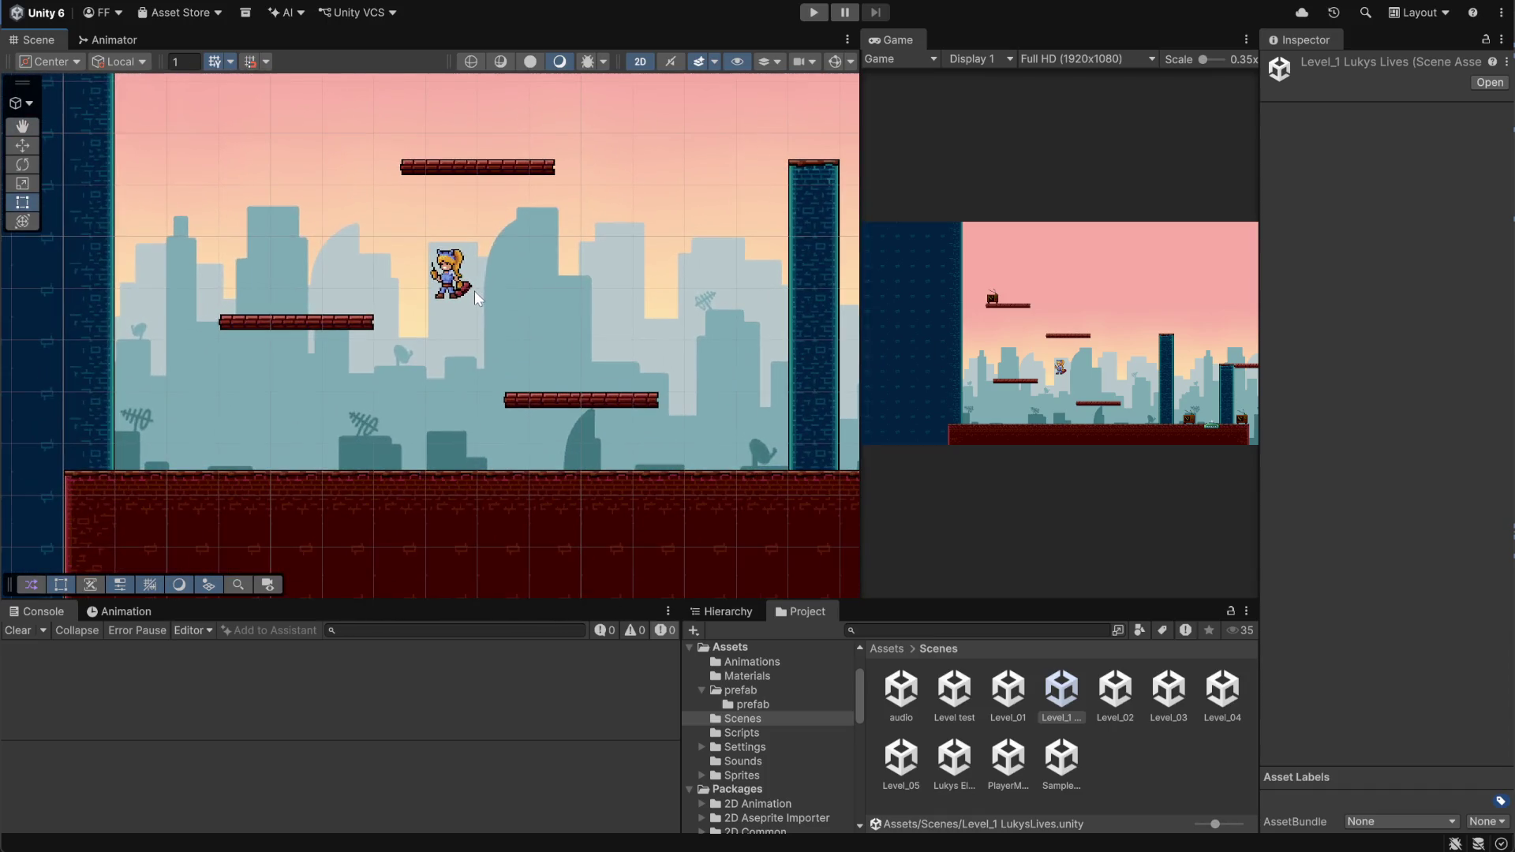
left_click_drag(564, 246, 559, 320)
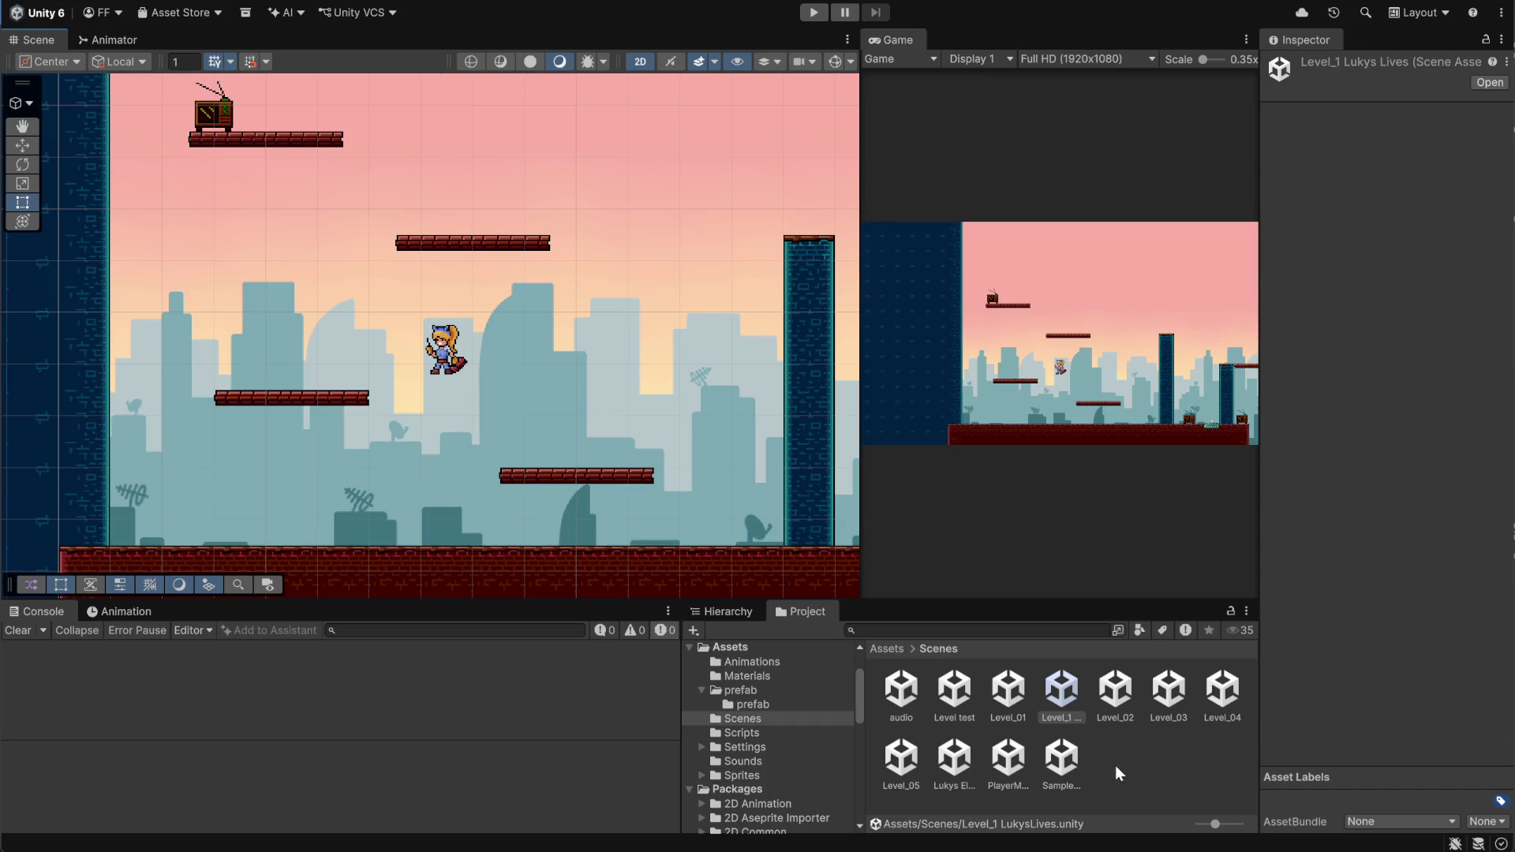
Start Play mode, widen the Game view, and walk the character onto the TV box
left_click(895, 649)
left_click(814, 12)
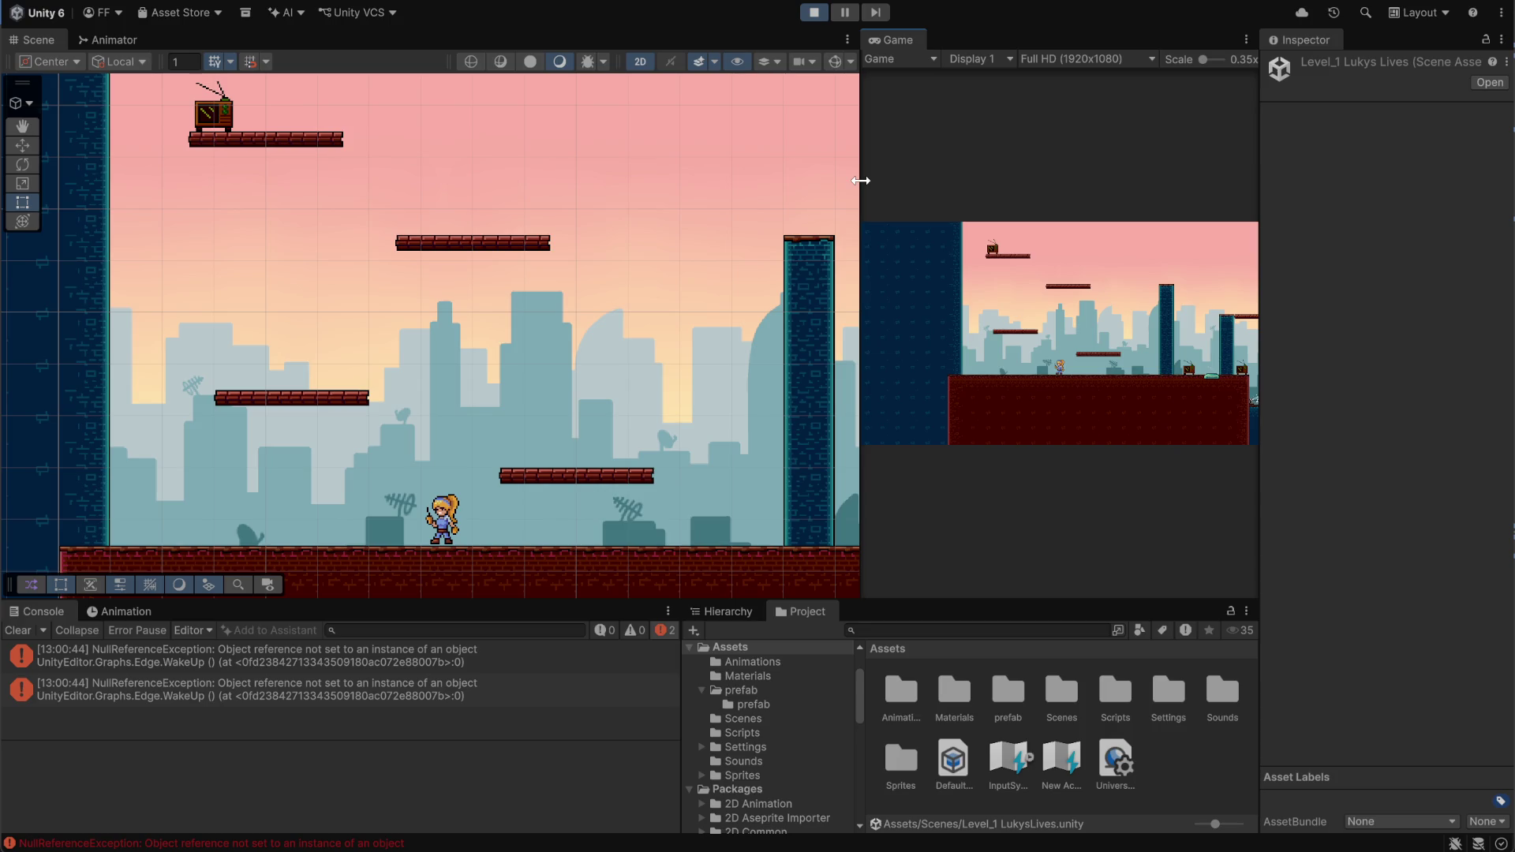
left_click_drag(859, 215, 550, 316)
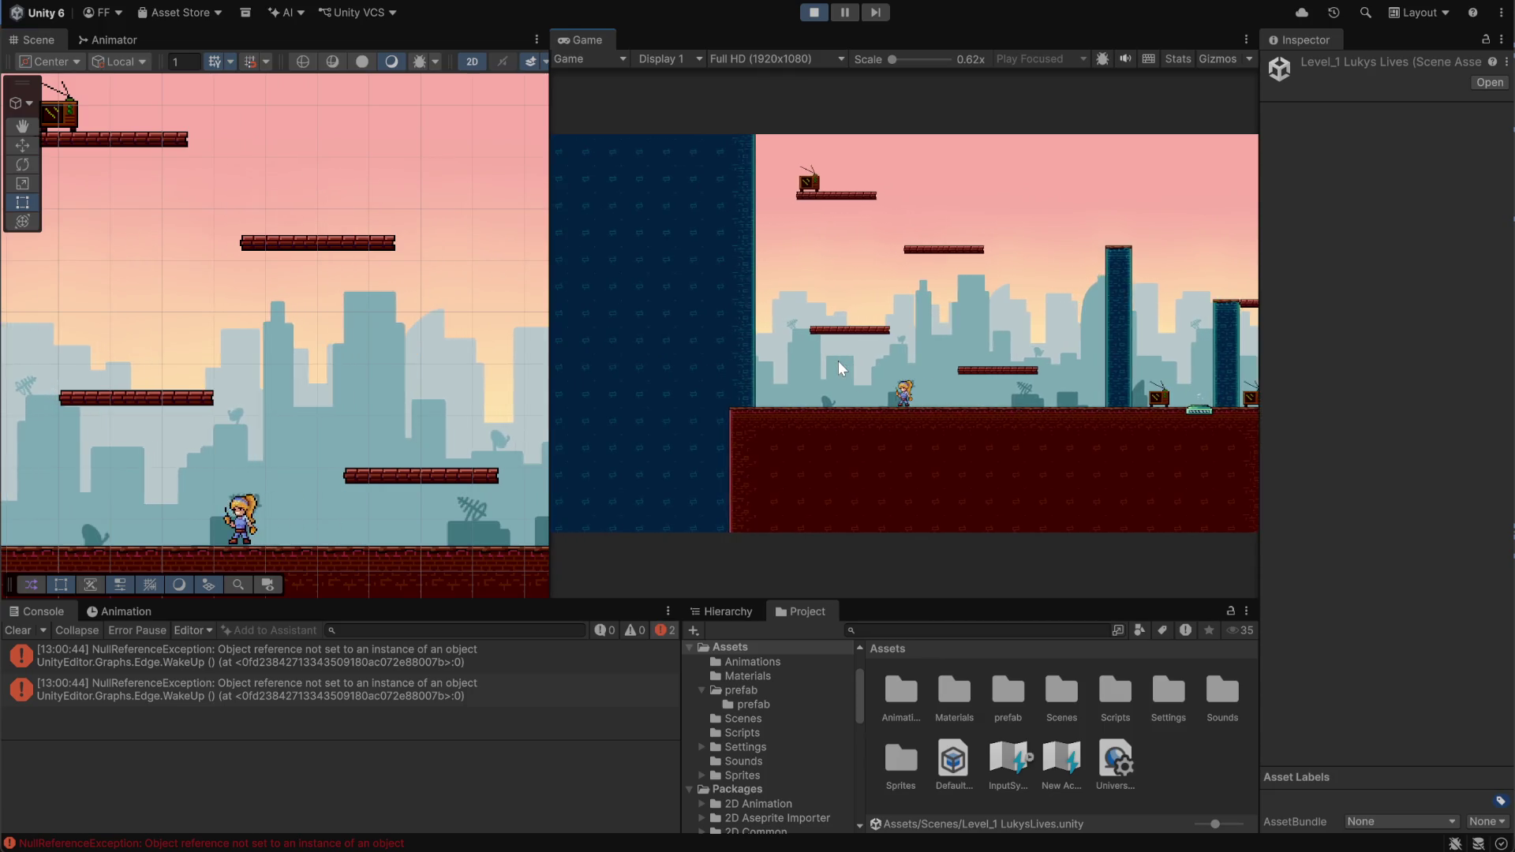
key("space")
key("Left")
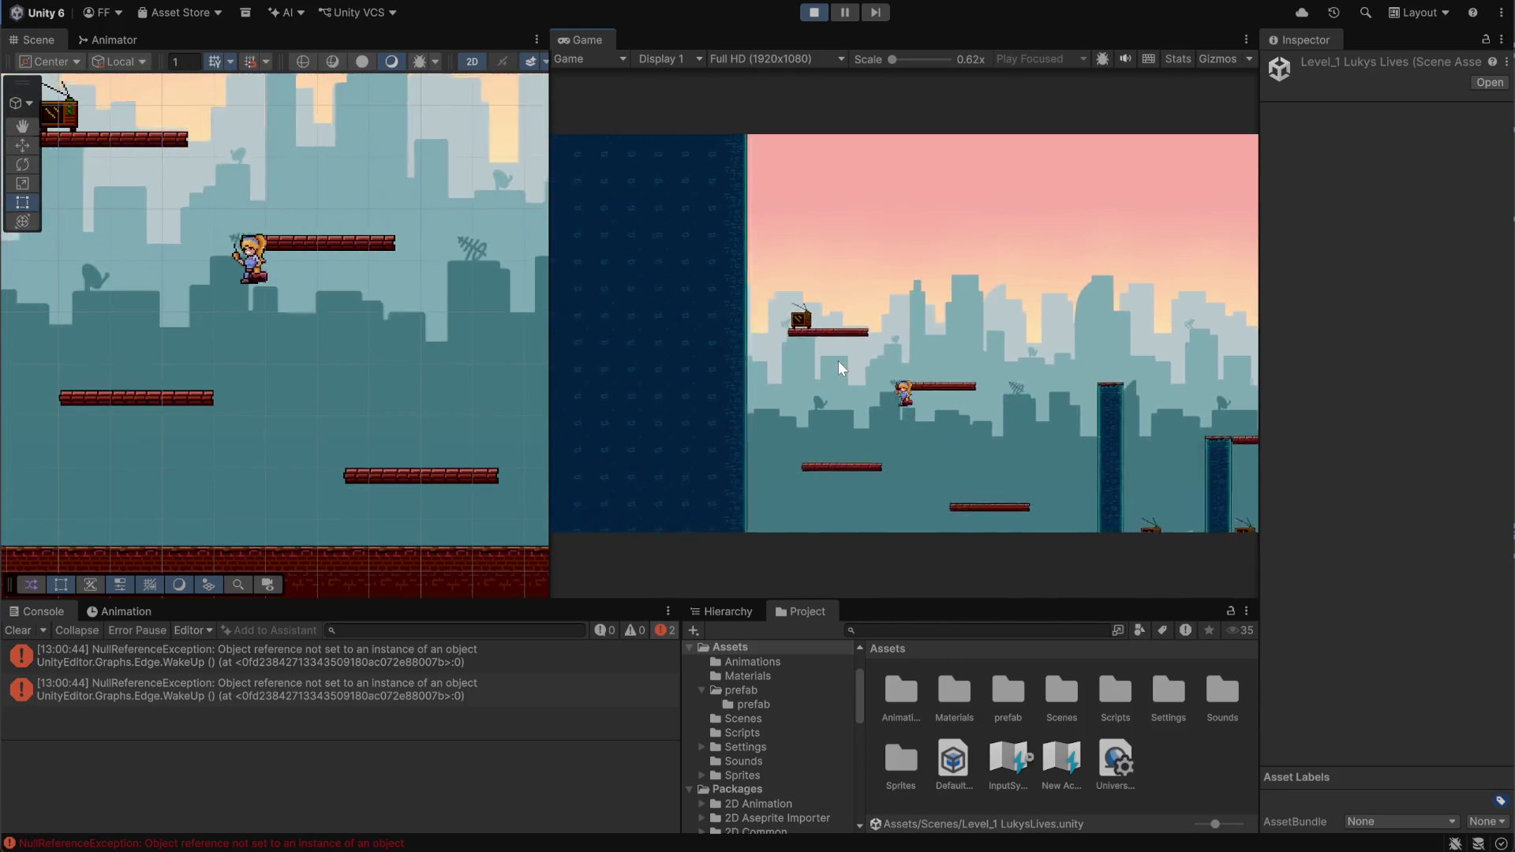
key("space")
key("Right")
key("Left")
key("space")
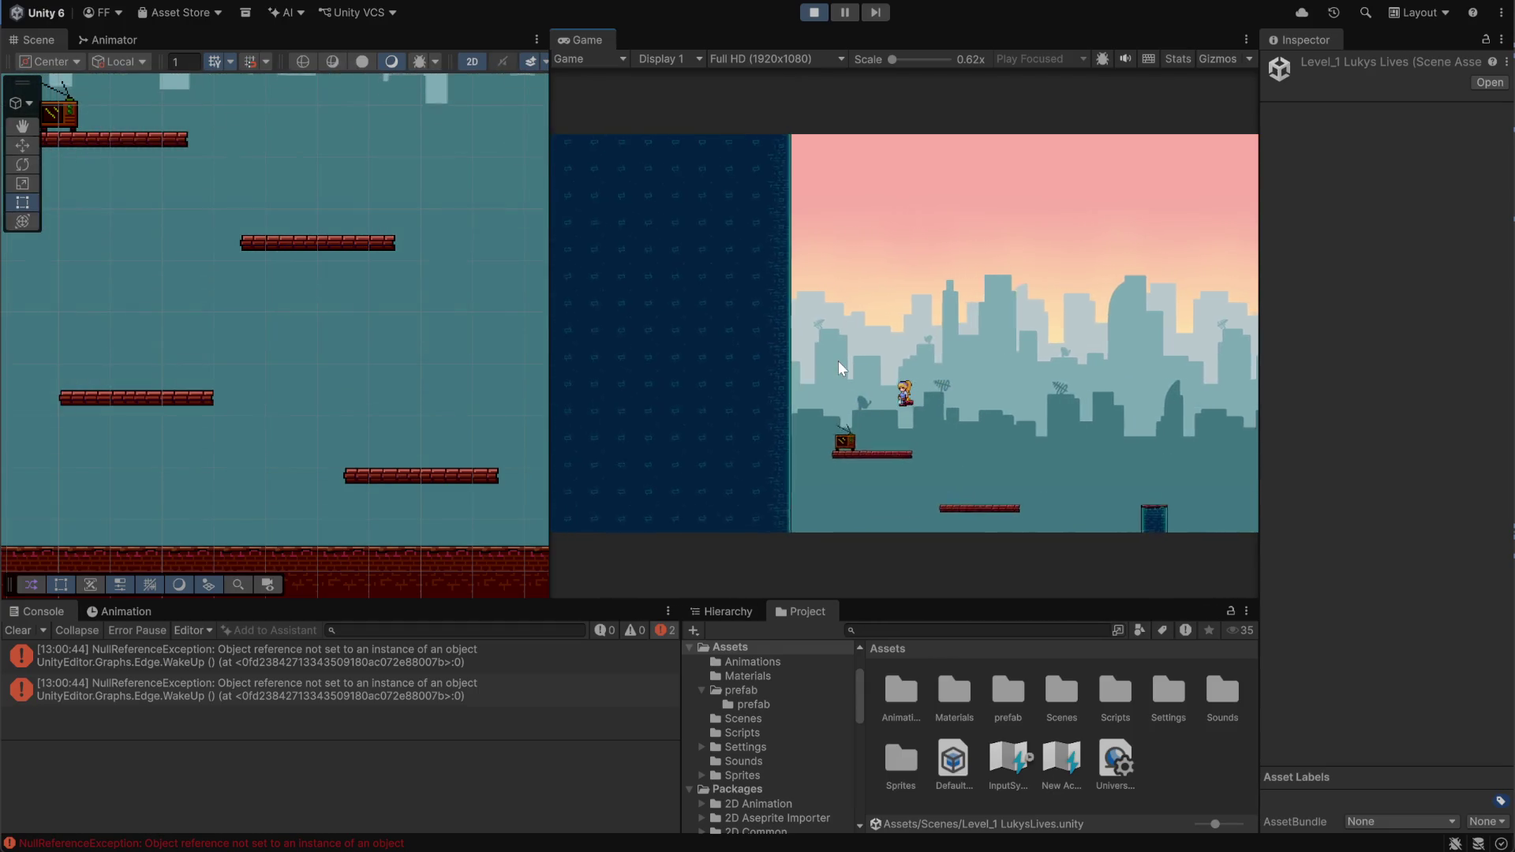
key("Right")
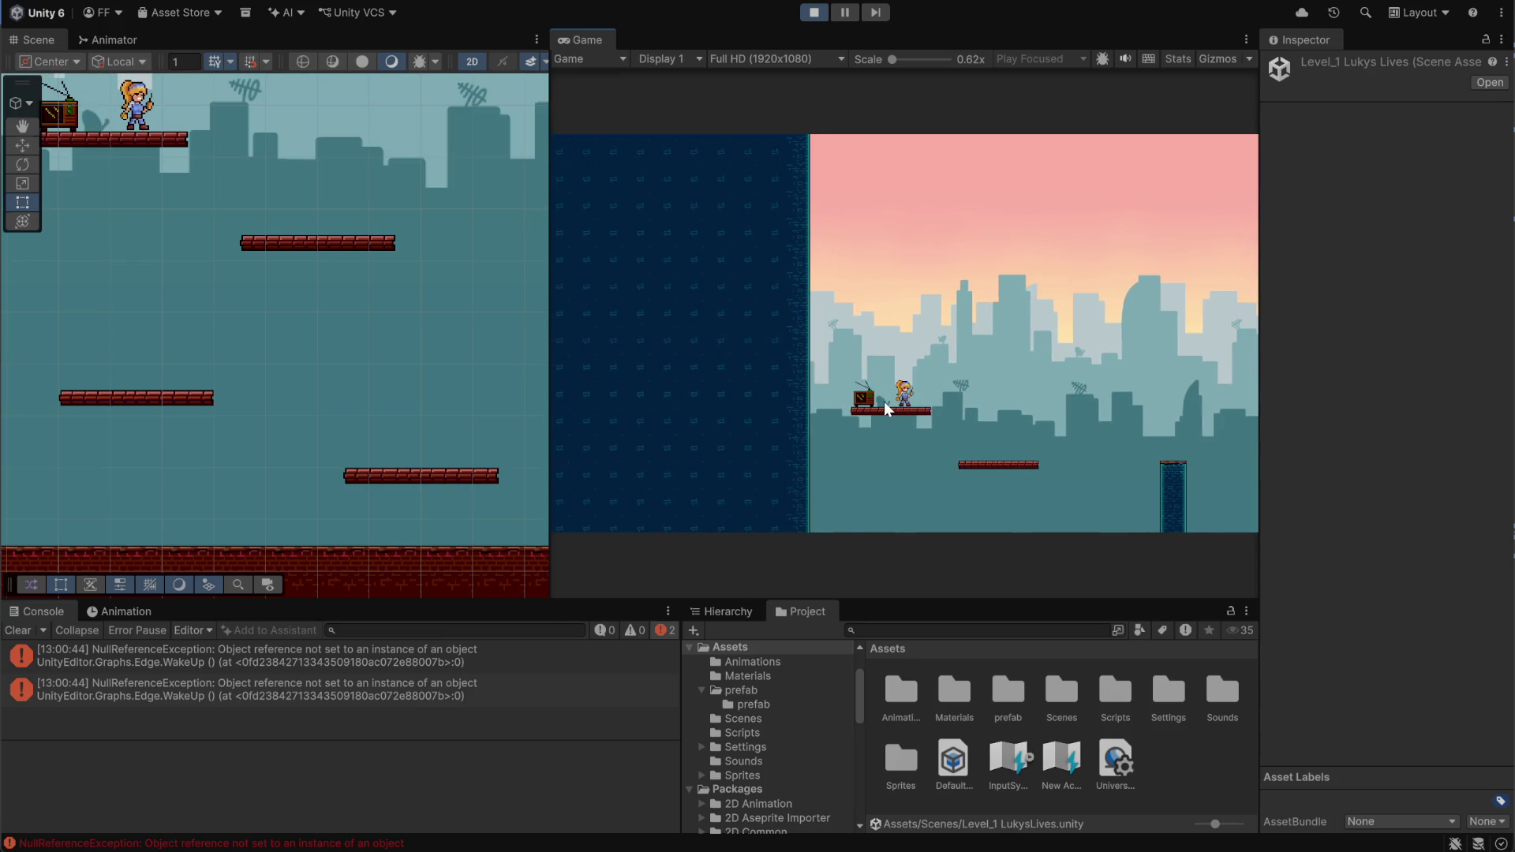
key("Left")
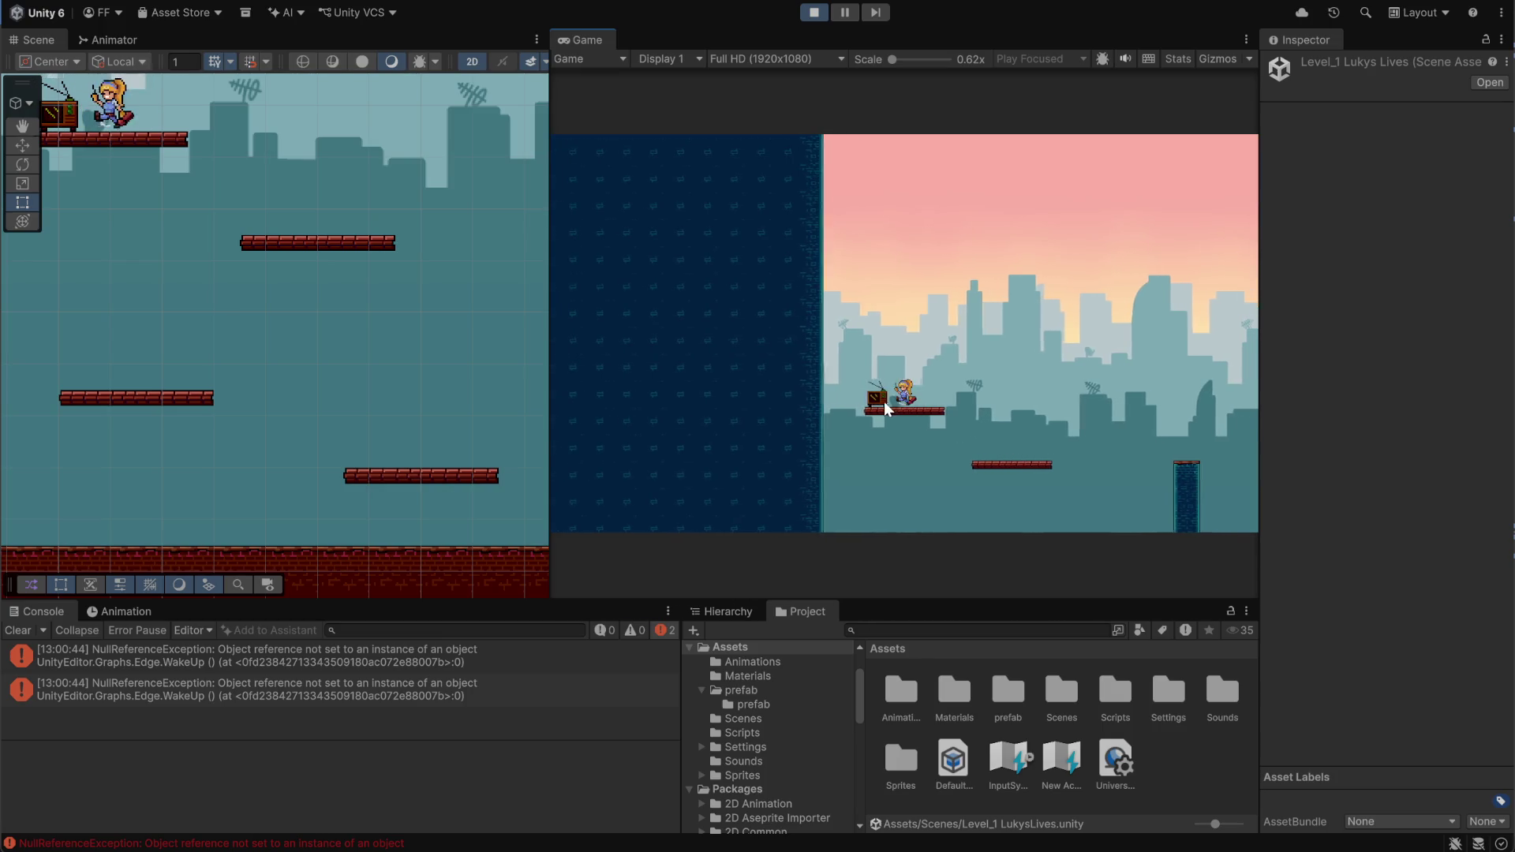
key("Right")
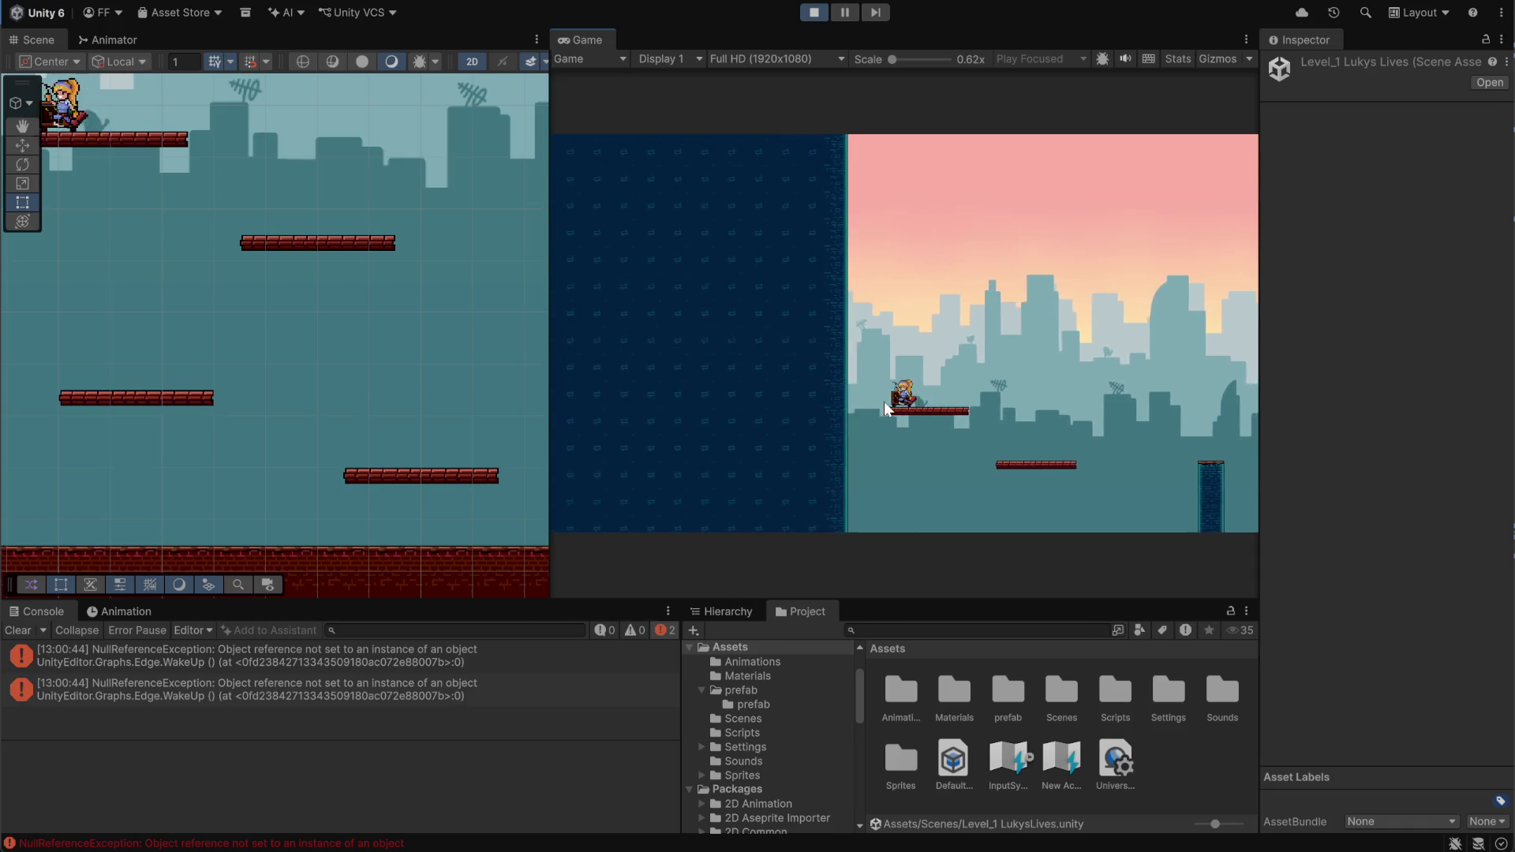
Jump up through the platforms to reach the TV and repair it
key("Right")
key("space")
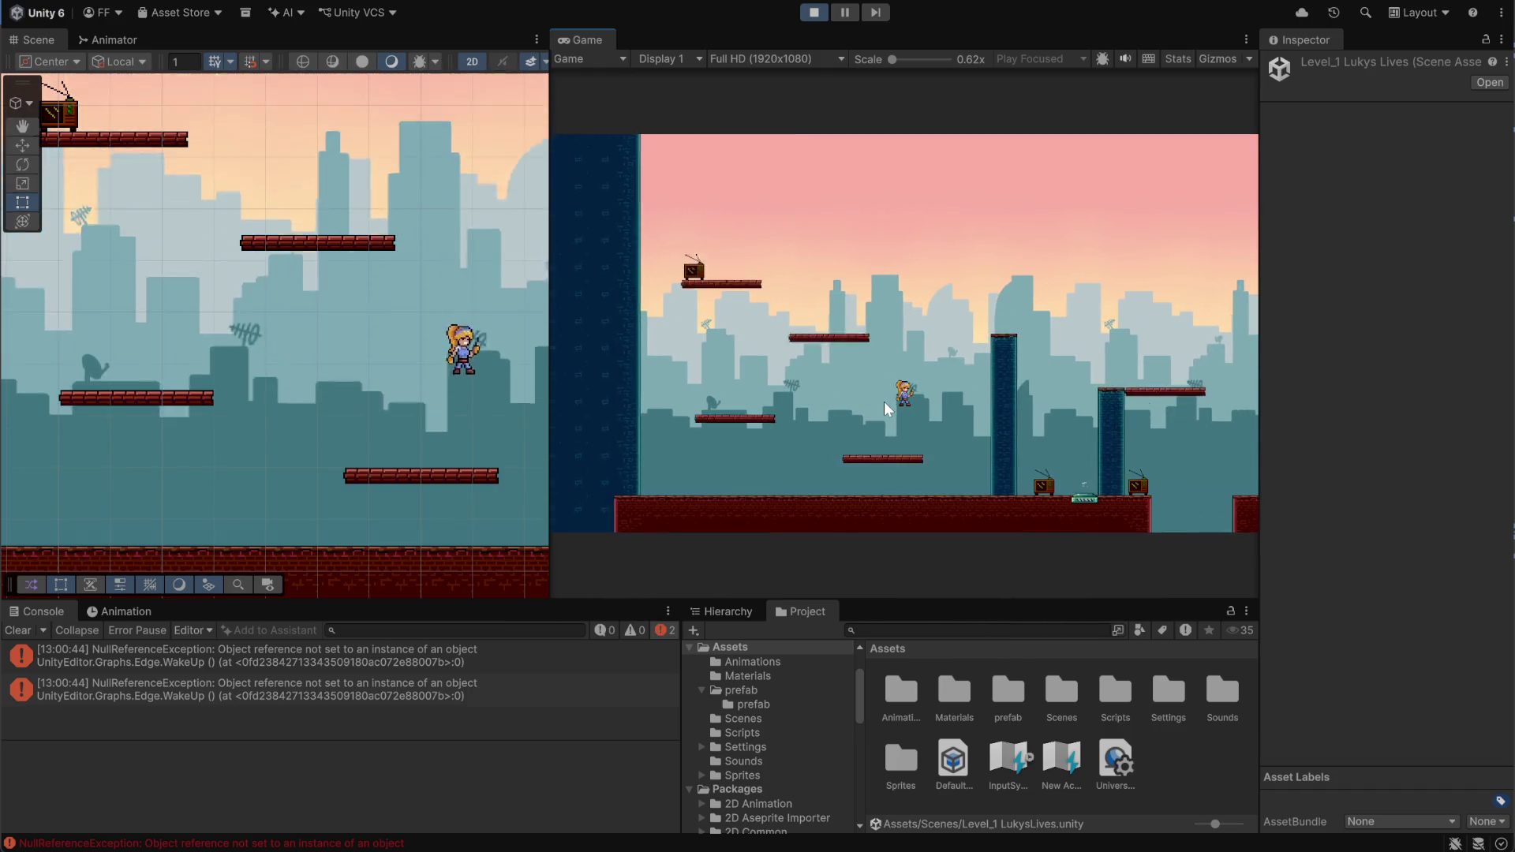
key("space")
key("Left")
key("space")
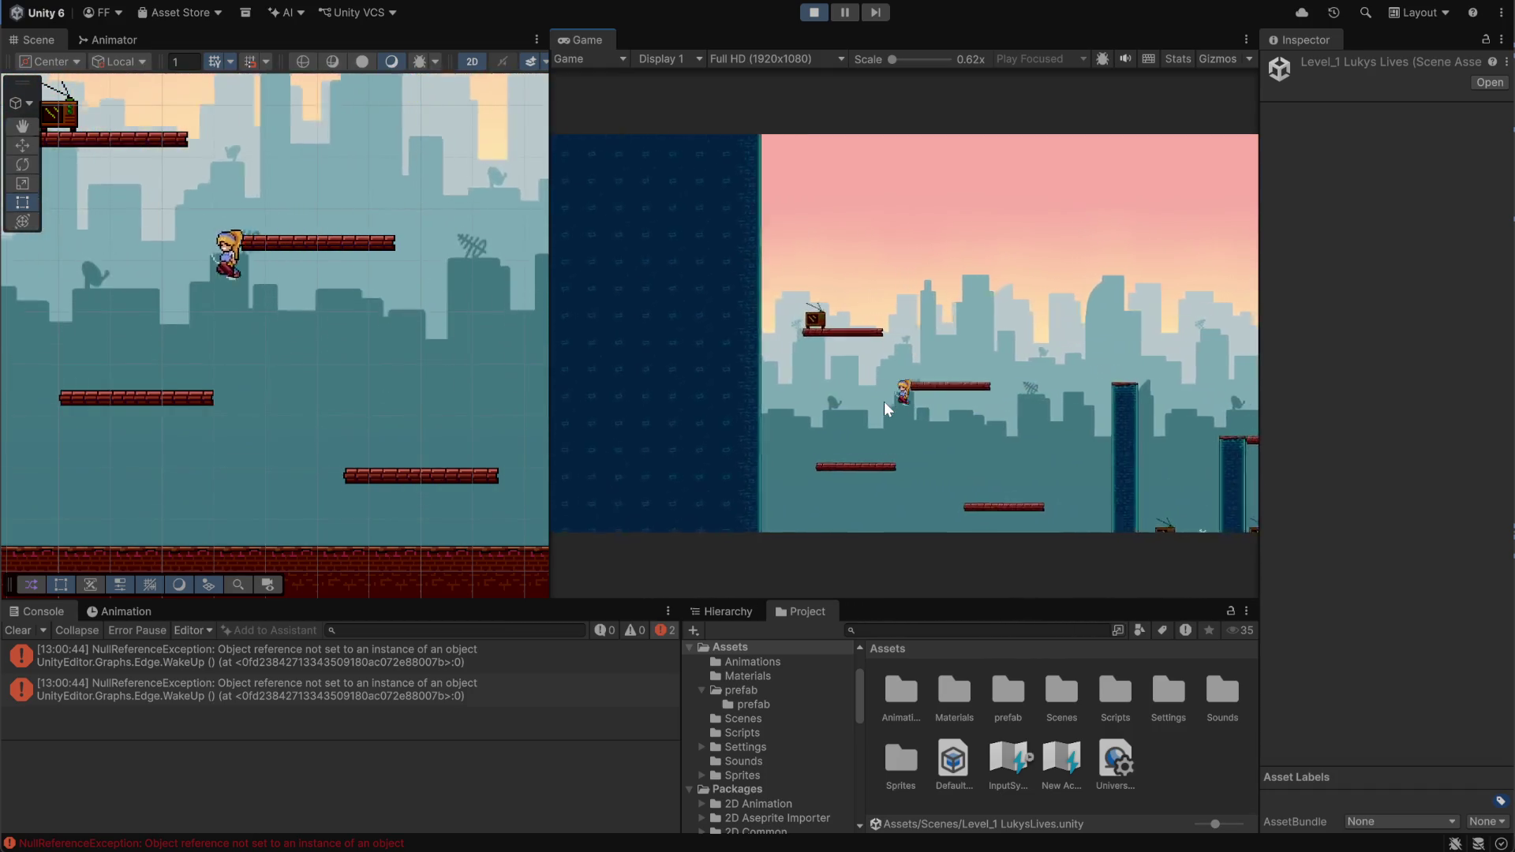
key("Right")
key("space")
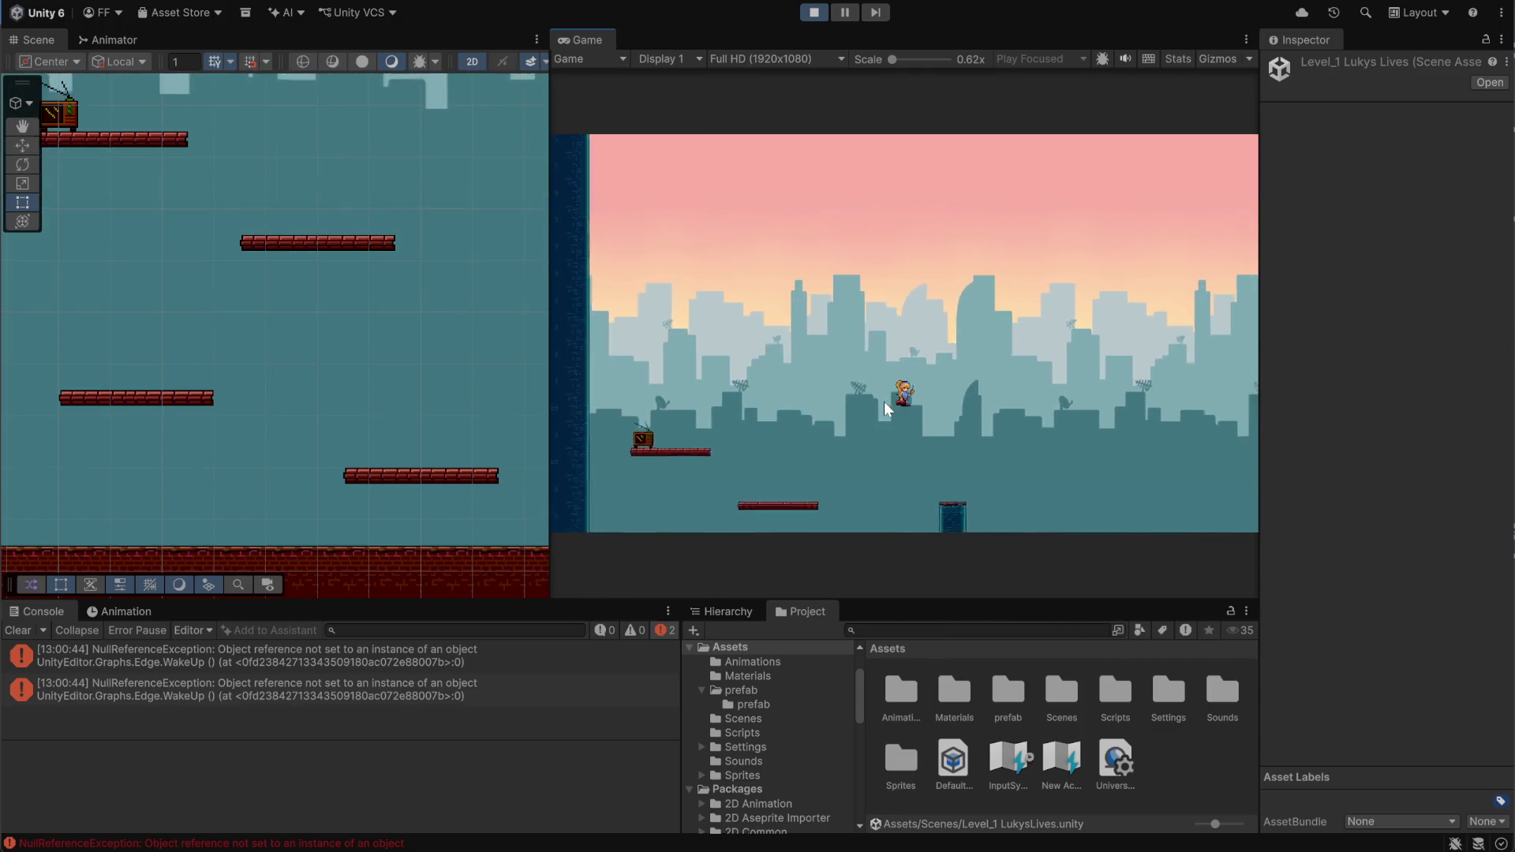
key("Left")
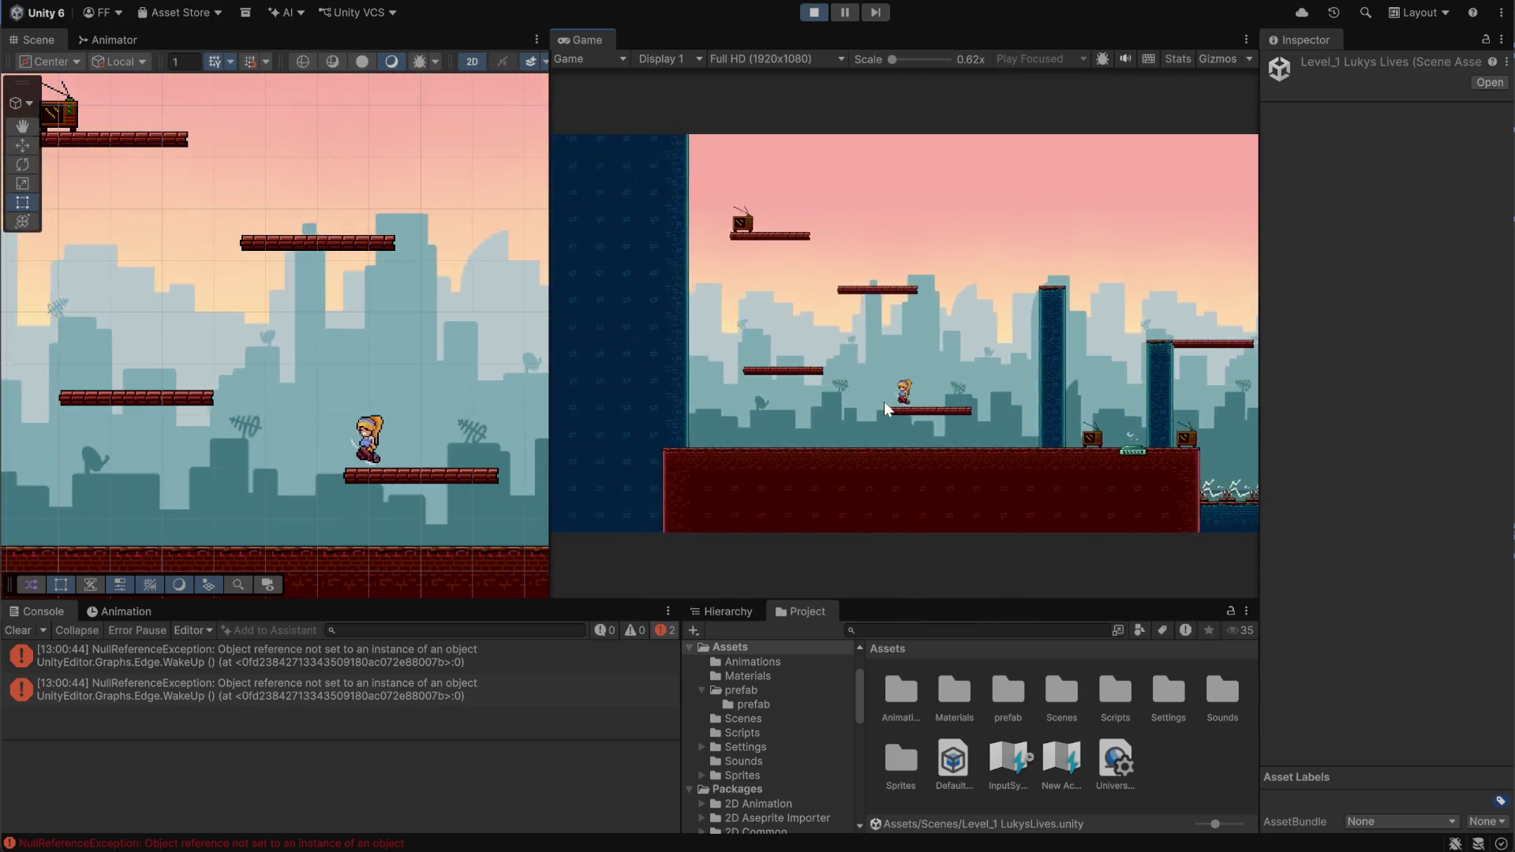
key("space")
key("space")
key("Right")
key("Left")
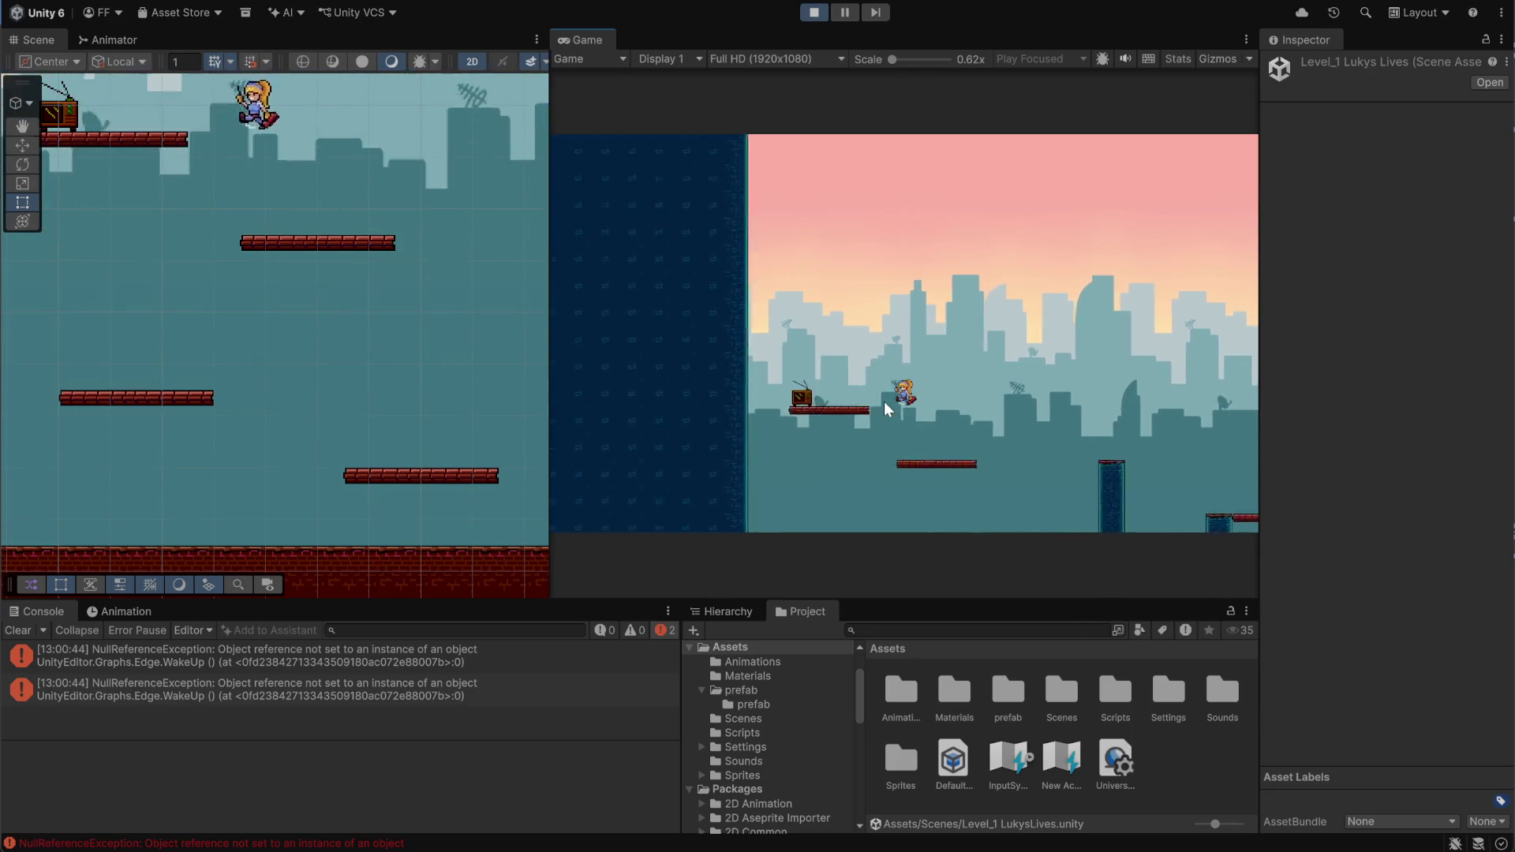
Continue right to the spring pad, then stop the playtest
key("Right")
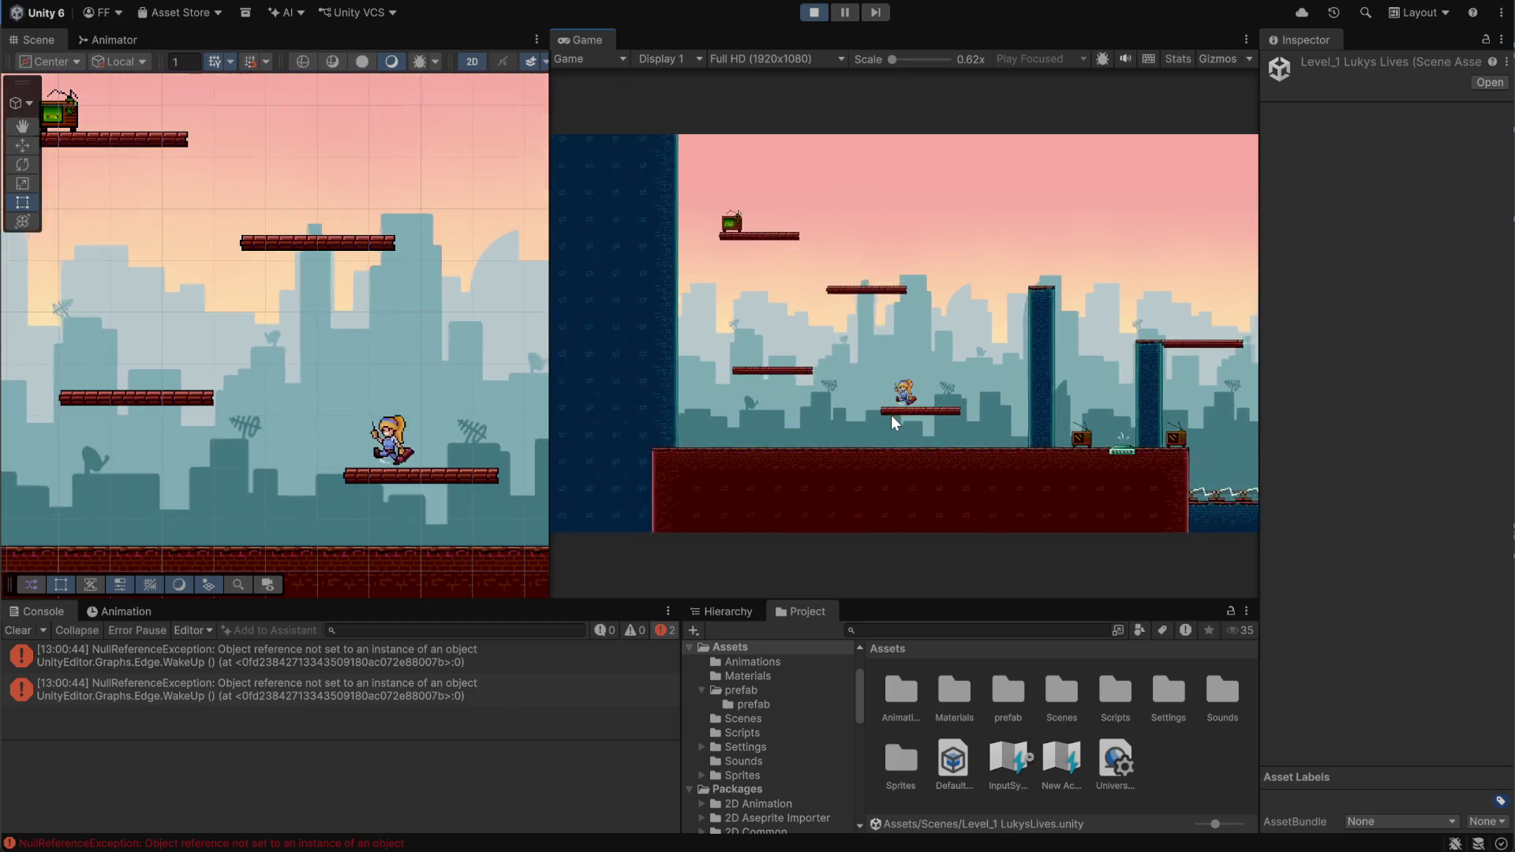
key("space")
key("Left")
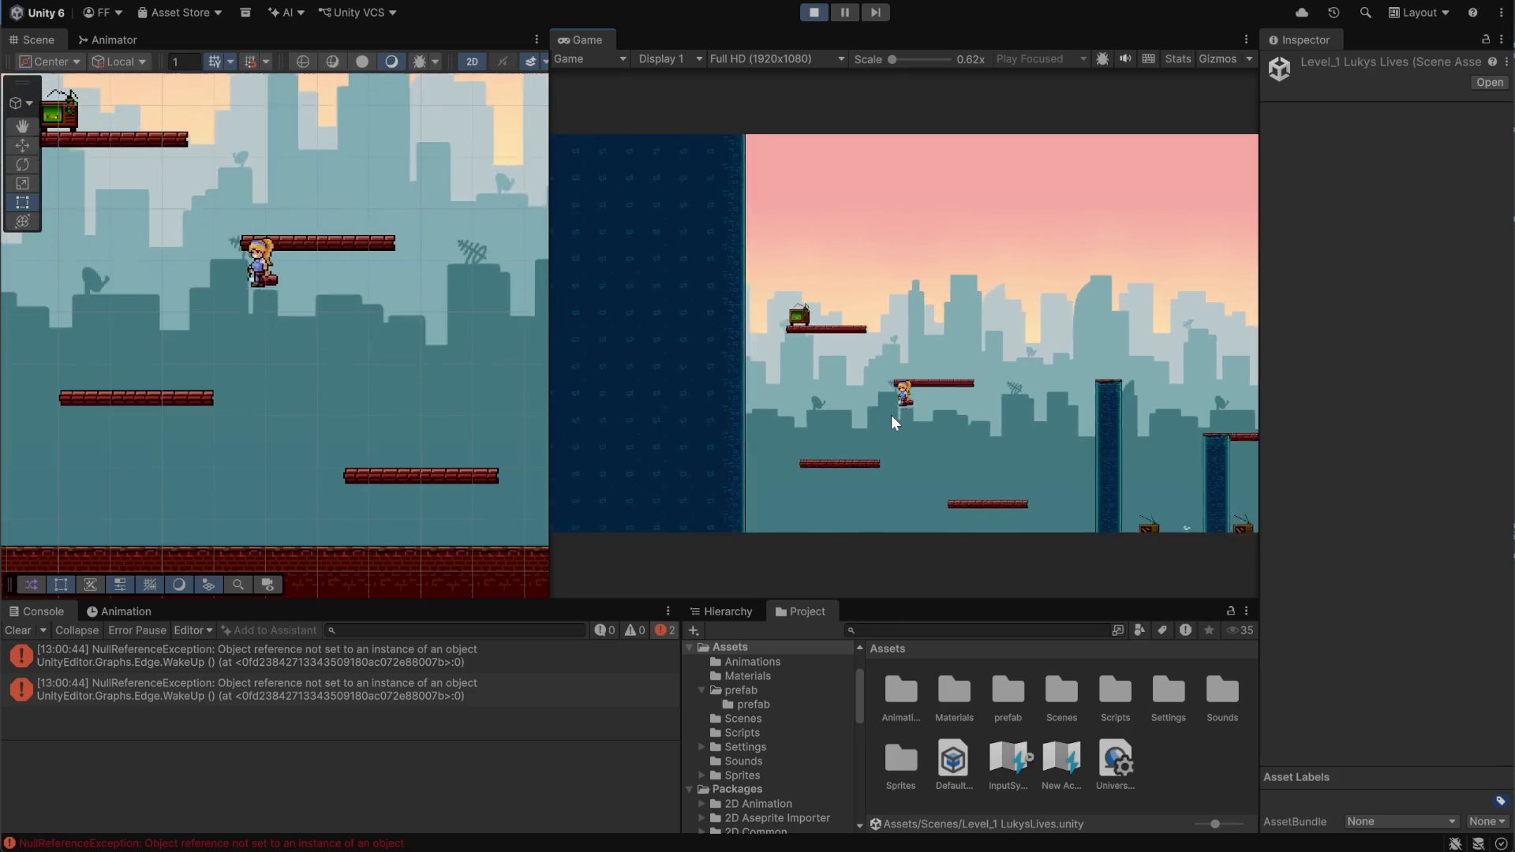
key("Right")
key("Right")
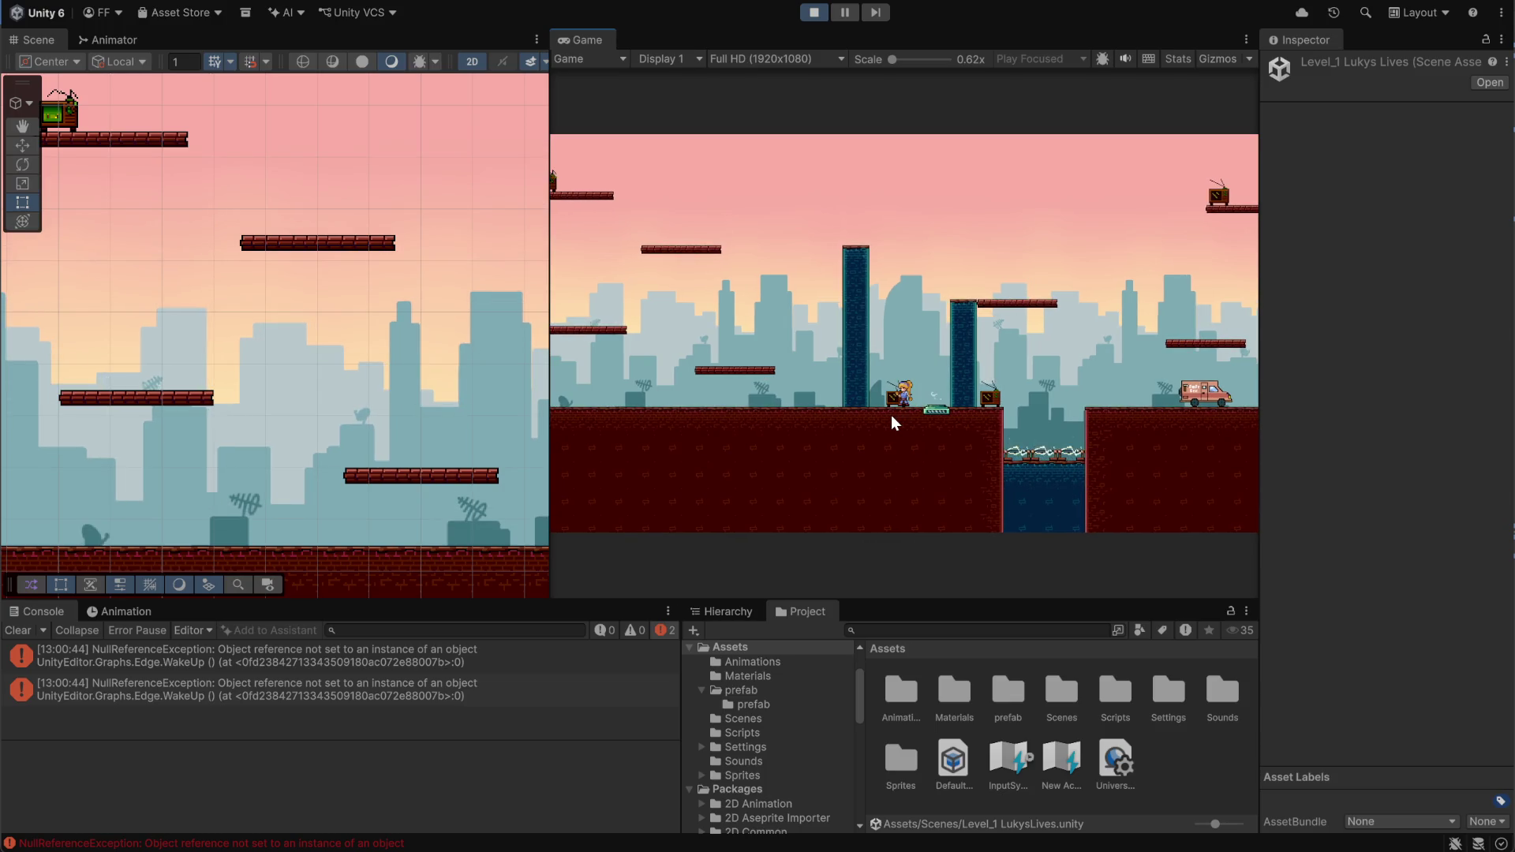
key("Right")
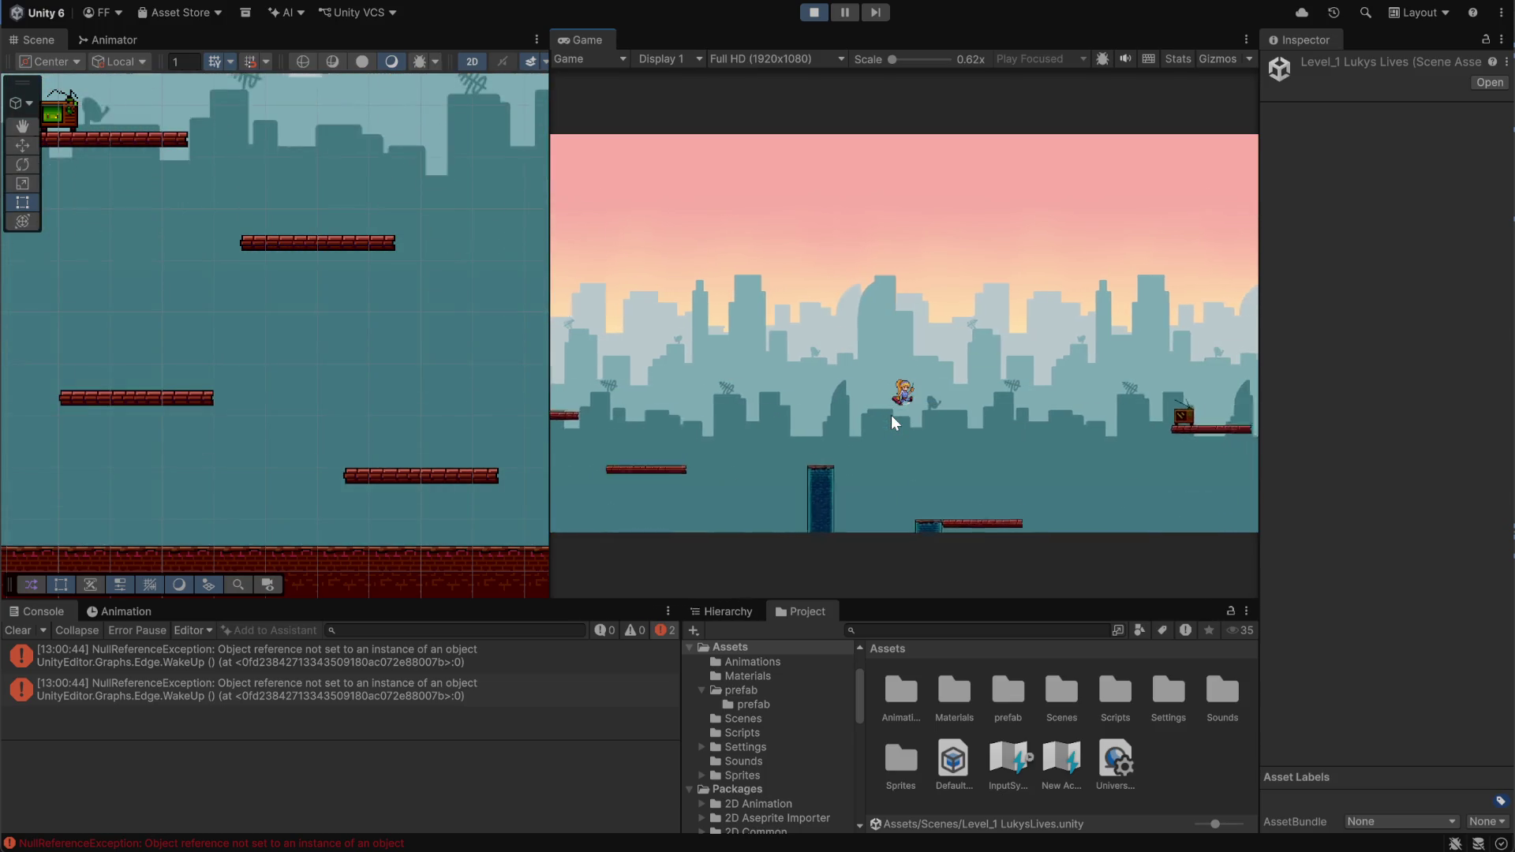
key("Right")
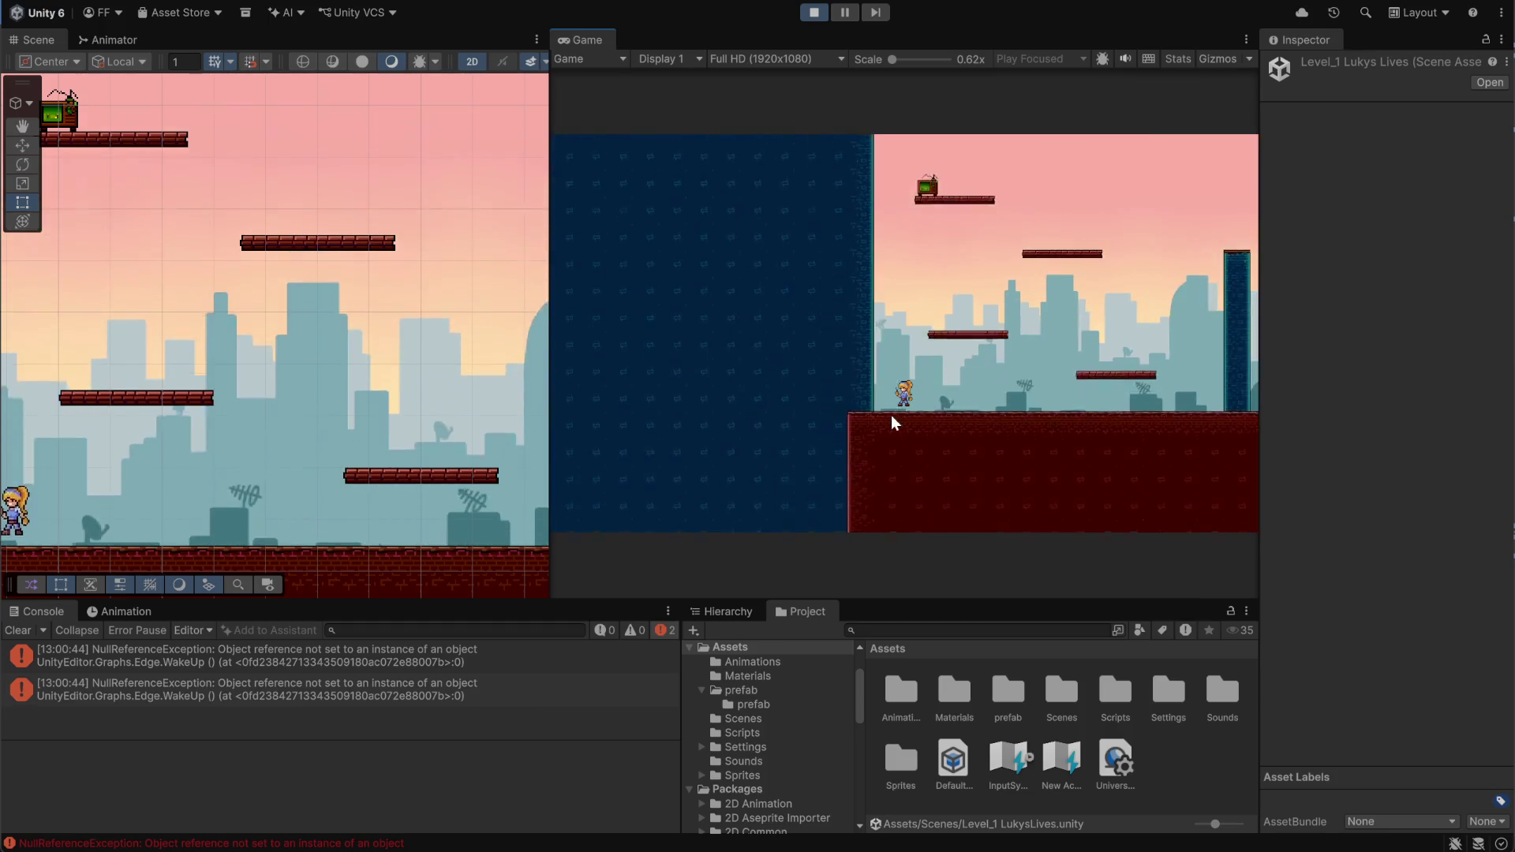
key("Right")
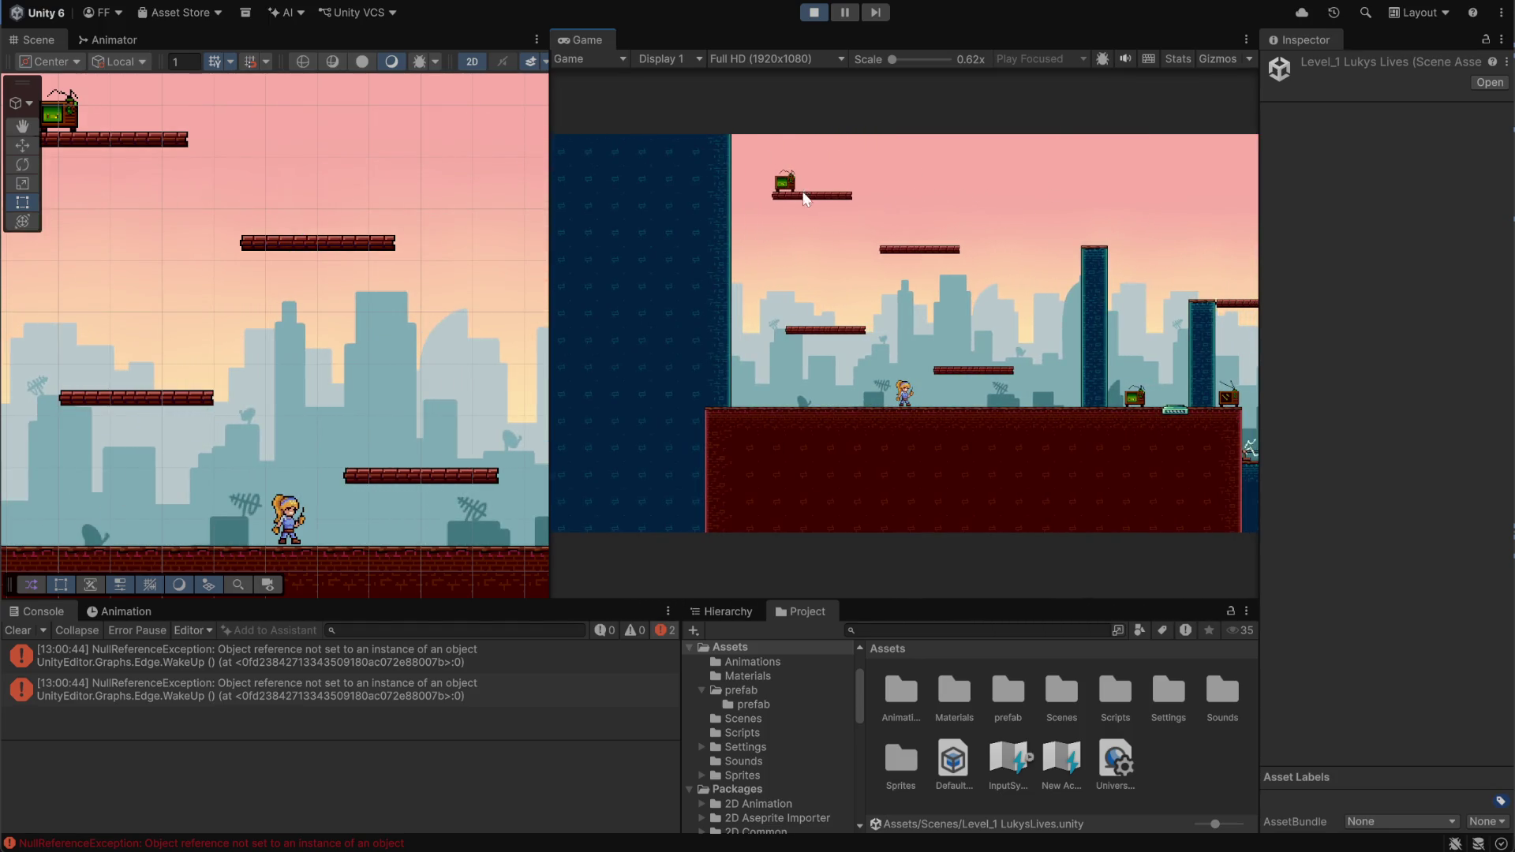
key("Right")
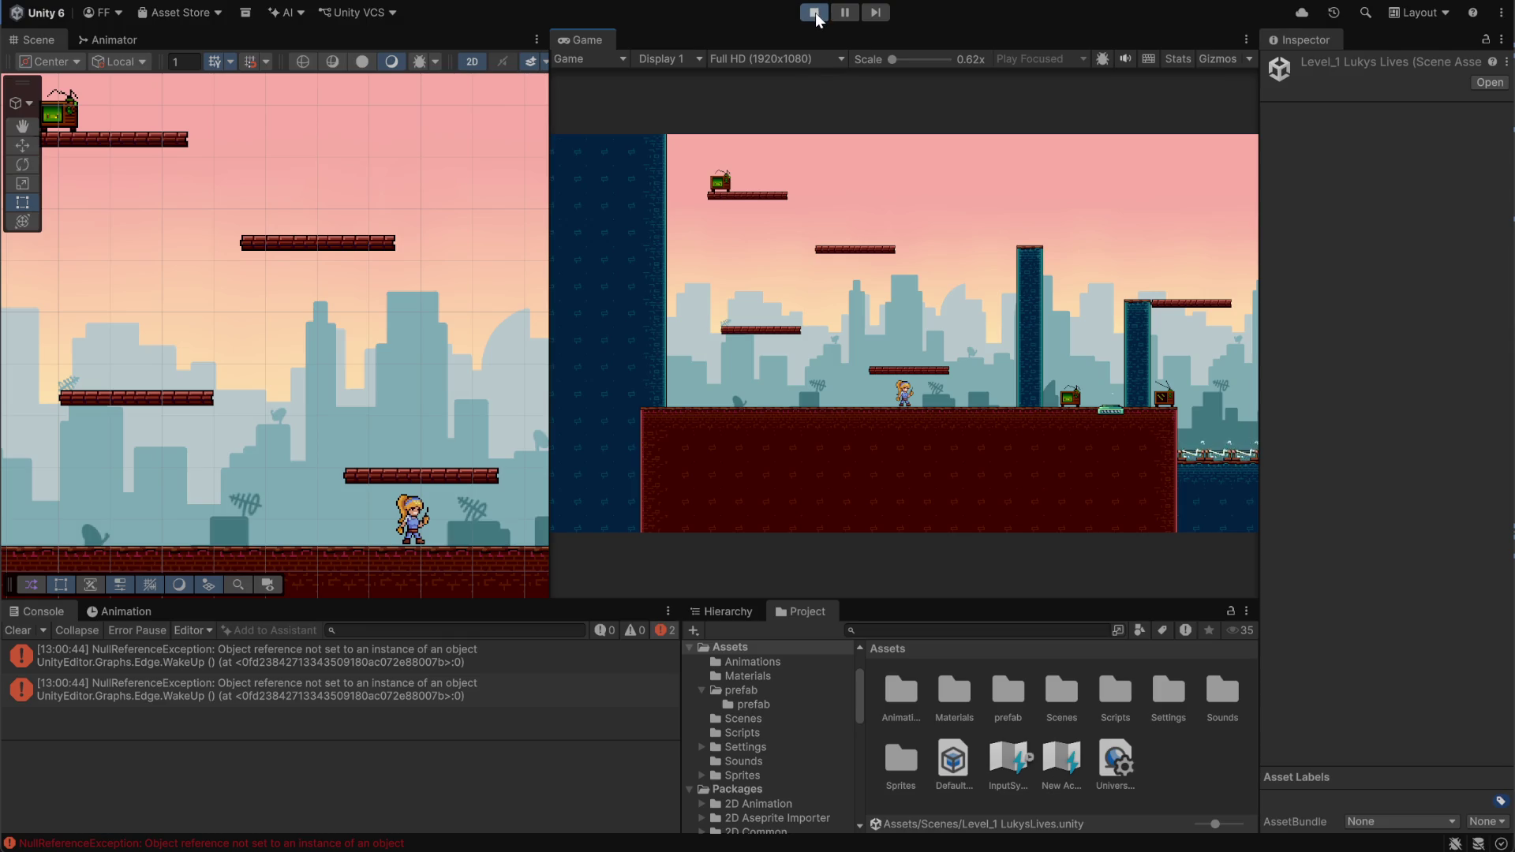
left_click(814, 13)
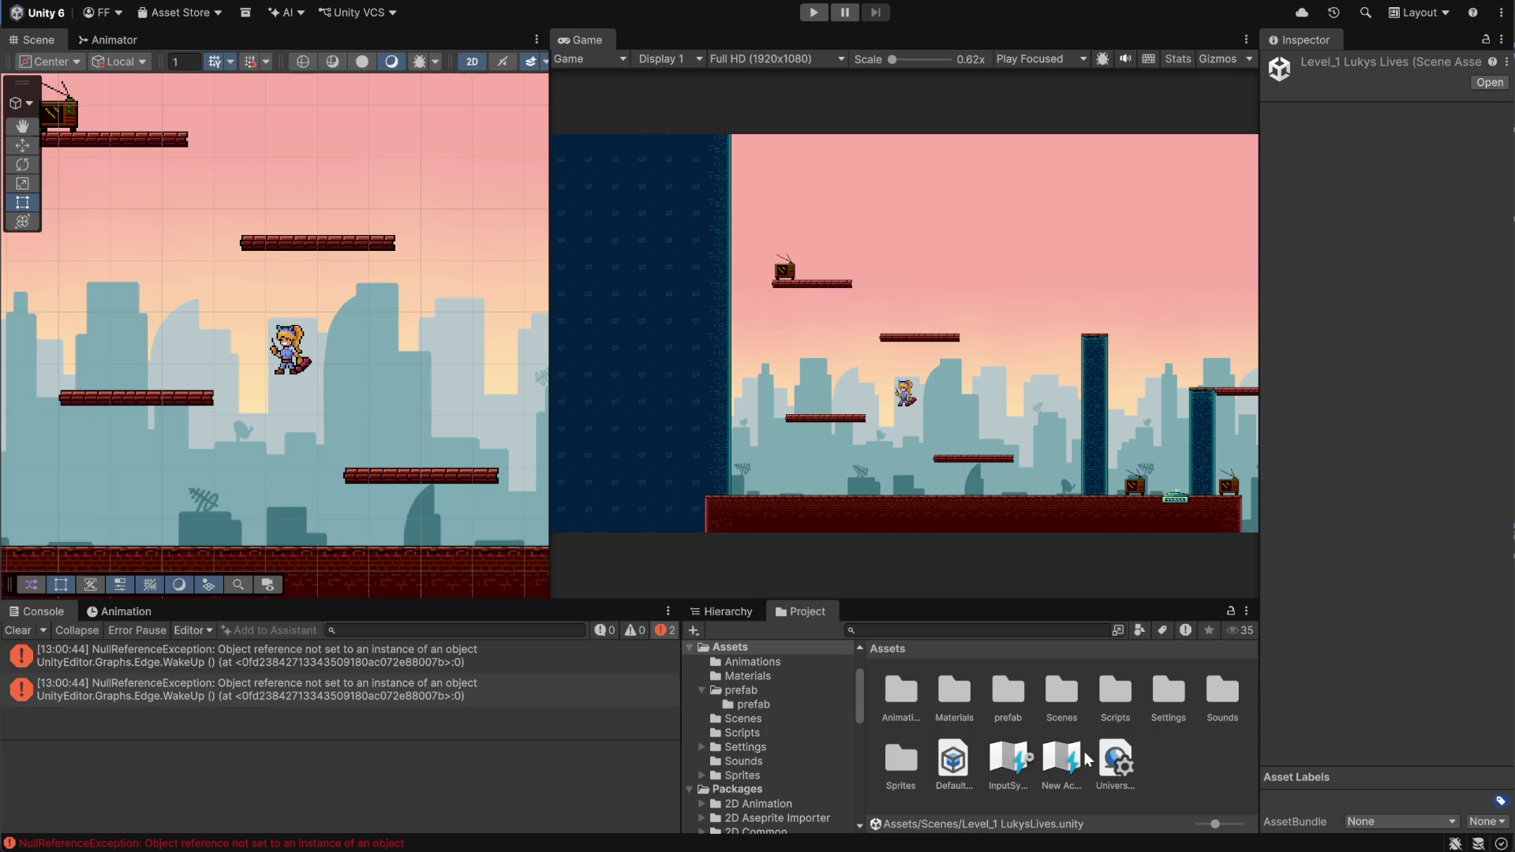
Open TelevisionCollectible.cs from the Assets/Scripts folder in the code editor
mouse_move(994, 851)
double_click(1109, 690)
scroll(1164, 741, "down", 2)
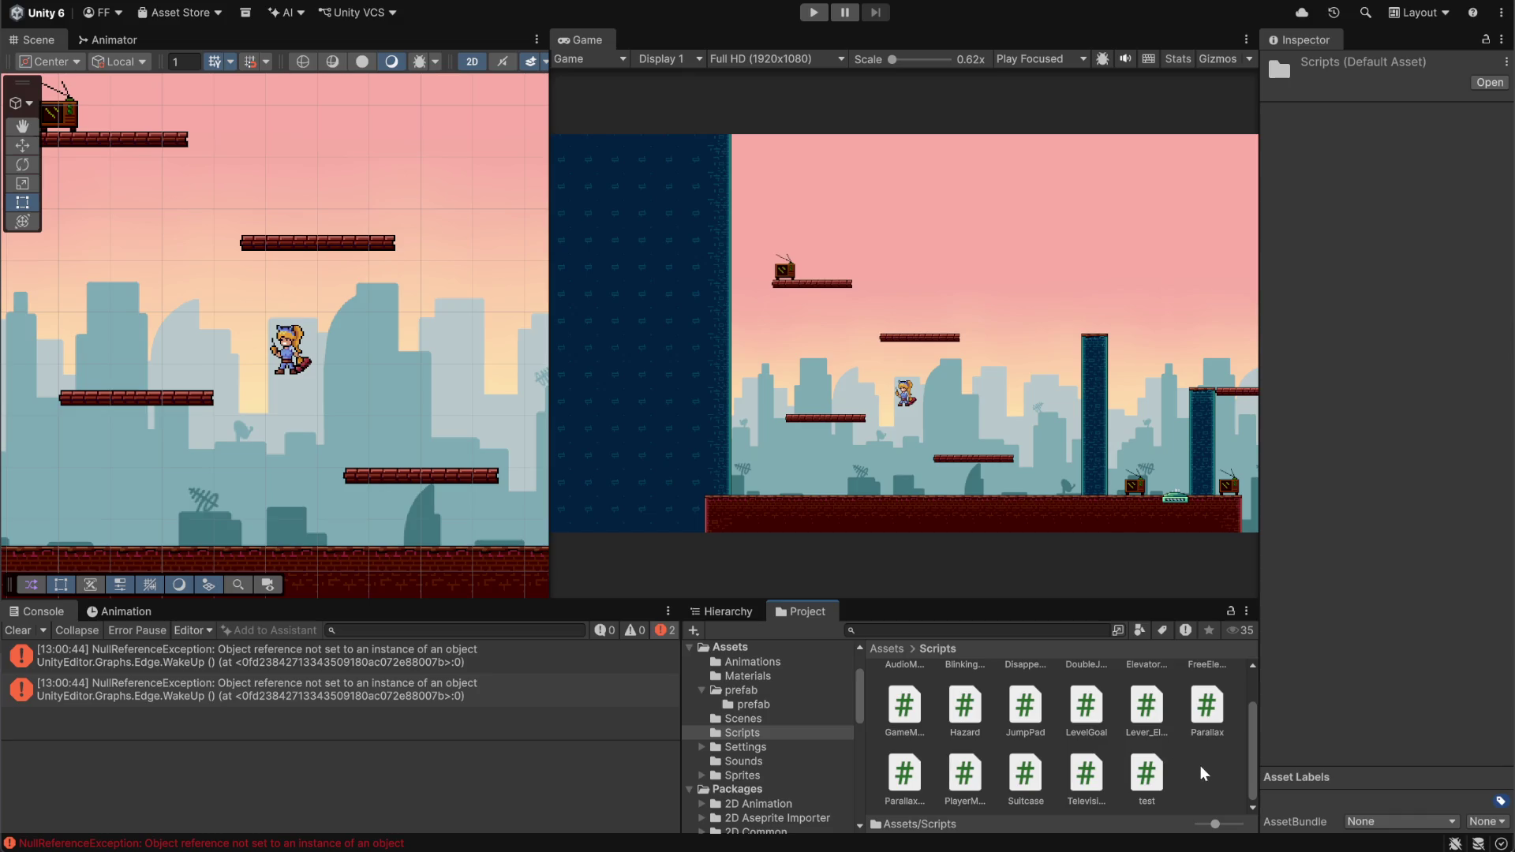
left_click(1097, 773)
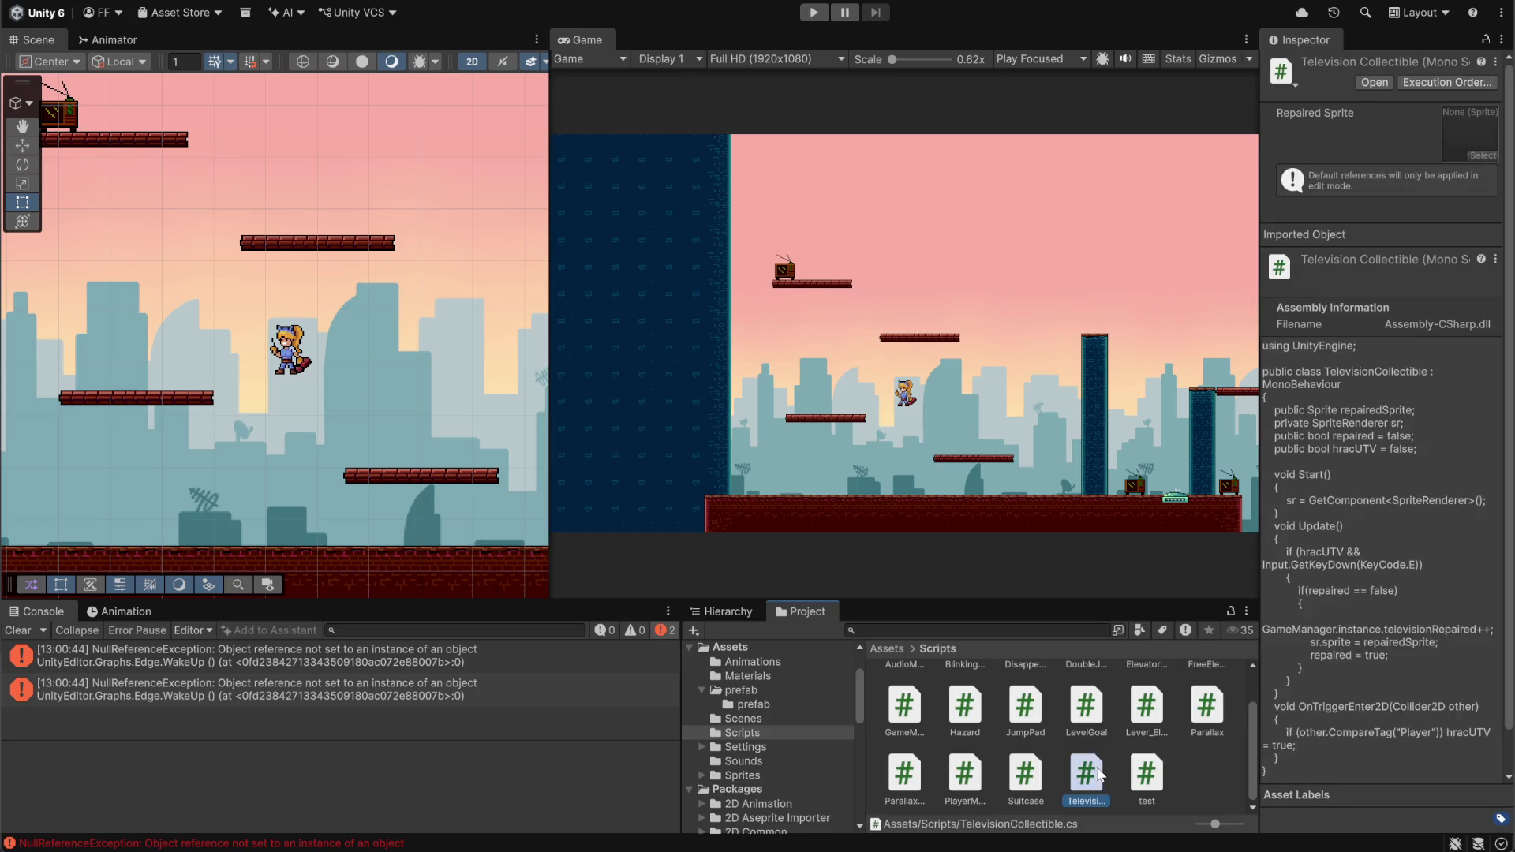
double_click(1097, 773)
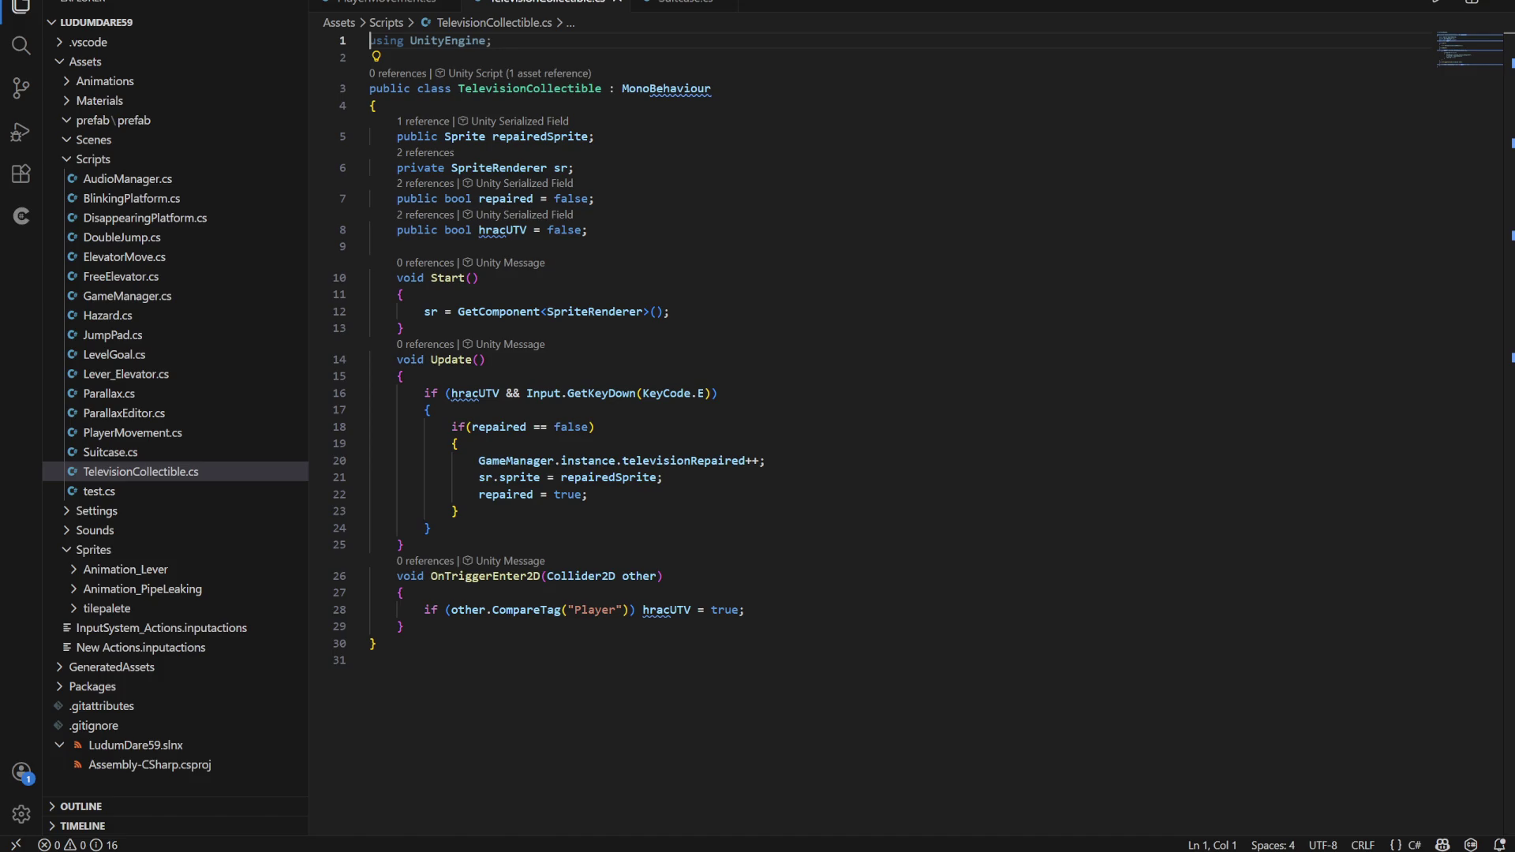
Select the TV object in Unity to check its Television Collectible script and trigger collider
key("alt+Tab")
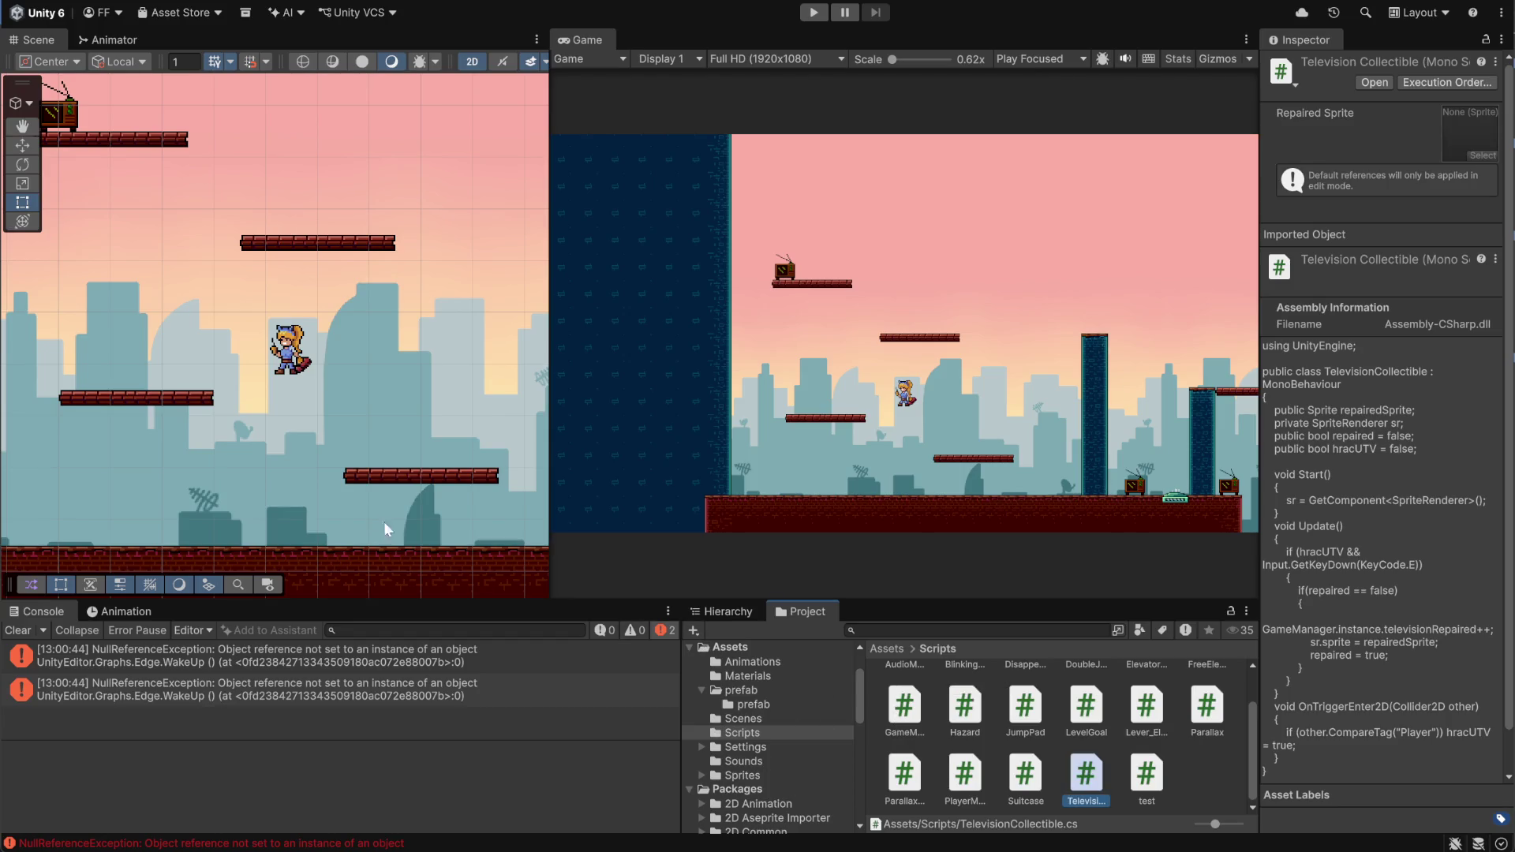
scroll(221, 474, "down", 2)
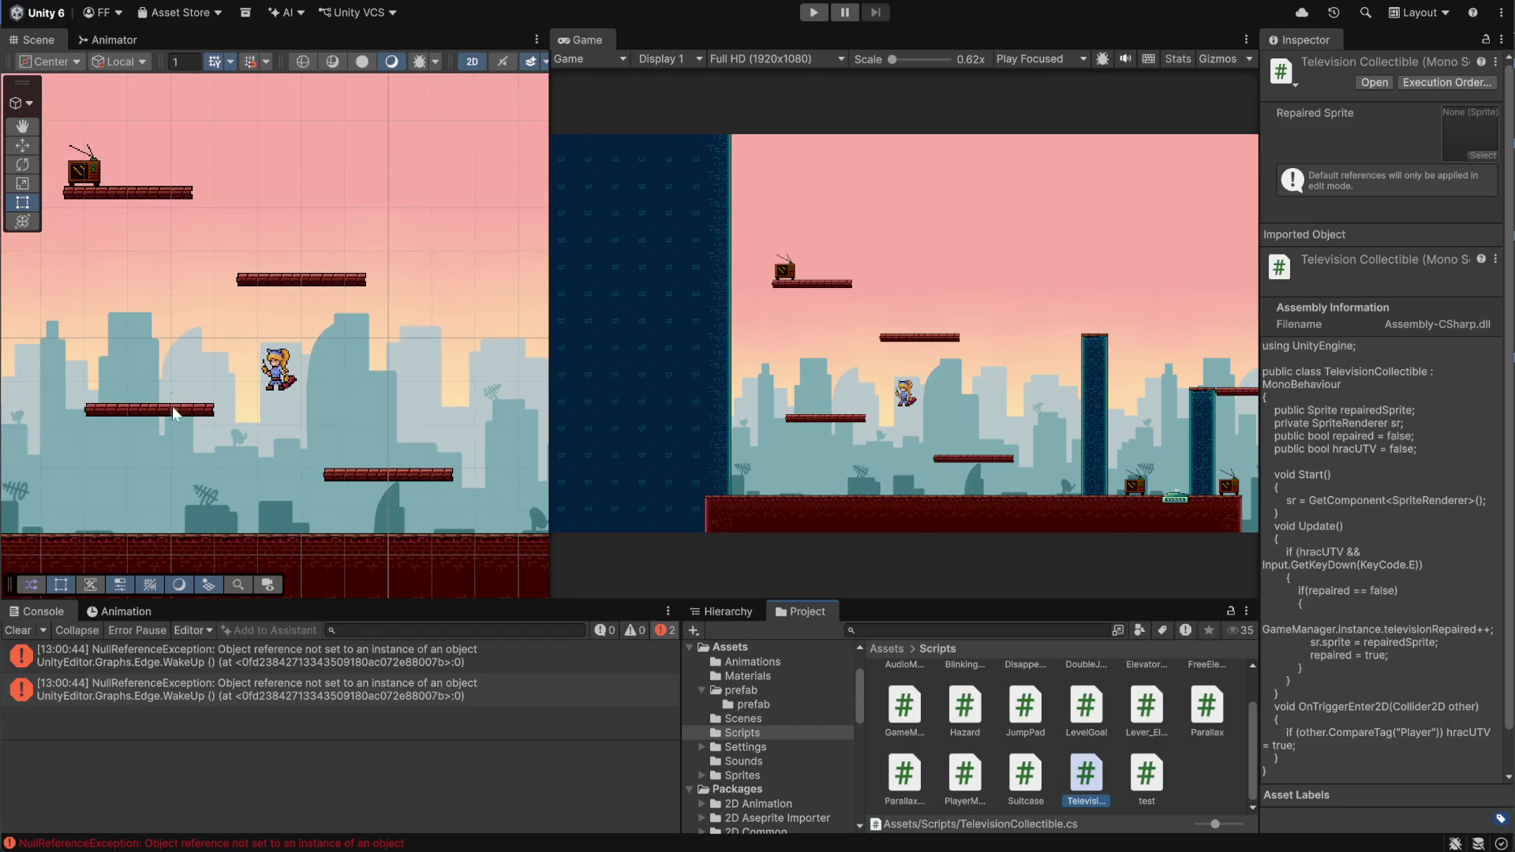
left_click(77, 185)
scroll(1324, 623, "down", 3)
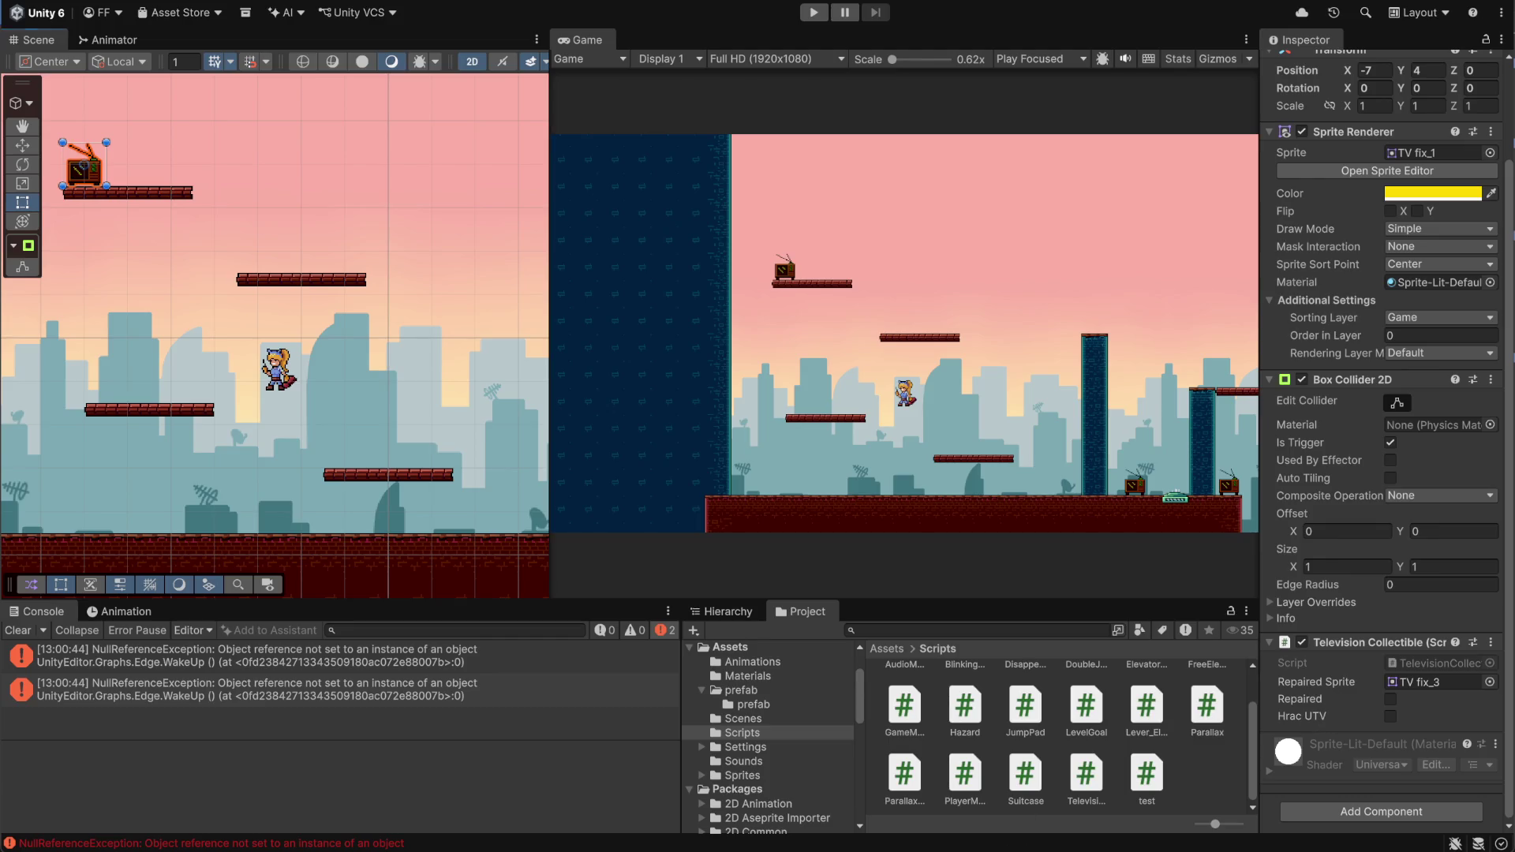
key("alt+Tab")
left_click(512, 198)
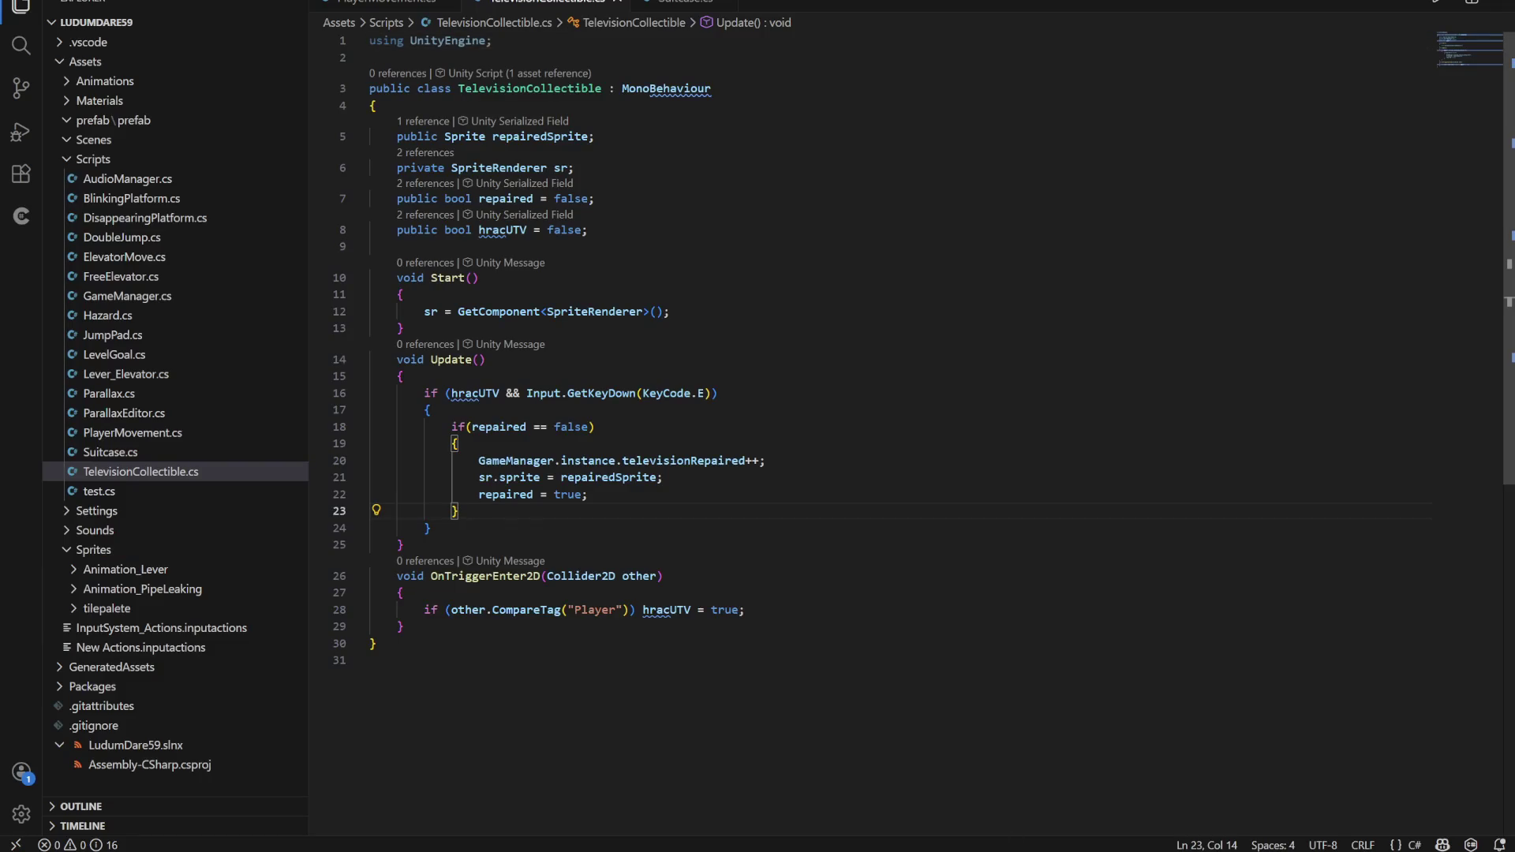
left_click(512, 230)
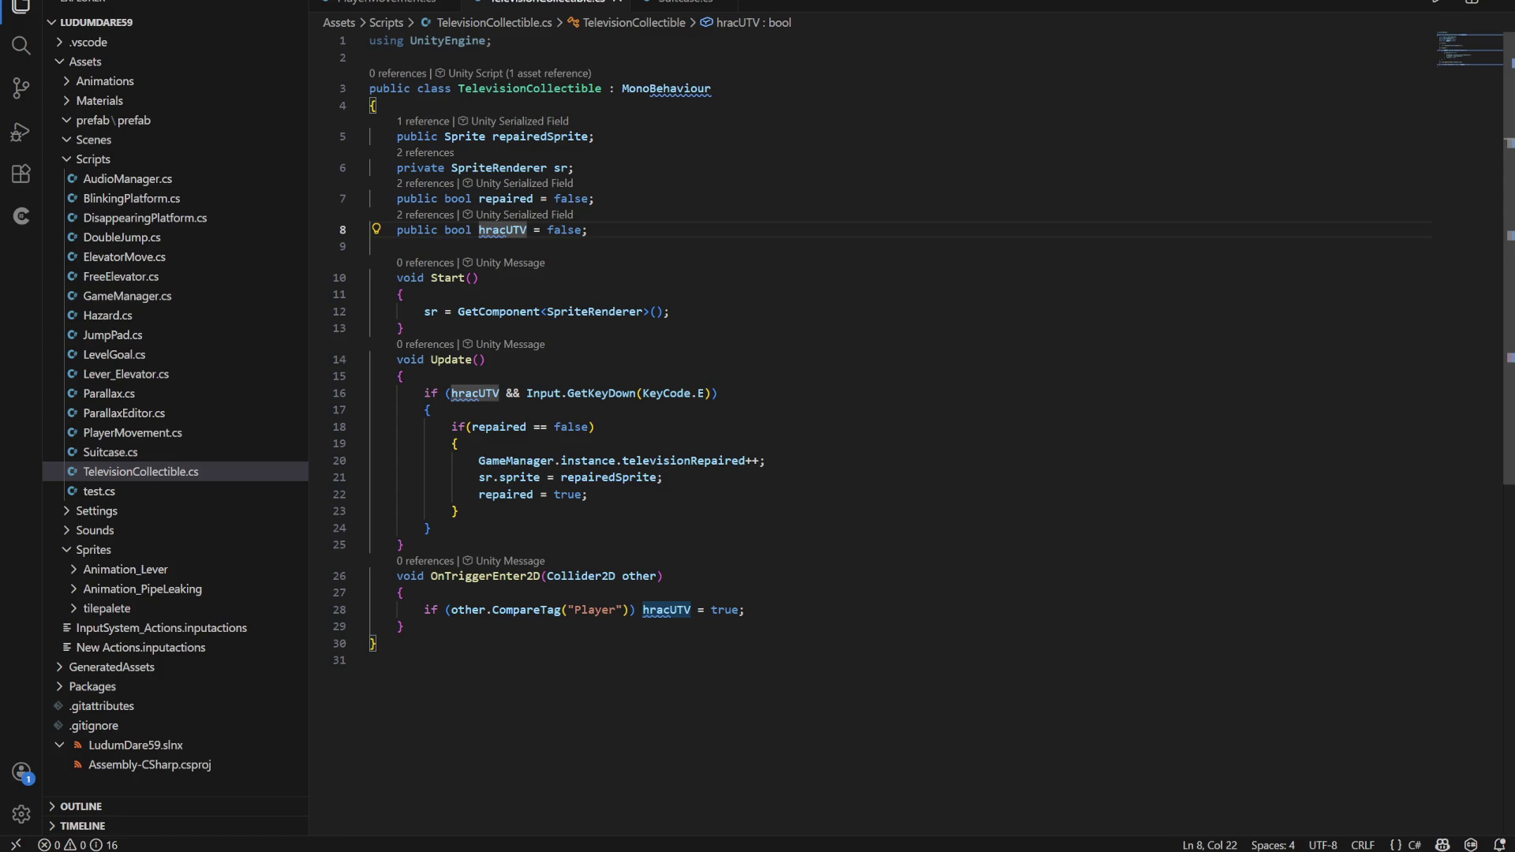
scroll(924, 342, "down", 1)
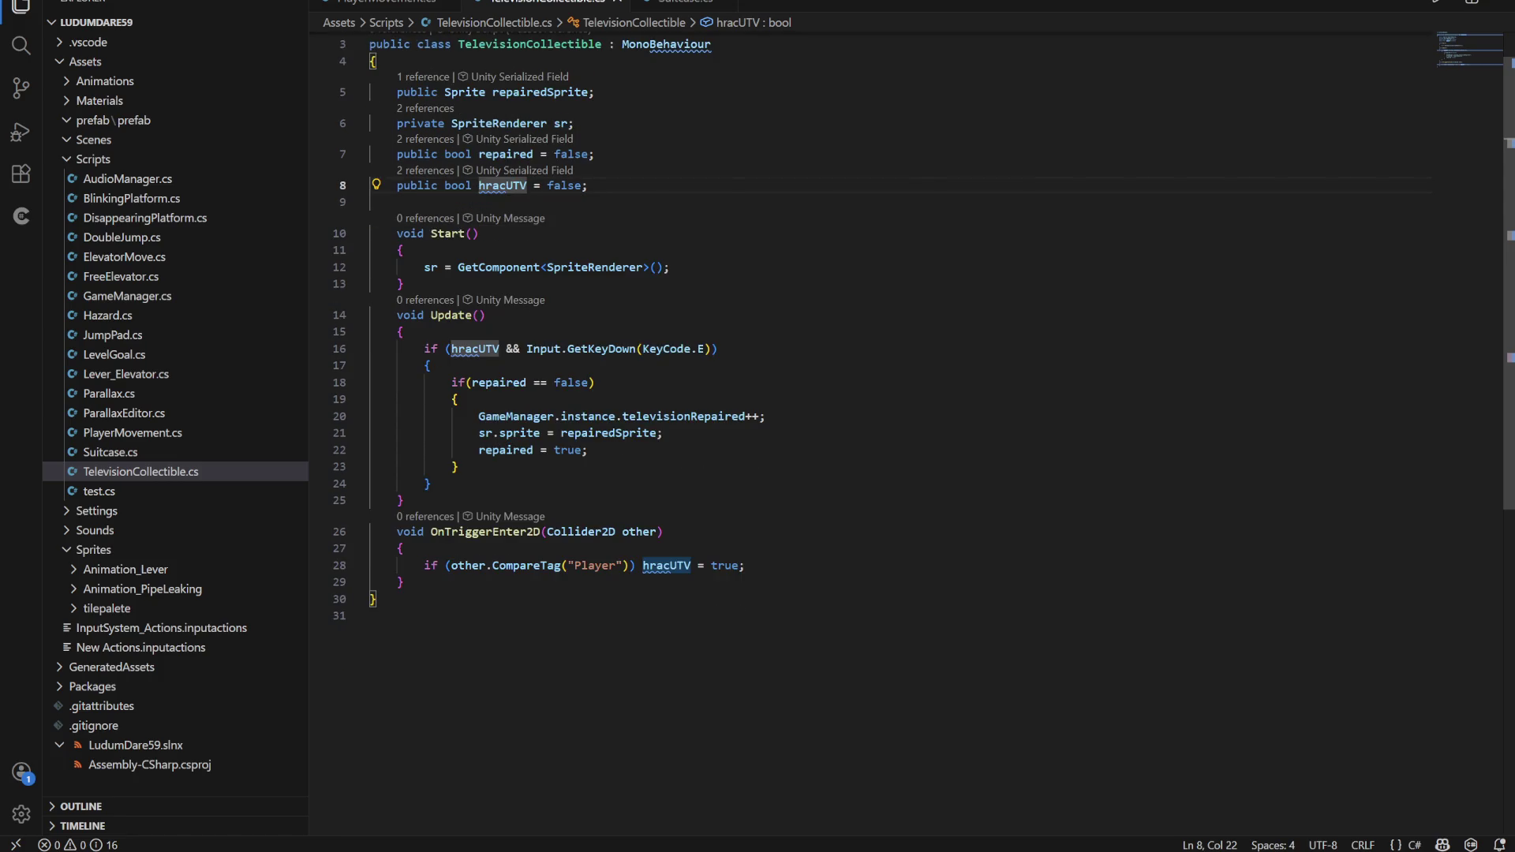
left_click(720, 348)
left_click_drag(720, 348, 424, 348)
left_click(428, 365)
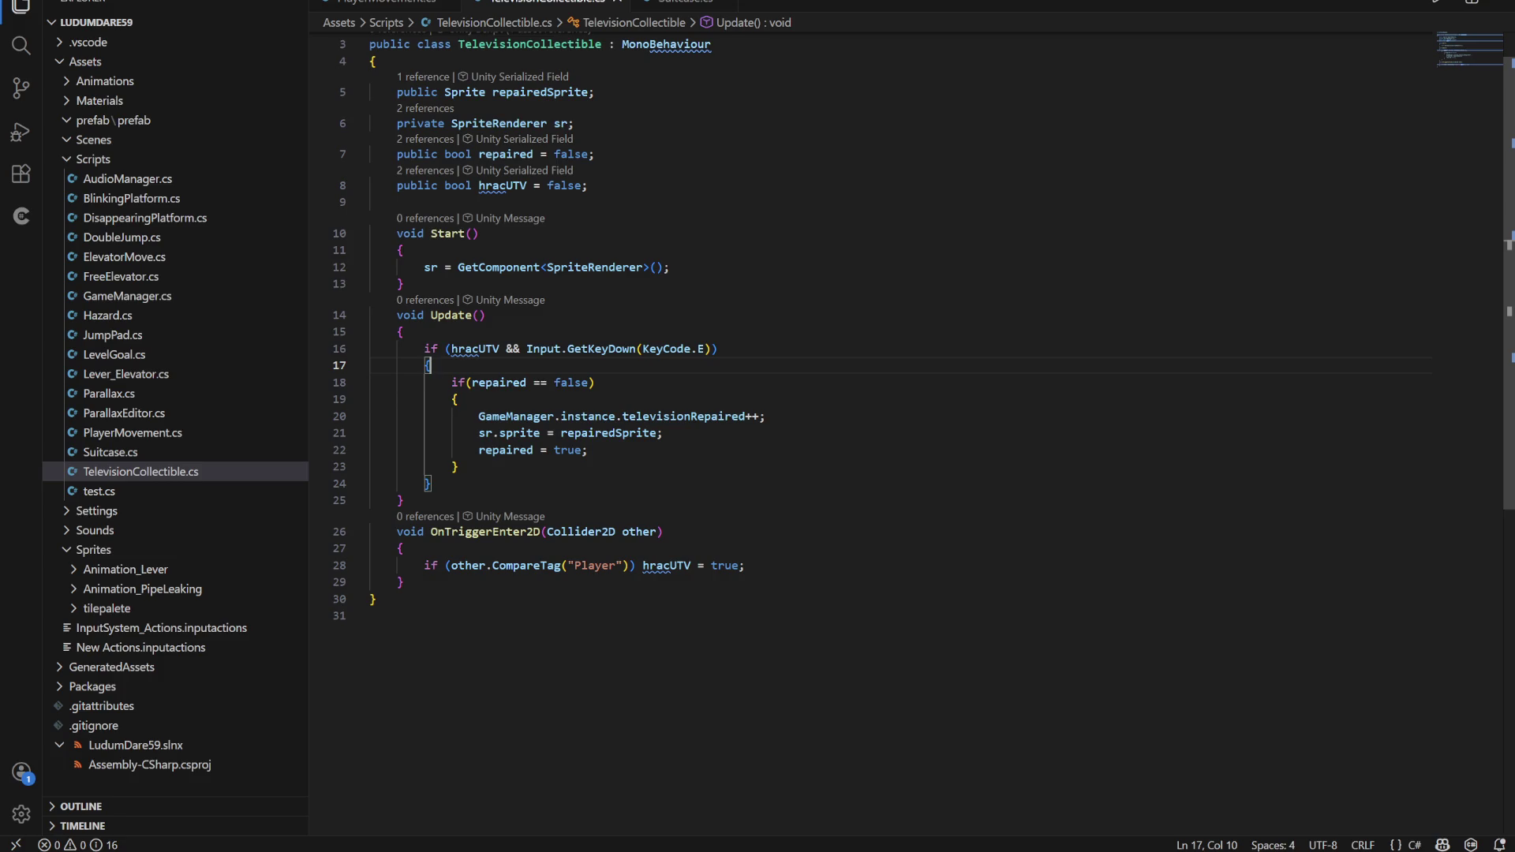
left_click(458, 399)
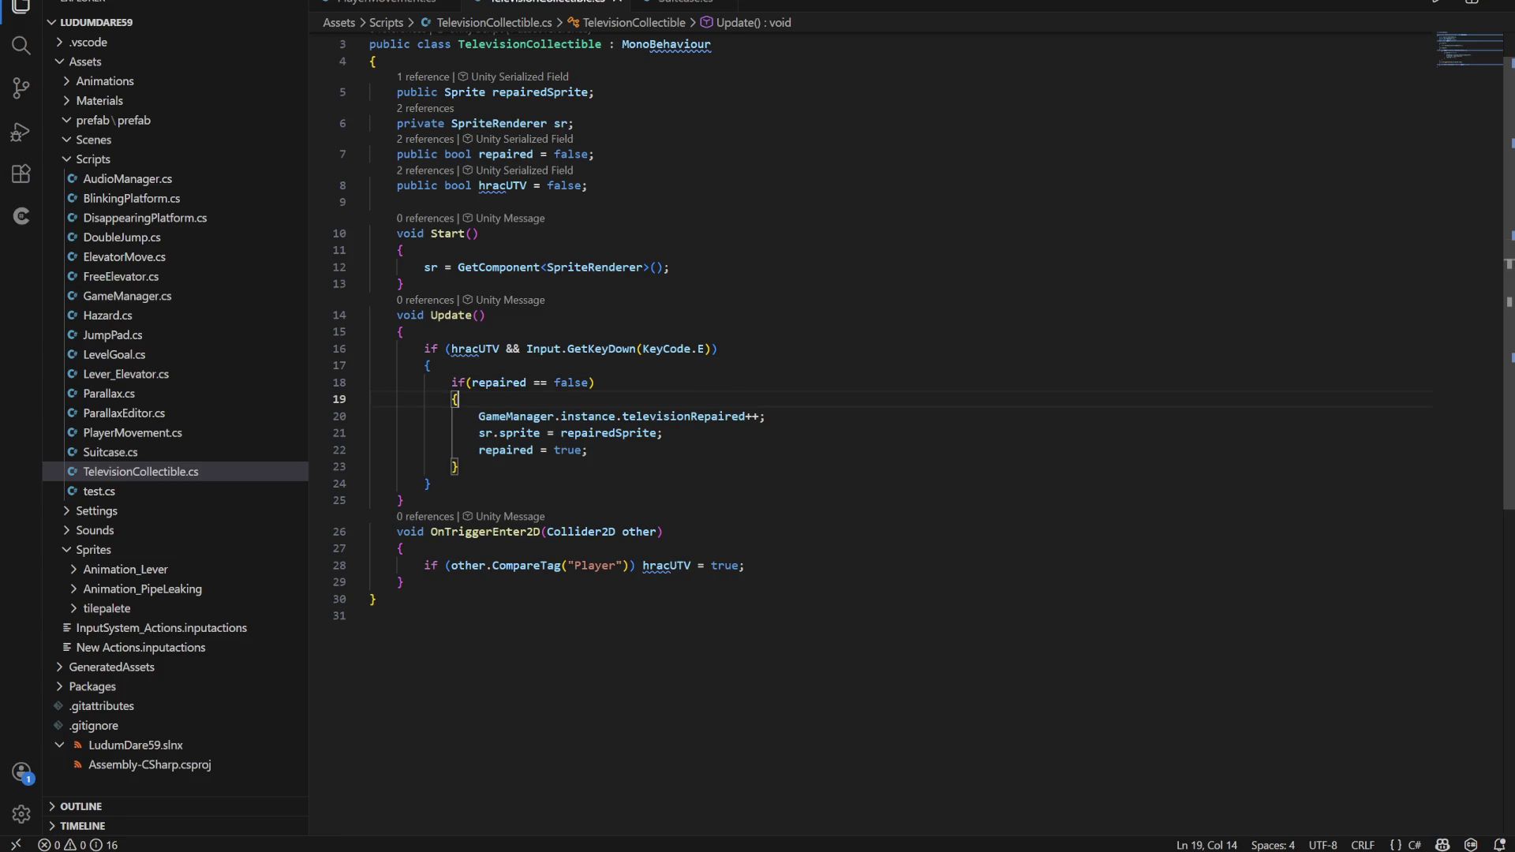
scroll(789, 339, "up", 1)
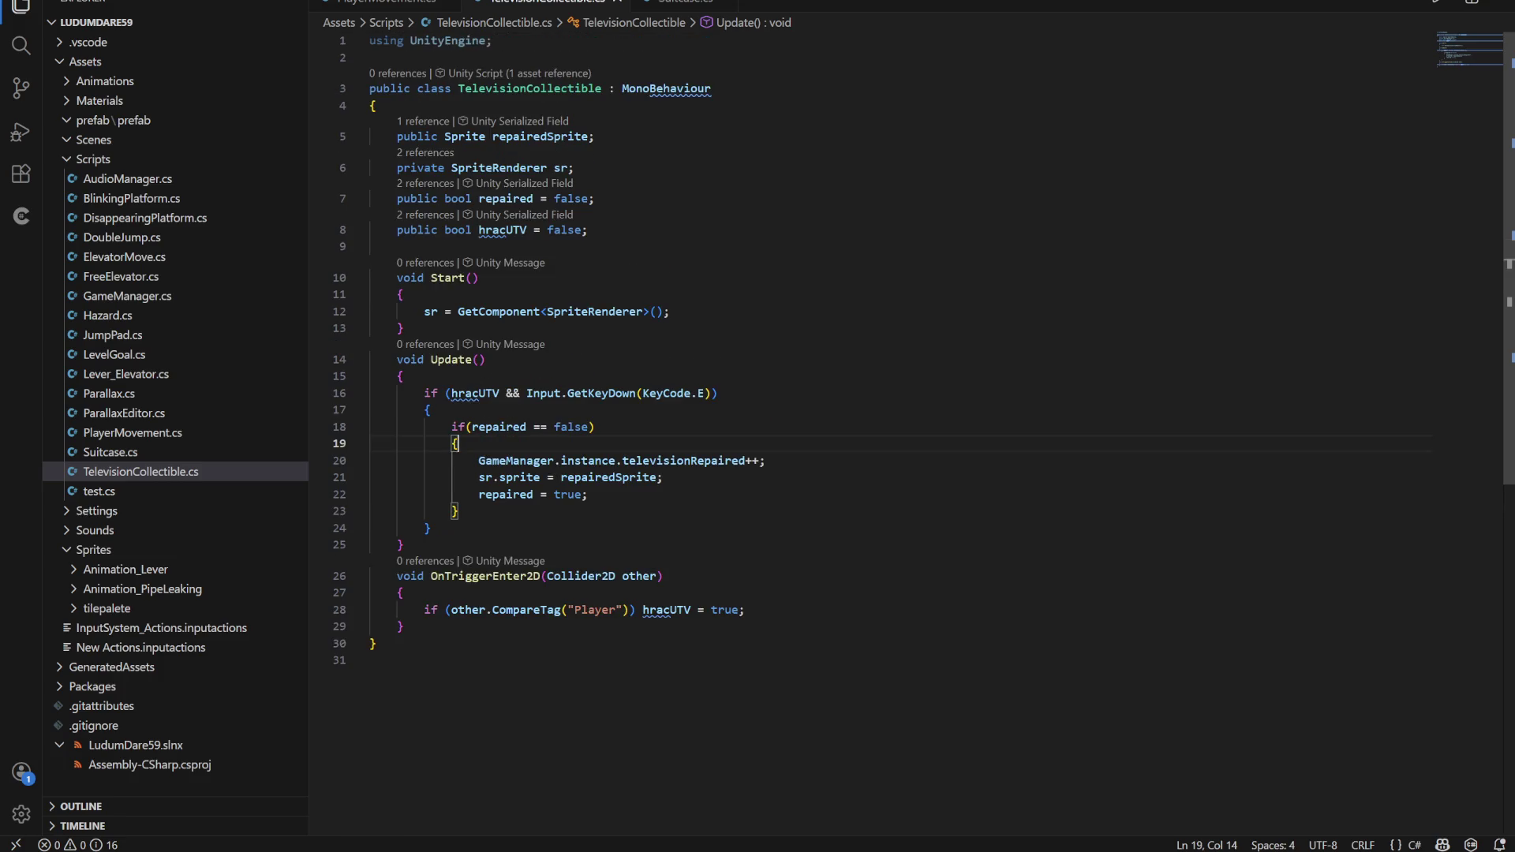
double_click(503, 230)
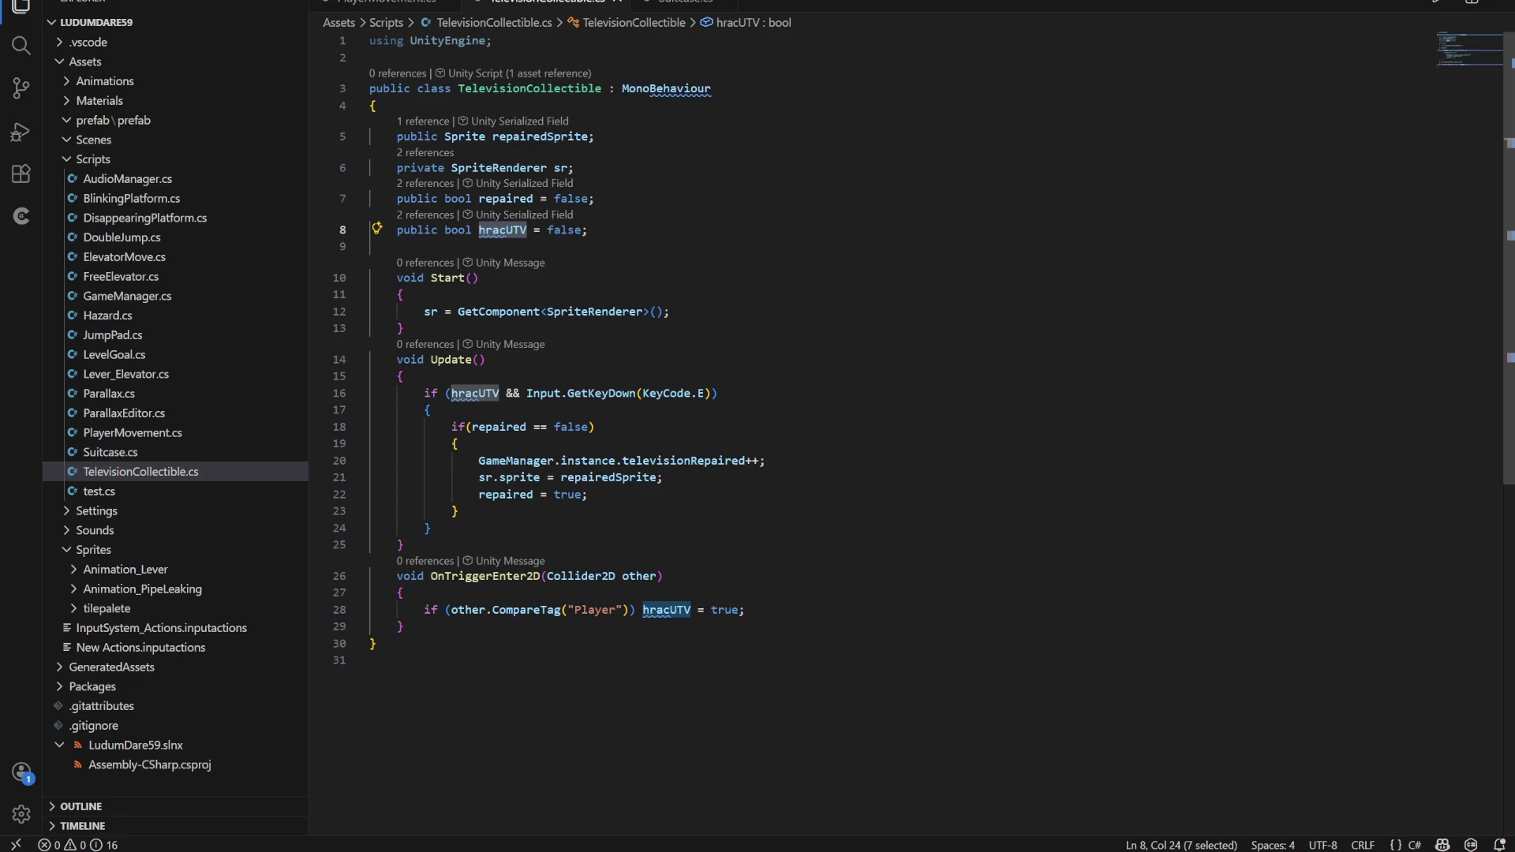
left_click(656, 576)
left_click_drag(655, 576, 547, 576)
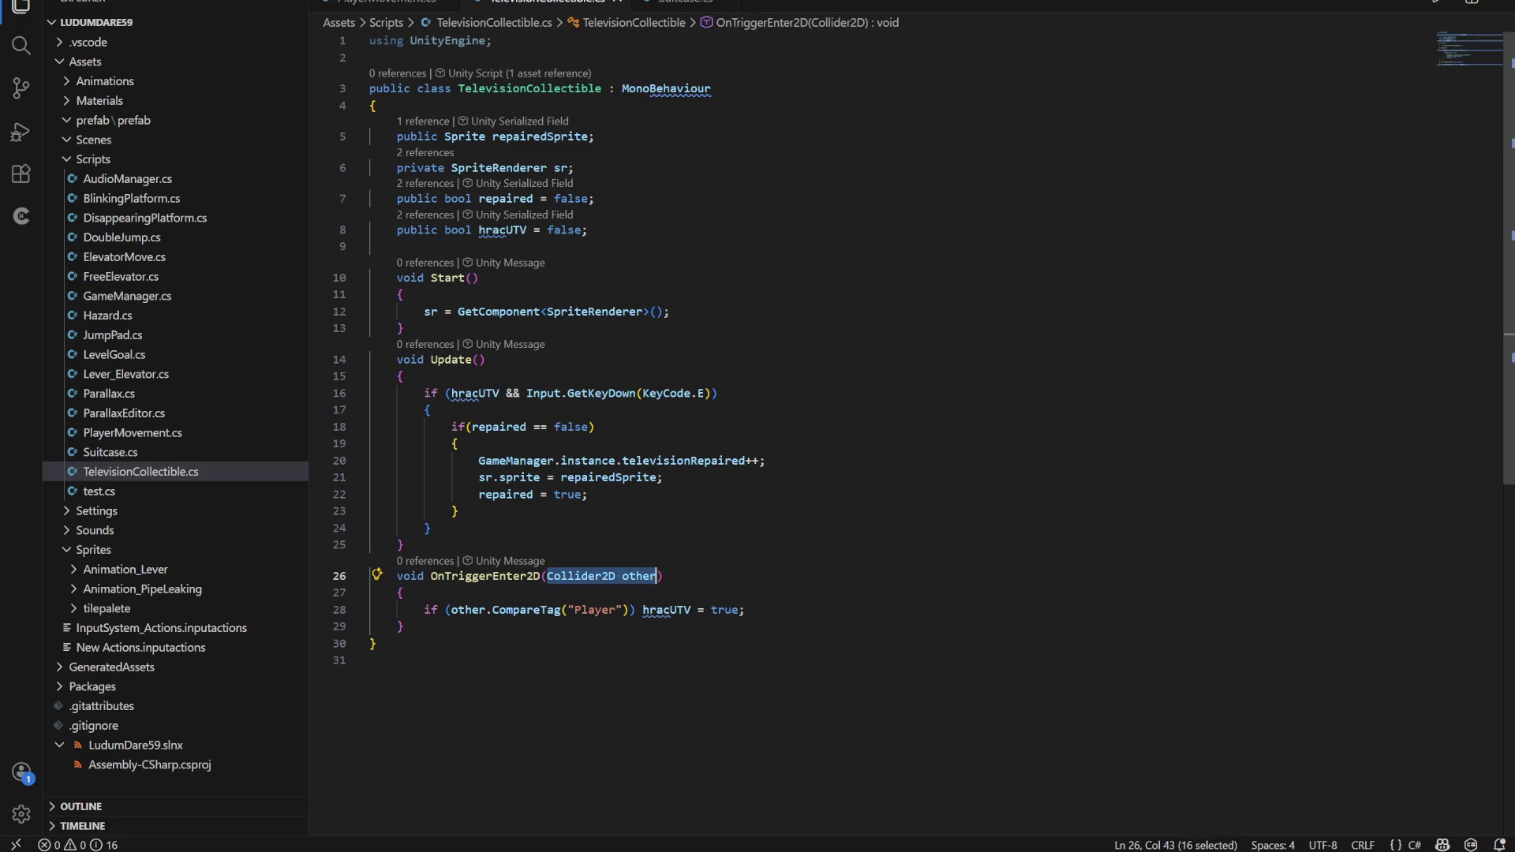
left_click(468, 610)
left_click(527, 609)
left_click(648, 609)
left_click(527, 609)
left_click(459, 609)
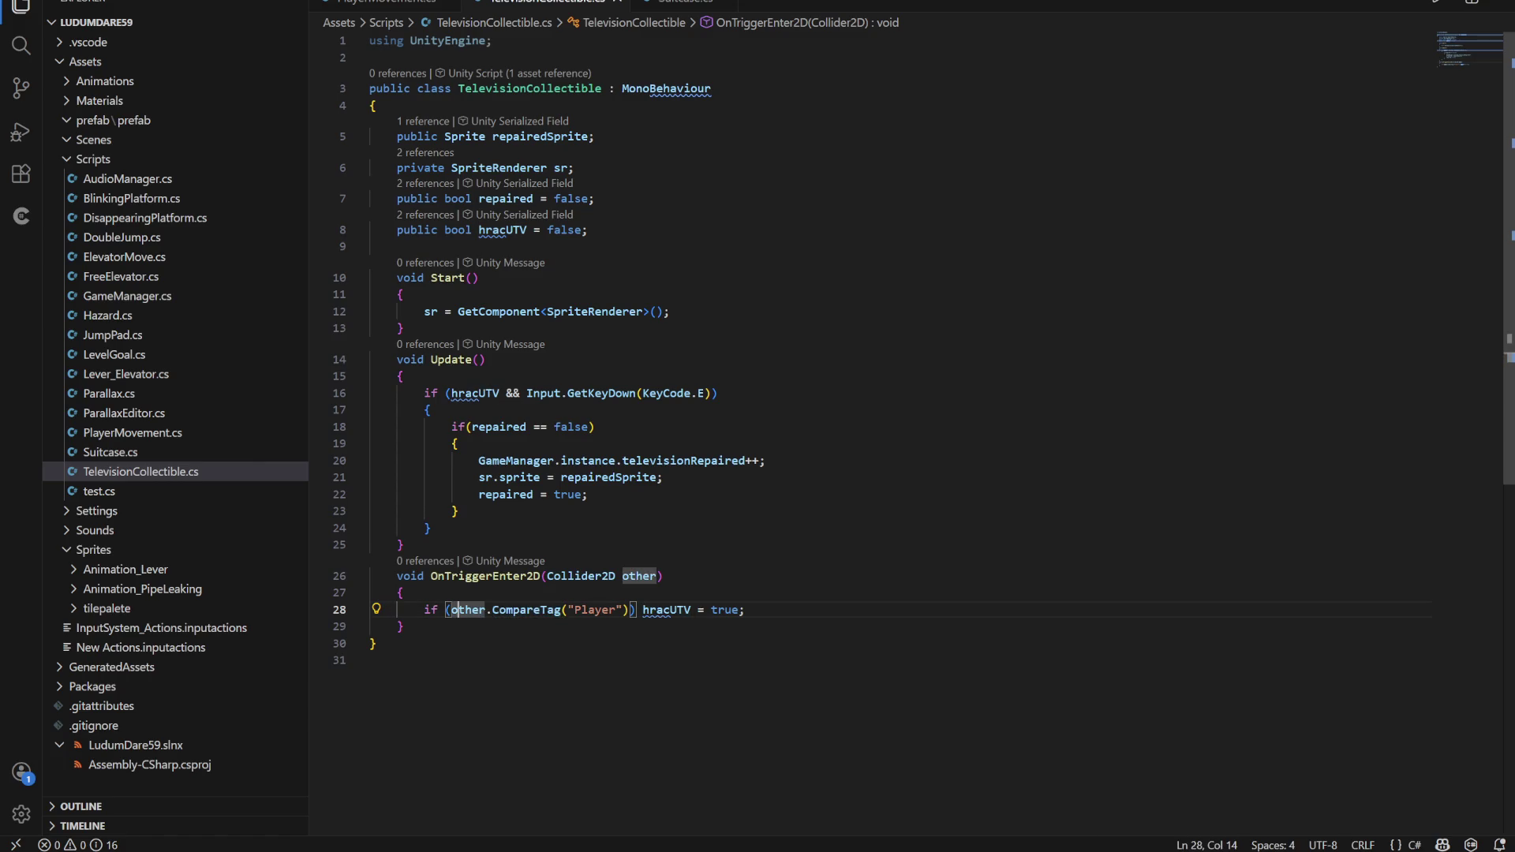
left_click(452, 609)
left_click(588, 230)
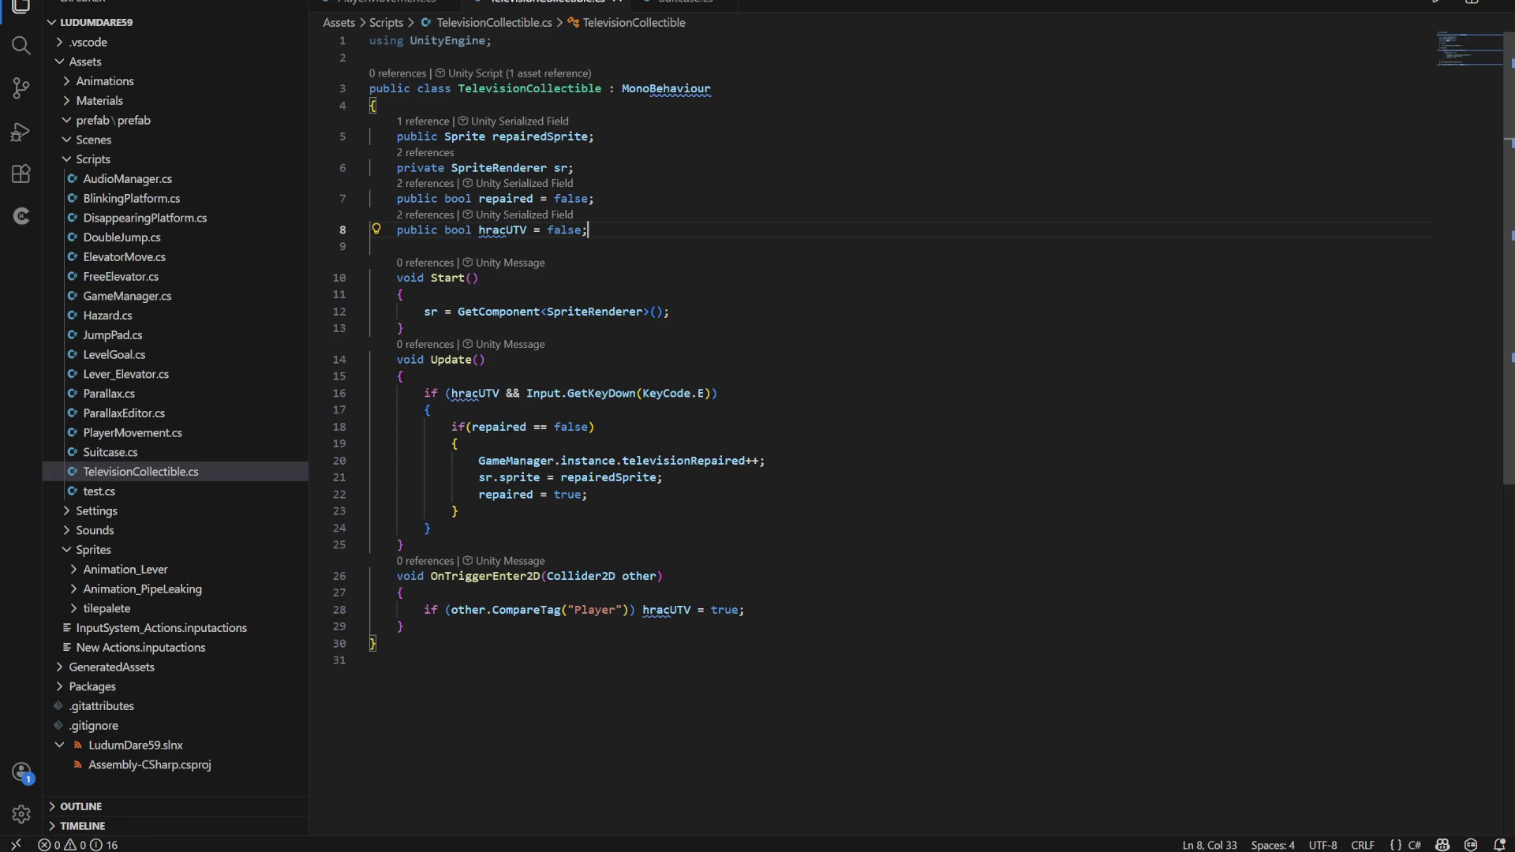
key("Return")
key("Return")
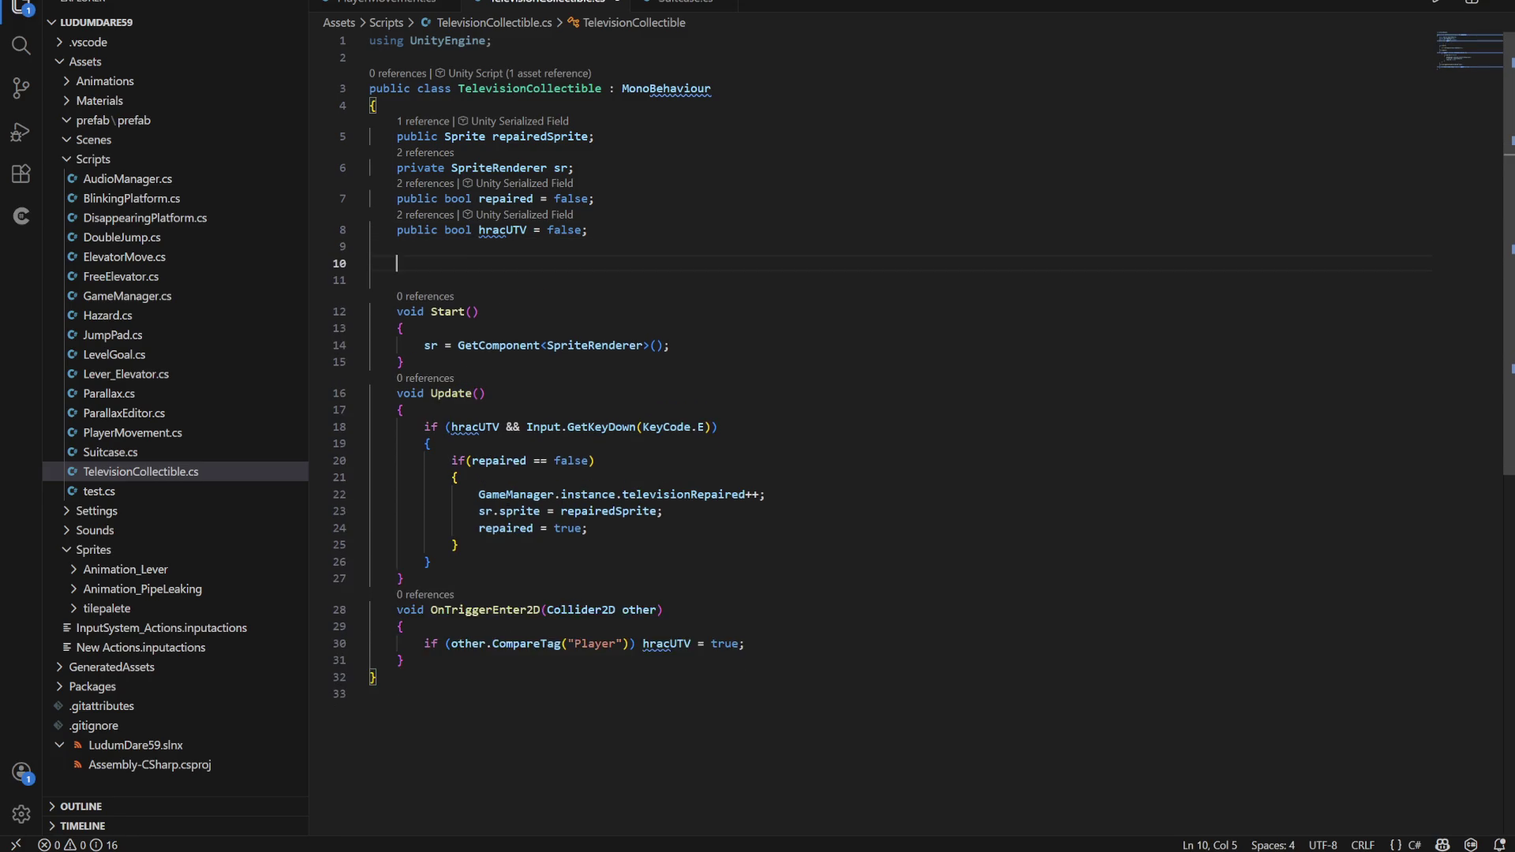
Declare a public PlayerMovement playerMovement field in TelevisionCollectible
type("Public")
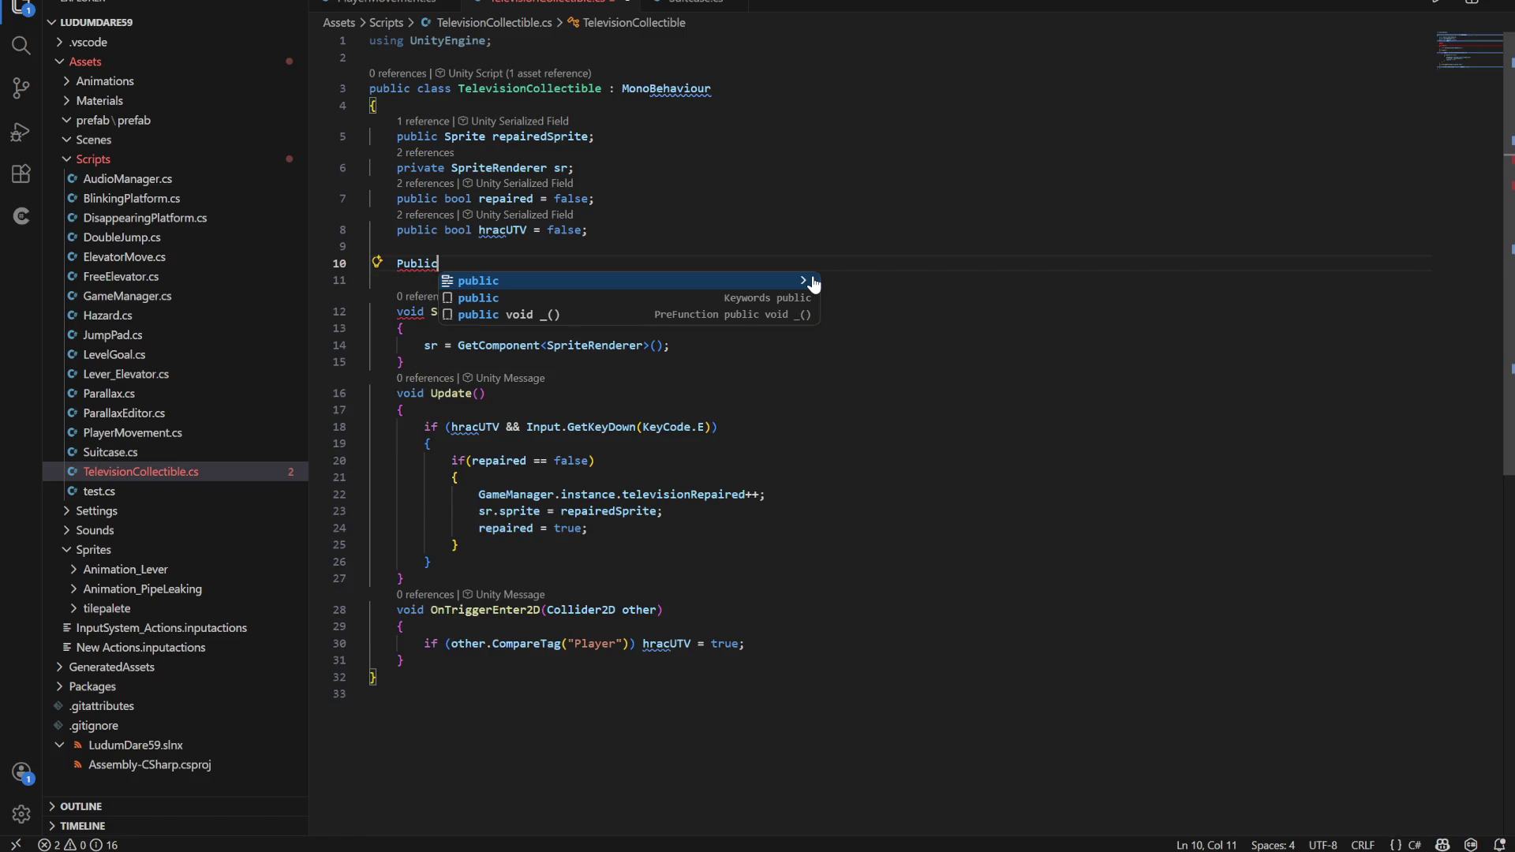
type(" Play")
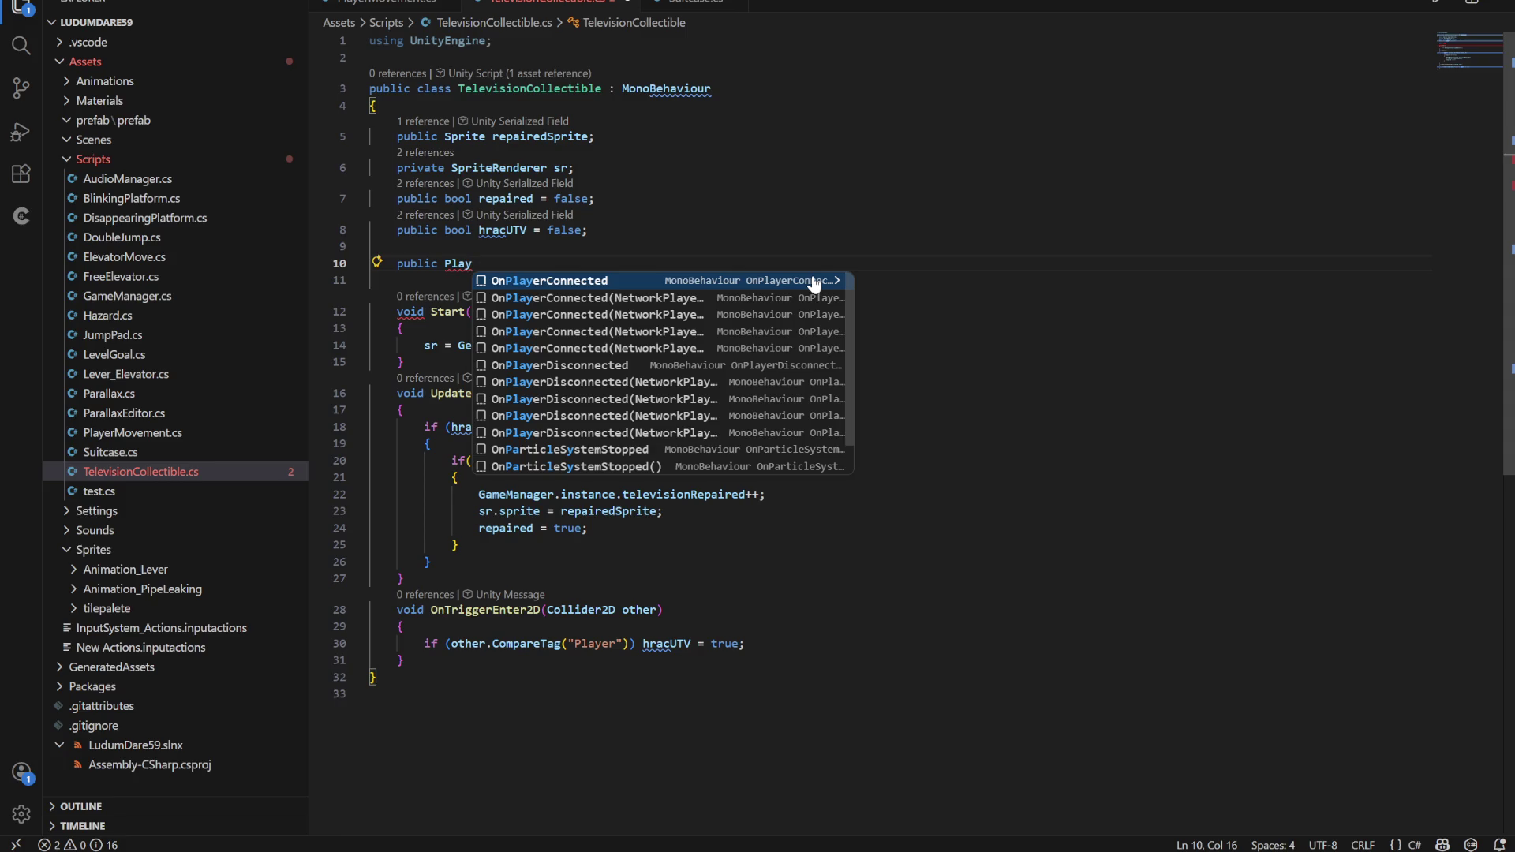
type("erMo")
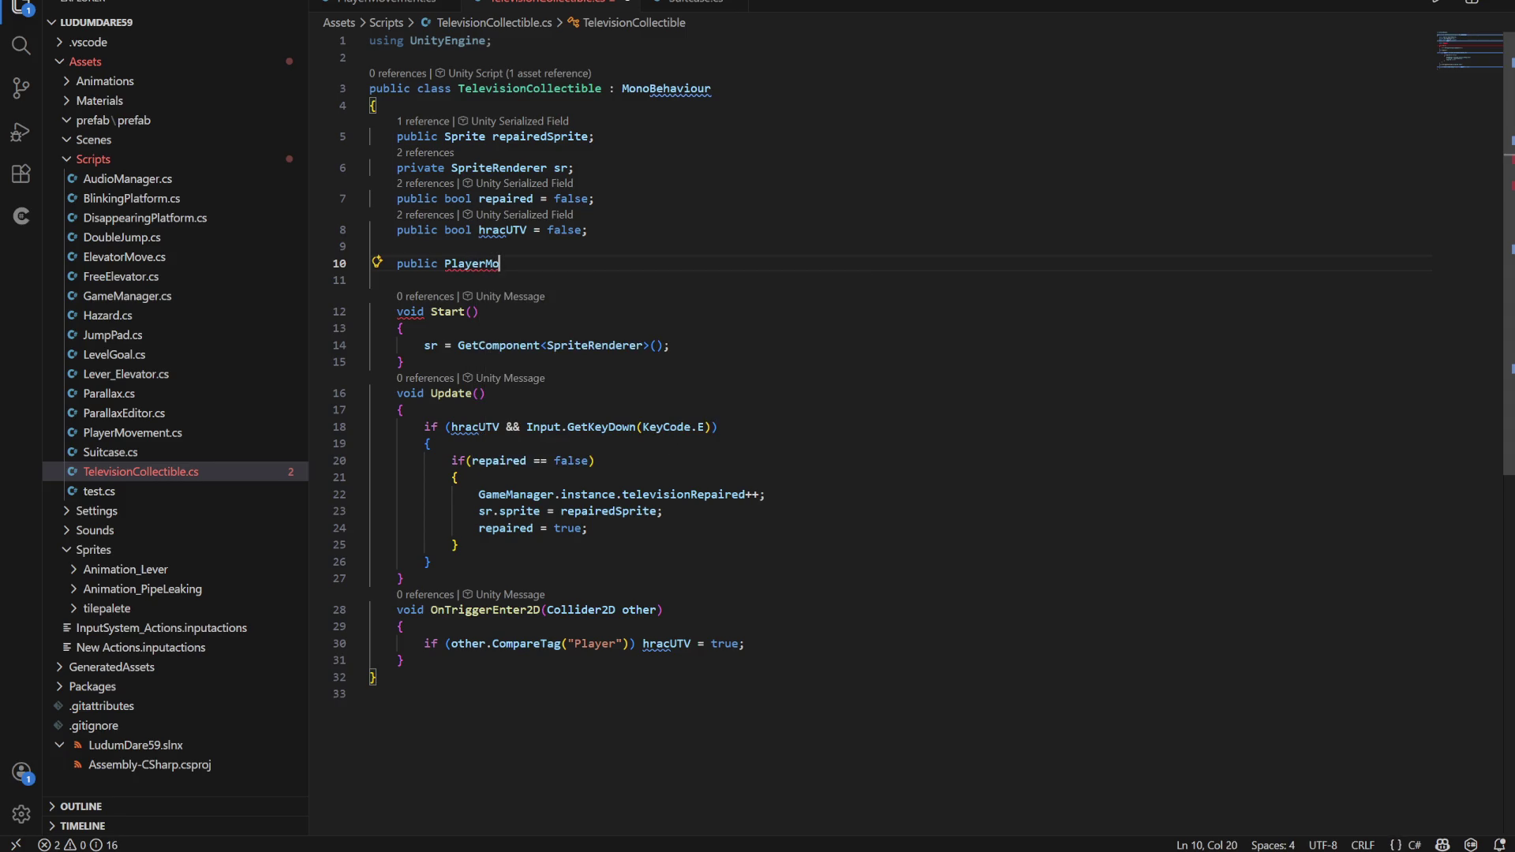
type("vement pla")
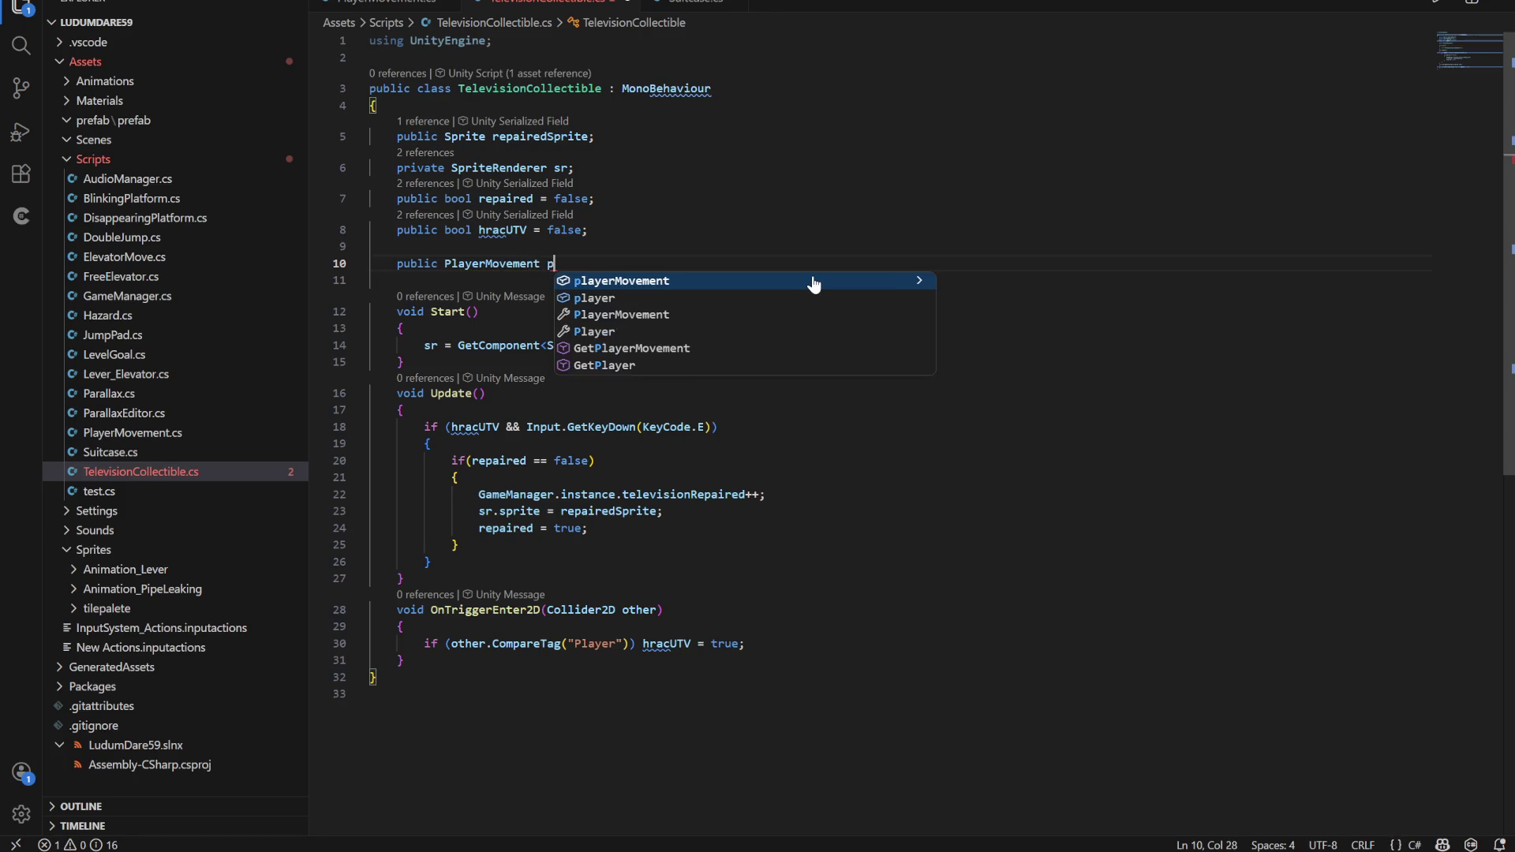
key("Tab")
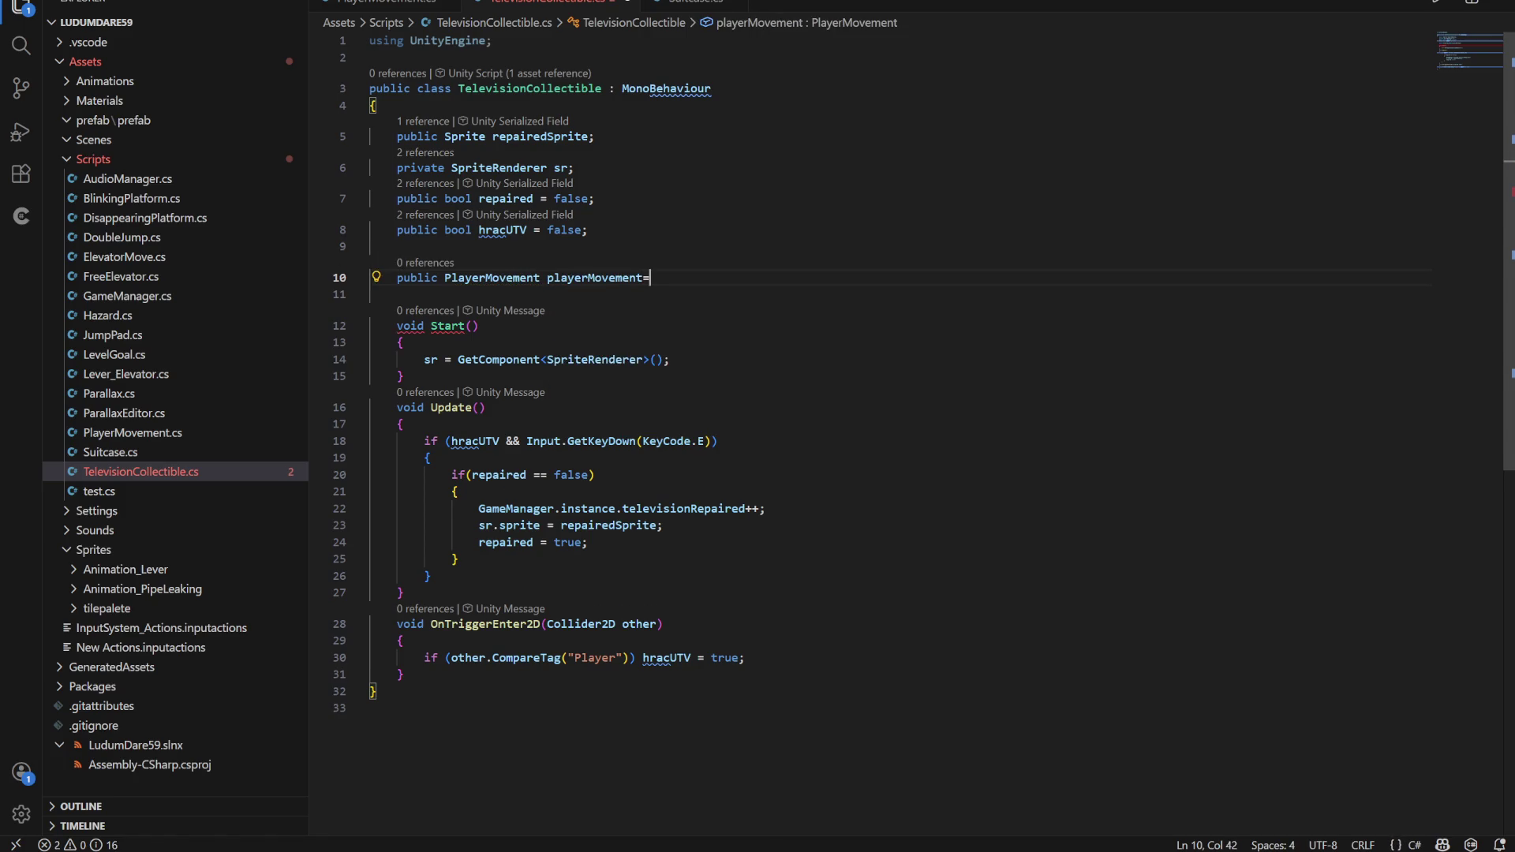
type(";")
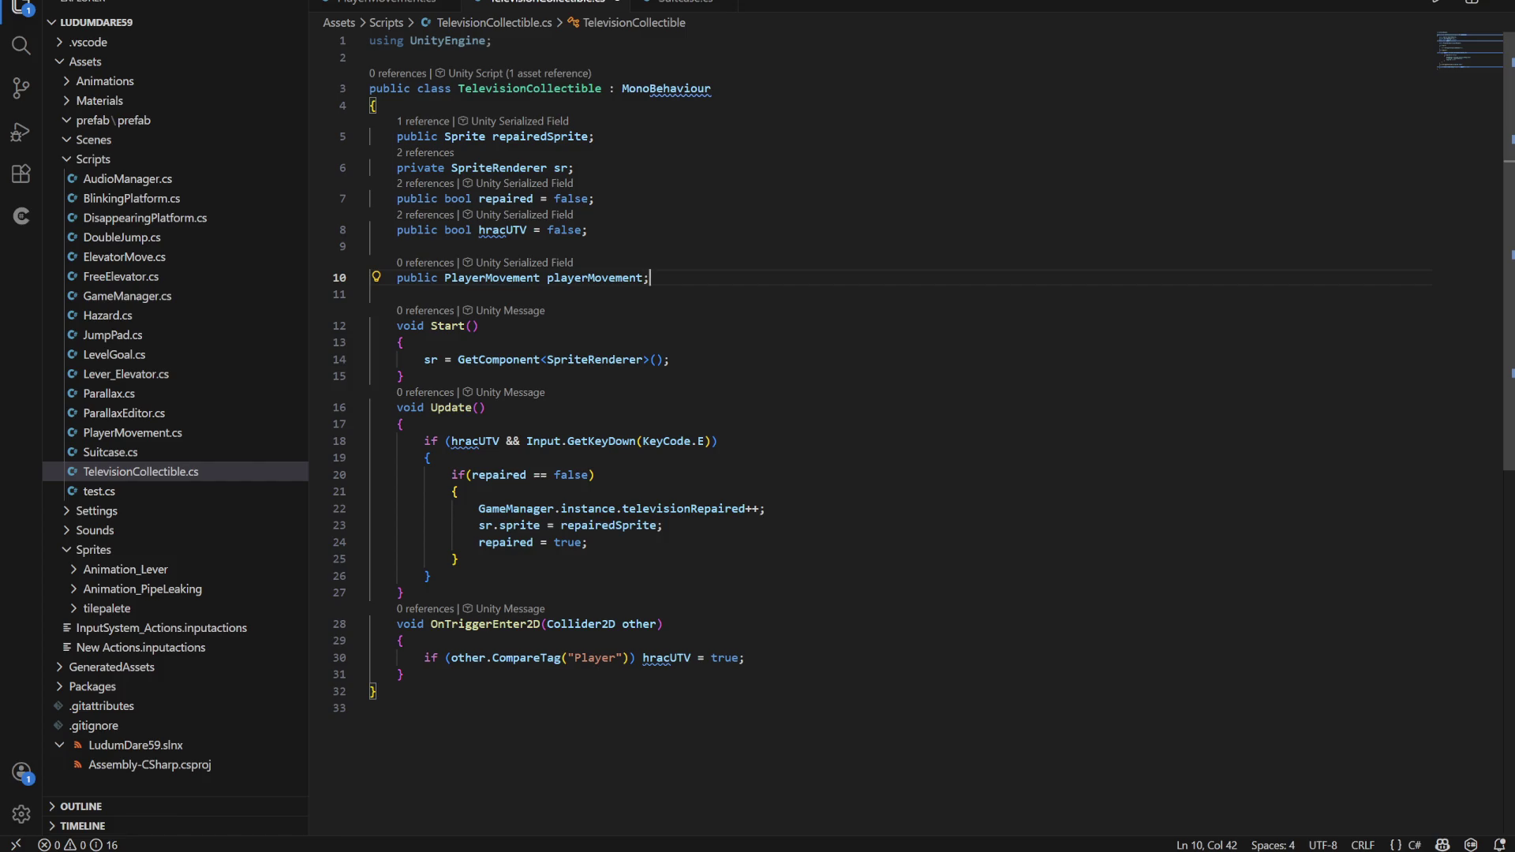
Wrap the CompareTag("Player") if body in braces, with an empty line inside
left_click(431, 457)
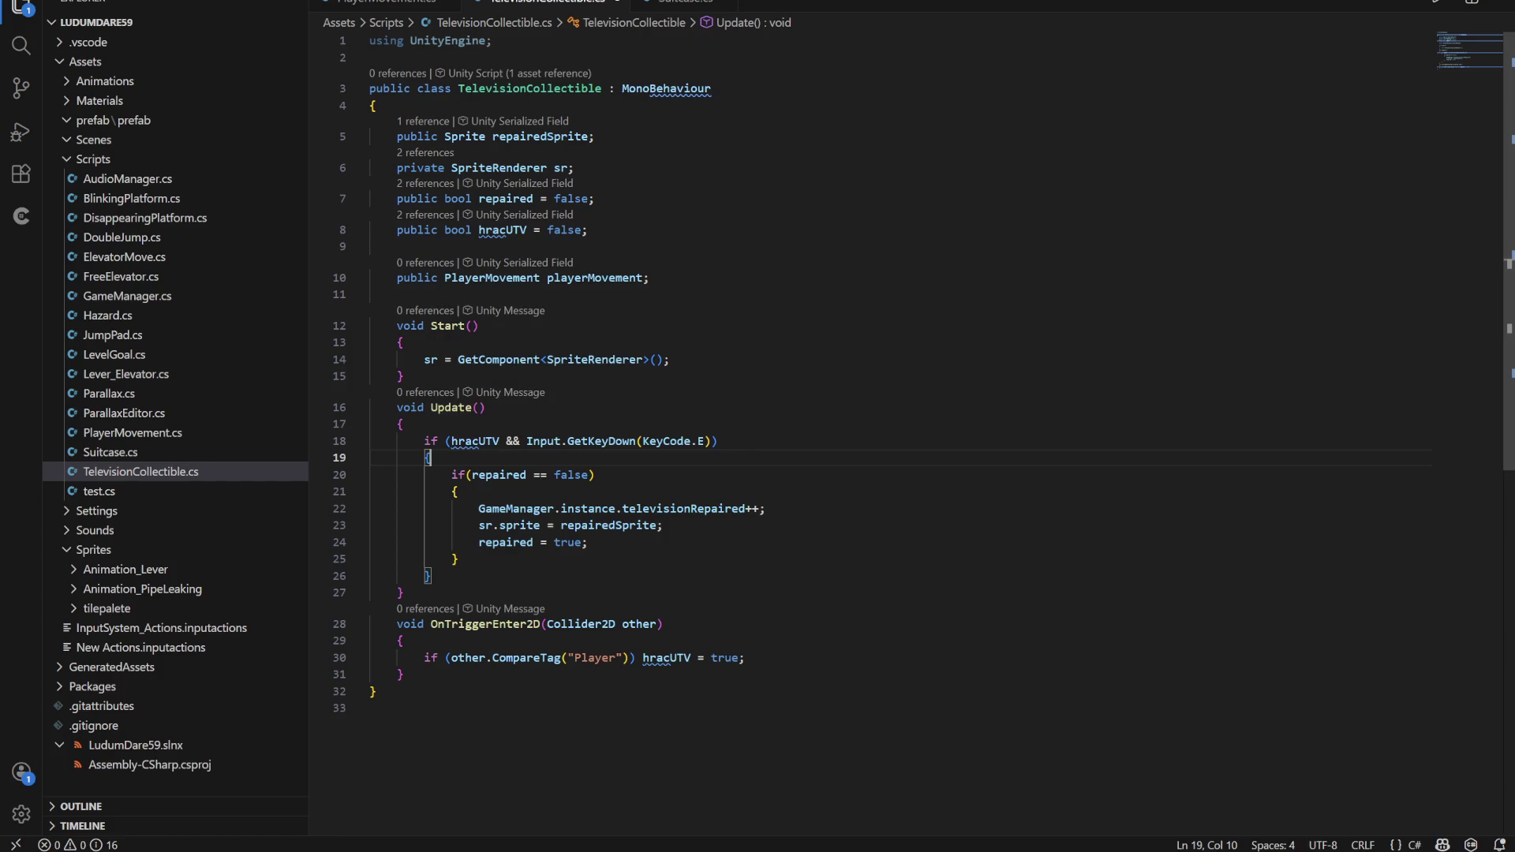
mouse_move(371, 474)
left_mouse_down()
mouse_move(523, 475)
mouse_move(458, 558)
left_mouse_up()
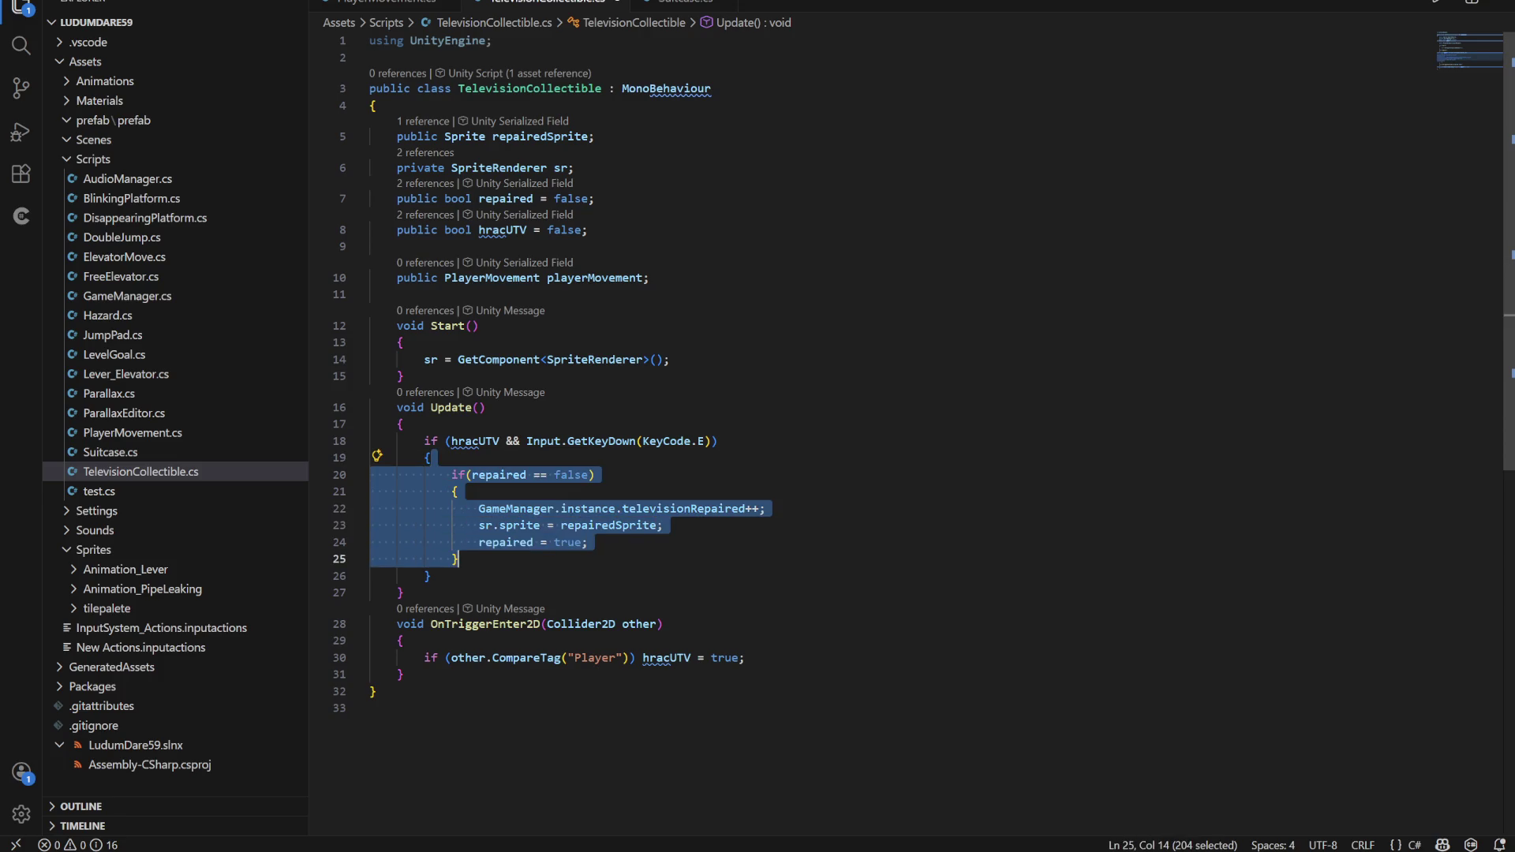
left_click(431, 458)
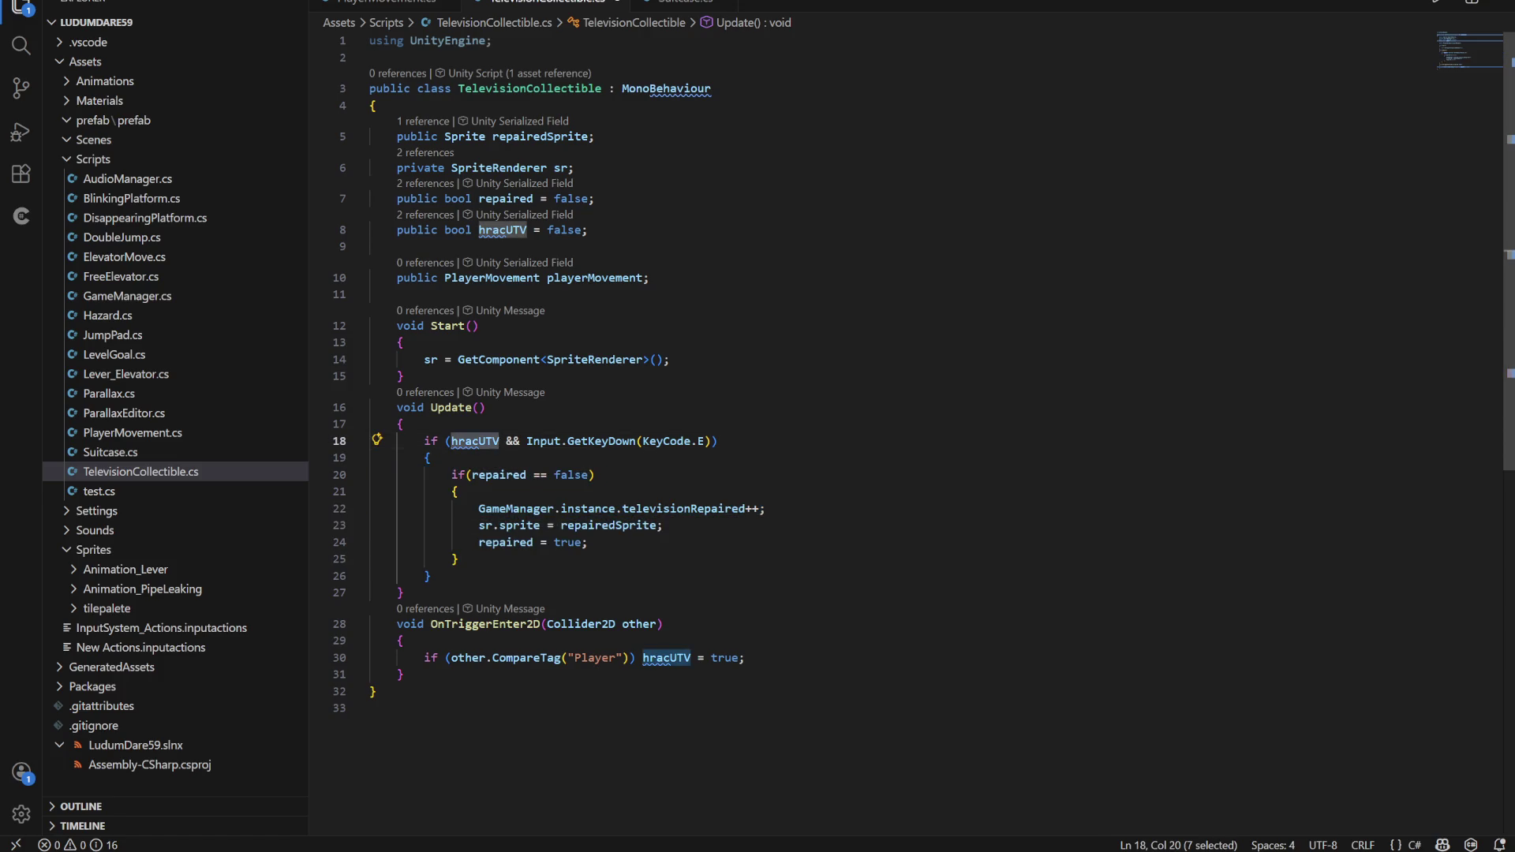
left_click(744, 658)
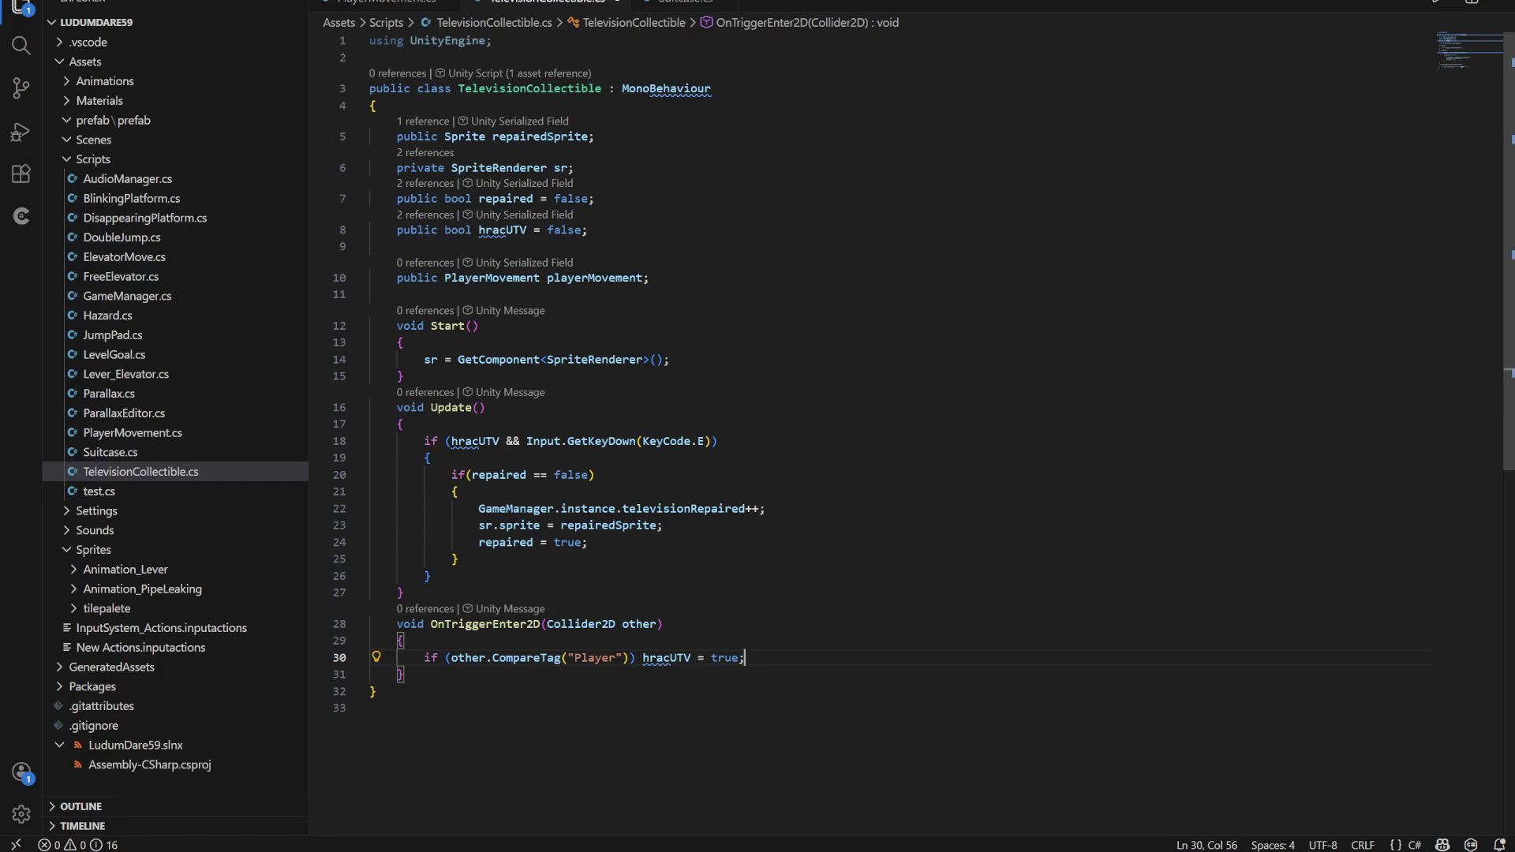
left_click(633, 657)
type("{")
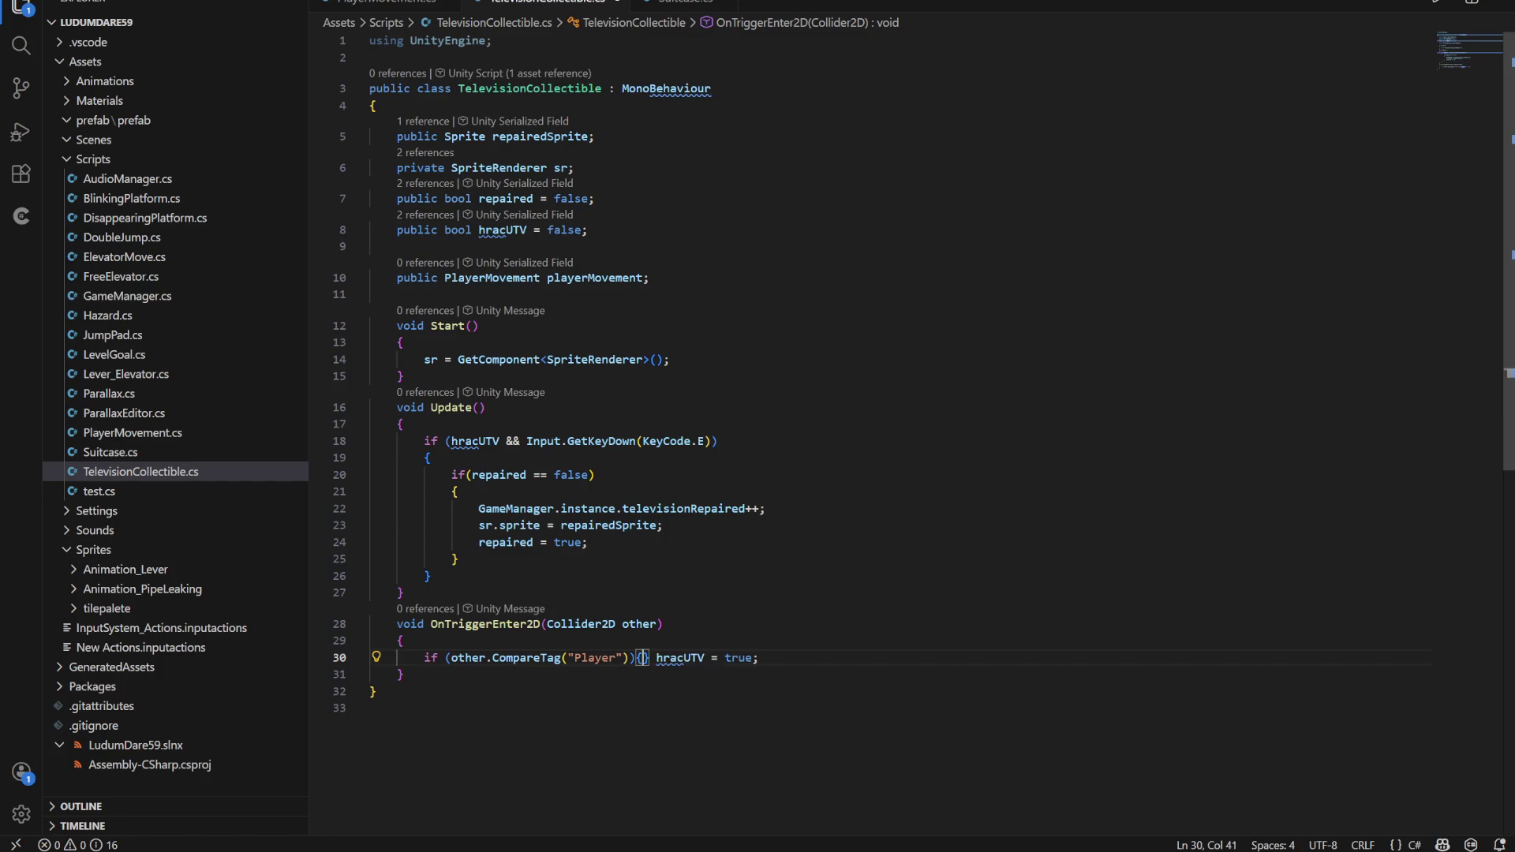
key("Delete")
key("Return")
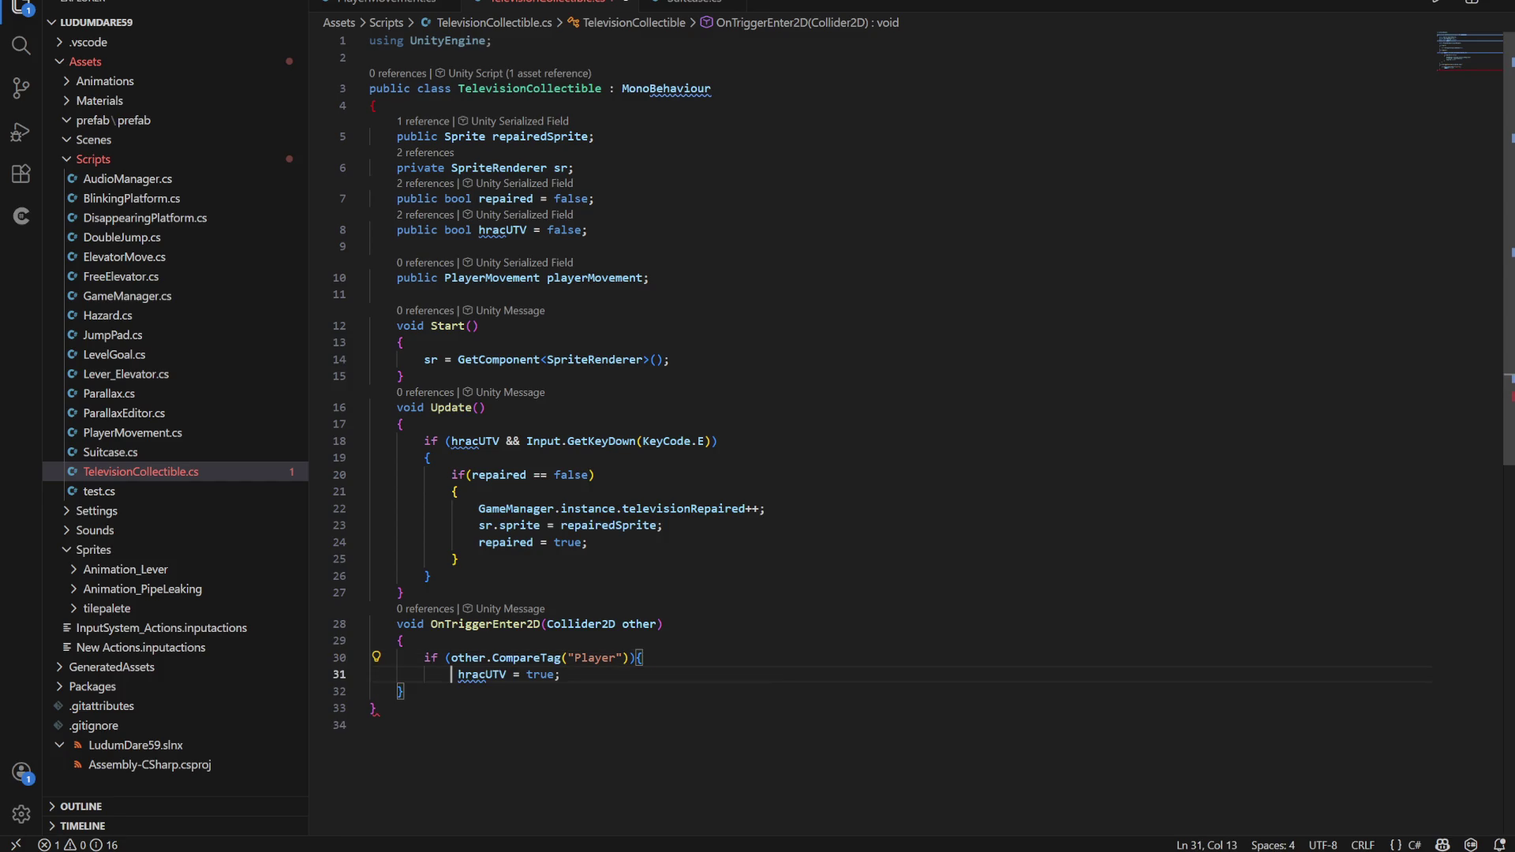
key("End")
key("Return")
type("}")
key("Left")
key("Return")
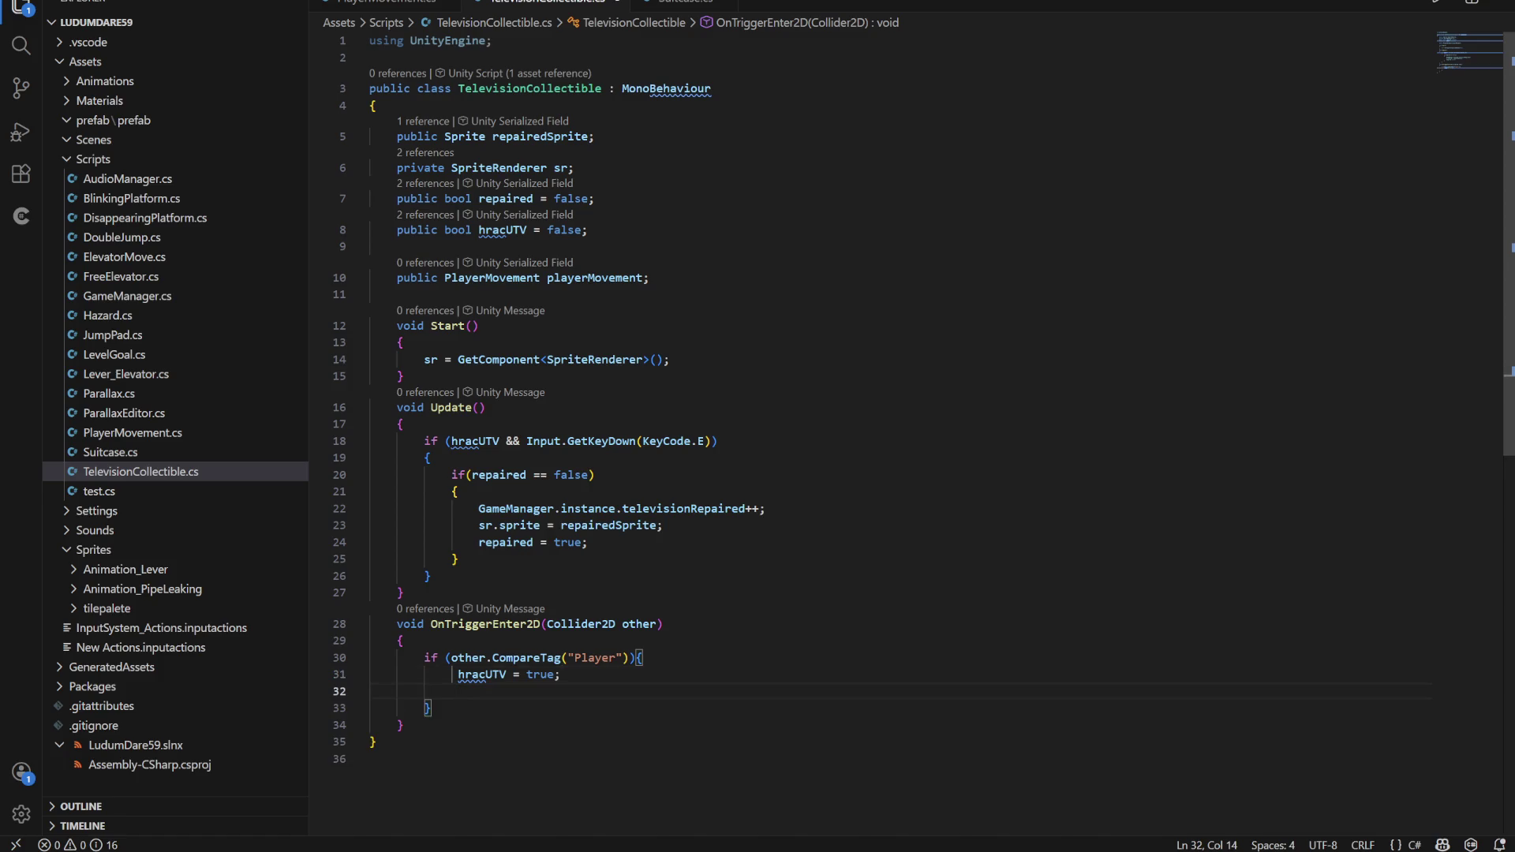
Begin the assignment 'playerMovement = other.' by reusing the tag-check text
type("playerMovement =")
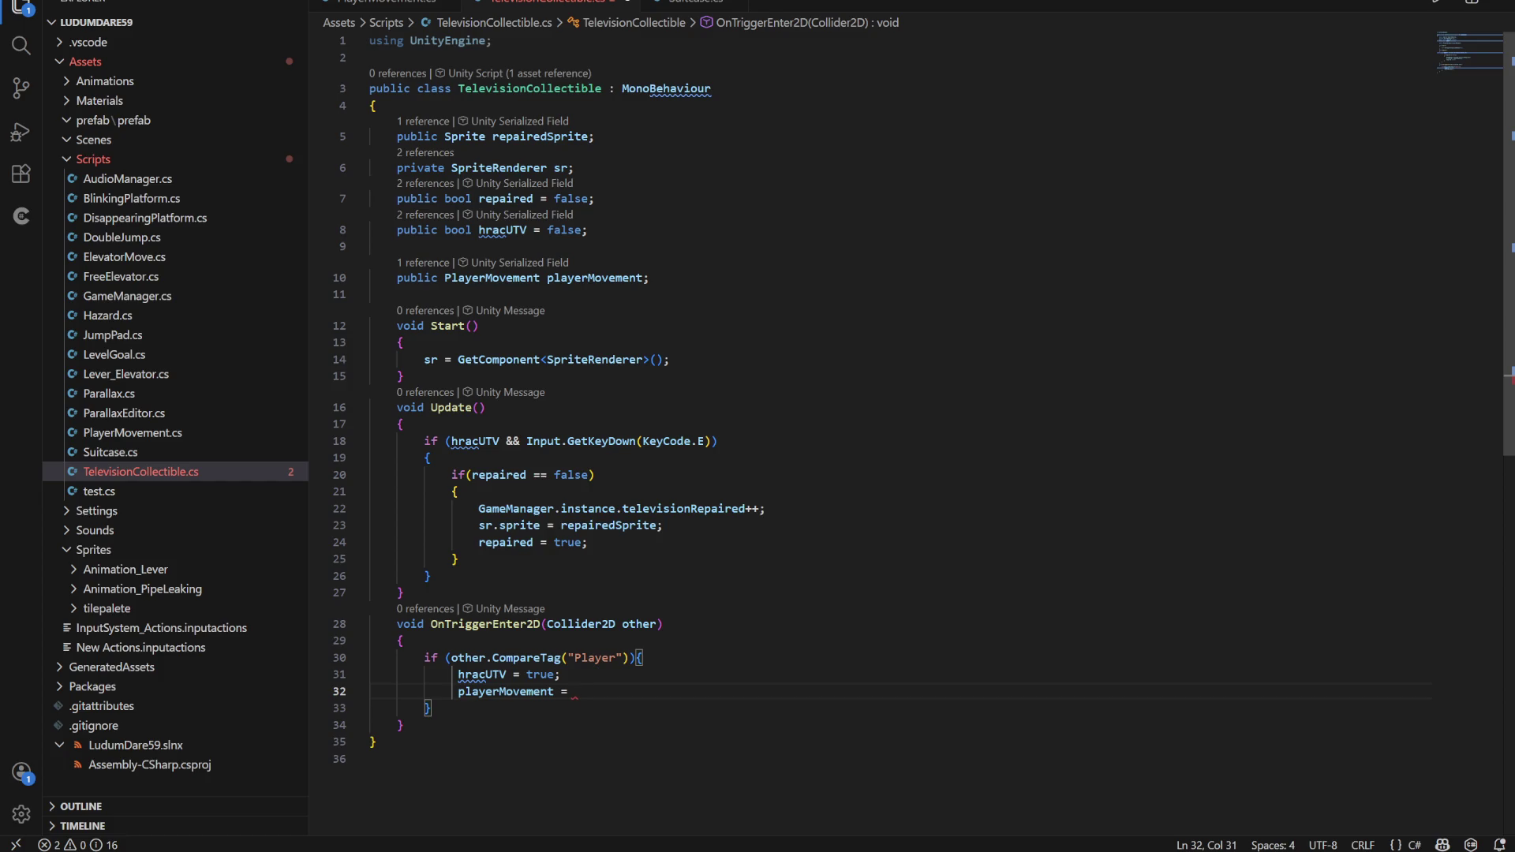
left_click_drag(451, 658, 629, 657)
key("ctrl+c")
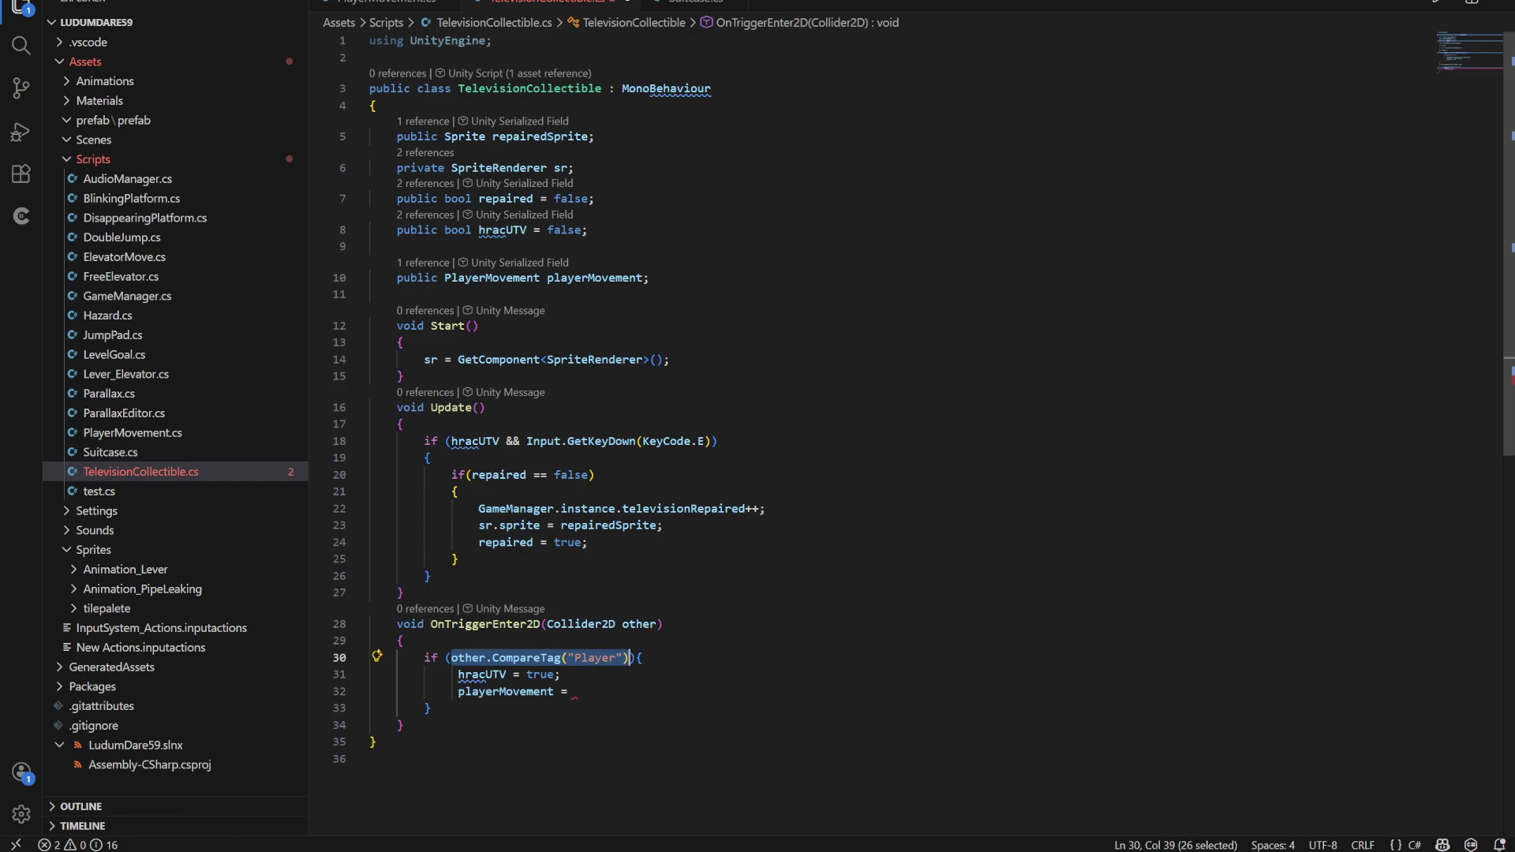
left_click(588, 691)
key("ctrl+v")
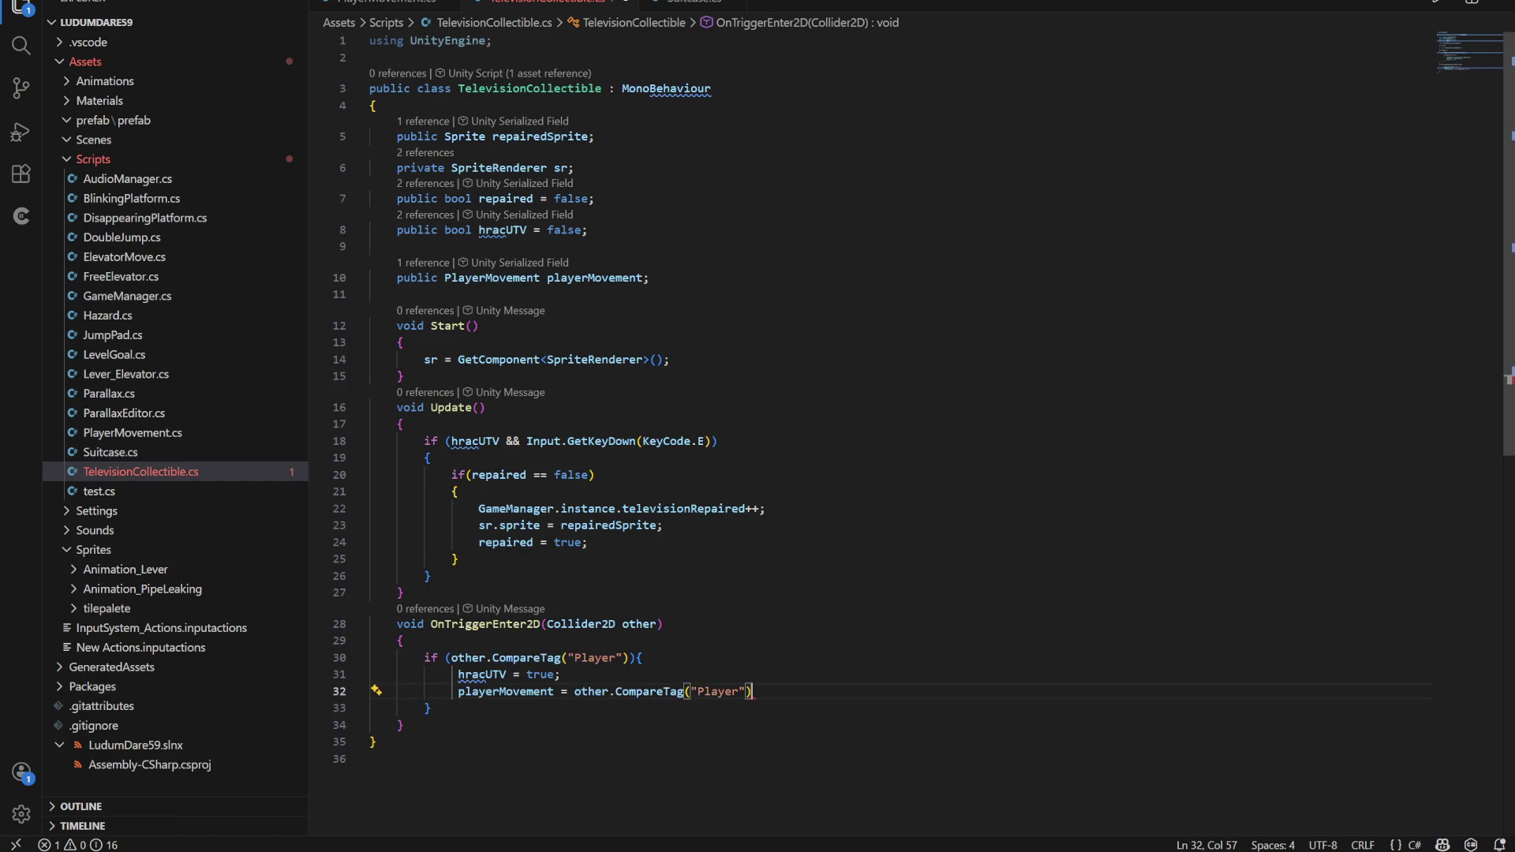
left_click_drag(754, 691, 615, 692)
key("BackSpace")
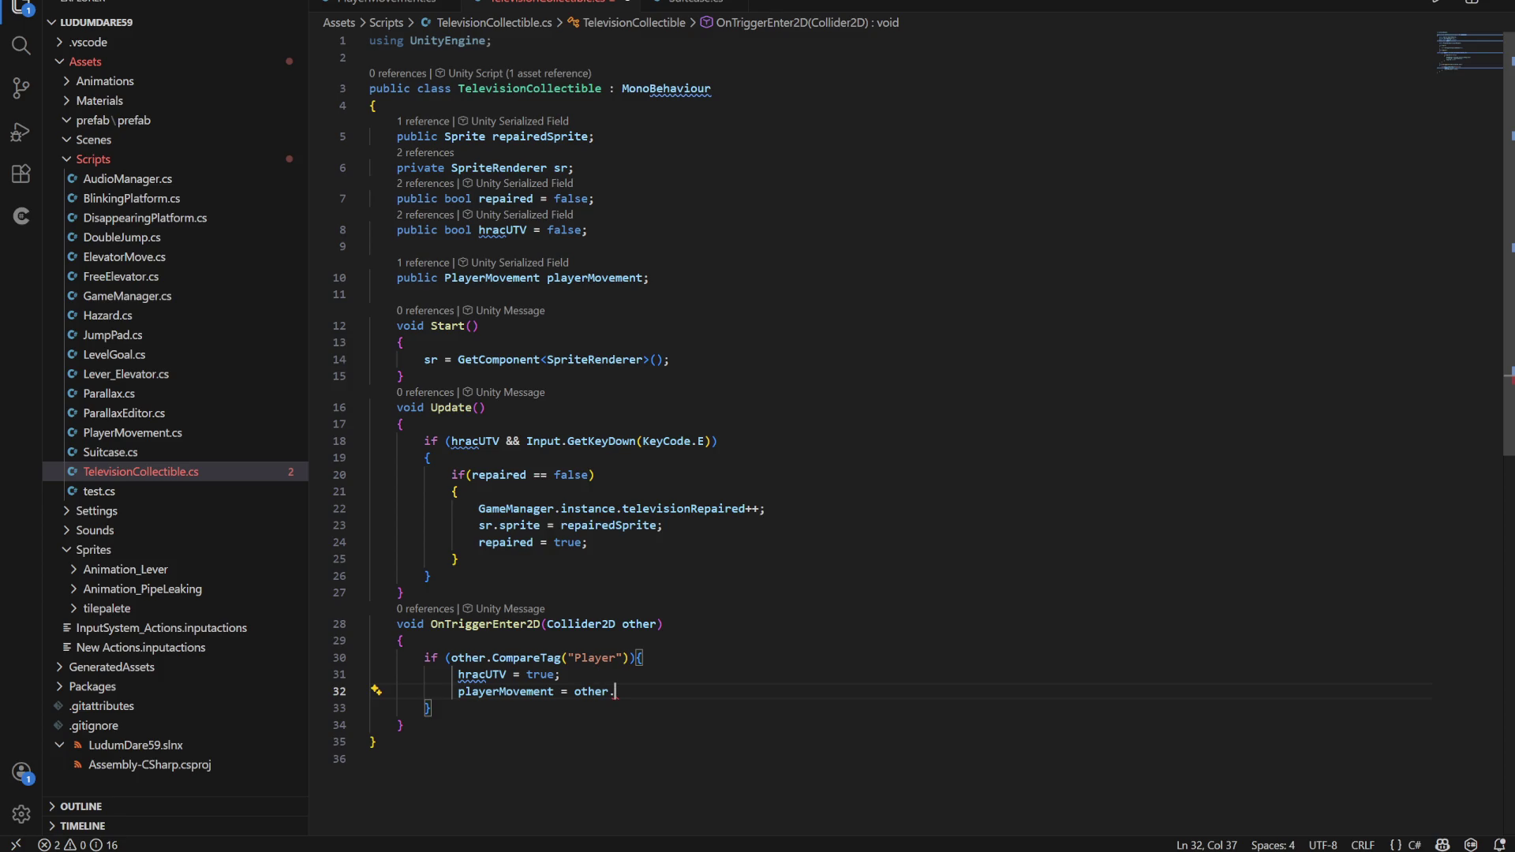
Complete it as other.GetComponent<PlayerMovement>(); and add a blank line below
type("p")
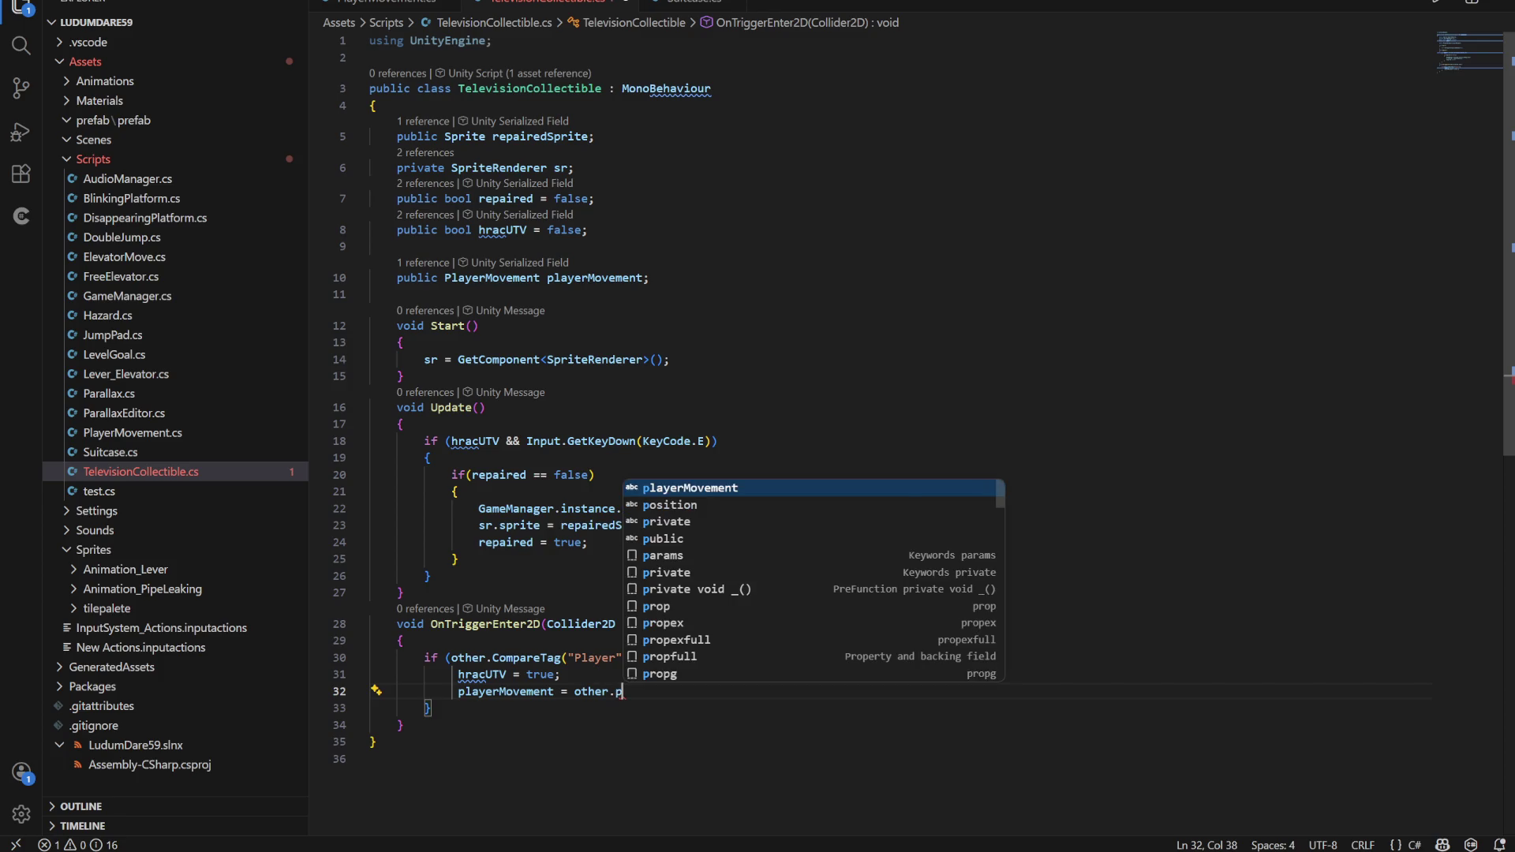
key("BackSpace")
type("get")
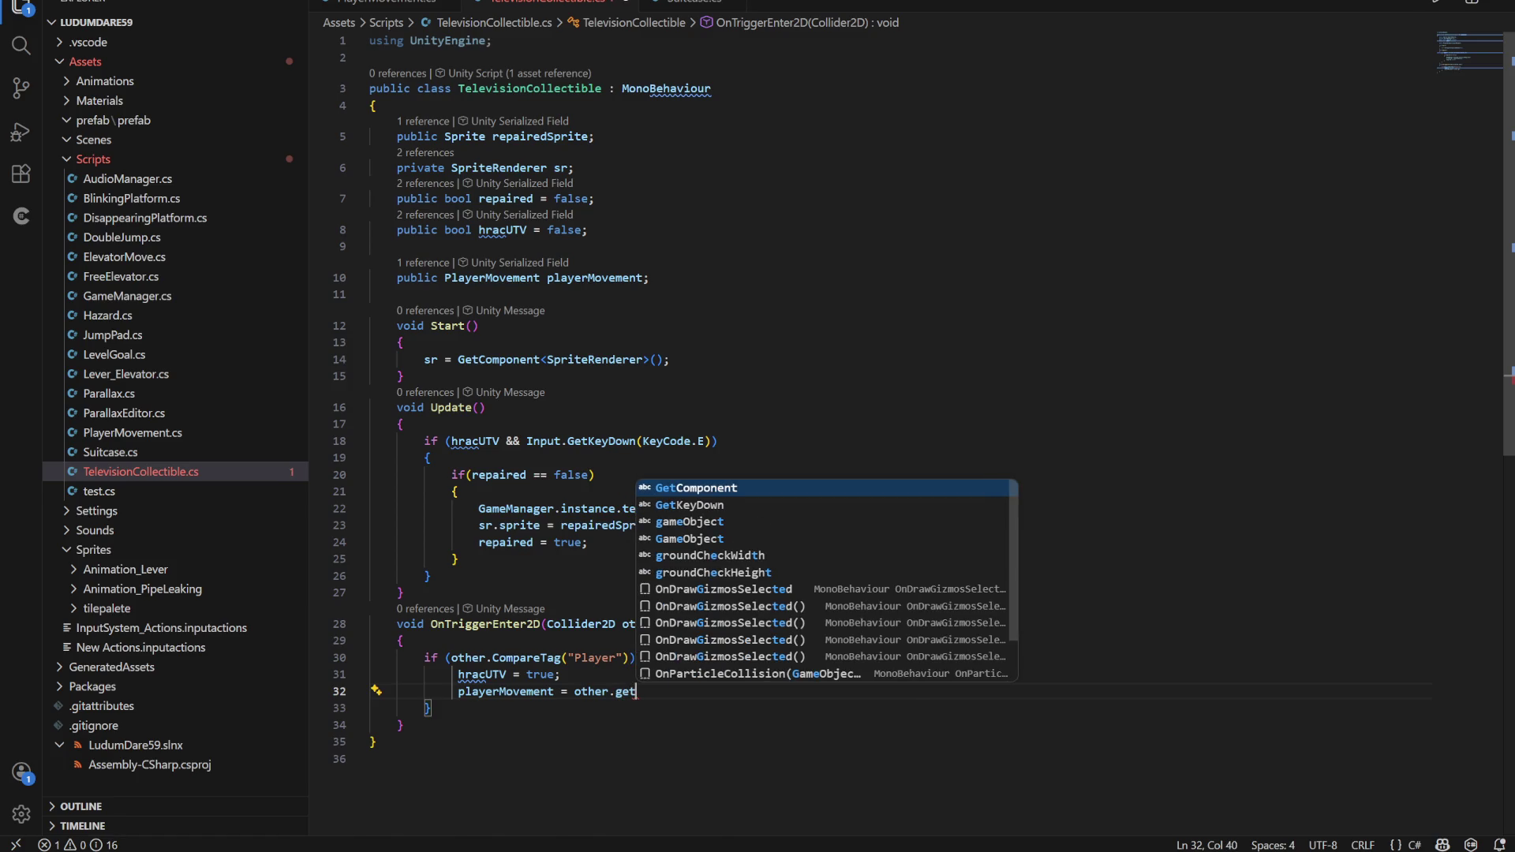
type("comp")
key("Tab")
type("<>")
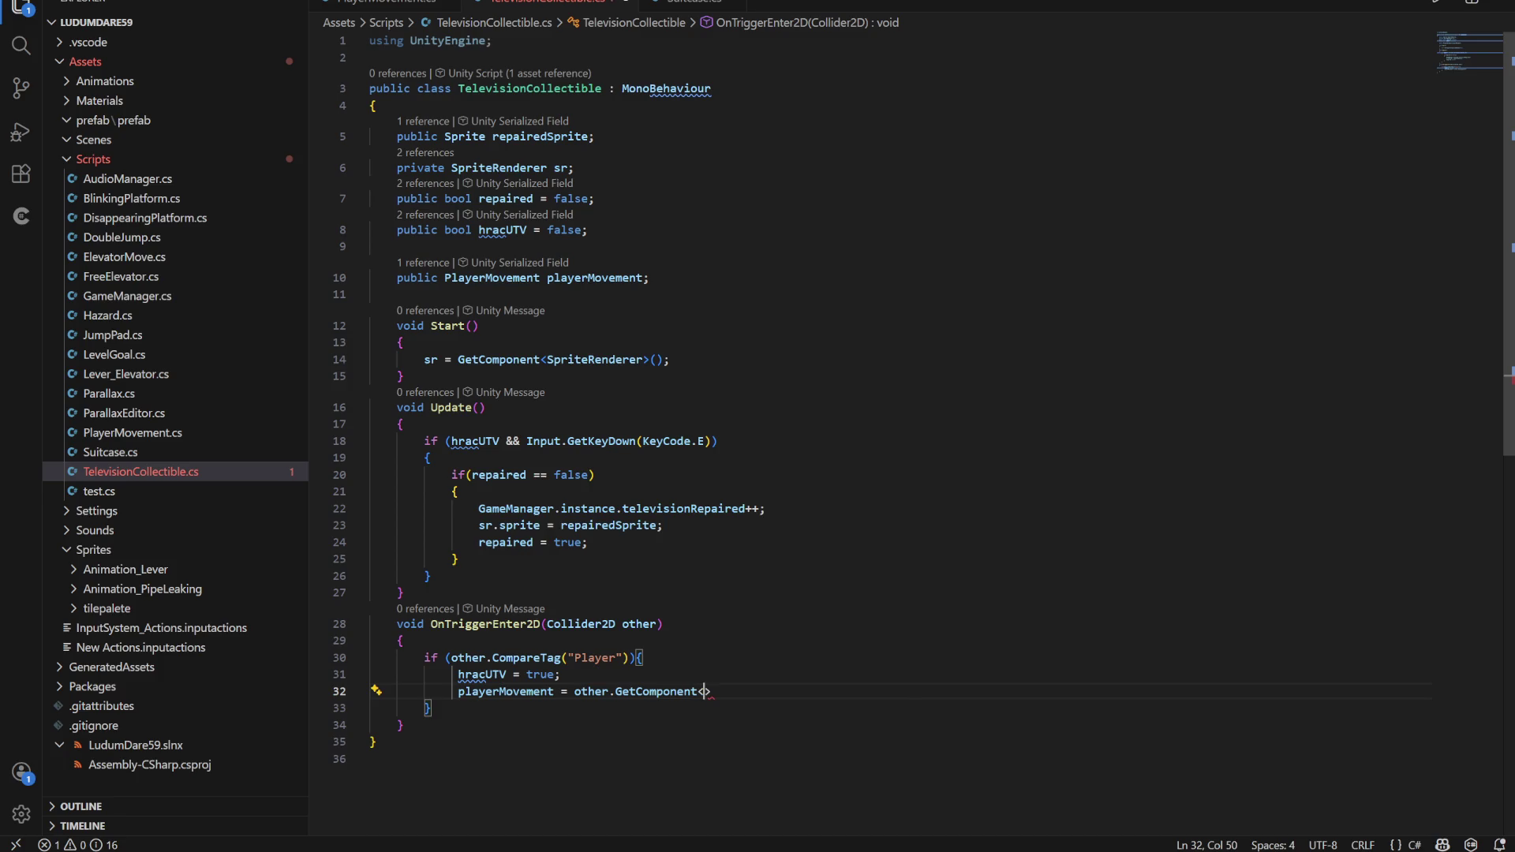
type("()")
left_click(662, 692)
left_click_drag(724, 691, 616, 691)
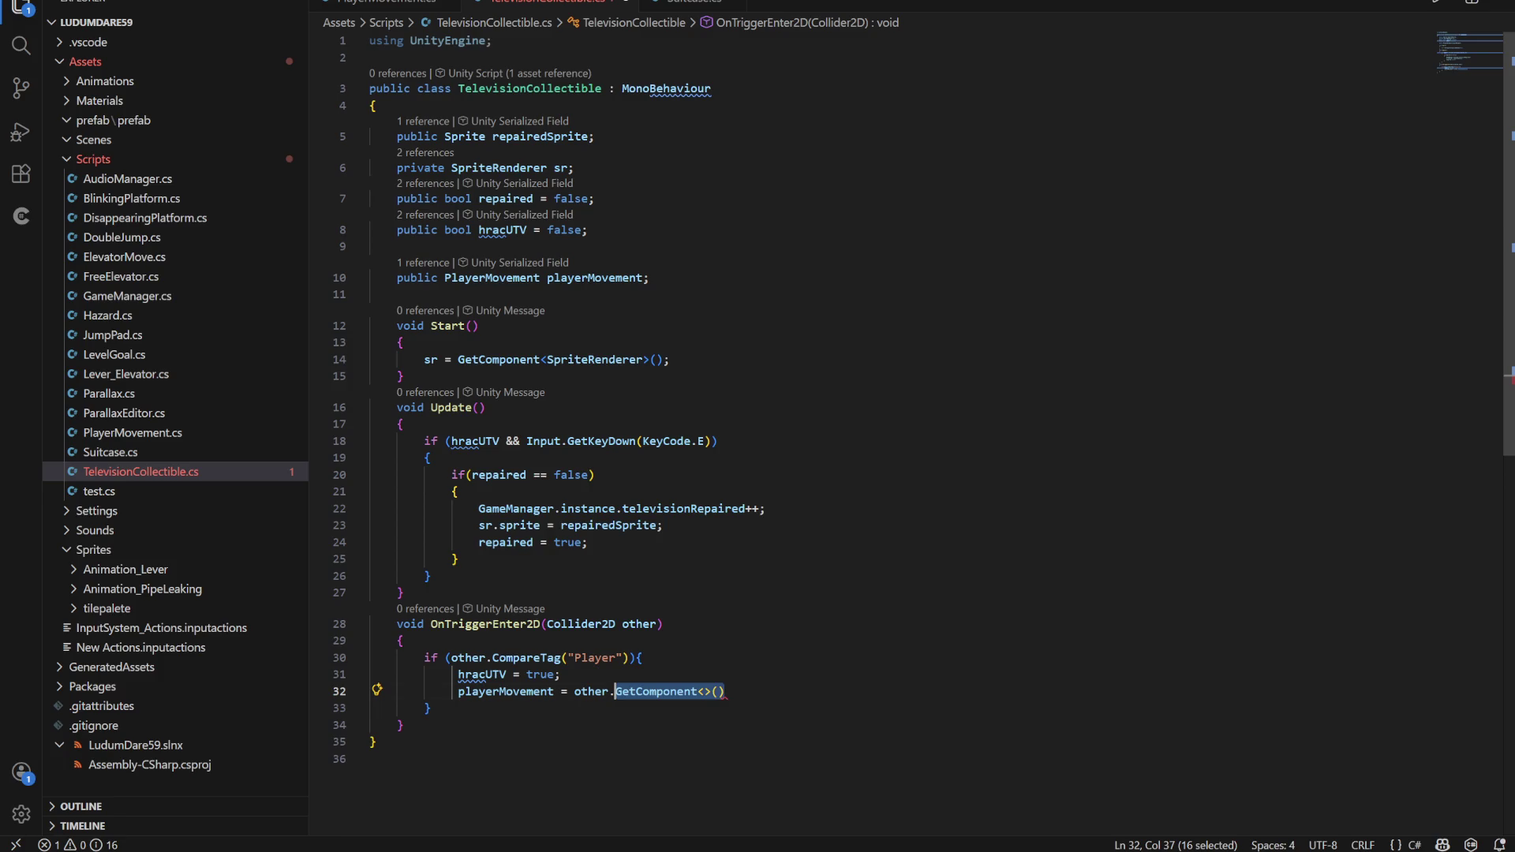
left_click(704, 691)
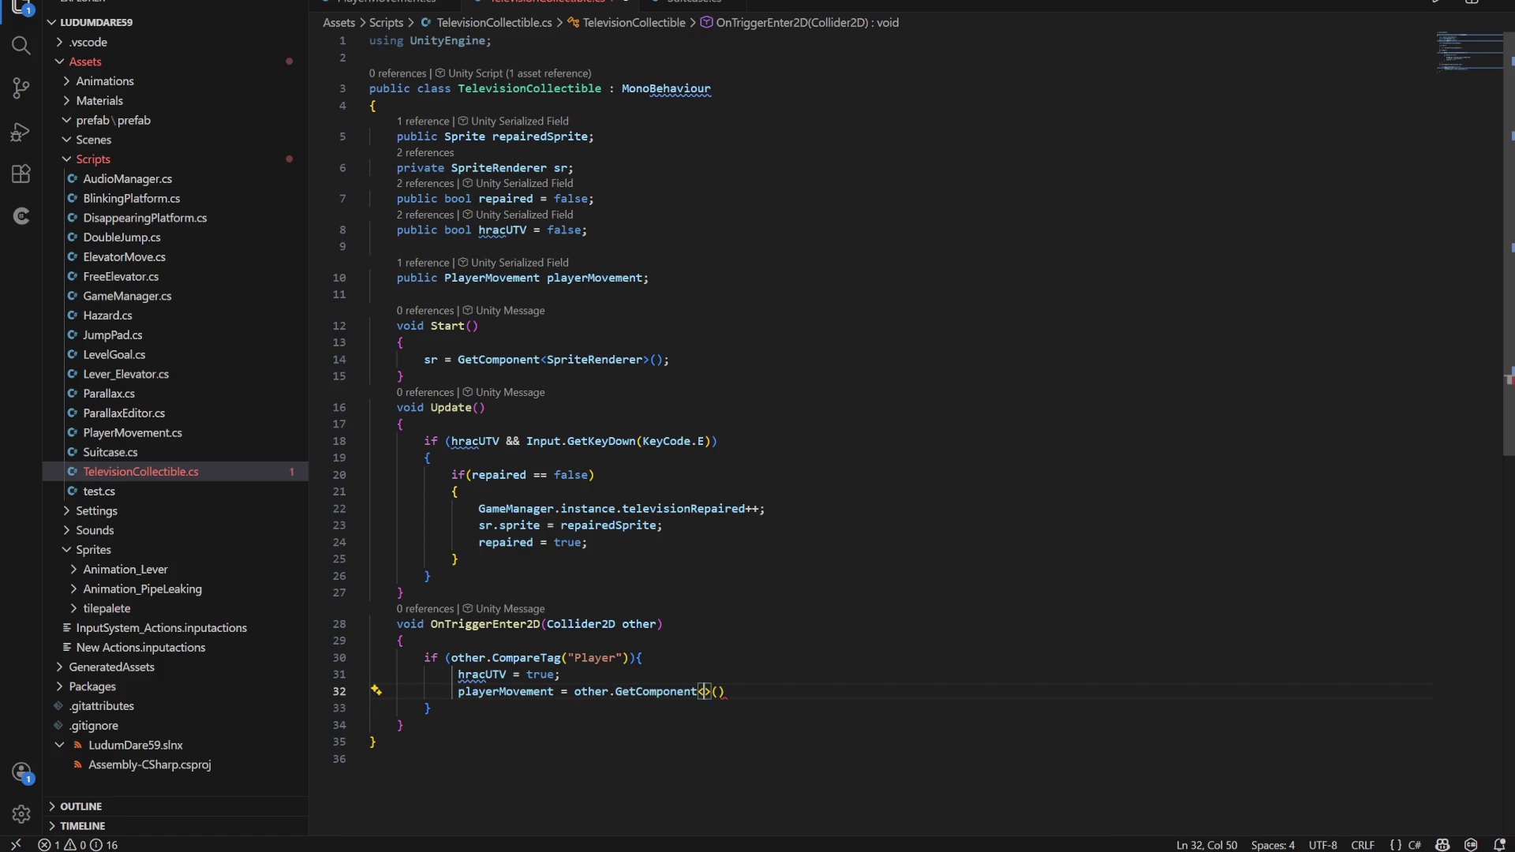
type("Play")
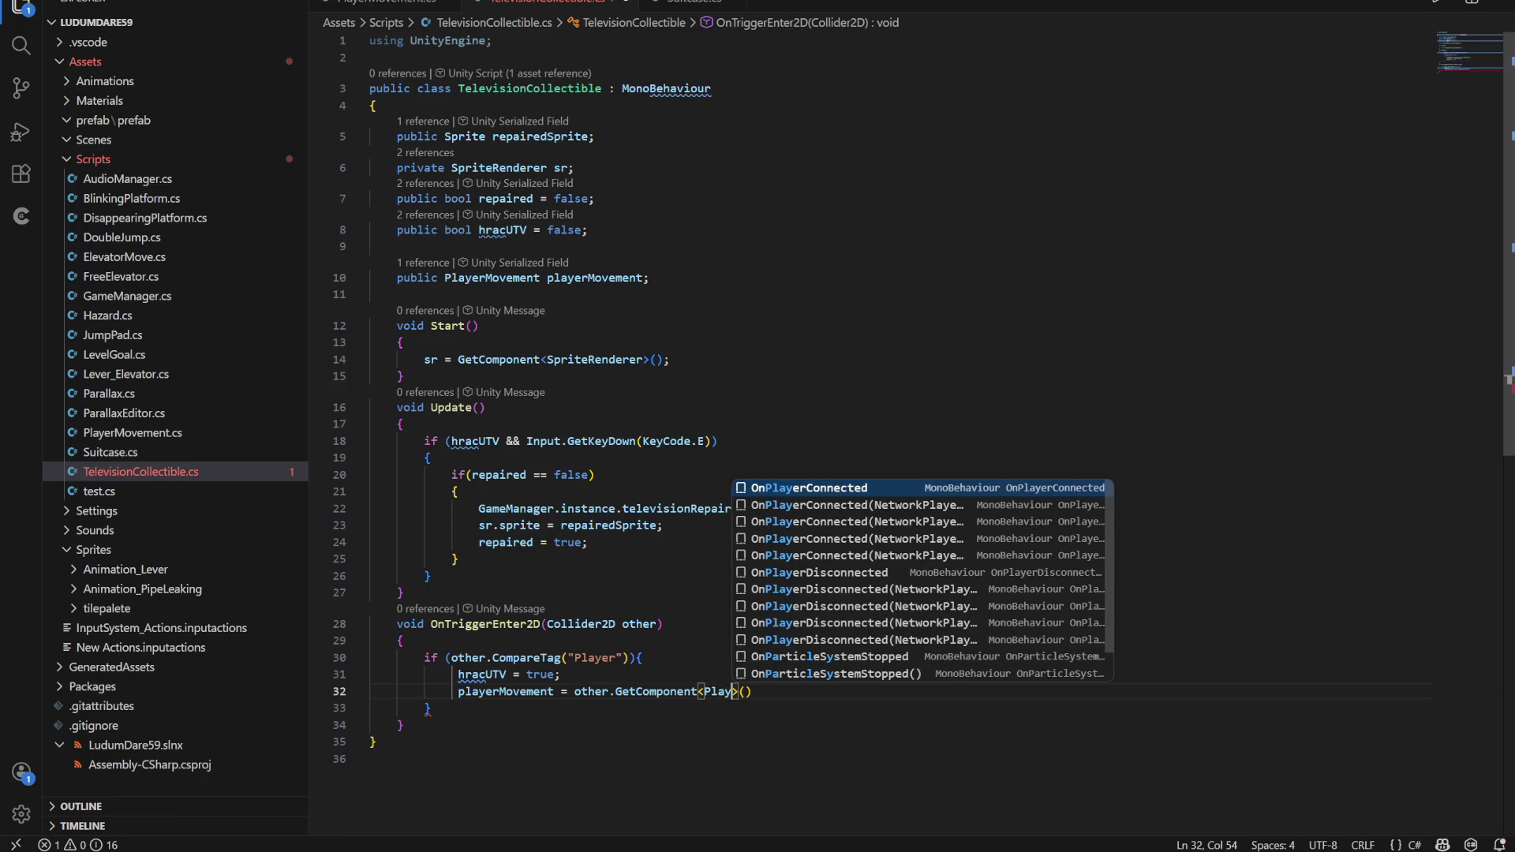
type("er")
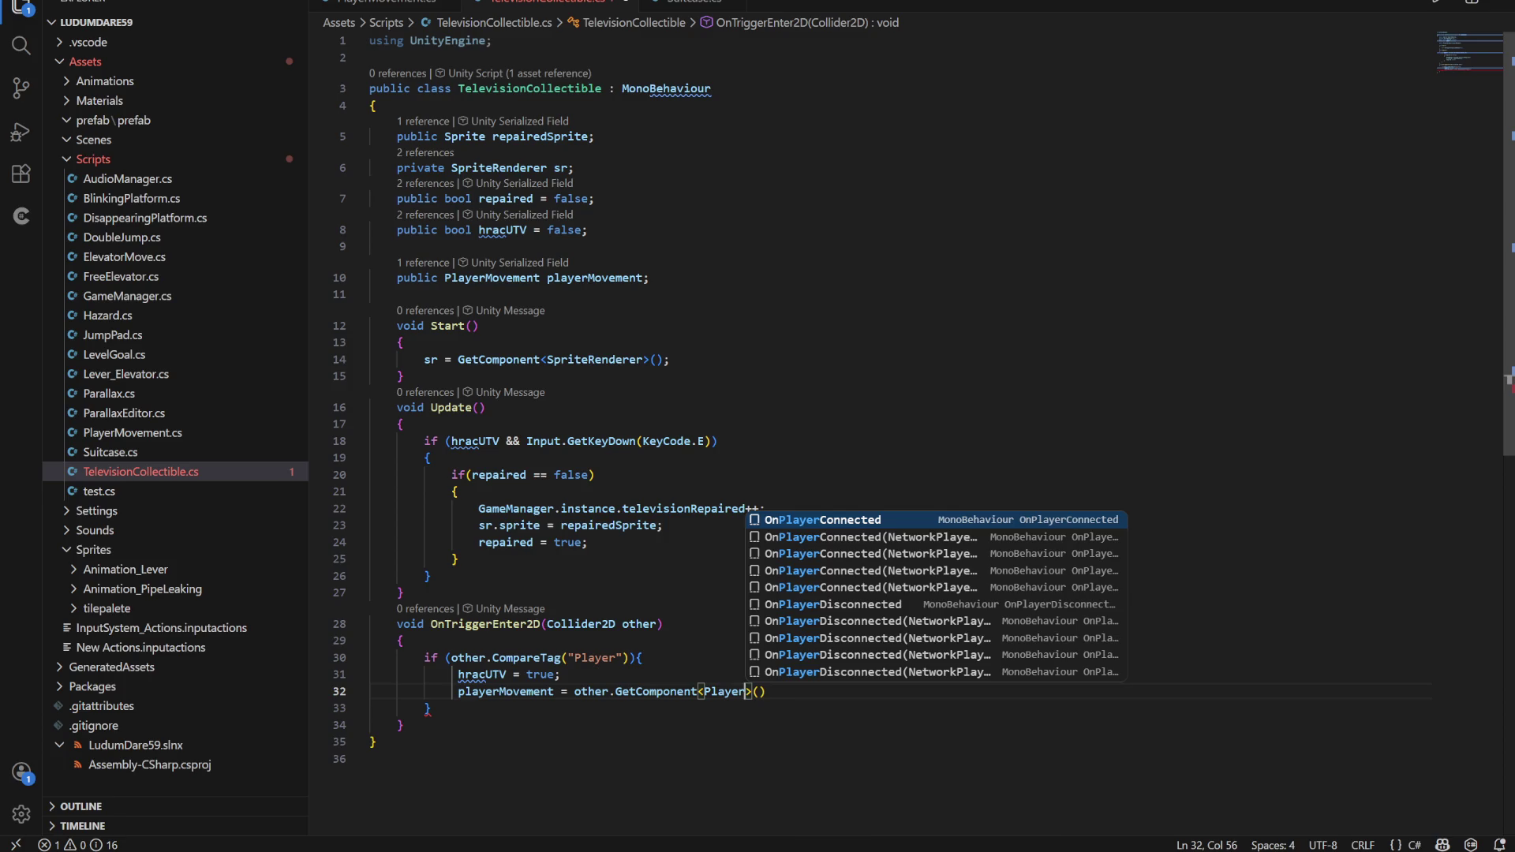
type("Movement>")
key("BackSpace")
type(");")
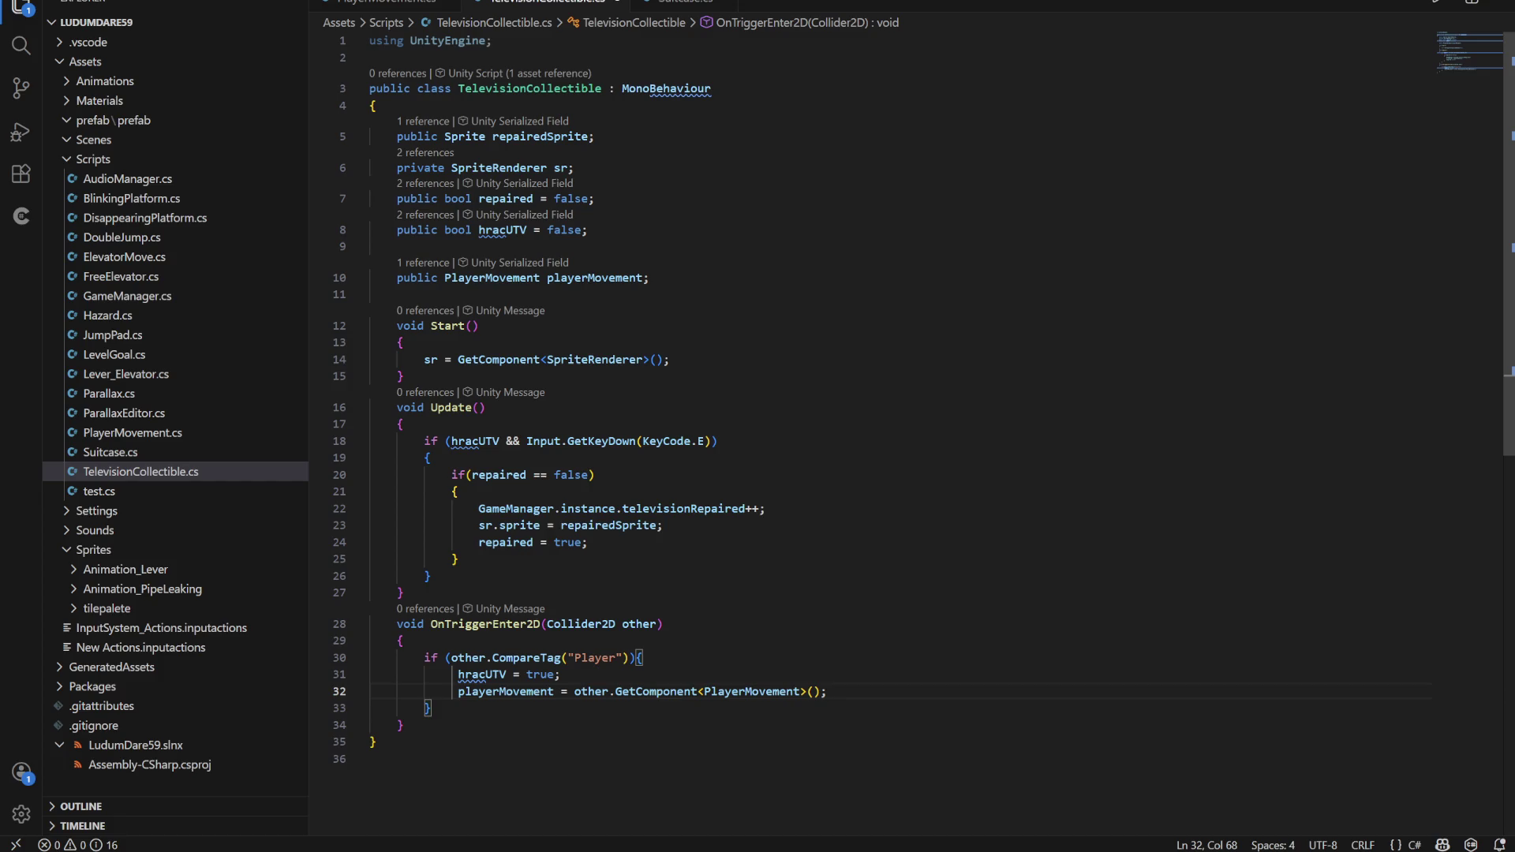
key("Return")
Save TelevisionCollectible.cs with Ctrl+S and add another blank line after the playerMovement assignment
scroll(923, 407, "down", 2)
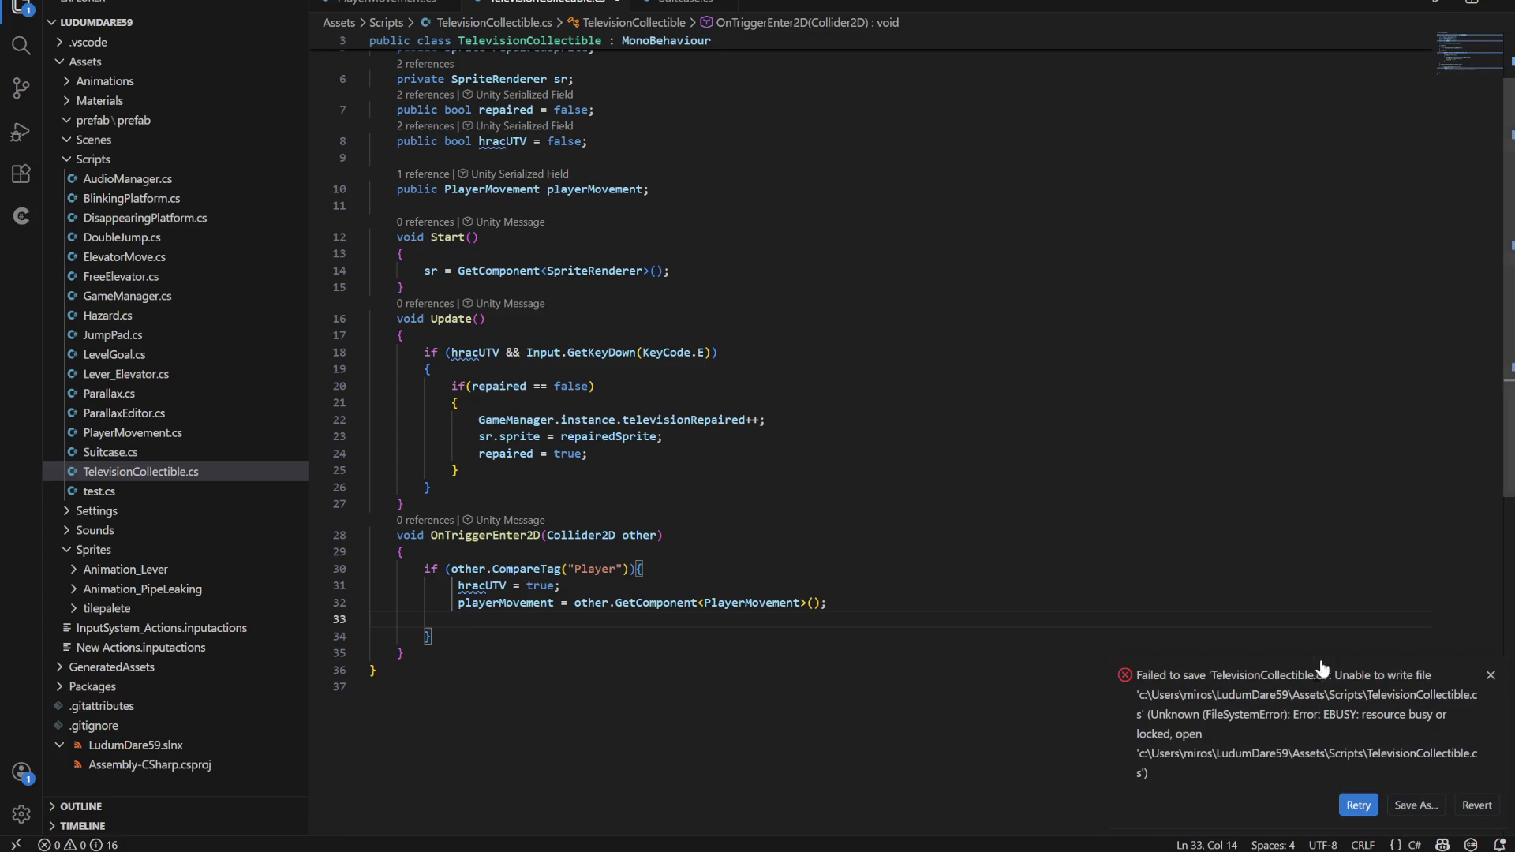
key("ctrl+s")
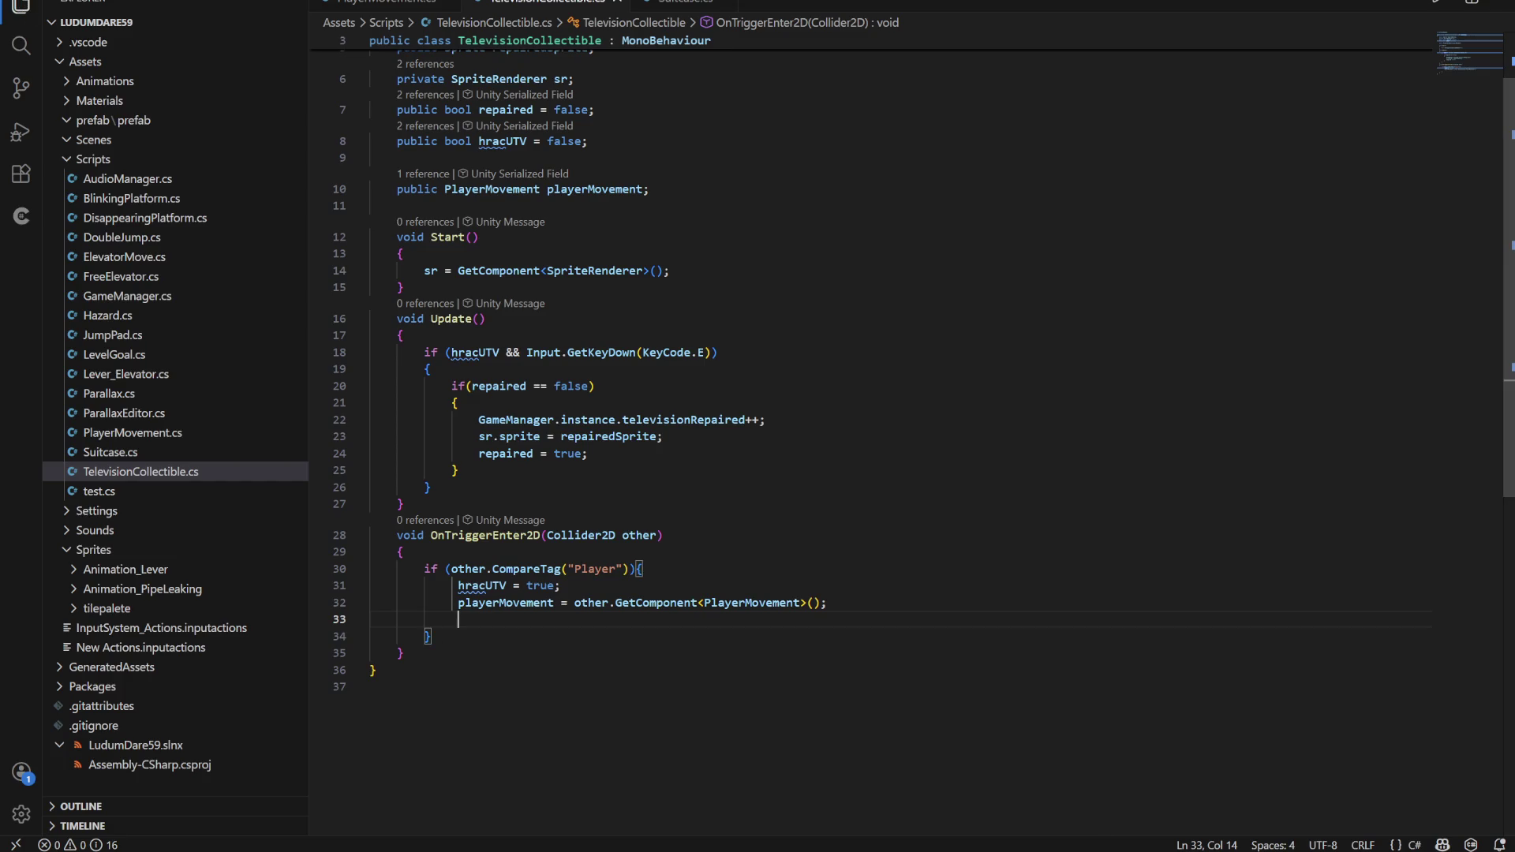
left_click(430, 636)
left_click(827, 603)
key("Return")
left_click(595, 190)
Change line 10's field from PlayerMovement playerMovement to GameObject player
double_click(493, 190)
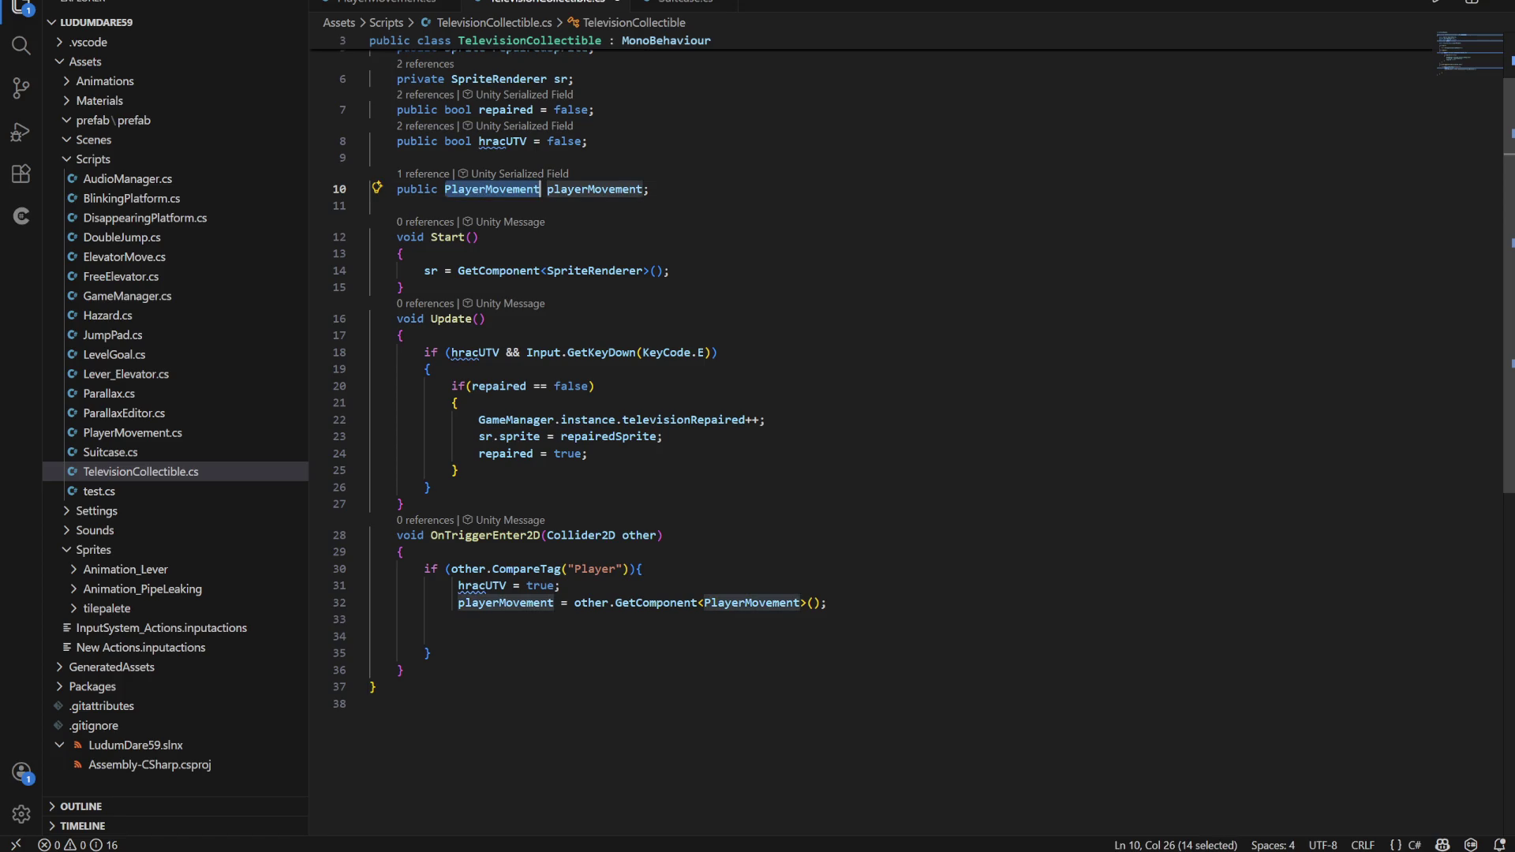
type("GameObject")
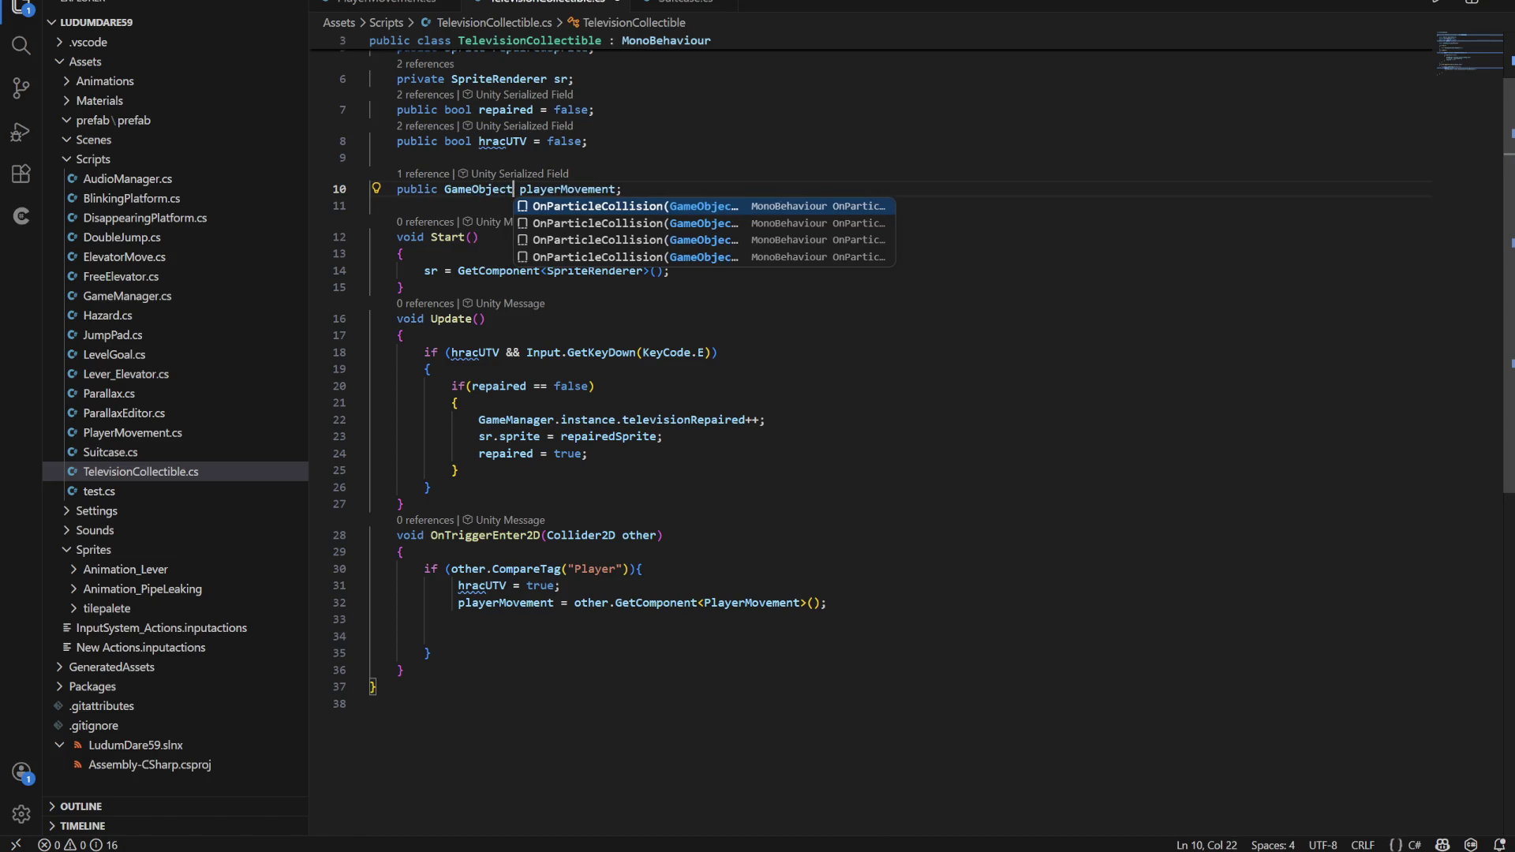
key("Right")
key("ctrl+shift+Right")
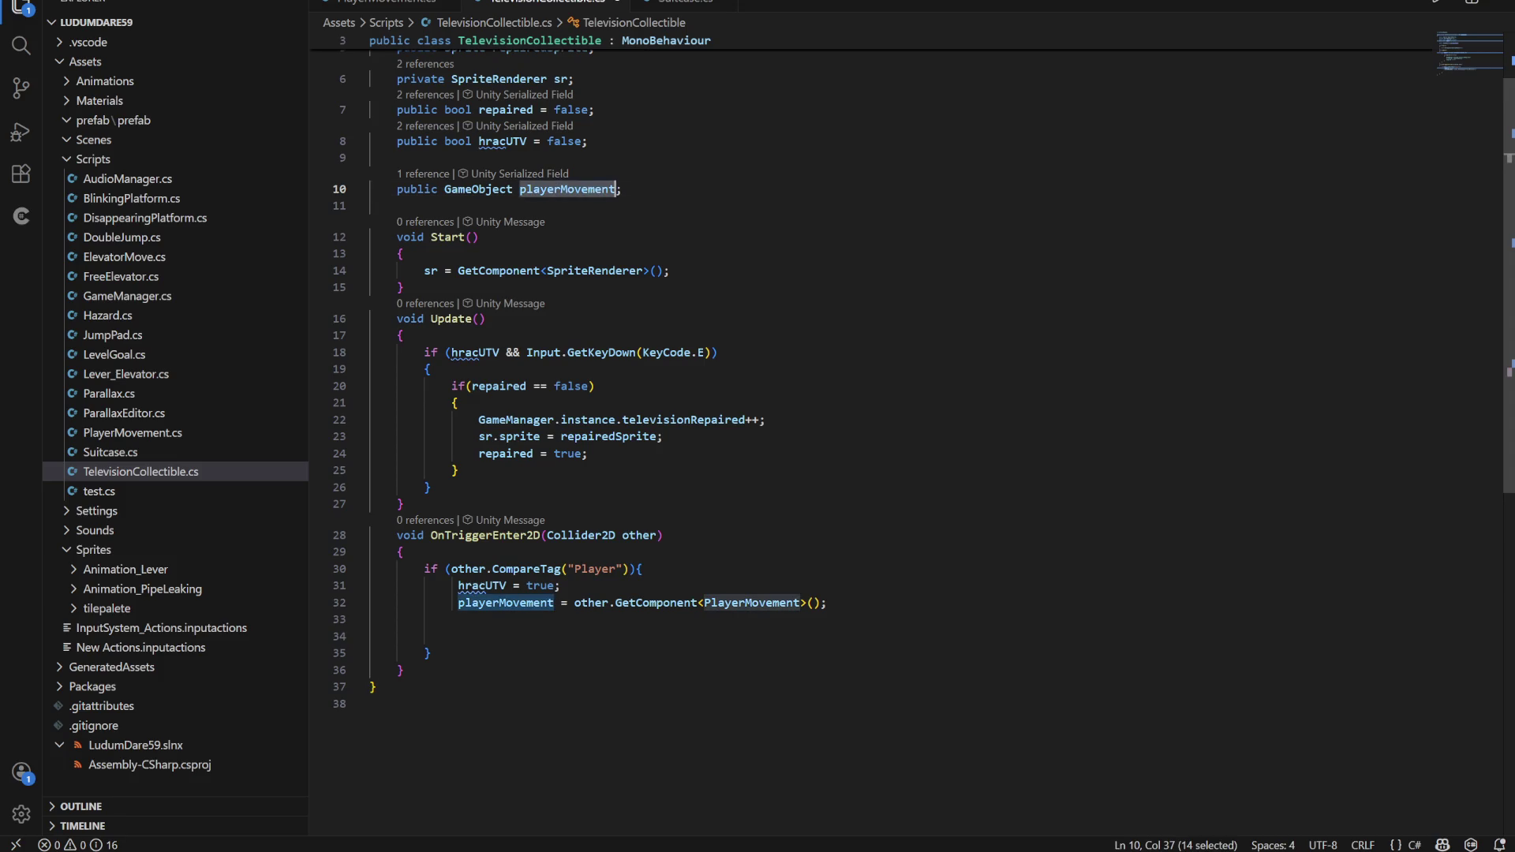
type("player")
left_click(634, 292)
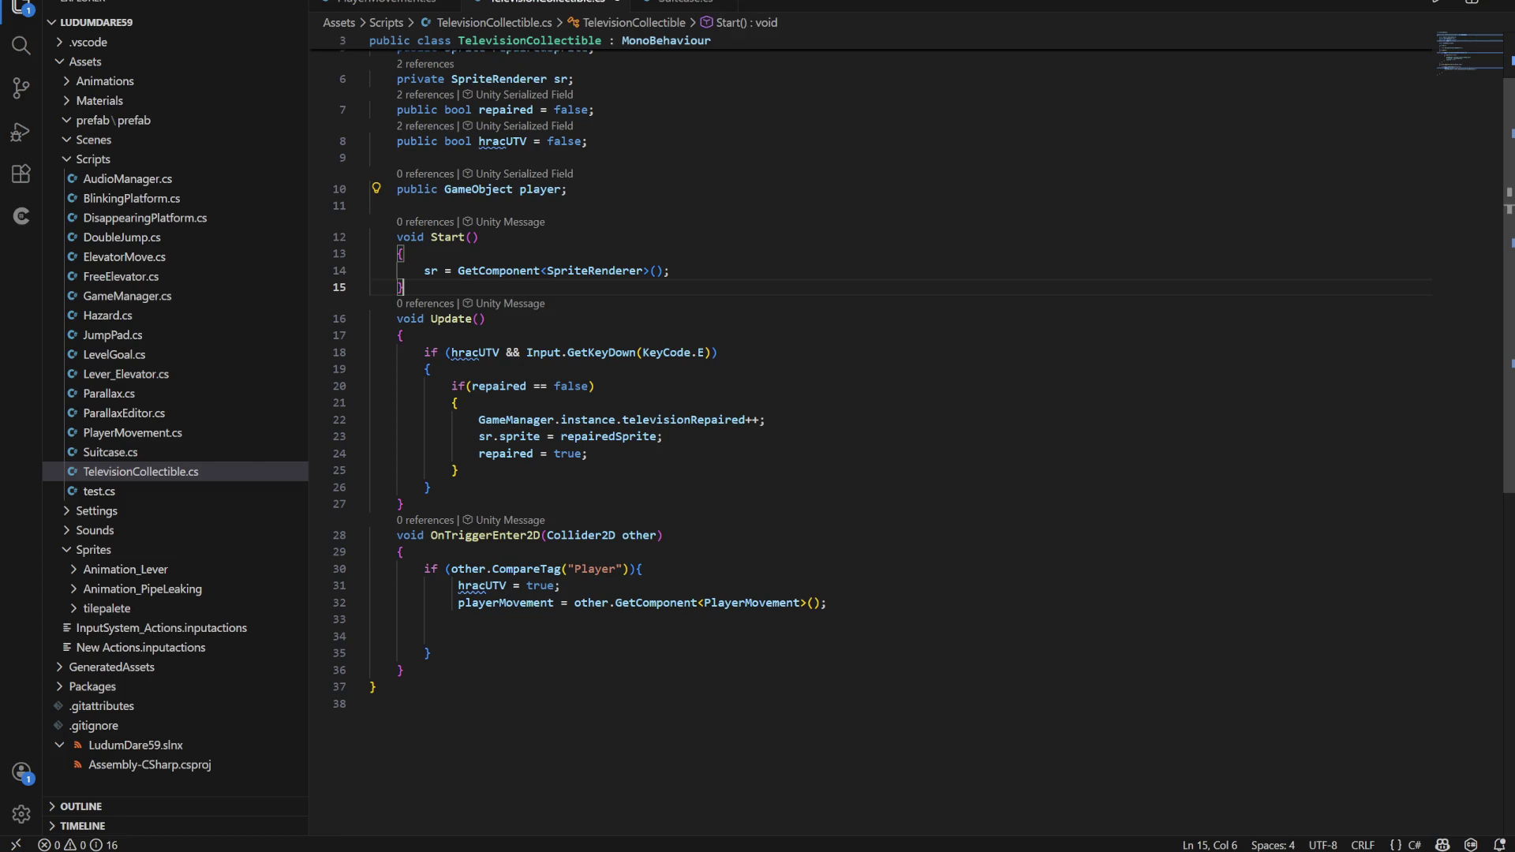
Rename the trigger assignment target on line 32 from playerMovement to player
left_click(478, 585)
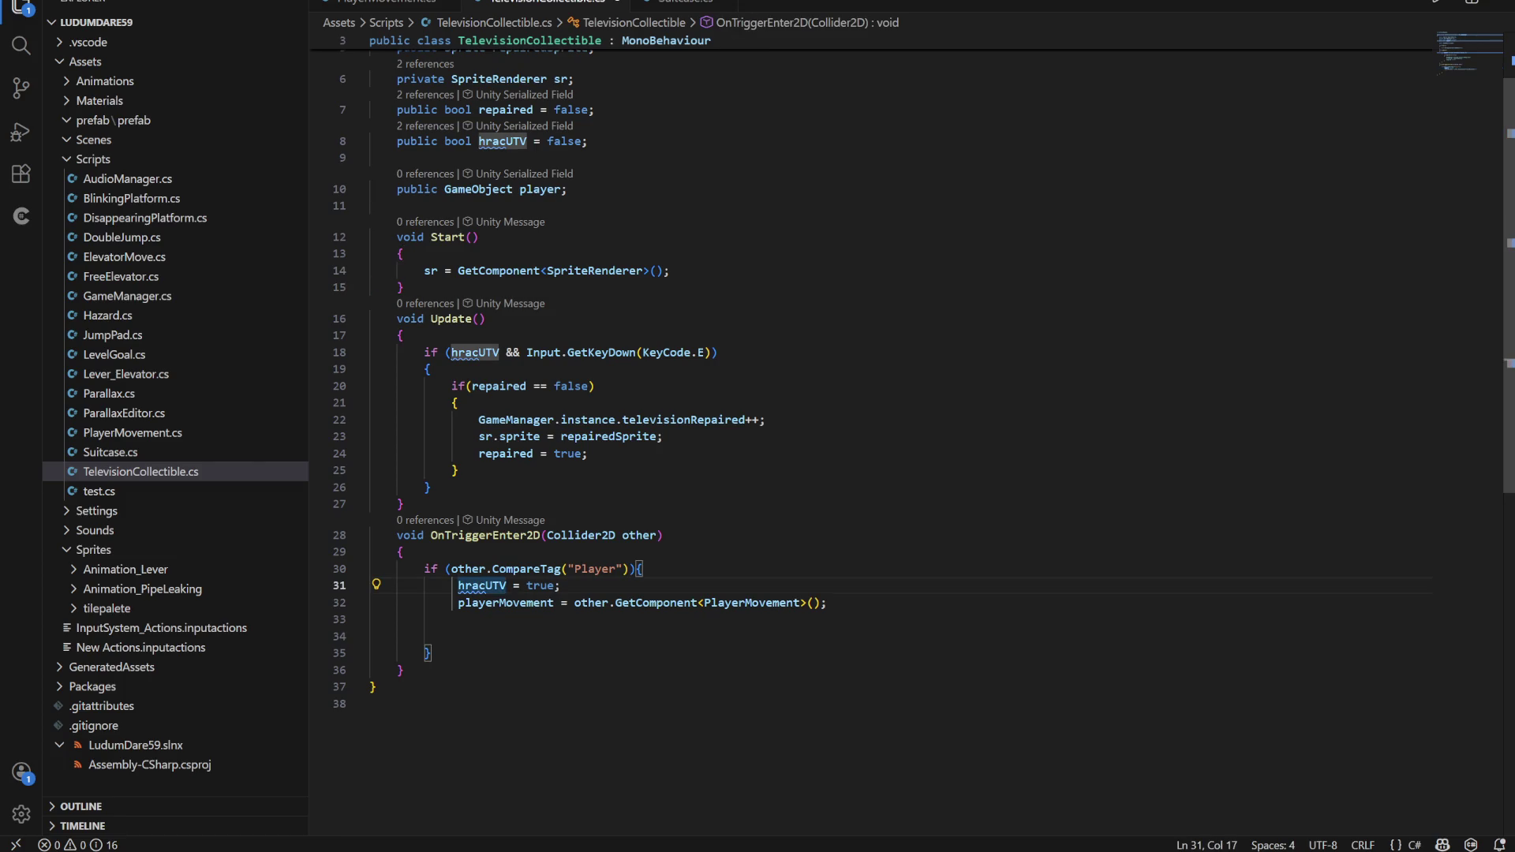
double_click(506, 602)
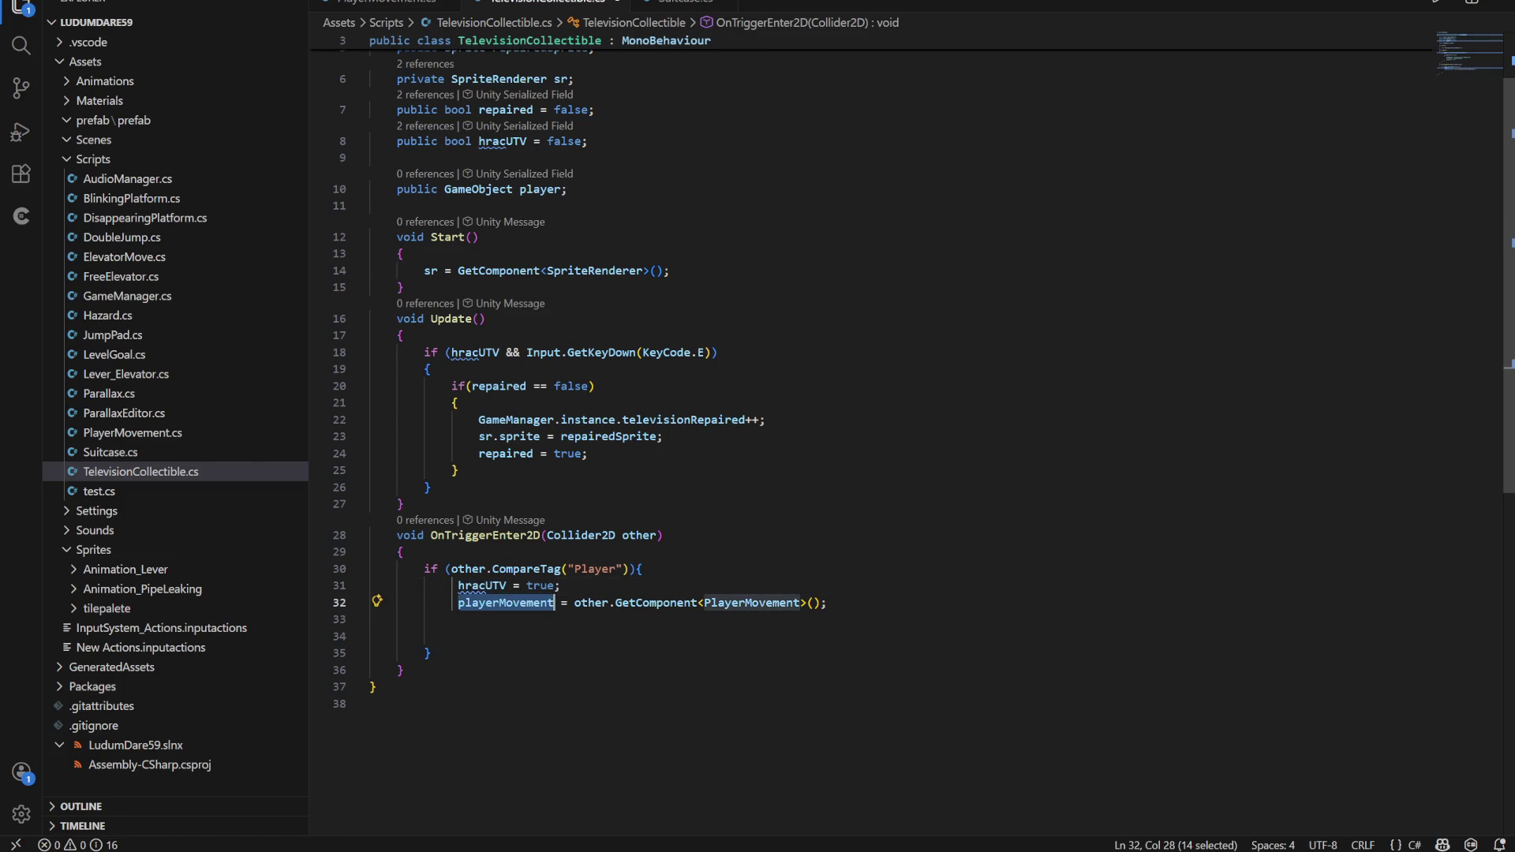
type("play")
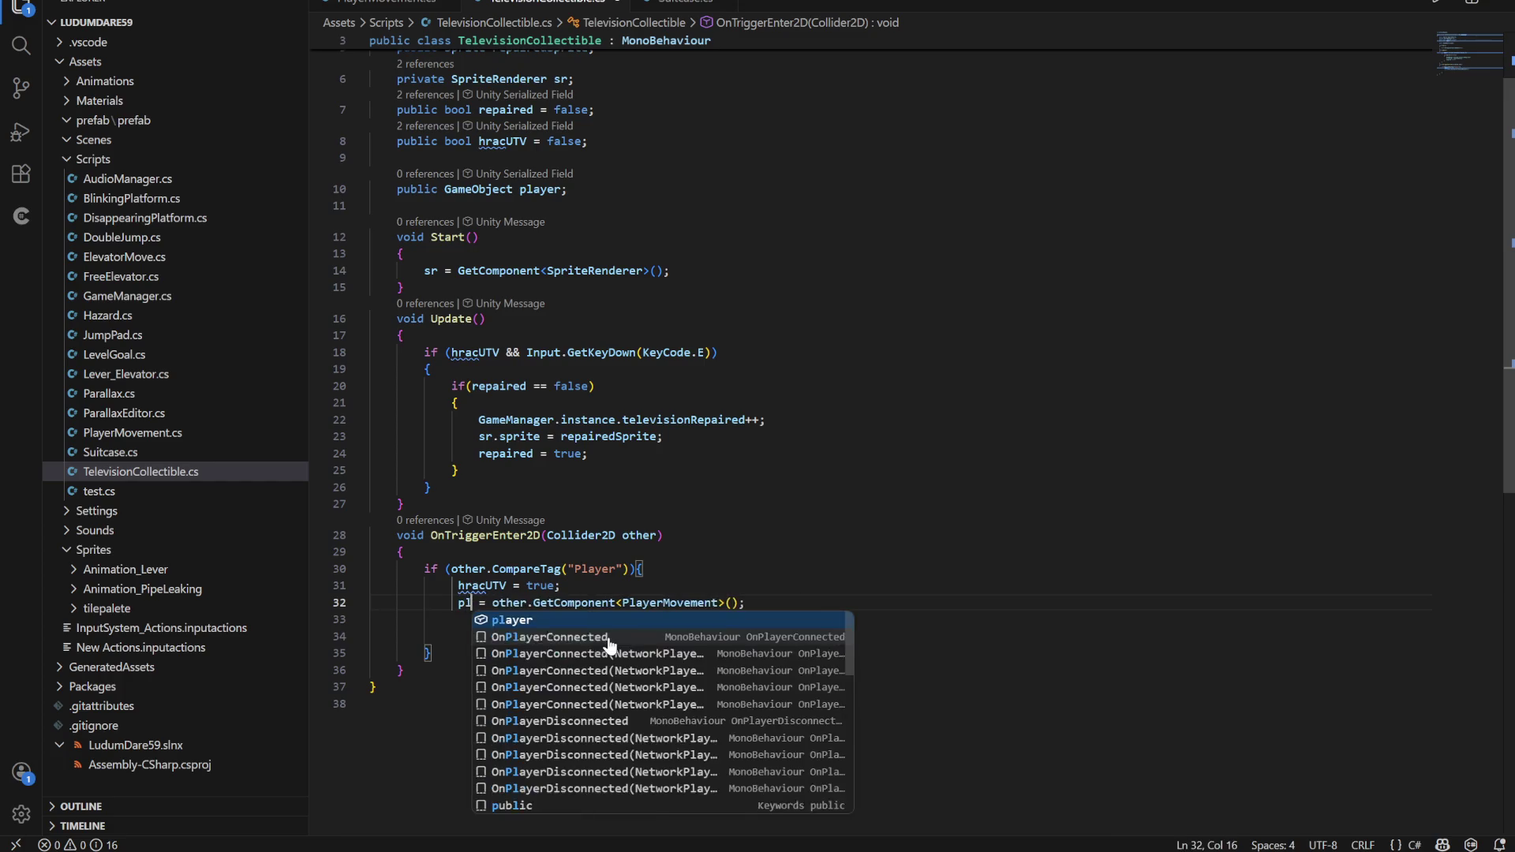
key("Return")
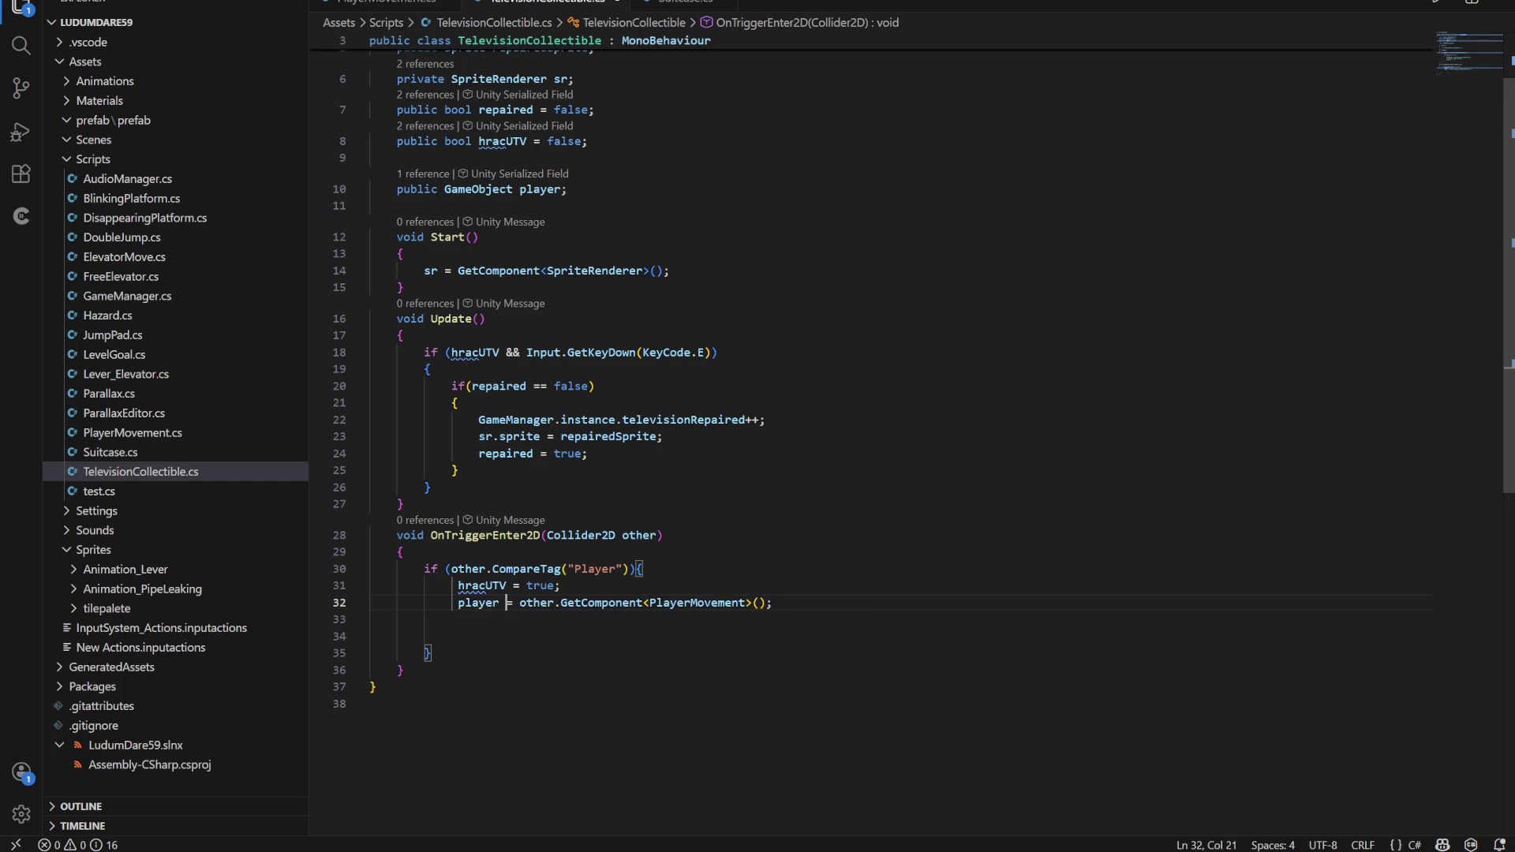
left_click(663, 602)
key("Right")
key("Right")
key("Right")
left_click(698, 602)
left_click(505, 190)
double_click(505, 190)
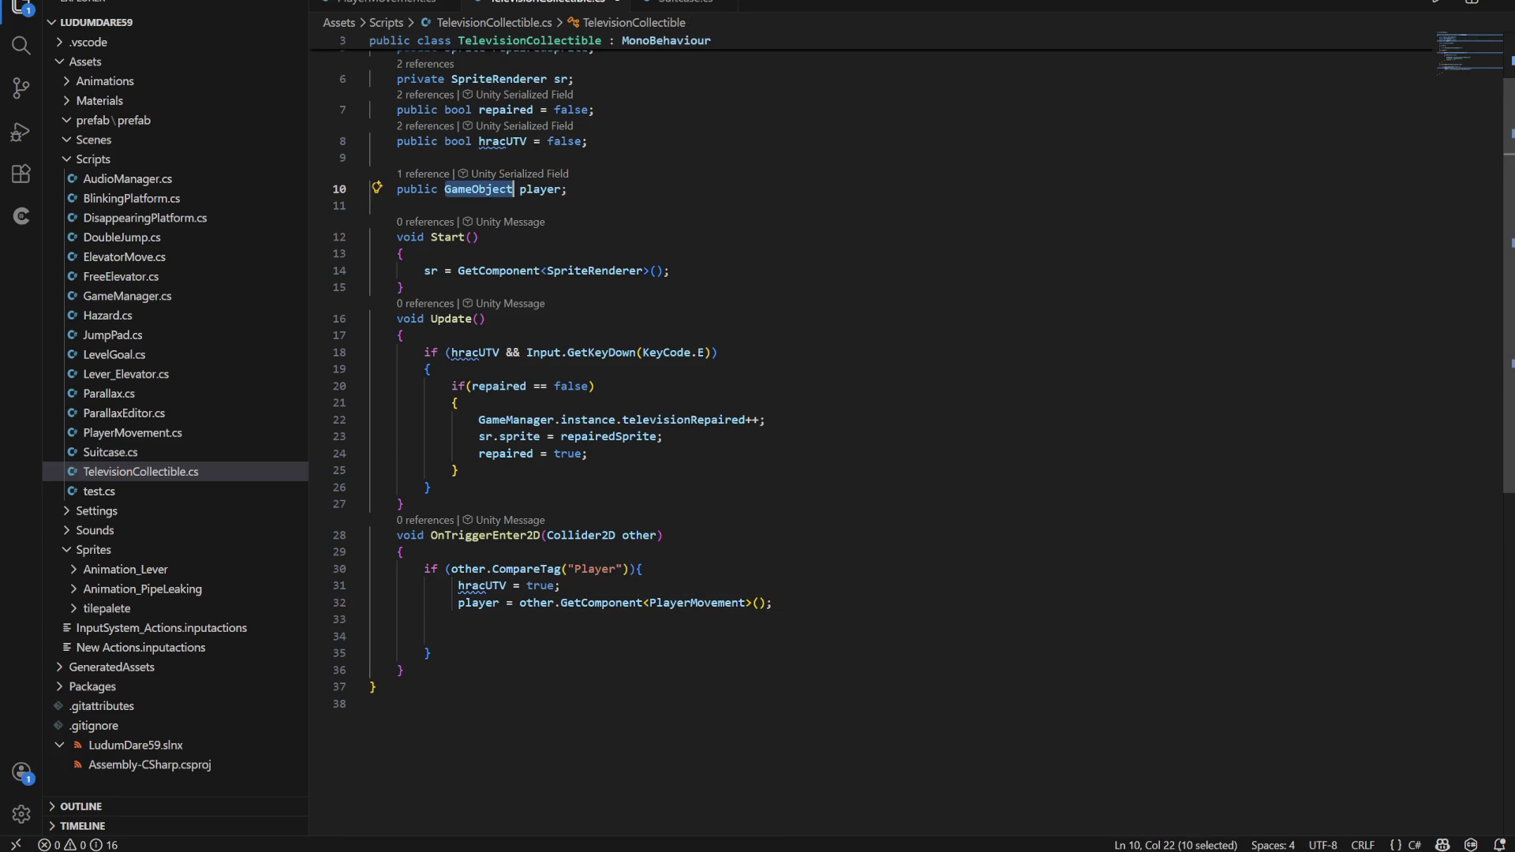
Change line 10's field declaration to 'public Animator animator;'
type("Animator")
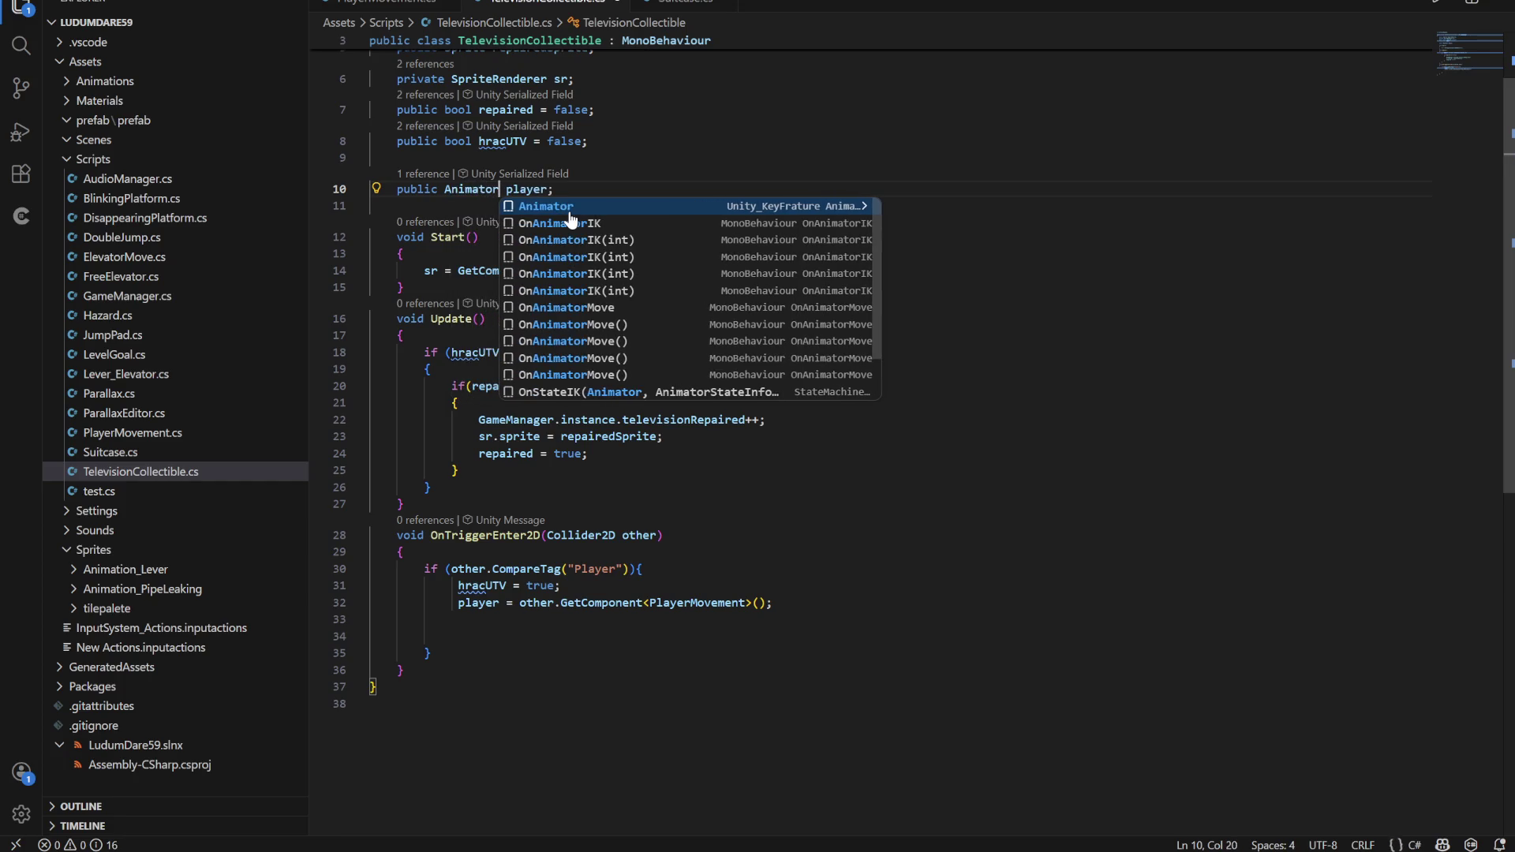
left_click(534, 189)
type("a")
key("BackSpace")
key("BackSpace")
key("BackSpace")
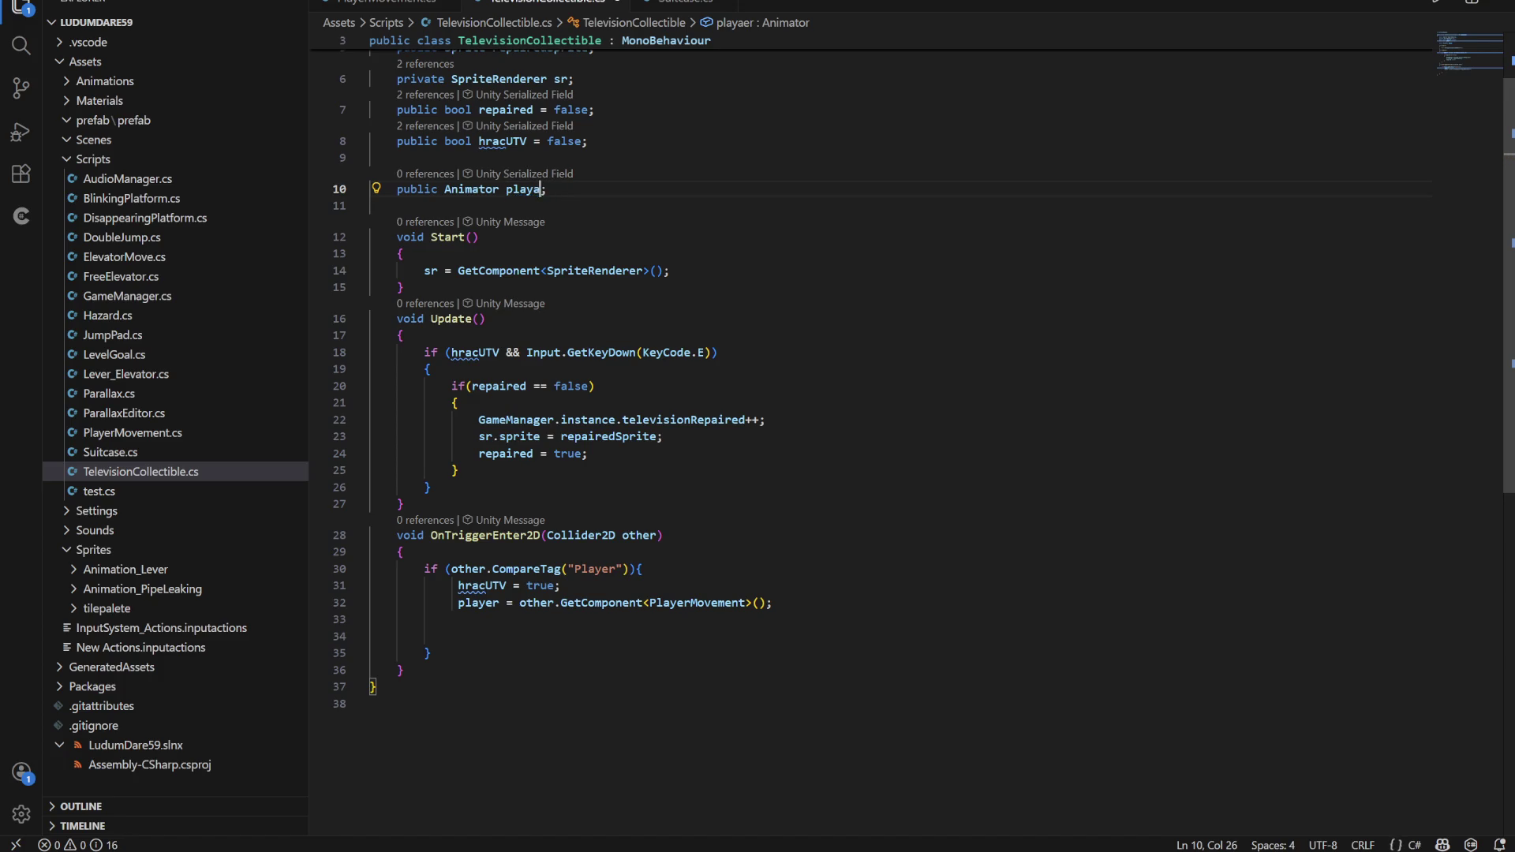
type("animator")
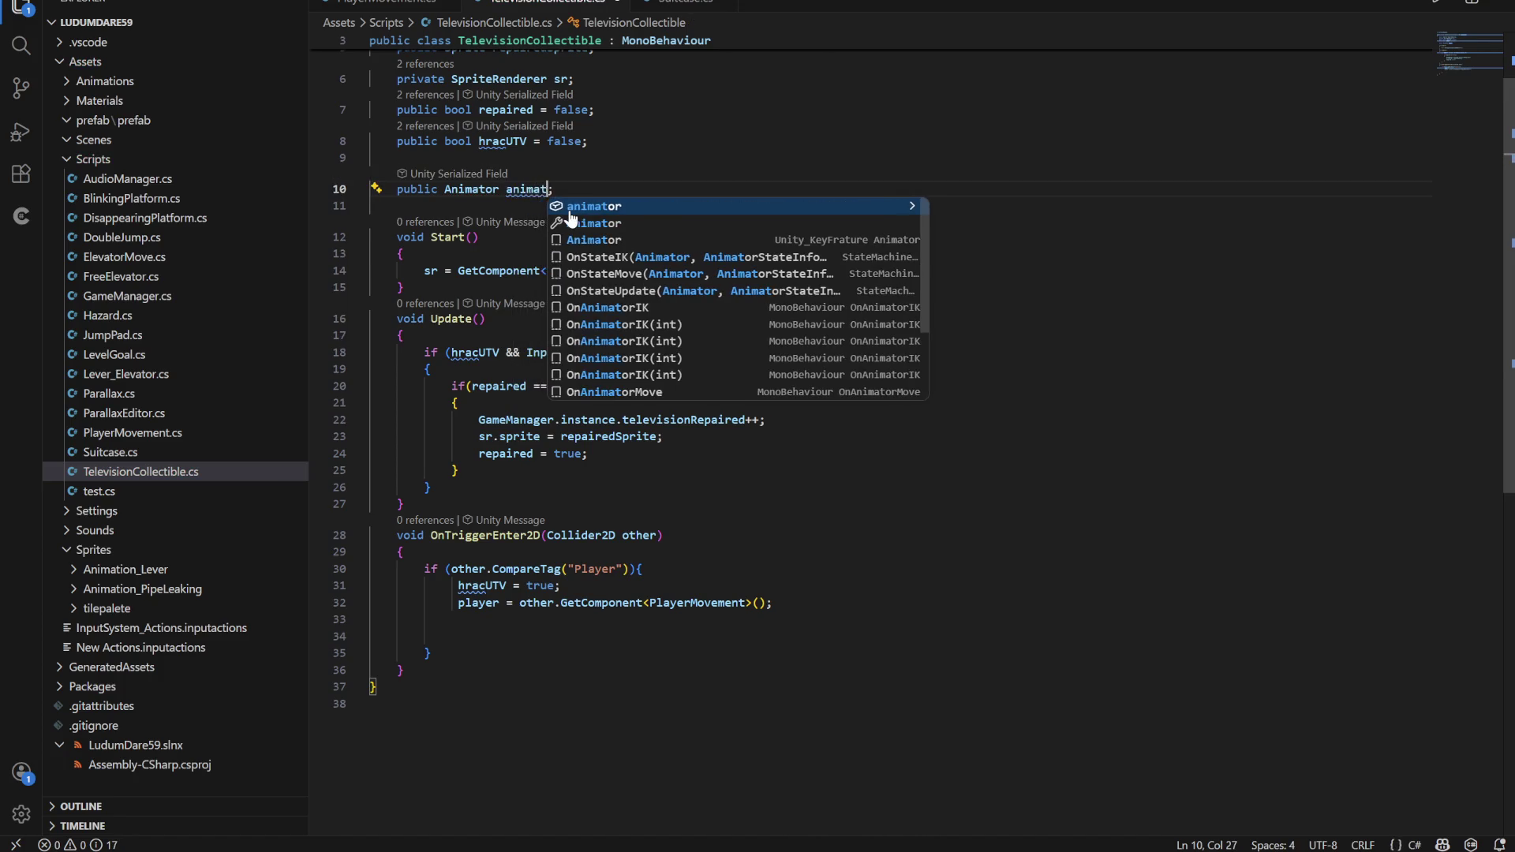
Rewrite line 32 as 'animator = other.GetComponent<Animator>();'
left_click(465, 620)
double_click(476, 603)
type("animator")
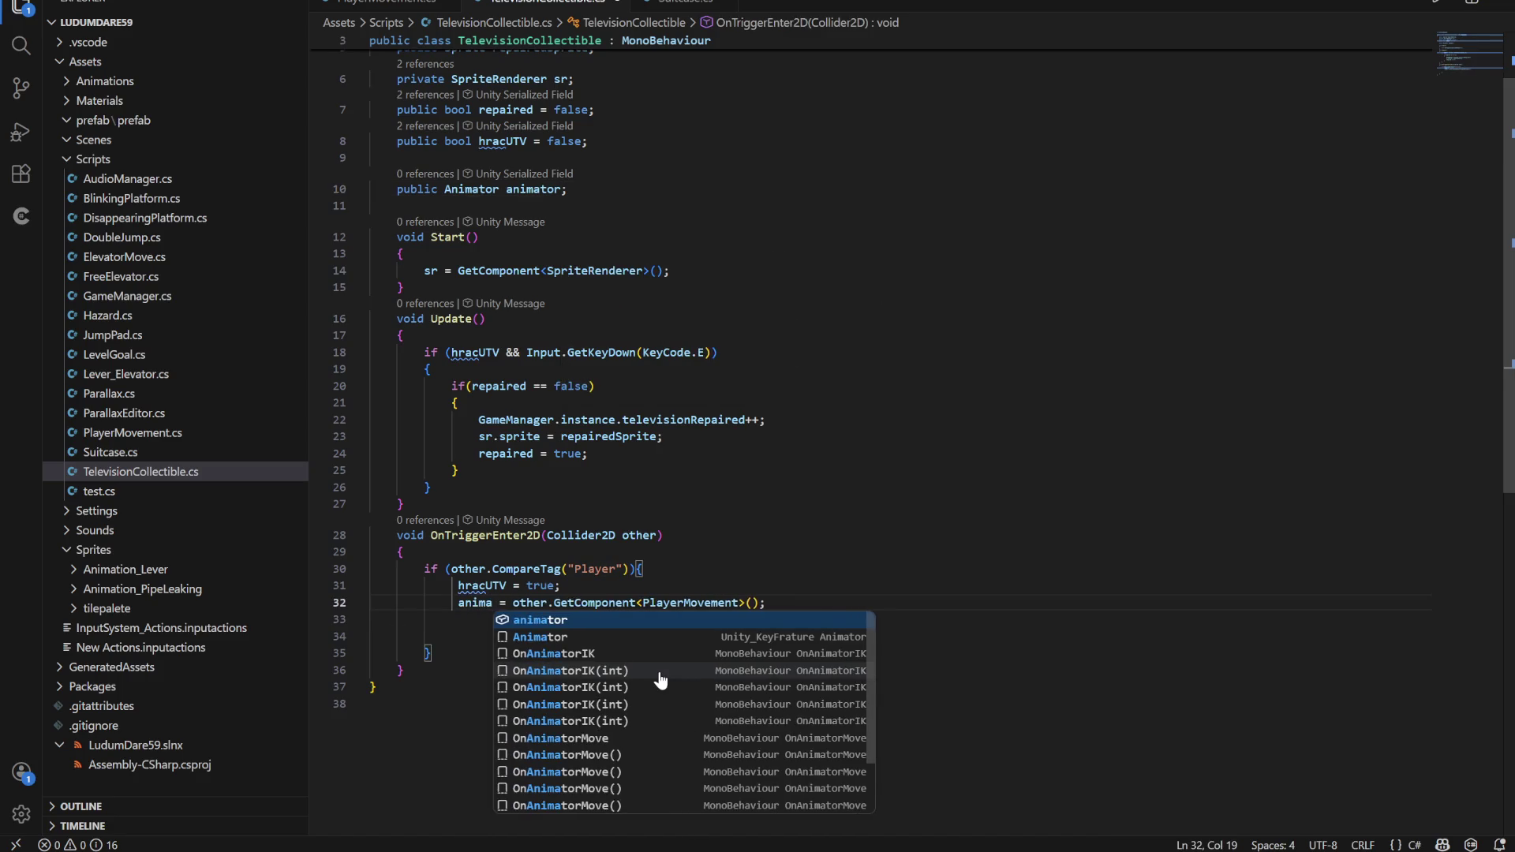
left_click(668, 603)
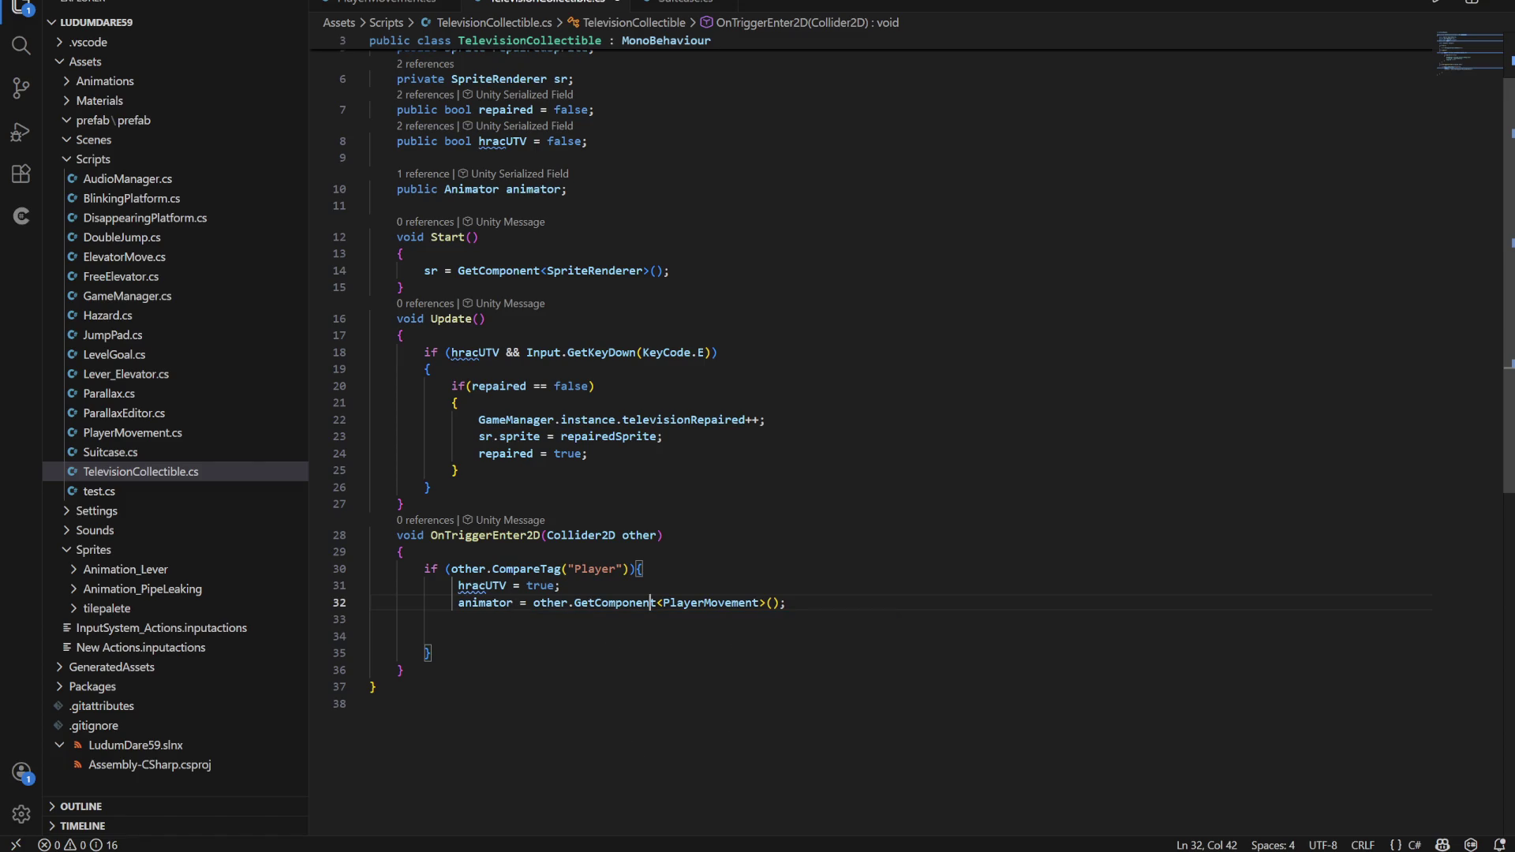
mouse_move(668, 603)
left_mouse_down()
mouse_move(794, 620)
mouse_move(759, 603)
left_mouse_up()
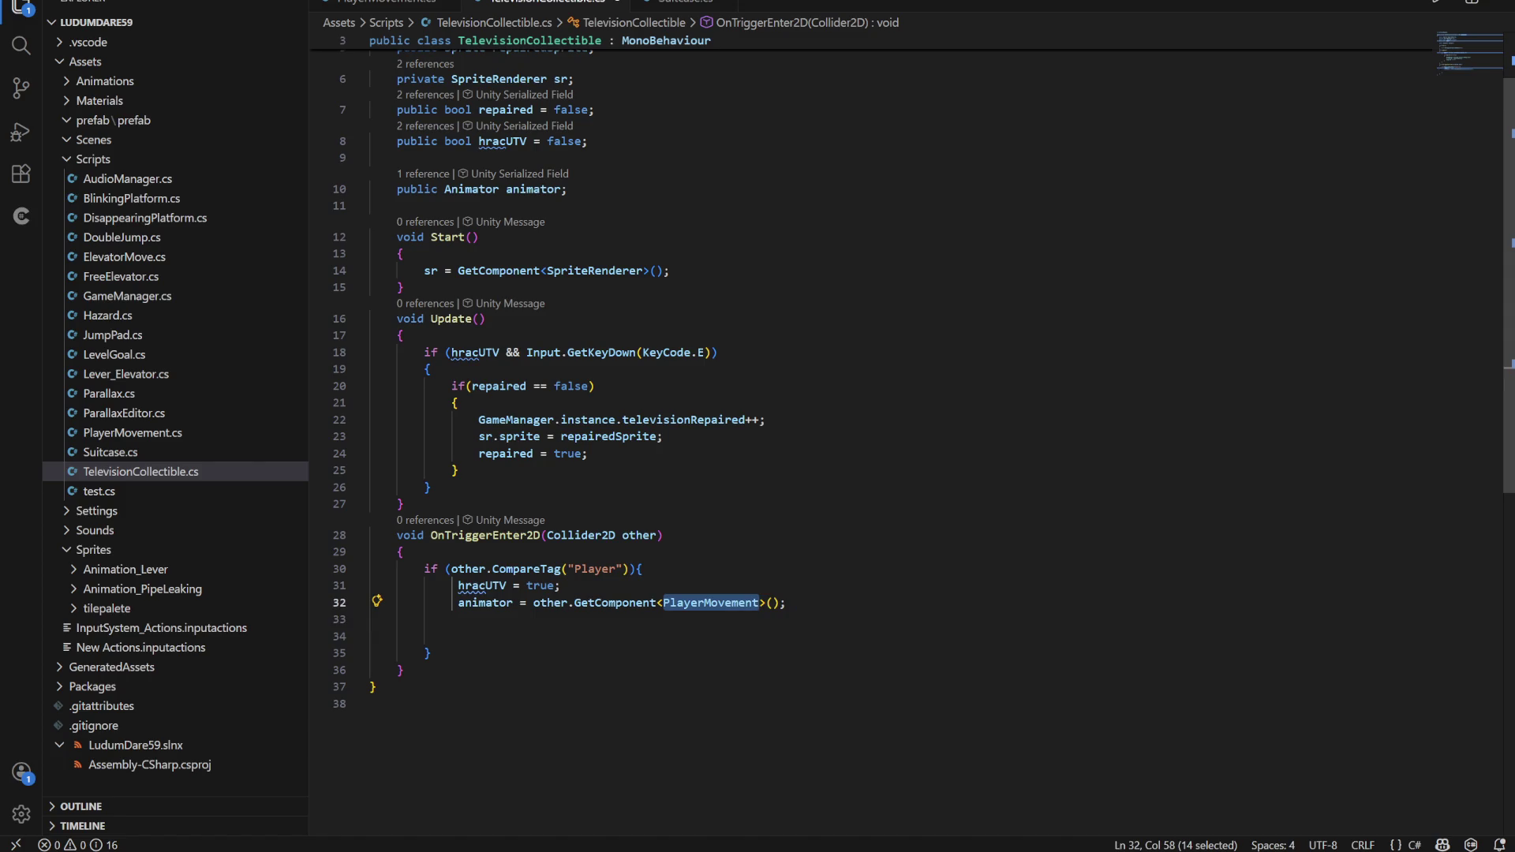
type("A")
key("Return")
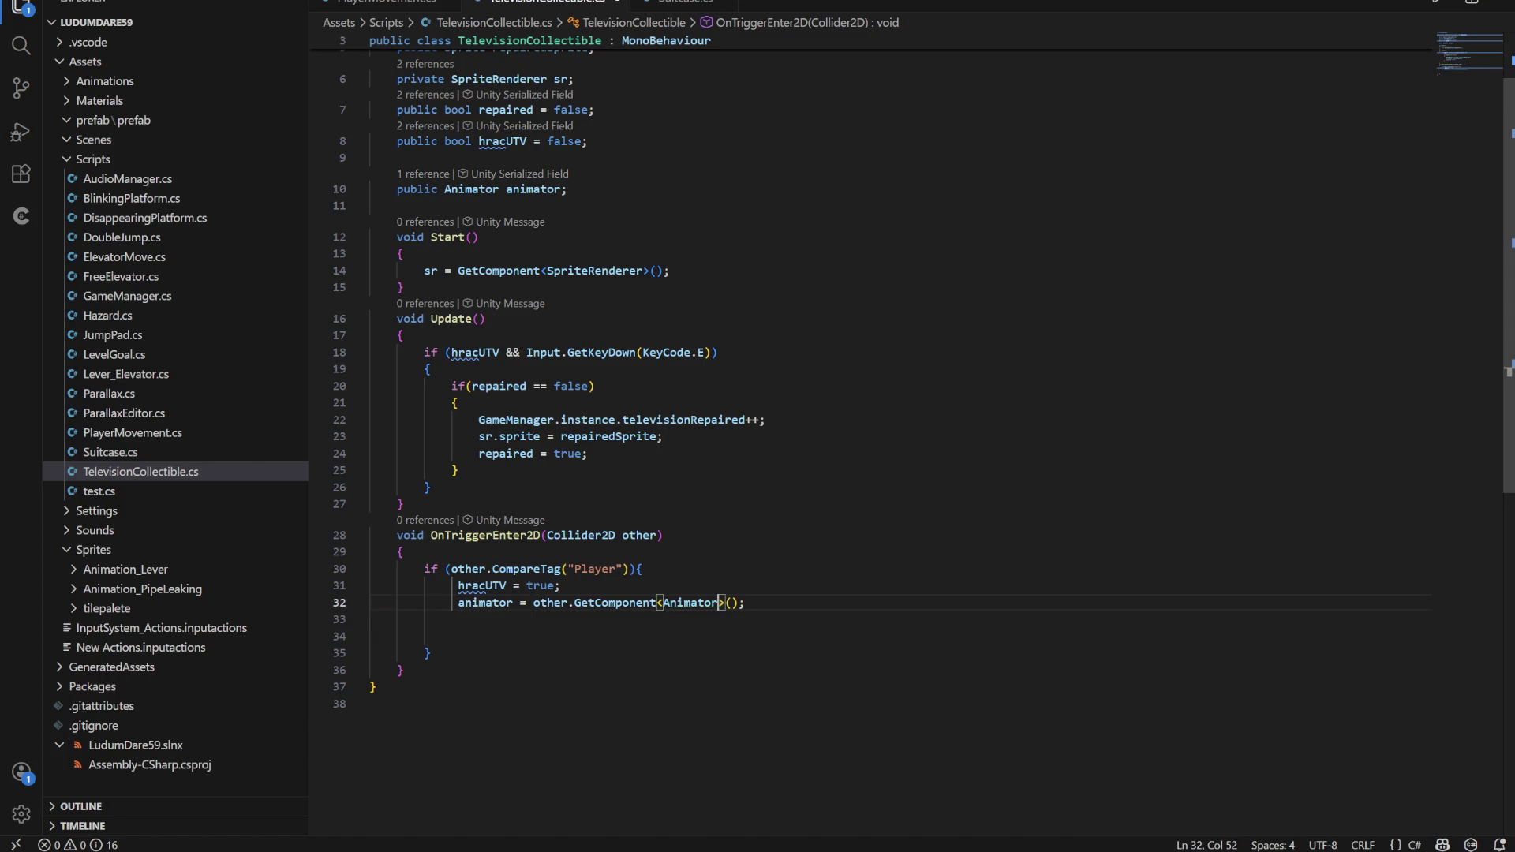
double_click(468, 569)
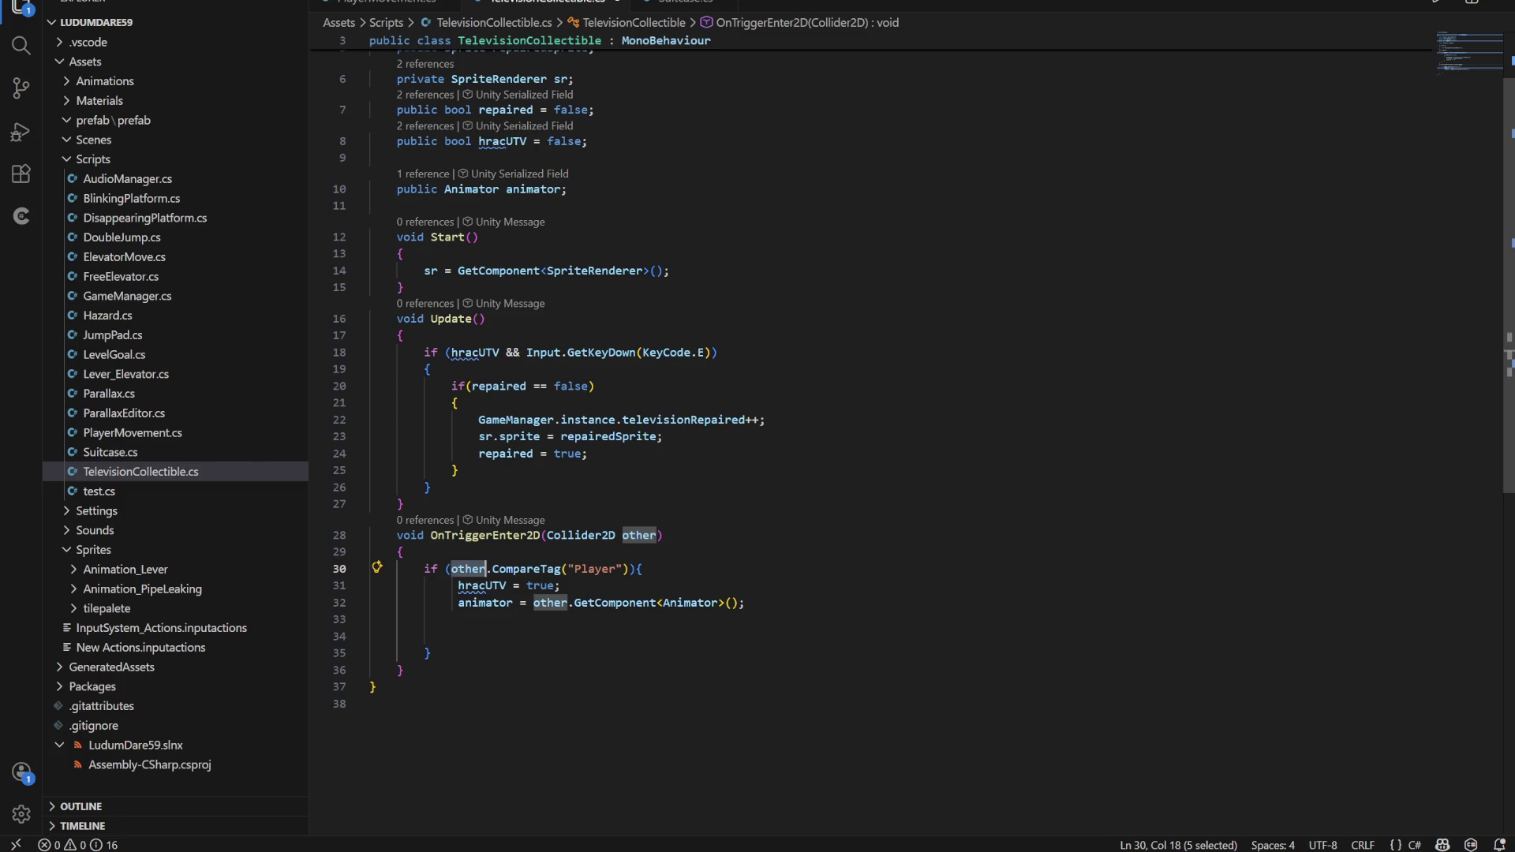
left_click(744, 603)
Save TelevisionCollectible.cs and switch to PlayerMovement.cs
key("ctrl+s")
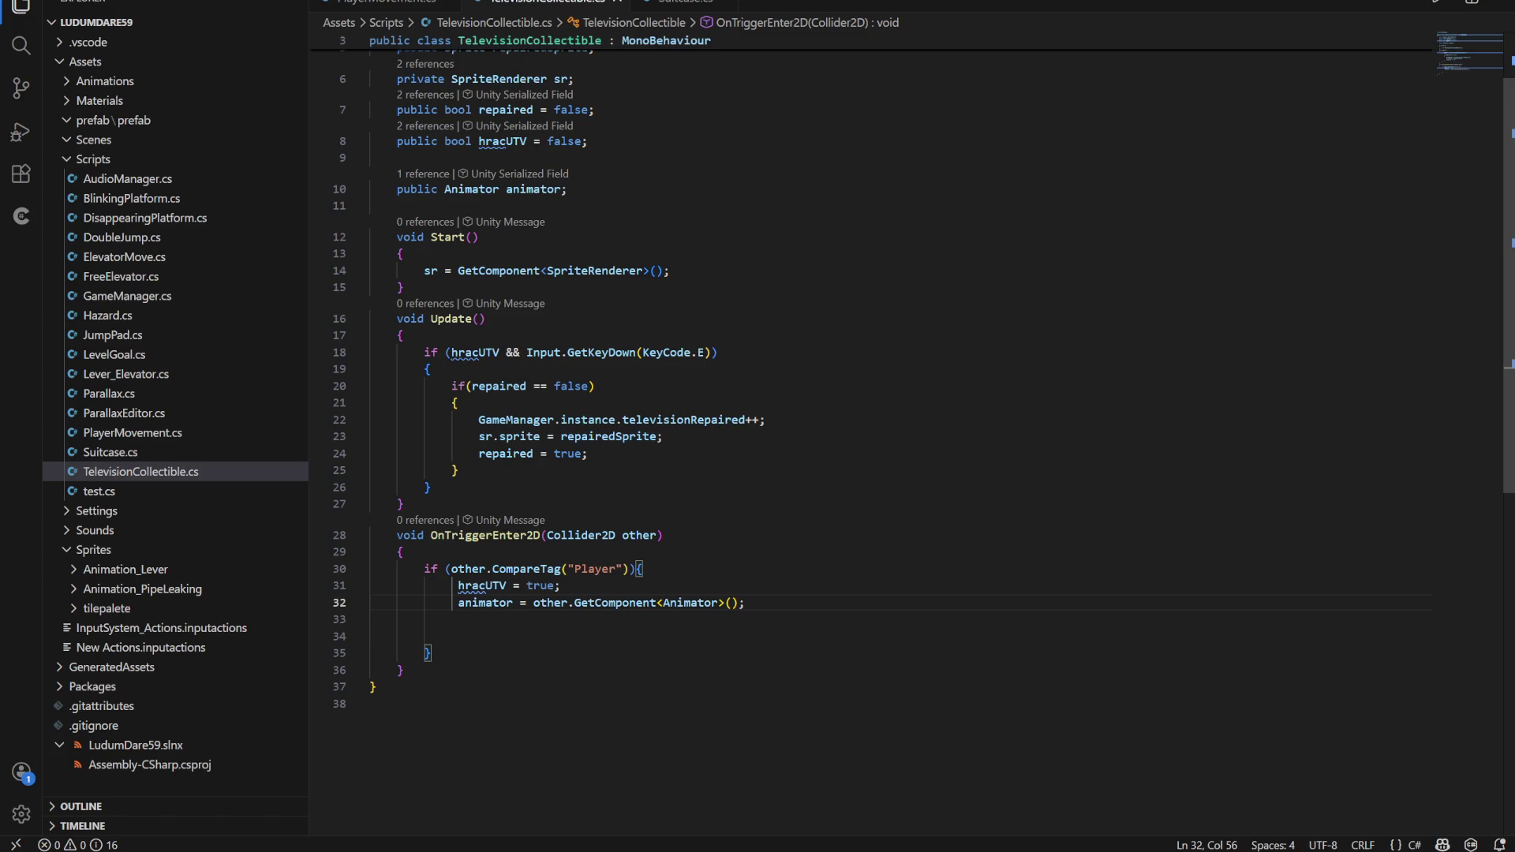
left_click(587, 453)
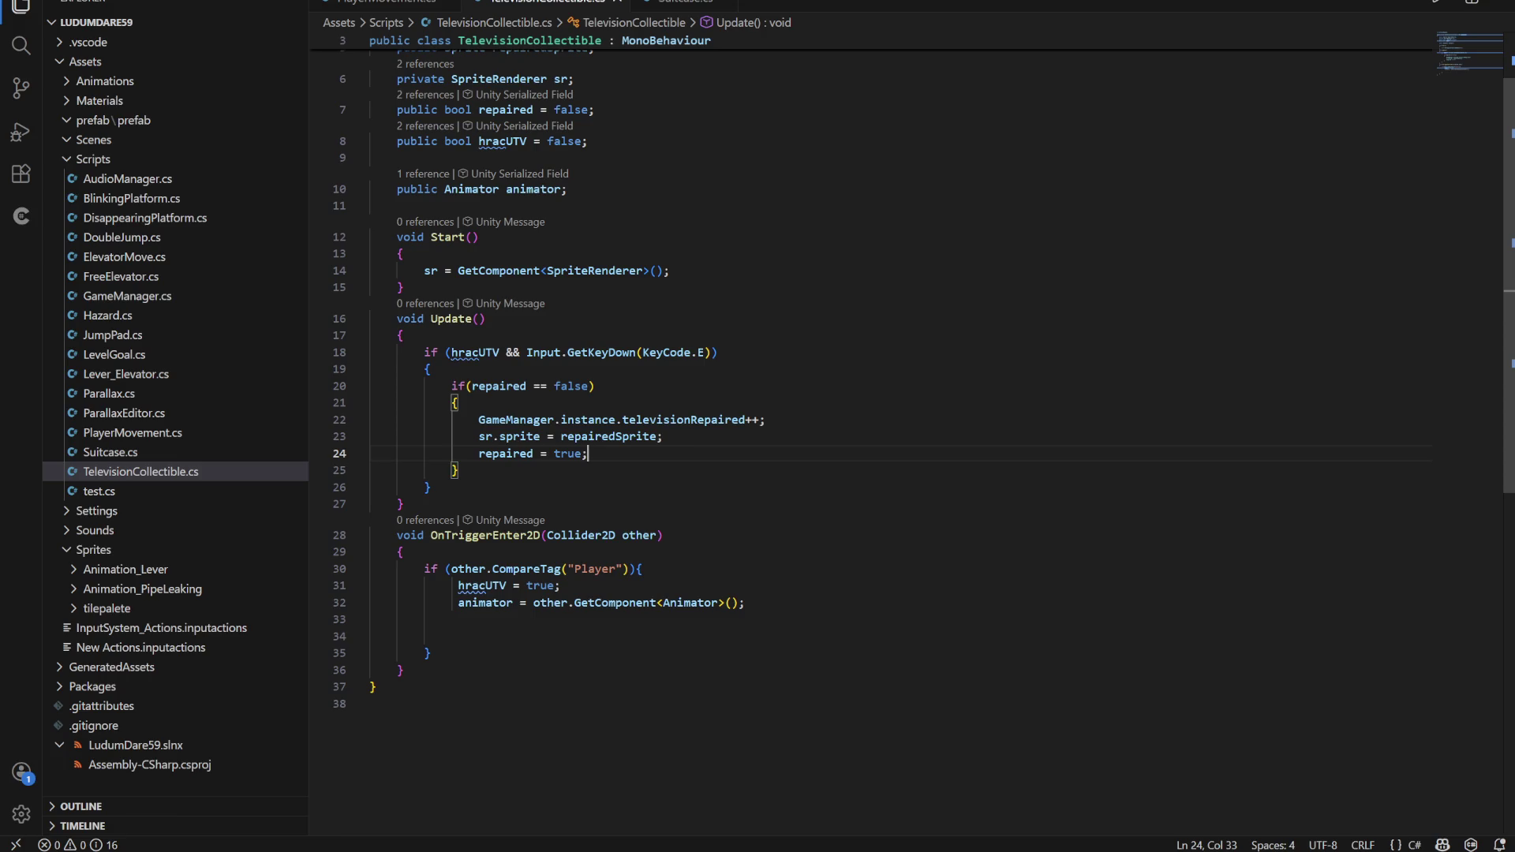
left_click(386, 2)
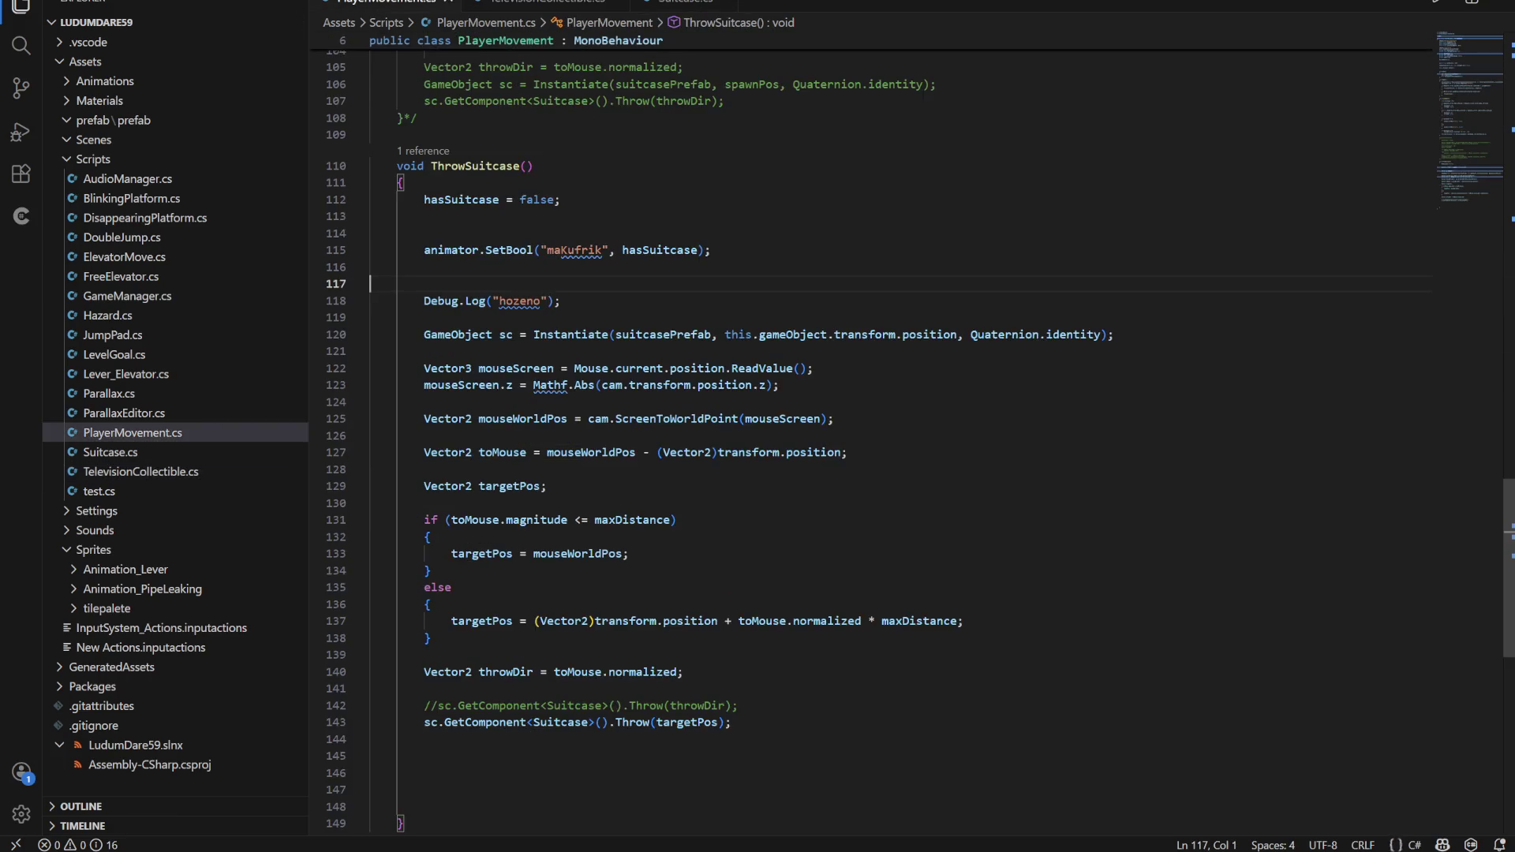
Review PlayerMovement.cs's animator field and Update method, then bring Discord forward
scroll(868, 434, "up", 20)
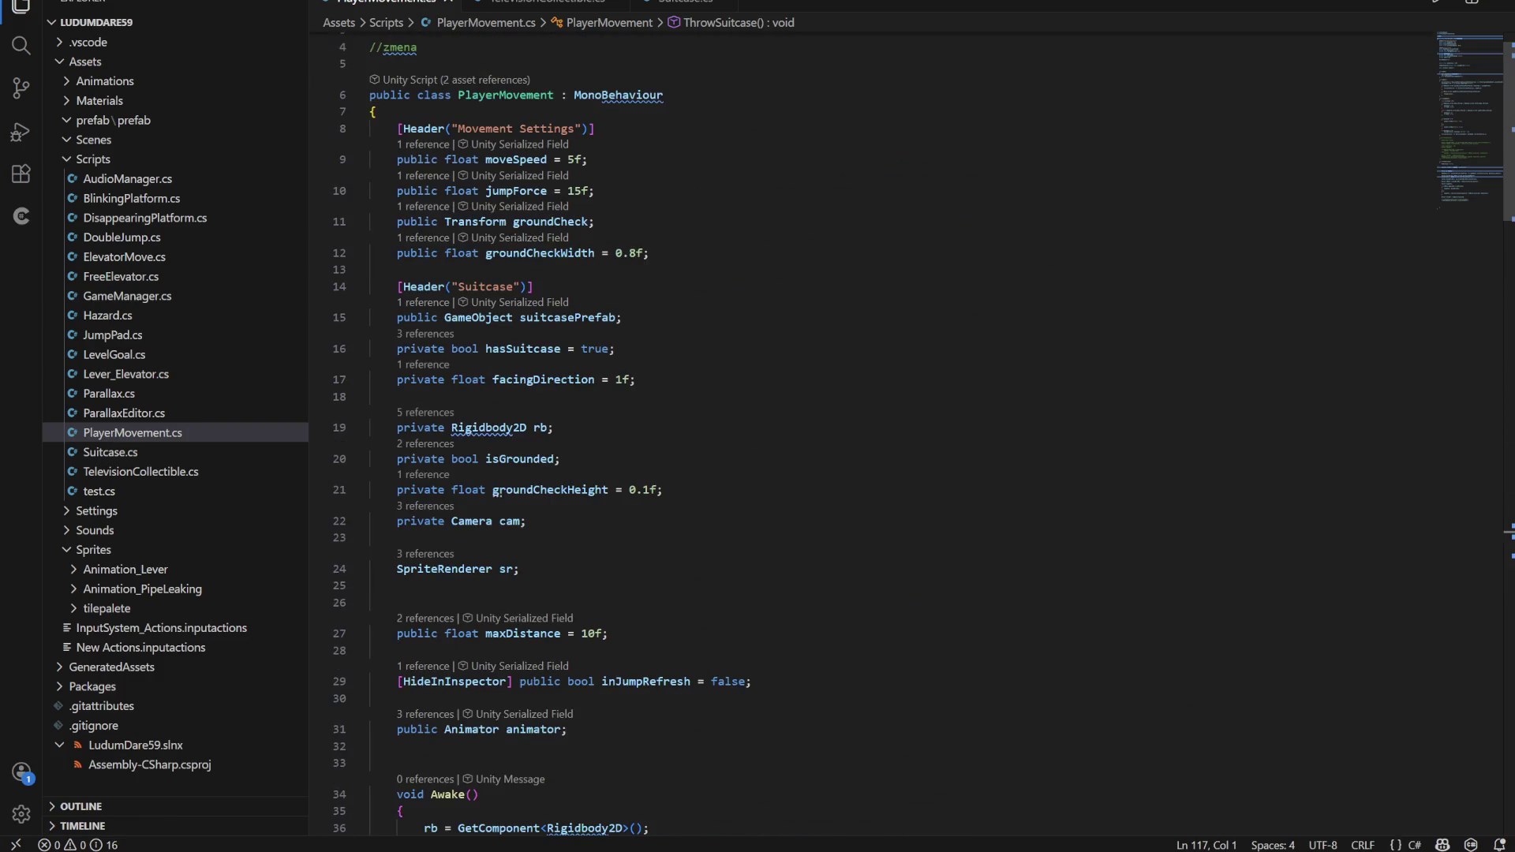
scroll(868, 434, "down", 4)
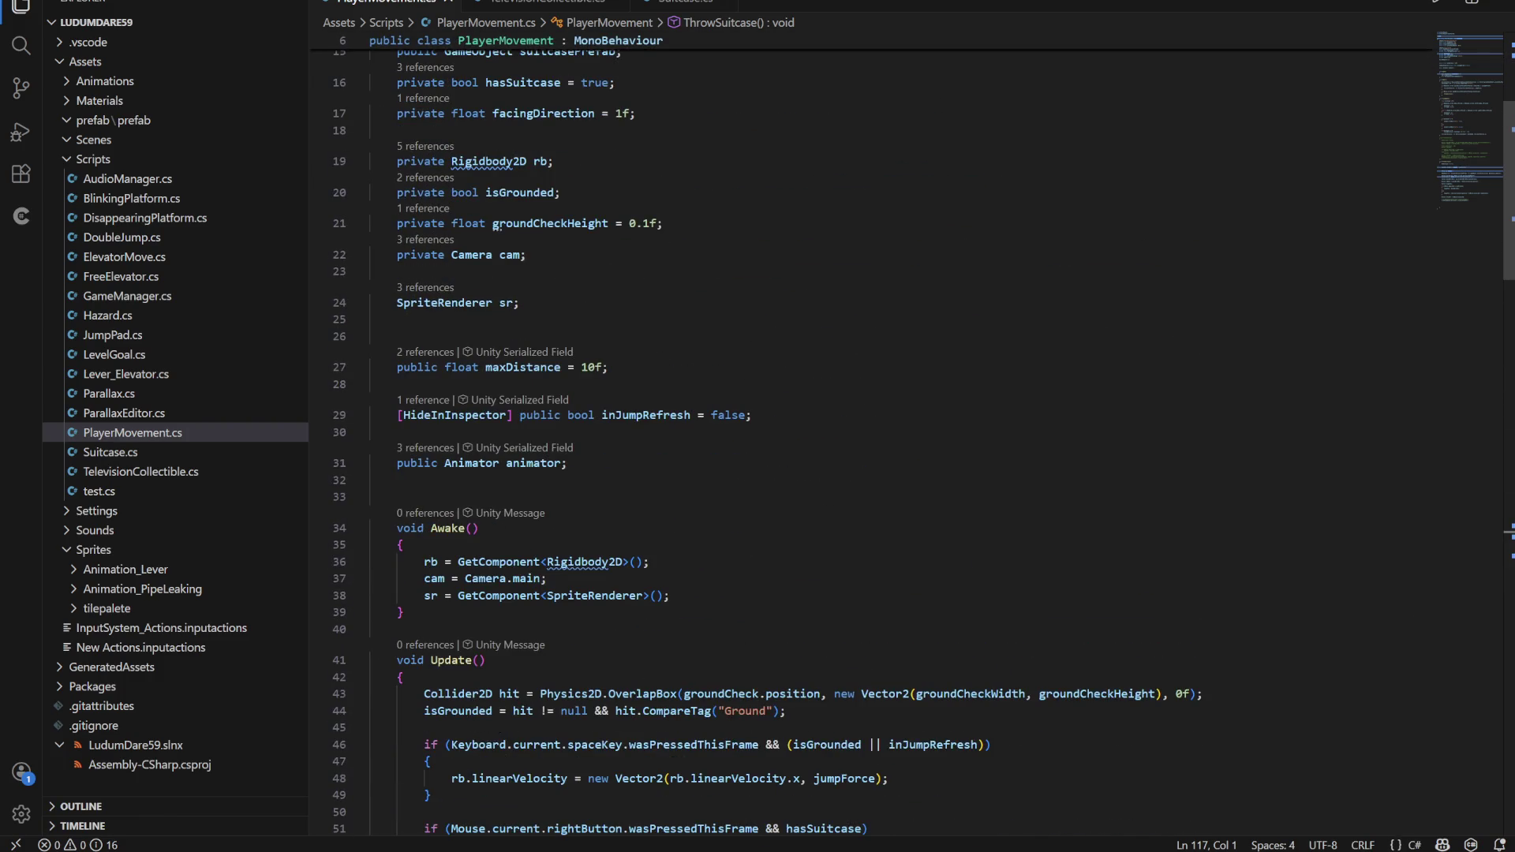
scroll(868, 434, "down", 6)
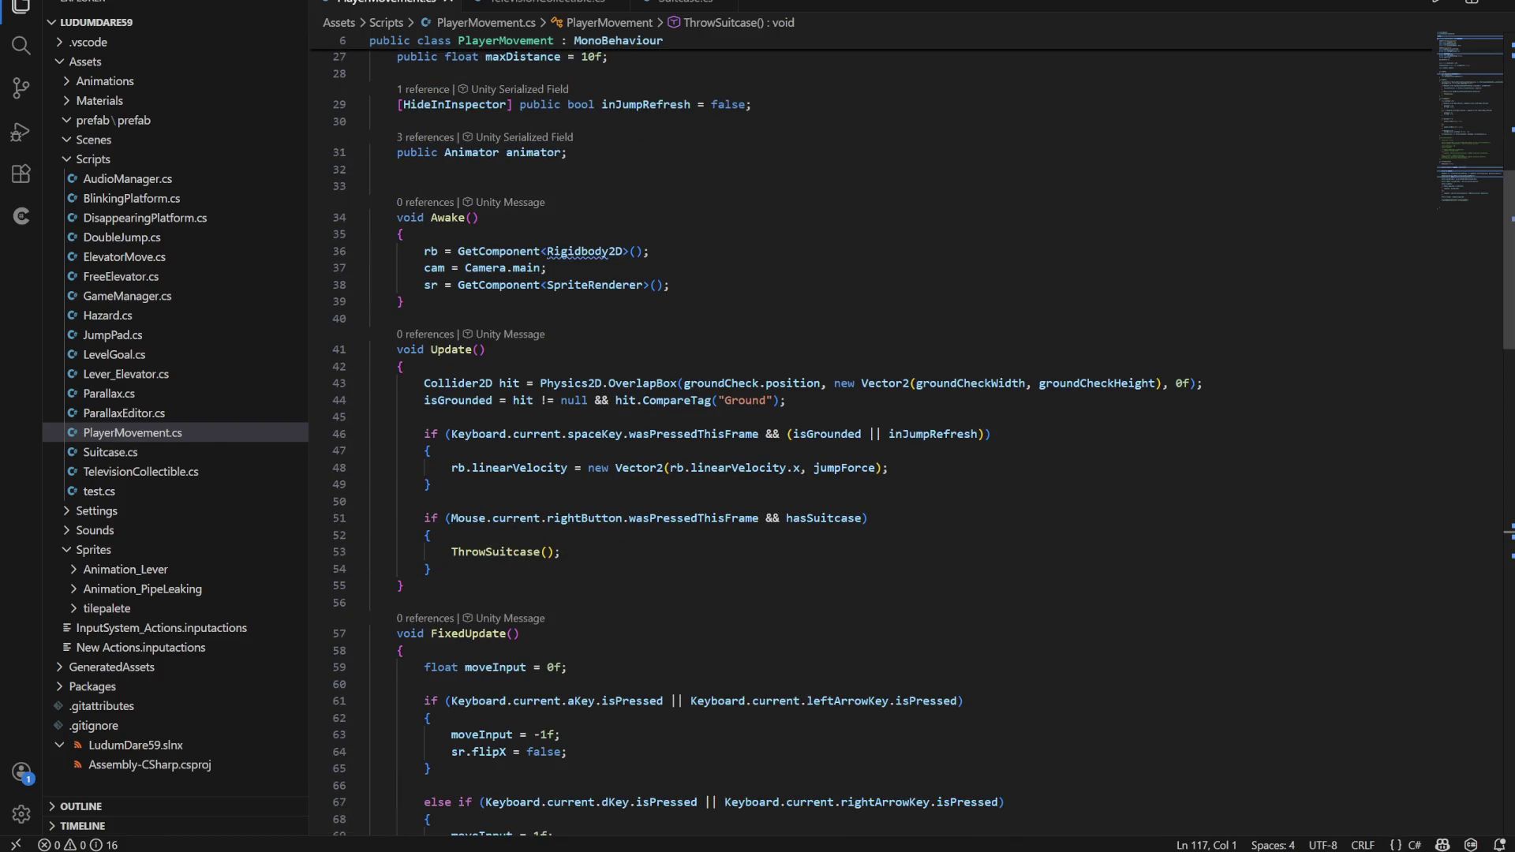
key("alt+Tab")
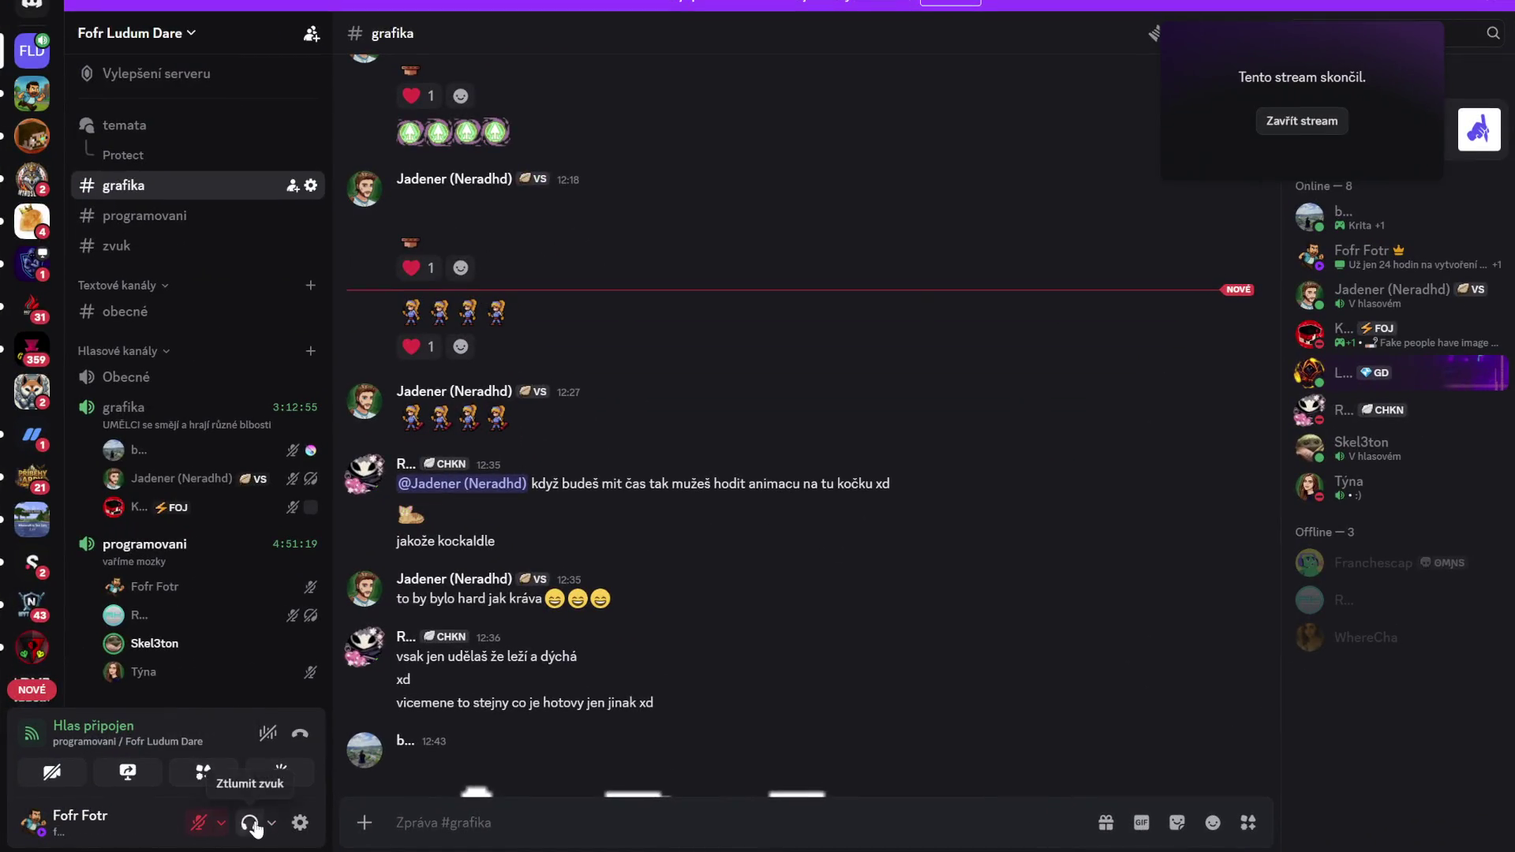
Raise Discord's output volume to about 67% and return to Visual Studio Code
left_click(272, 823)
left_click_drag(291, 738, 306, 751)
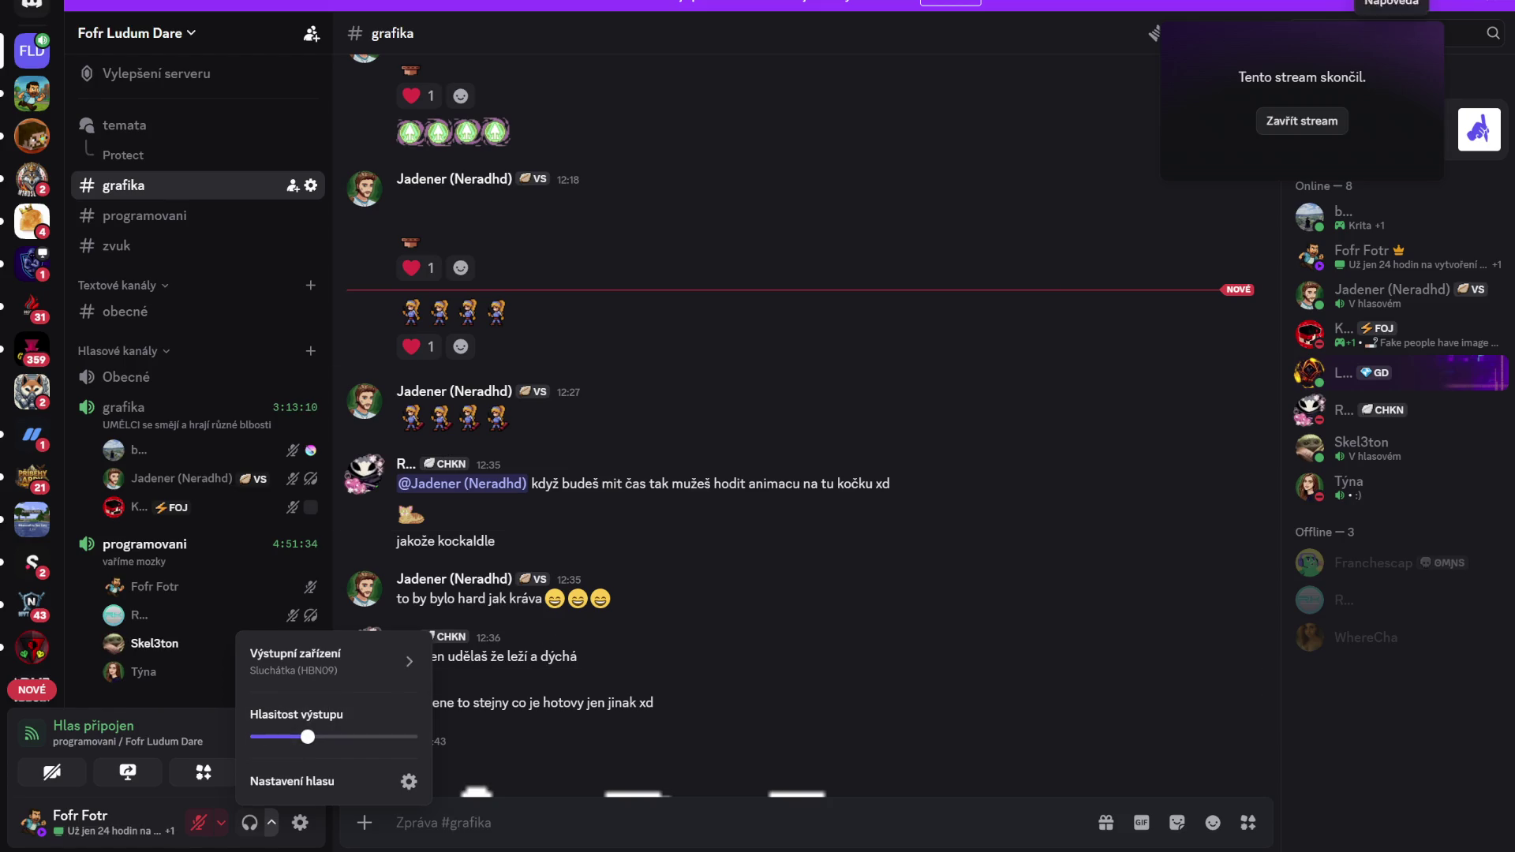
key("alt+Tab")
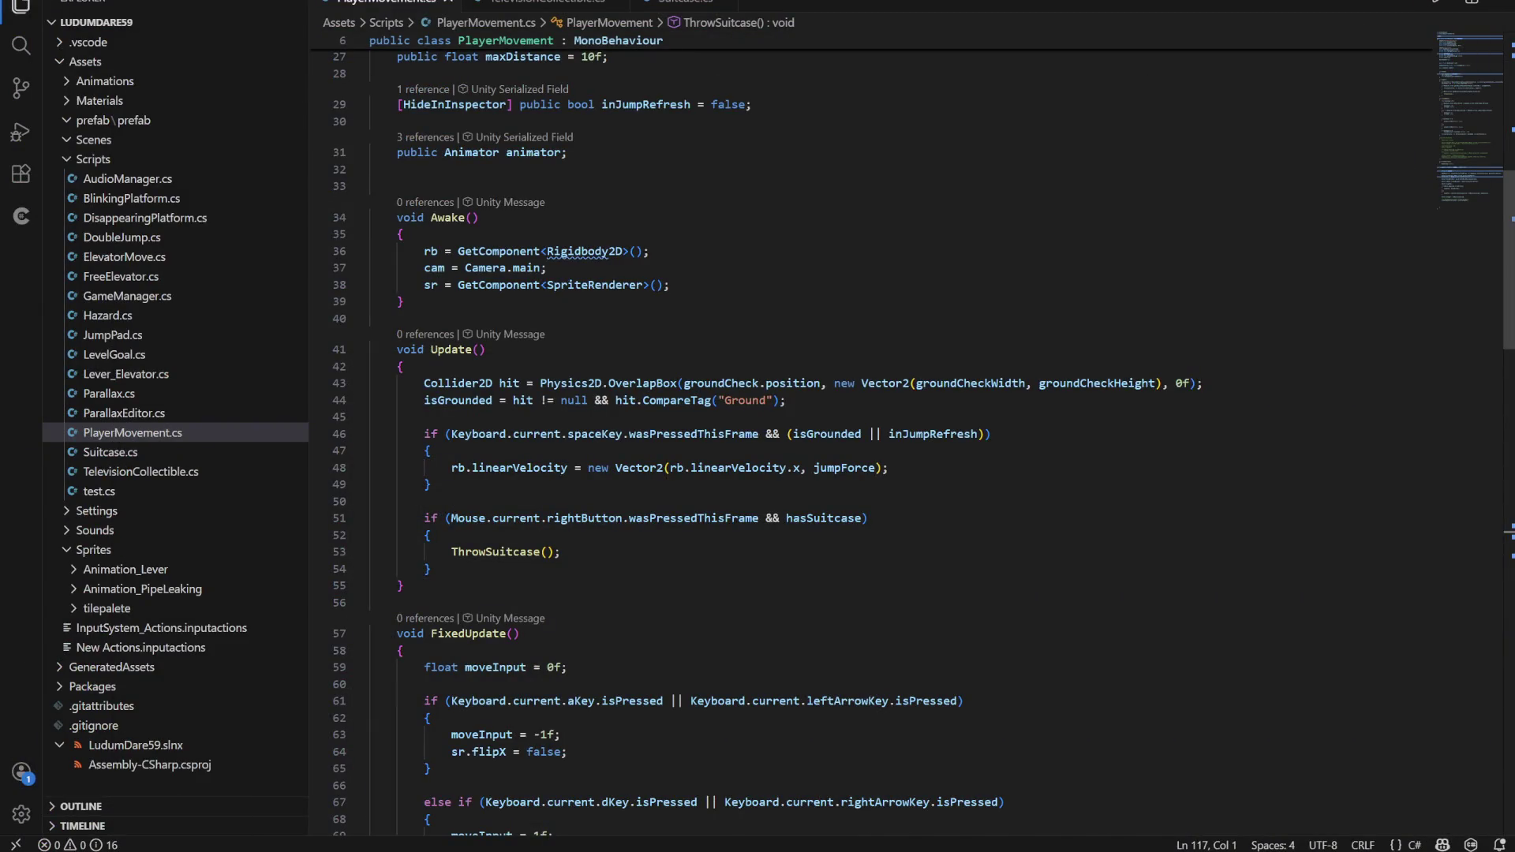
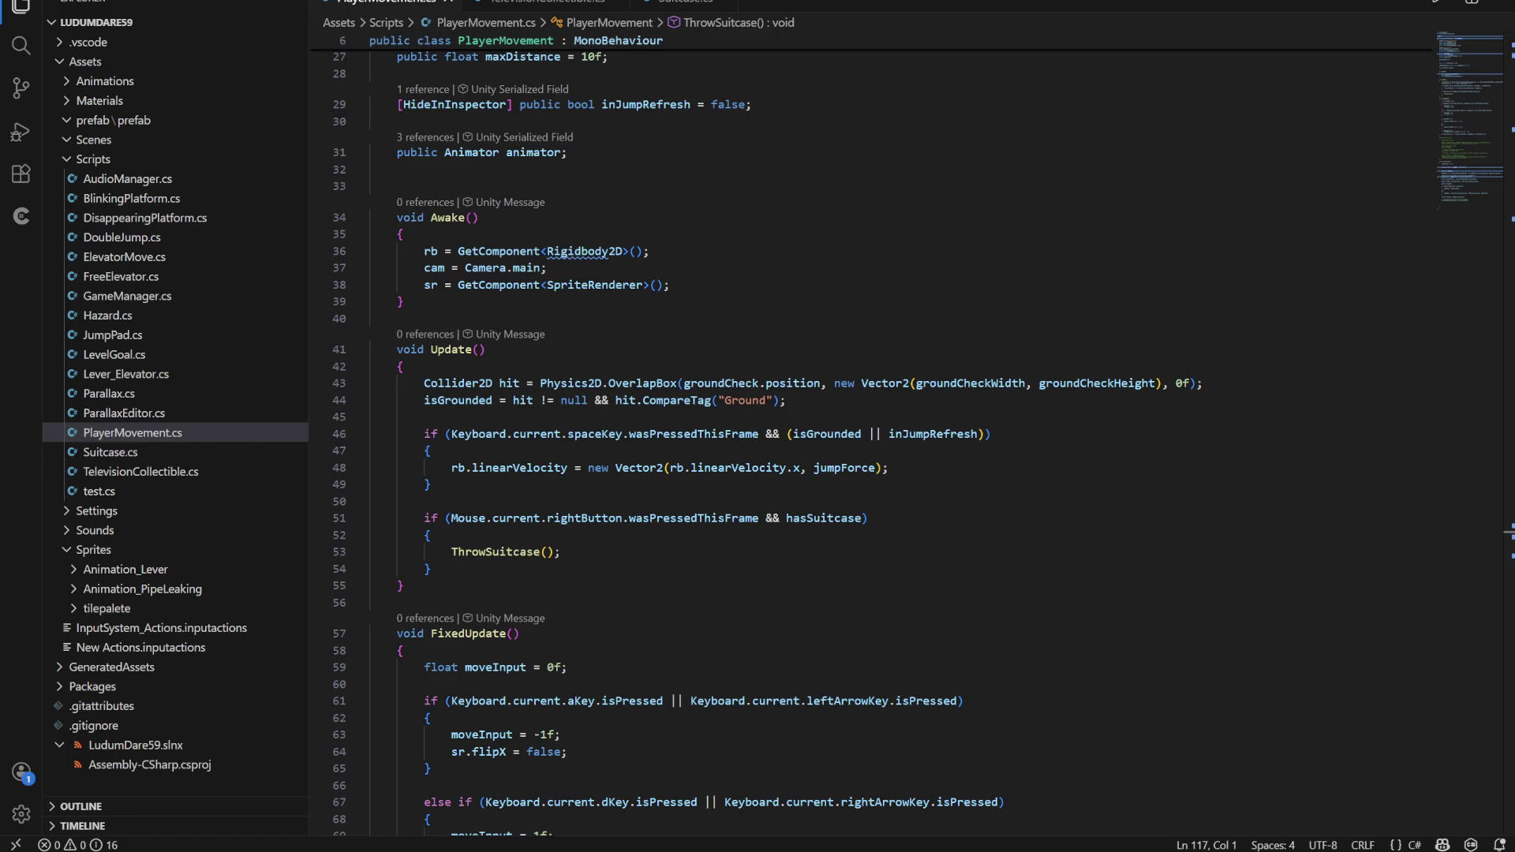
Review the player script's Update method and what isGrounded refers to
mouse_move(1097, 383)
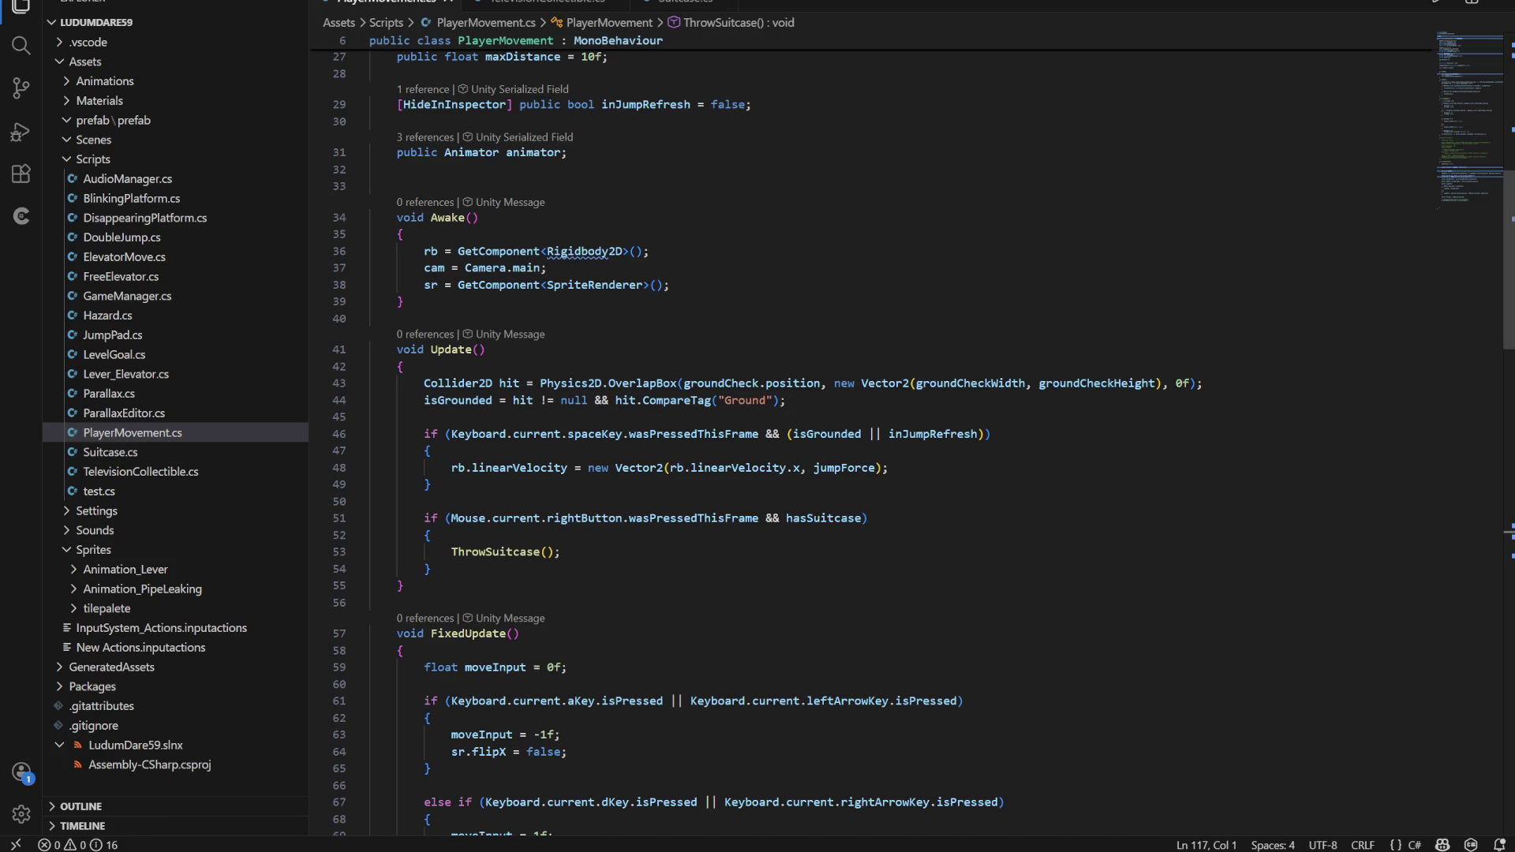
left_click(473, 417)
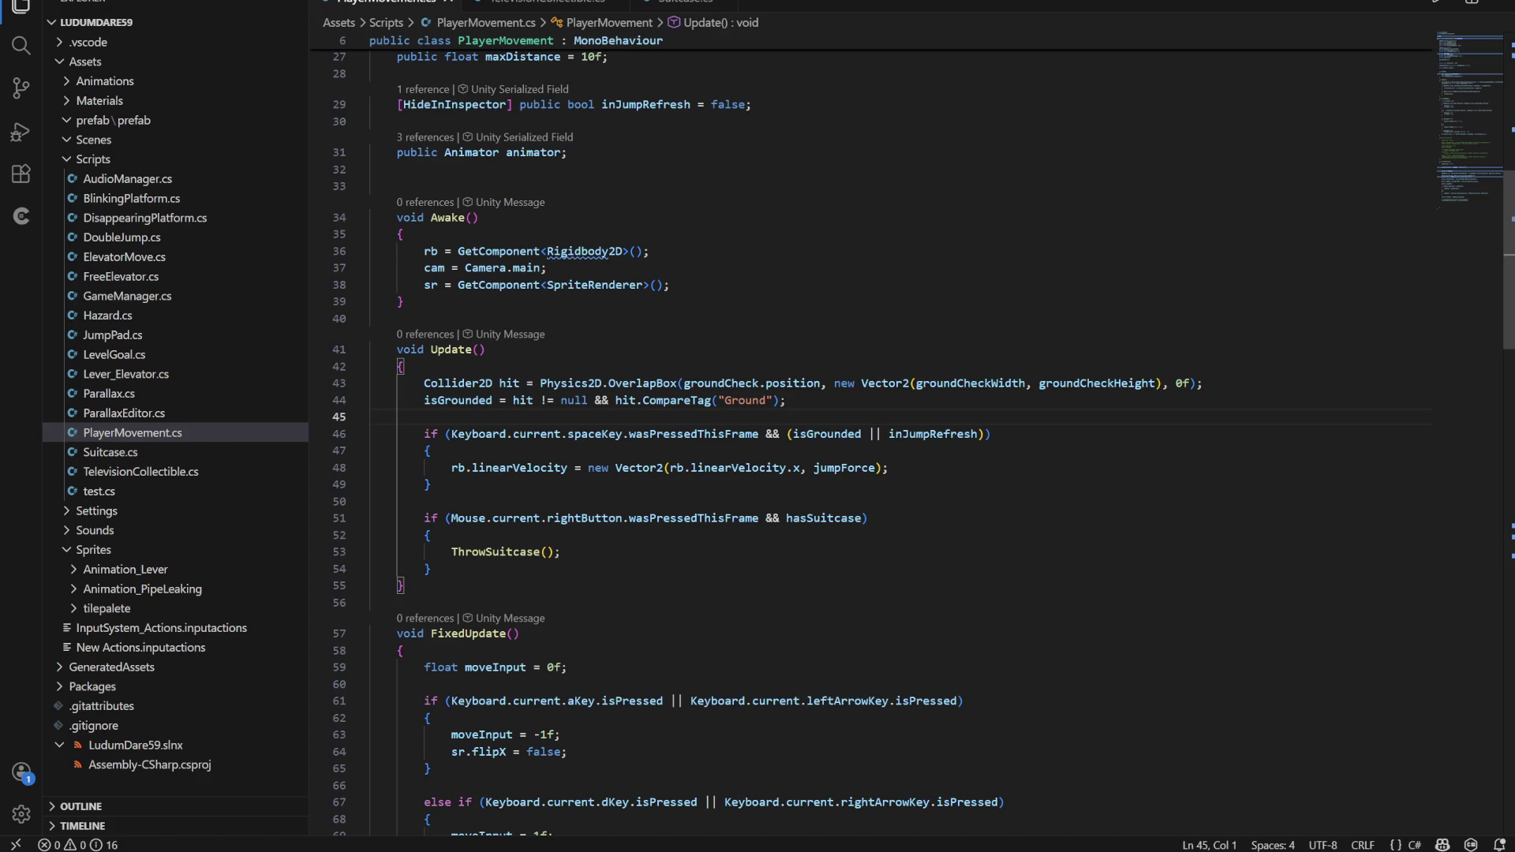
scroll(868, 442, "down", 5)
scroll(869, 442, "up", 2)
left_click(786, 267)
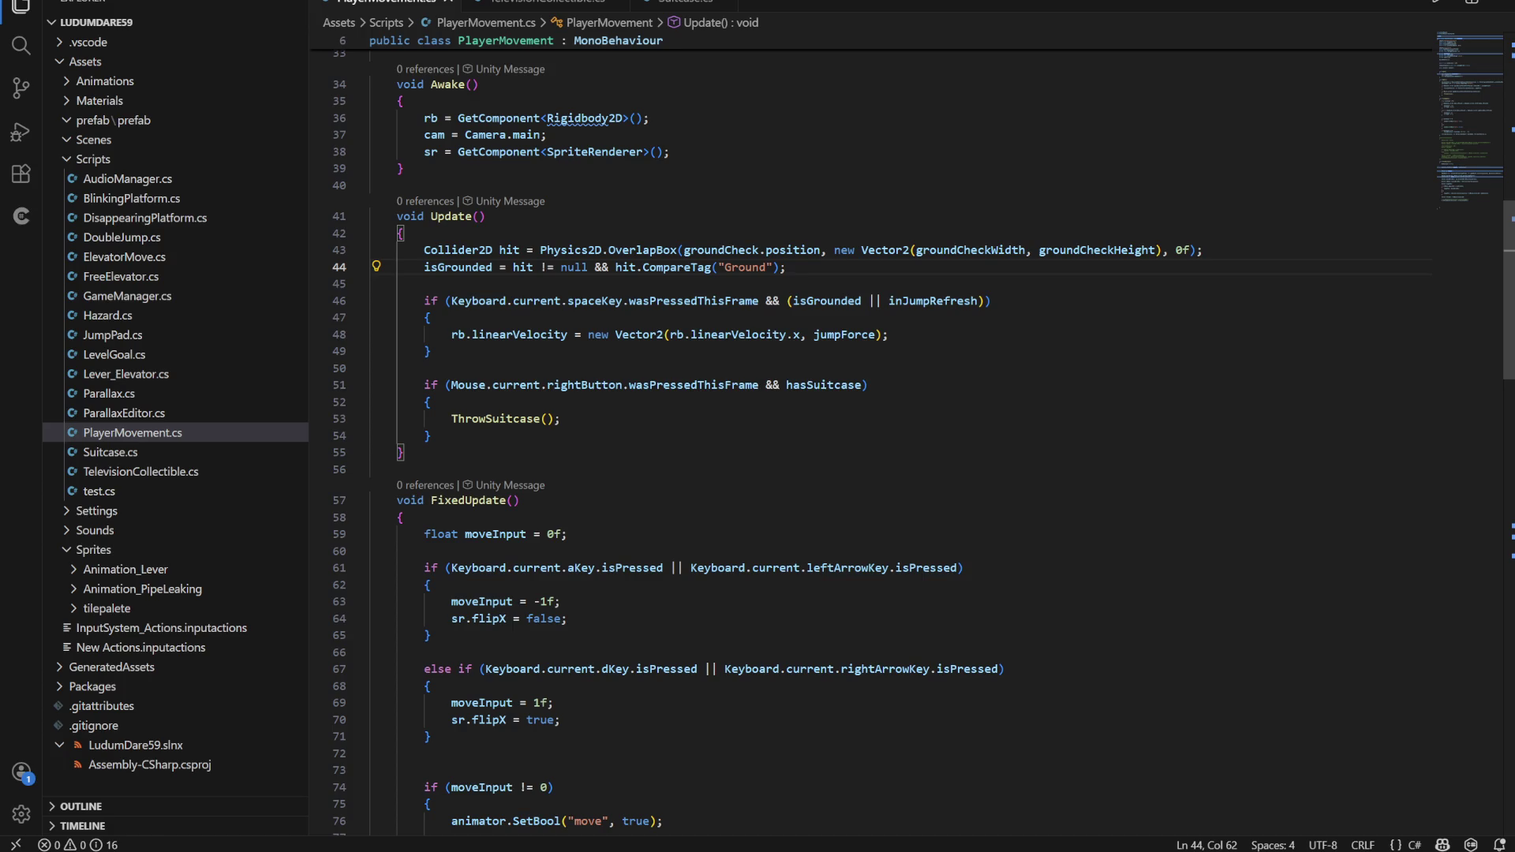
left_click(432, 436)
scroll(868, 442, "up", 6)
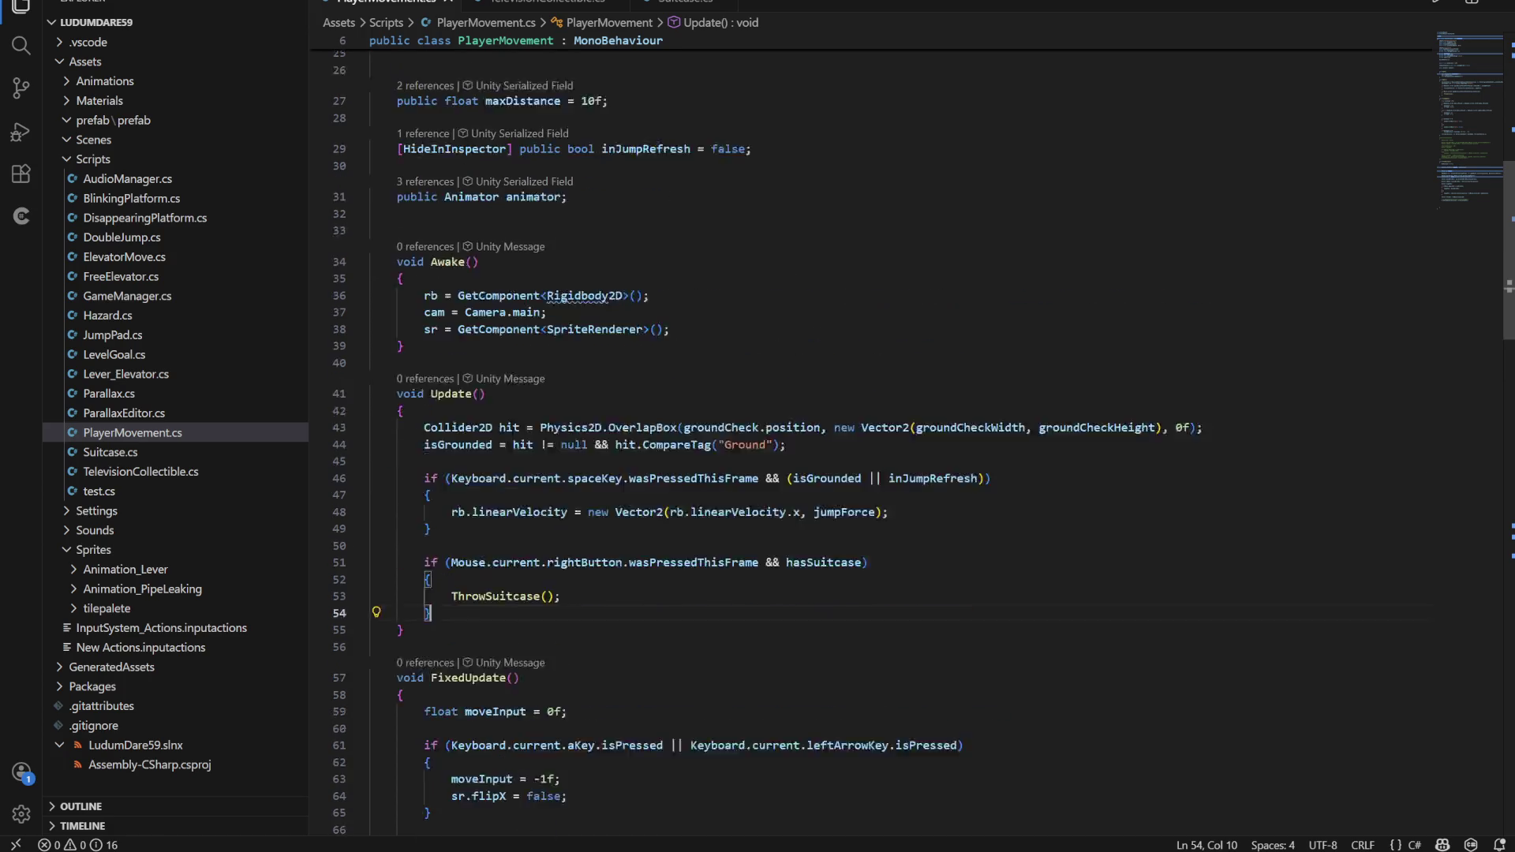
scroll(868, 442, "up", 5)
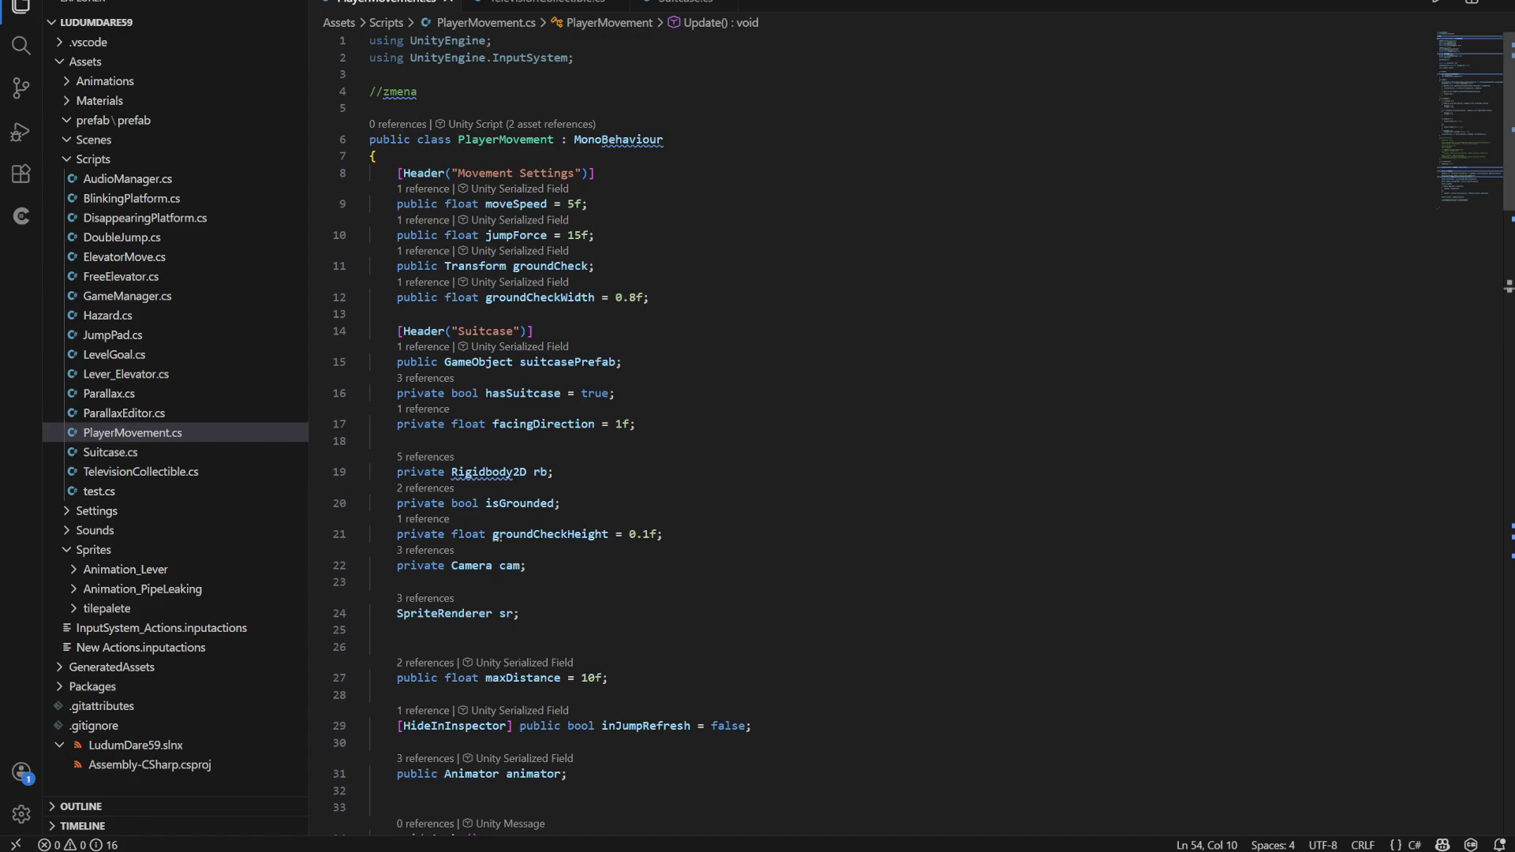
scroll(868, 442, "down", 6)
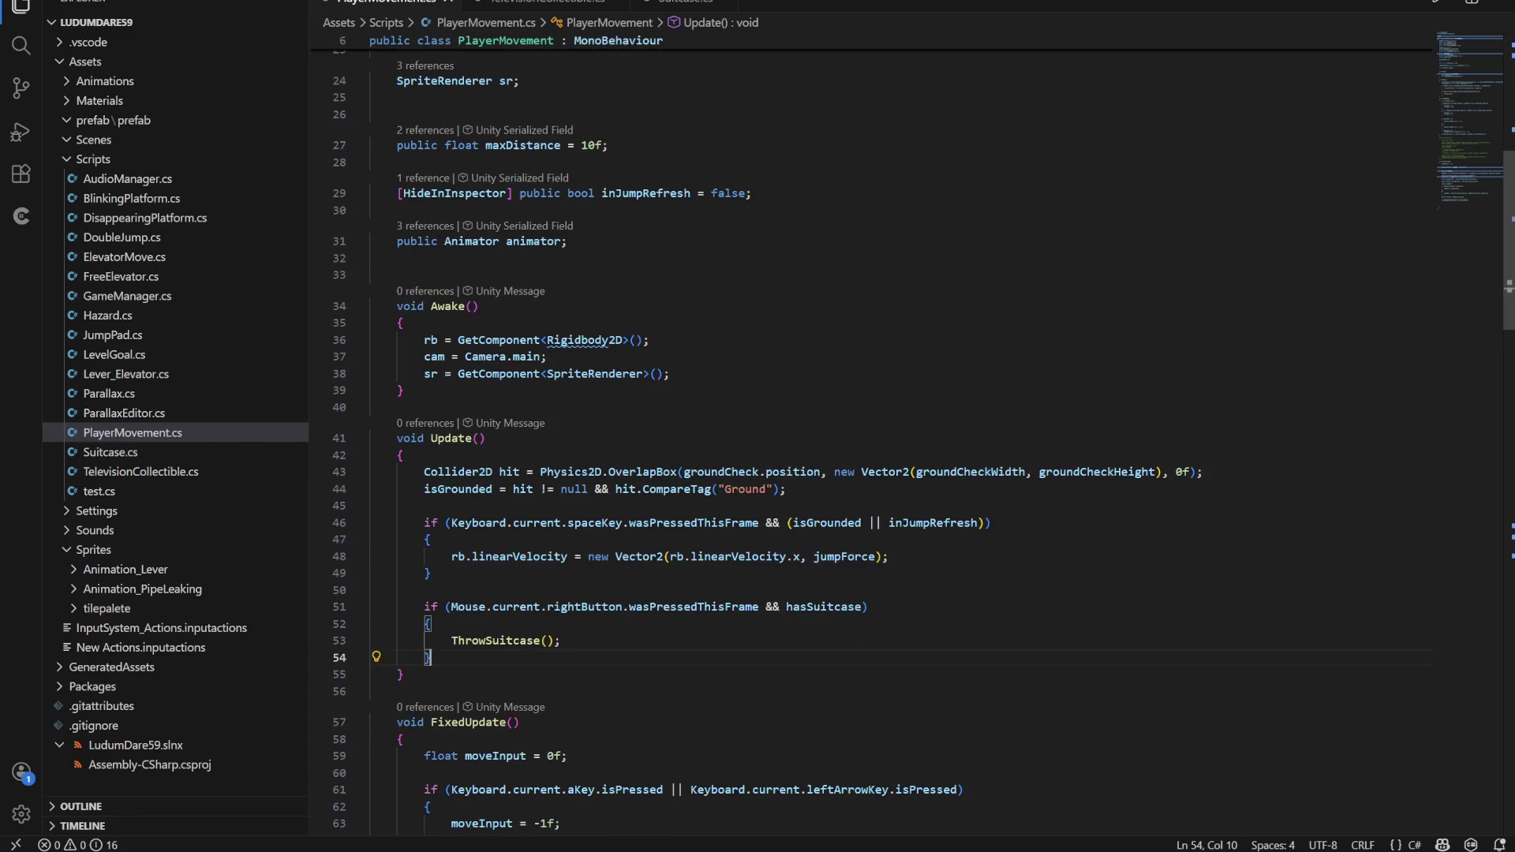
Inspect the animator field's declaration and its Animator type
left_click(458, 241)
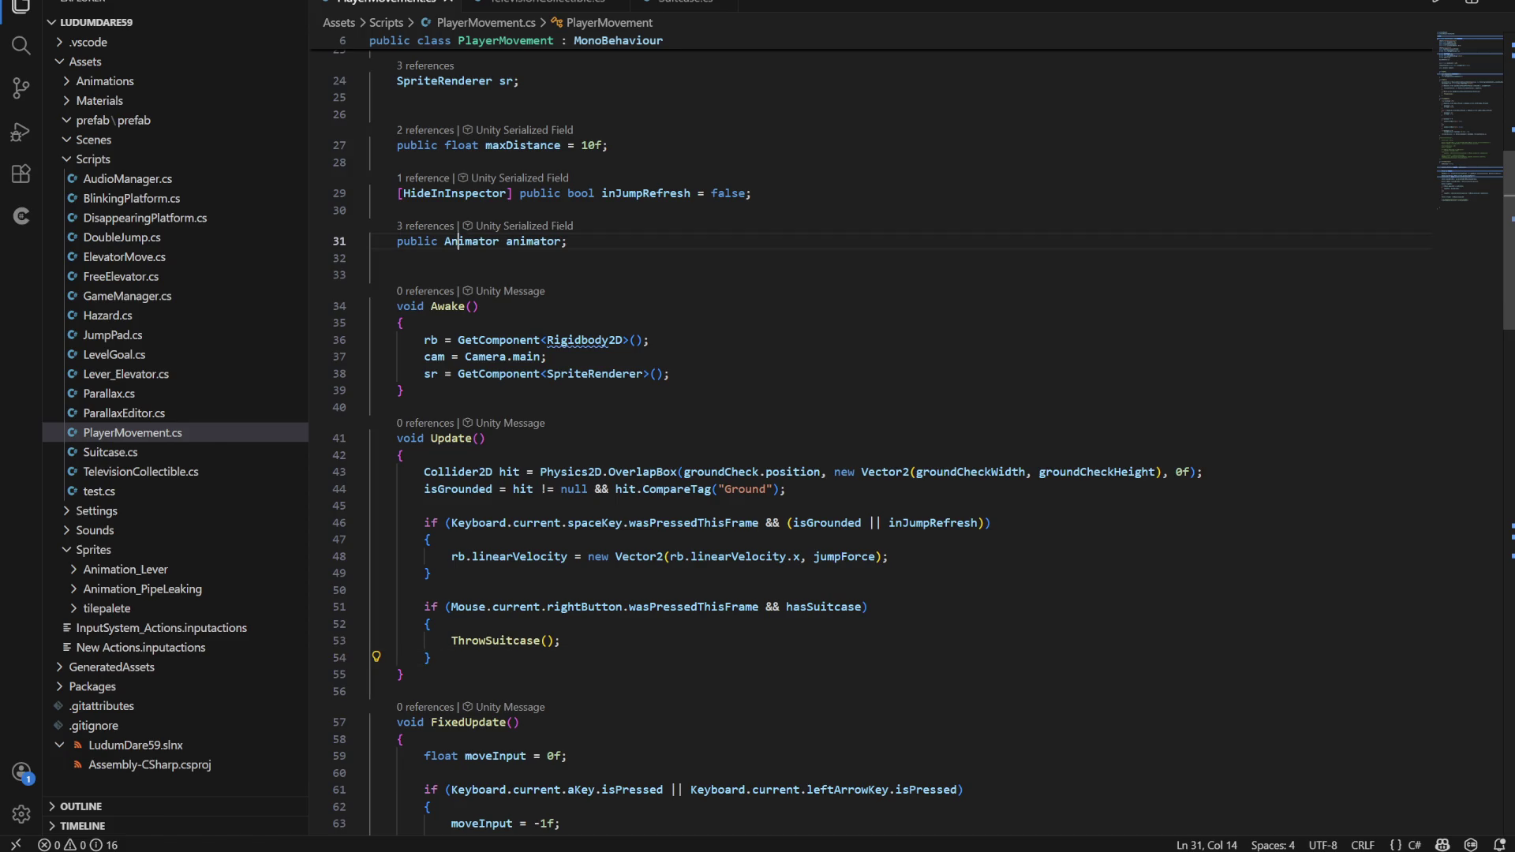
left_click(547, 241)
left_click(566, 240)
scroll(869, 442, "down", 14)
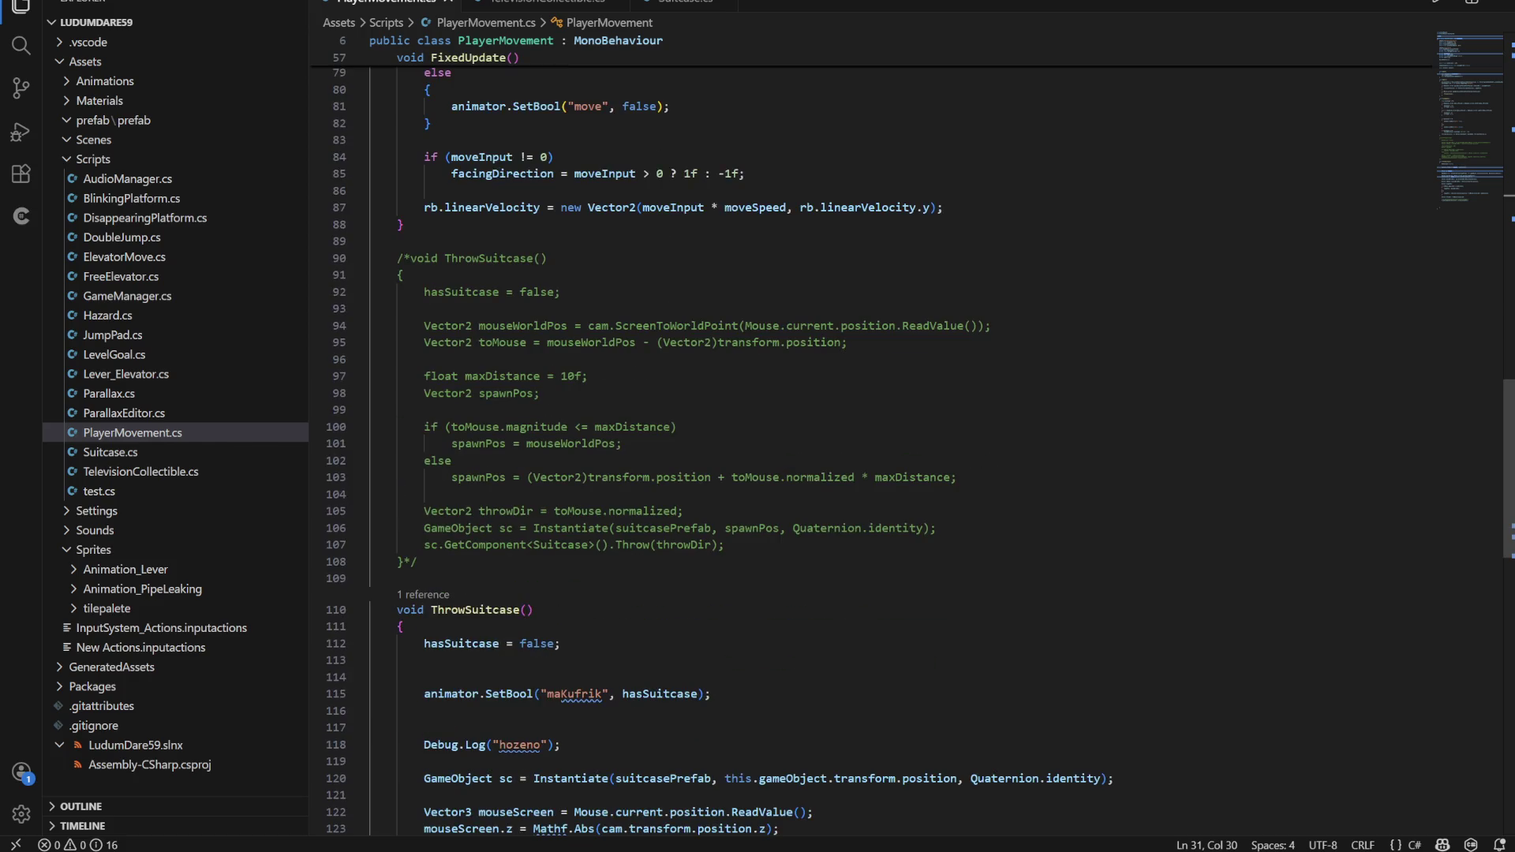
scroll(869, 442, "down", 3)
scroll(868, 442, "up", 10)
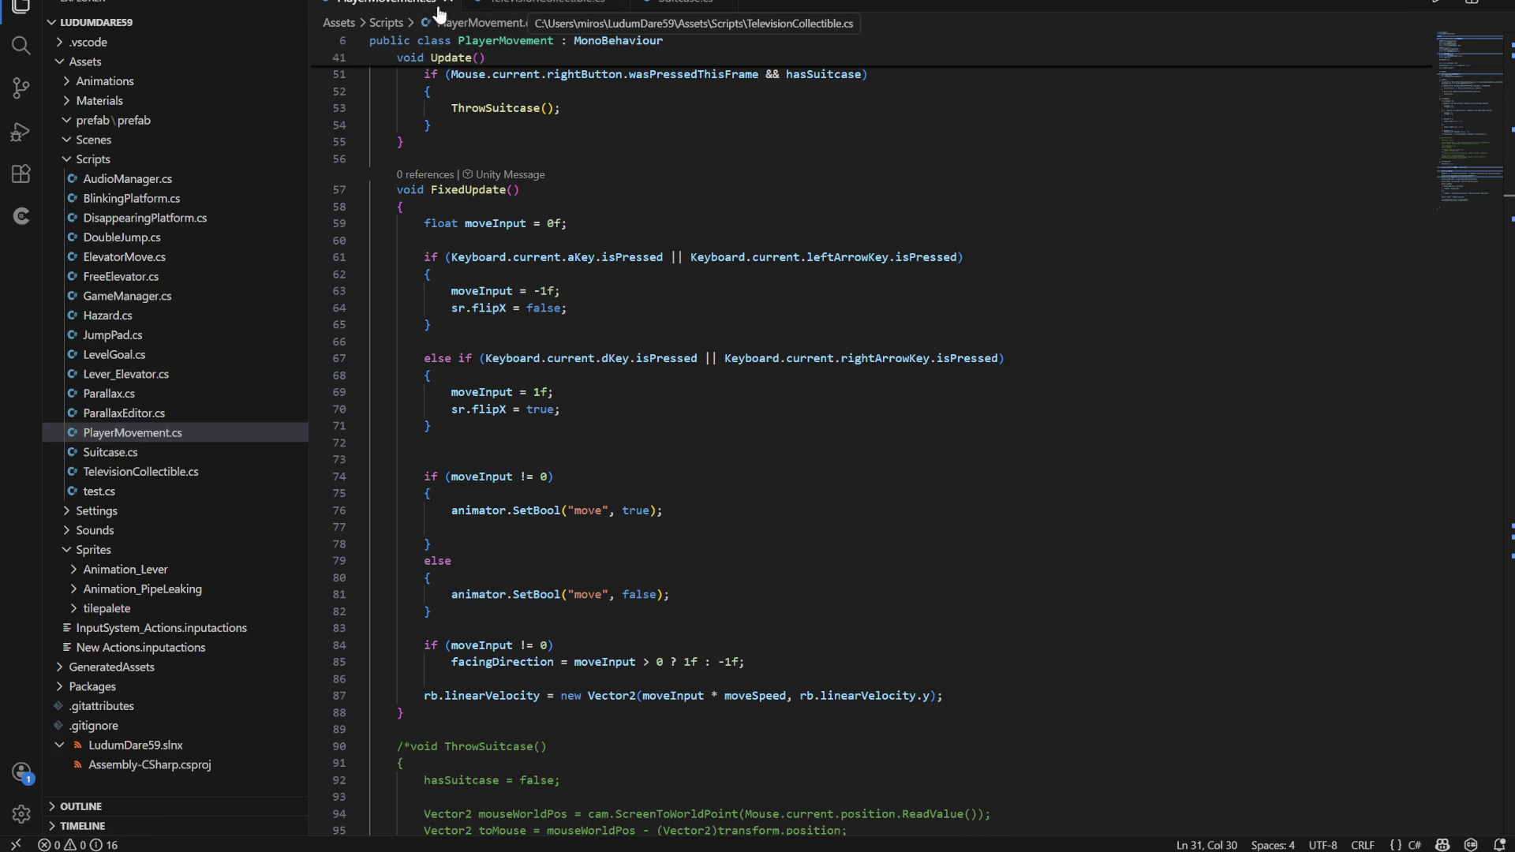
scroll(868, 434, "up", 6)
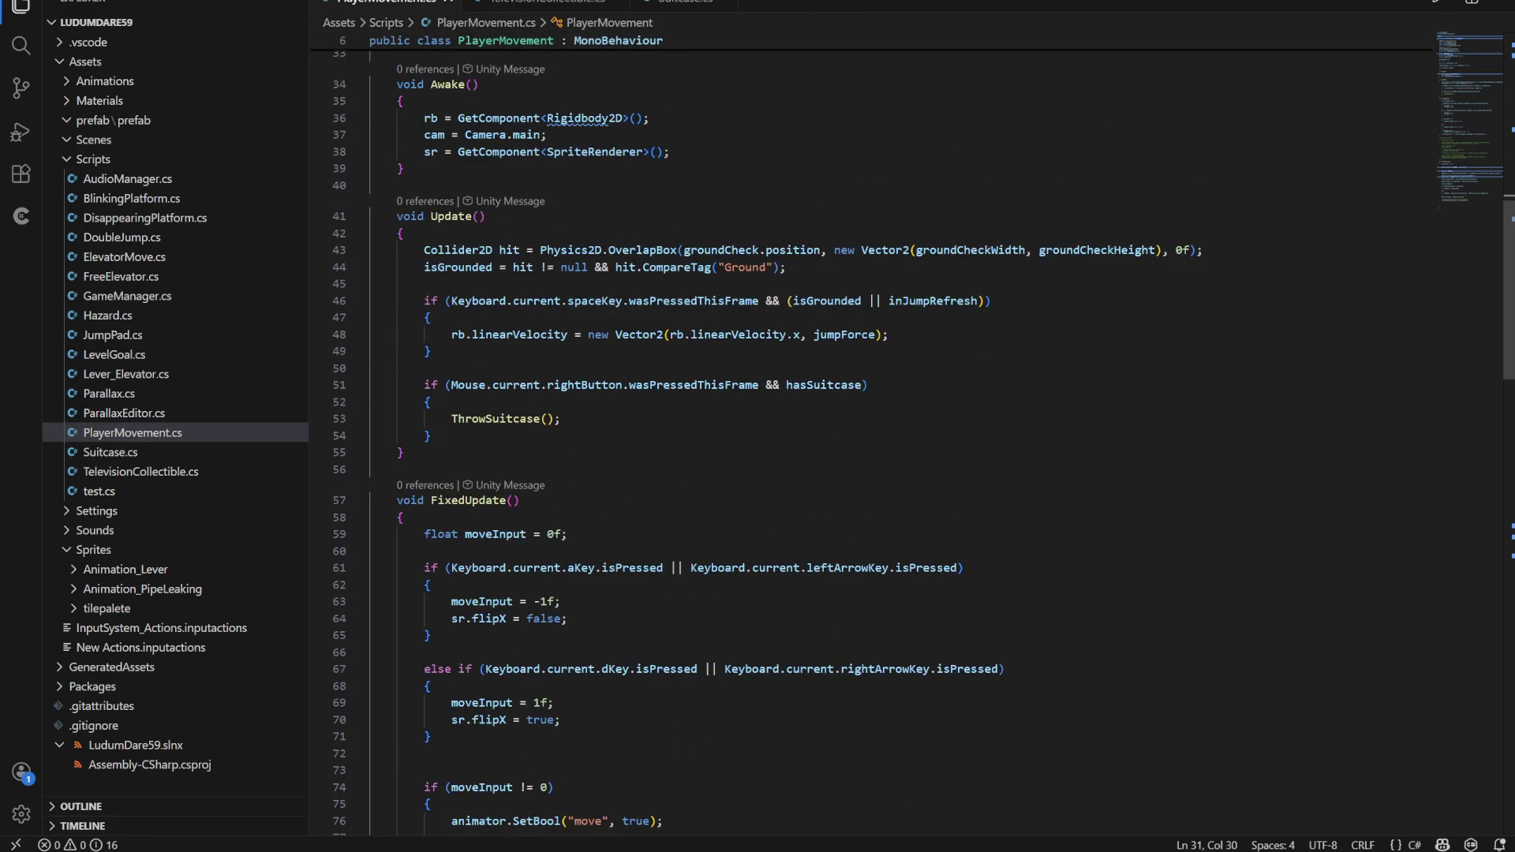
In TelevisionCollectible, add animator.SetTrigger("slash"); right after the repair code
left_click(680, 4)
left_click(556, 2)
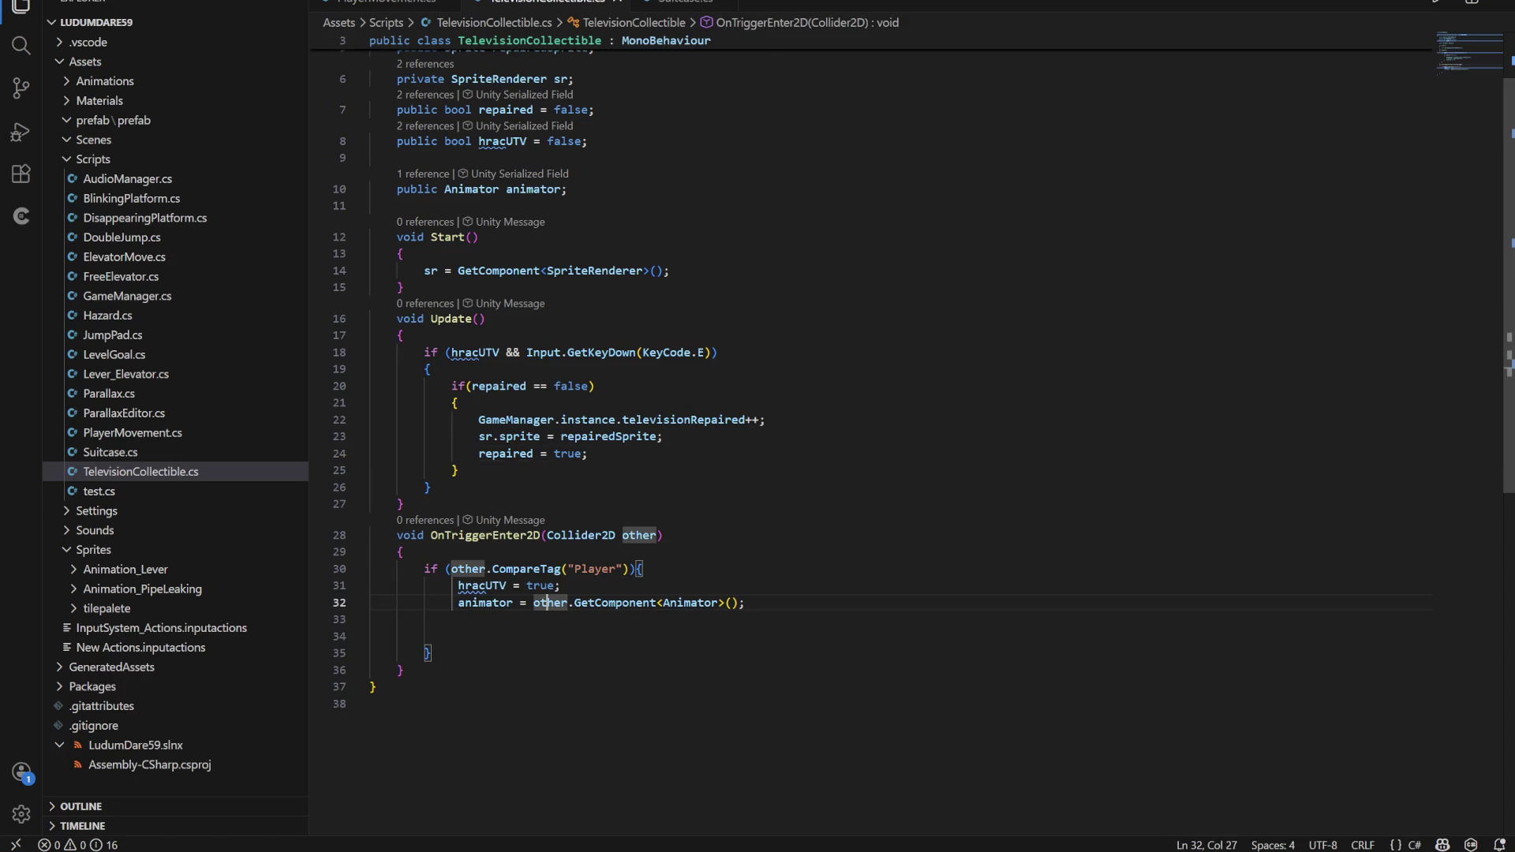
left_click(561, 586)
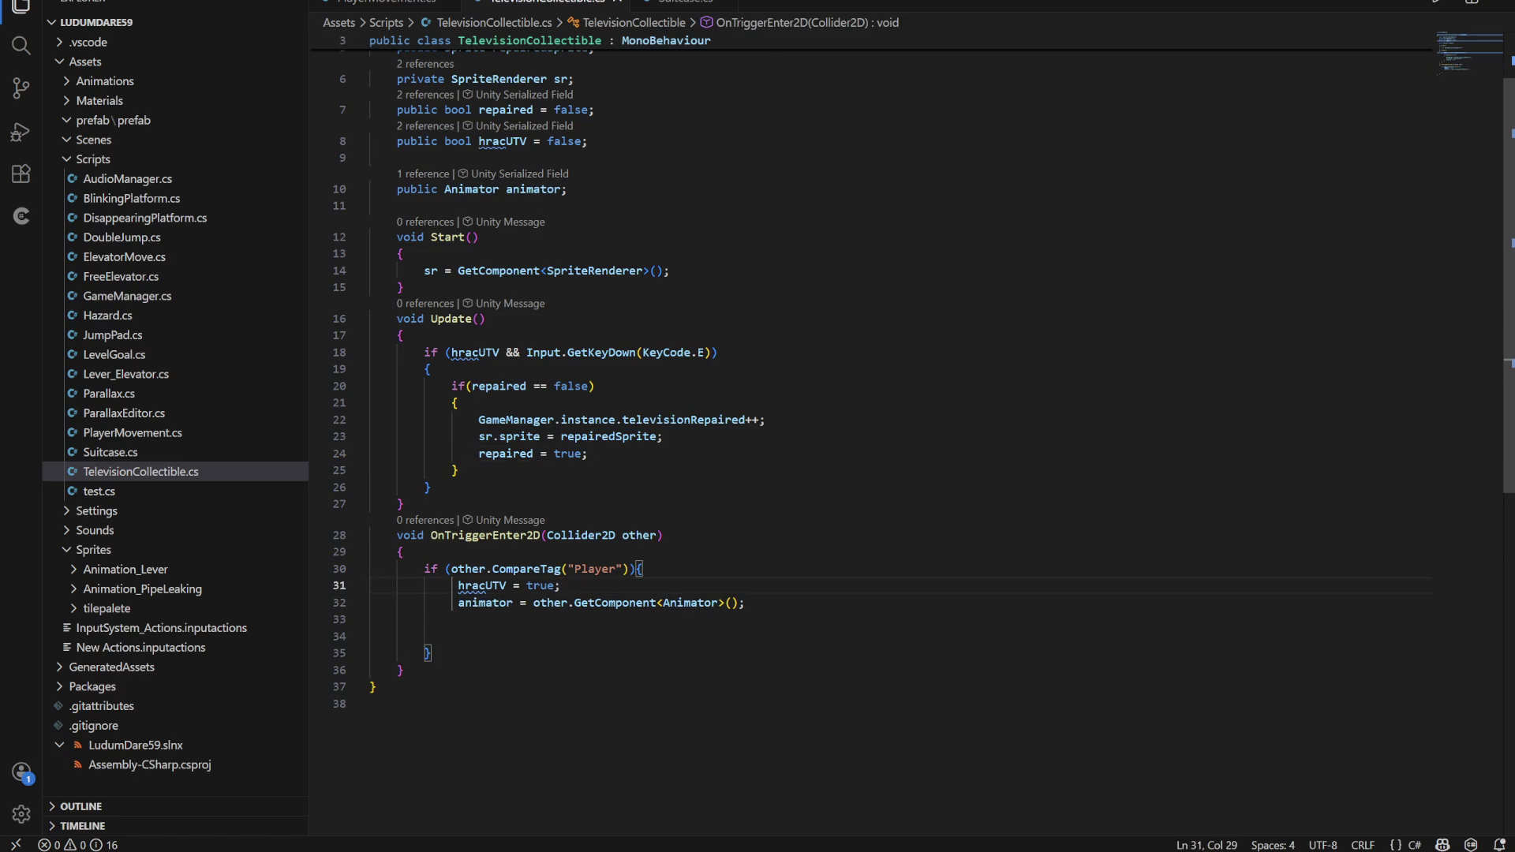
left_click(588, 454)
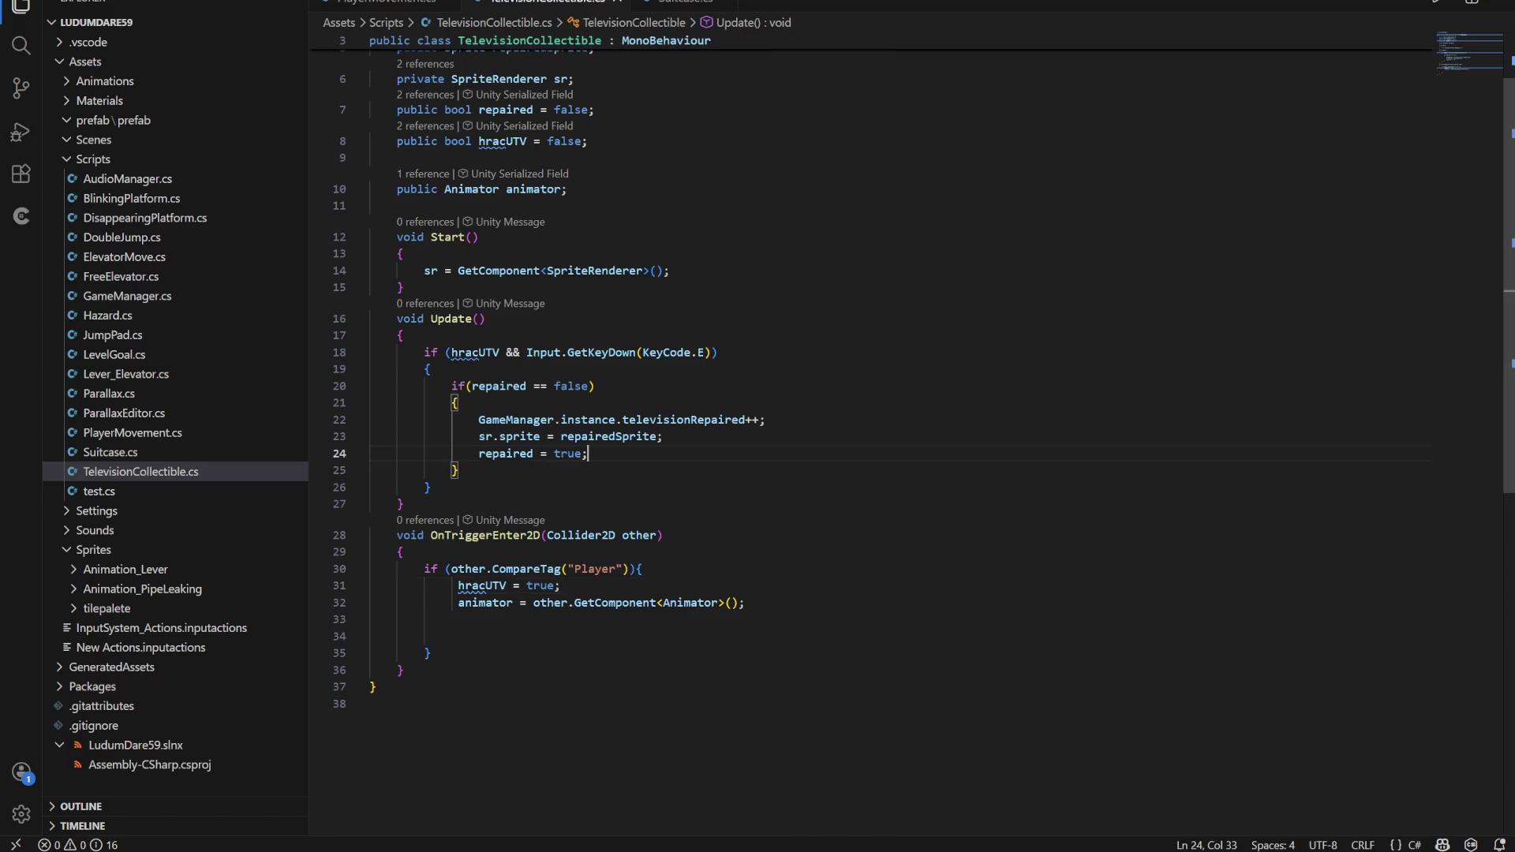
key("Return")
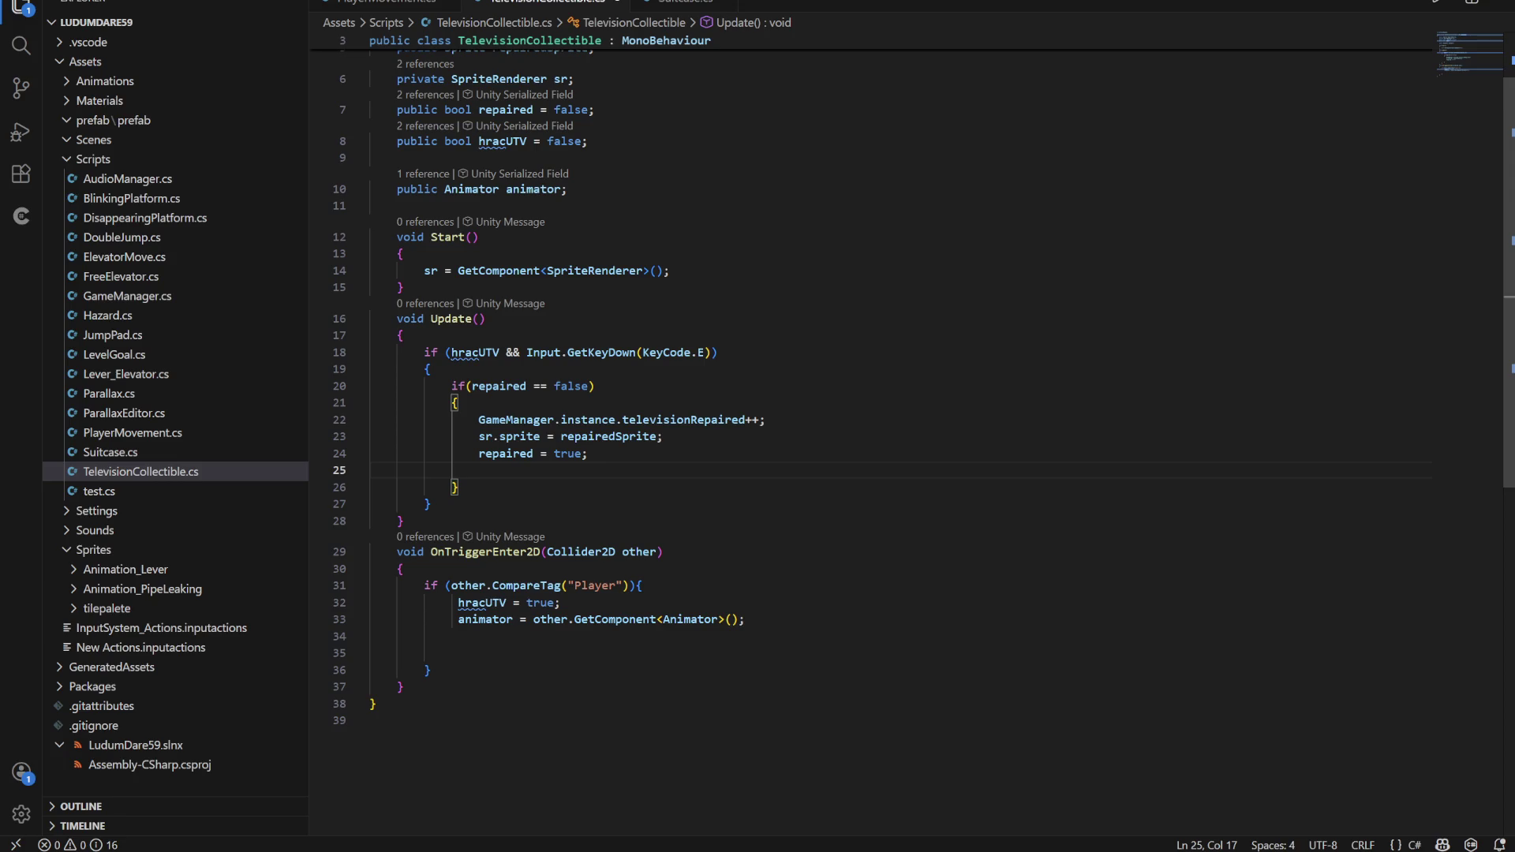
left_click(720, 352)
left_click(589, 454)
key("Return")
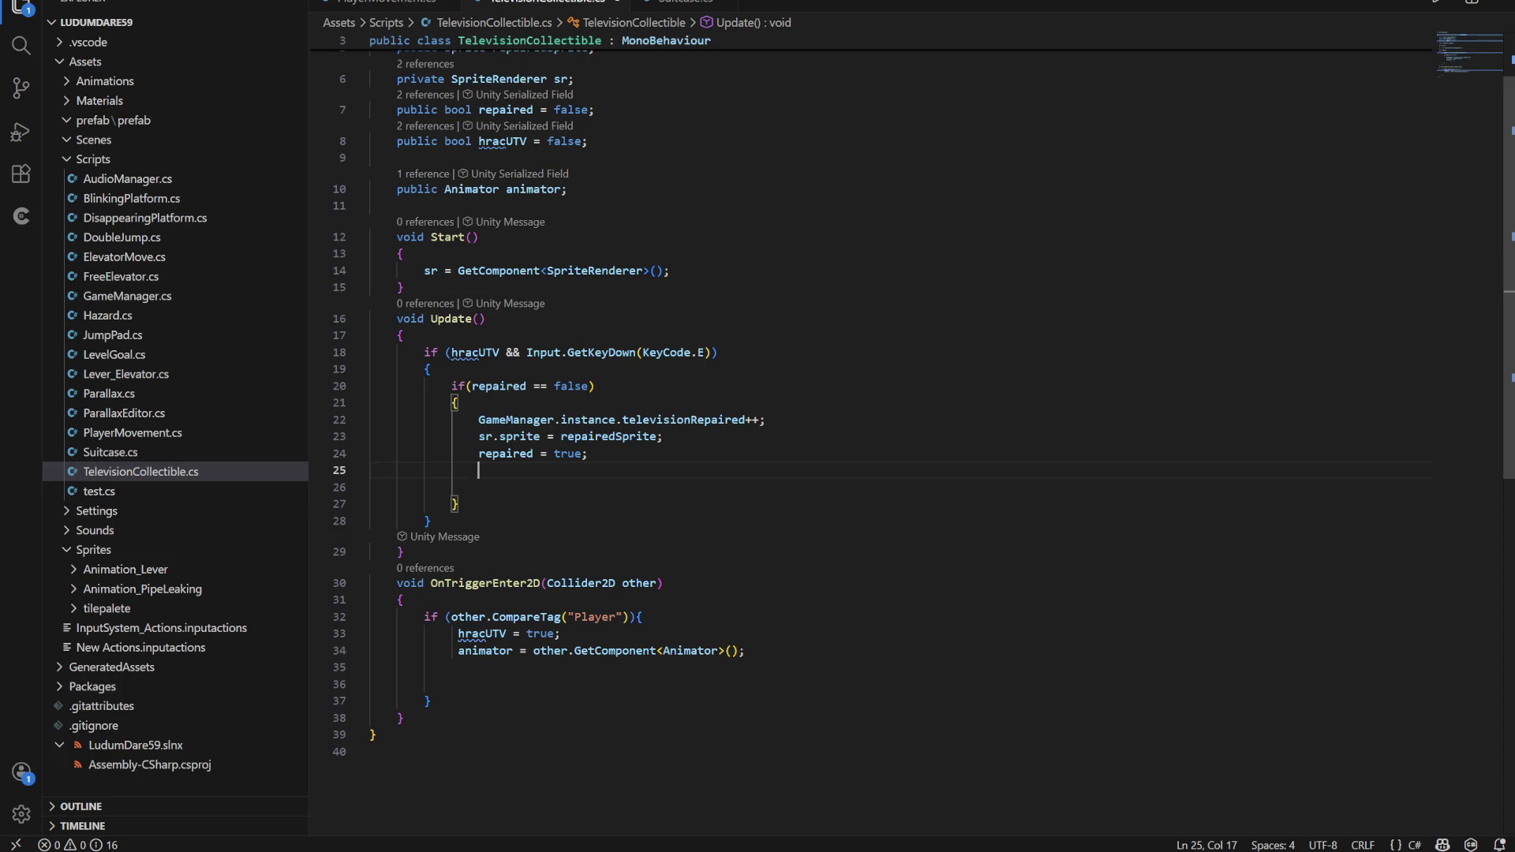
type("animator.Set")
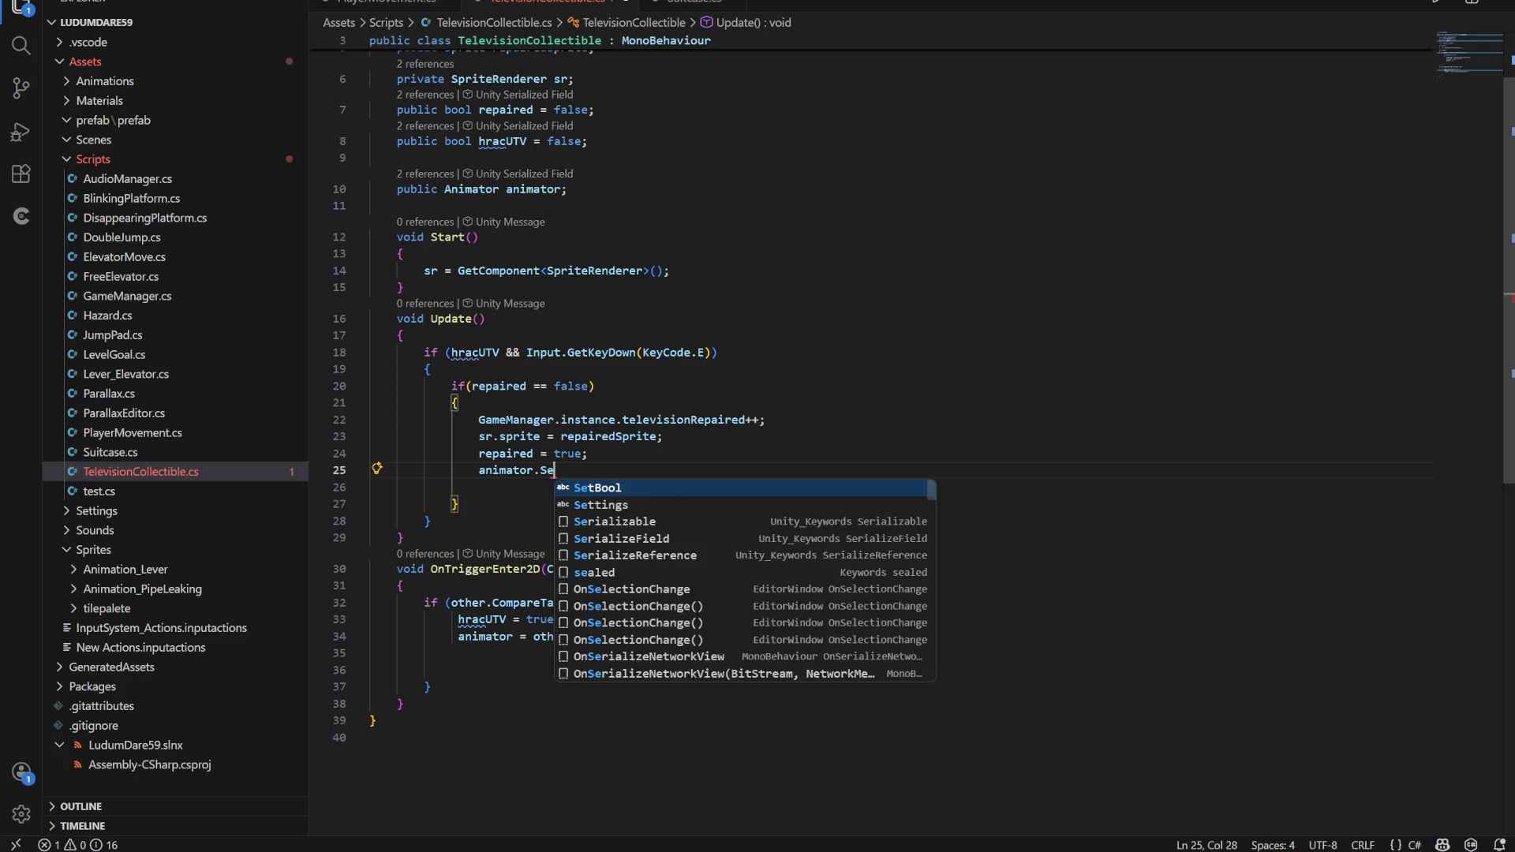
type("Trigger")
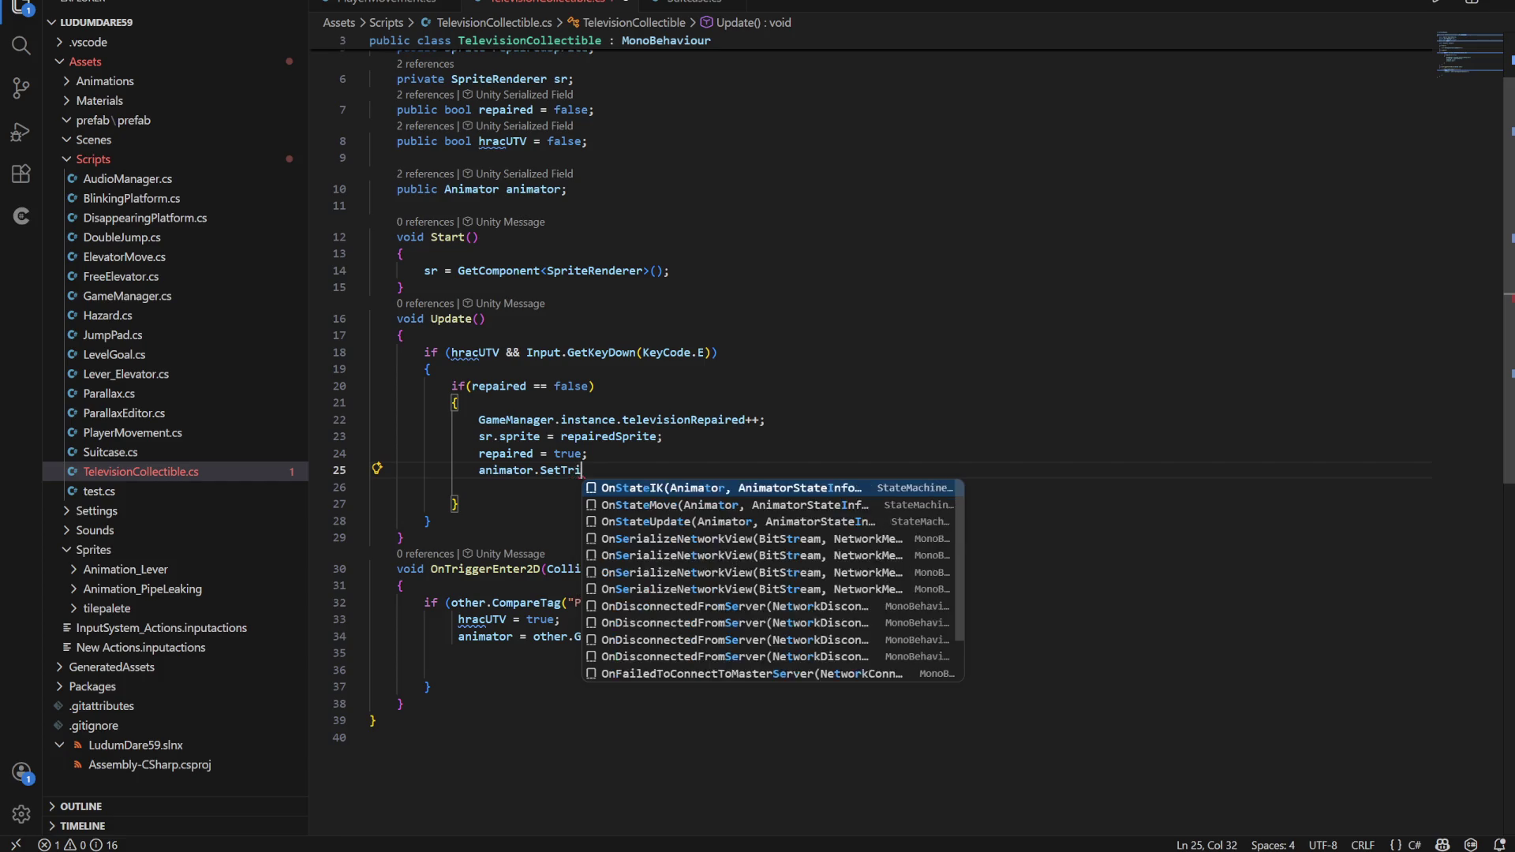
type("(")
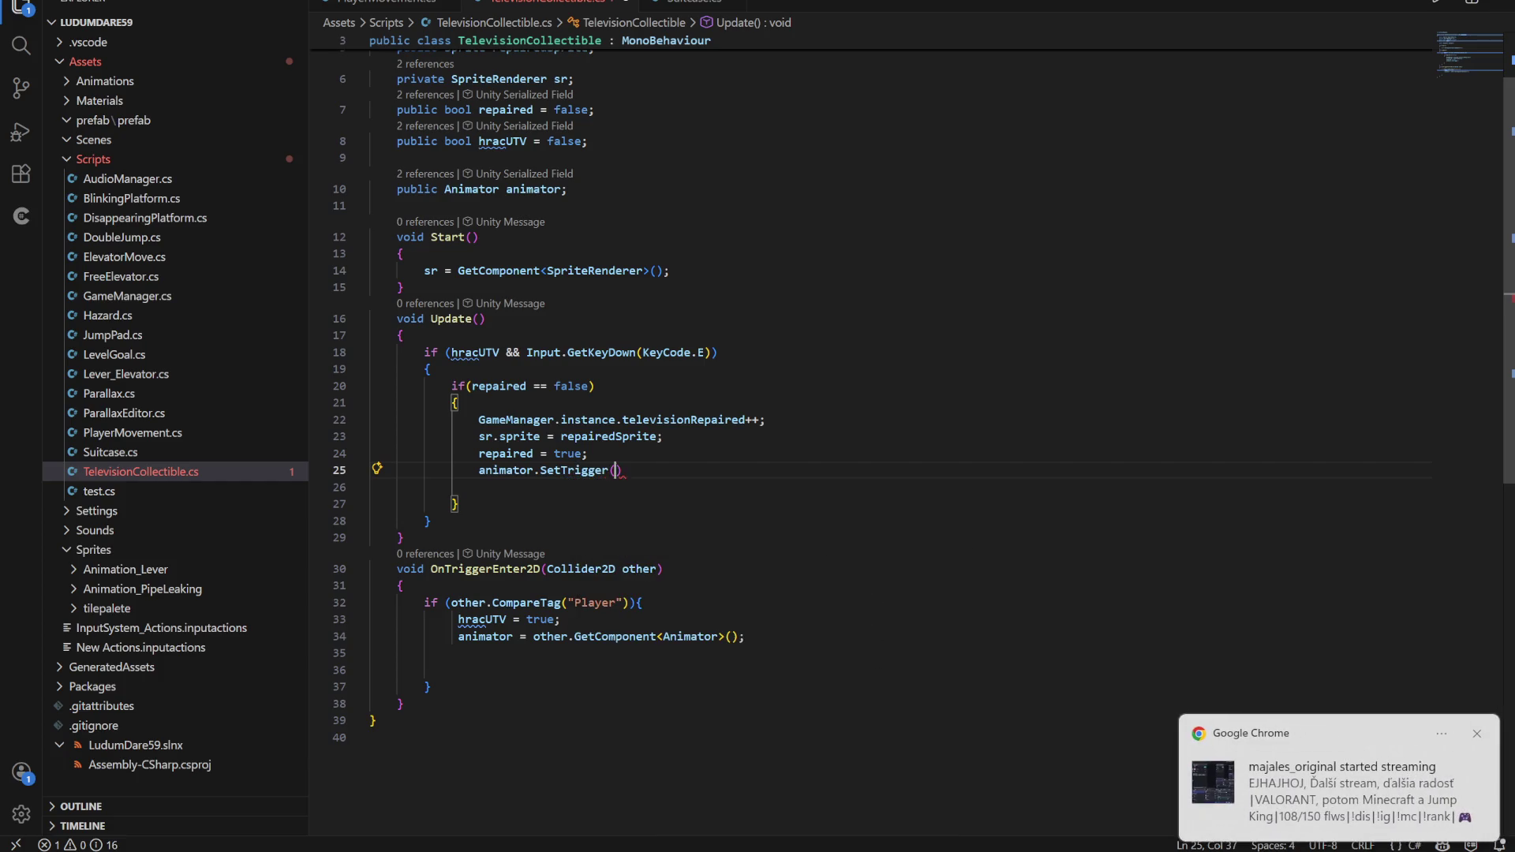
type("\"slash")
type("\");")
left_click(370, 487)
Save TelevisionCollectible.cs and go back to Unity to recompile
key("ctrl+s")
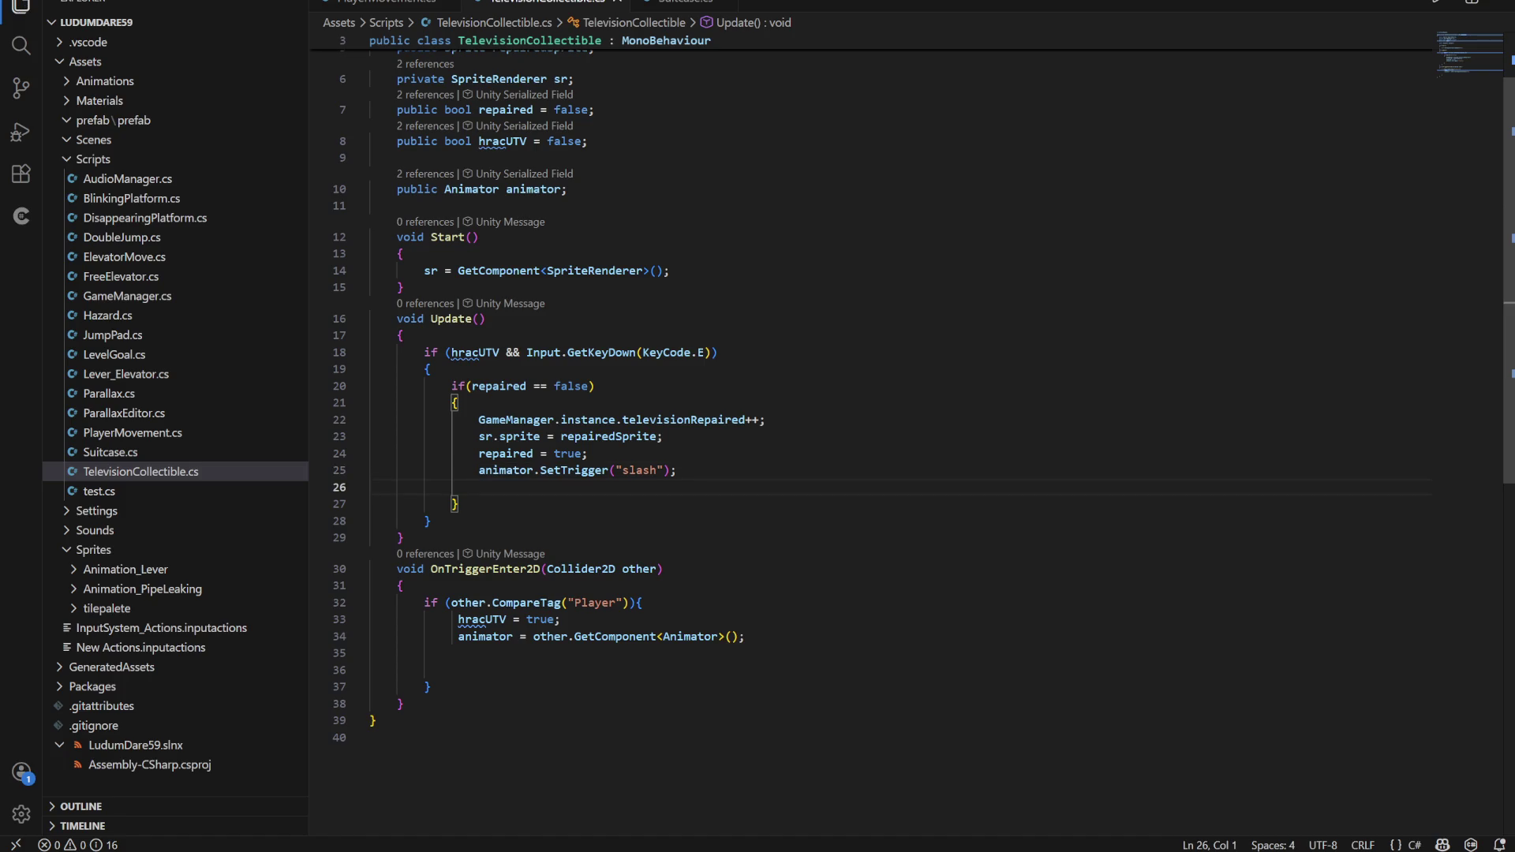
left_click(506, 470)
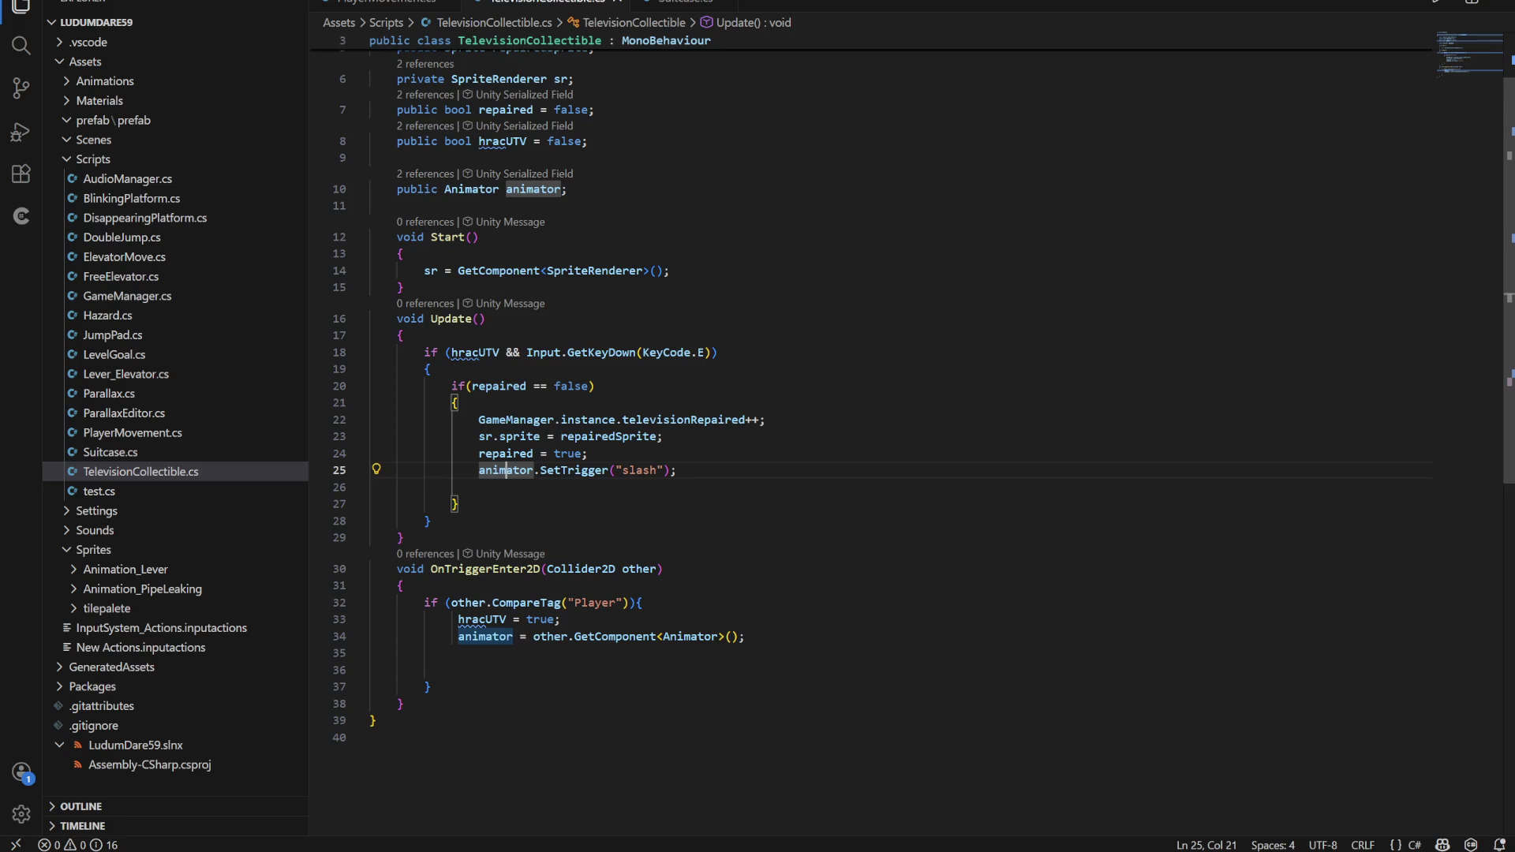
left_click(474, 503)
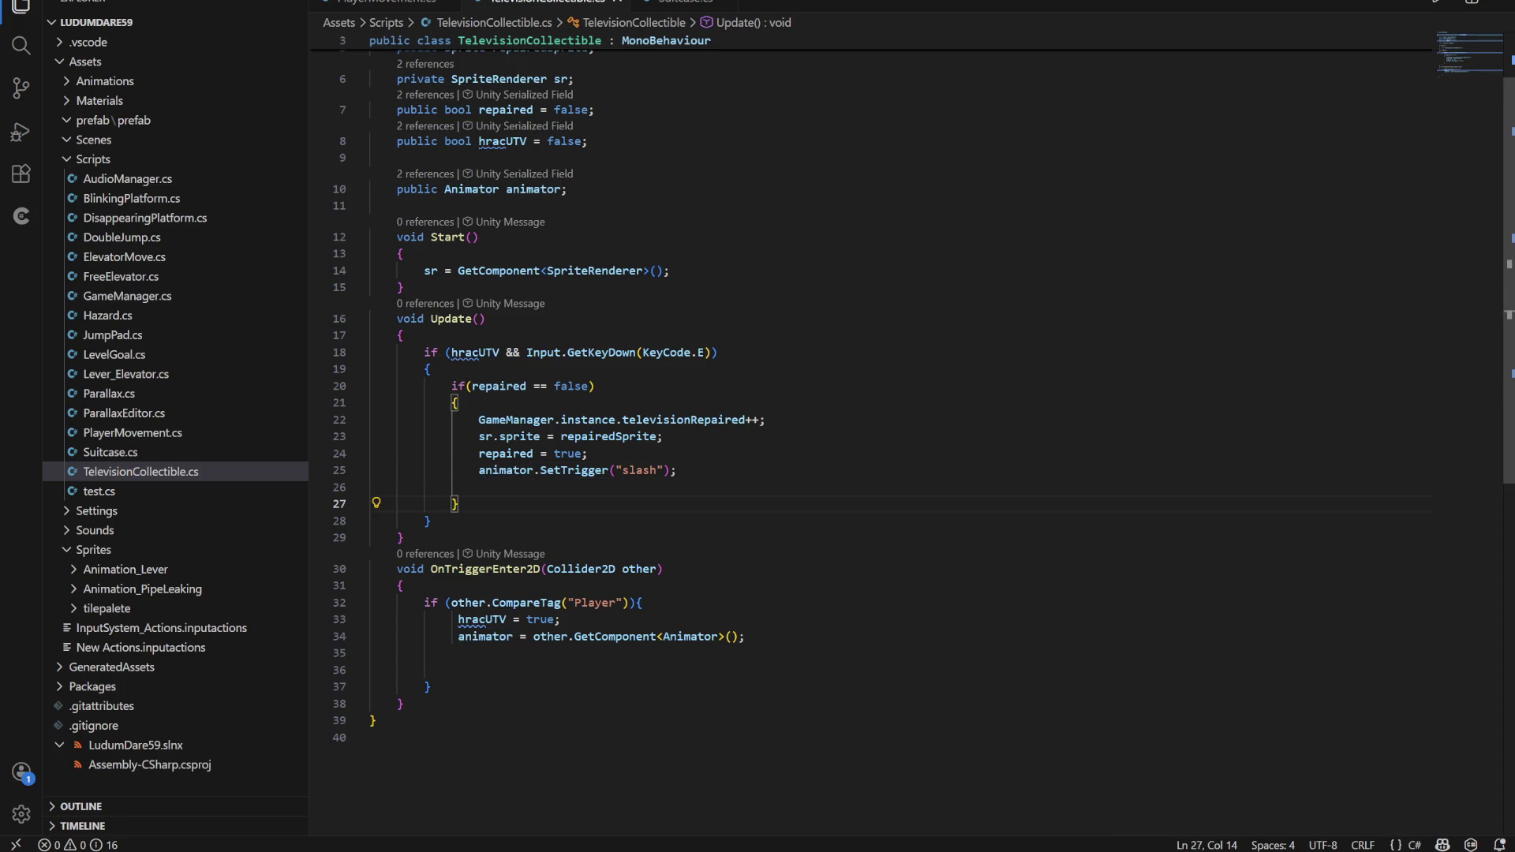
key("alt+Tab")
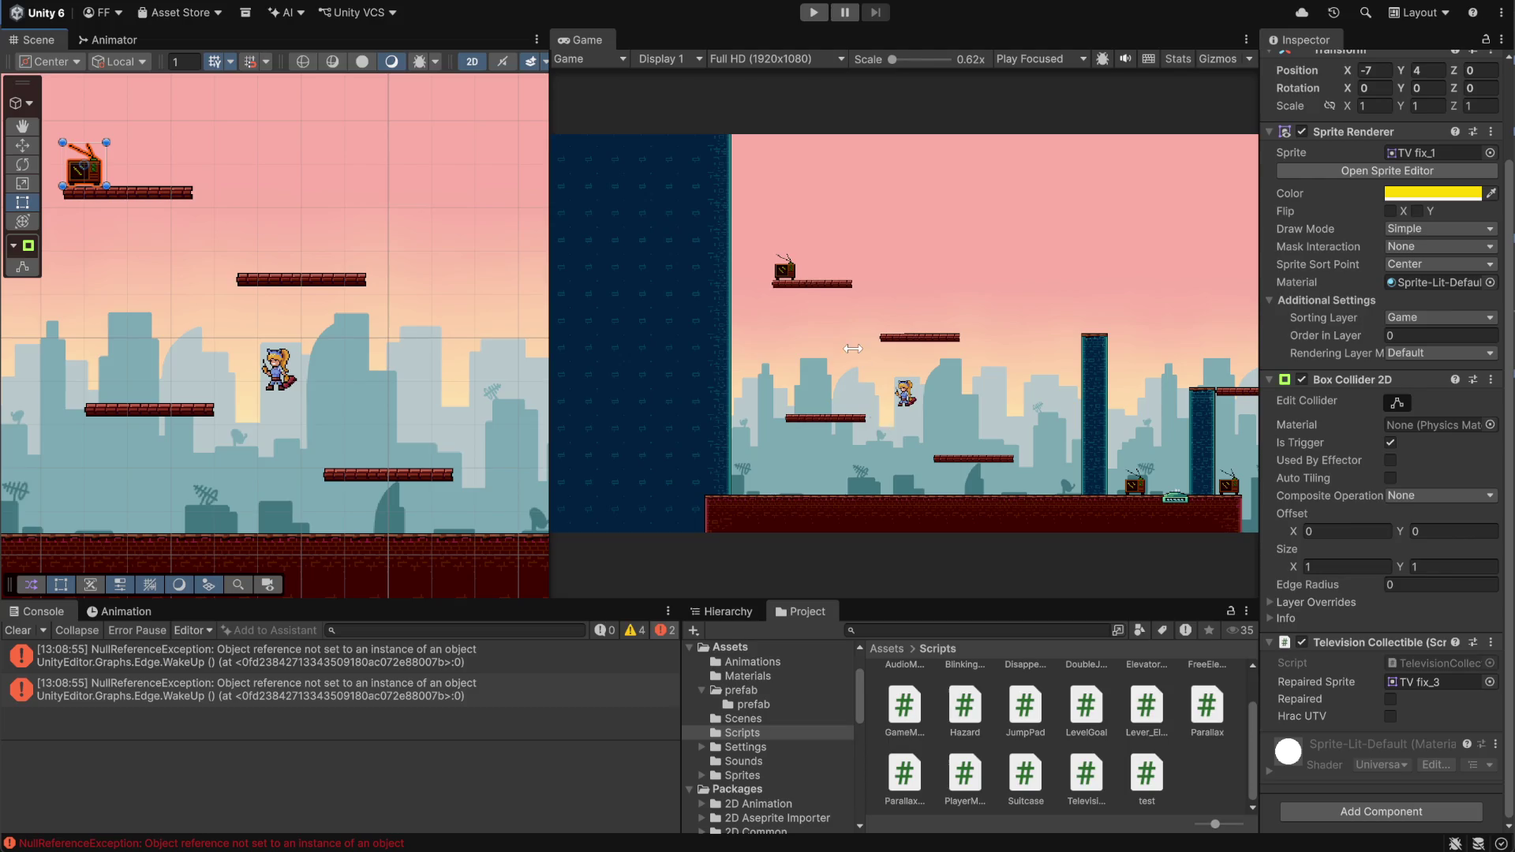
Play the level, climb to the TV platform and repair the TV with the slash
left_click(813, 13)
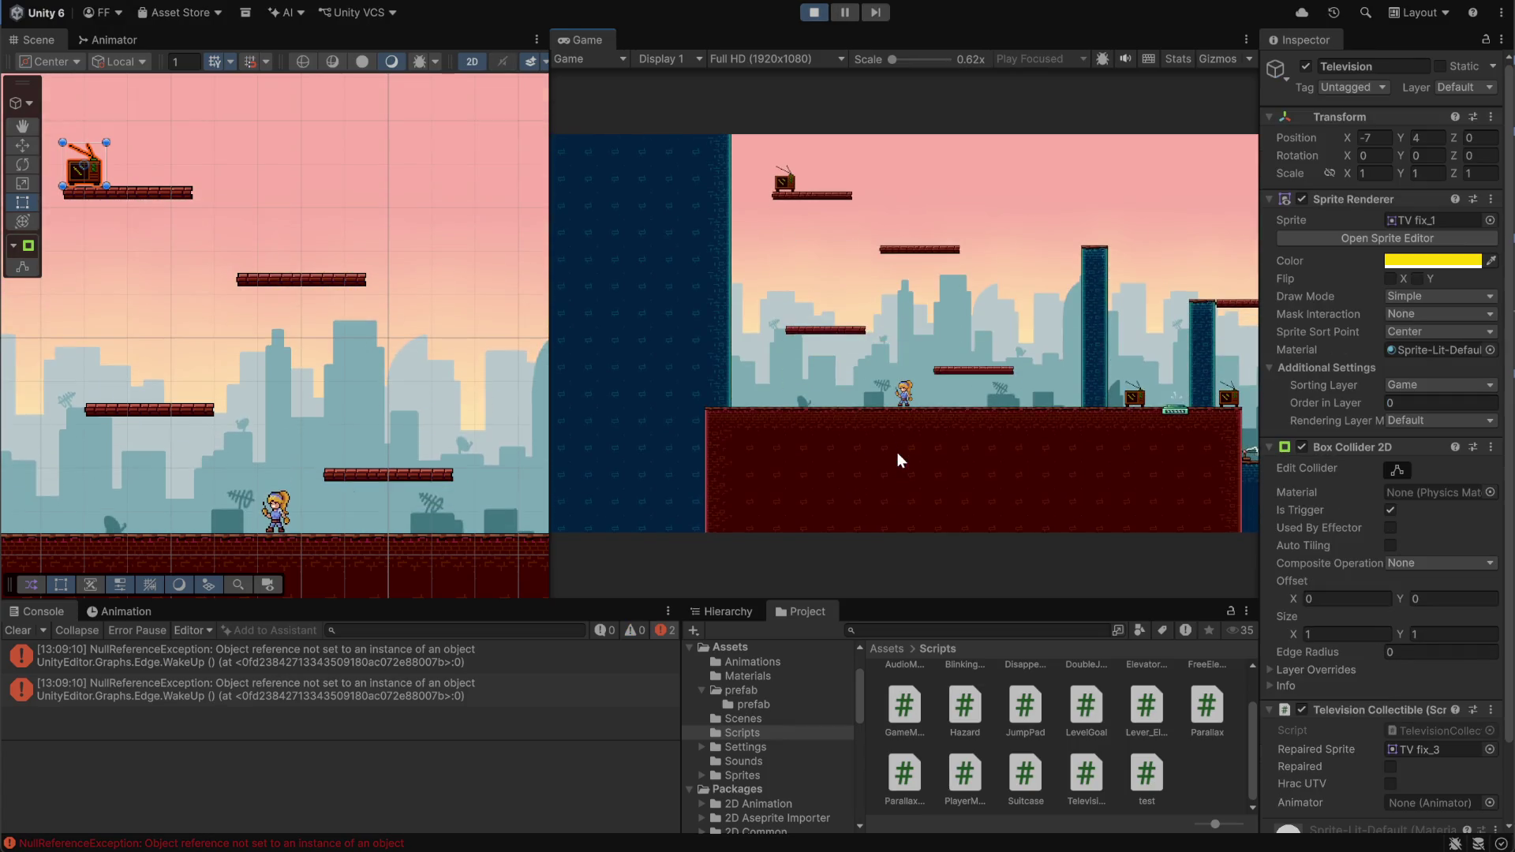
key("Right")
key("space")
key("Left")
key("space")
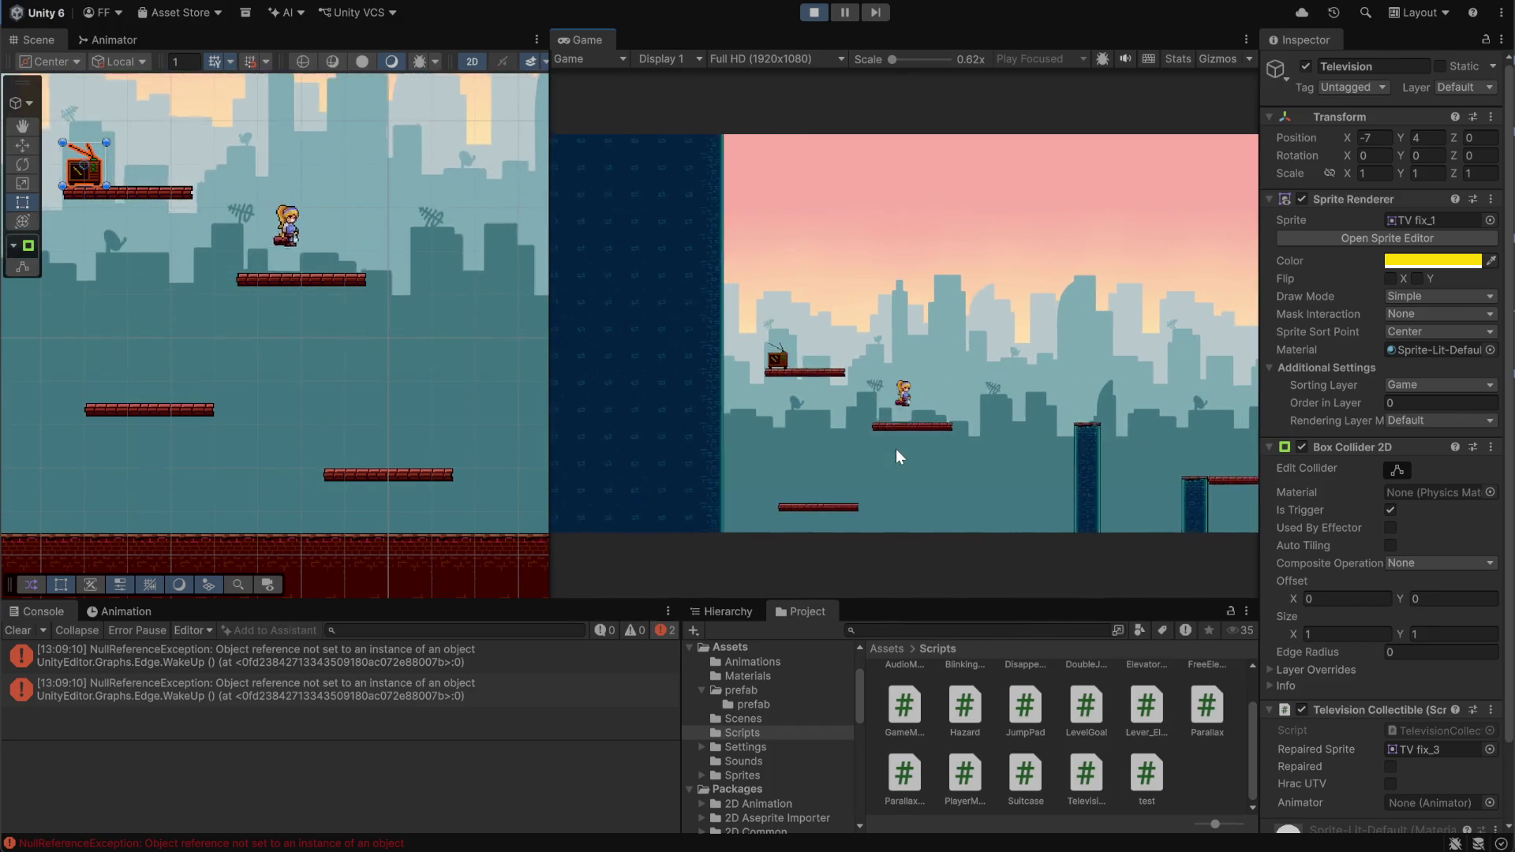
key("Left")
key("space")
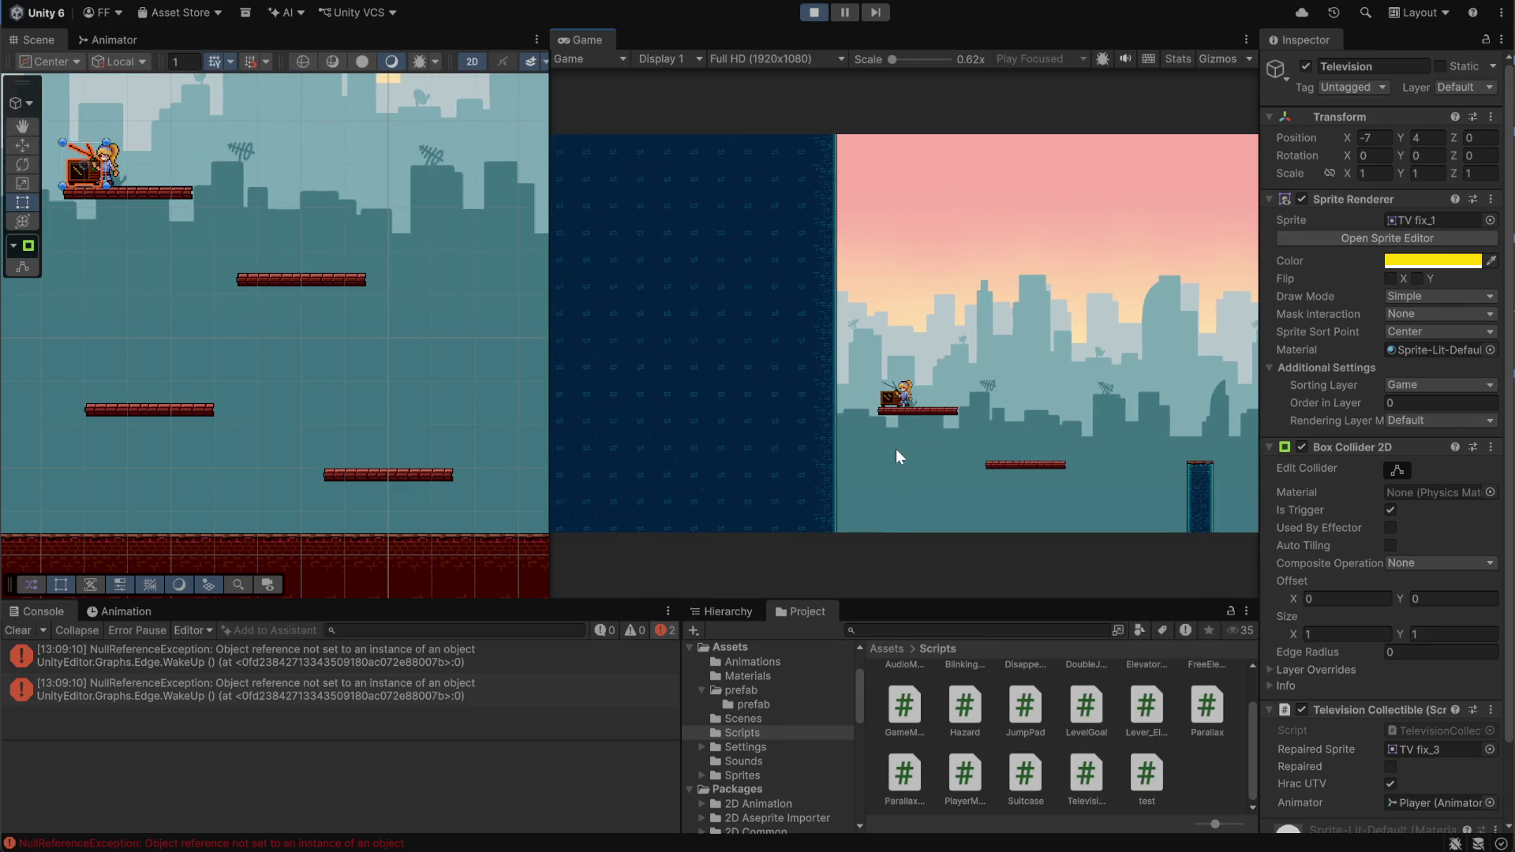
key("Right")
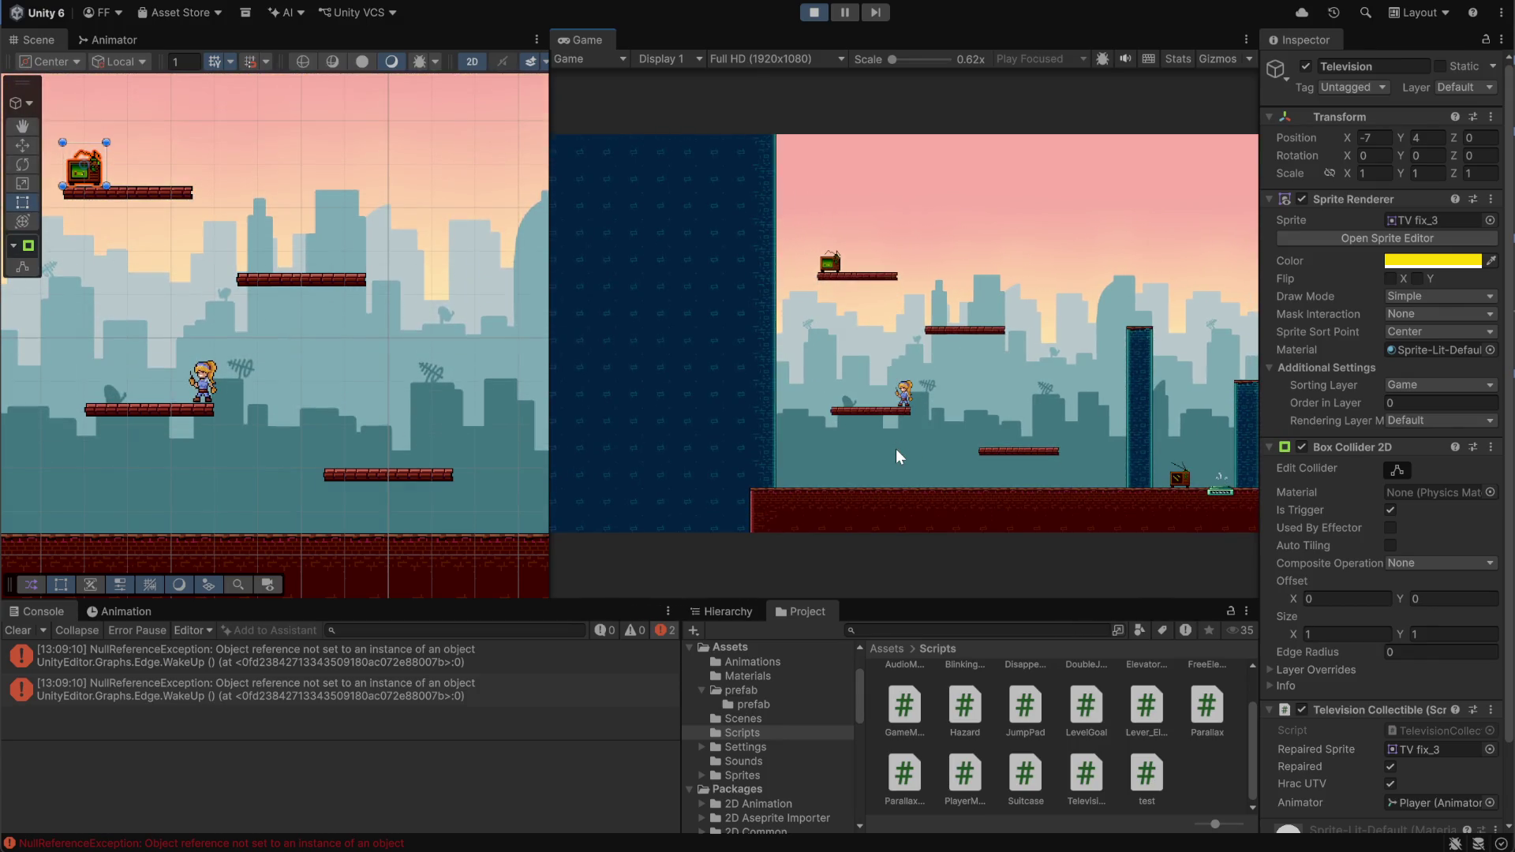
key("space")
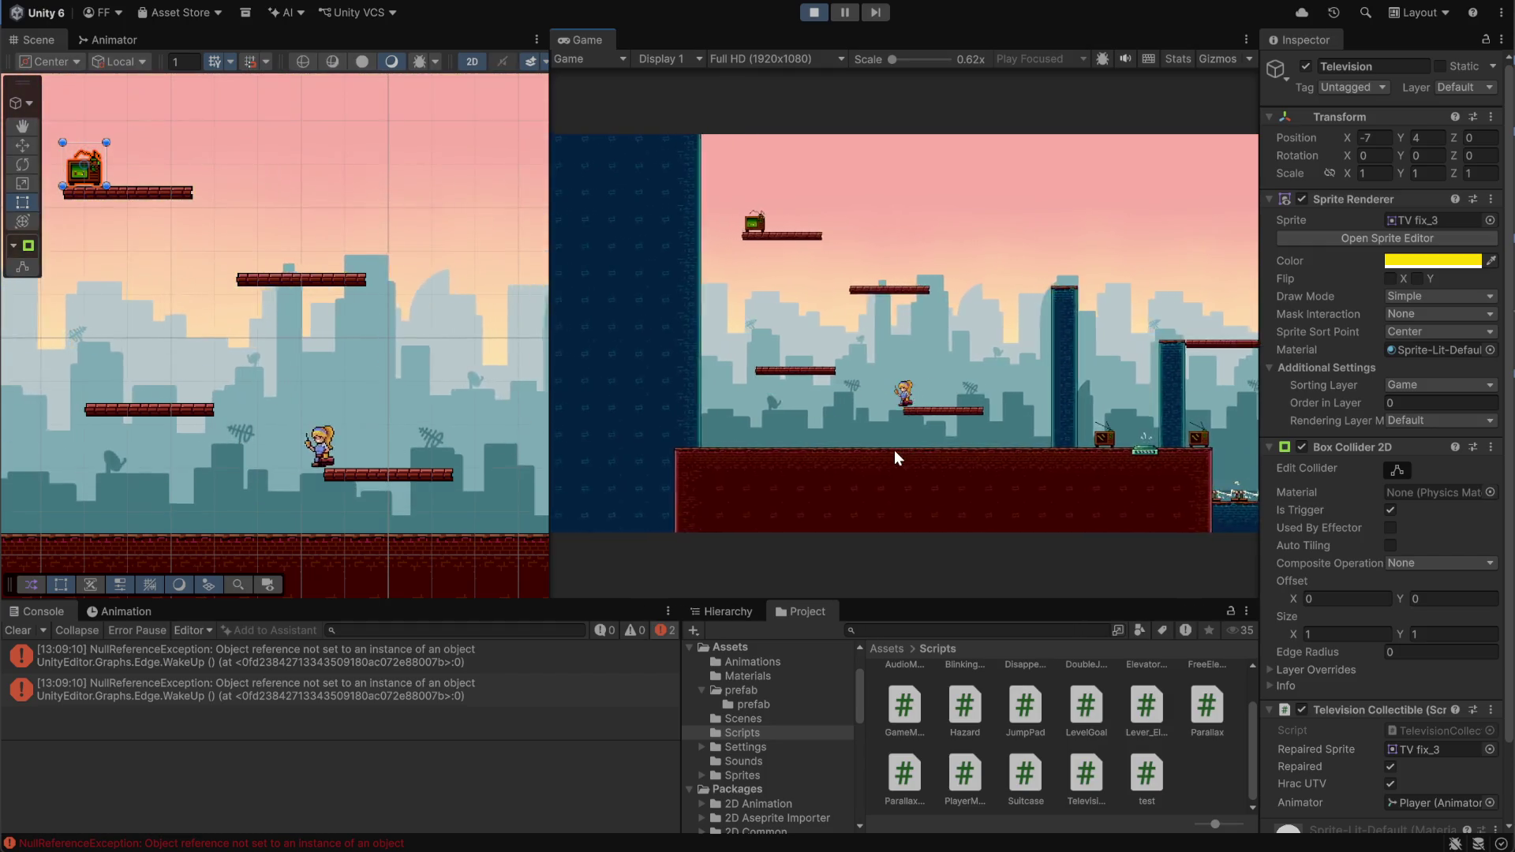
key("space")
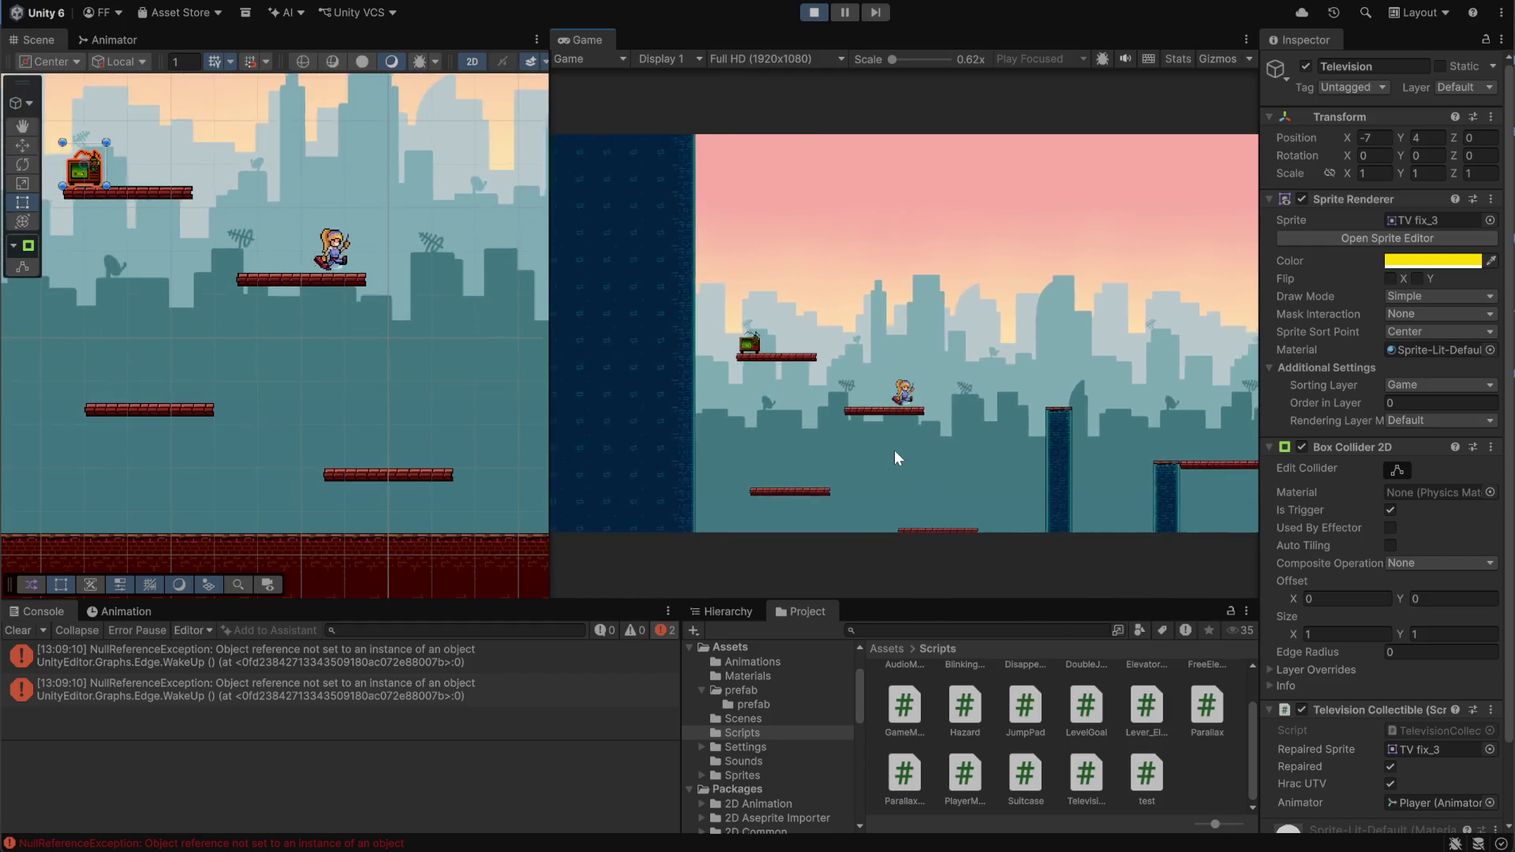
Drop down, climb back to repair the TV again, then descend beside the van
key("Right")
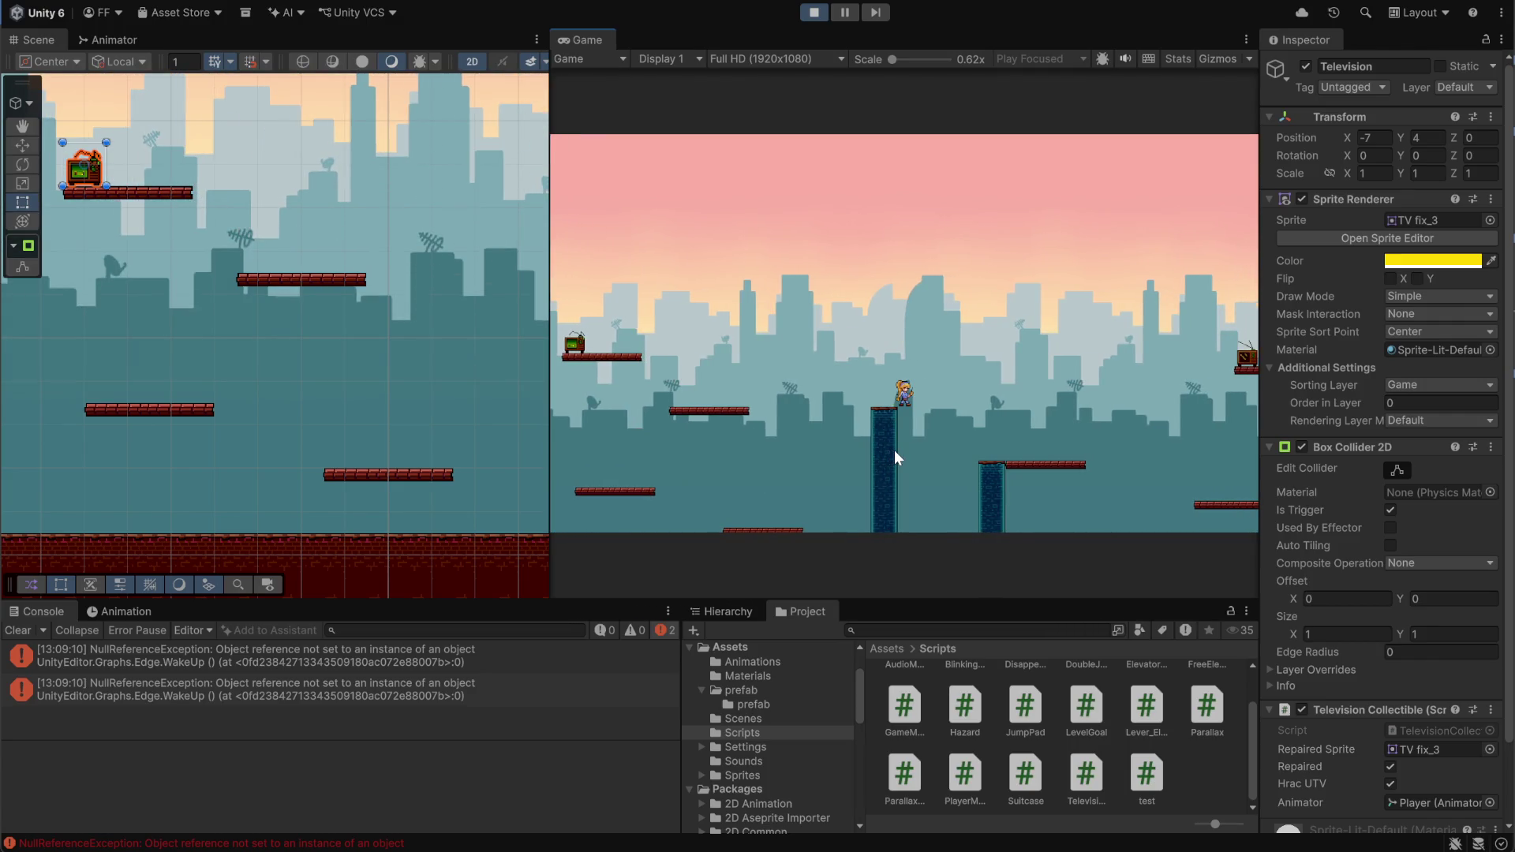
key("Right")
key("Right")
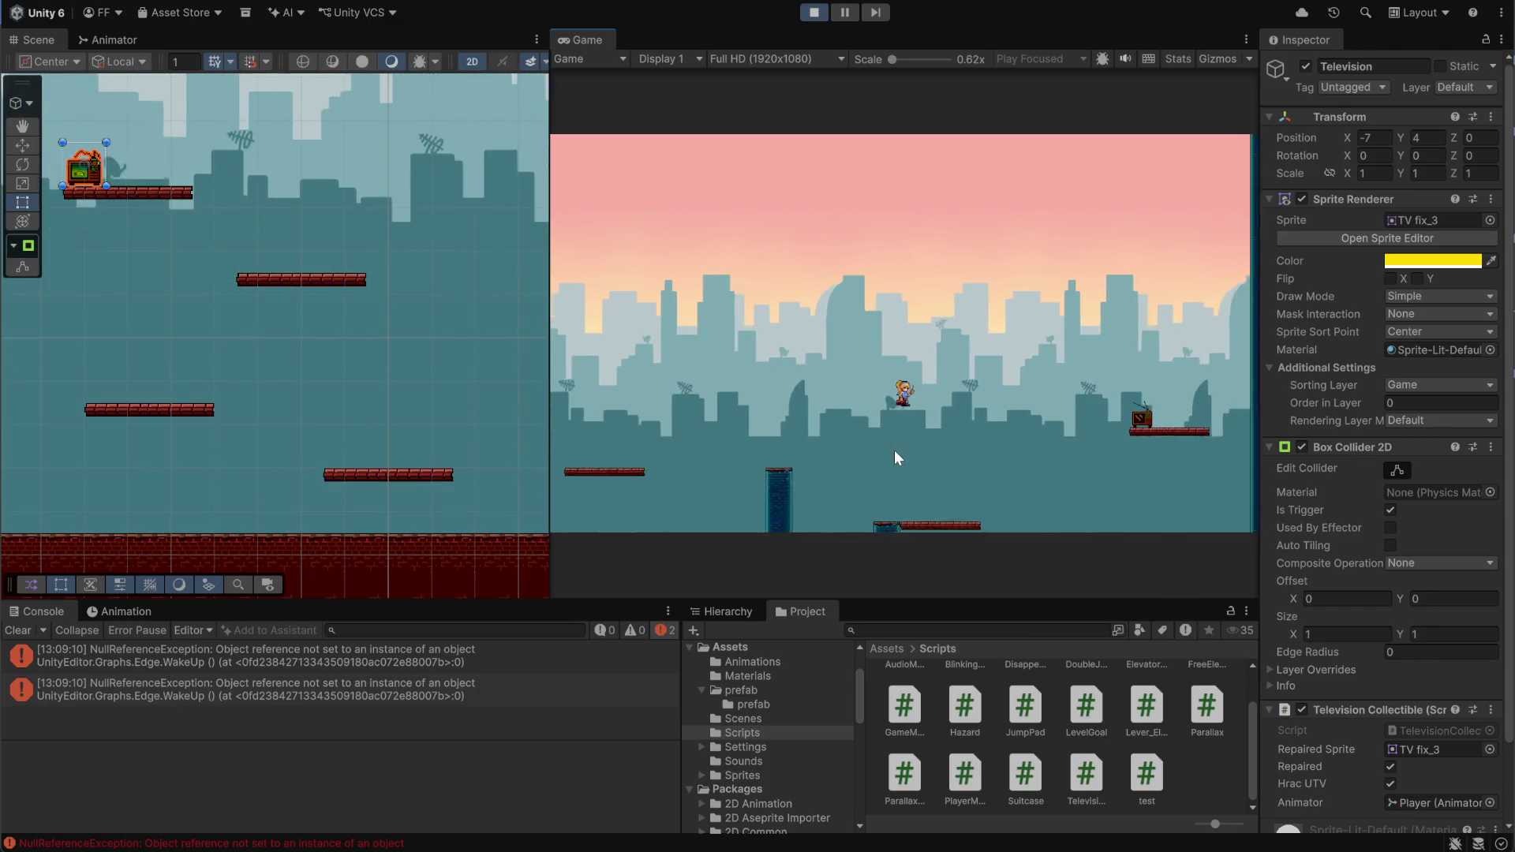
key("Right")
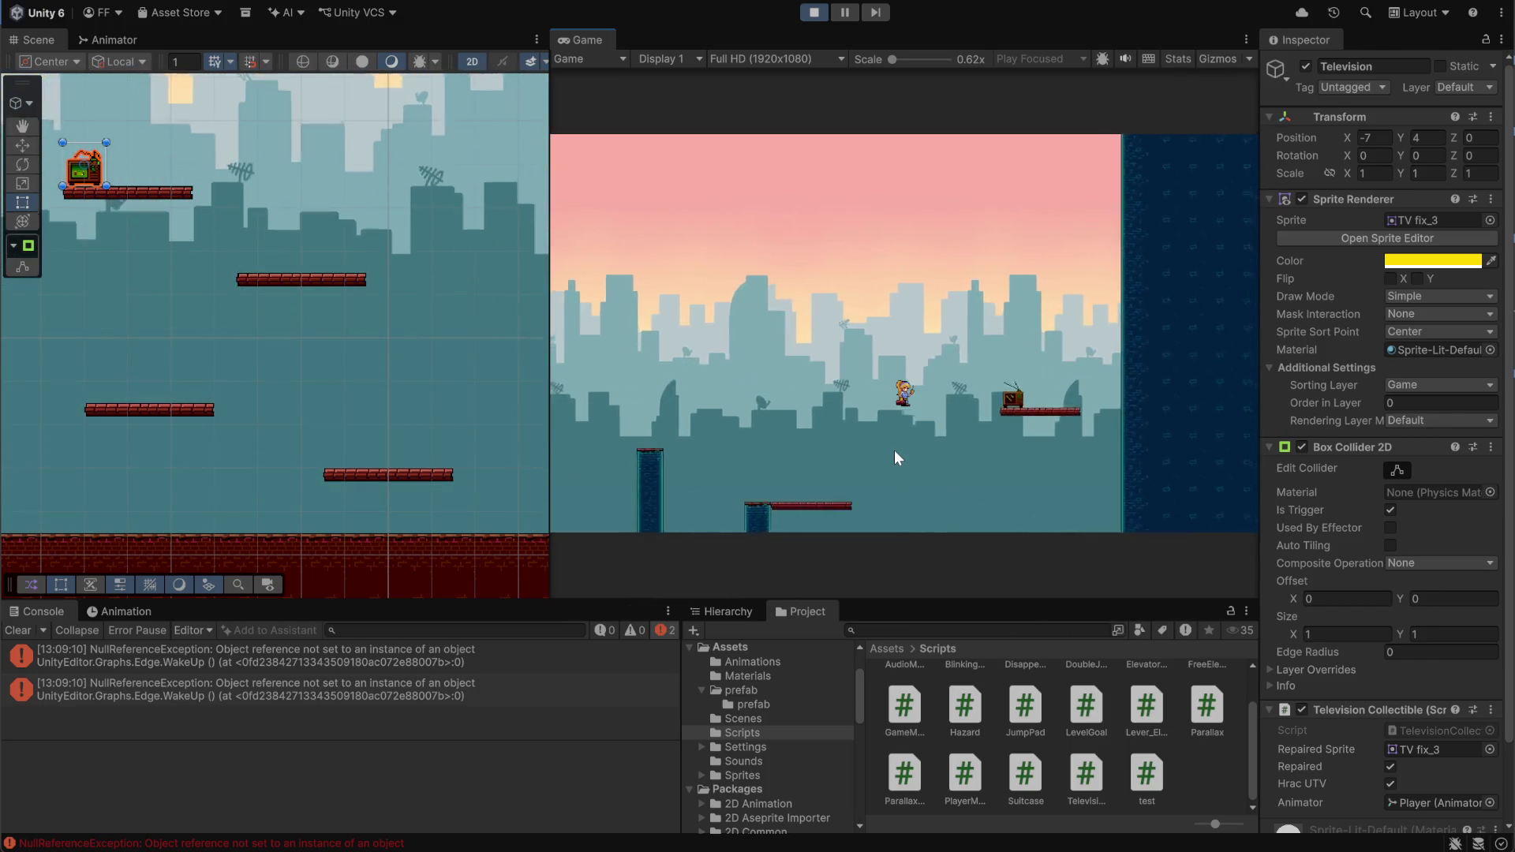
key("Right")
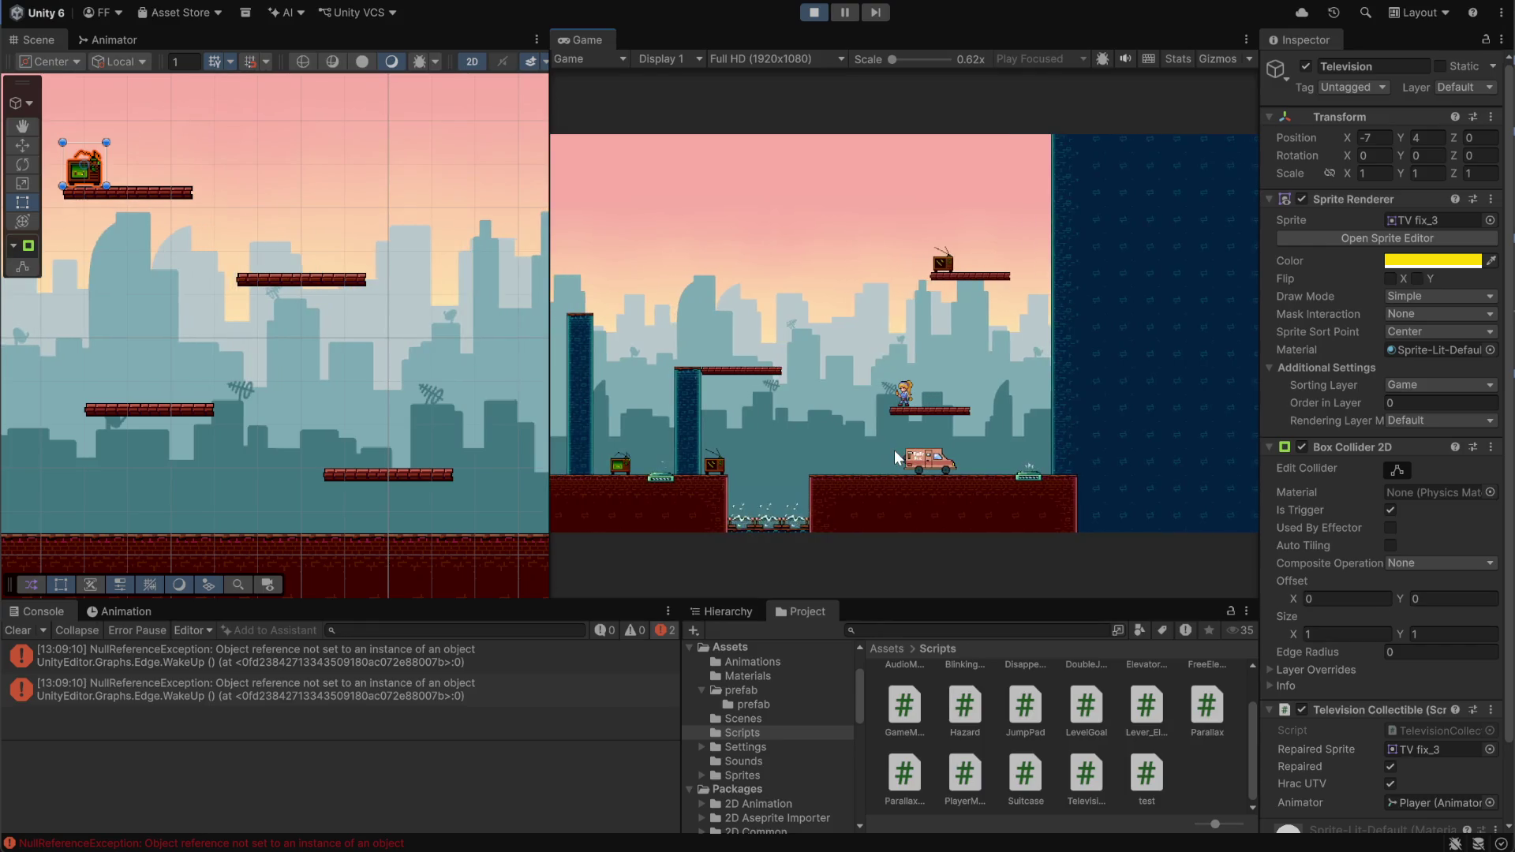
key("Right")
key("space")
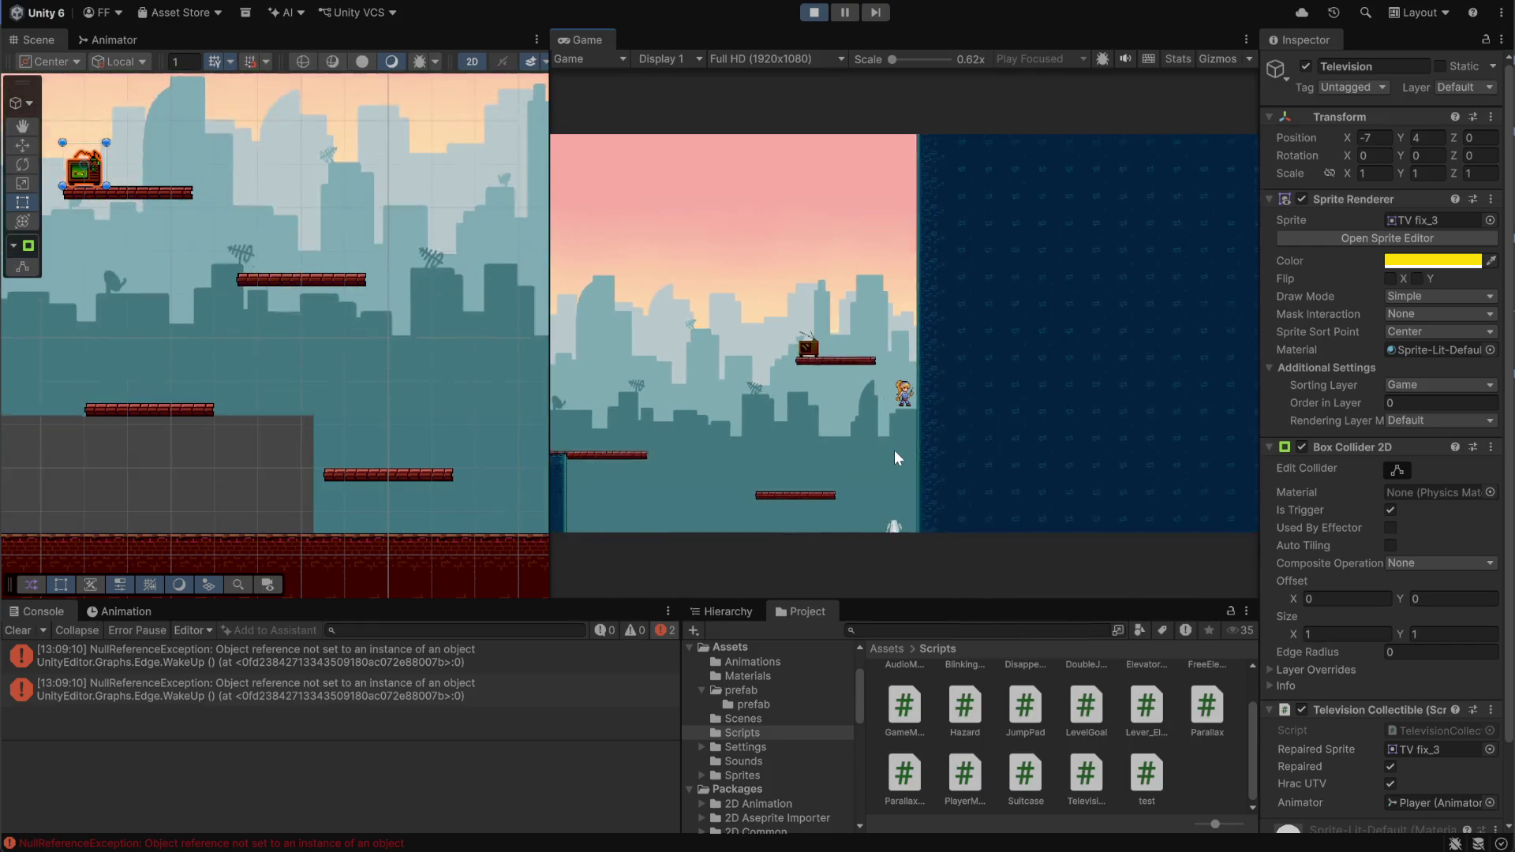
key("Left")
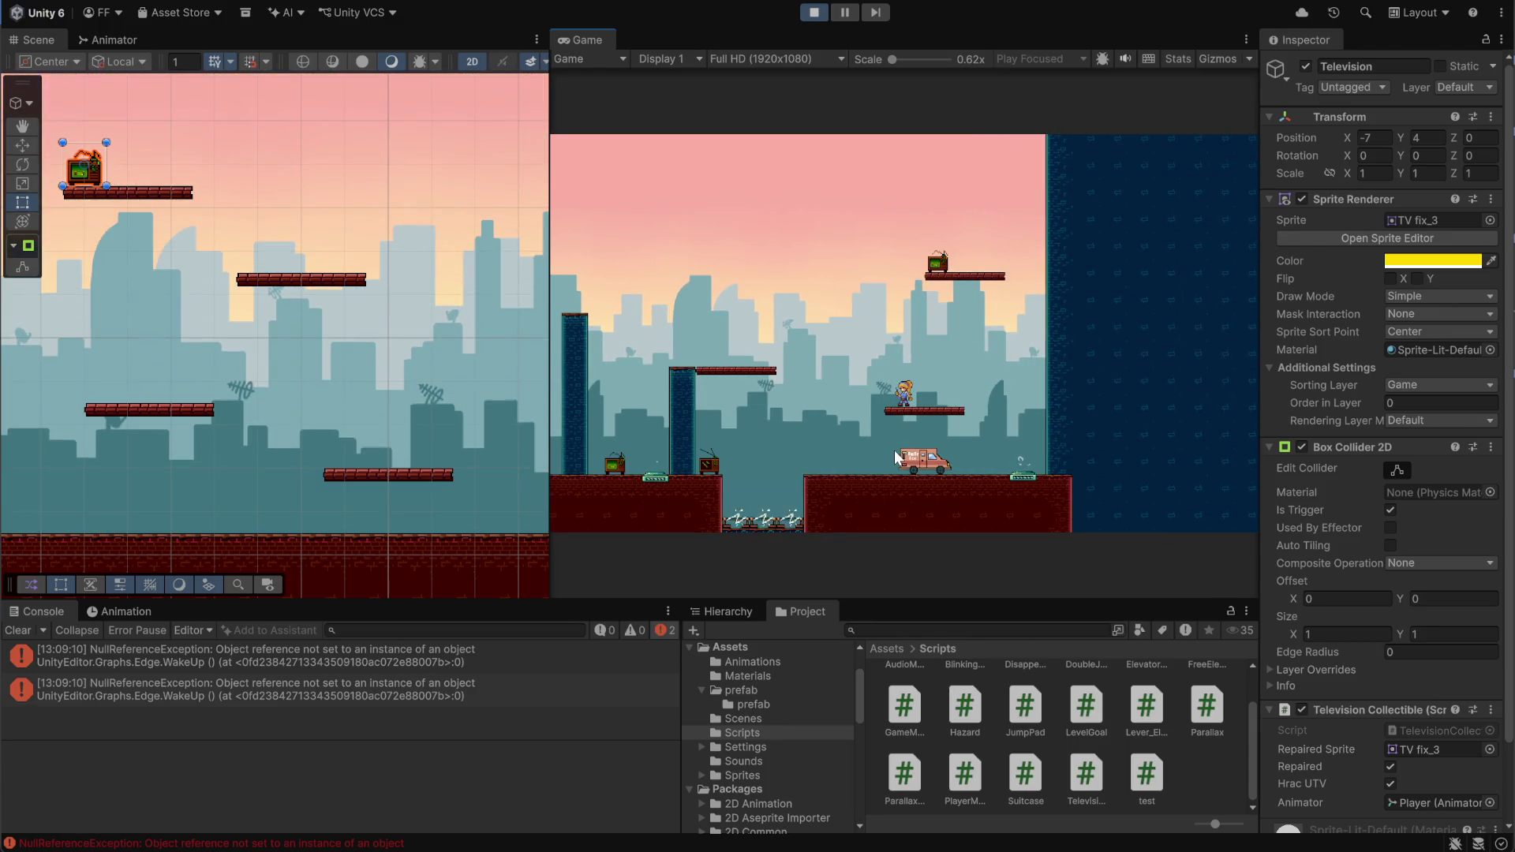
key("Left")
key("space")
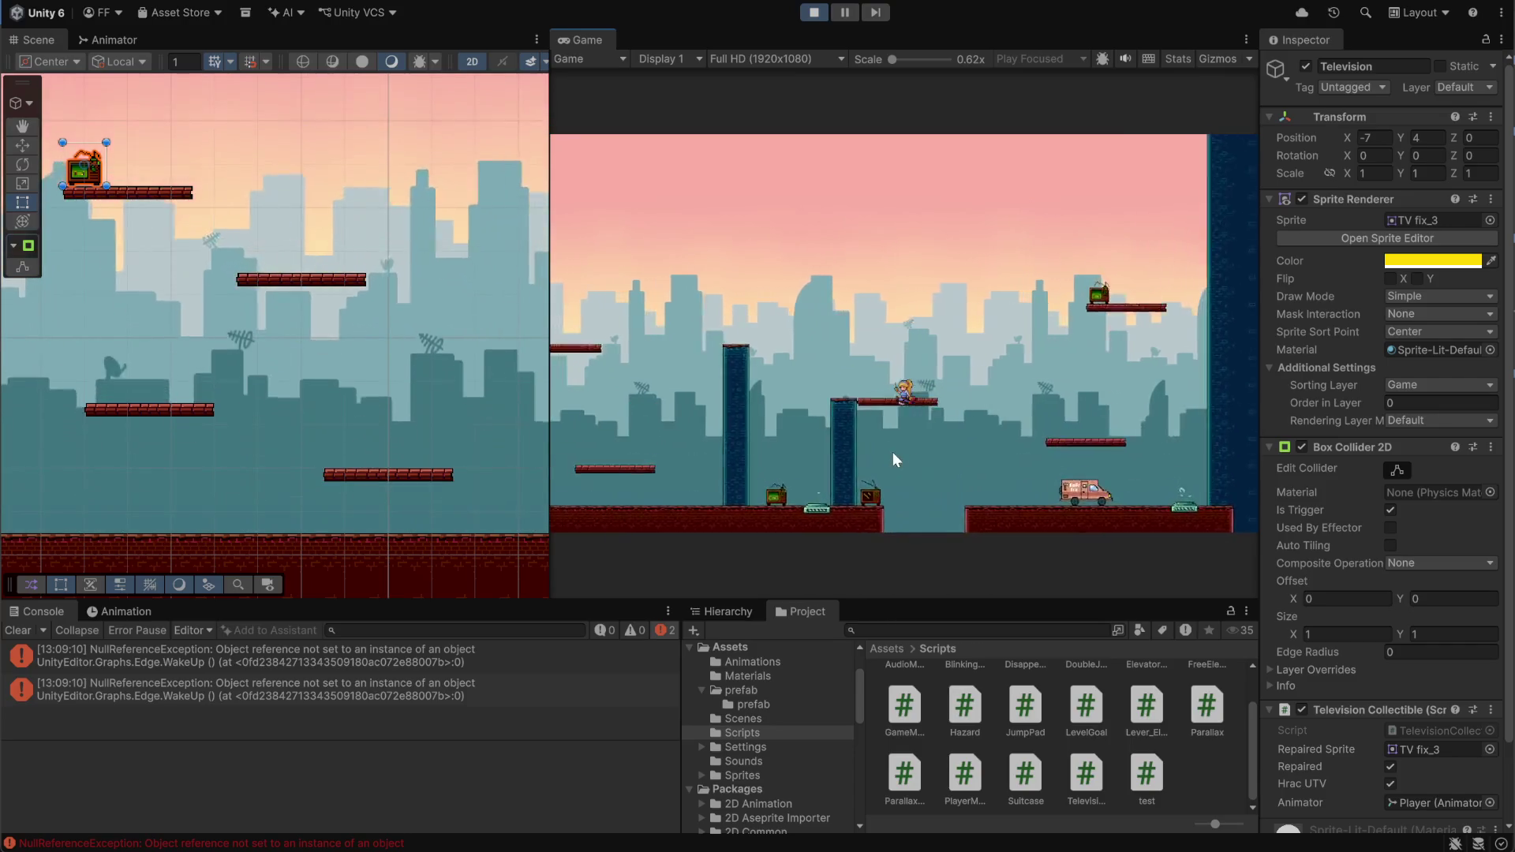
key("Right")
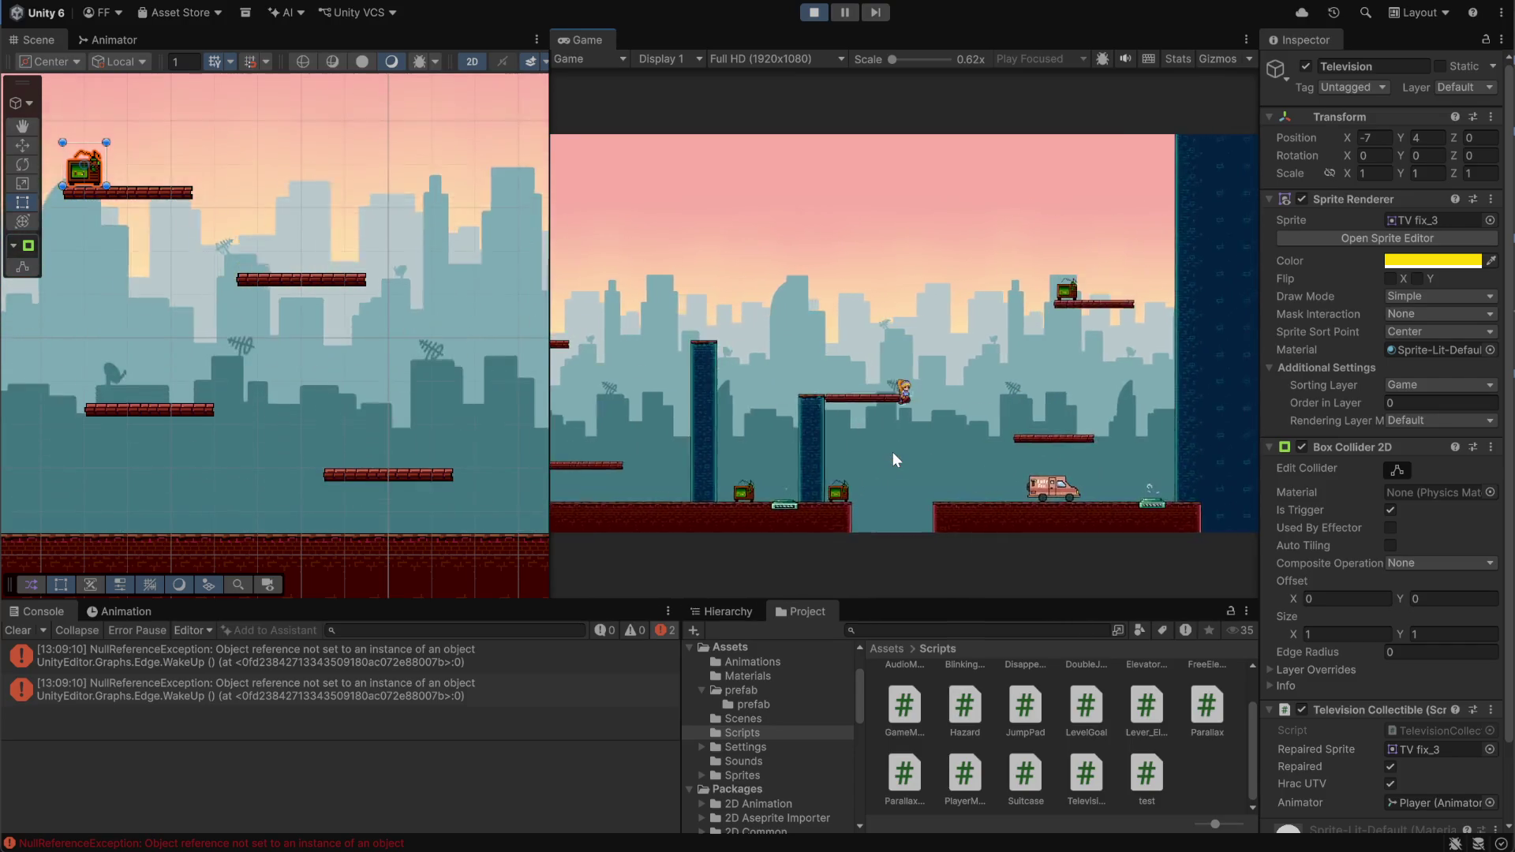
key("Right")
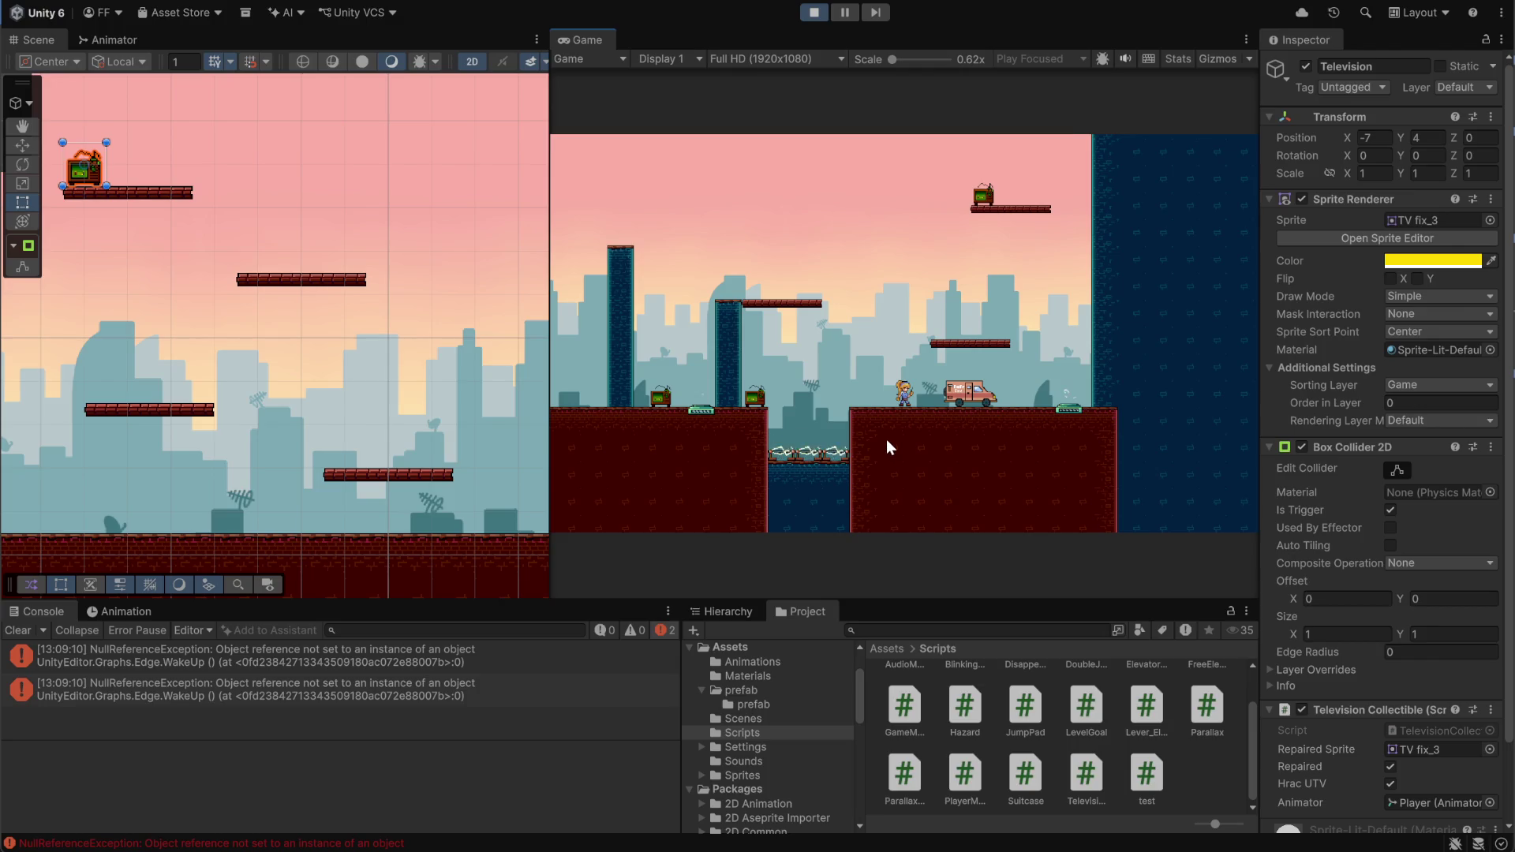
Jump around the platforms by the van, stop the playtest and open TelevisionCollectible
key("Right")
key("space")
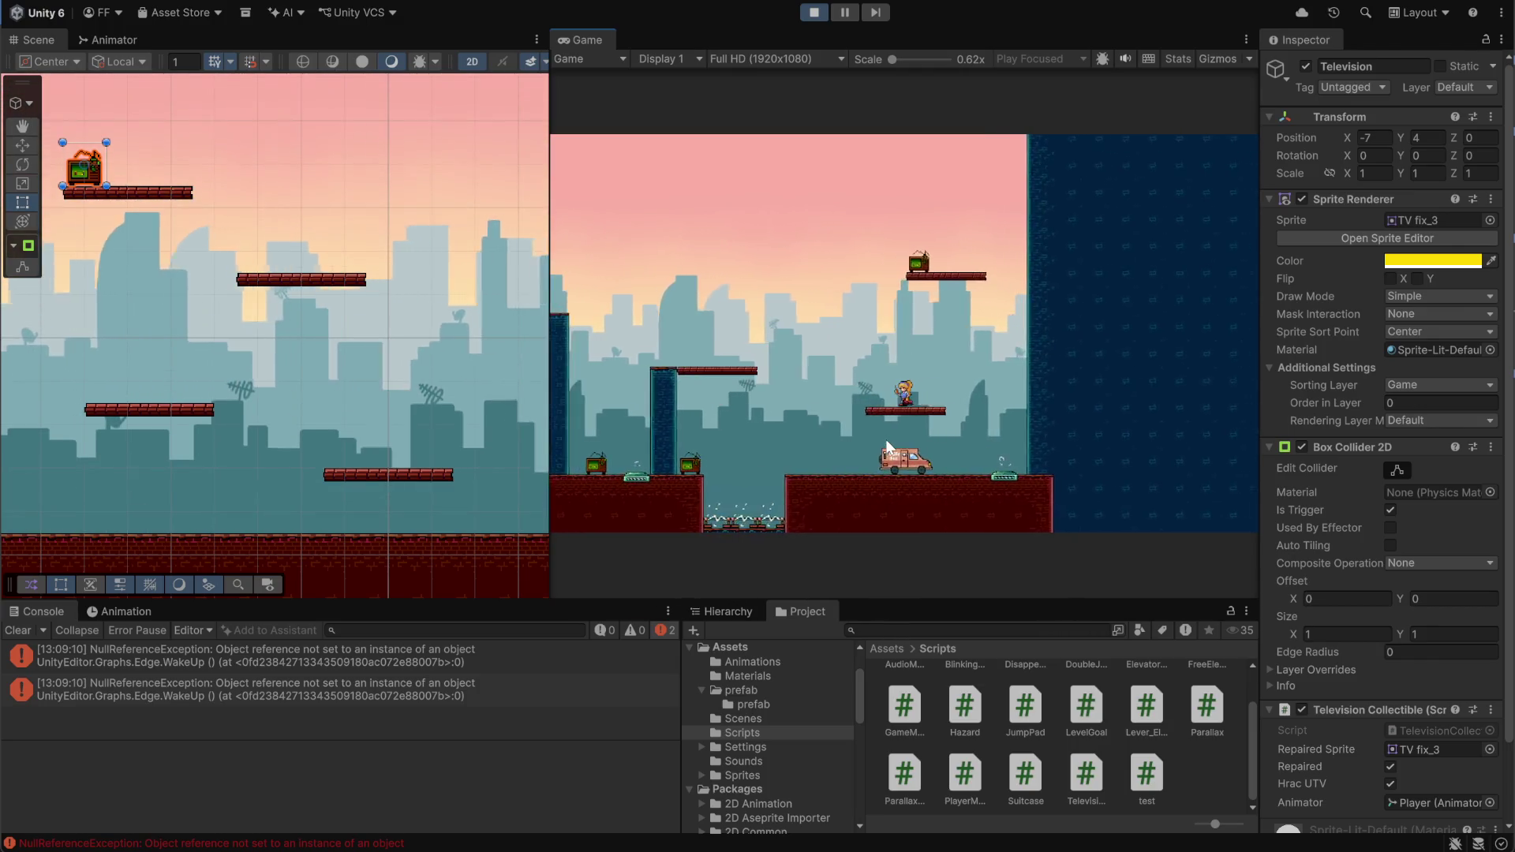
key("Left")
key("space")
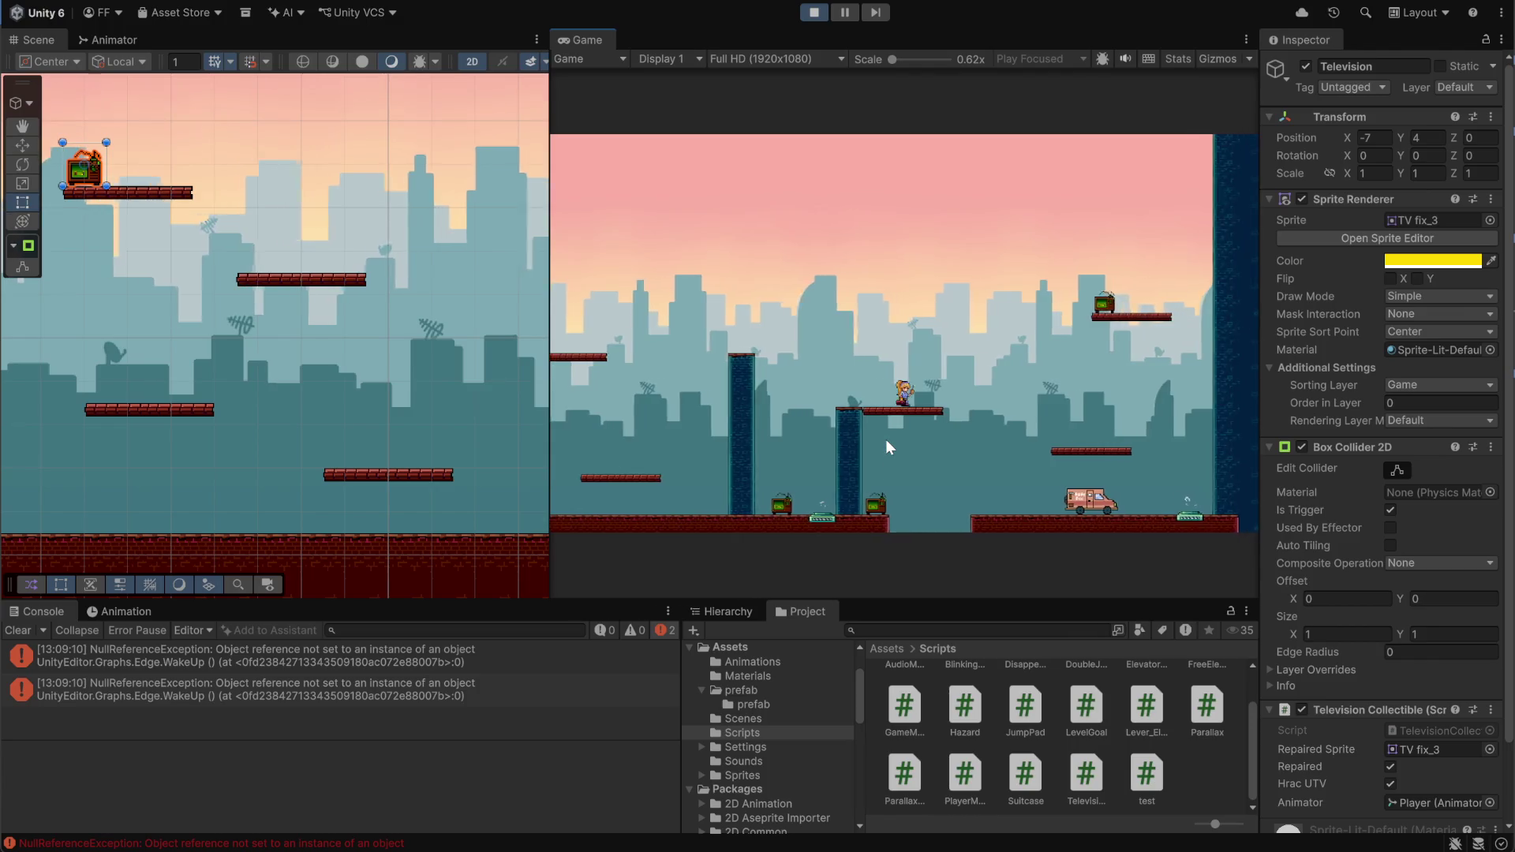
key("Right")
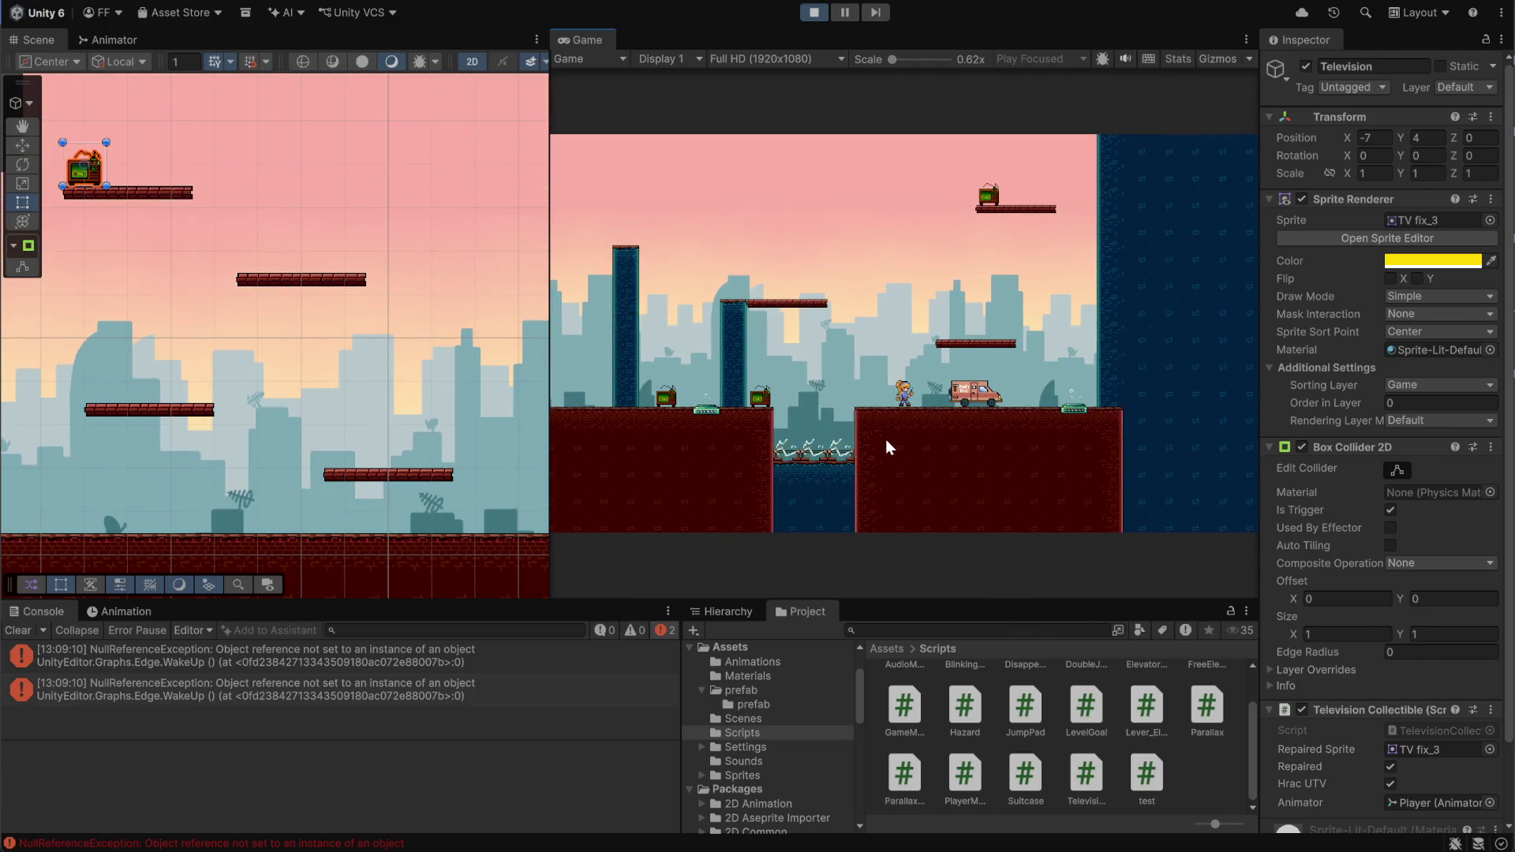
key("Right")
key("space")
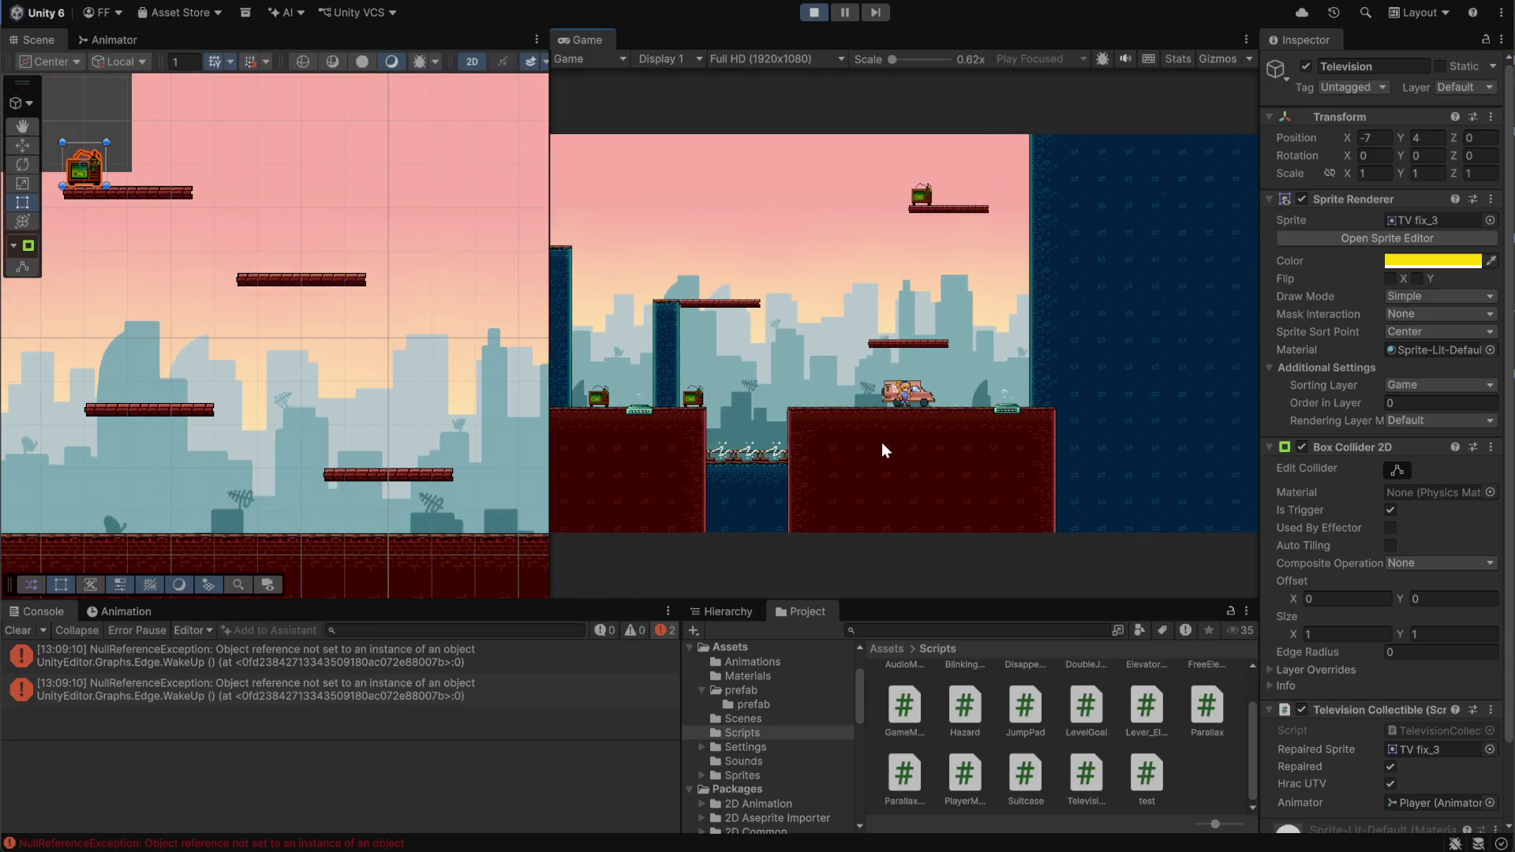
key("Left")
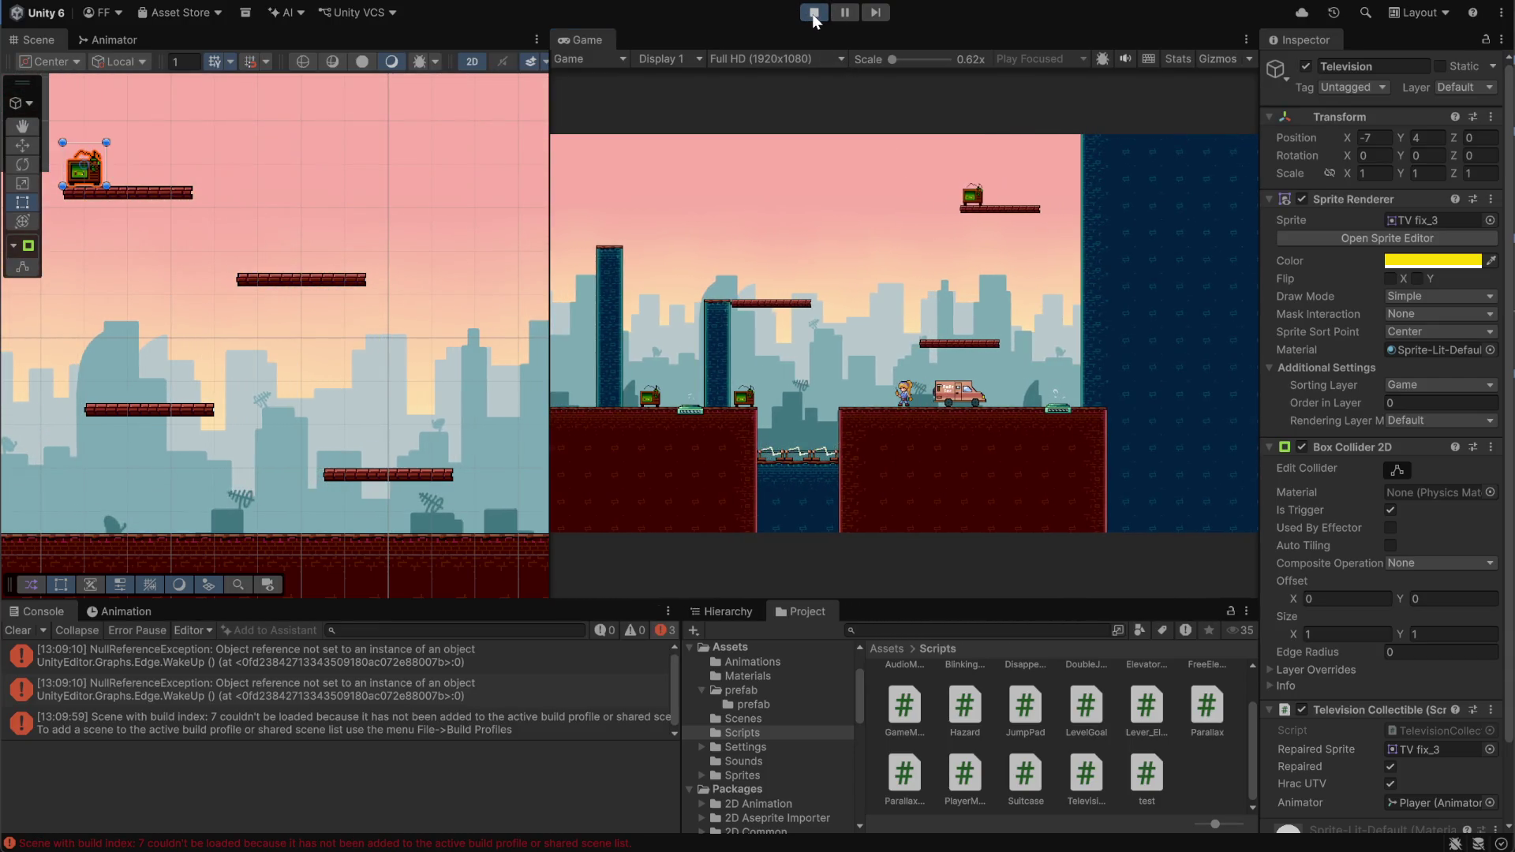
left_click(813, 13)
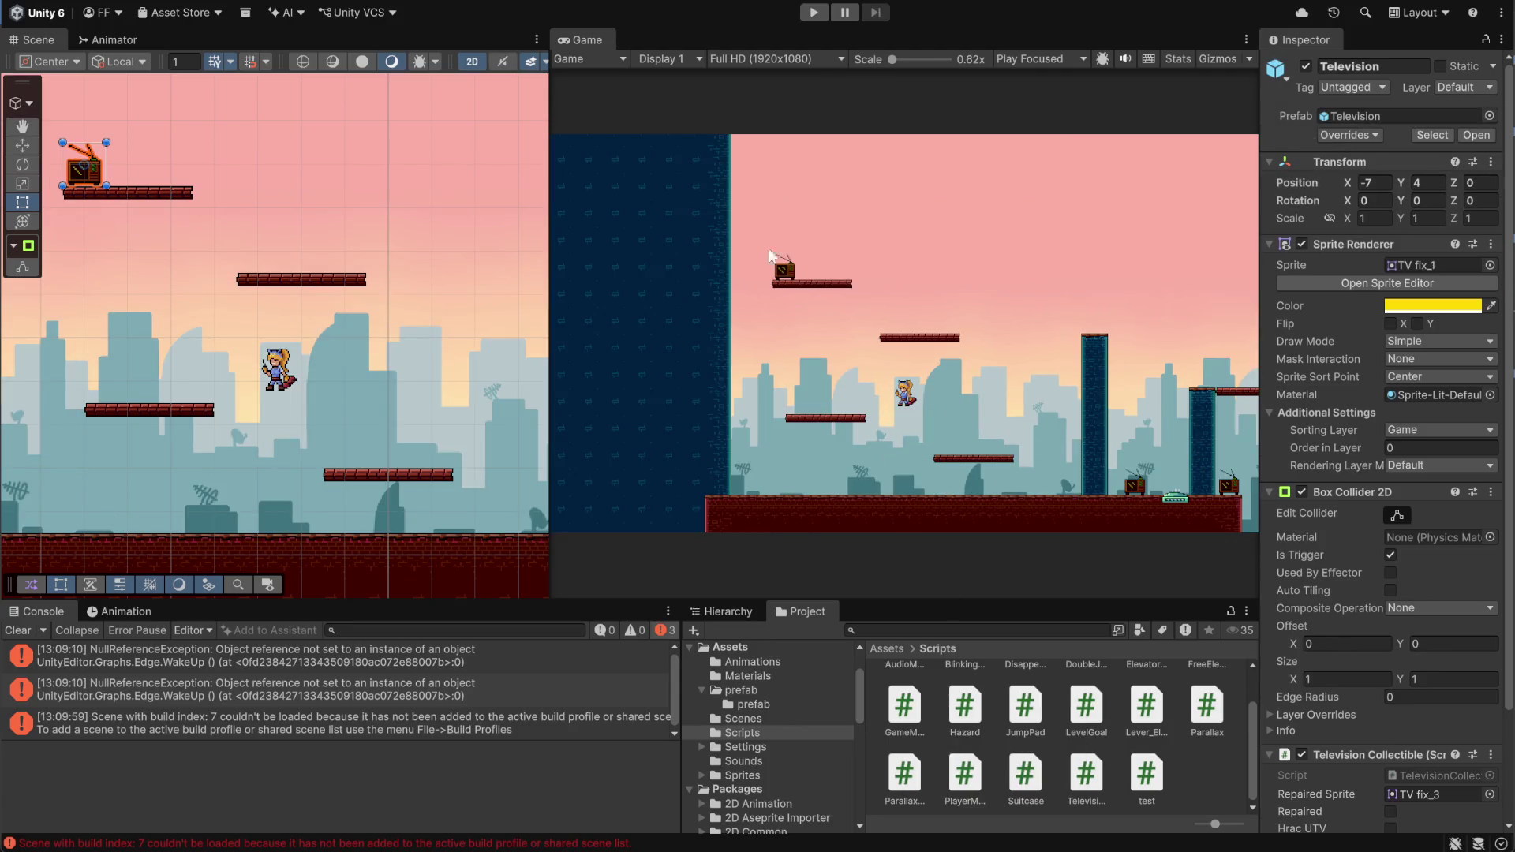
double_click(1086, 774)
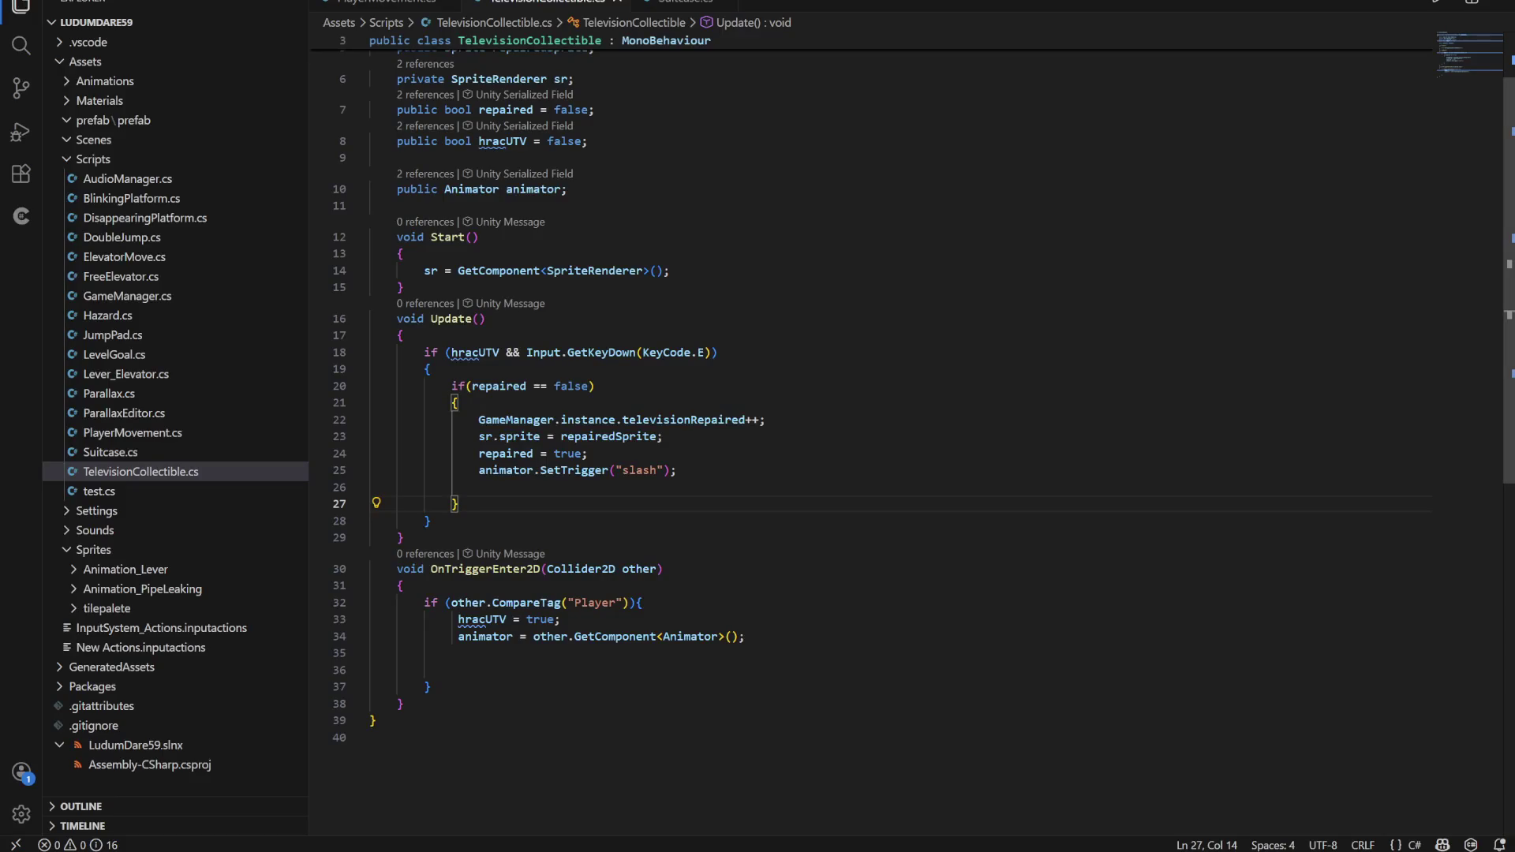
Open GameManager.cs and go to the RespawnPlayer method
left_click(567, 278)
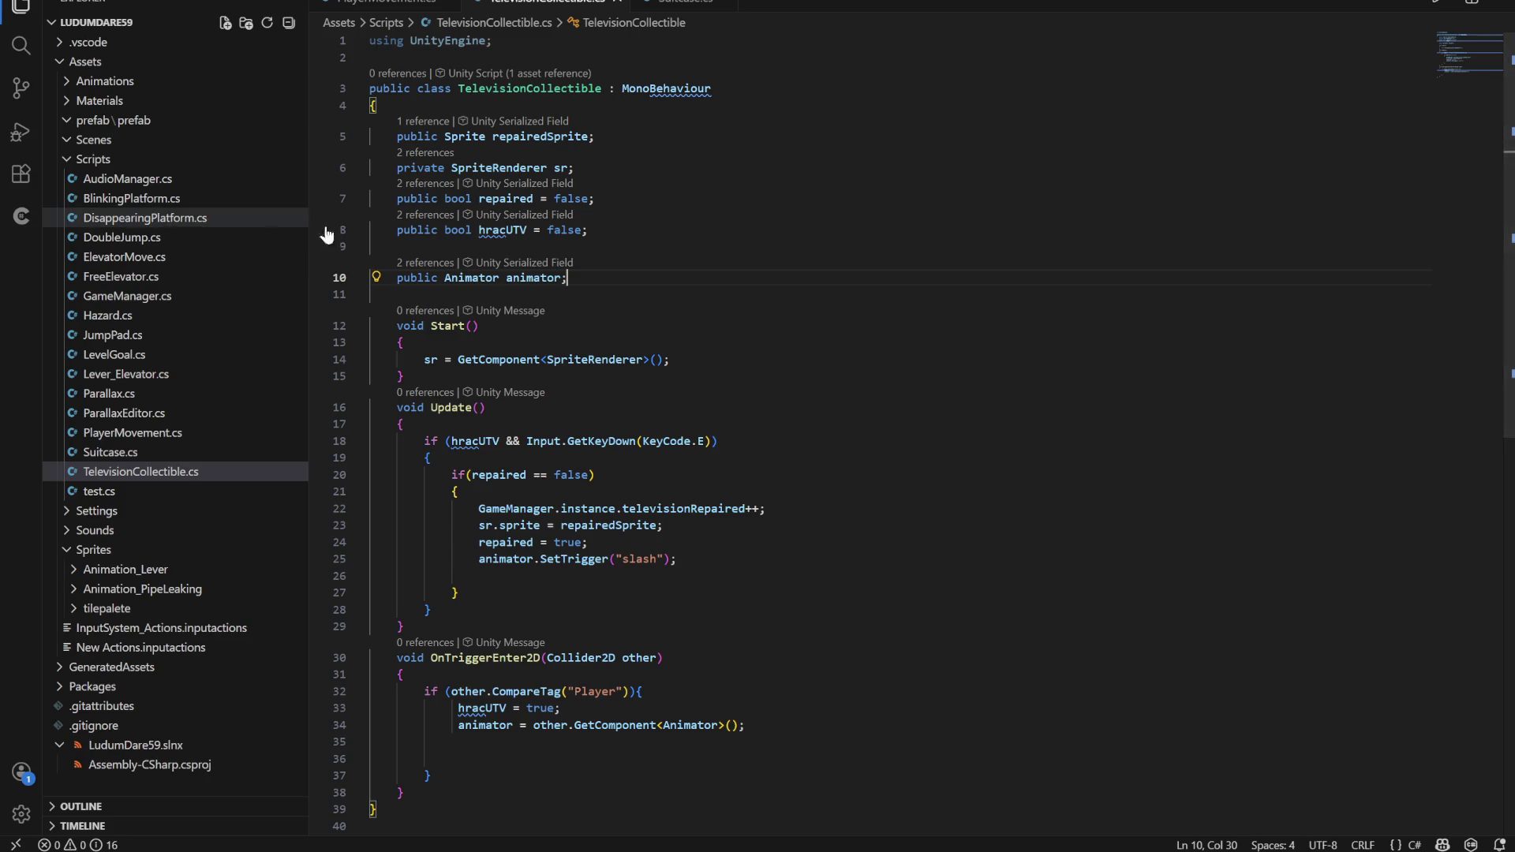
scroll(328, 229, "down", 5)
scroll(868, 426, "up", 5)
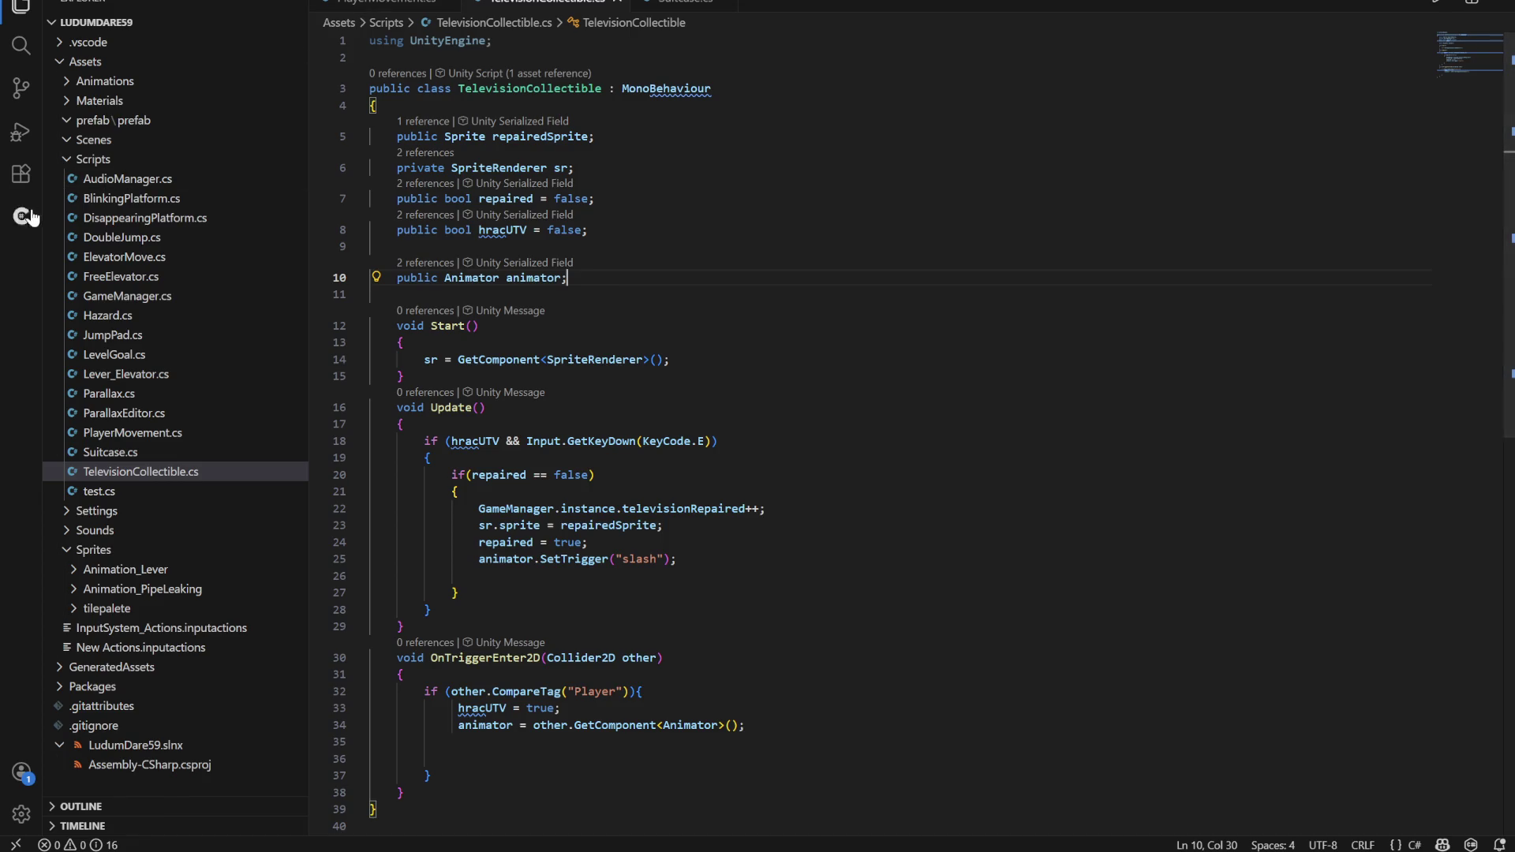
left_click(131, 297)
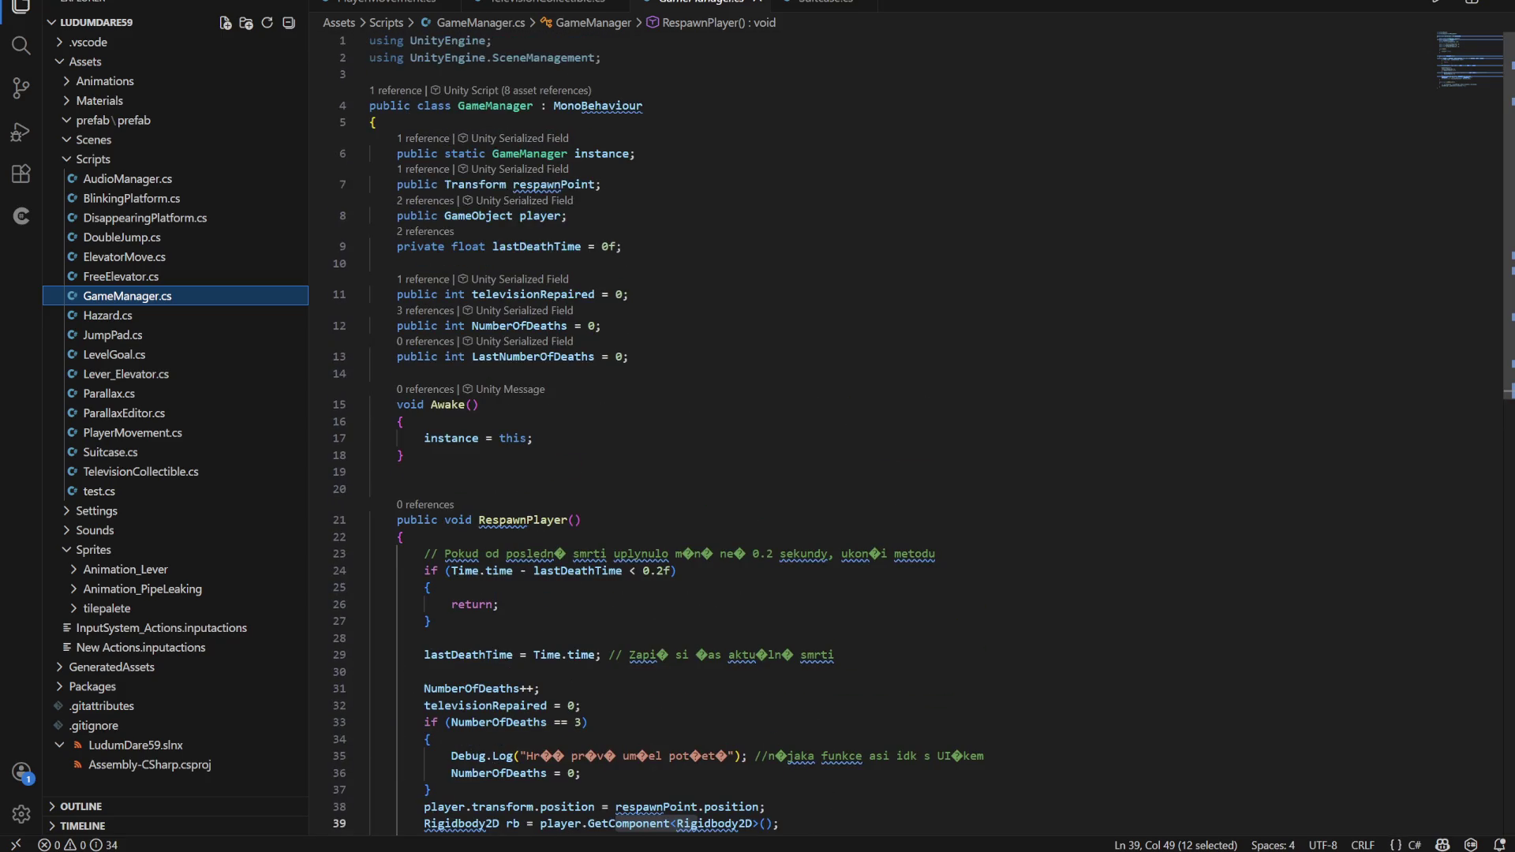
scroll(552, 315, "down", 5)
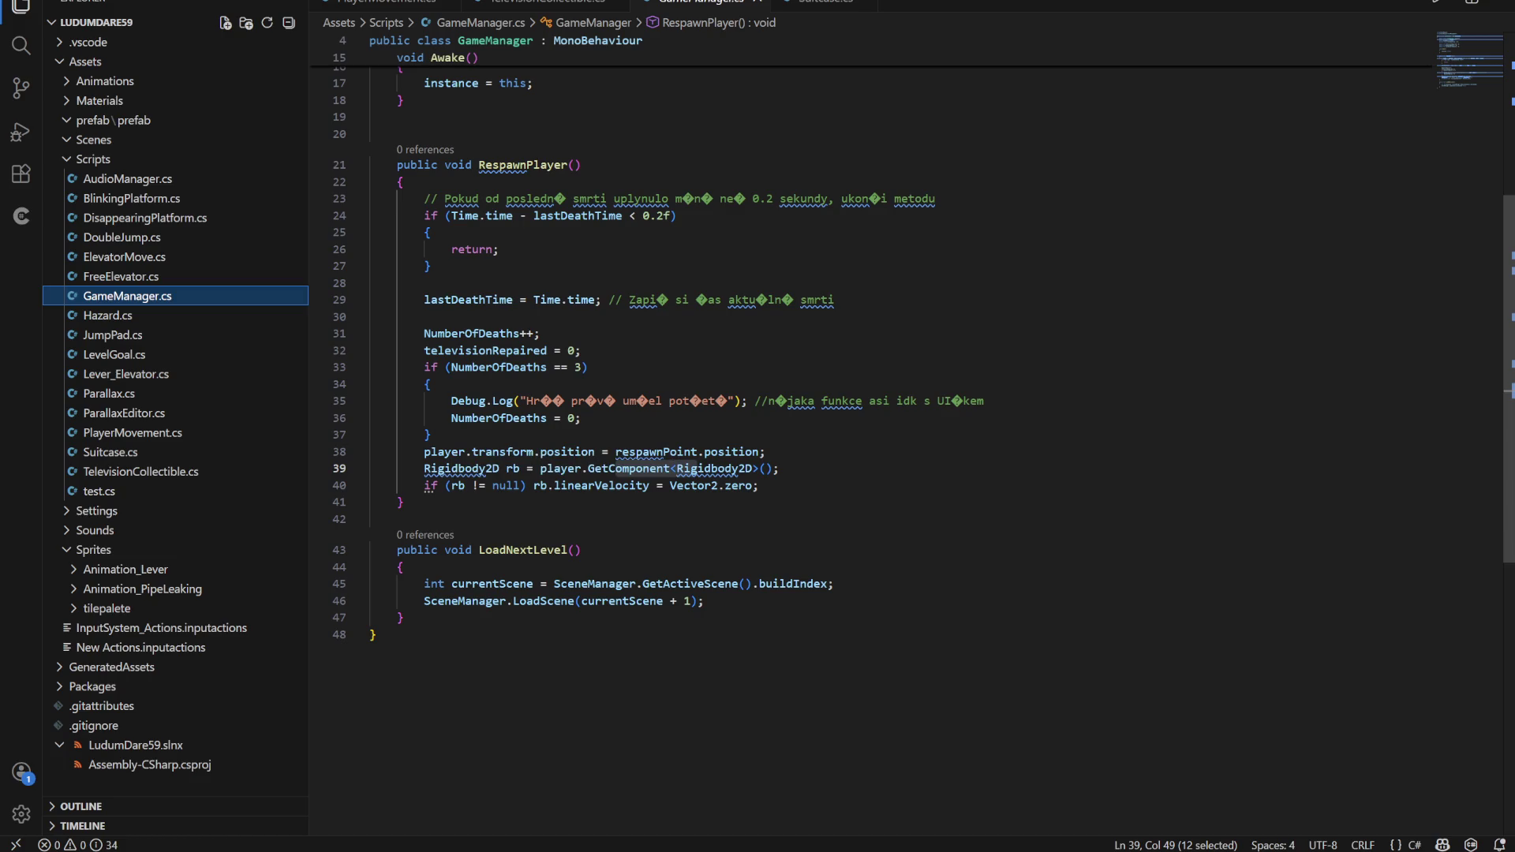
left_click(371, 164)
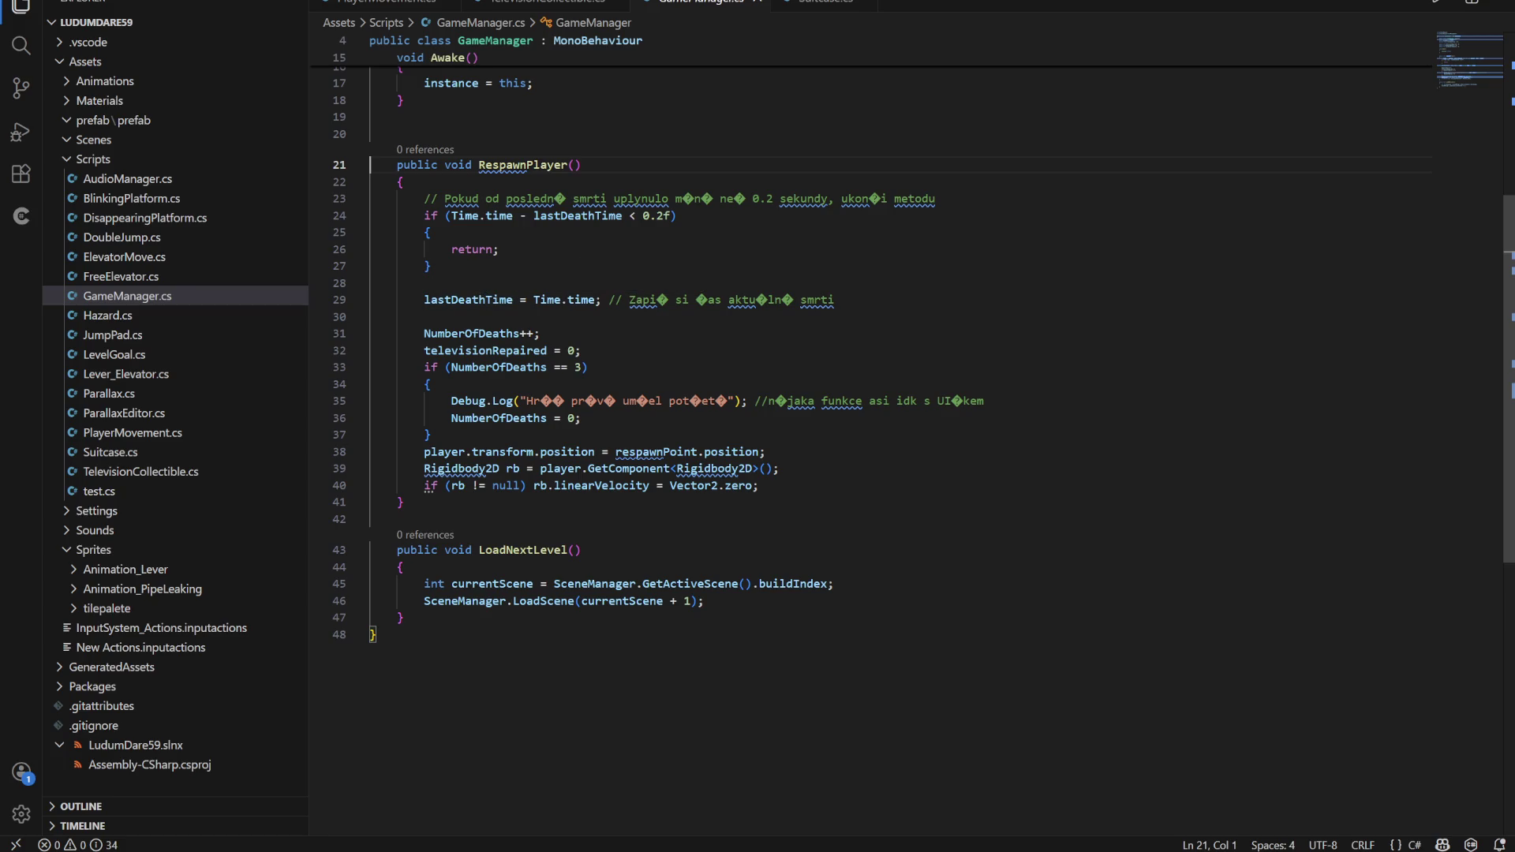
Inspect RespawnPlayer's respawn-position line and its televisionRepaired reset logic
scroll(868, 347, "down", 2)
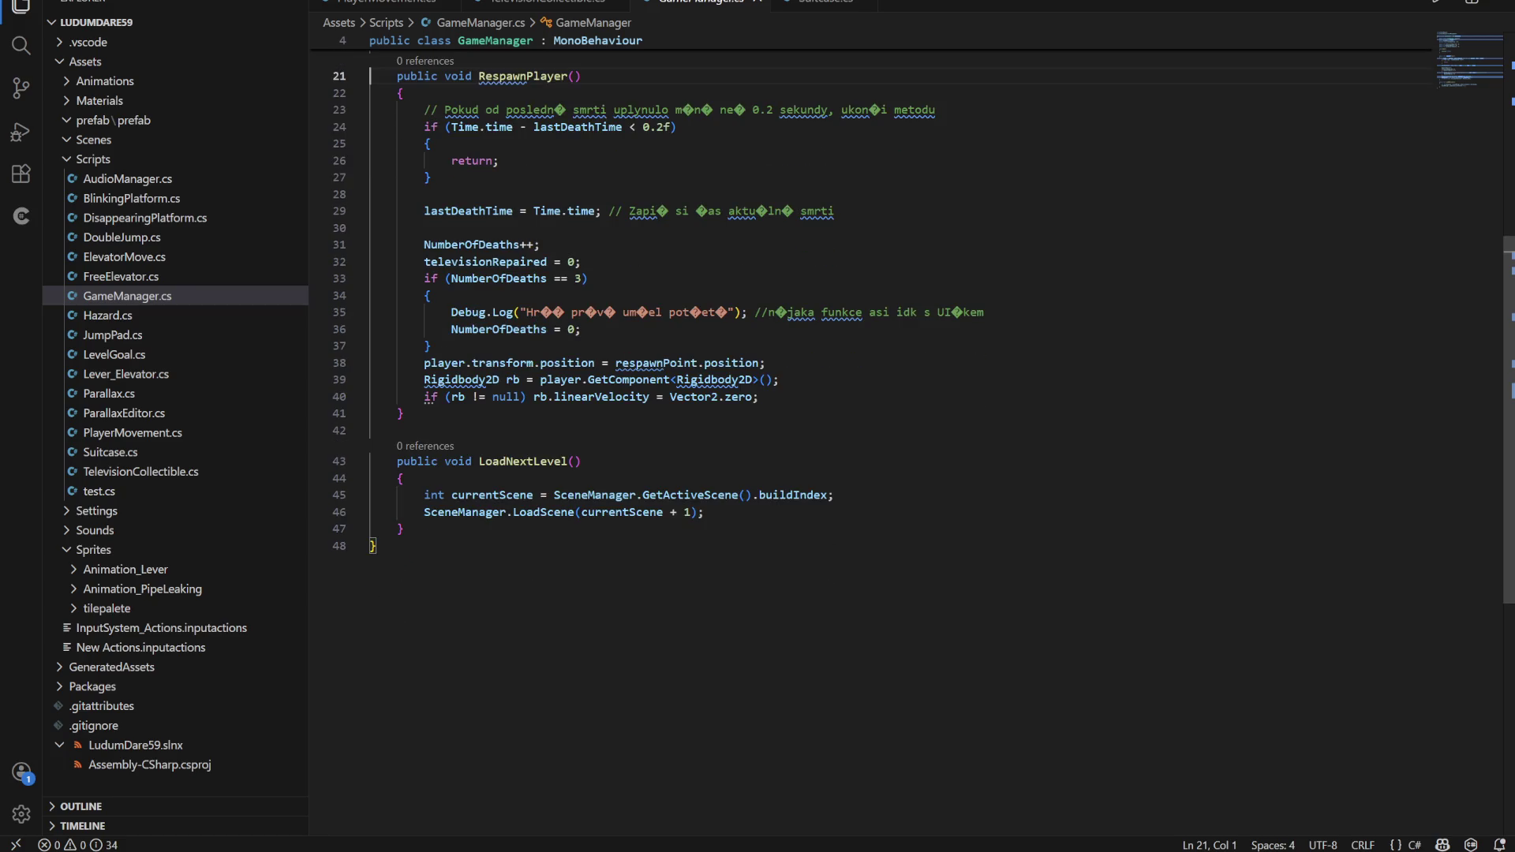
scroll(869, 347, "down", 1)
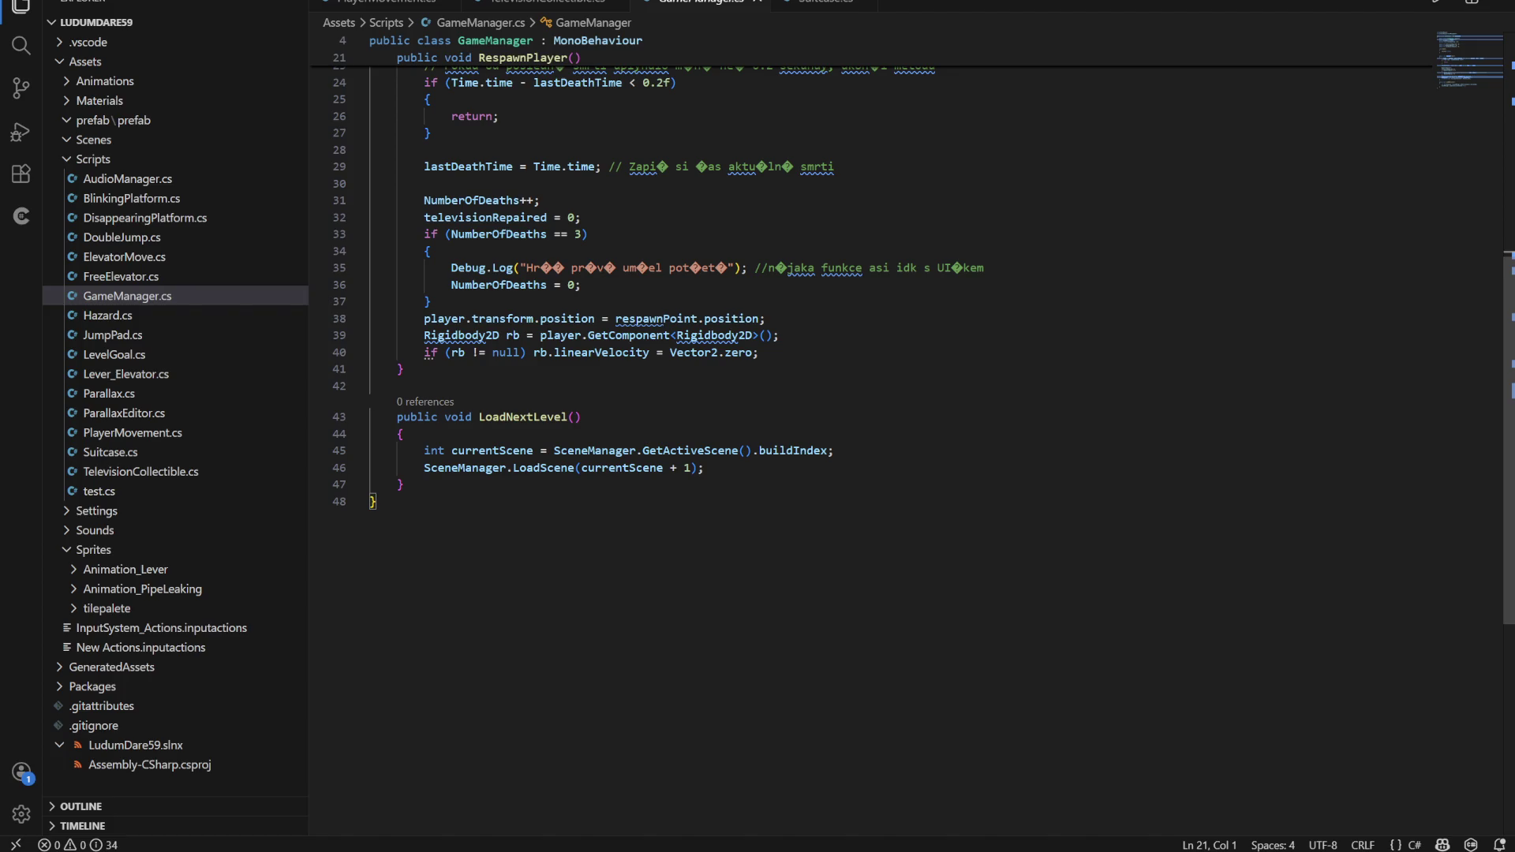
scroll(912, 337, "up", 1)
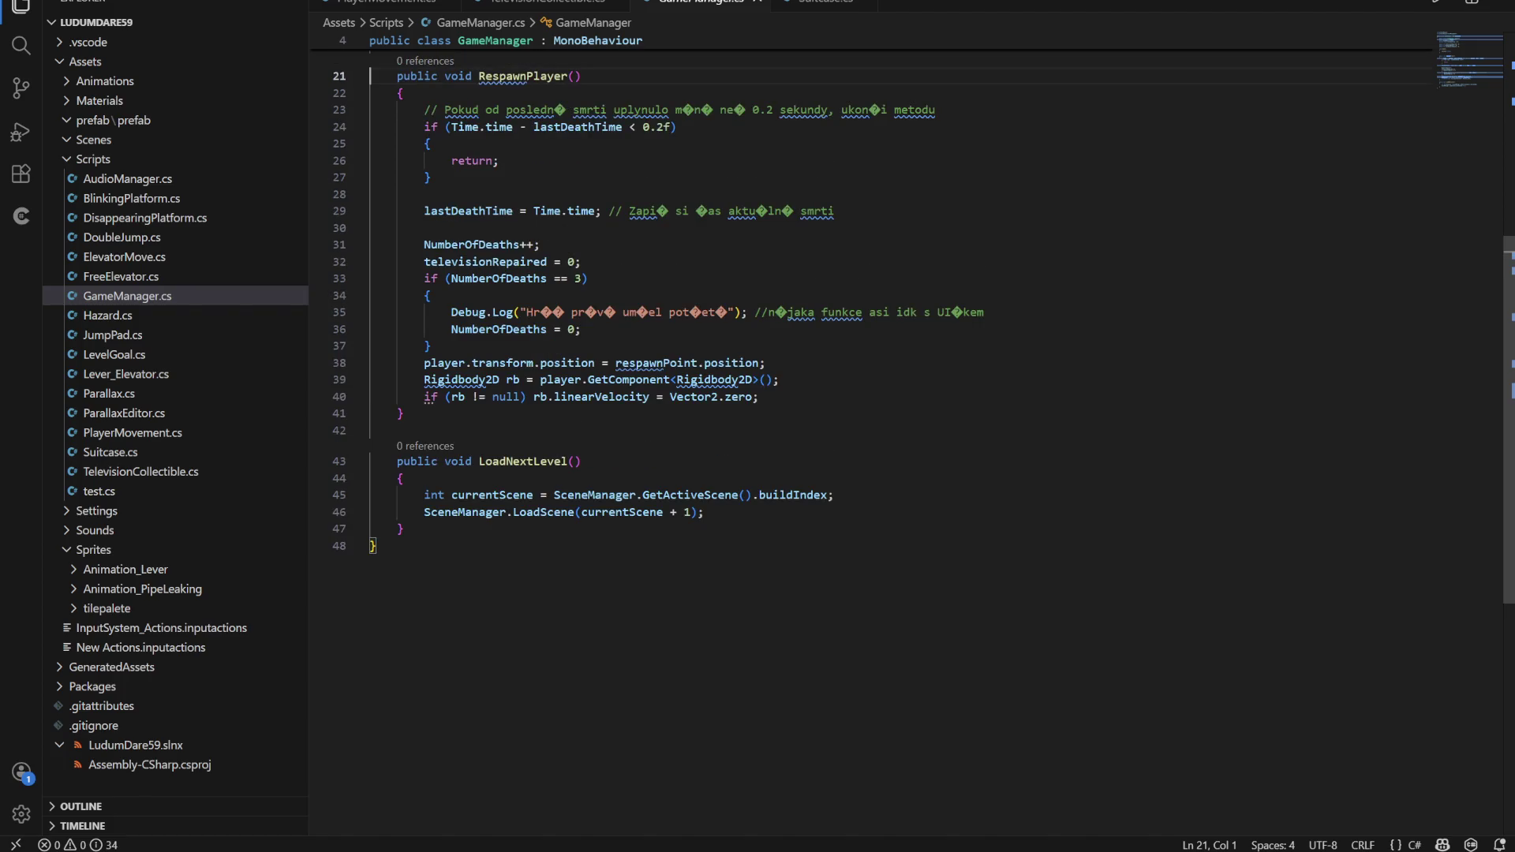
double_click(503, 363)
key("Right")
key("Right")
key("Right")
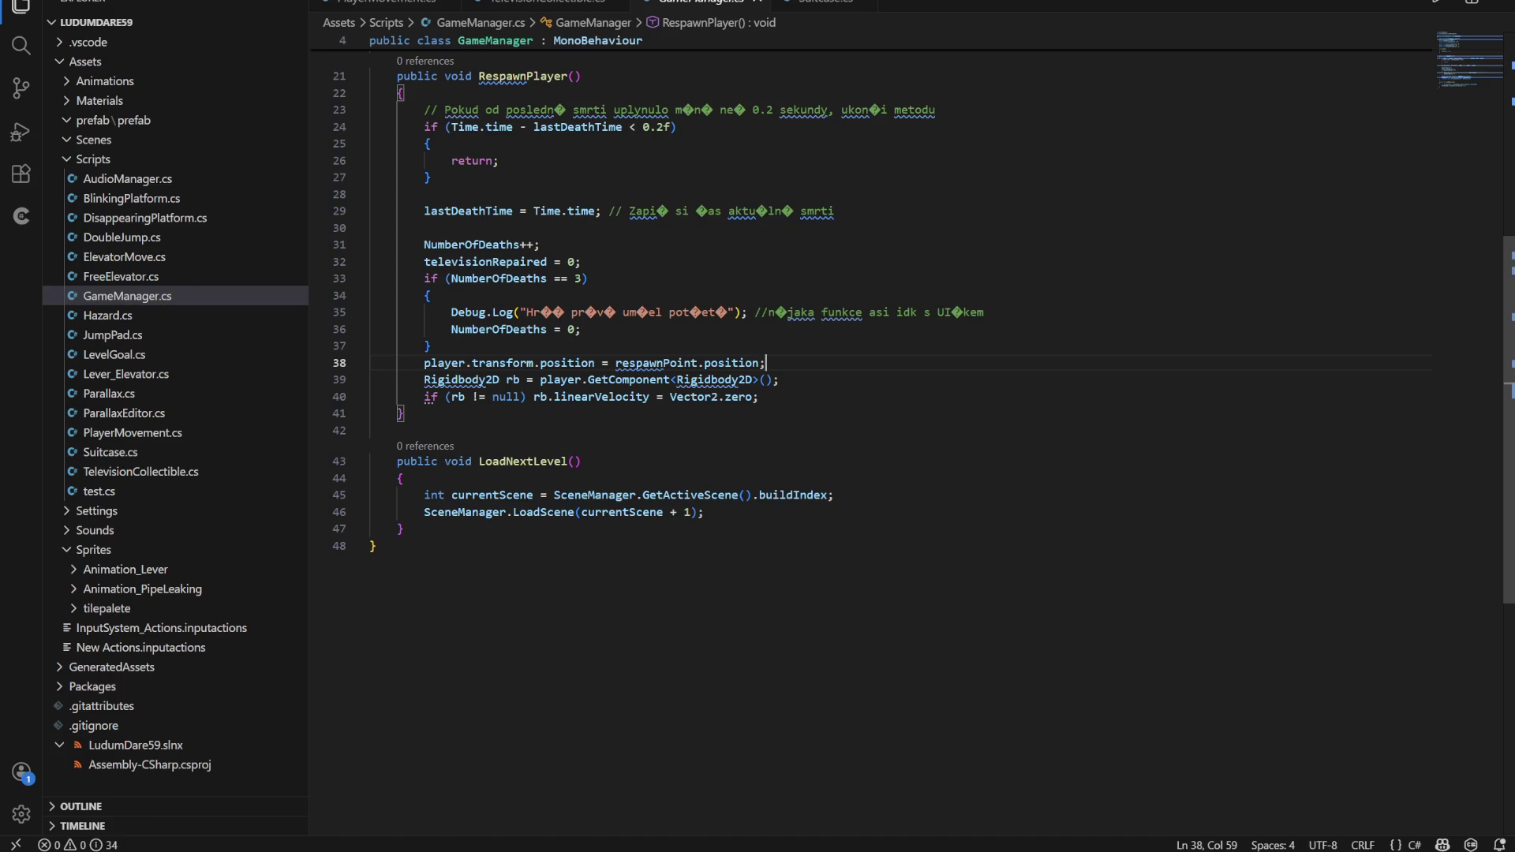
scroll(868, 327, "up", 1)
key("Down")
key("End")
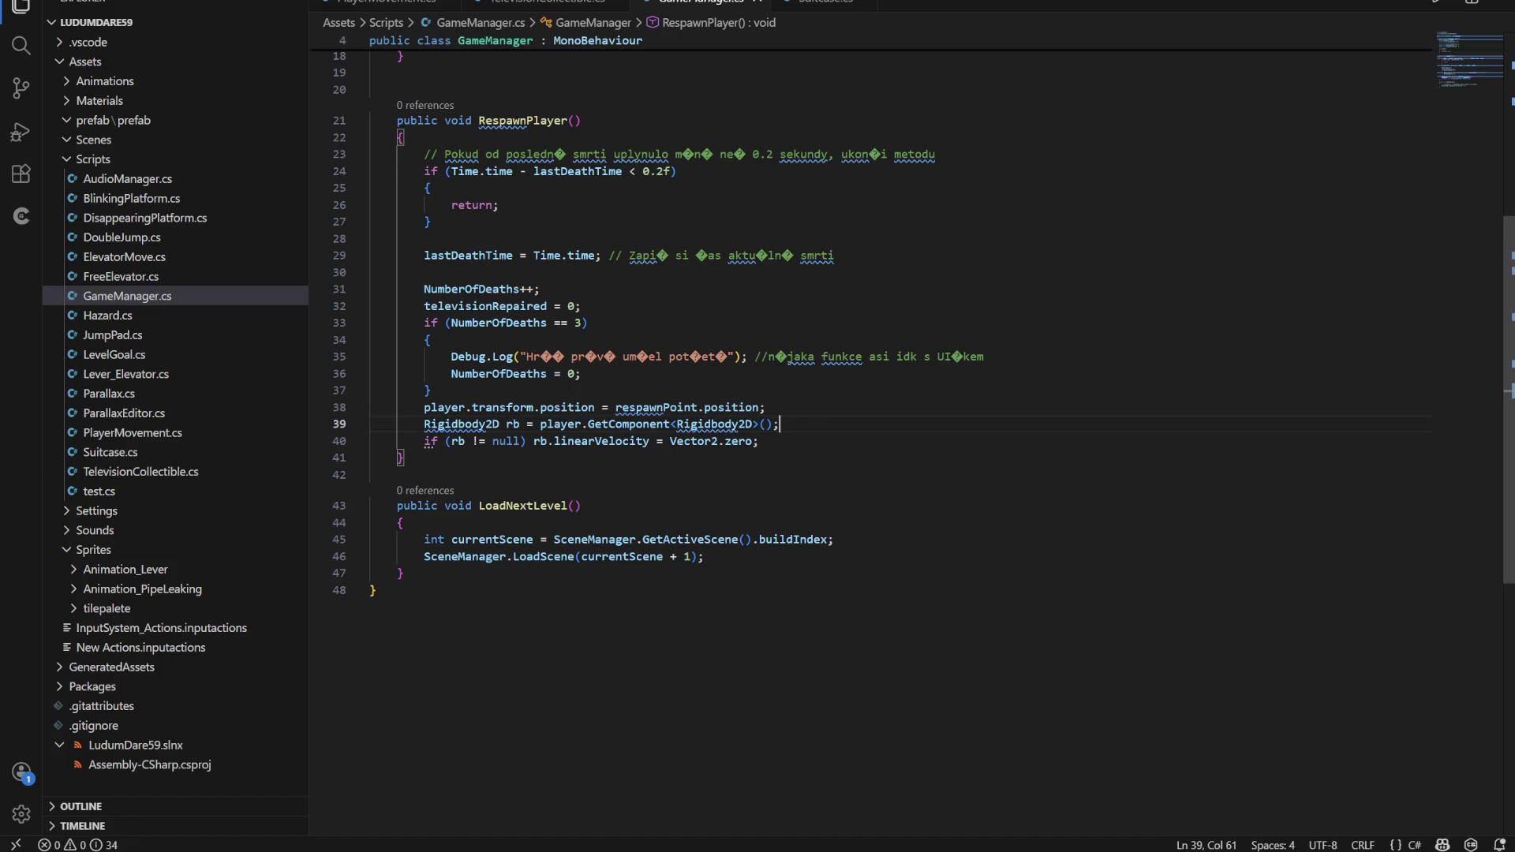
key("Up")
key("Down")
key("Up")
scroll(868, 395, "up", 5)
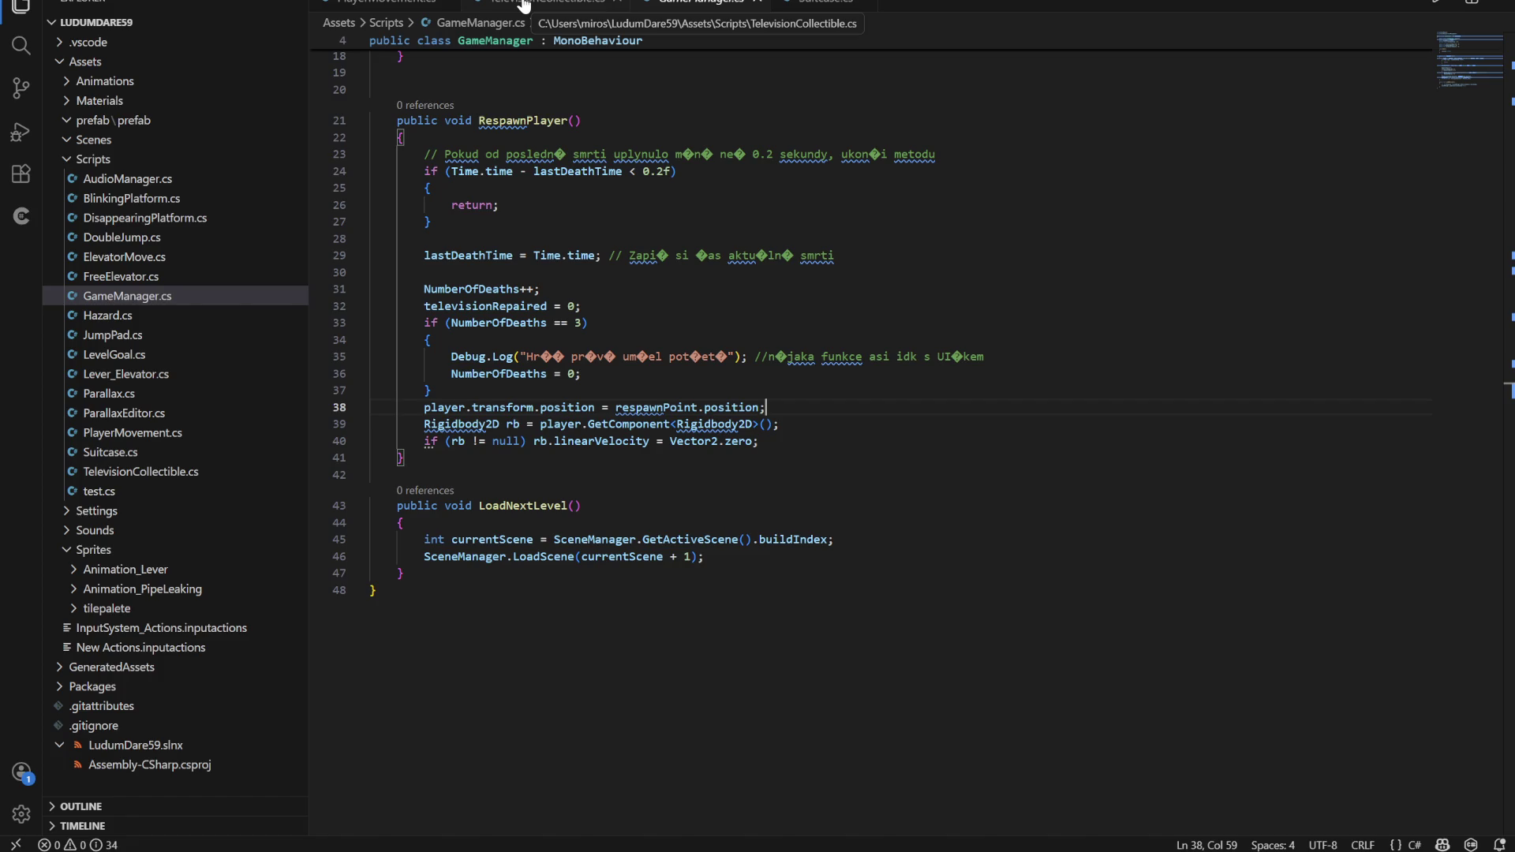
scroll(757, 395, "up", 5)
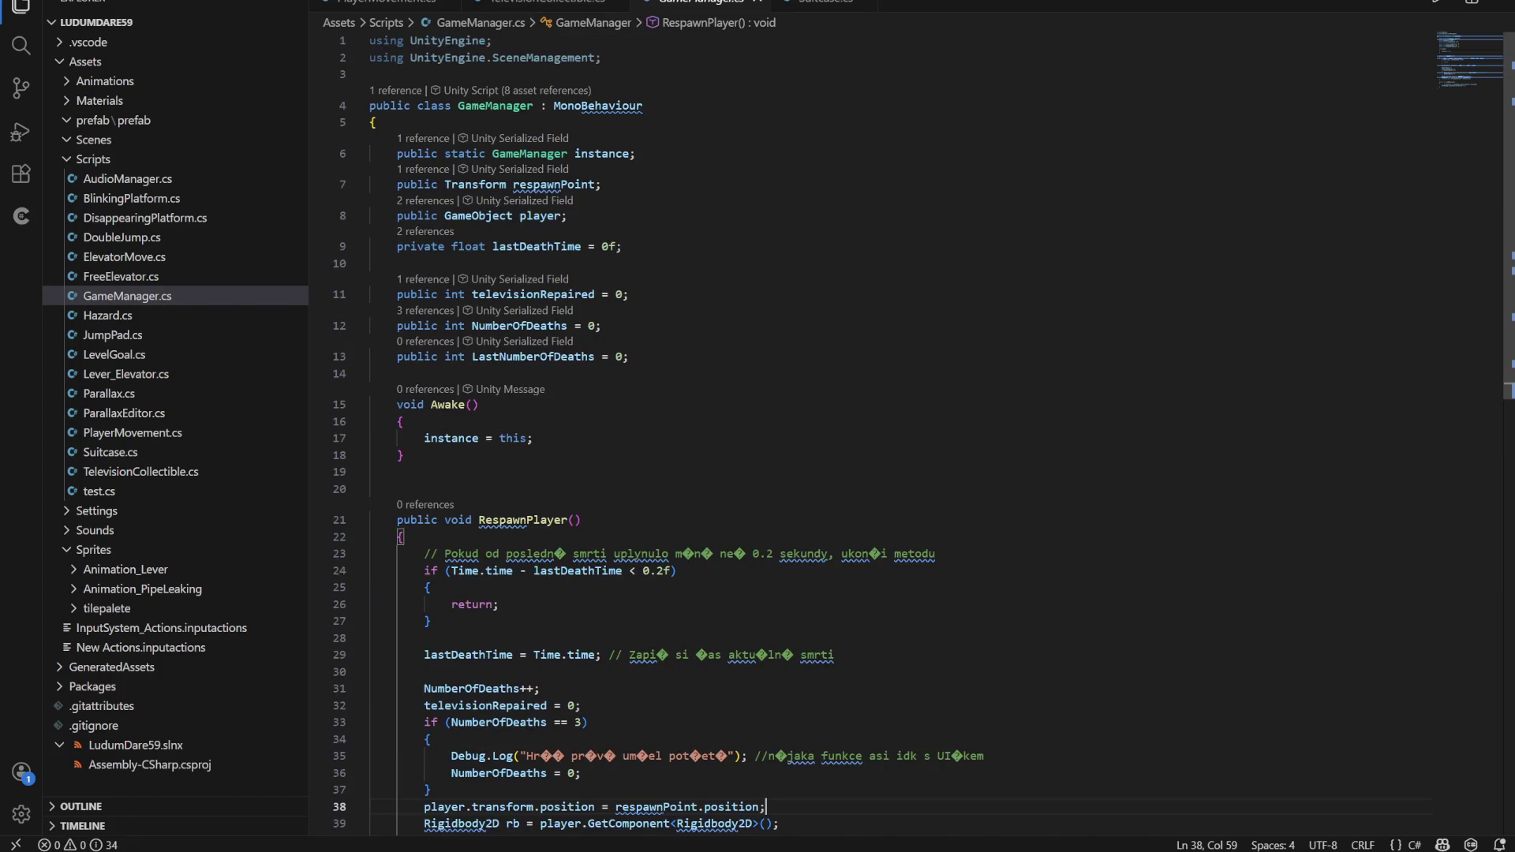
Check GameManager's instance declaration and the lastDeathTime field
double_click(451, 438)
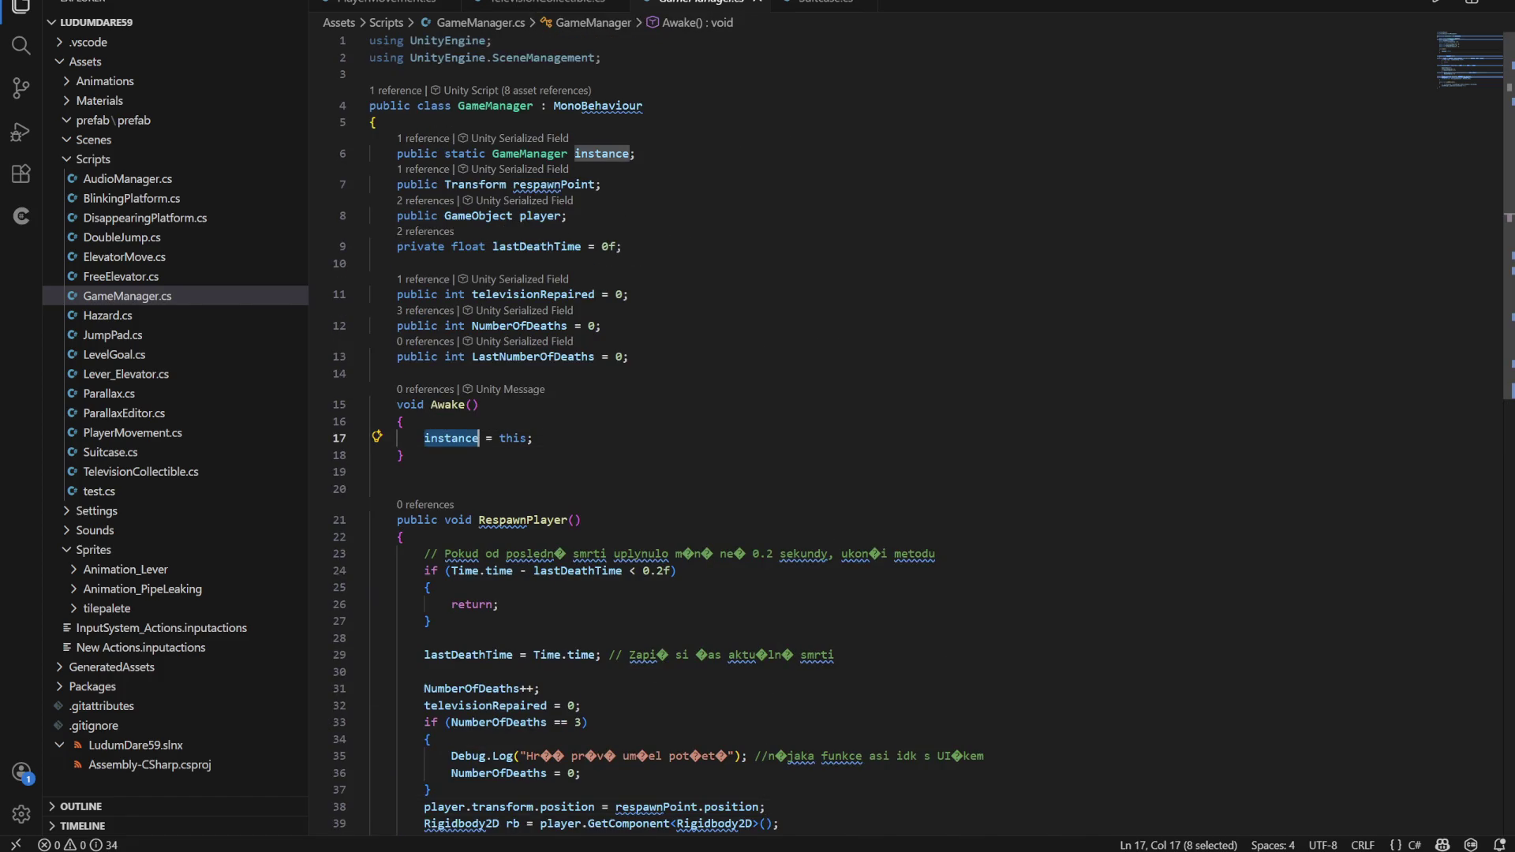
scroll(757, 394, "down", 5)
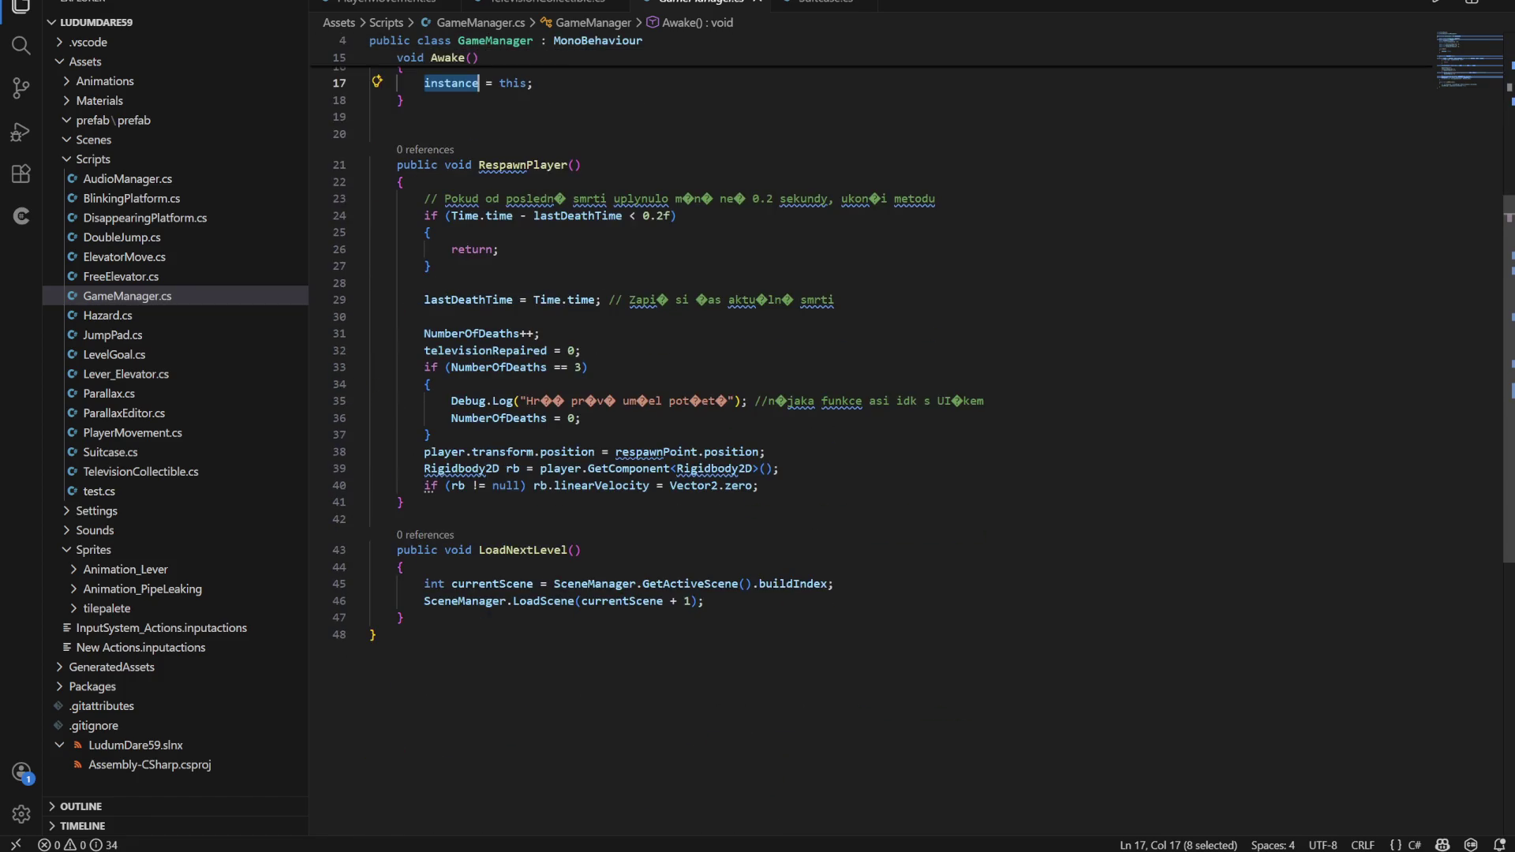
left_click(758, 486)
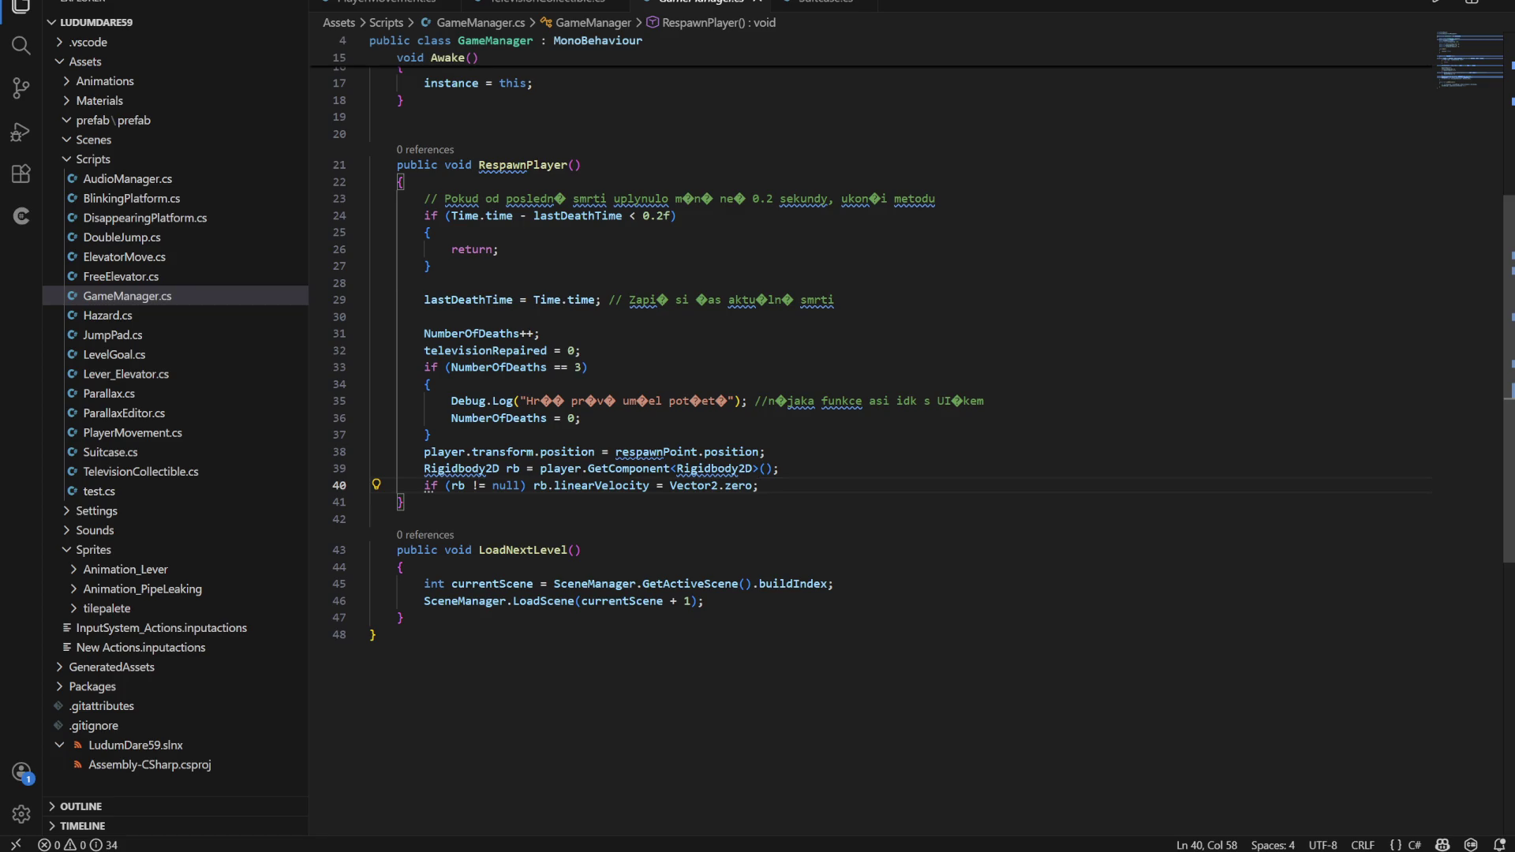
scroll(552, 316, "up", 5)
left_click(643, 153)
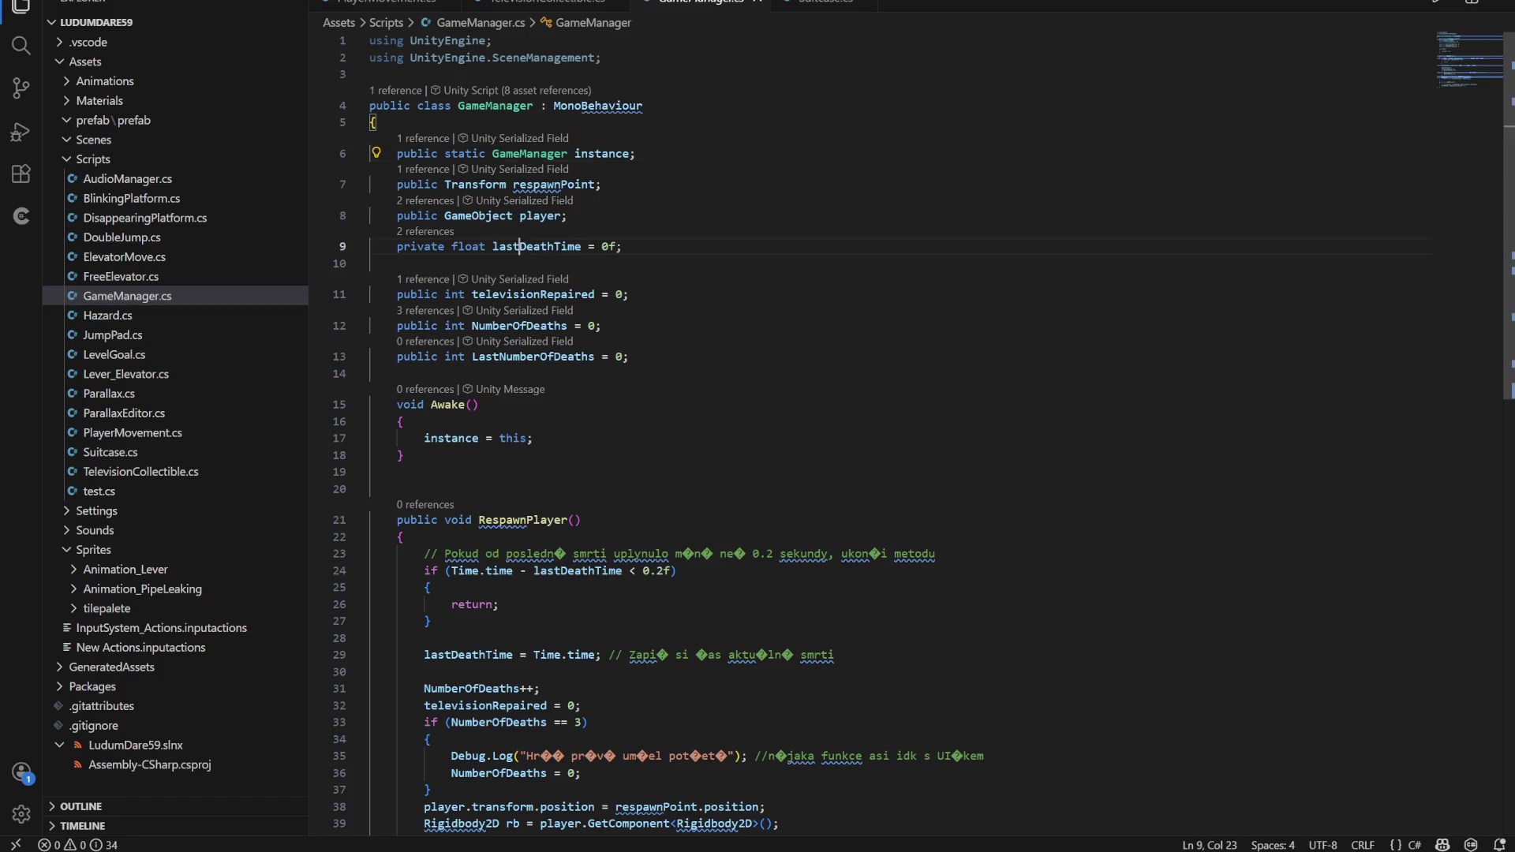
left_click(608, 246)
scroll(868, 434, "down", 3)
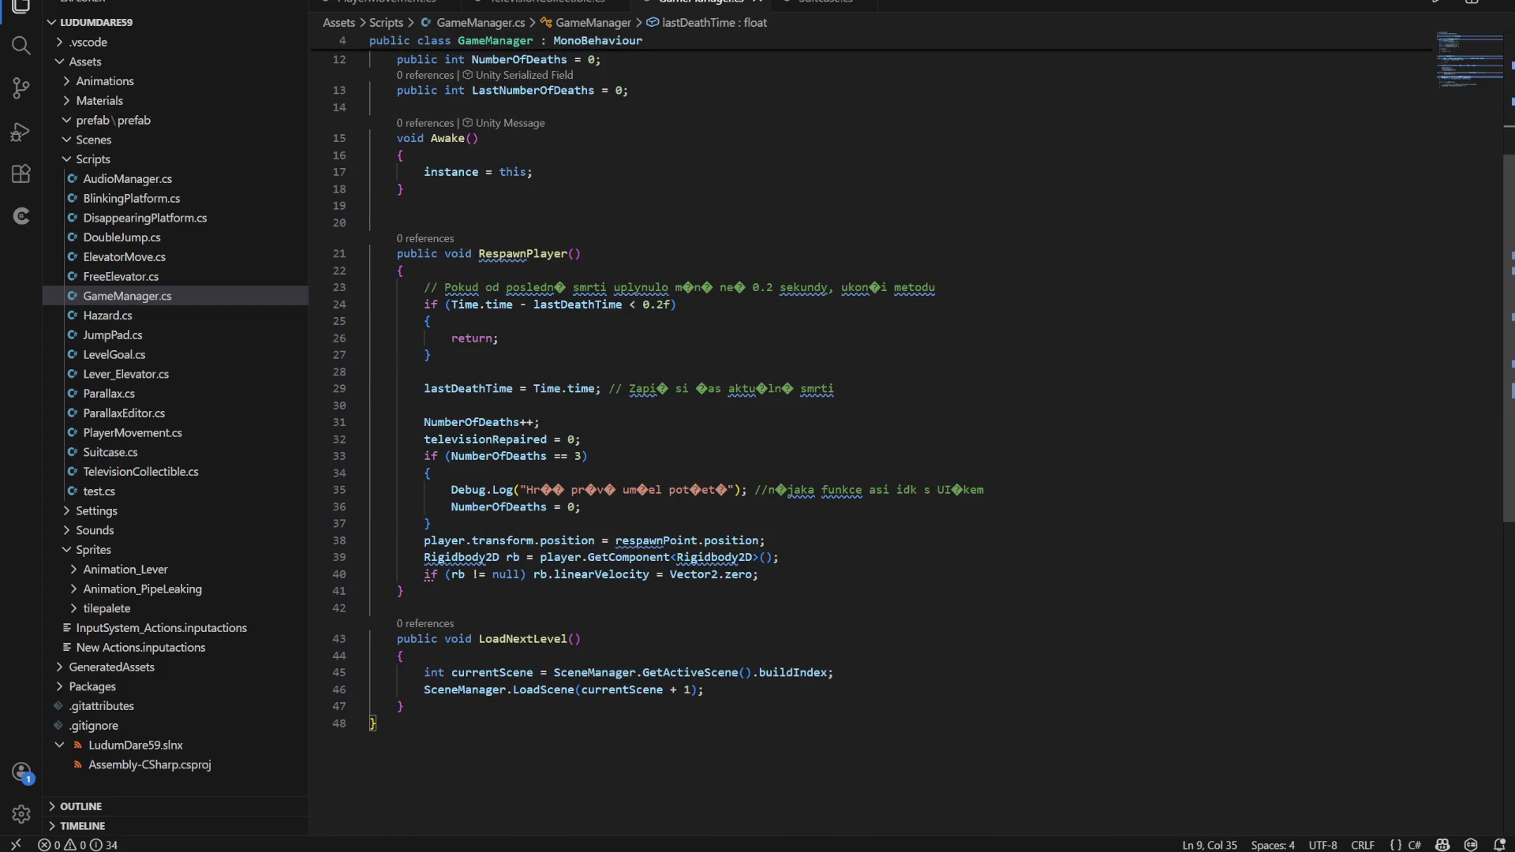
scroll(868, 434, "up", 3)
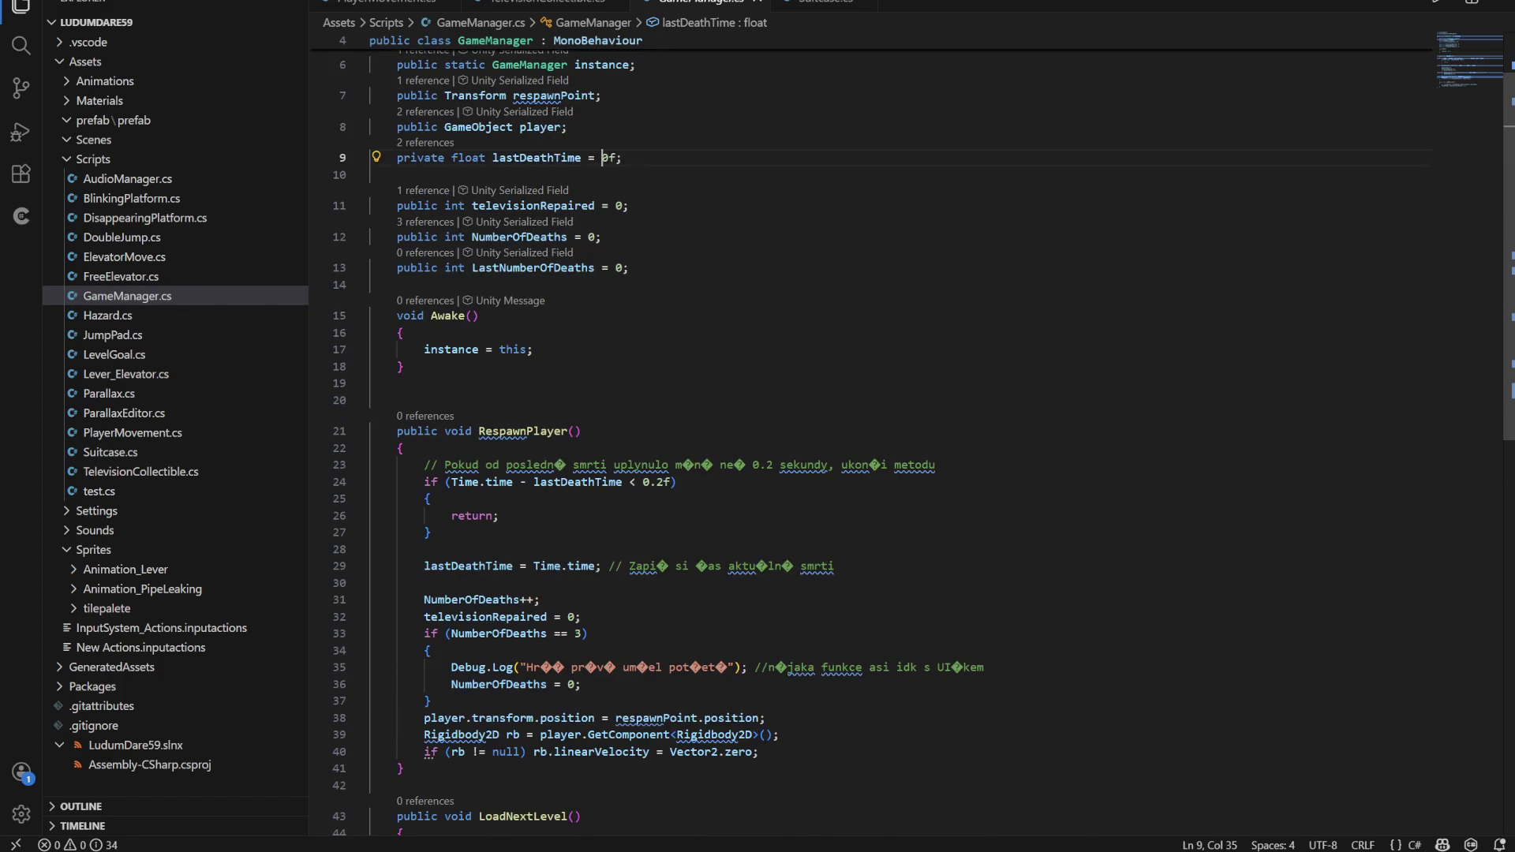
scroll(868, 434, "down", 2)
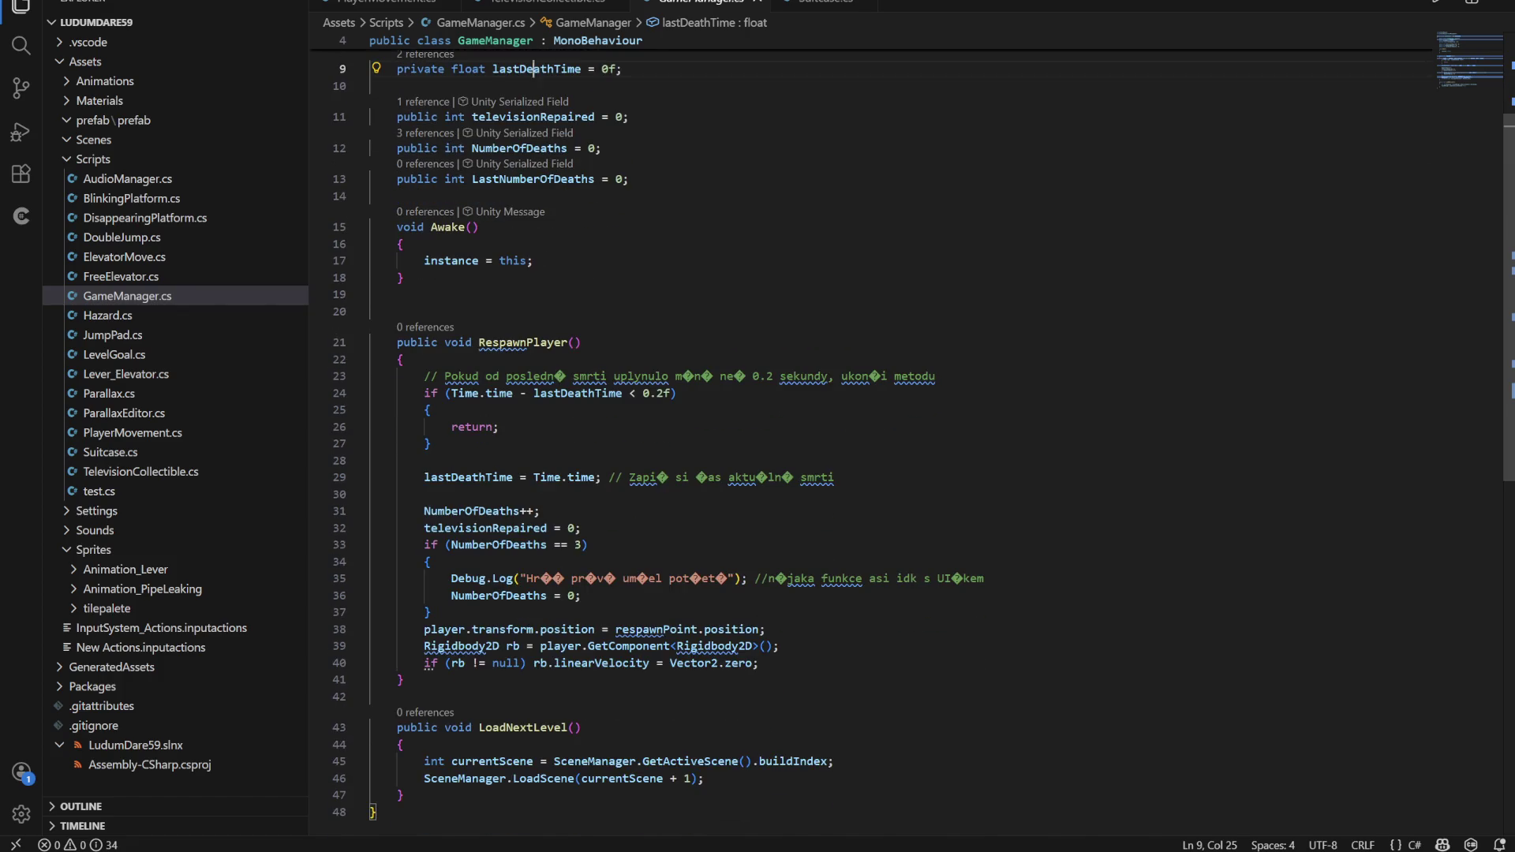
Trace where lastDeathTime is set and televisionRepaired is reset to 0 on respawn
double_click(537, 69)
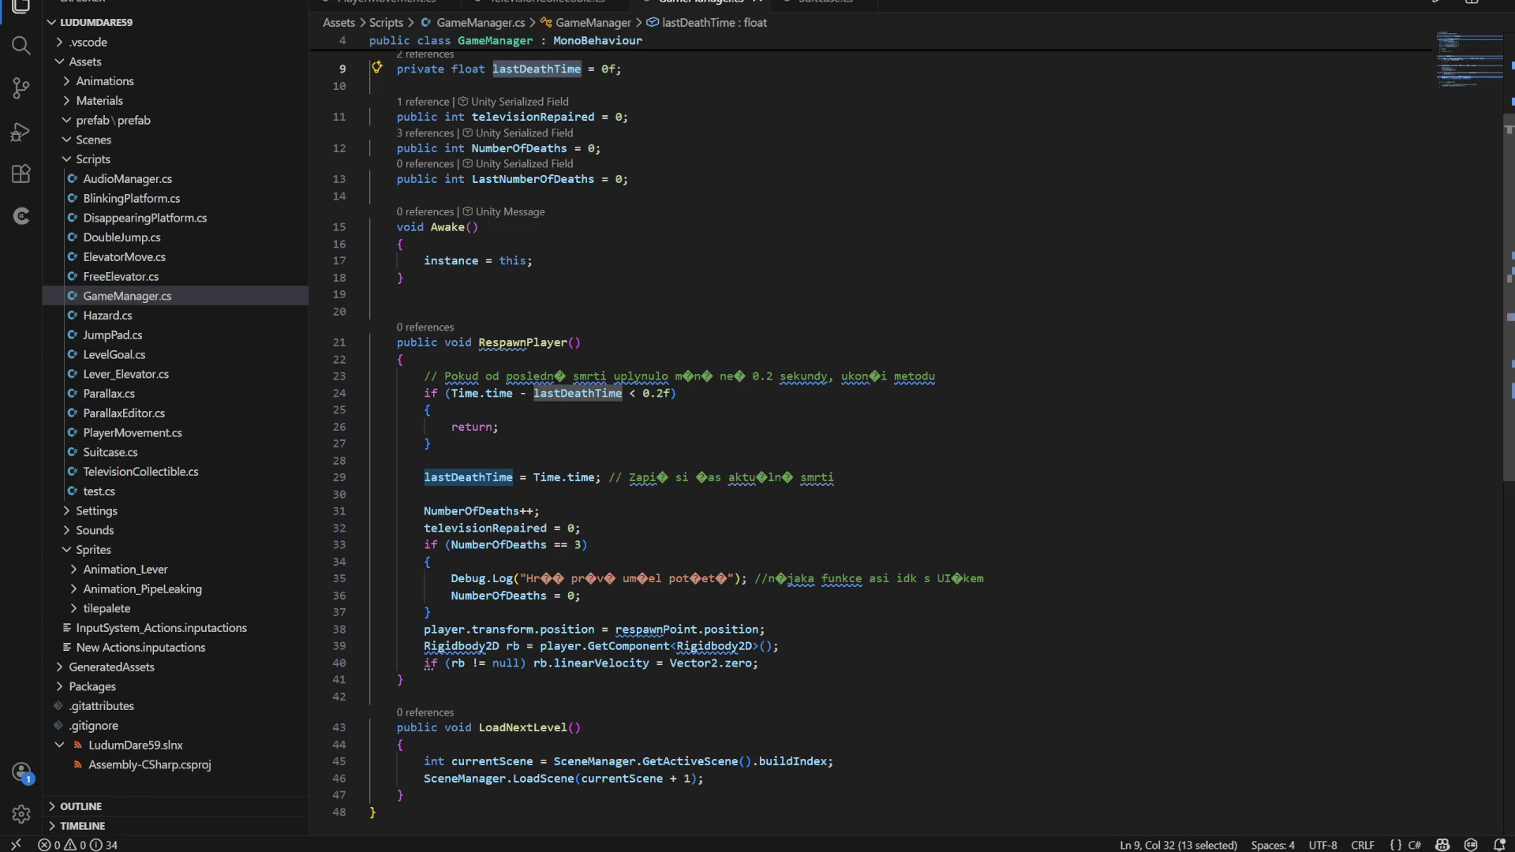
double_click(468, 477)
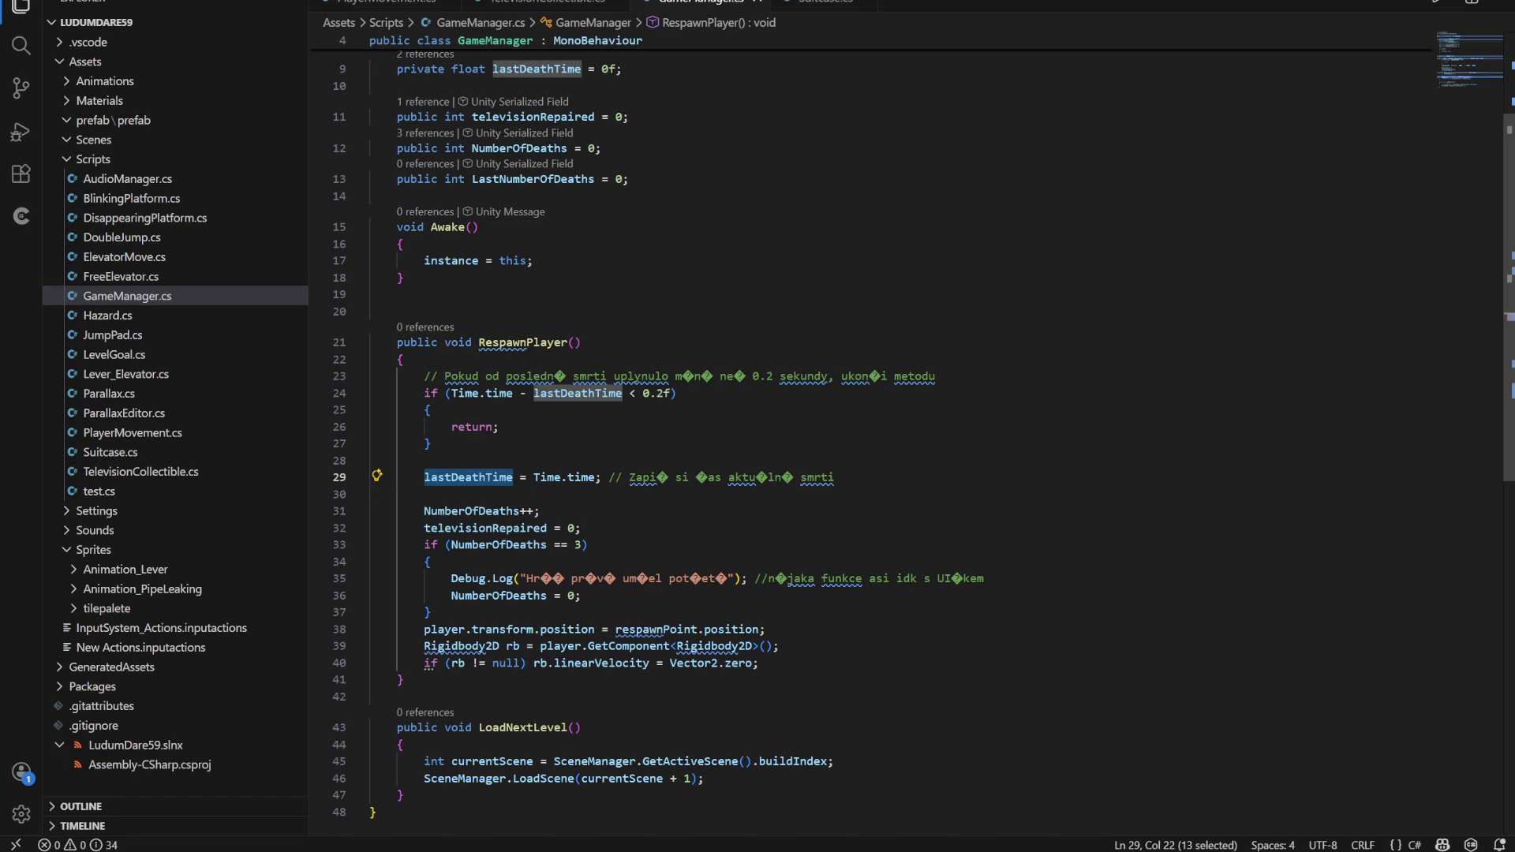
scroll(869, 434, "down", 3)
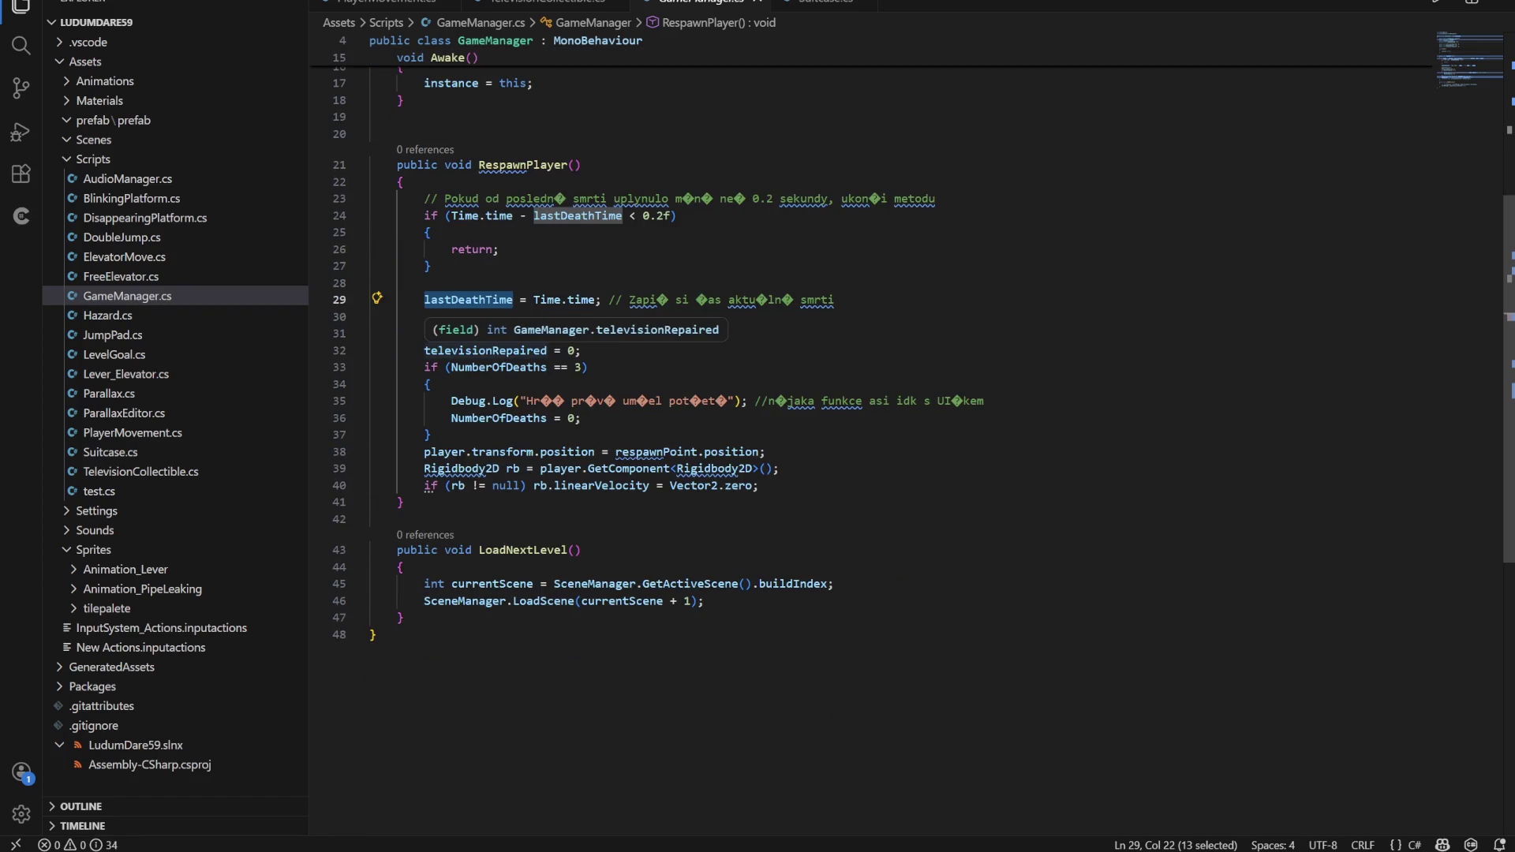
double_click(486, 350)
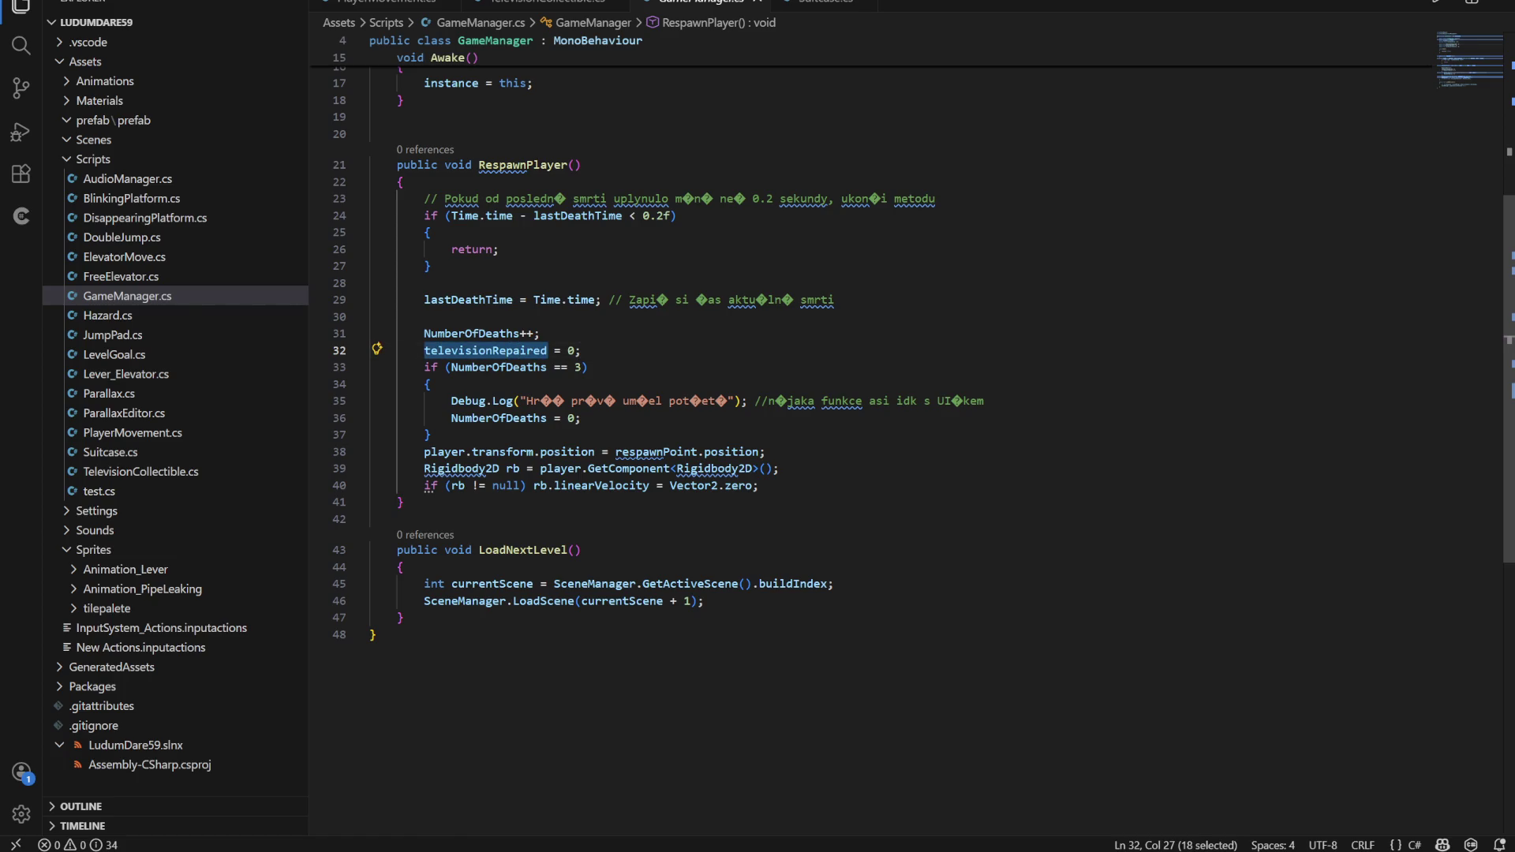
left_click(548, 3)
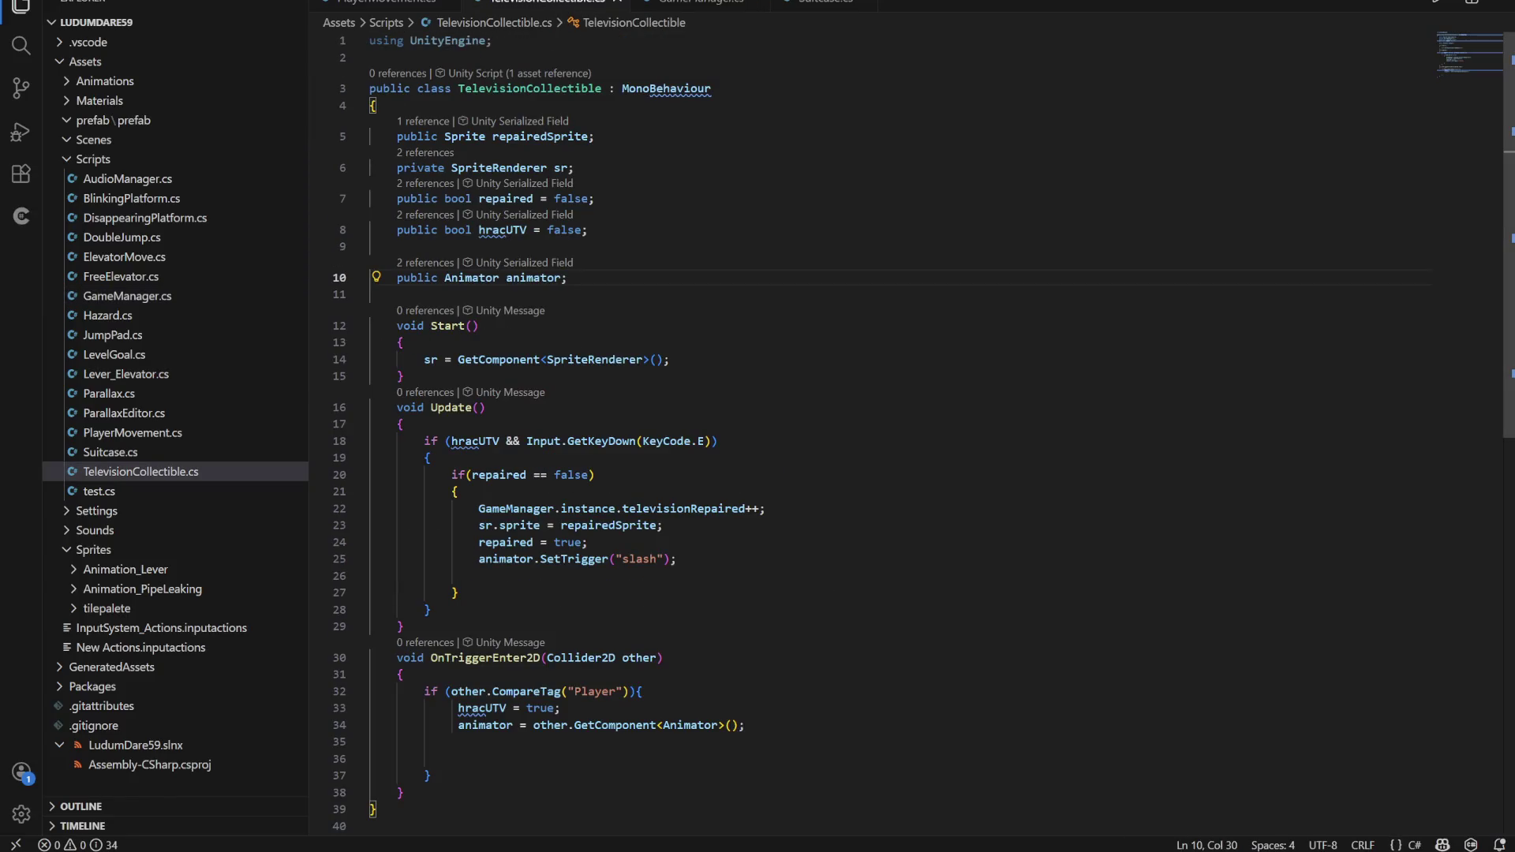
Add a PlayerMovement.instance.televisionRepaired line at the top of Update using autocomplete
scroll(868, 426, "down", 2)
left_click(403, 336)
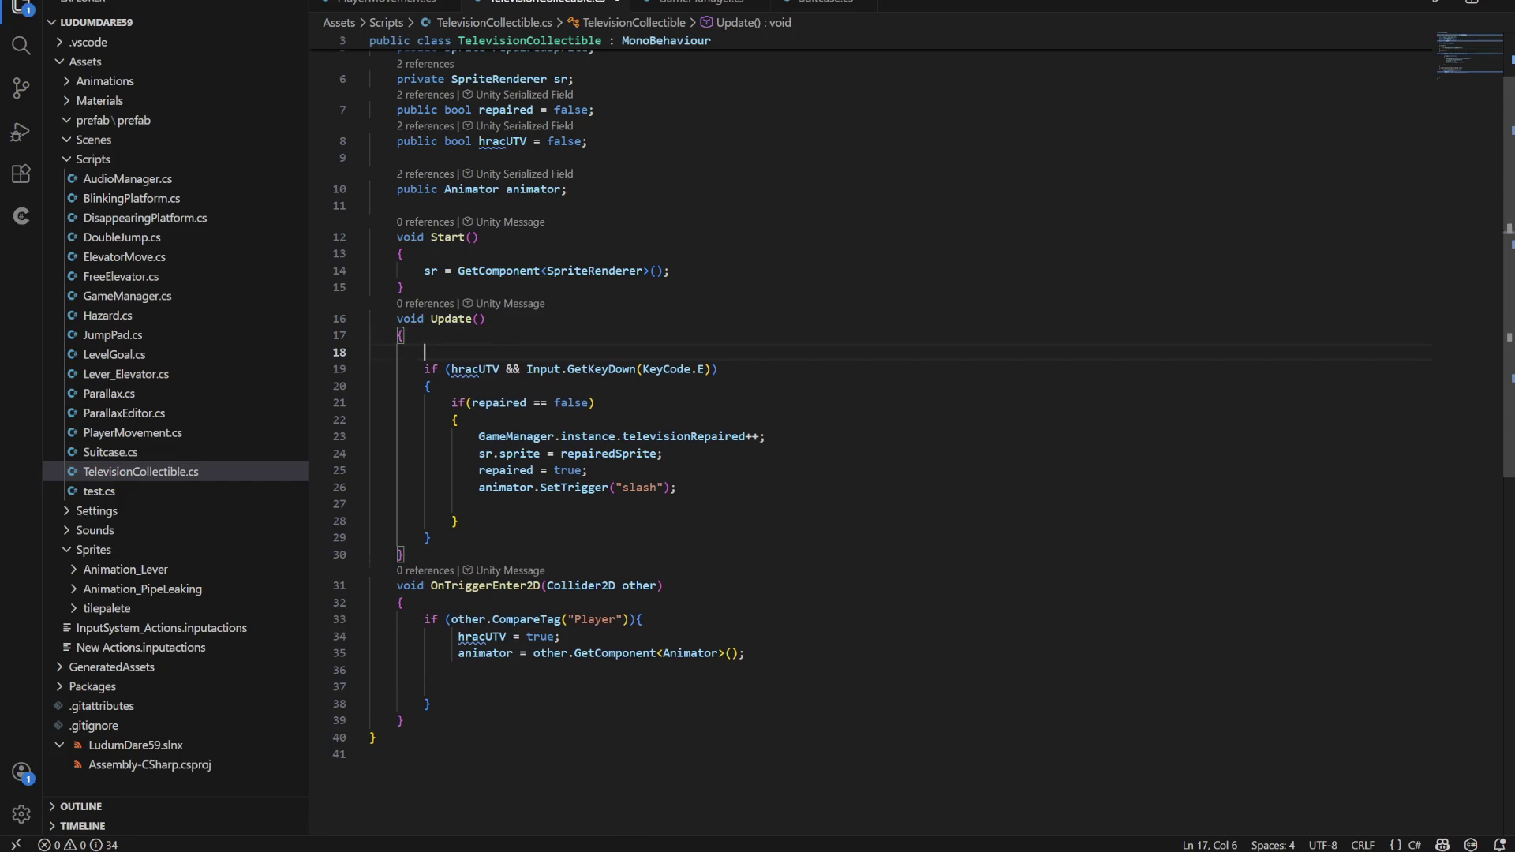
key("Return")
type("Pla")
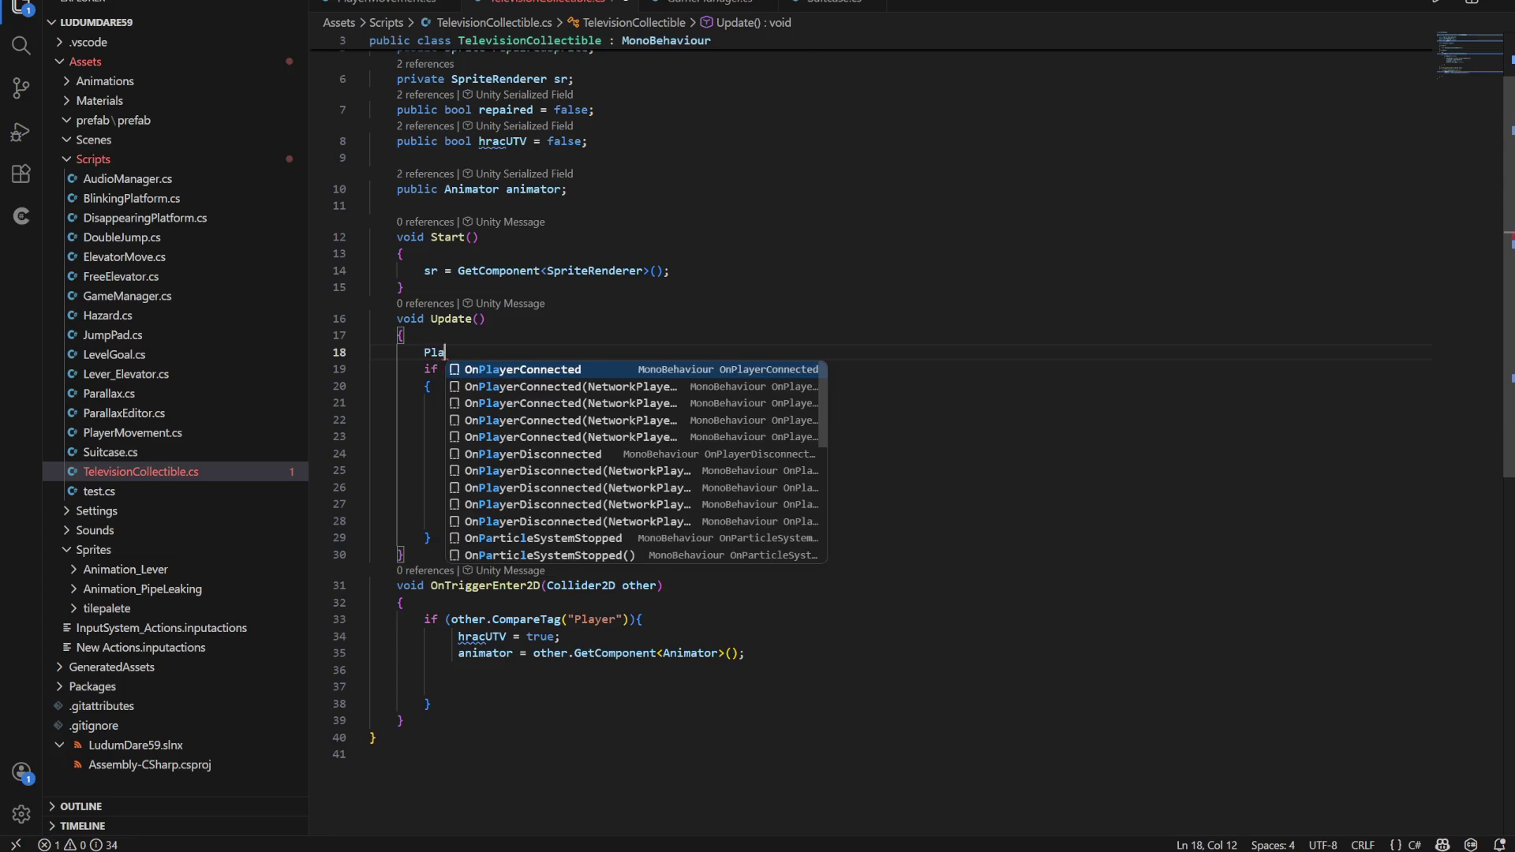
type("yer")
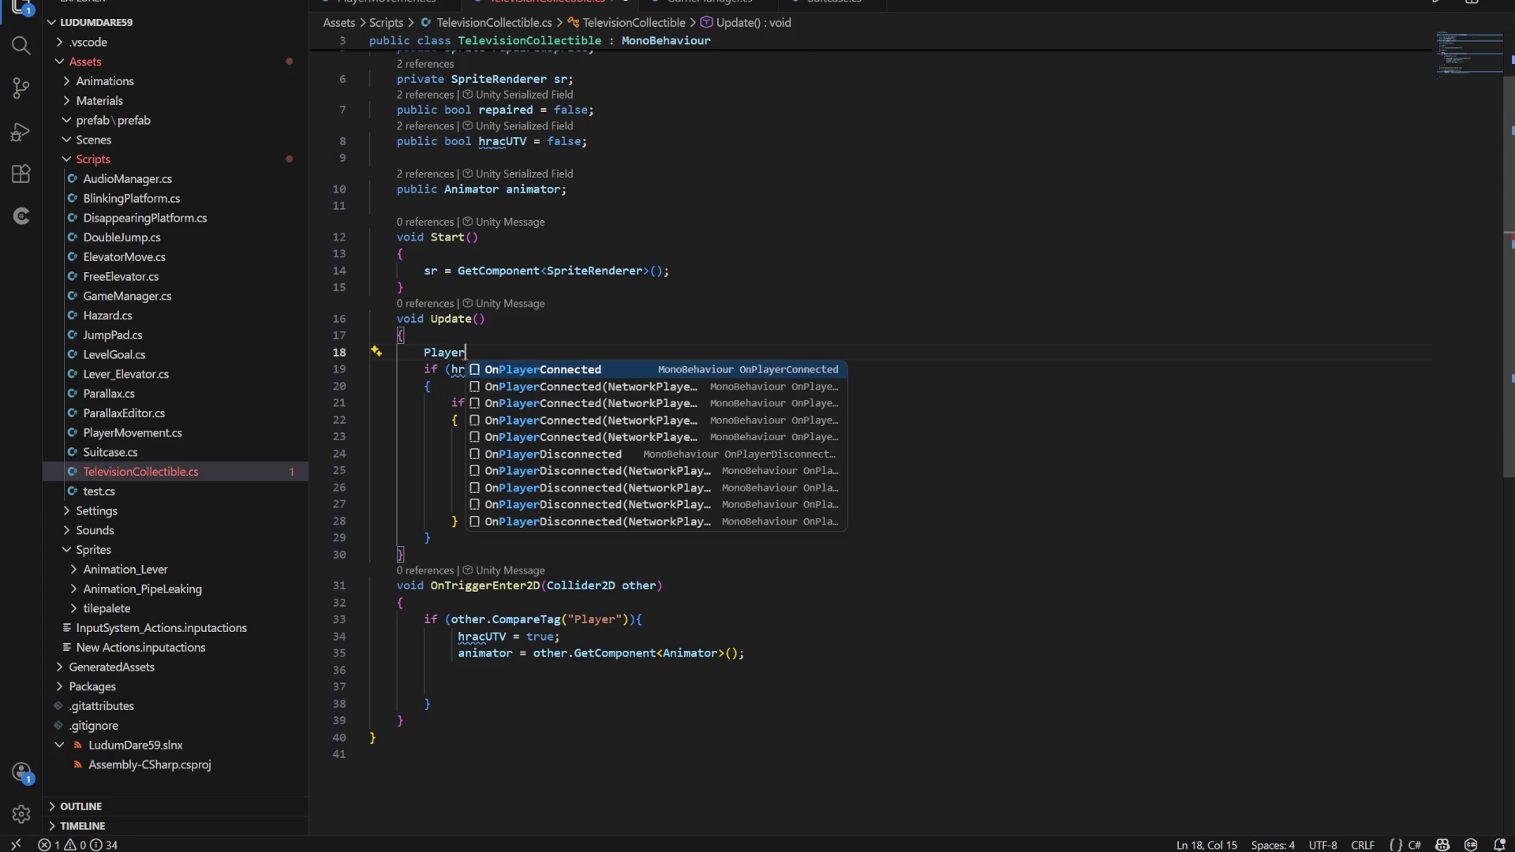
type("Movement.insta")
key("Tab")
type(".")
key("Tab")
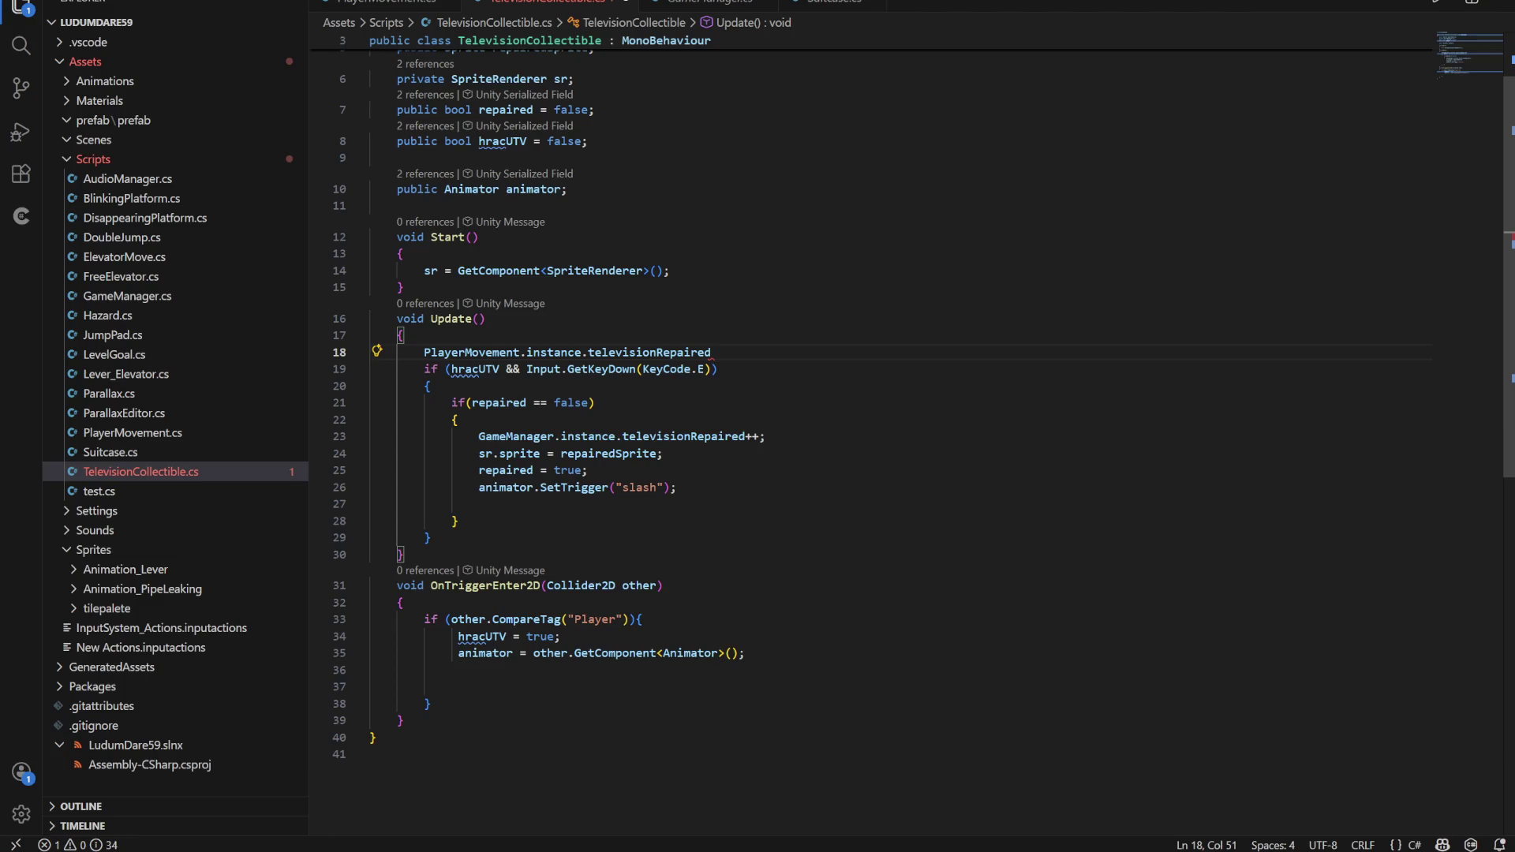
Prefix that line with 'if' and switch over to Discord
left_click(424, 352)
type("if")
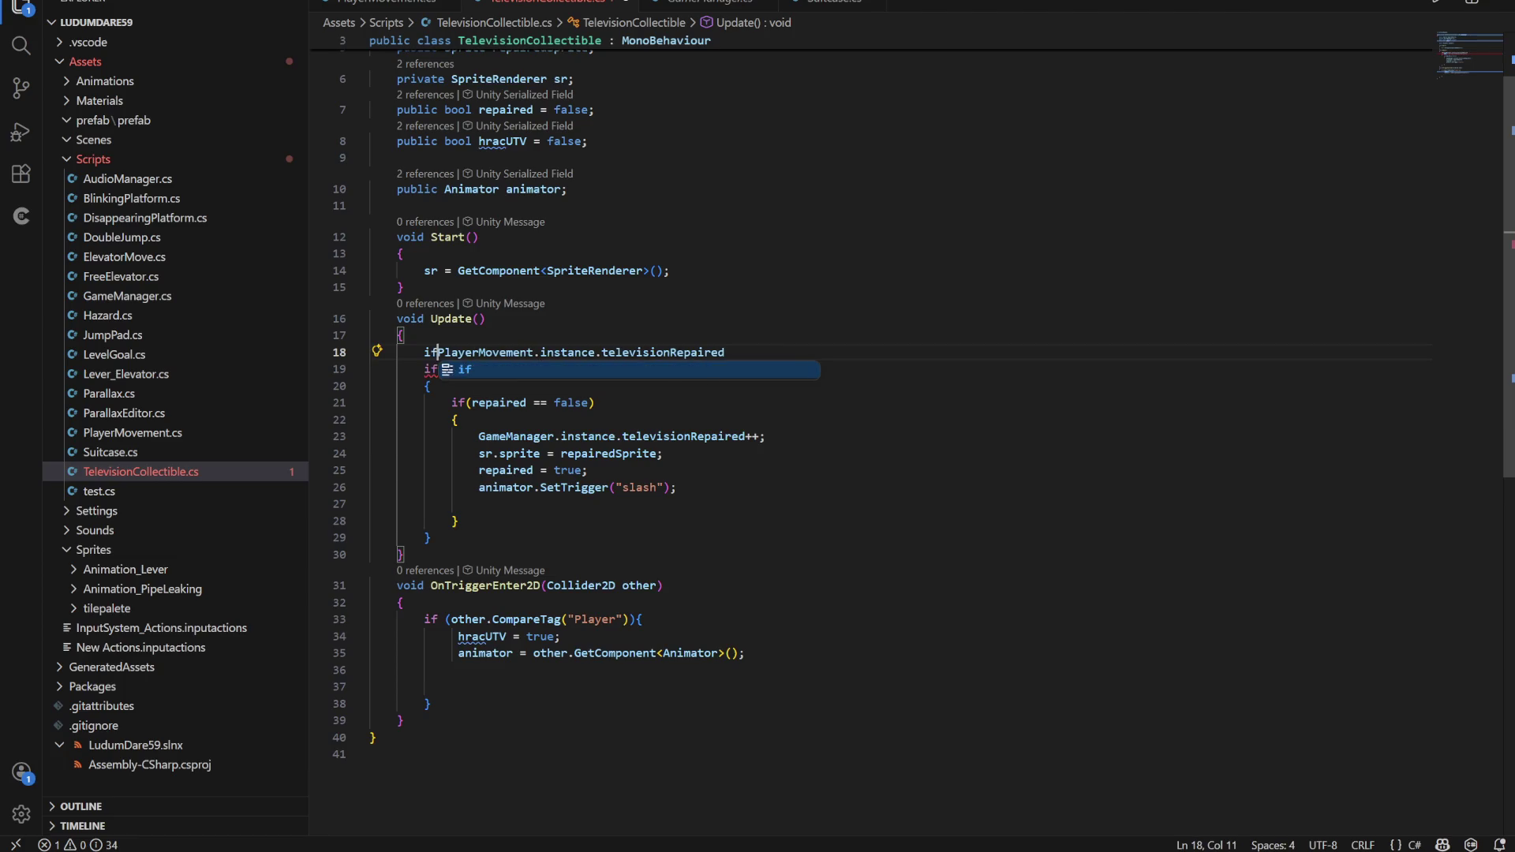
key("Right")
key("Right")
key("Right")
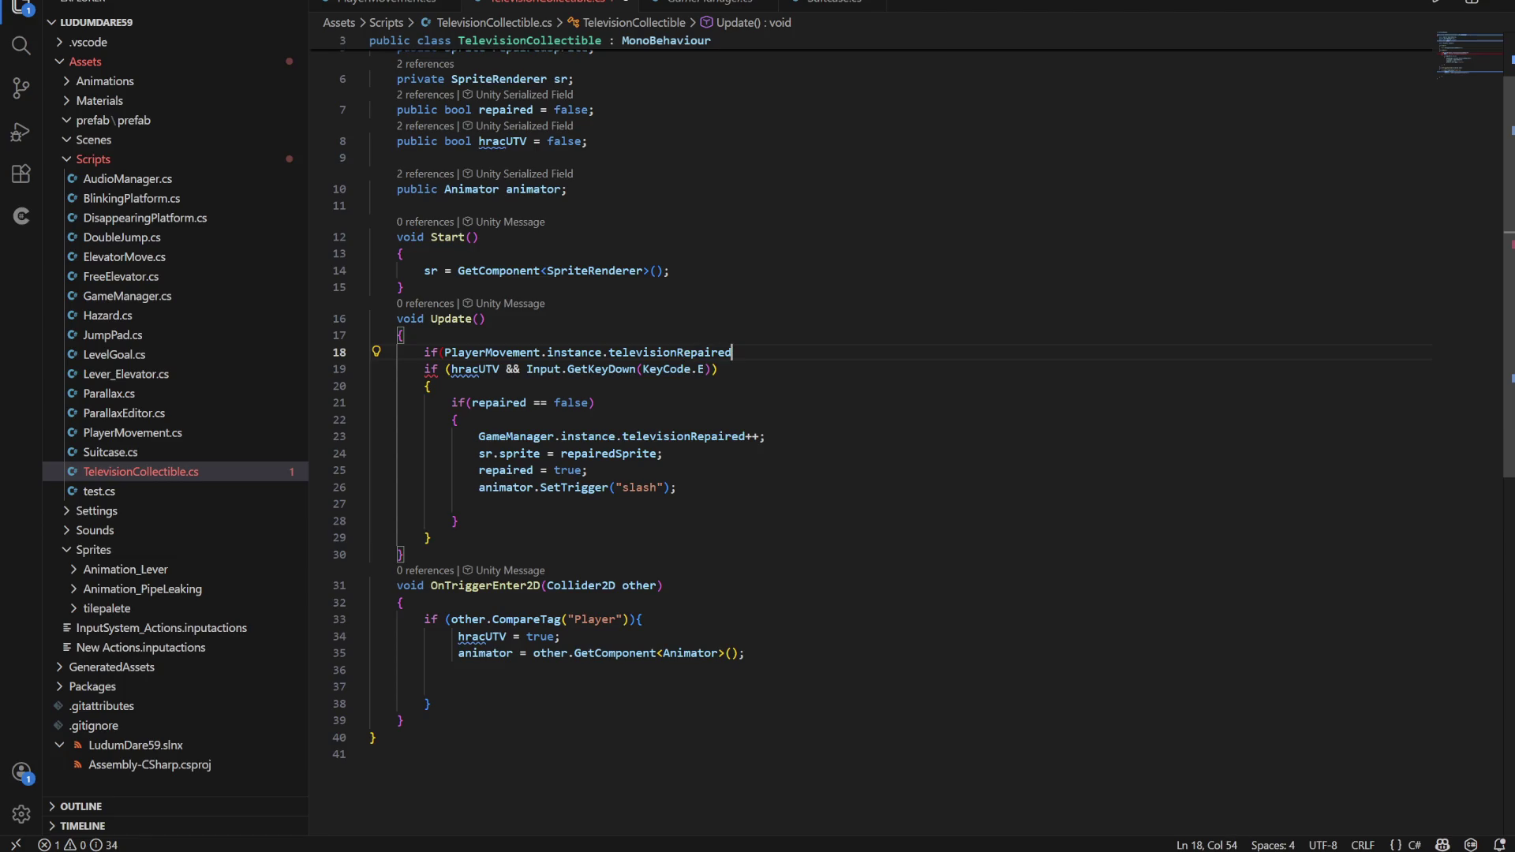
key("alt+Tab")
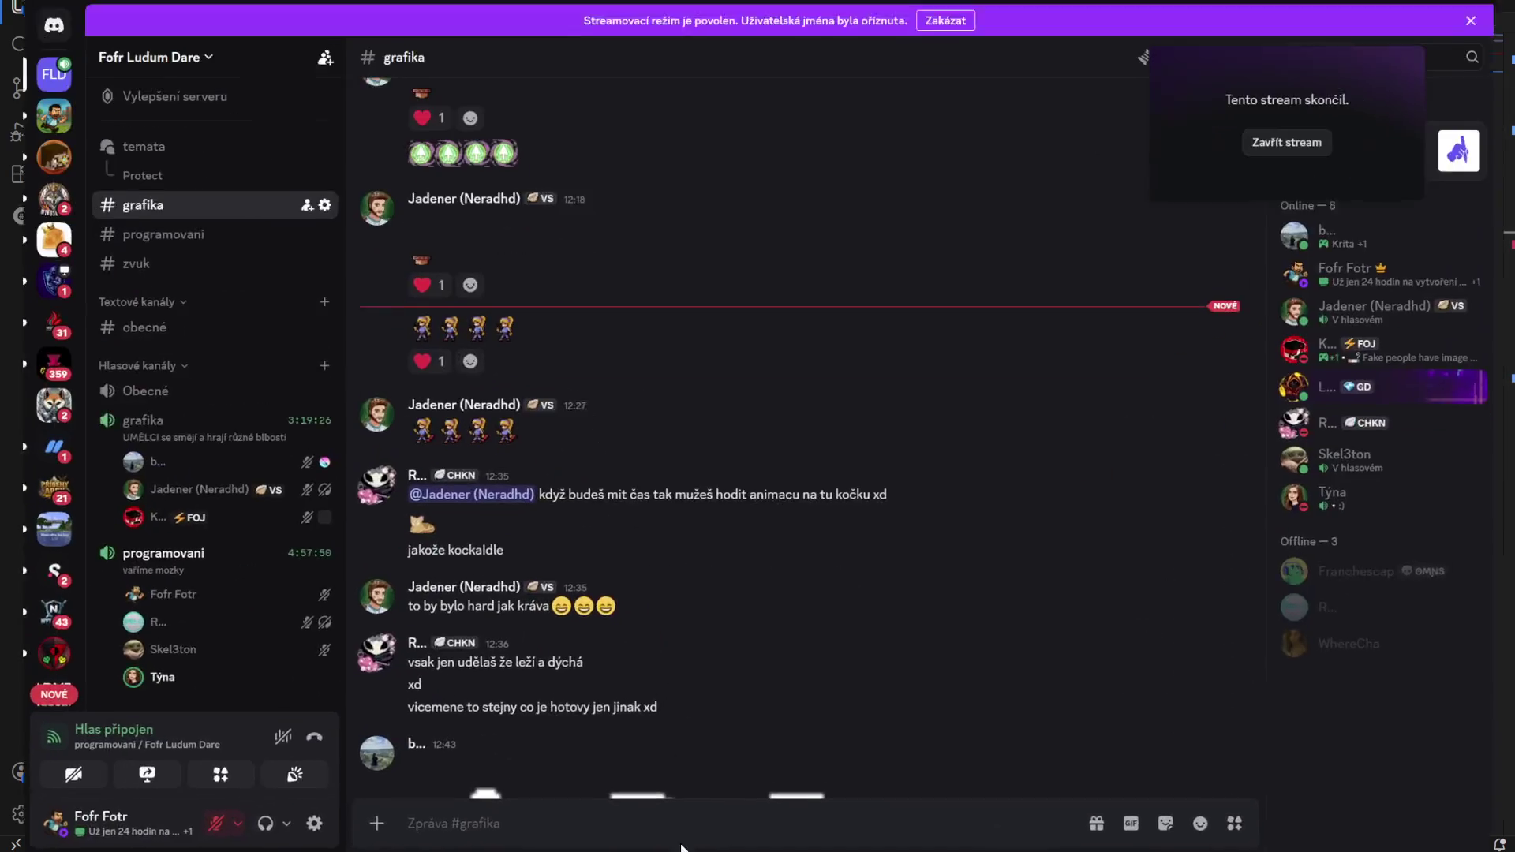
Toggle the microphone and watch the teammate's screen share in the programovani voice channel
left_click(199, 823)
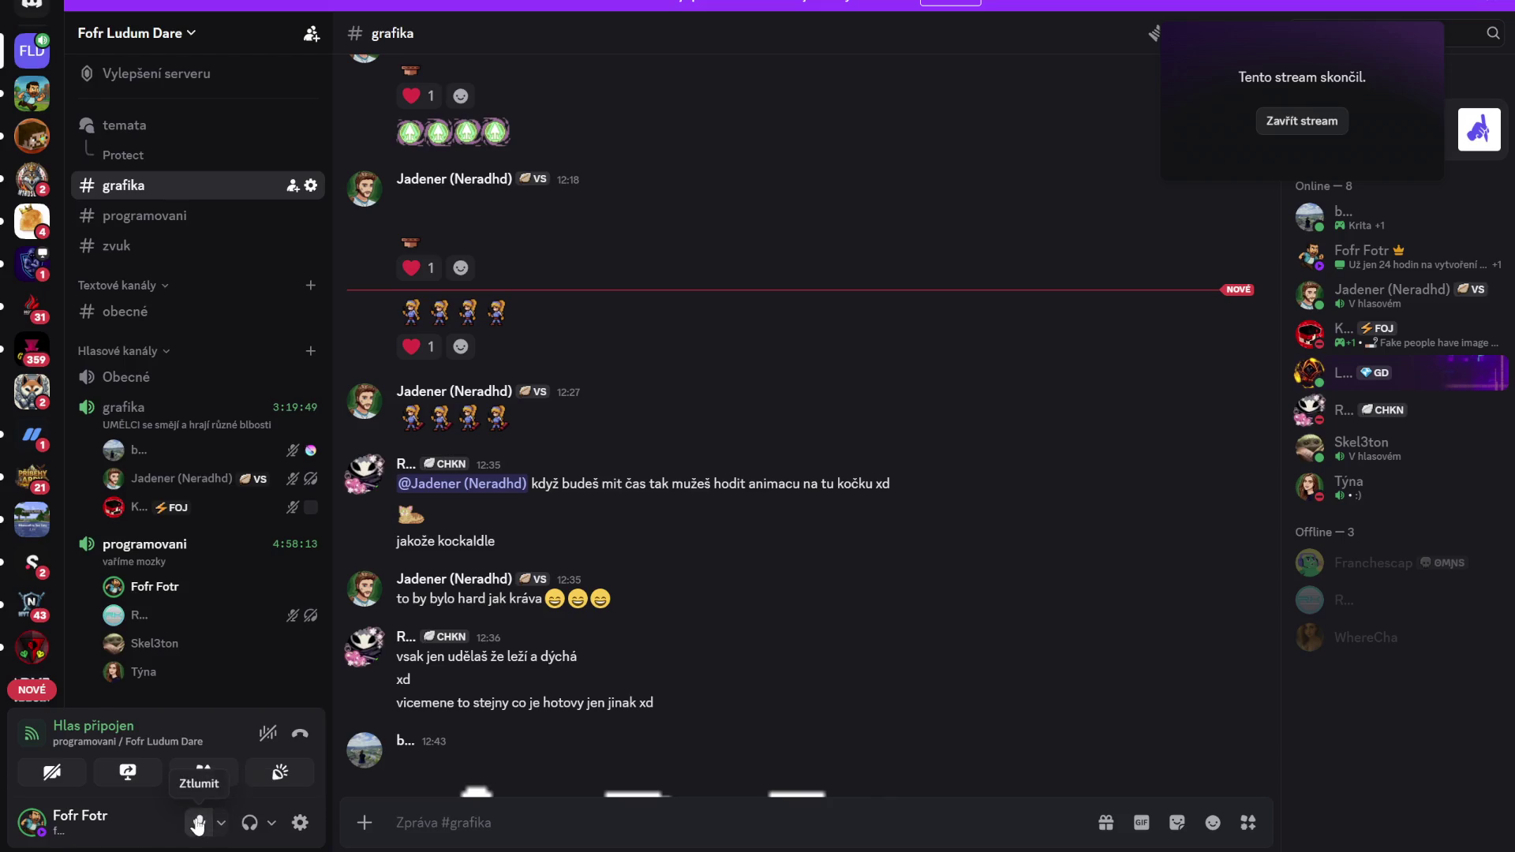
left_click(198, 824)
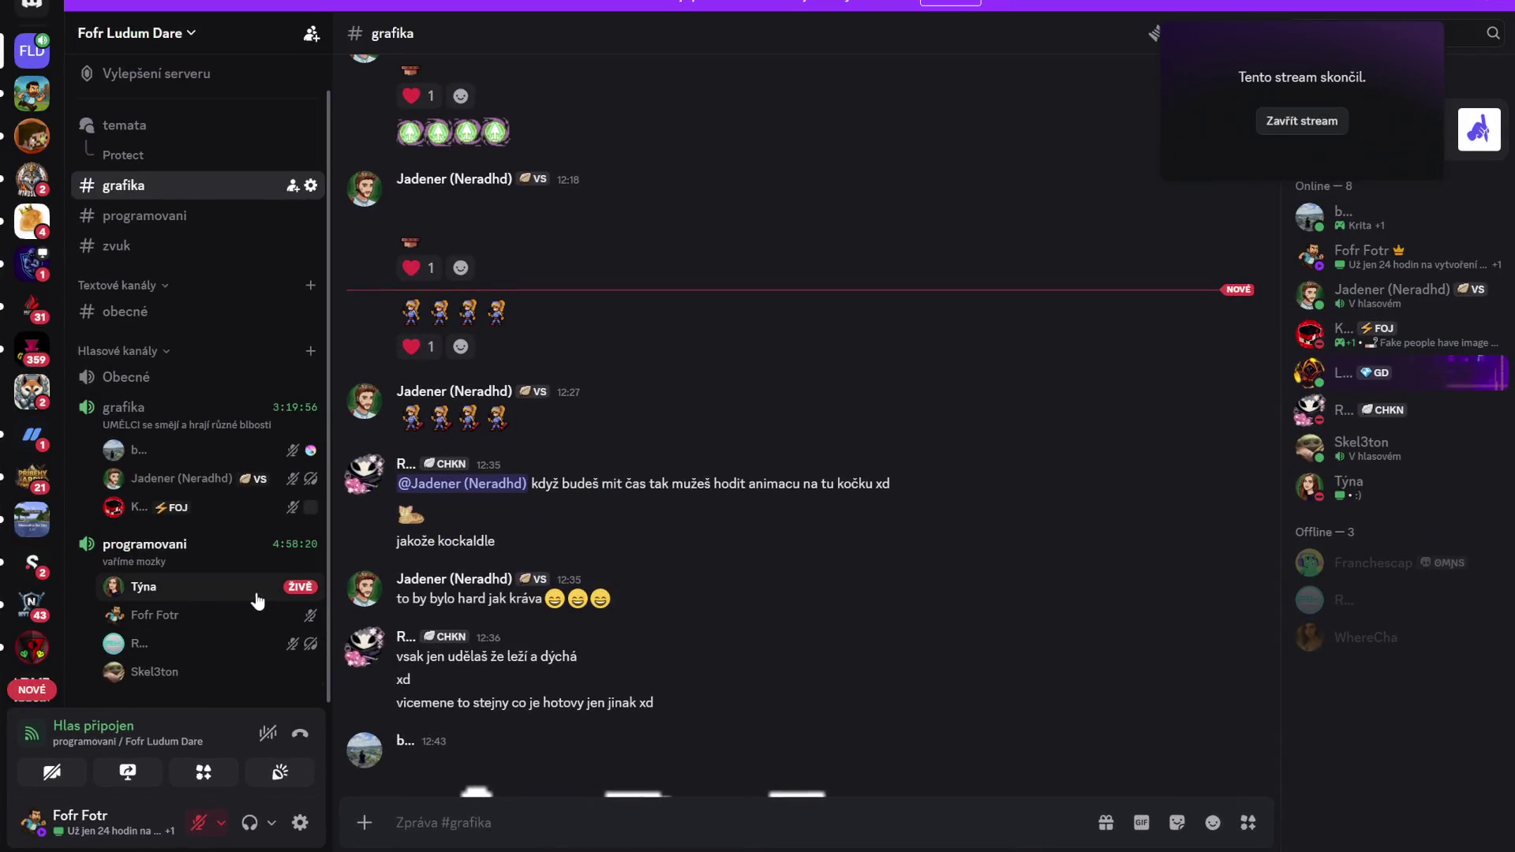
left_click(257, 602)
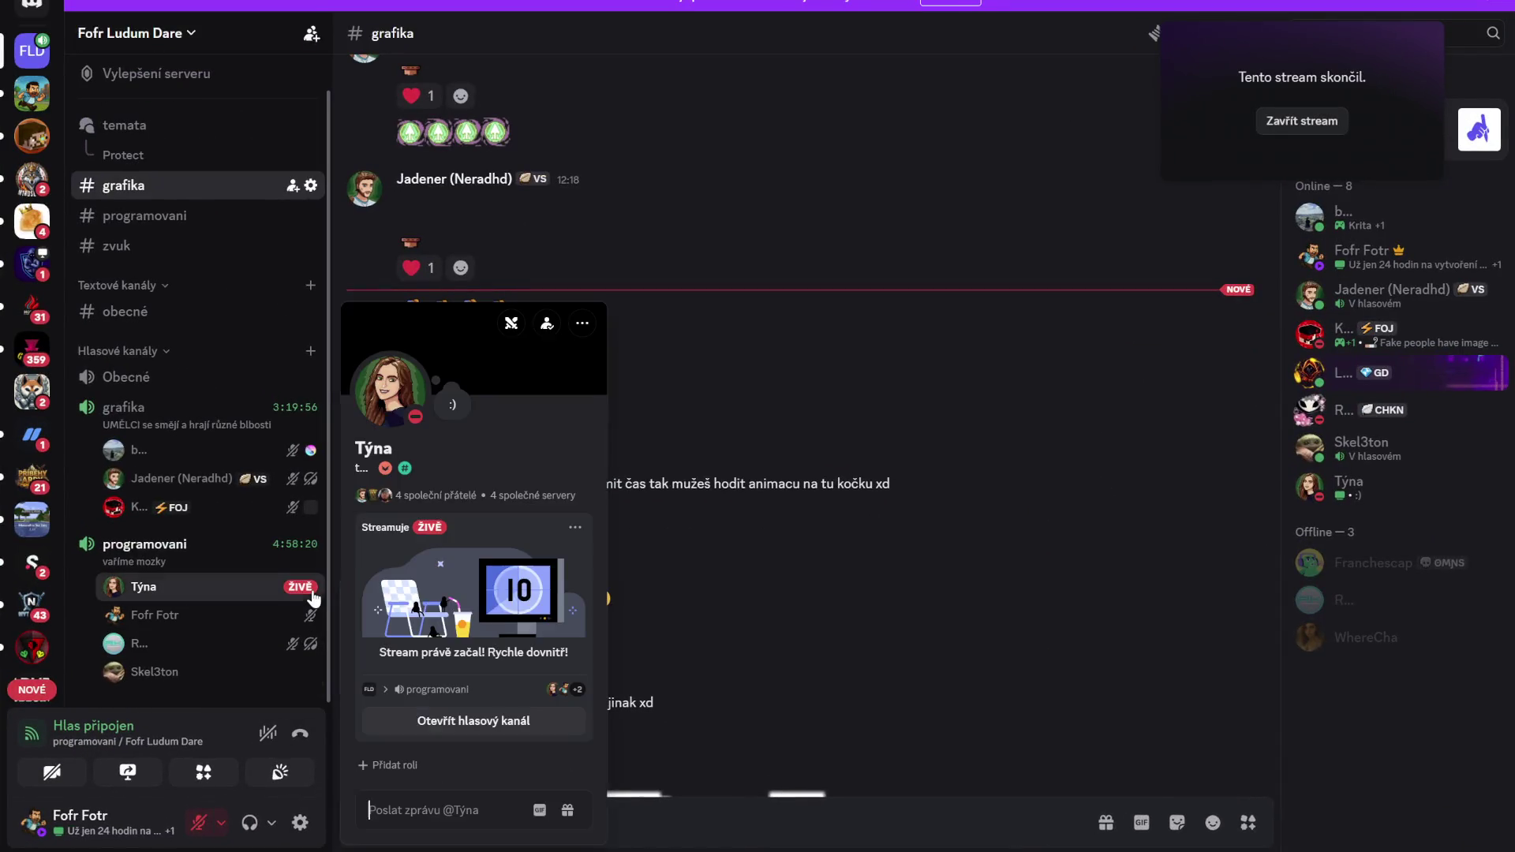
left_click(497, 718)
left_click(253, 827)
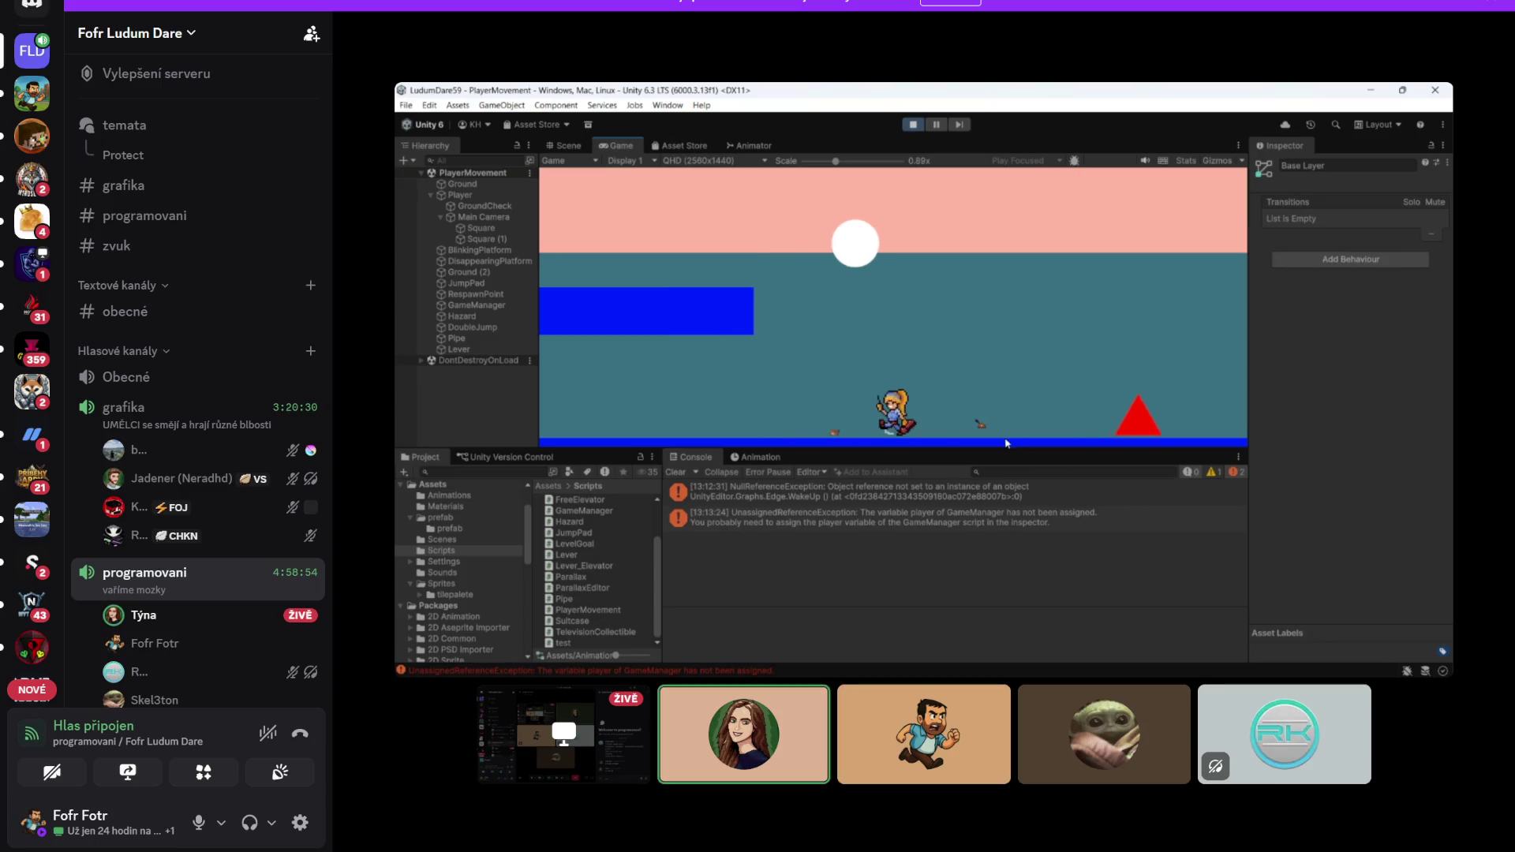
Mute the microphone and return to the TelevisionCollectible code
mouse_move(923, 734)
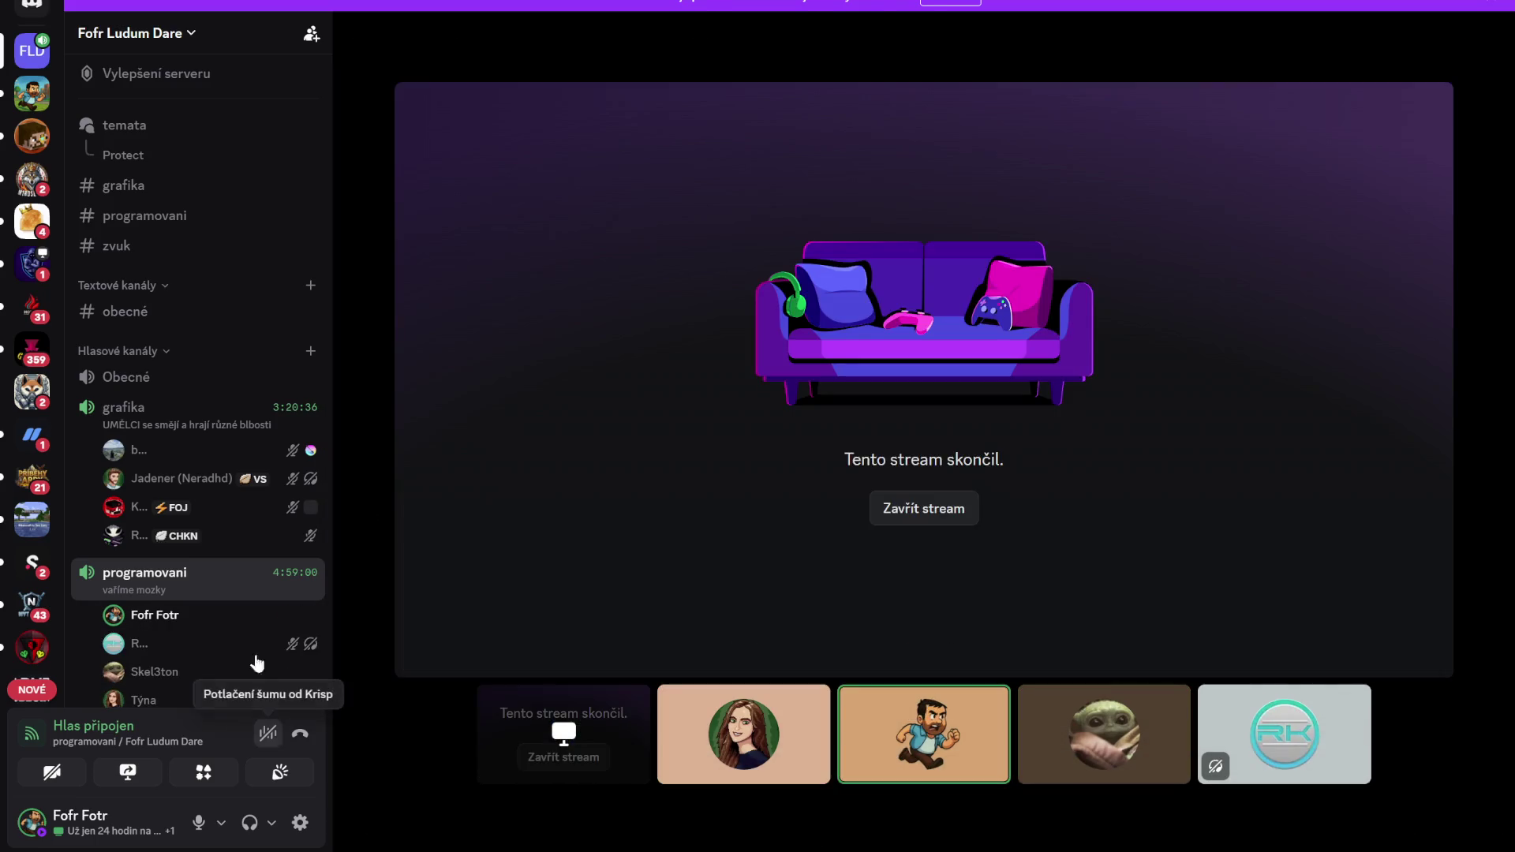
scroll(174, 631, "down", 1)
left_click(192, 835)
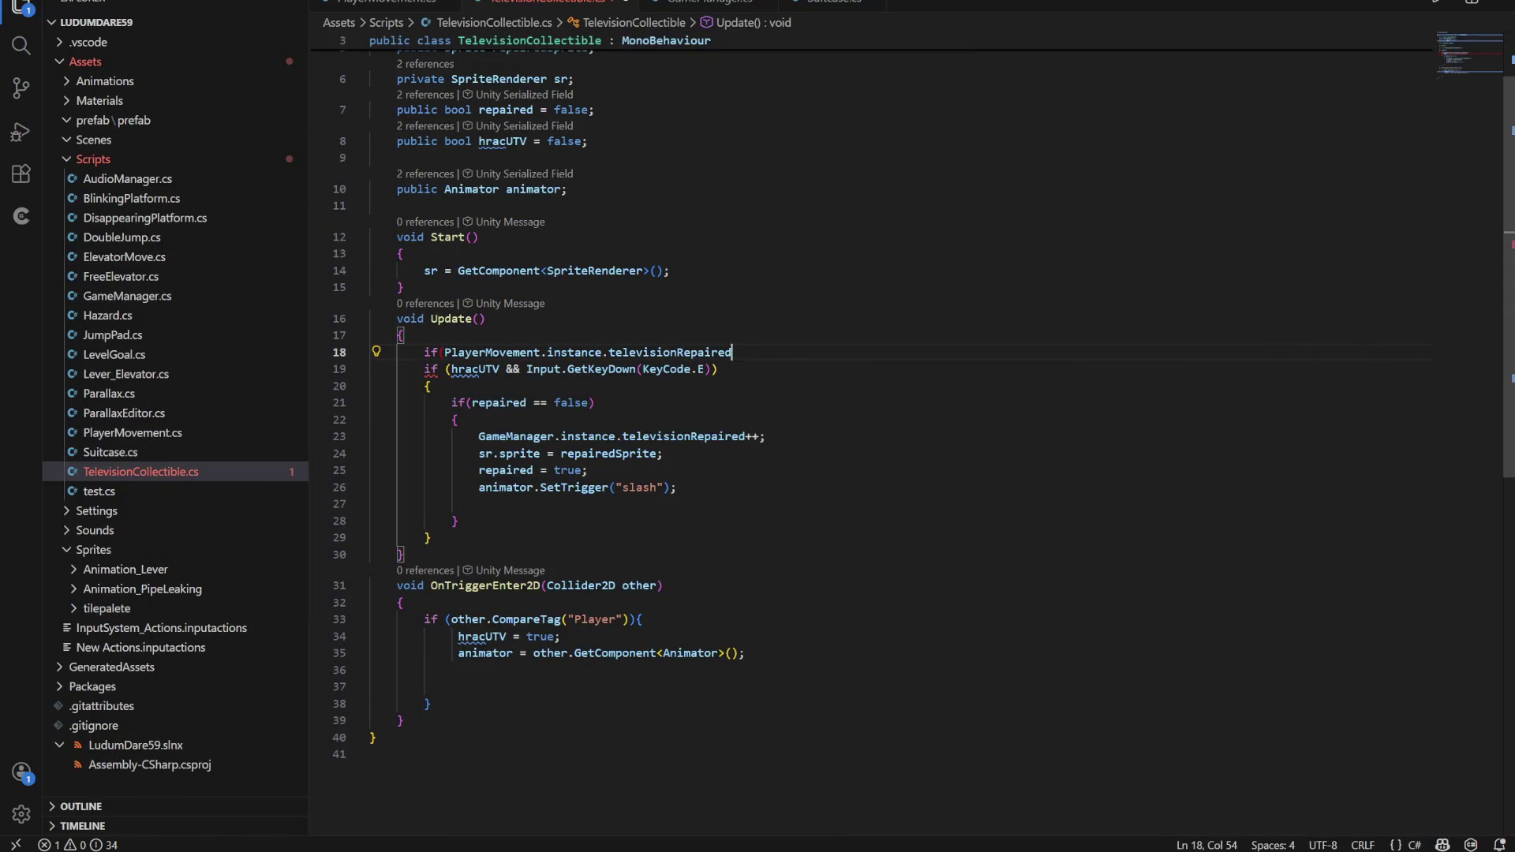
left_click(370, 503)
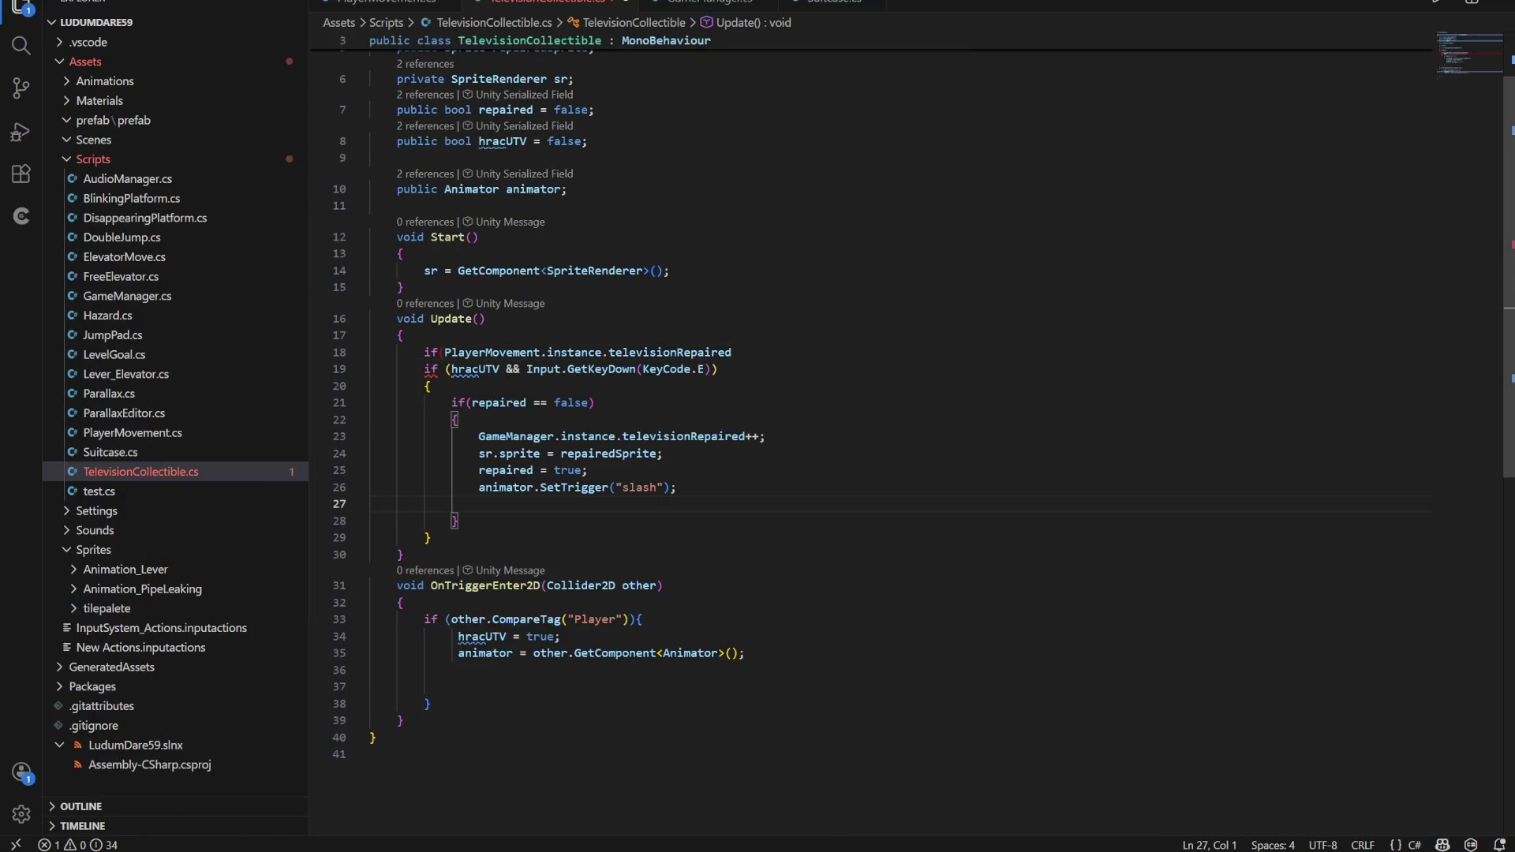
scroll(924, 405, "down", 1)
left_click(733, 308)
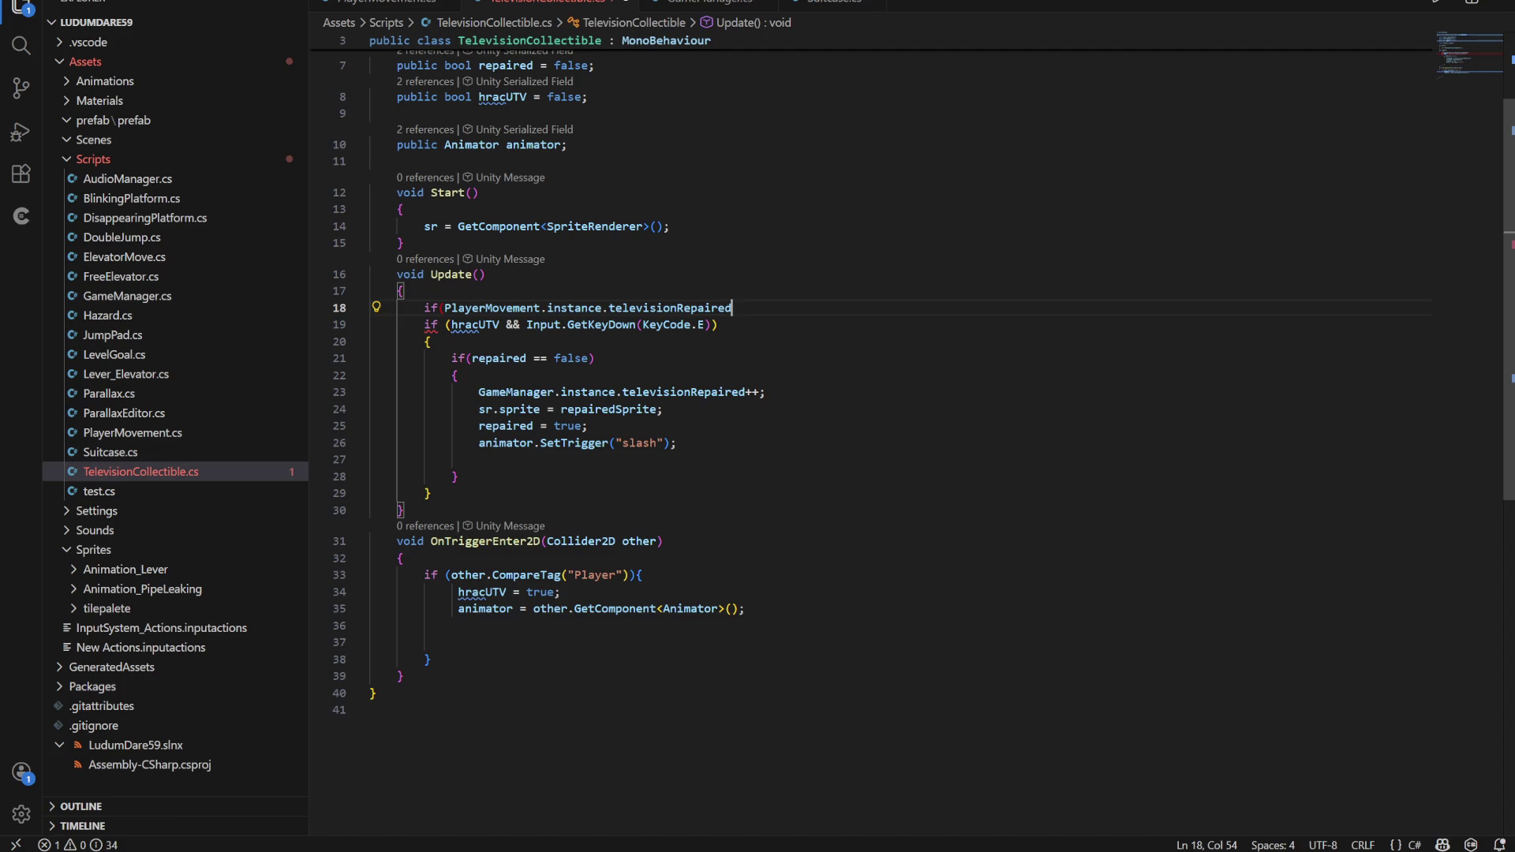
Complete the condition with '== 0)' and add an empty braced block below it
type(" == ")
type("0")
type(")")
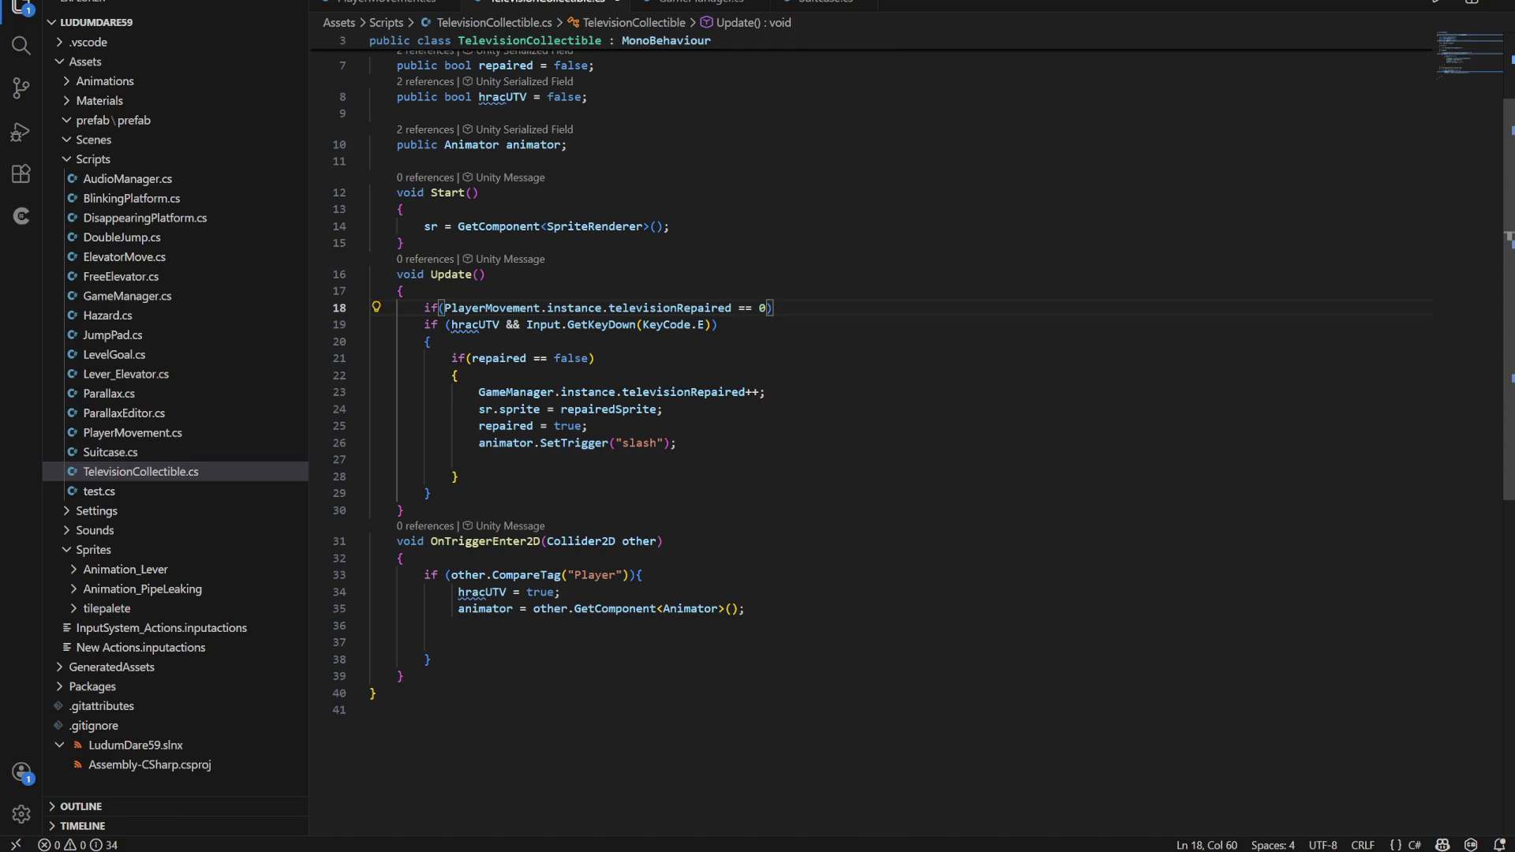
key("Return")
type("{")
key("Return")
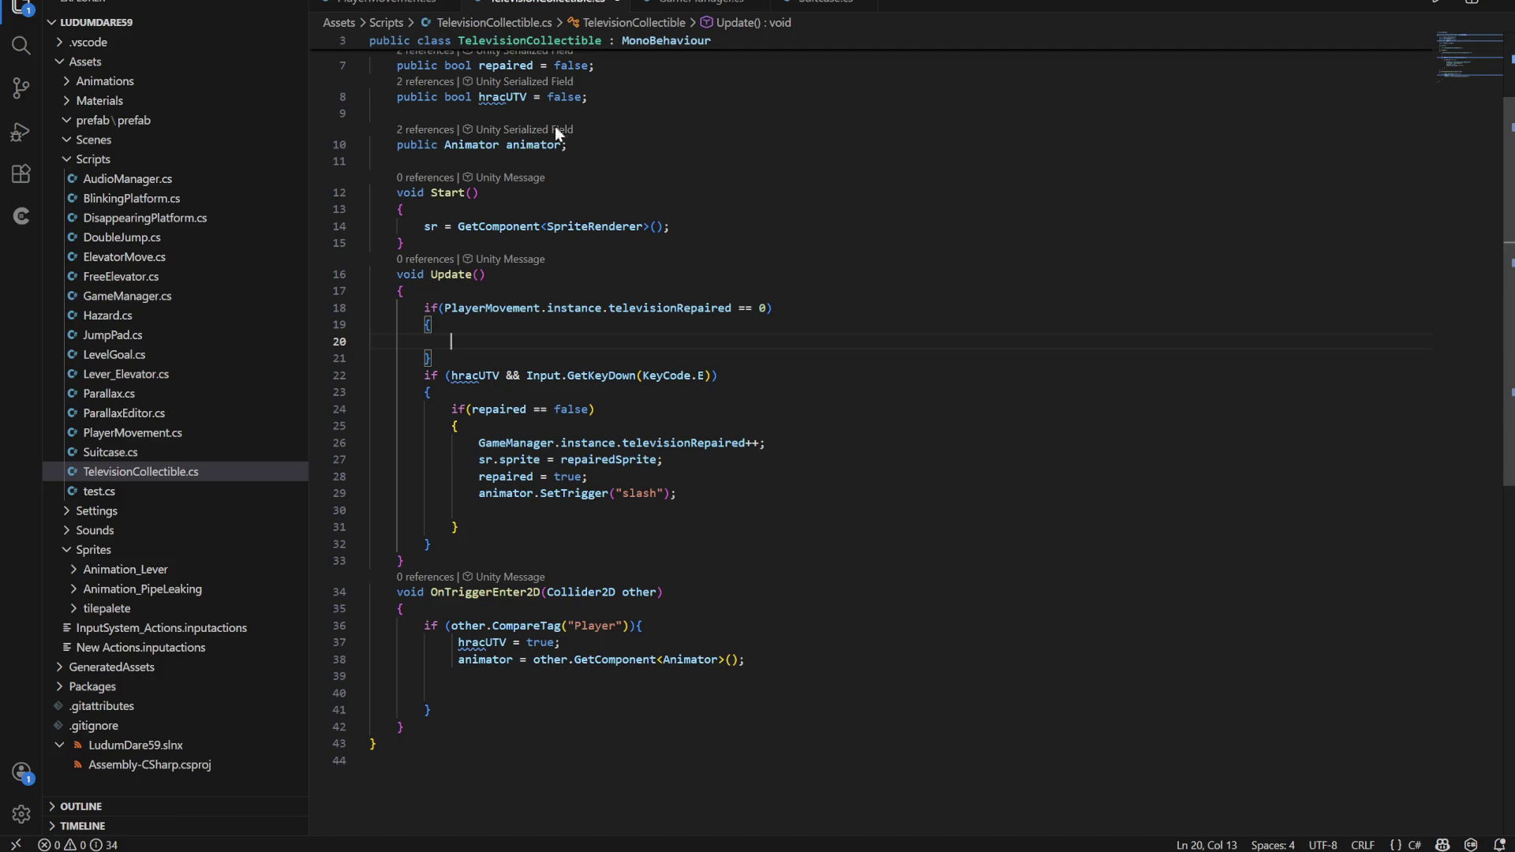
scroll(509, 128, "up", 1)
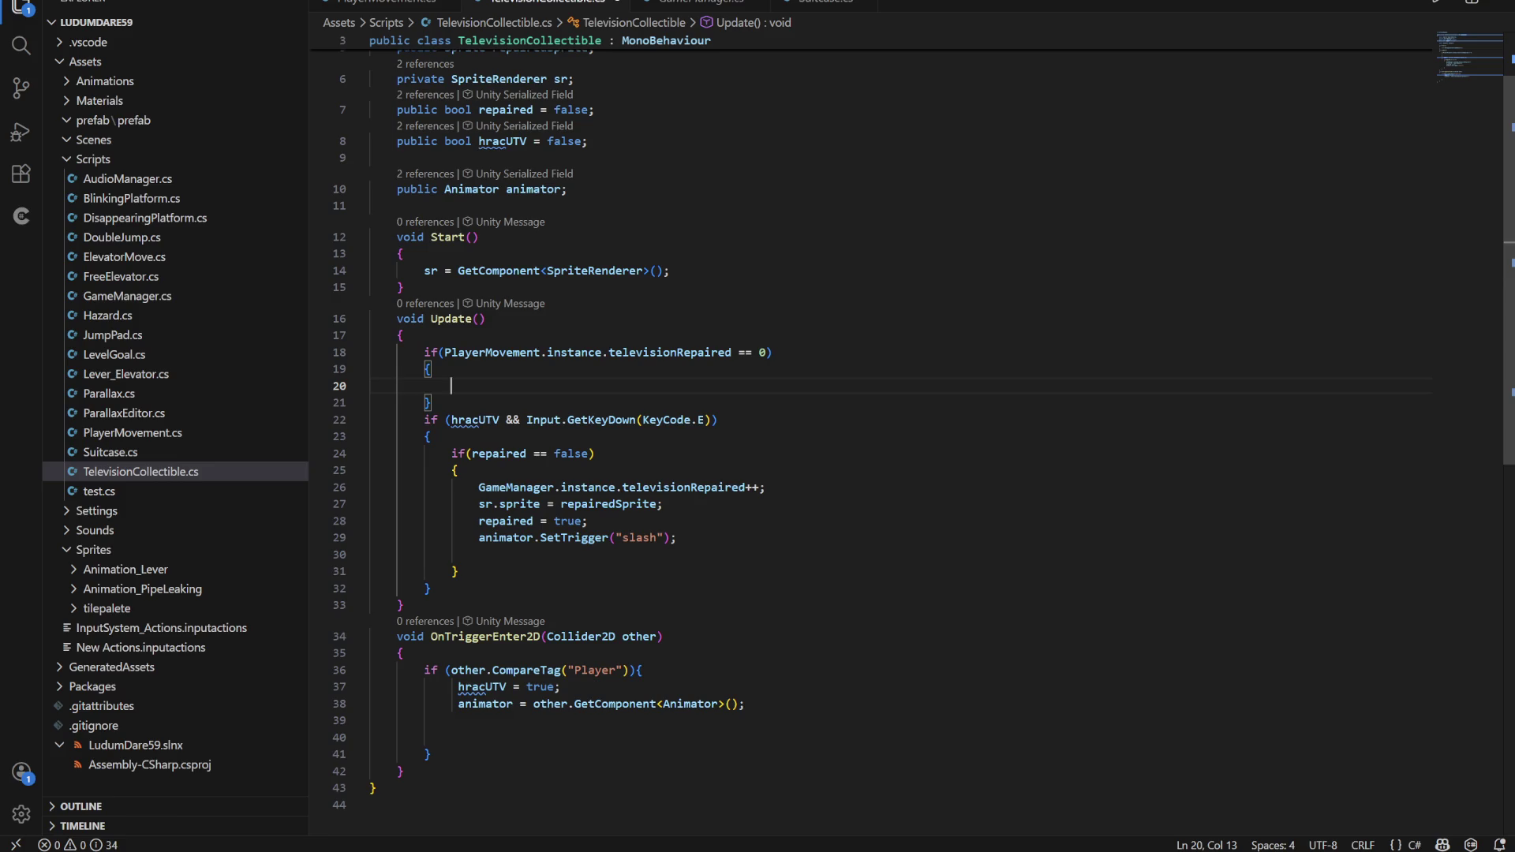
scroll(868, 430, "down", 1)
scroll(869, 430, "up", 1)
scroll(868, 430, "down", 3)
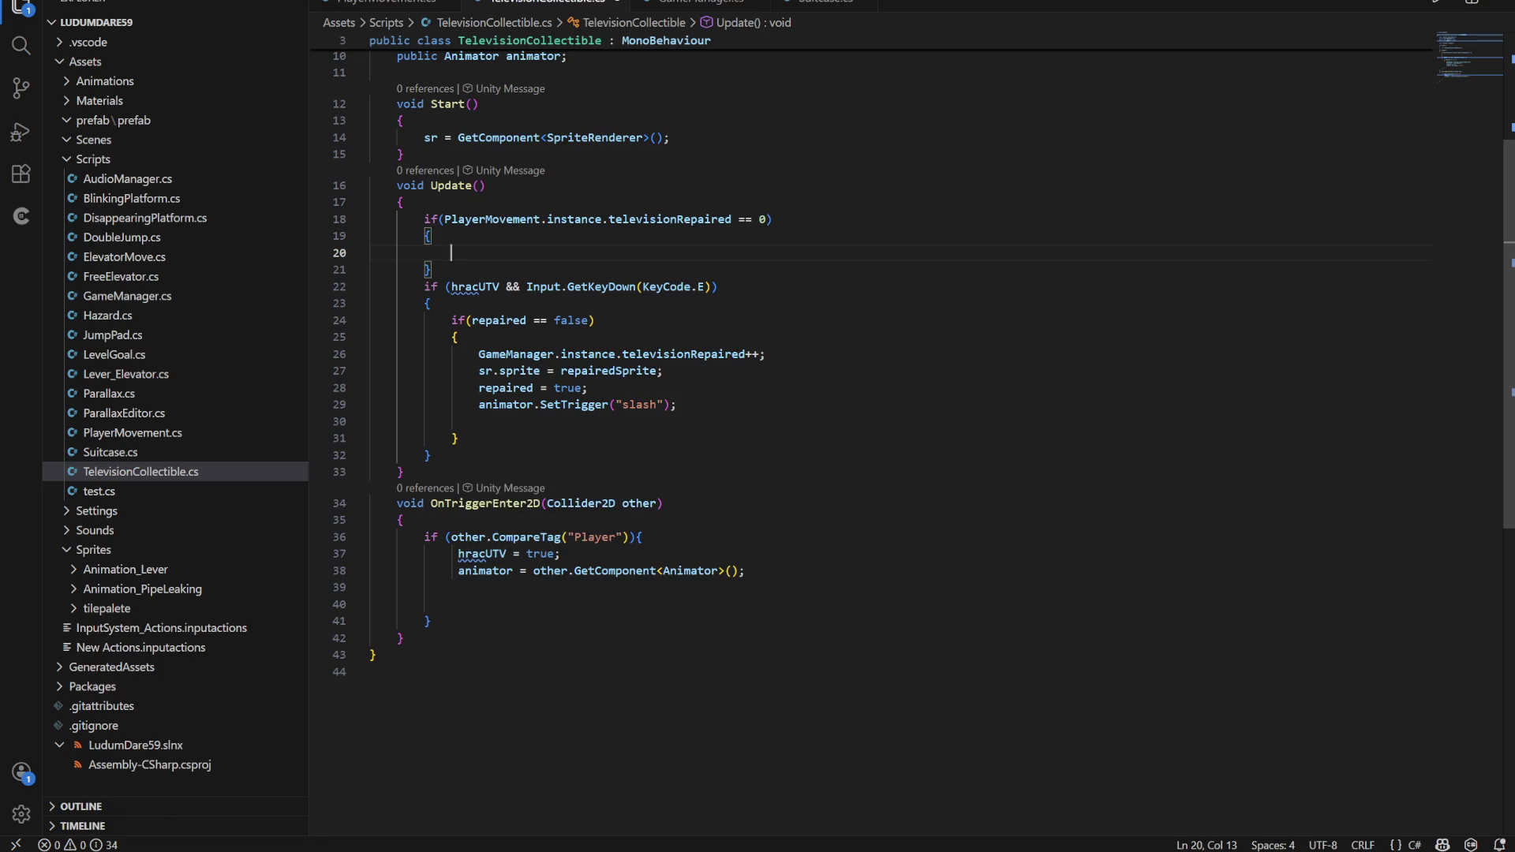
scroll(868, 430, "up", 1)
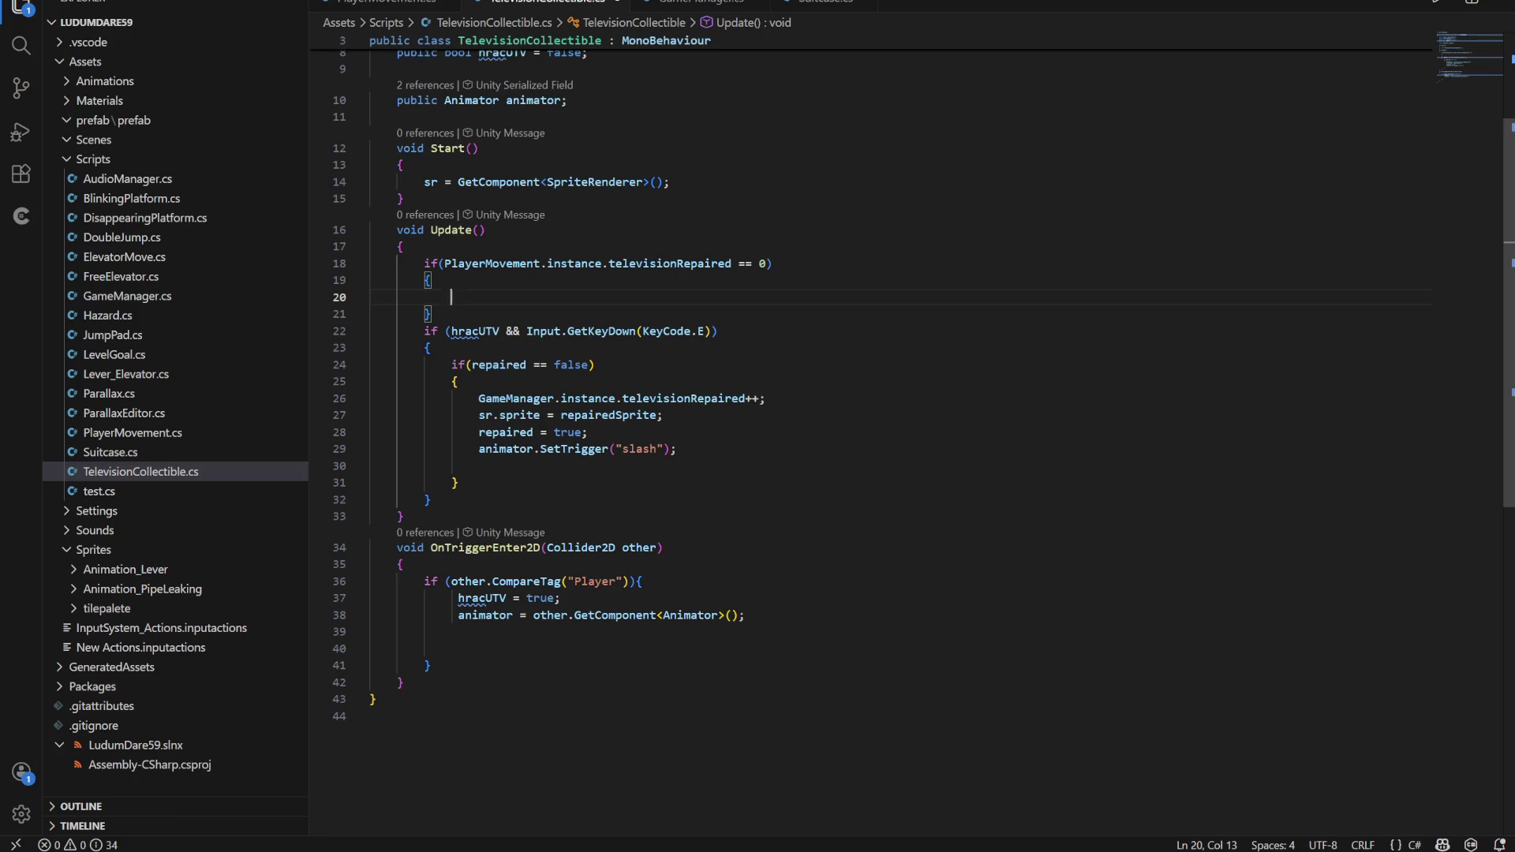
double_click(609, 415)
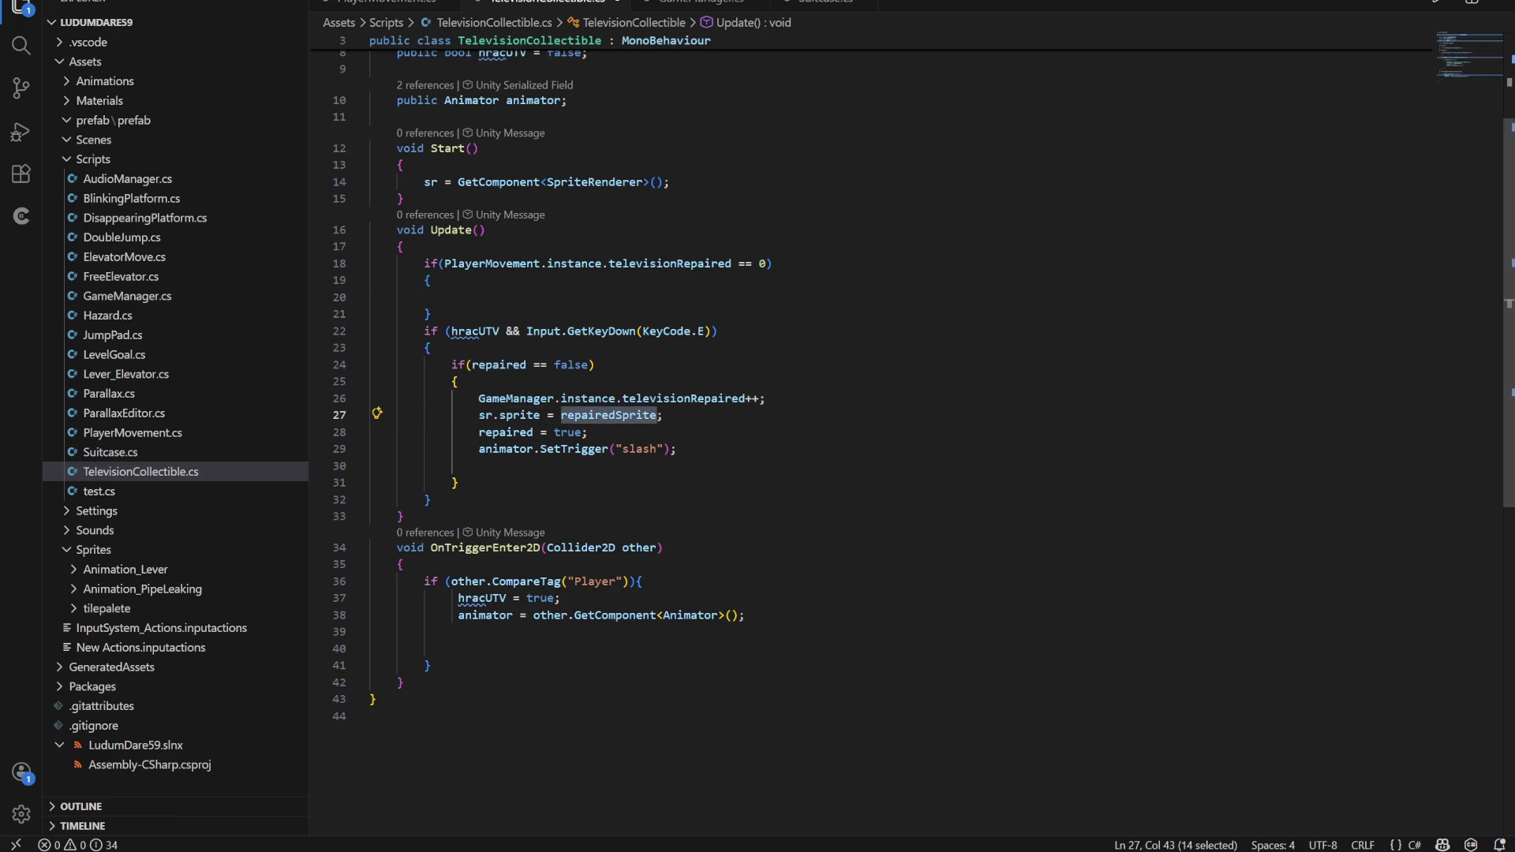
scroll(609, 414, "up", 3)
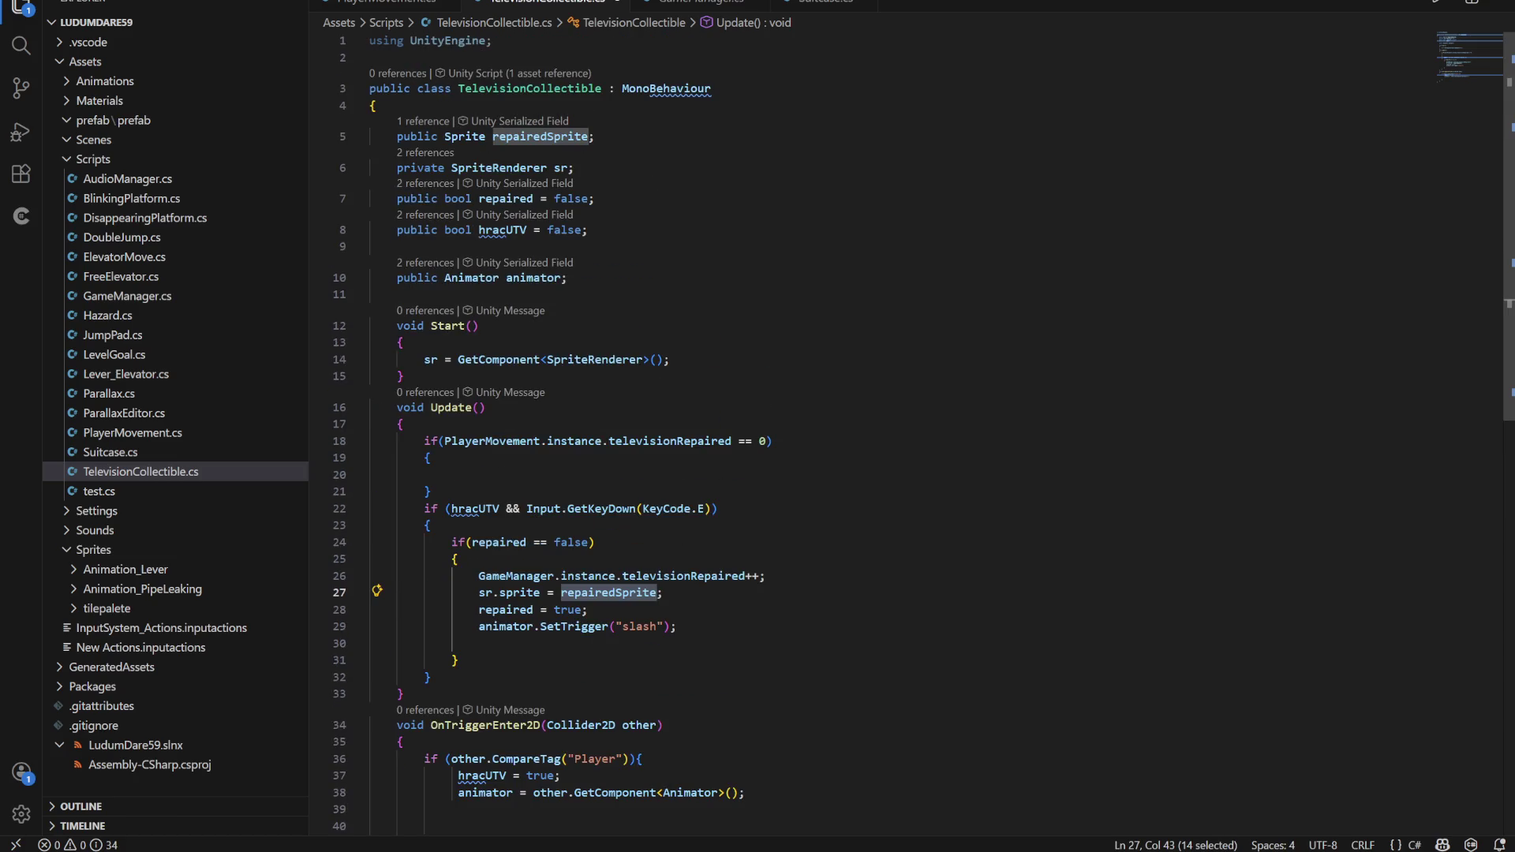
mouse_move(541, 137)
mouse_move(485, 593)
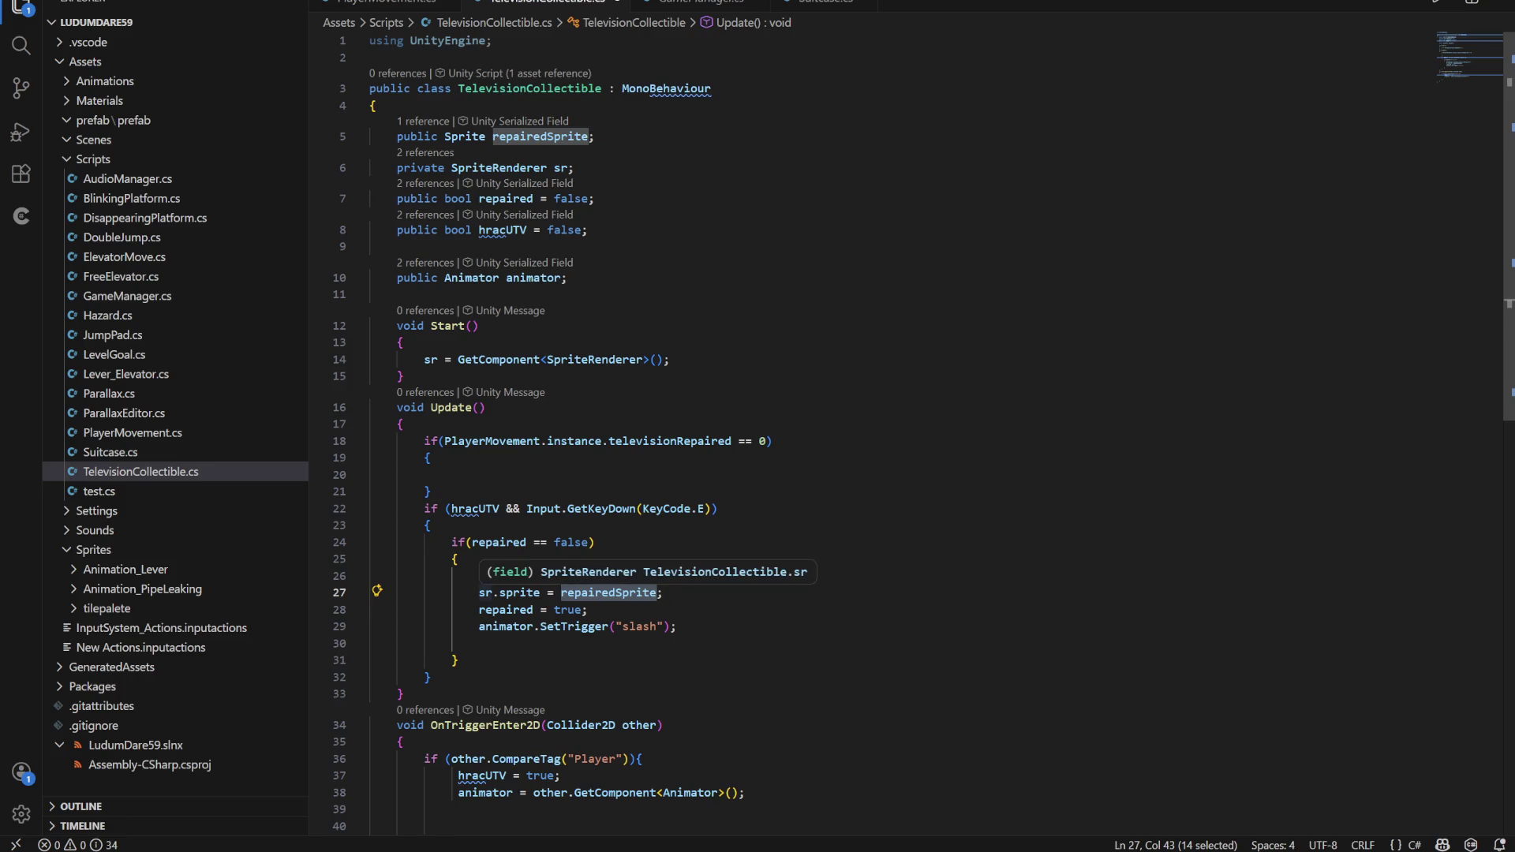
scroll(485, 592, "down", 3)
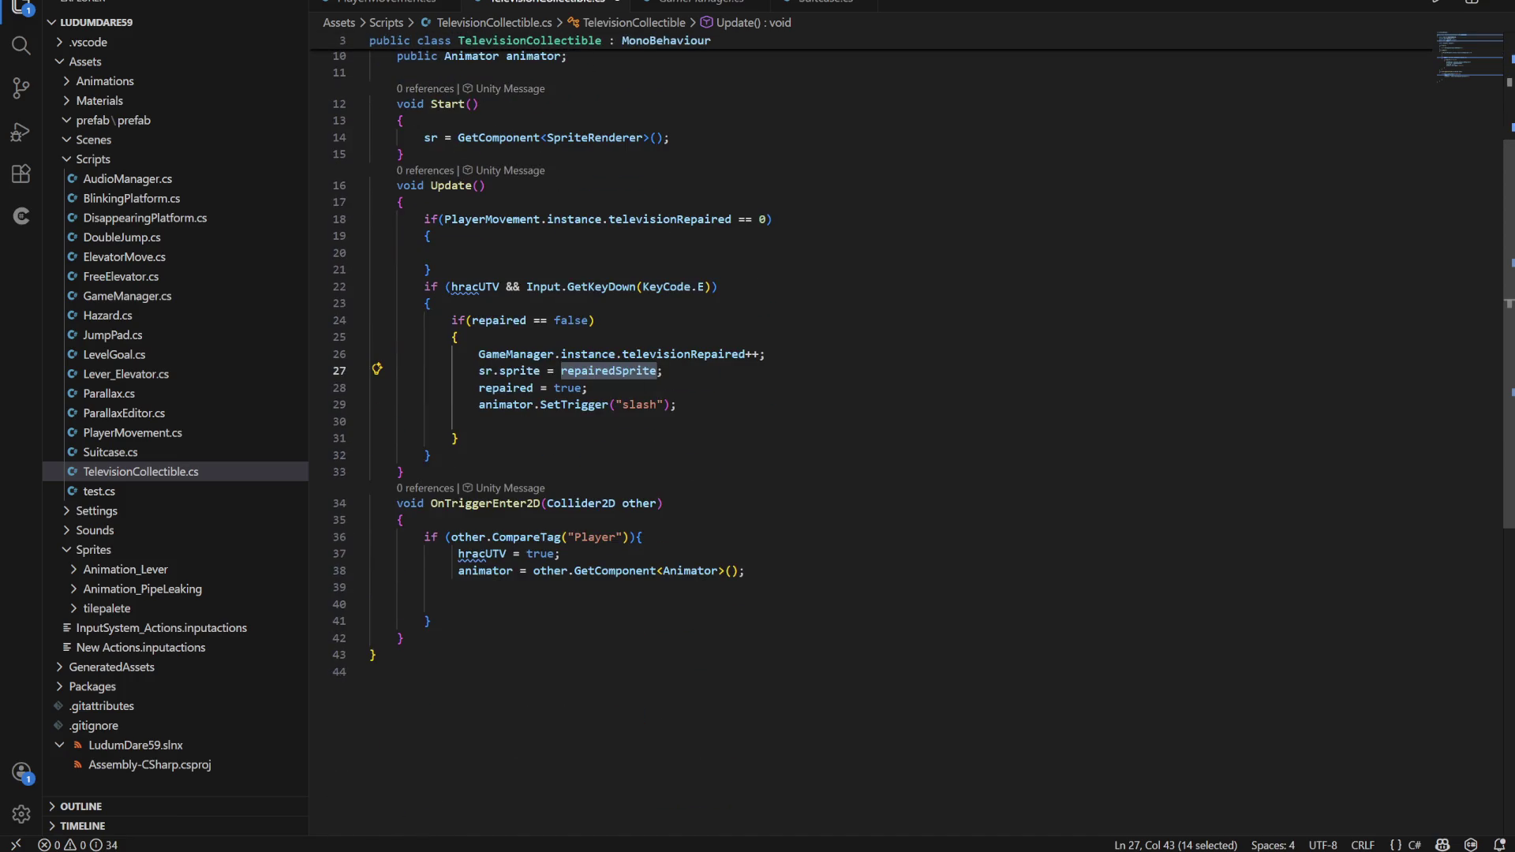
scroll(484, 593, "up", 2)
scroll(485, 608, "up", 2)
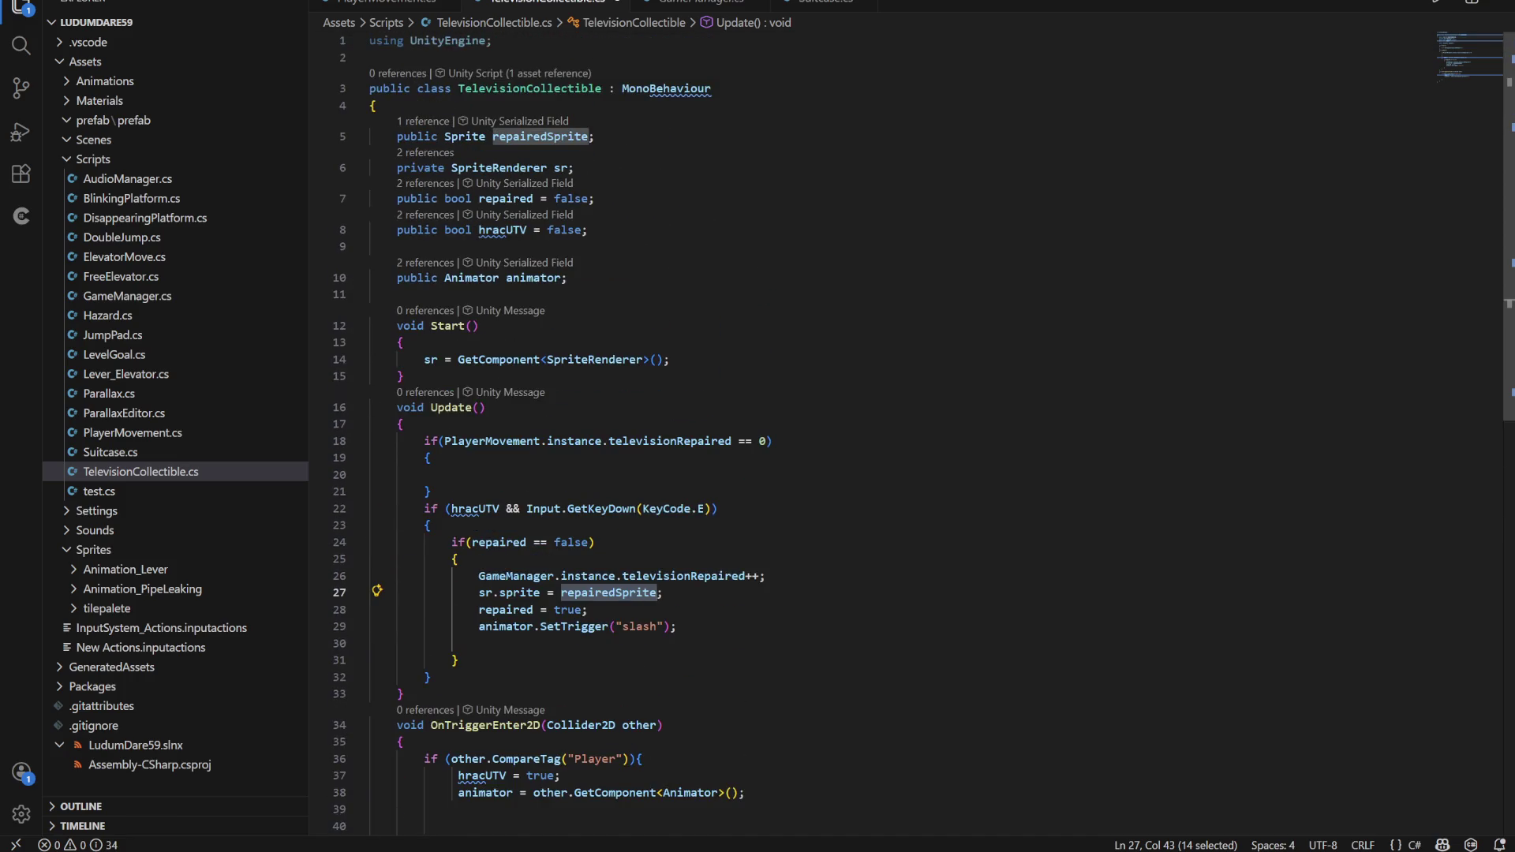
key("Down")
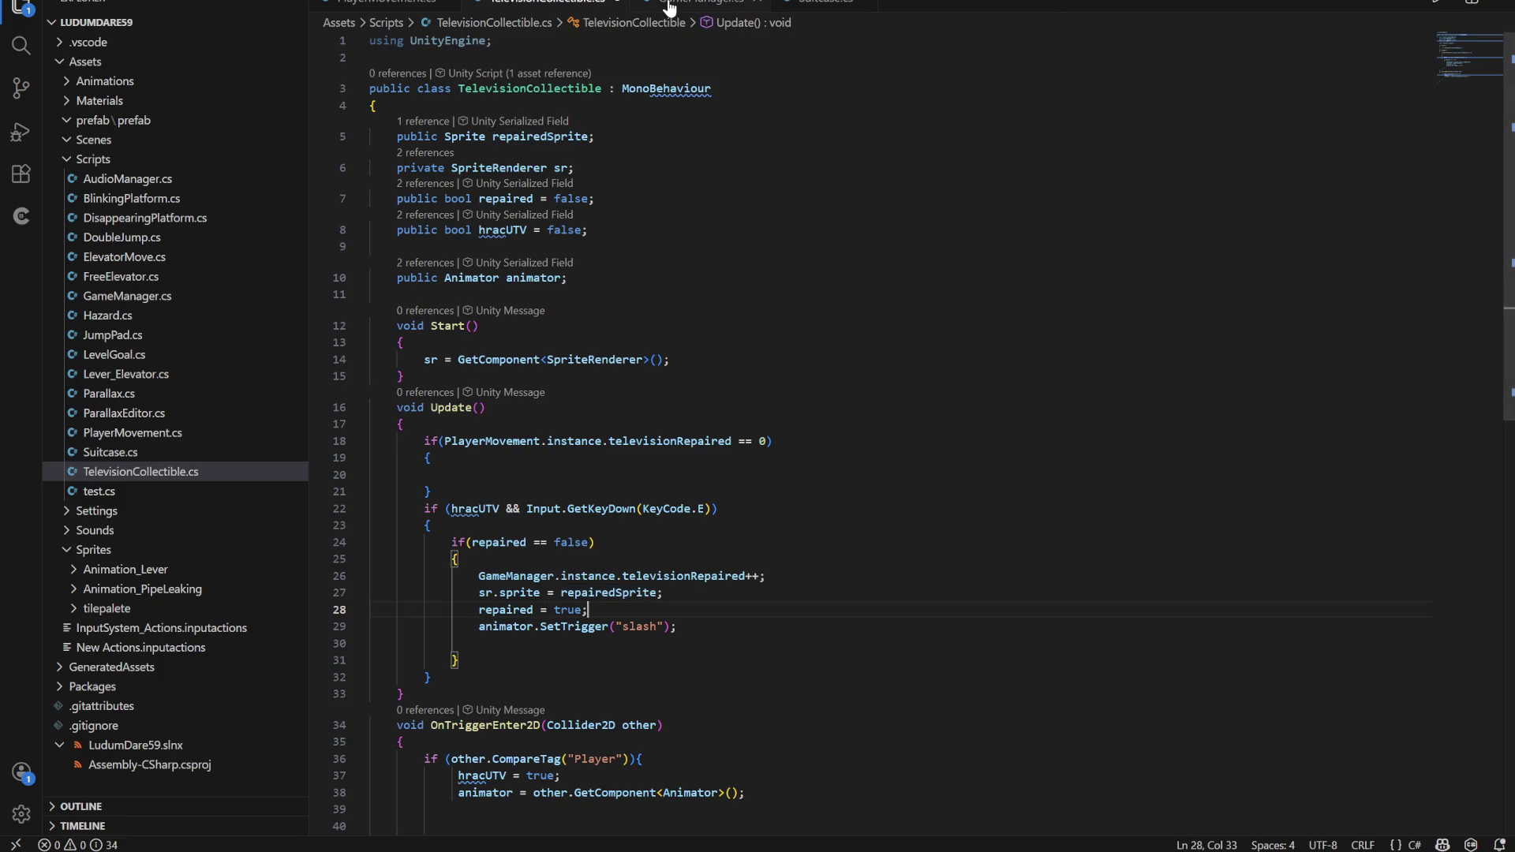
left_click(696, 11)
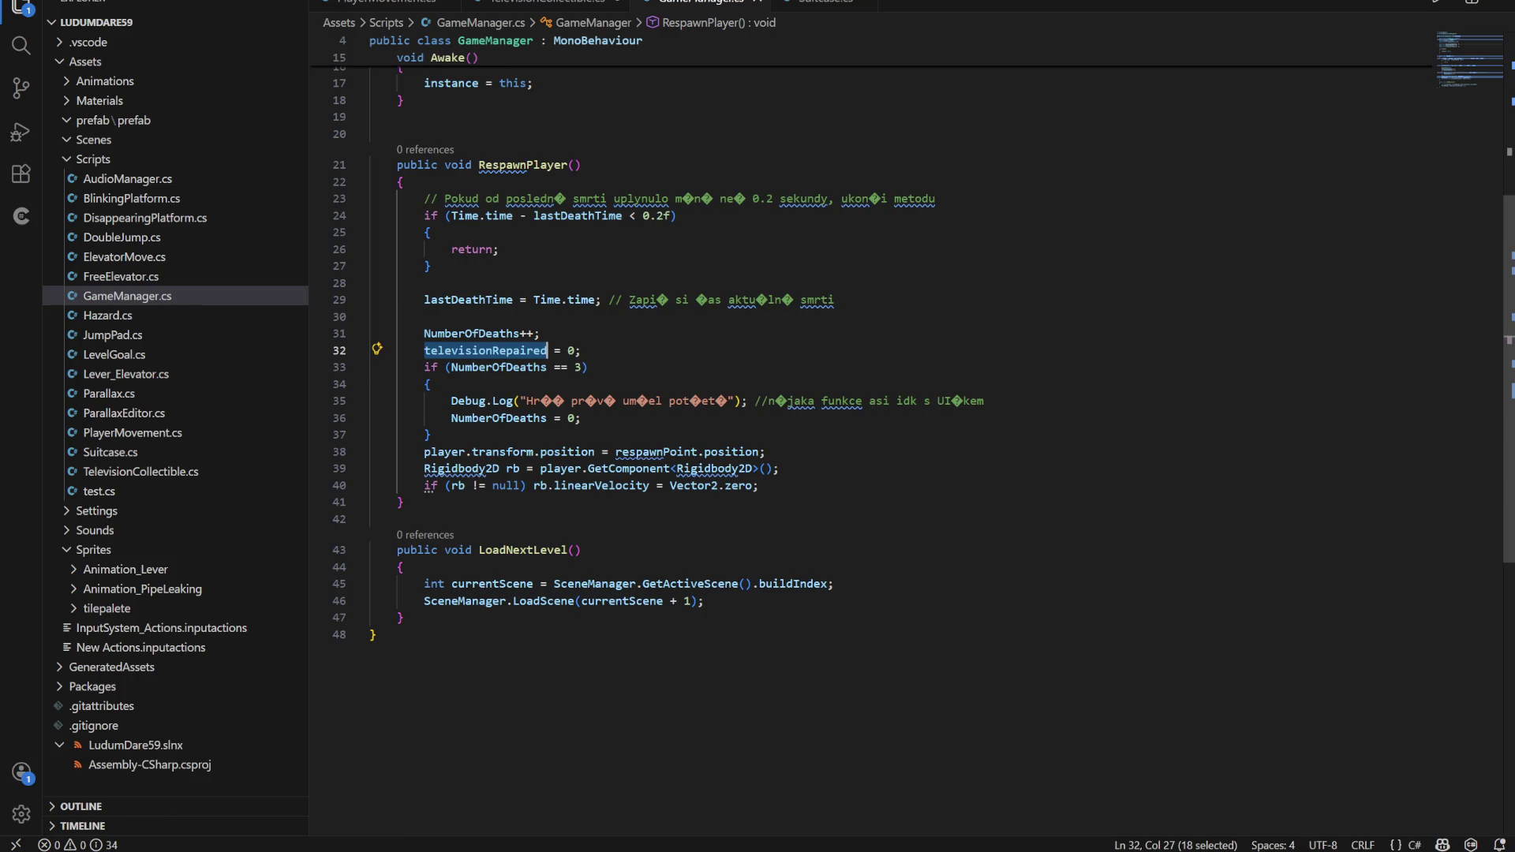
scroll(868, 434, "up", 4)
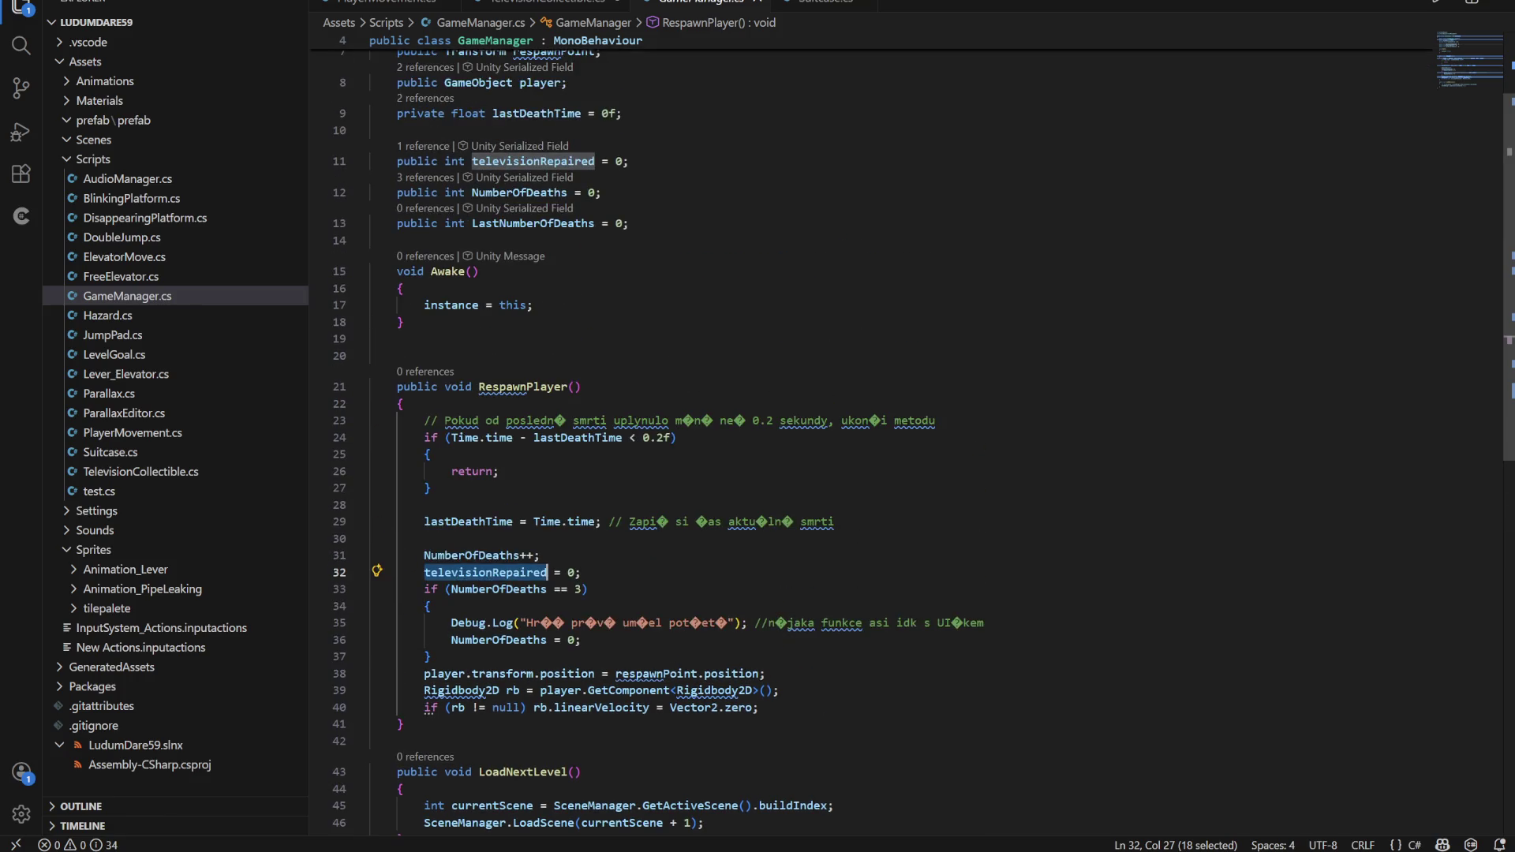
scroll(868, 434, "down", 5)
key("ctrl+Tab")
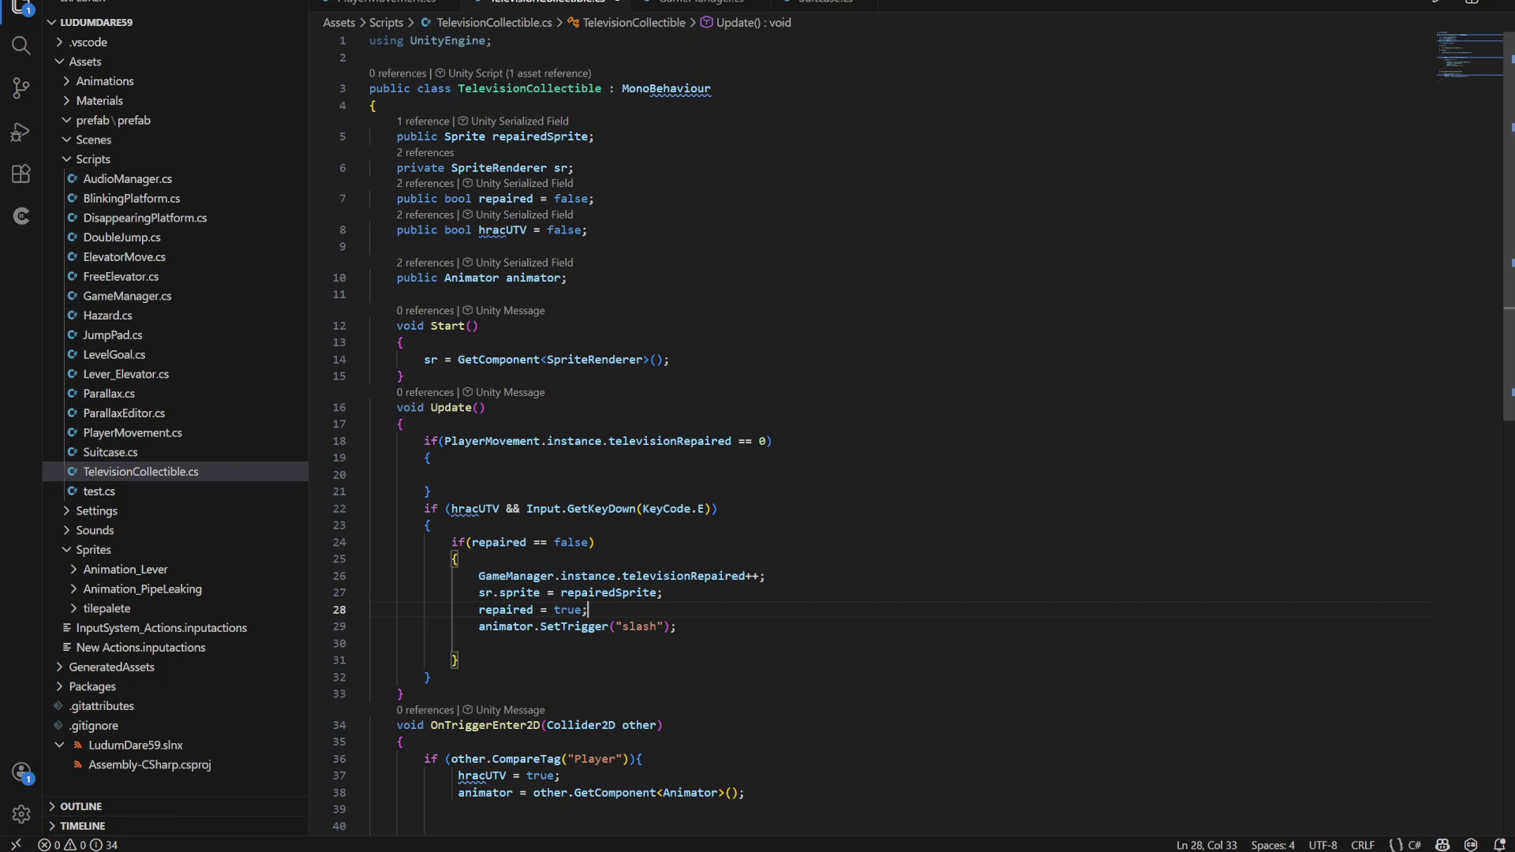
Declare 'private Sprite originalSprite;' below the repairedSprite field
key("Return")
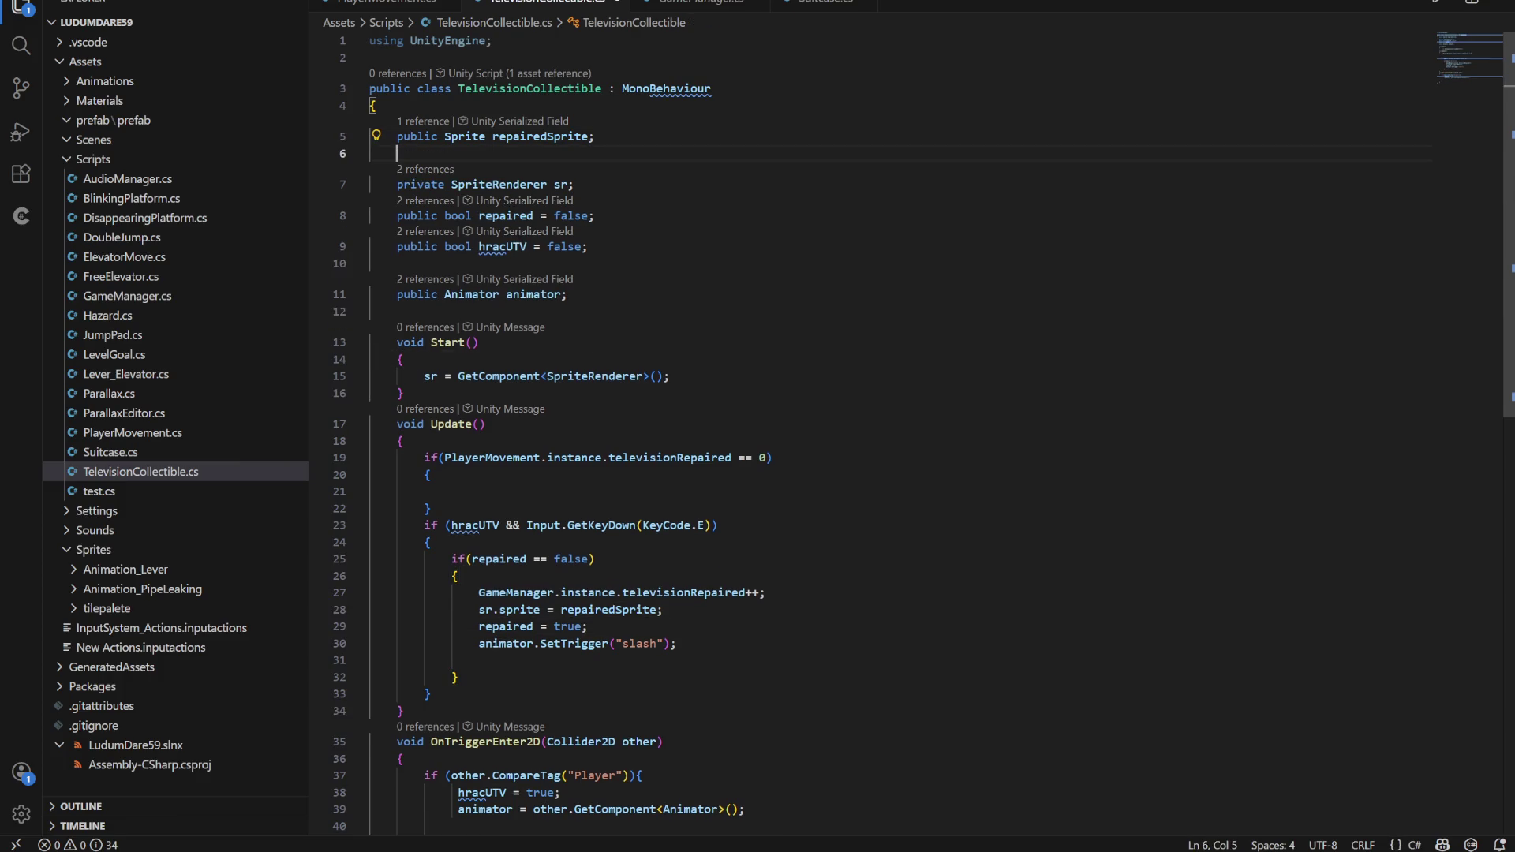
type("priva")
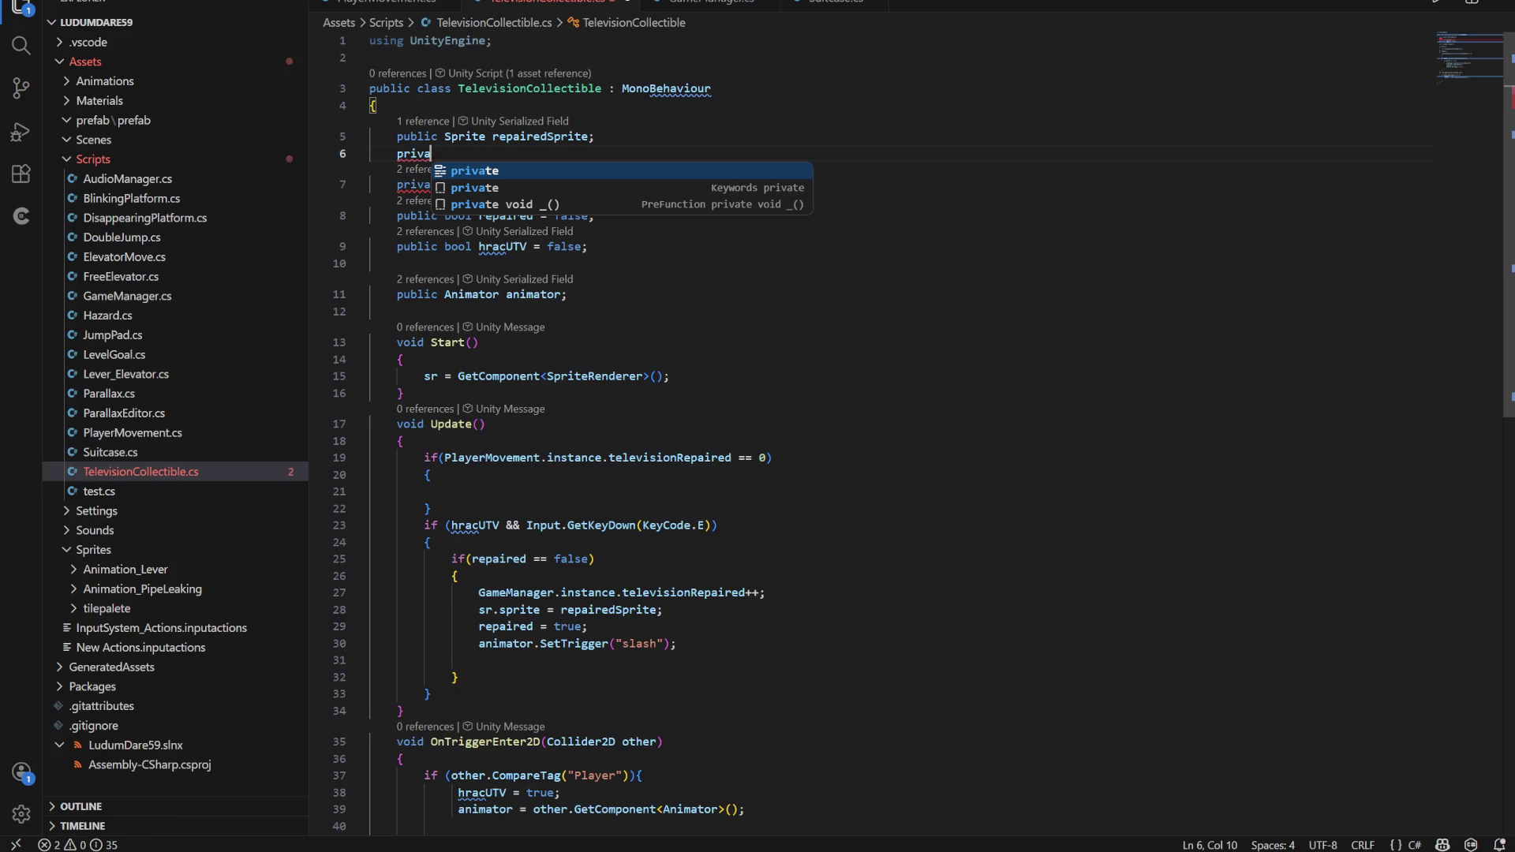
type("te Spr")
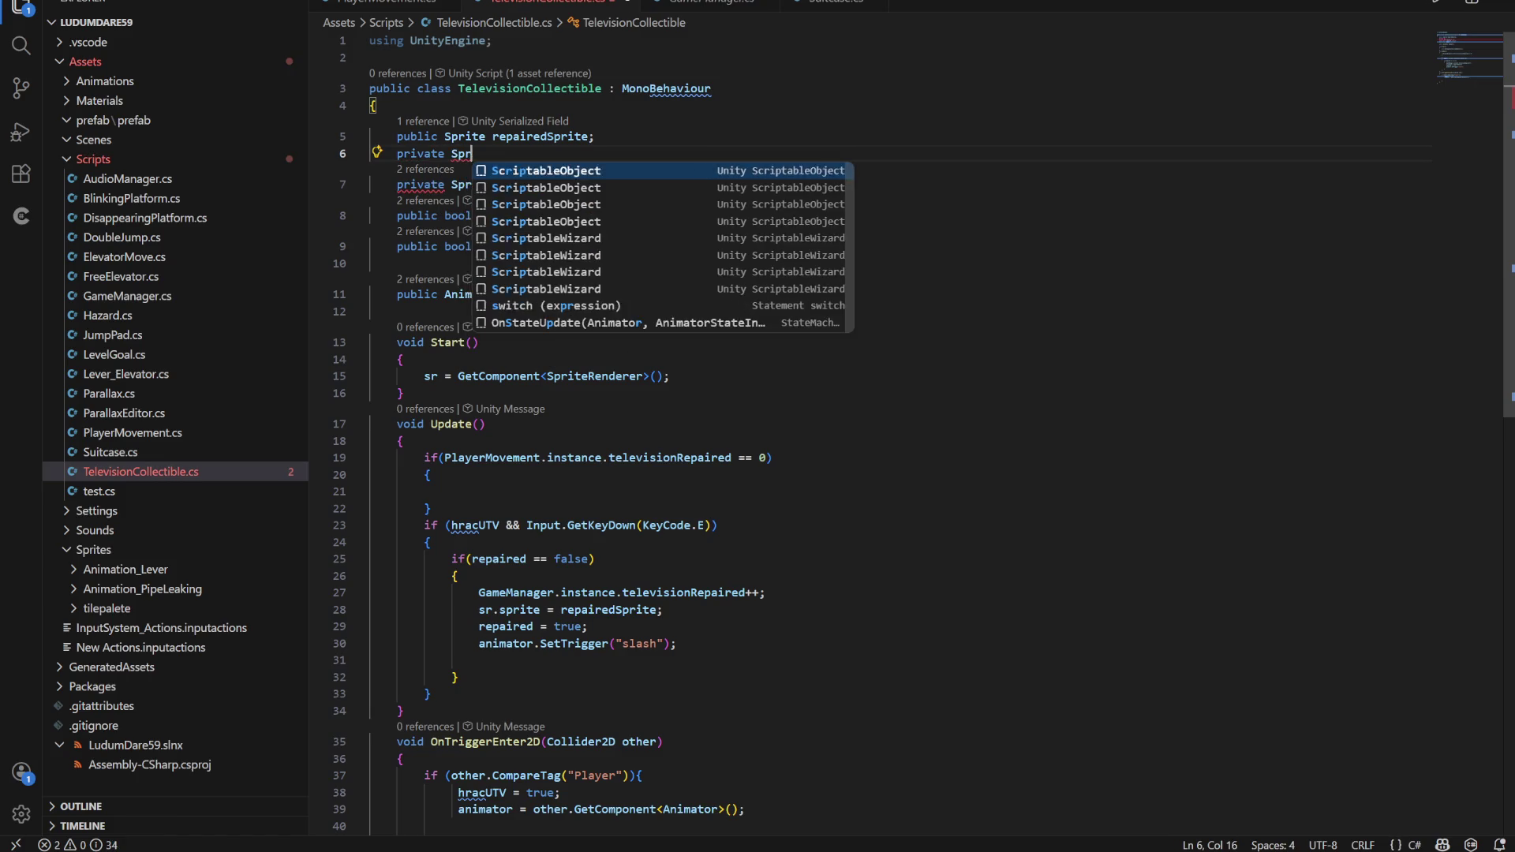
type("ite o")
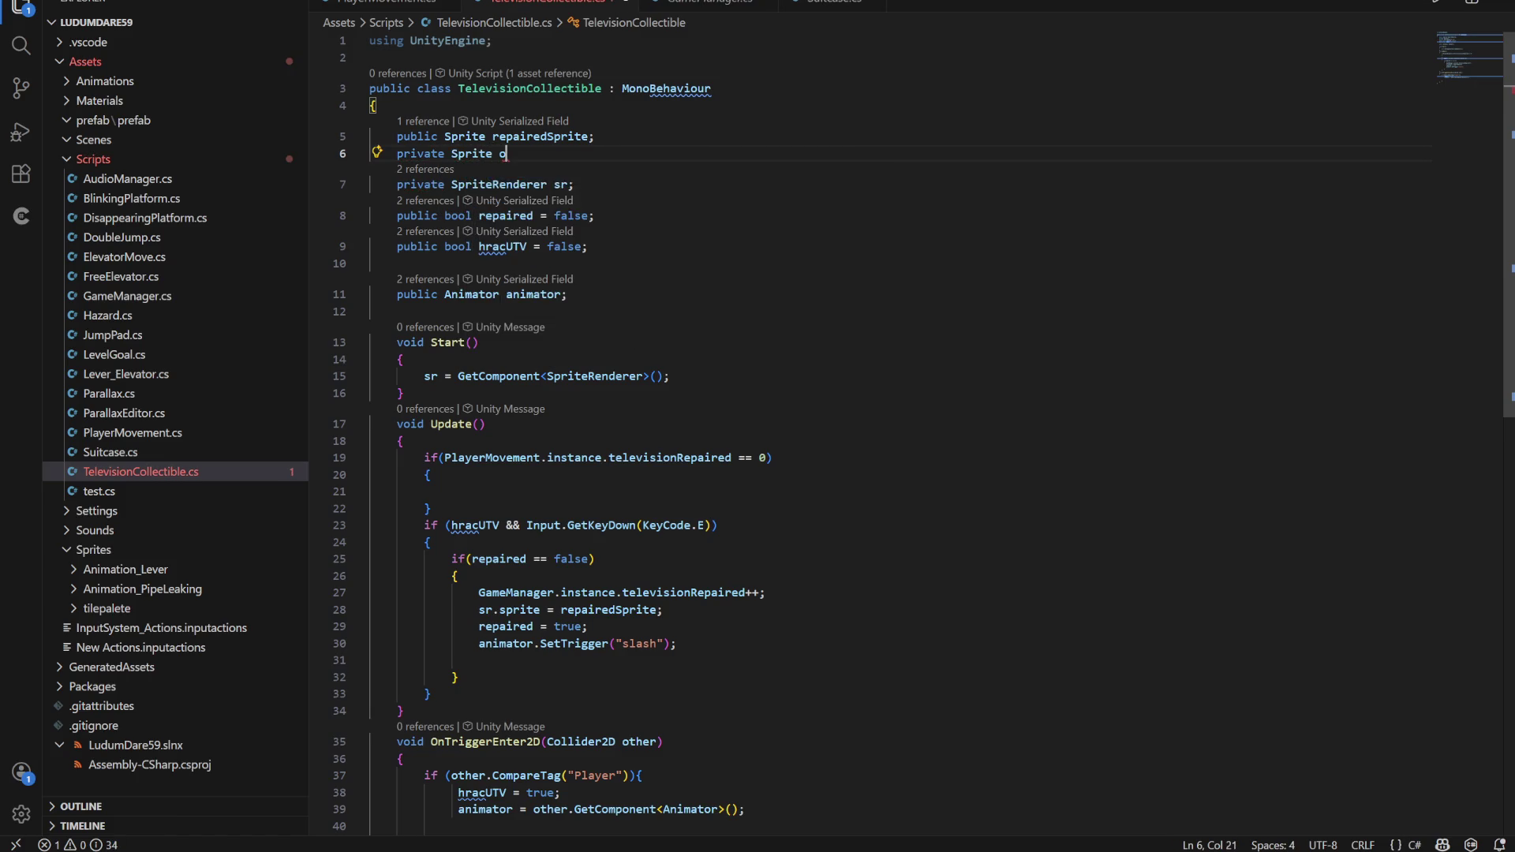
type("riginalSpr")
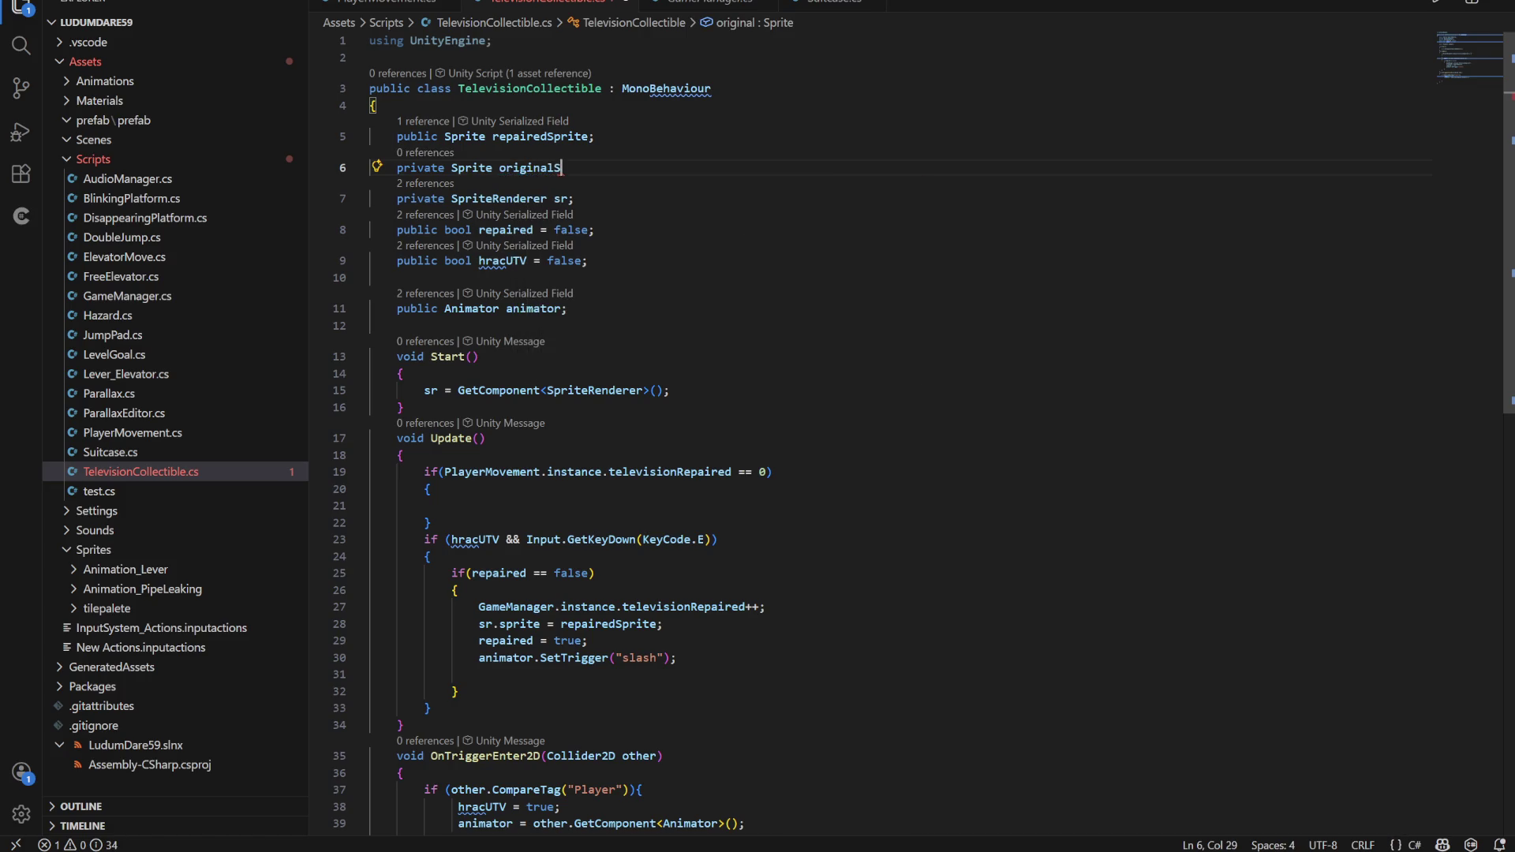
type("ite;")
left_click(478, 356)
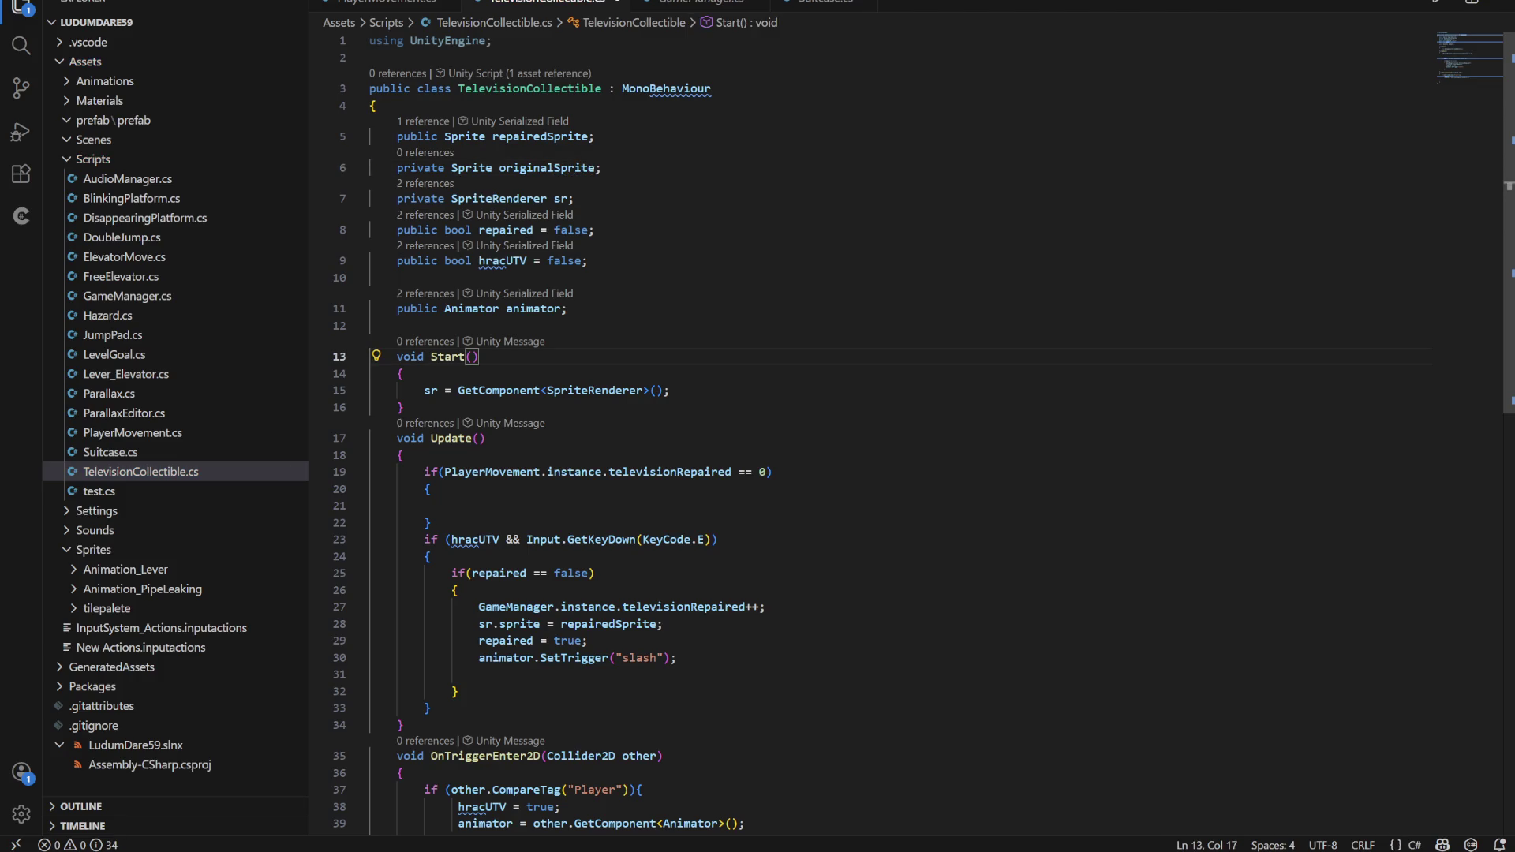
key("Return")
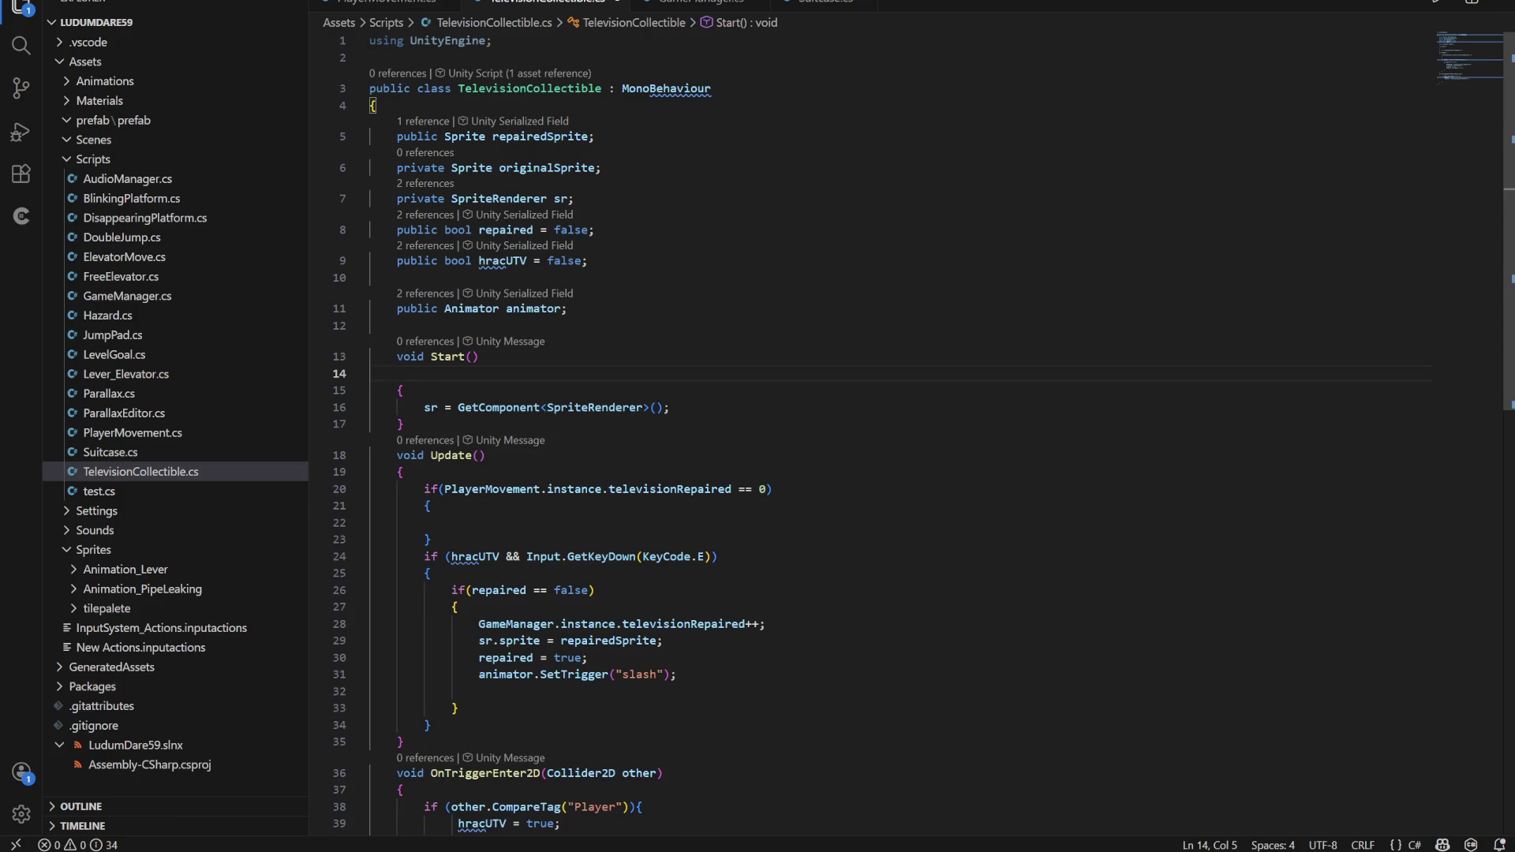
key("BackSpace")
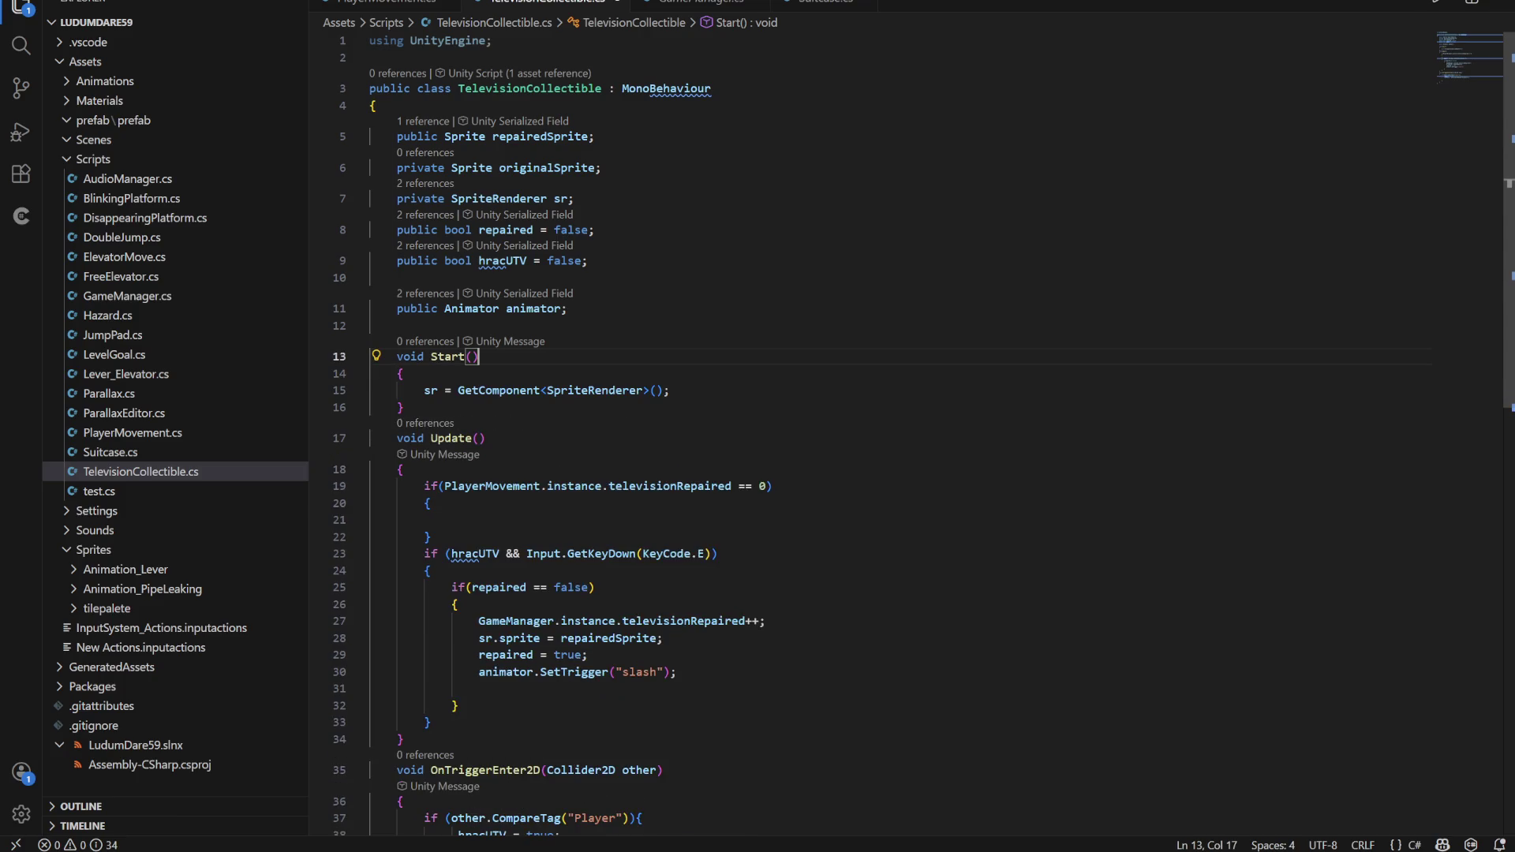
In Start(), add 'originalSprite = sr.sprite;' and fix the 'spirte' typo
left_click(670, 390)
key("Return")
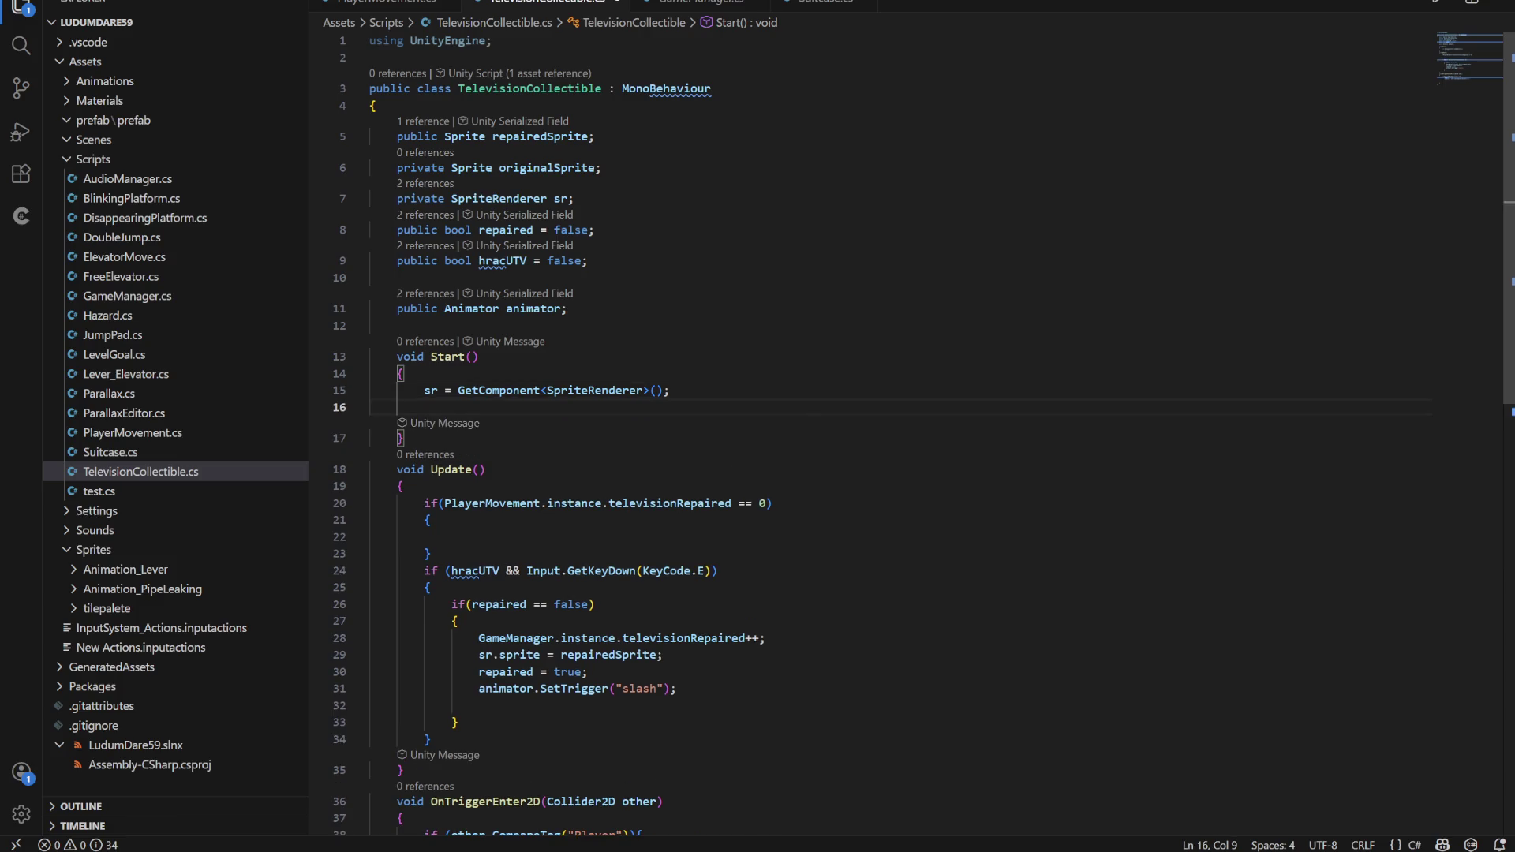
type("origi")
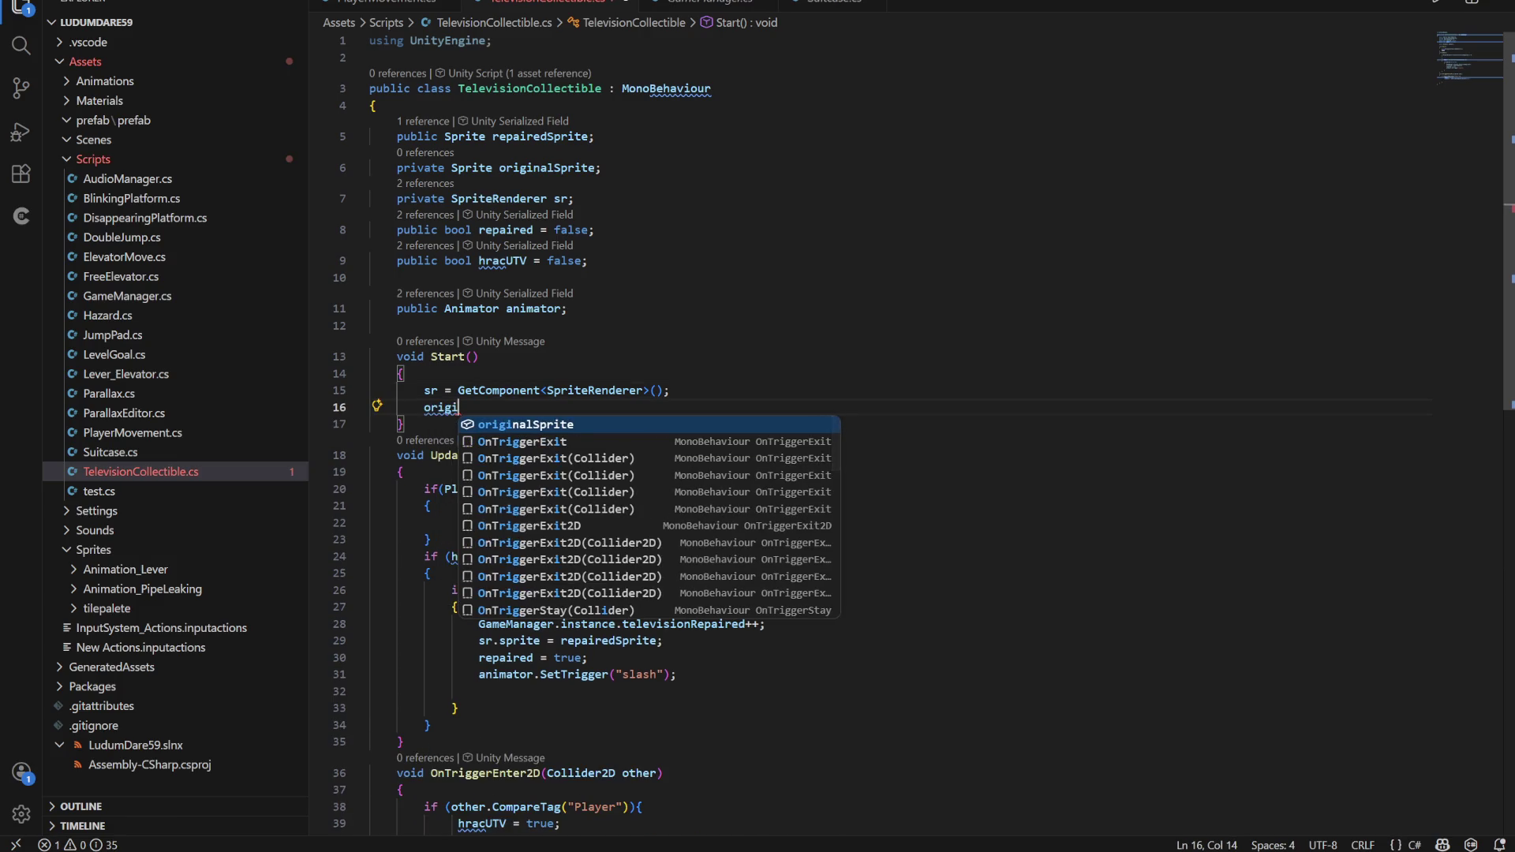
key("Tab")
type("= ")
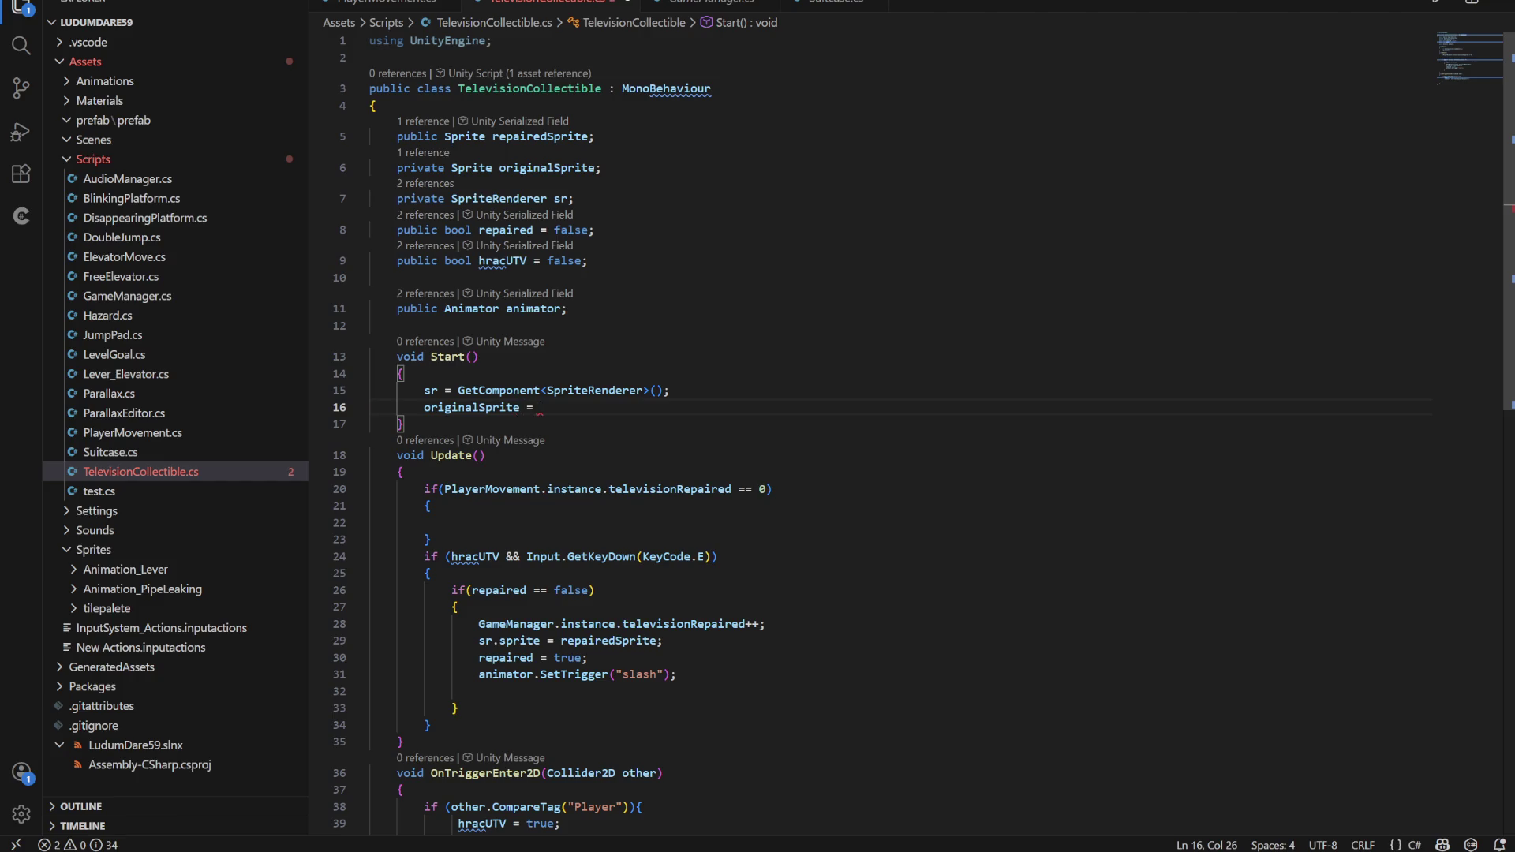
type("sr.spi")
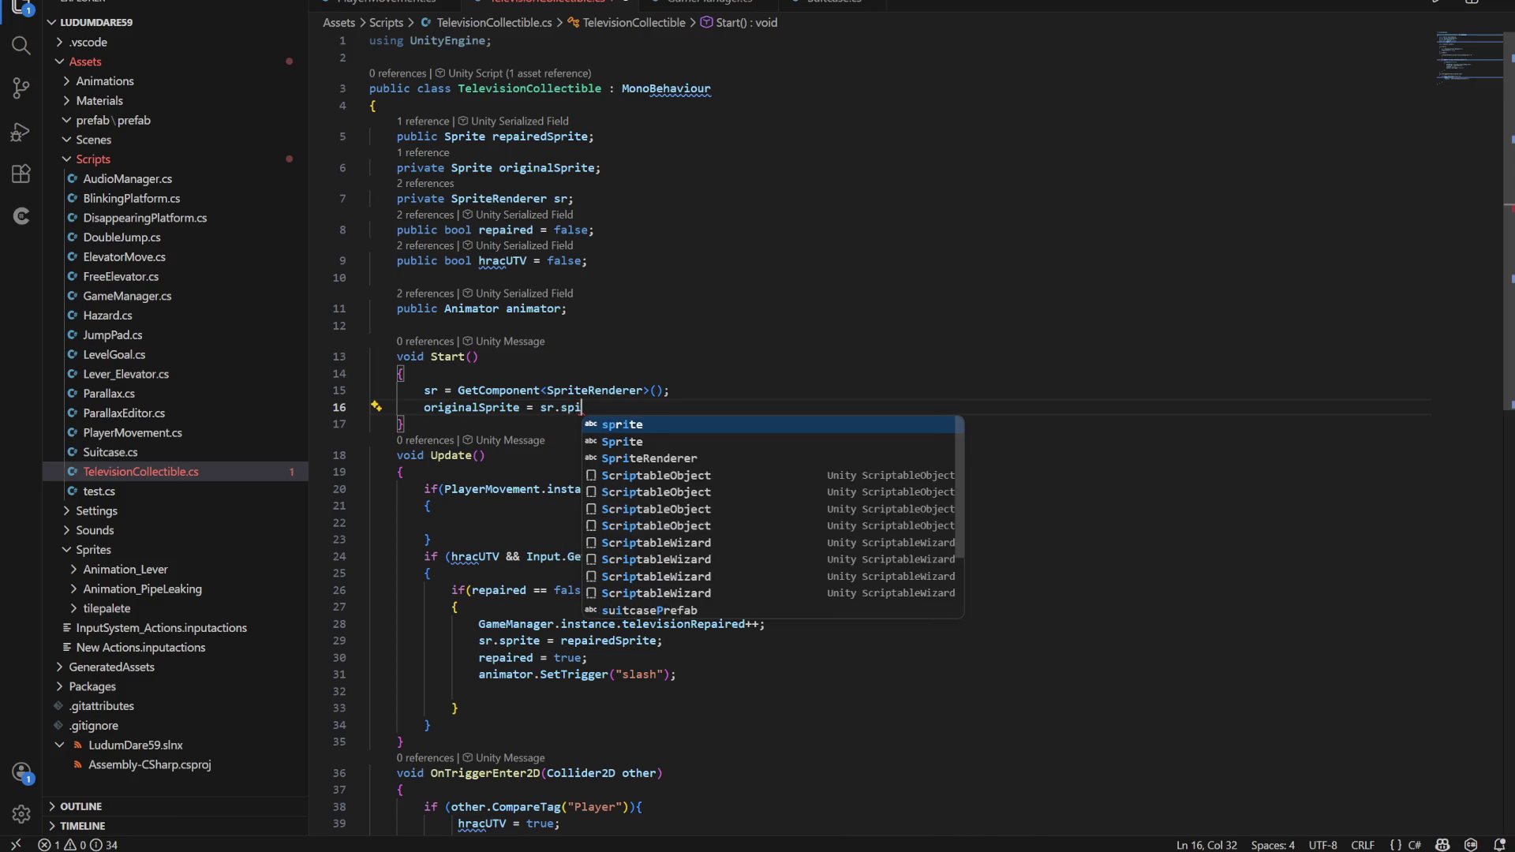
type("rte;")
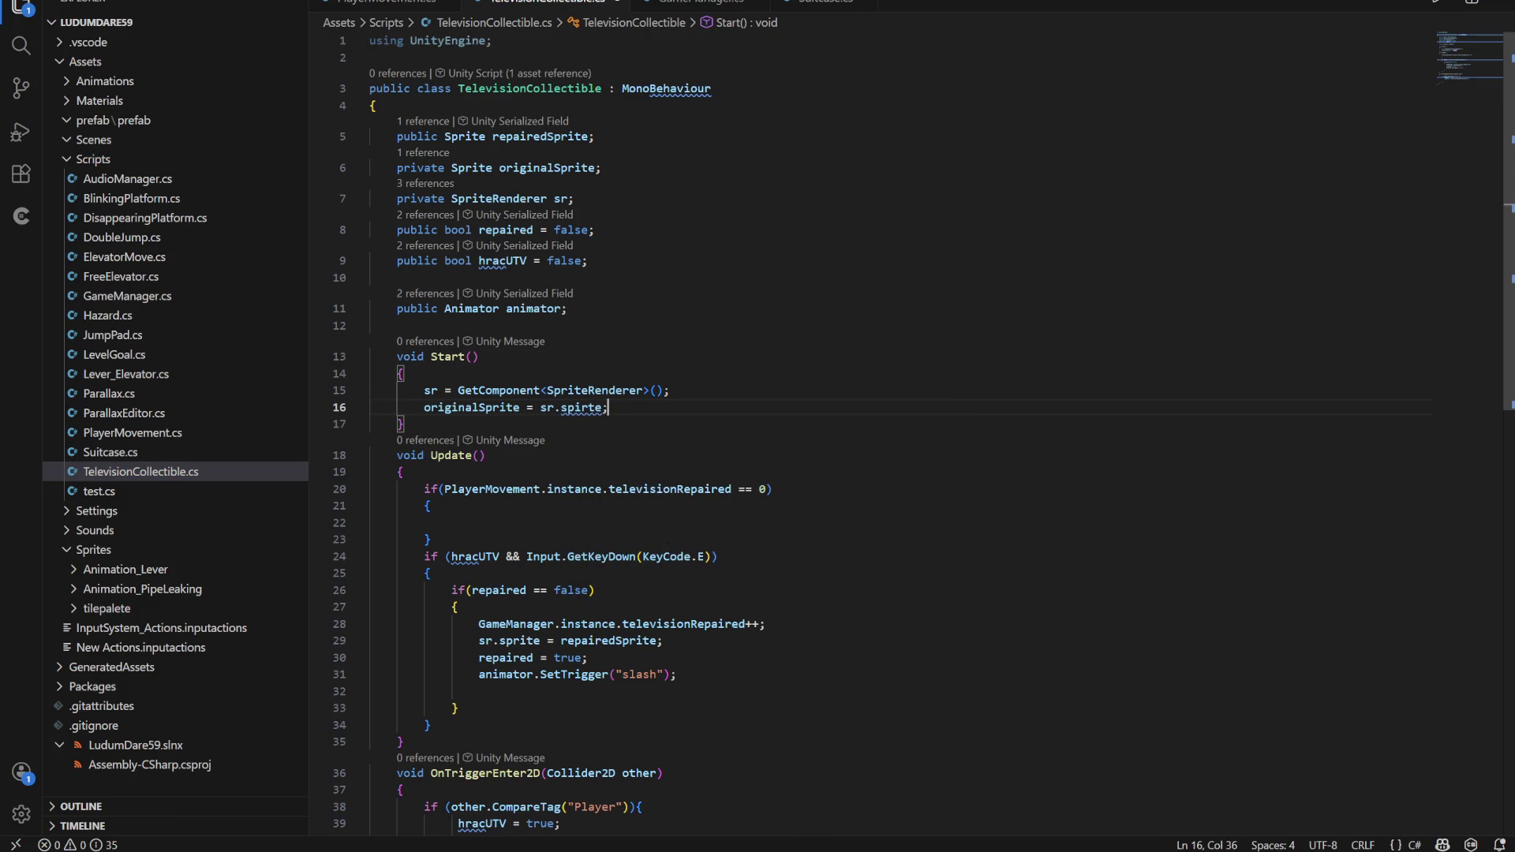
left_click(404, 424)
left_click(573, 407)
key("Delete")
type("i")
left_click(404, 424)
scroll(868, 426, "down", 3)
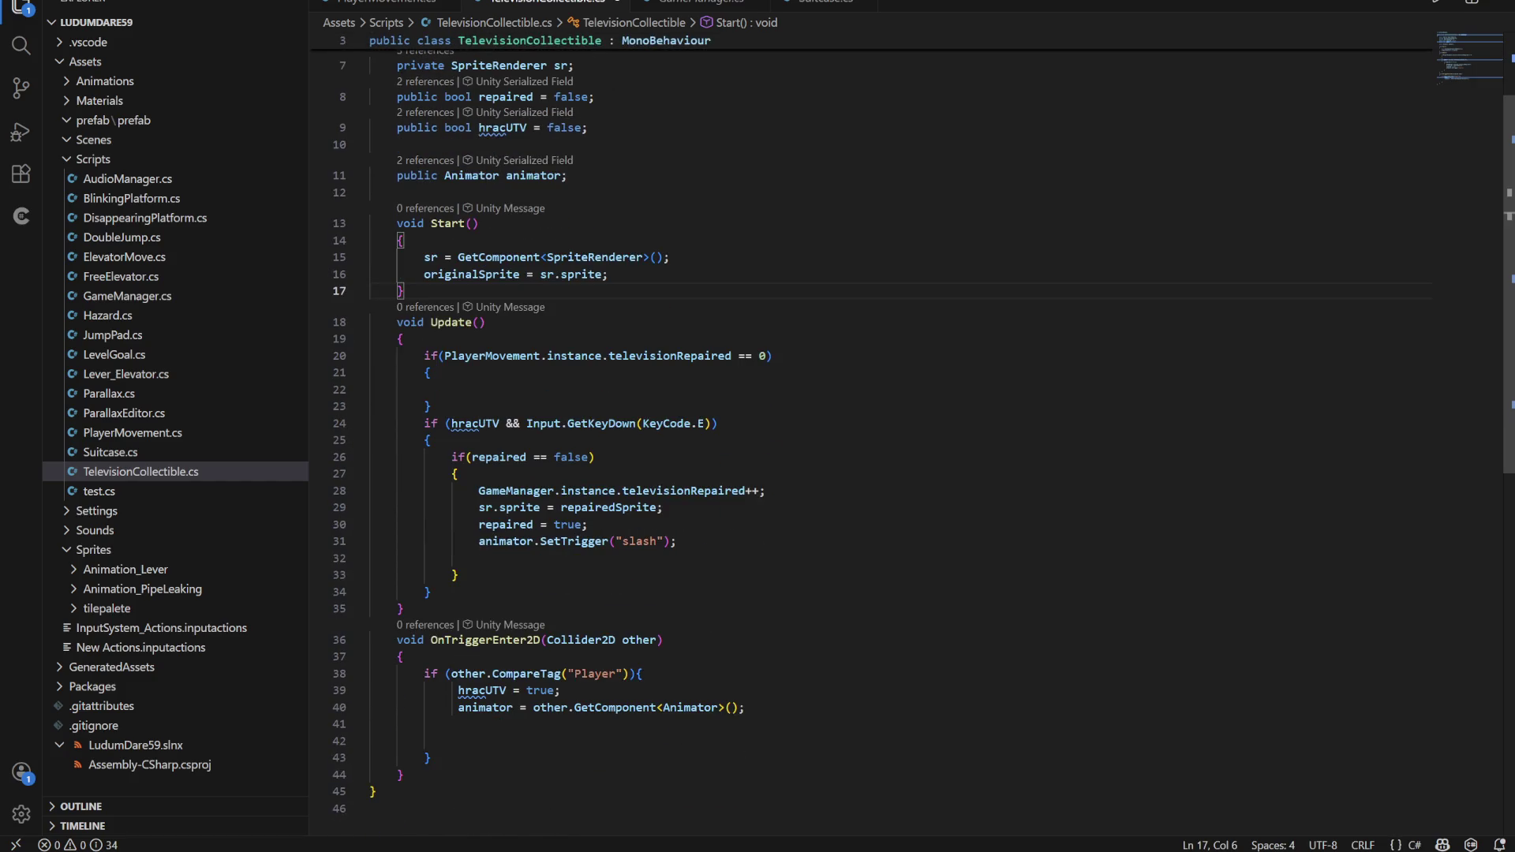
Make the empty televisionRepaired == 0 check set sr.sprite = originalSprite;
double_click(472, 274)
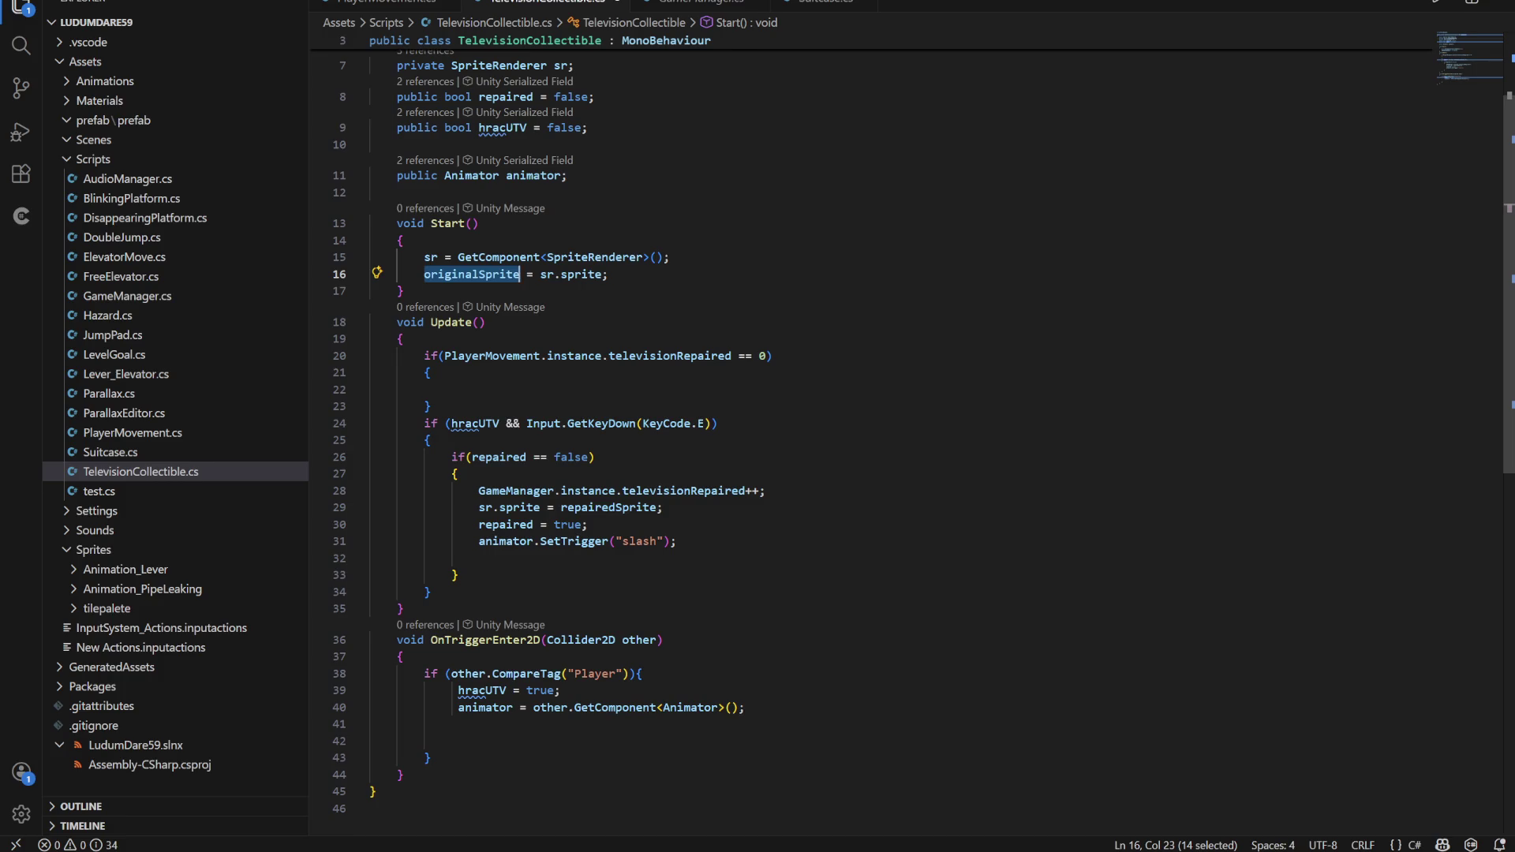
left_click(450, 389)
type("sr-")
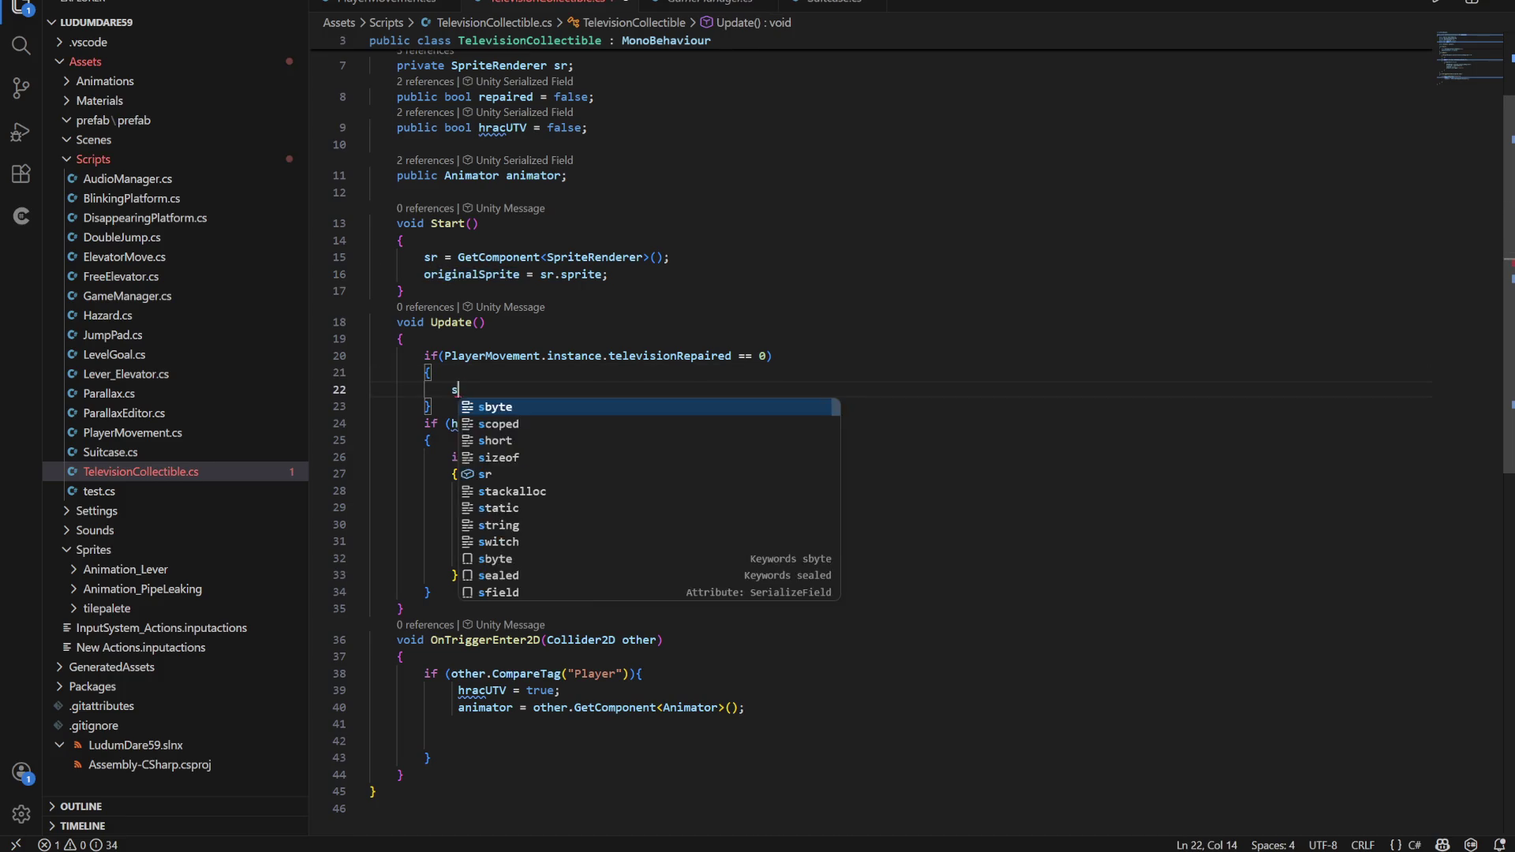
key("BackSpace")
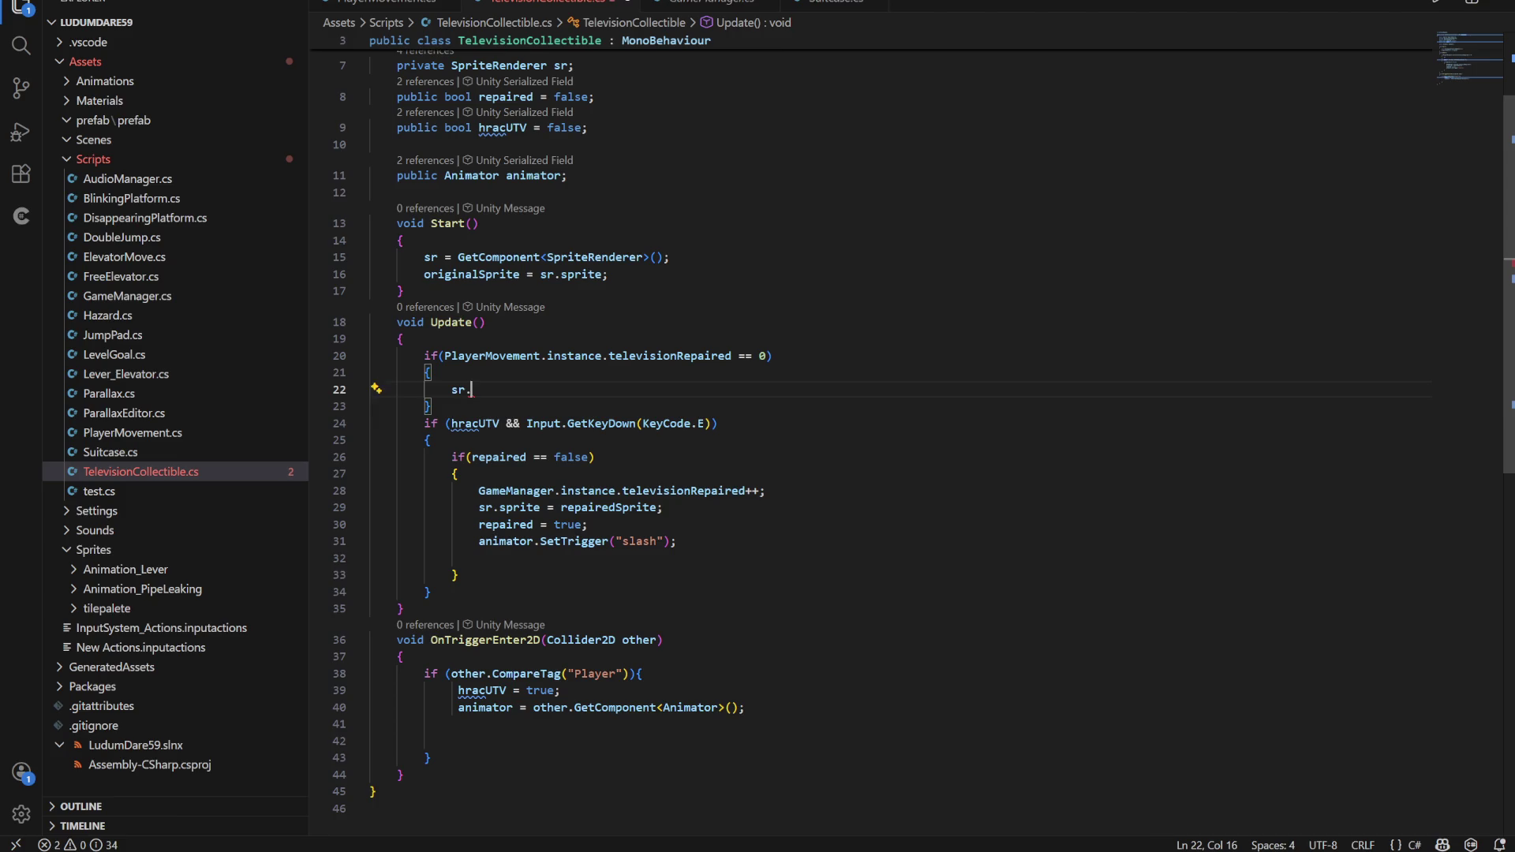
type(".sprite = originalSprite;")
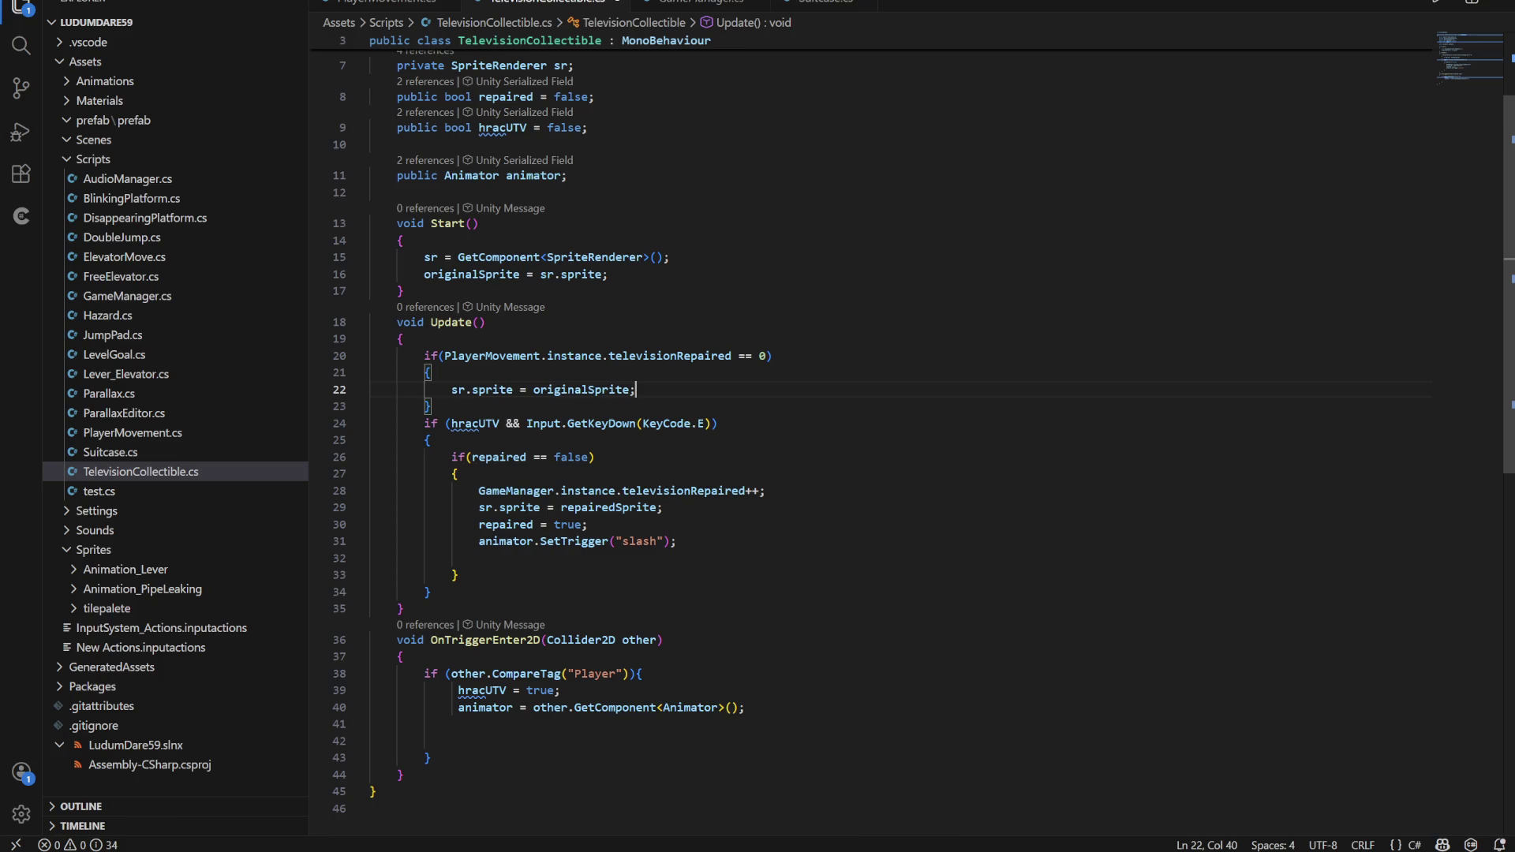
Move the televisionRepaired if-block so it sits below the E-key repair block
left_click(778, 355)
scroll(789, 355, "down", 1)
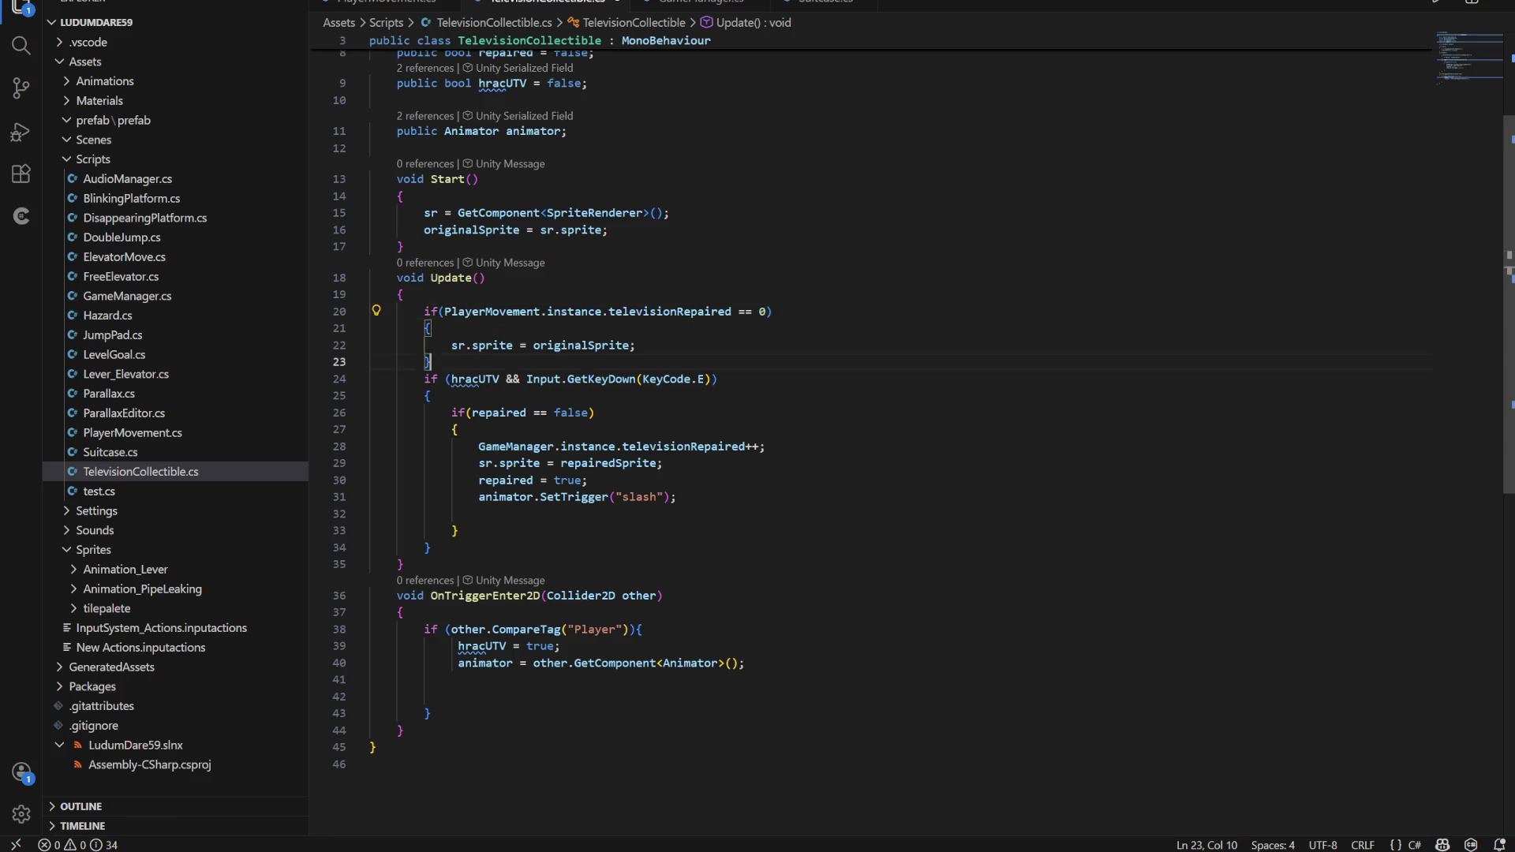
left_click_drag(432, 362, 424, 311)
key("ctrl+c")
key("BackSpace")
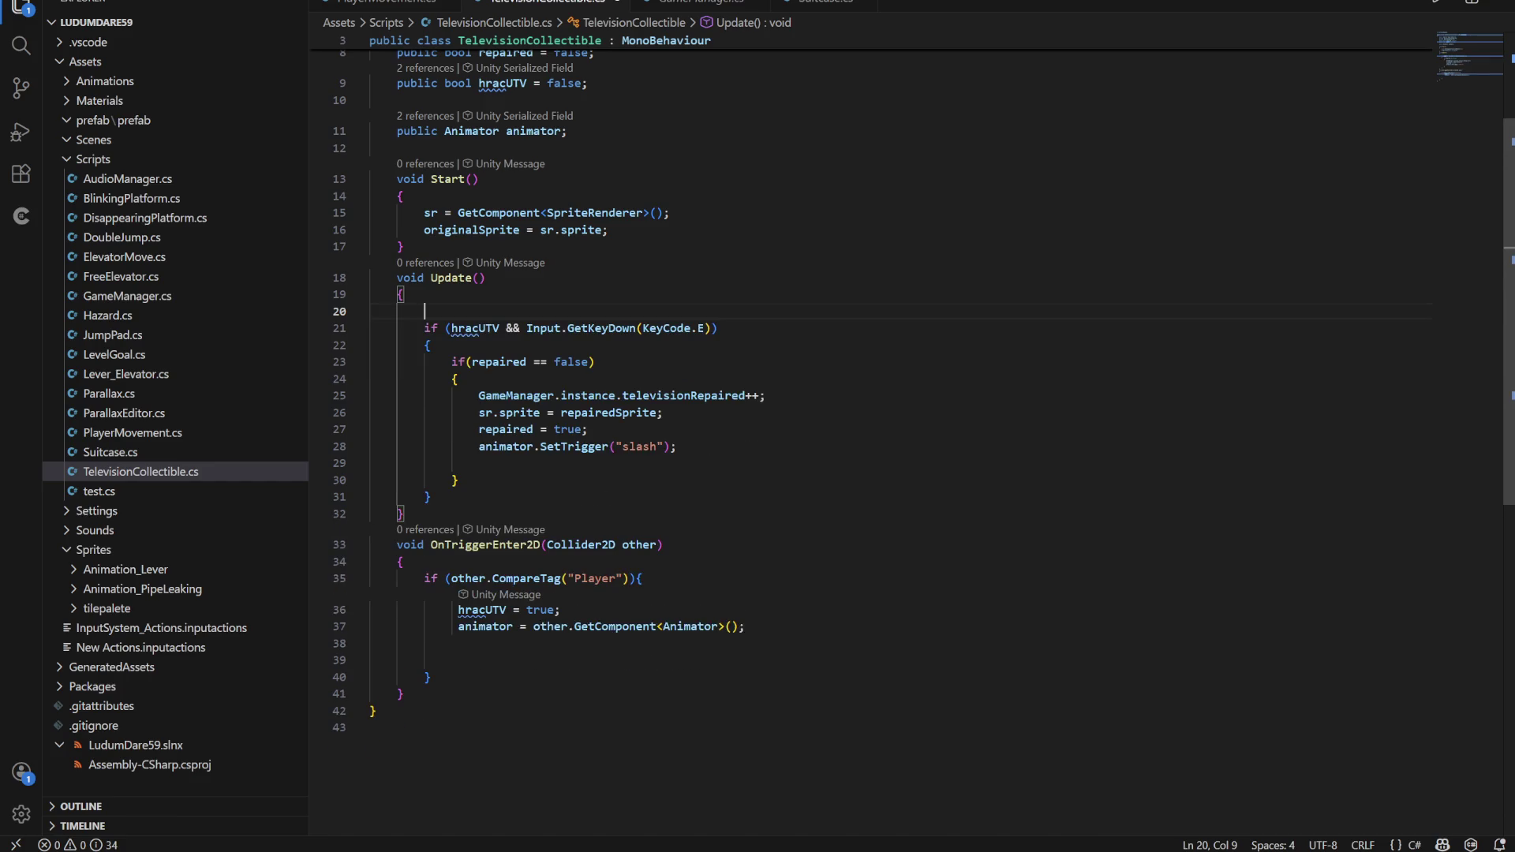
left_click(432, 496)
key("ctrl+v")
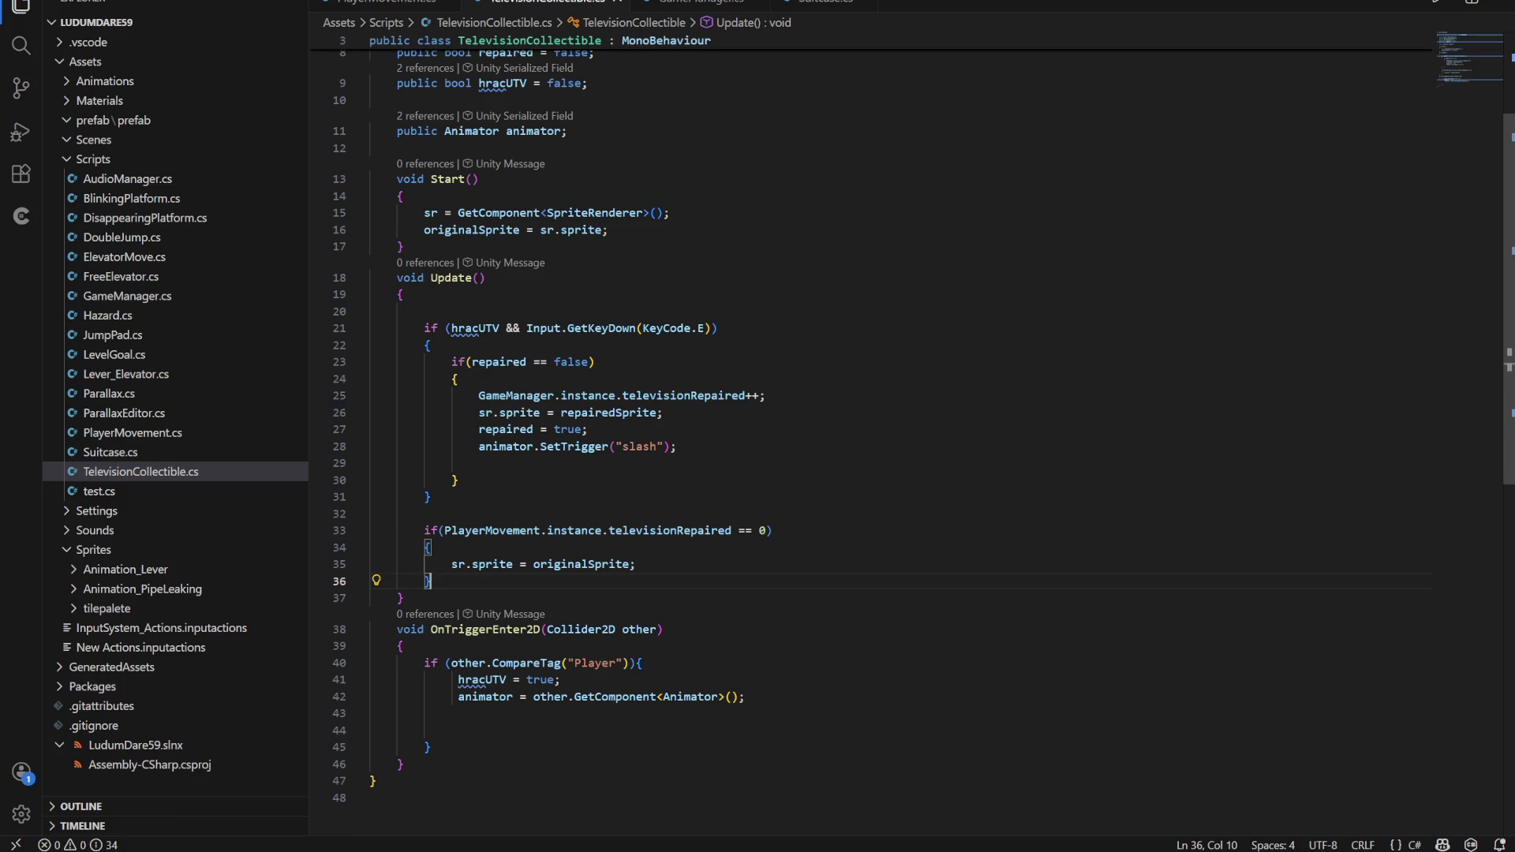
Unmute the microphone in the programovani call and dismiss the 'Hledáš nějakou zábavu?' popup
left_click(199, 823)
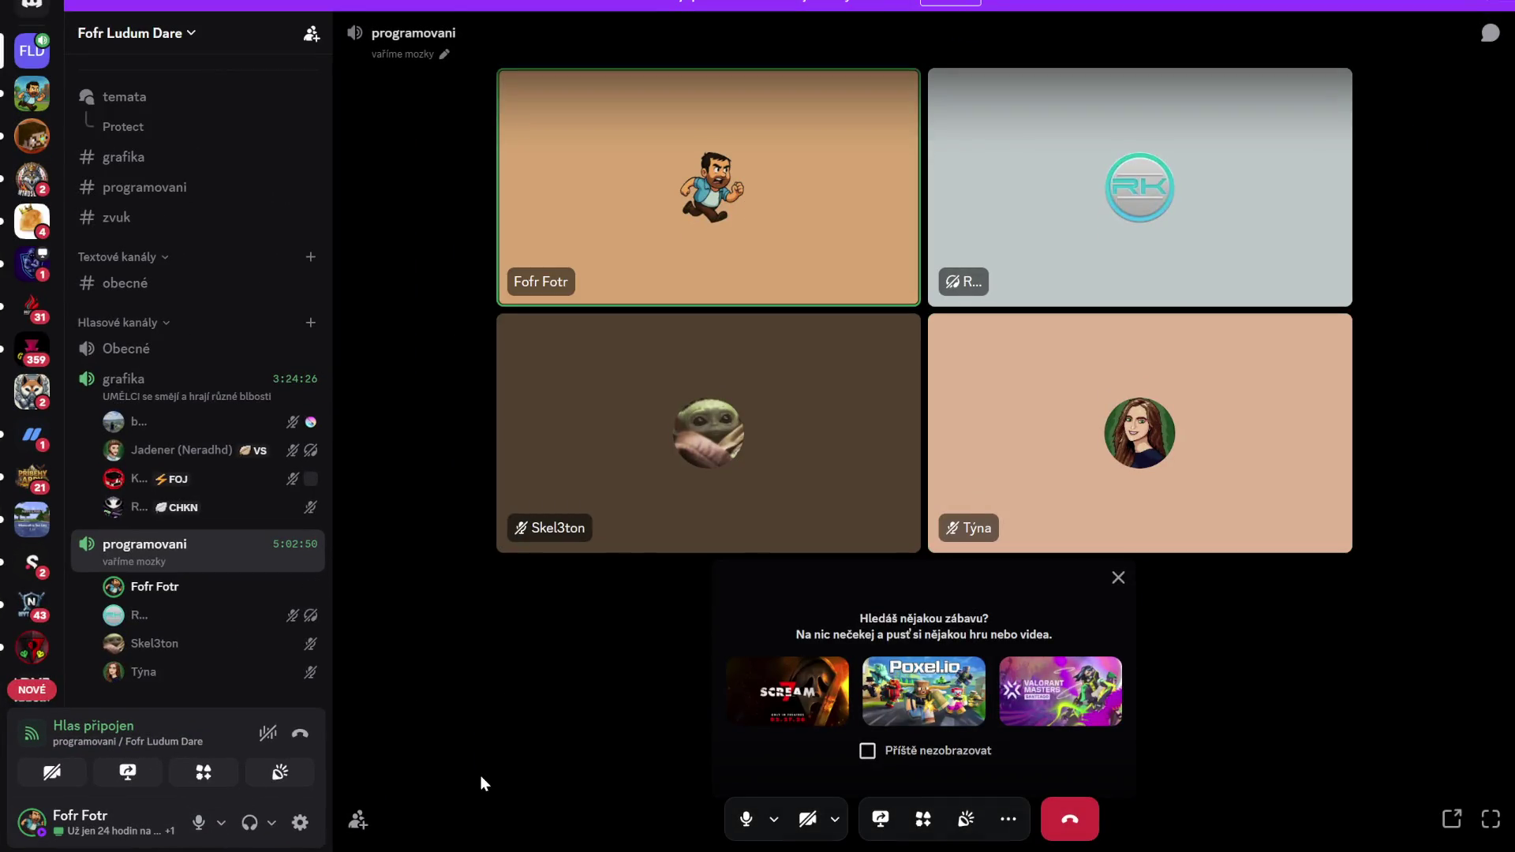
left_click(1118, 577)
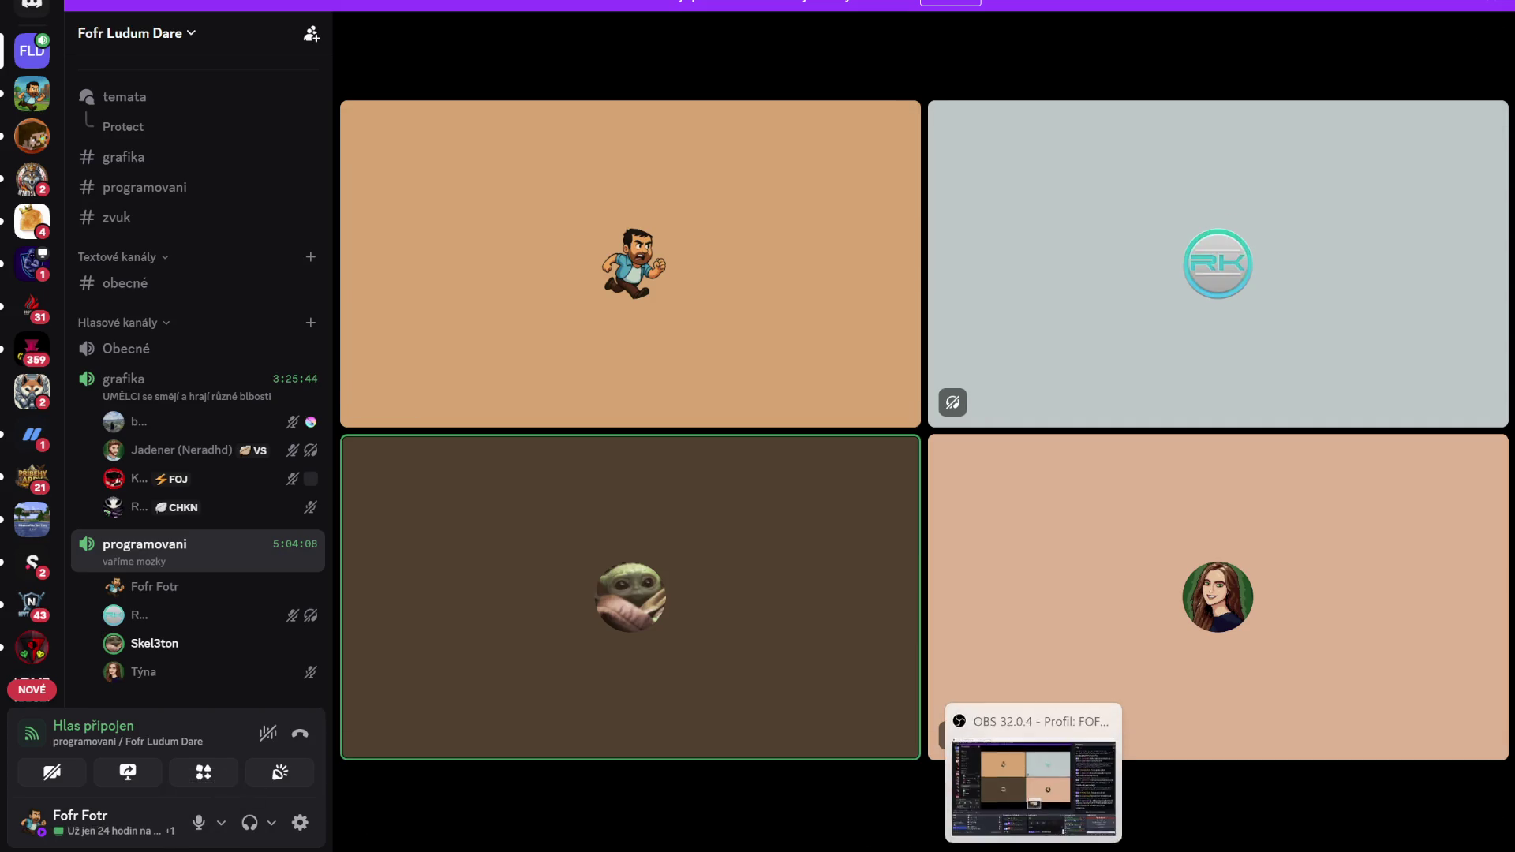
mouse_move(1002, 816)
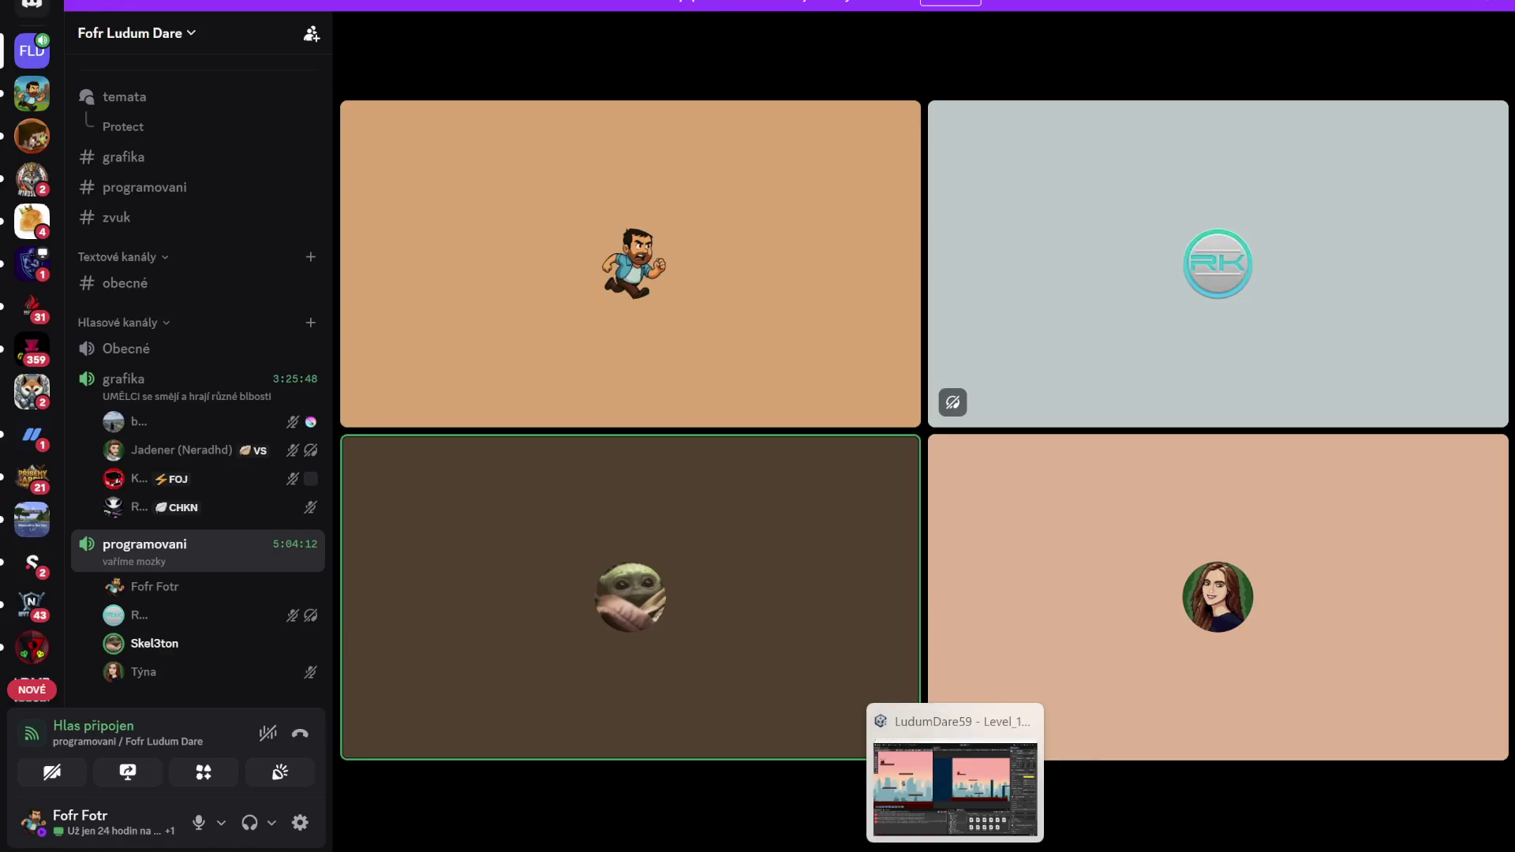
Read Unity's CS0117 error about PlayerMovement lacking 'instance', then return to TelevisionCollectible.cs
left_click(979, 789)
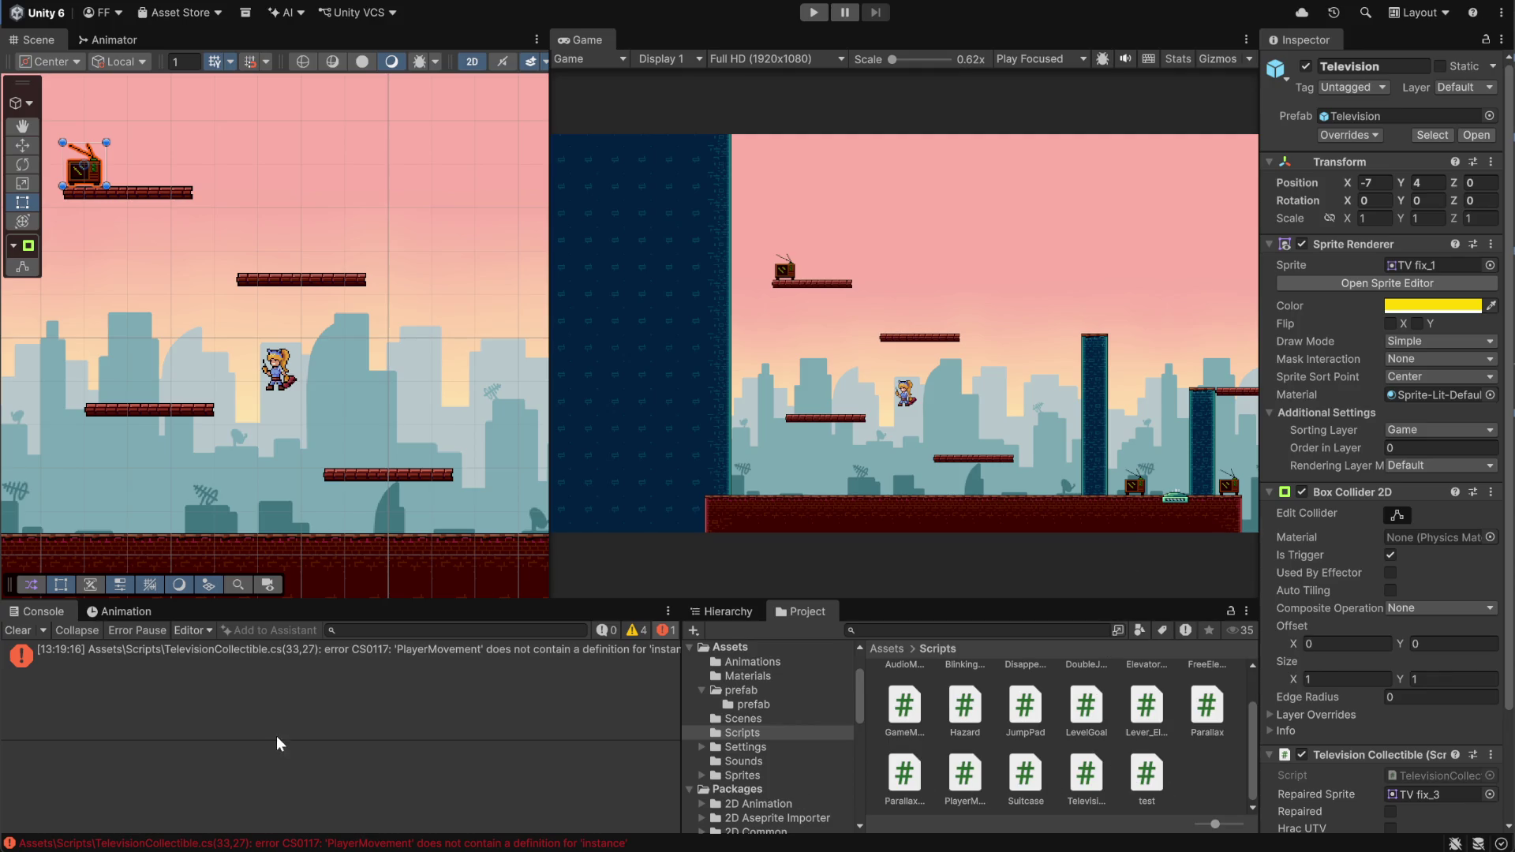
left_click(224, 656)
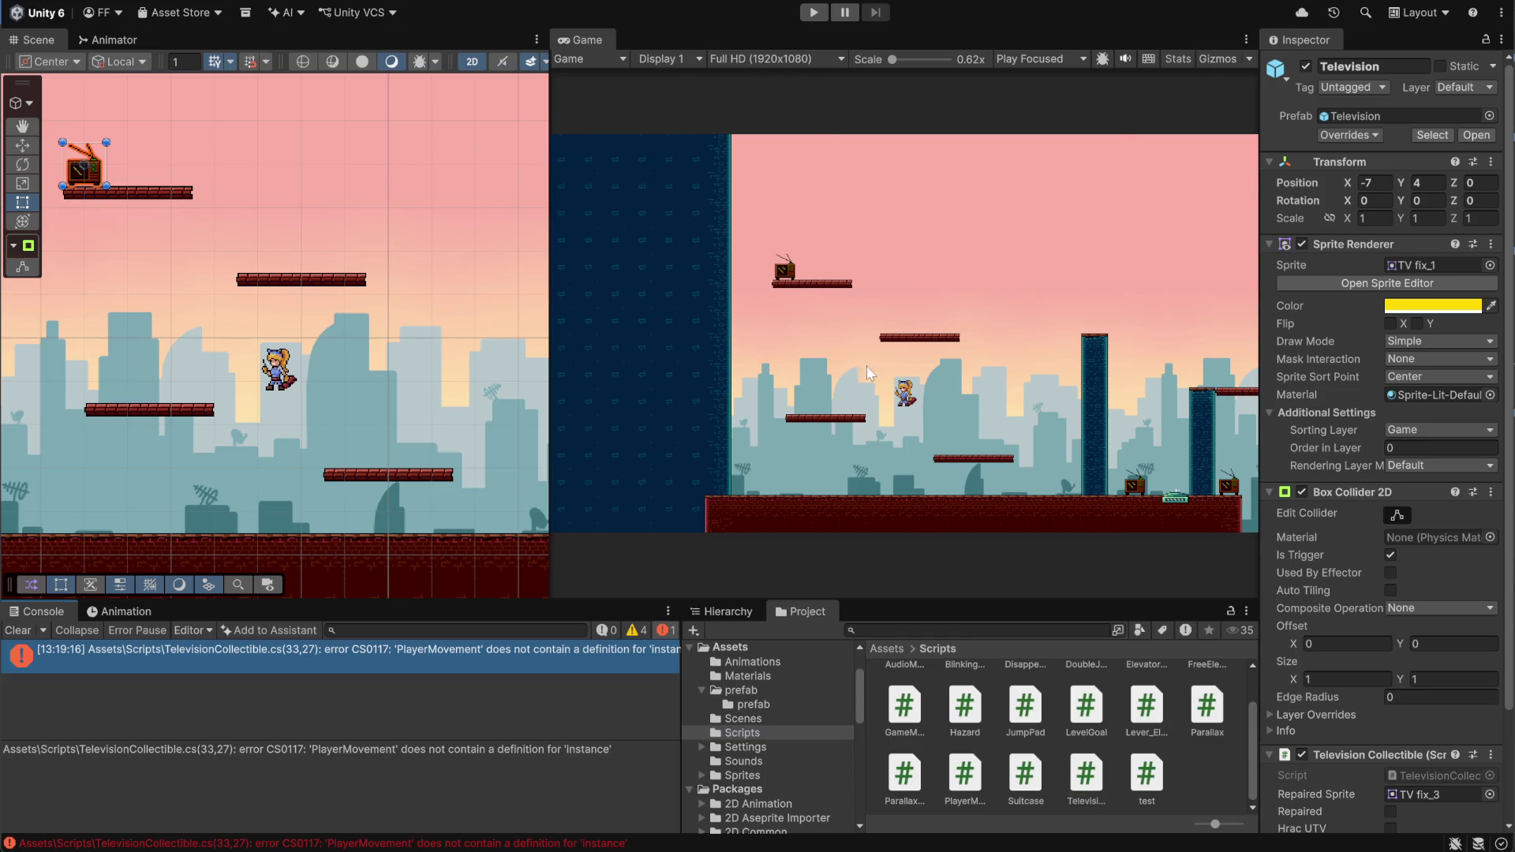
key("alt+Tab")
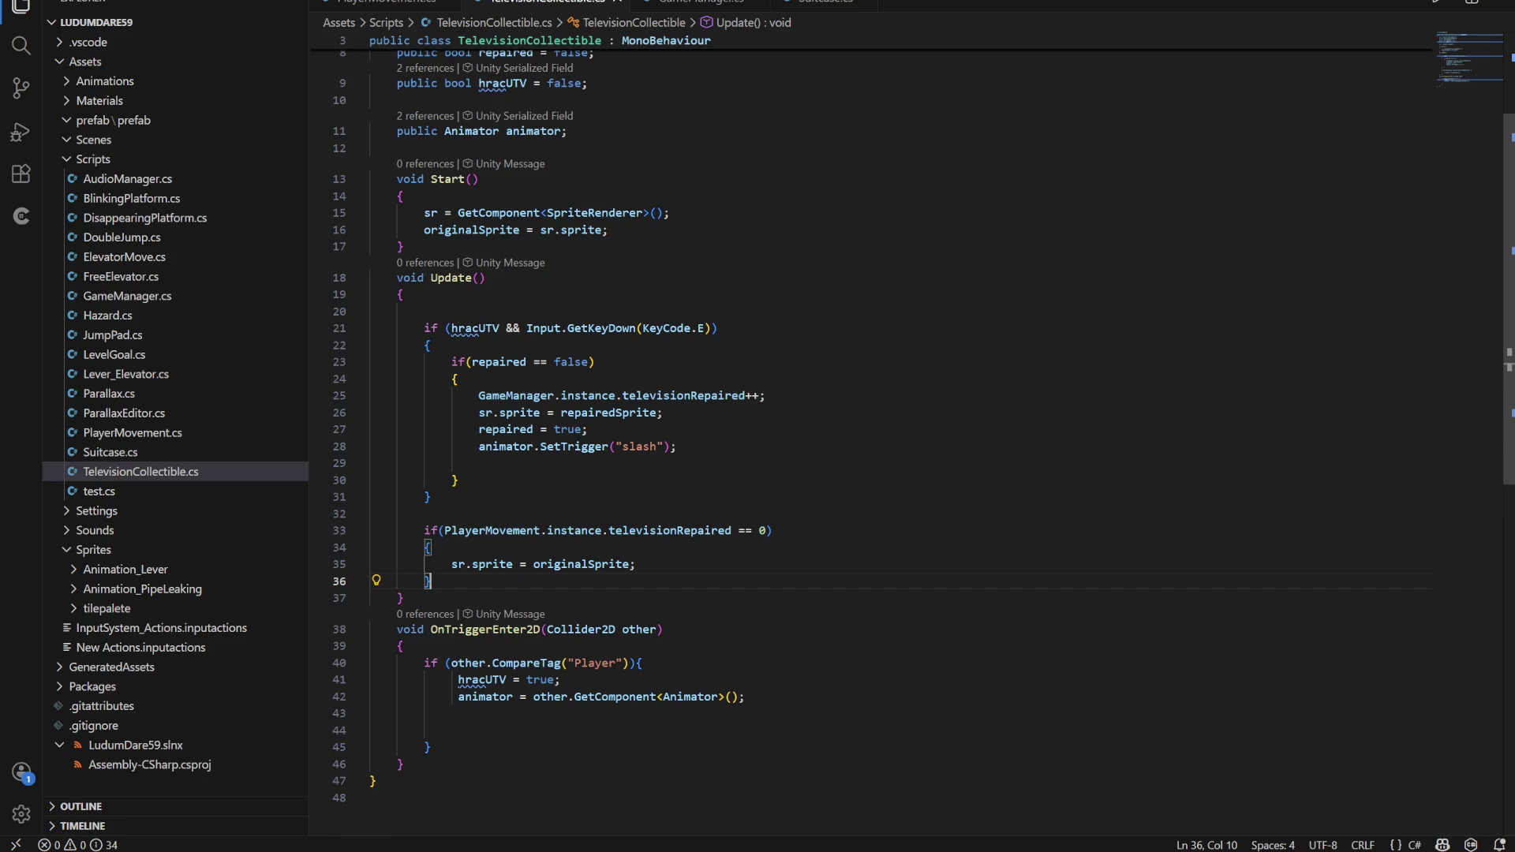
left_click(636, 564)
key("Up")
key("Down")
key("Down")
key("shift+Up")
key("shift+Up")
key("shift+Up")
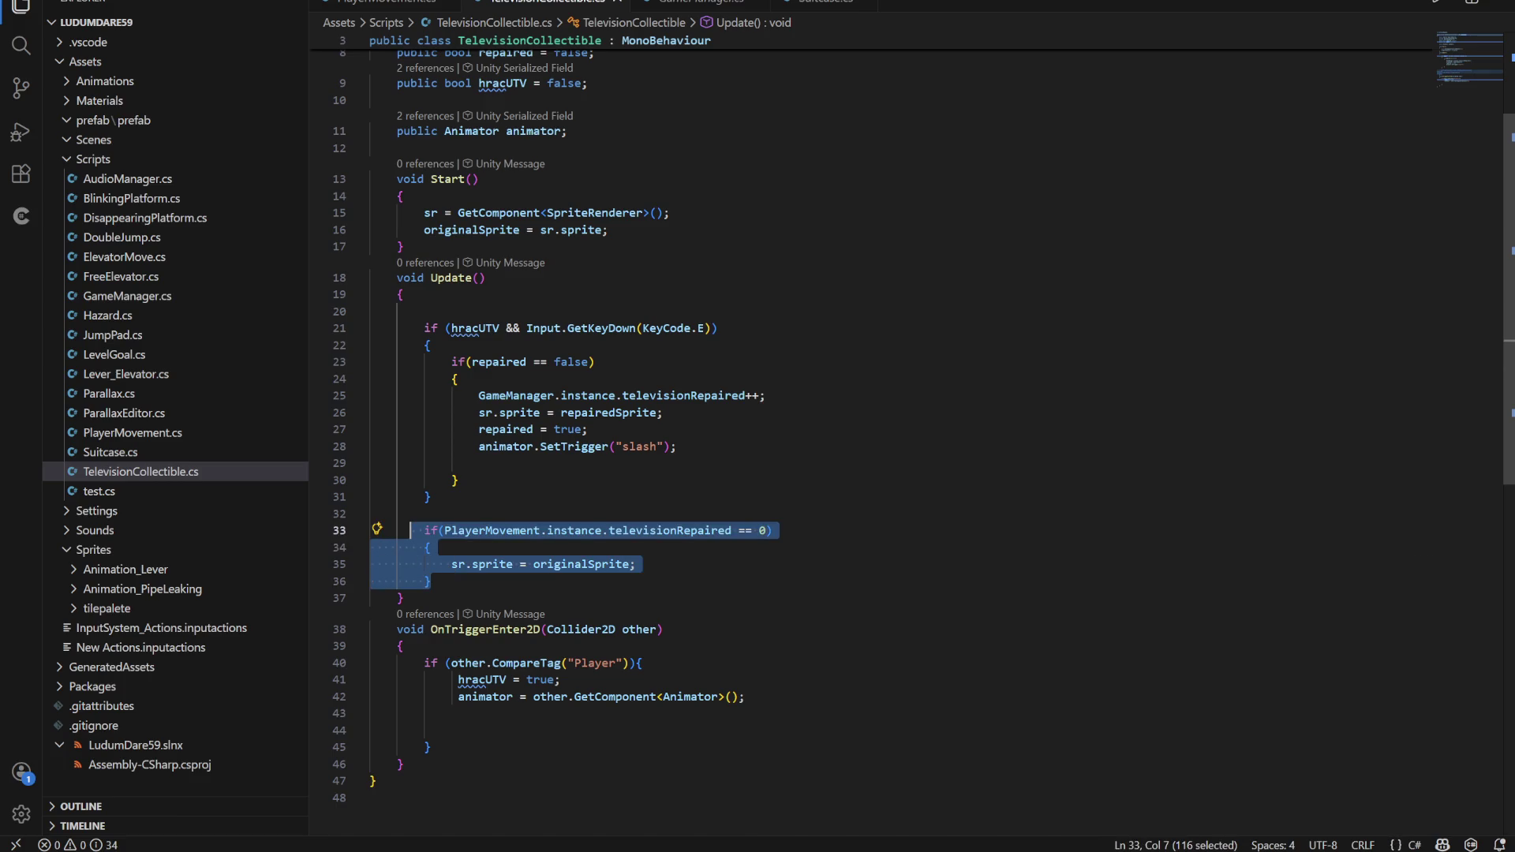
key("shift+Right")
mouse_move(441, 697)
left_mouse_down()
mouse_move(651, 697)
mouse_move(370, 713)
left_mouse_up()
left_click_drag(432, 581, 425, 530)
left_click_drag(609, 229, 397, 230)
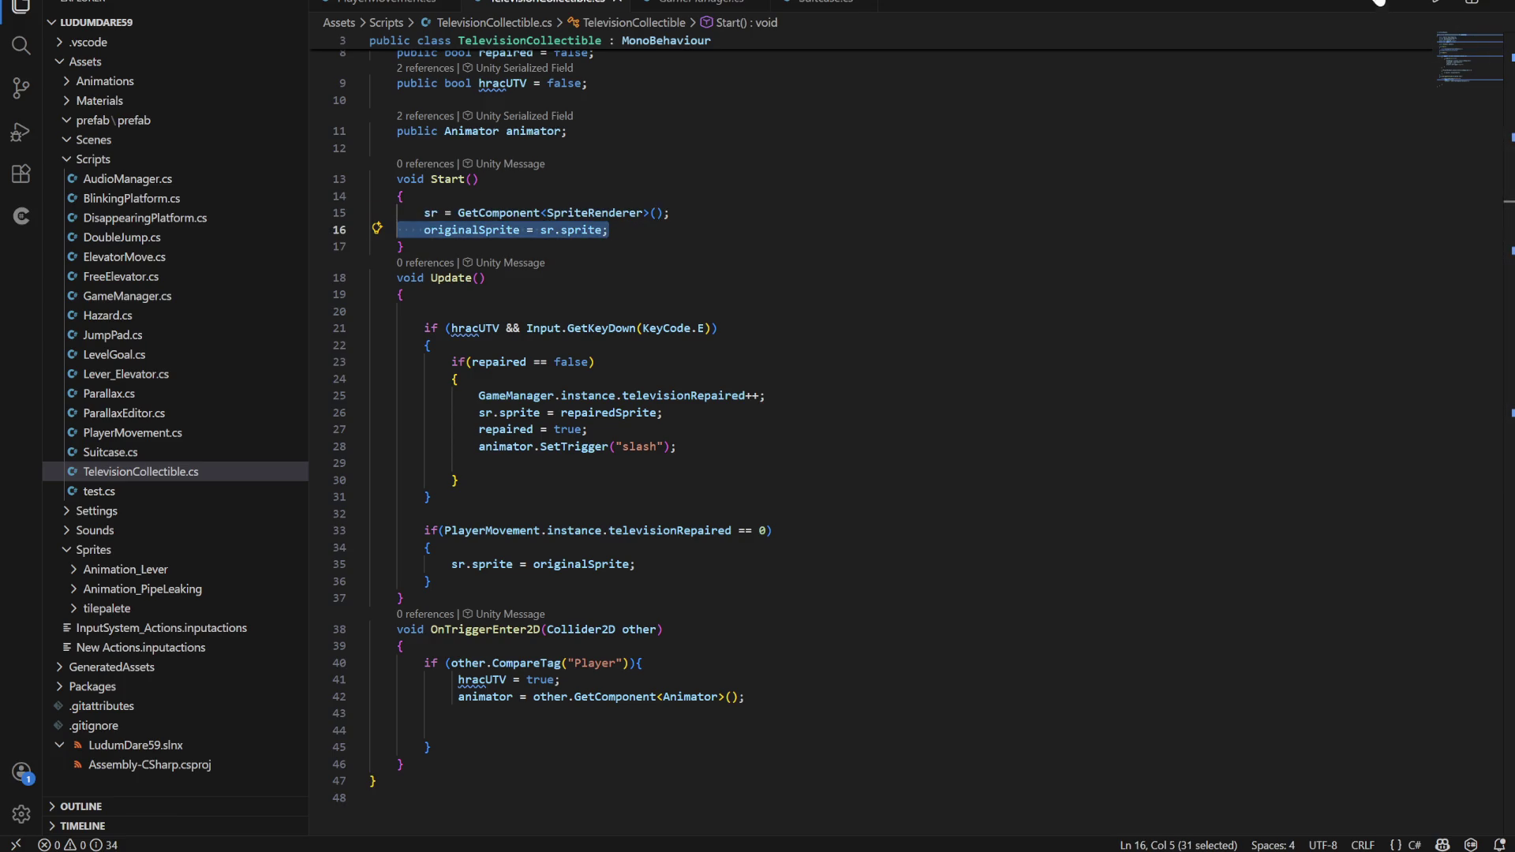
key("alt+Tab")
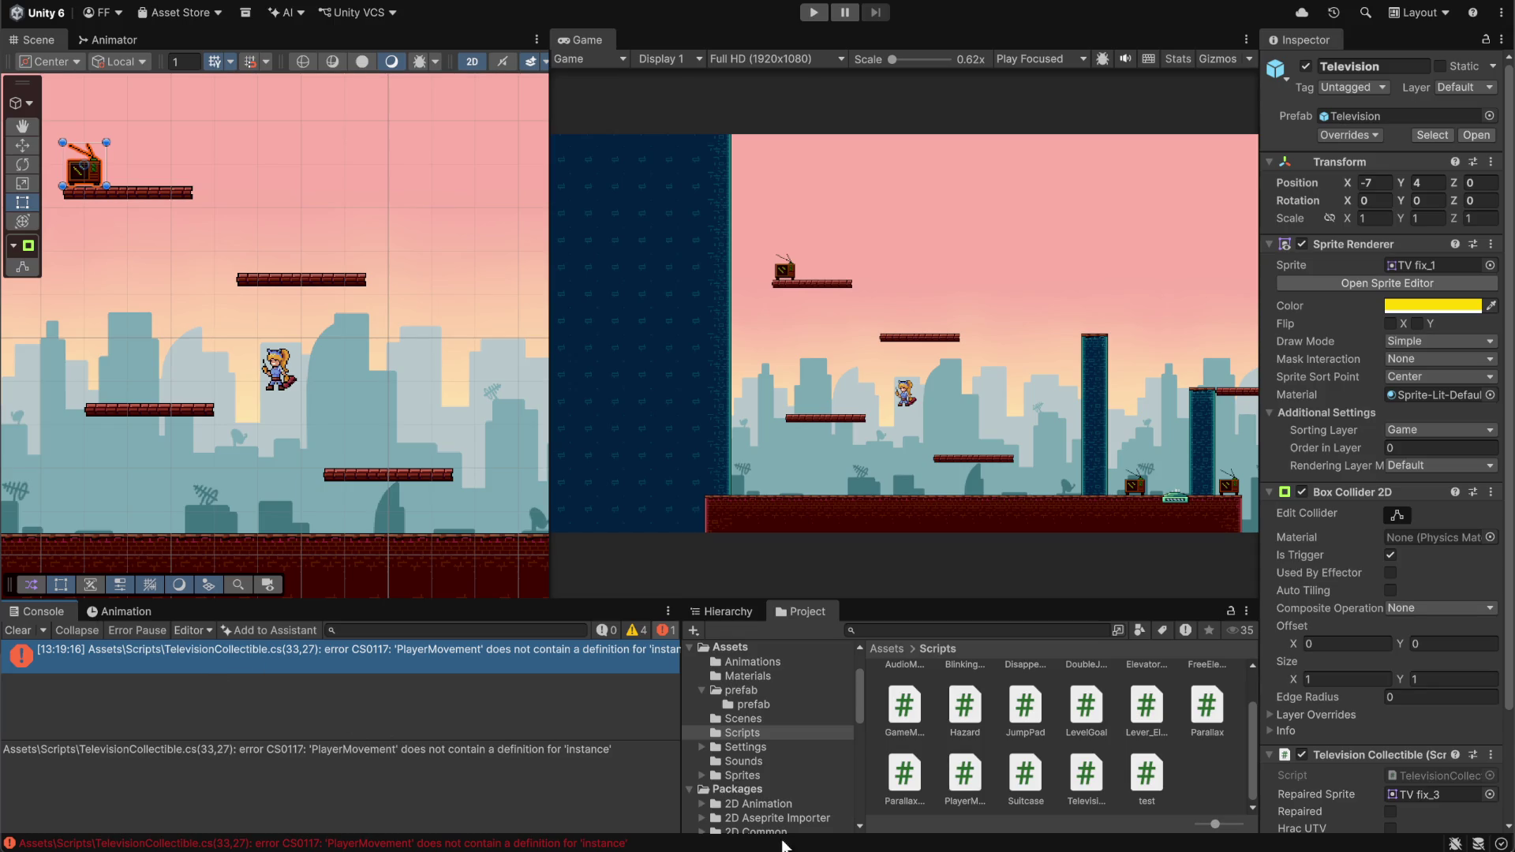
key("alt+Tab")
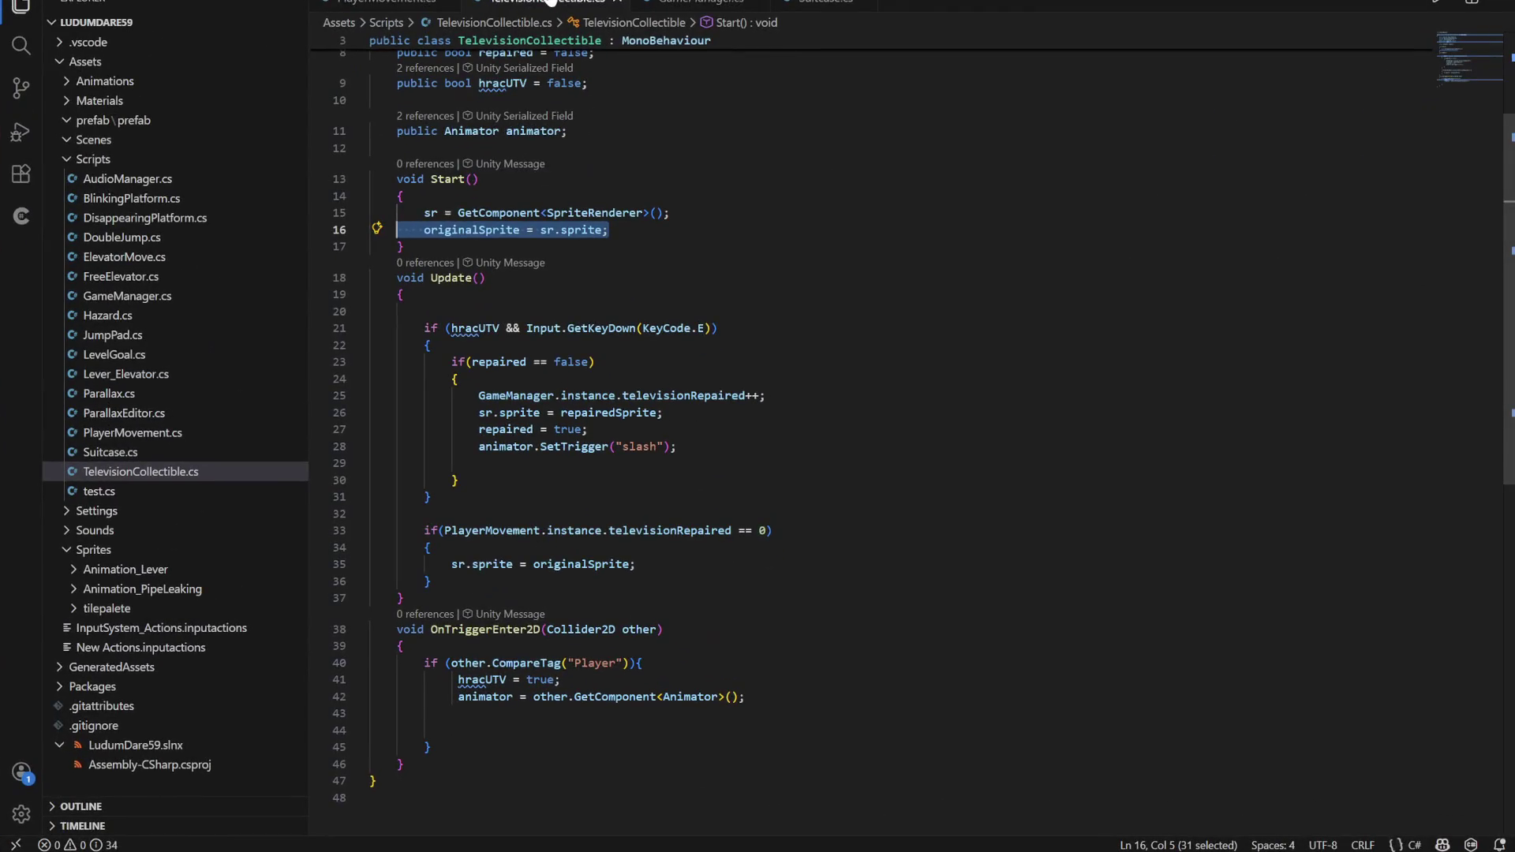
left_click(377, 2)
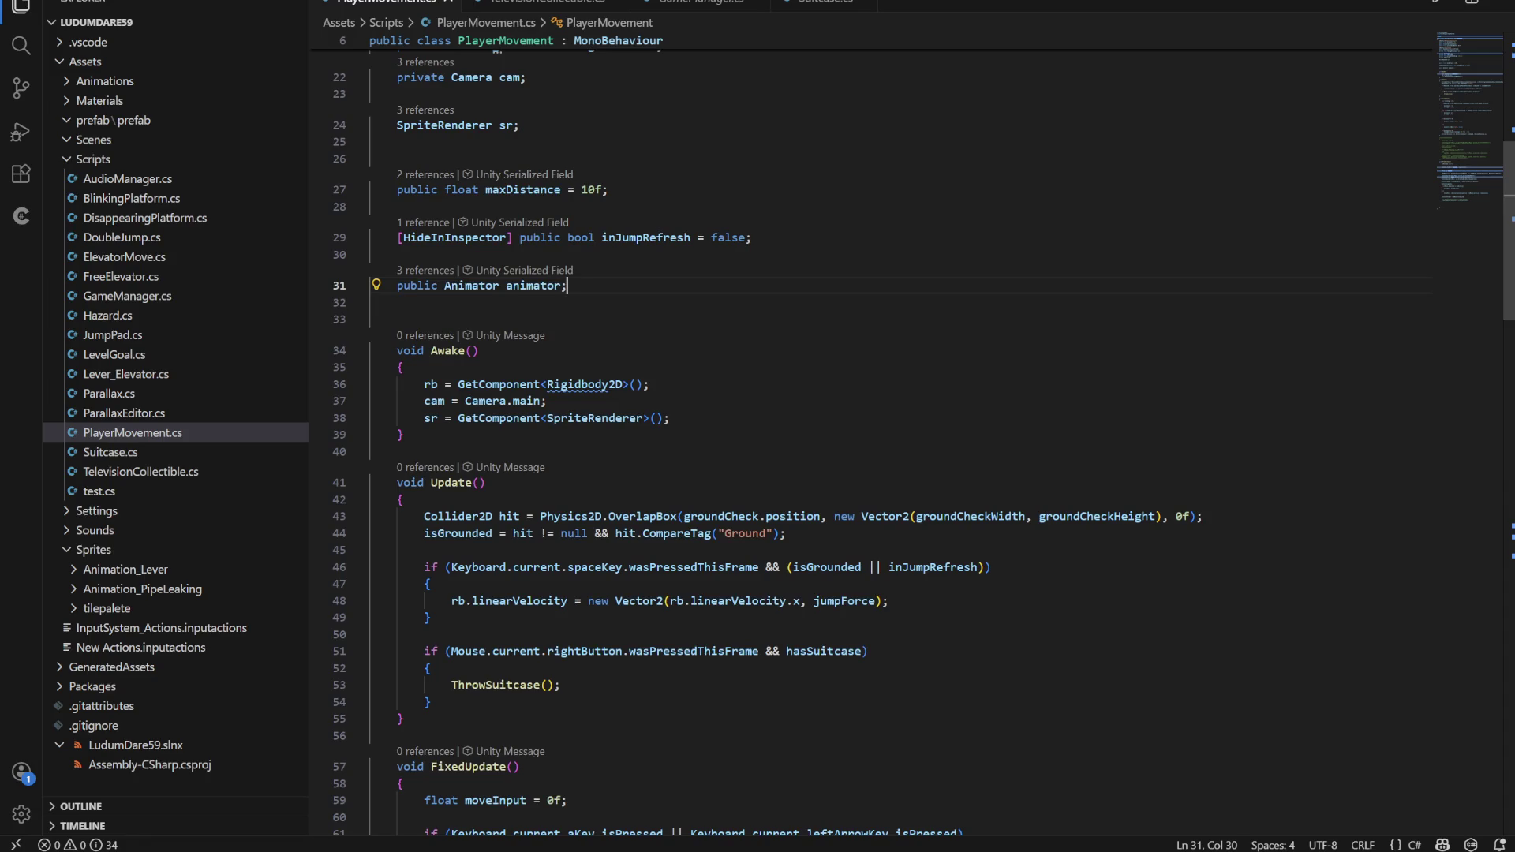
Look through PlayerMovement.cs fields, then view GameManager.cs where televisionRepaired is declared
scroll(915, 442, "up", 3)
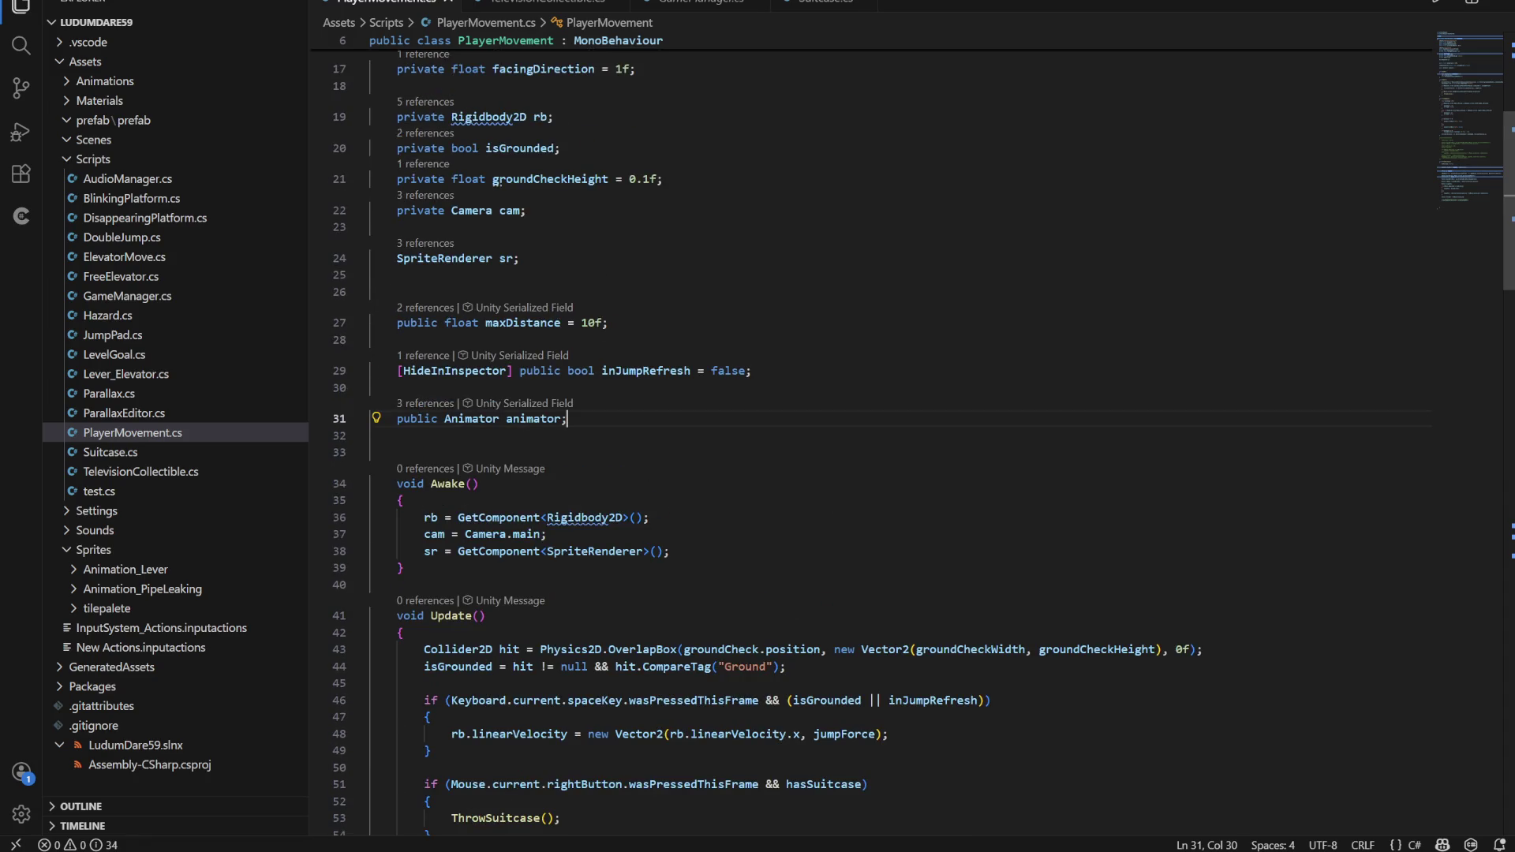
scroll(916, 442, "down", 1)
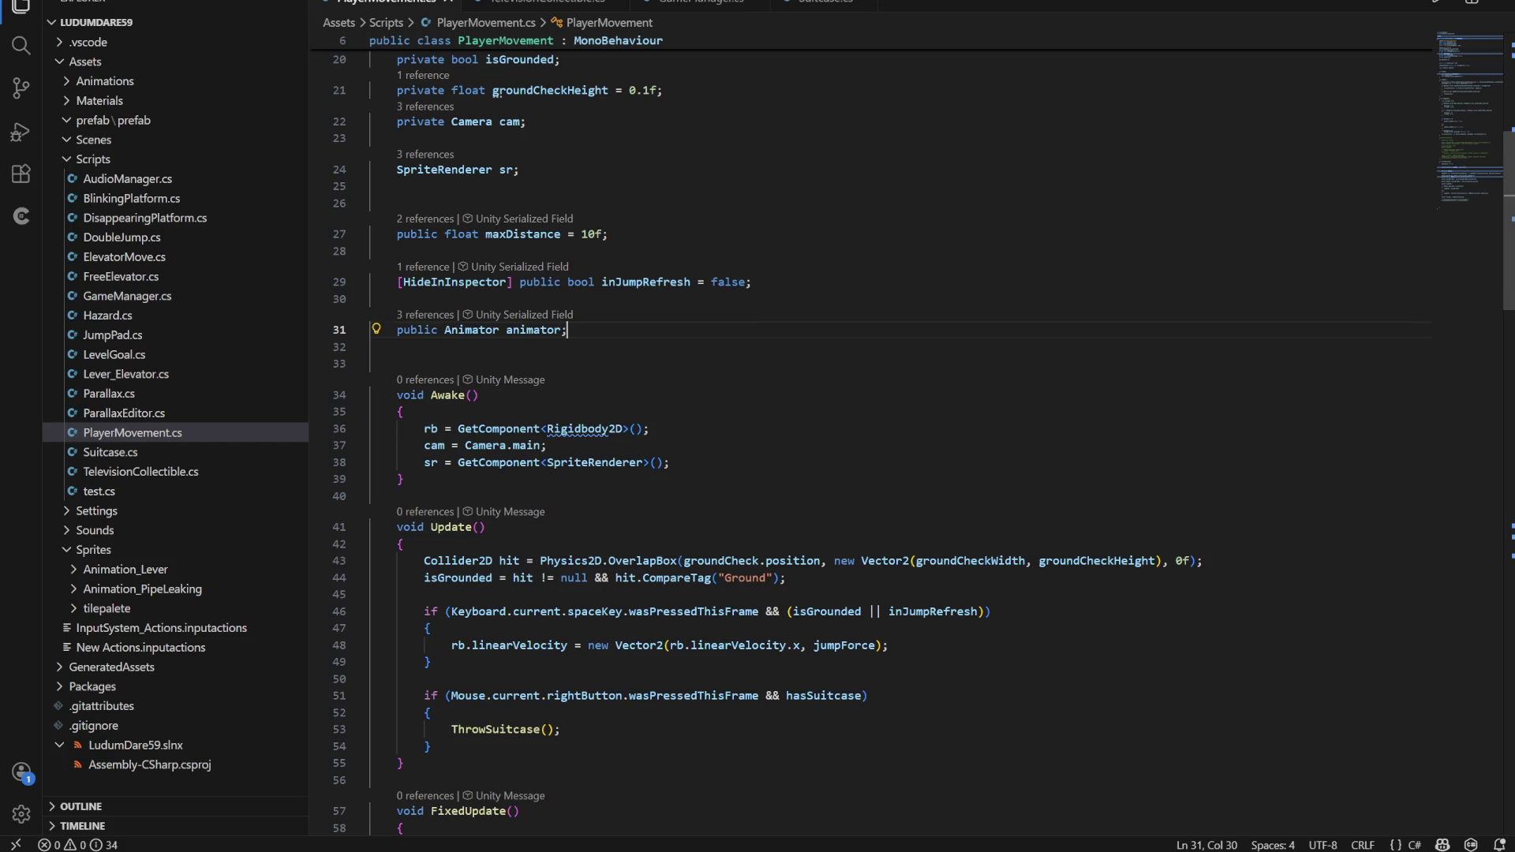
scroll(521, 468, "down", 1)
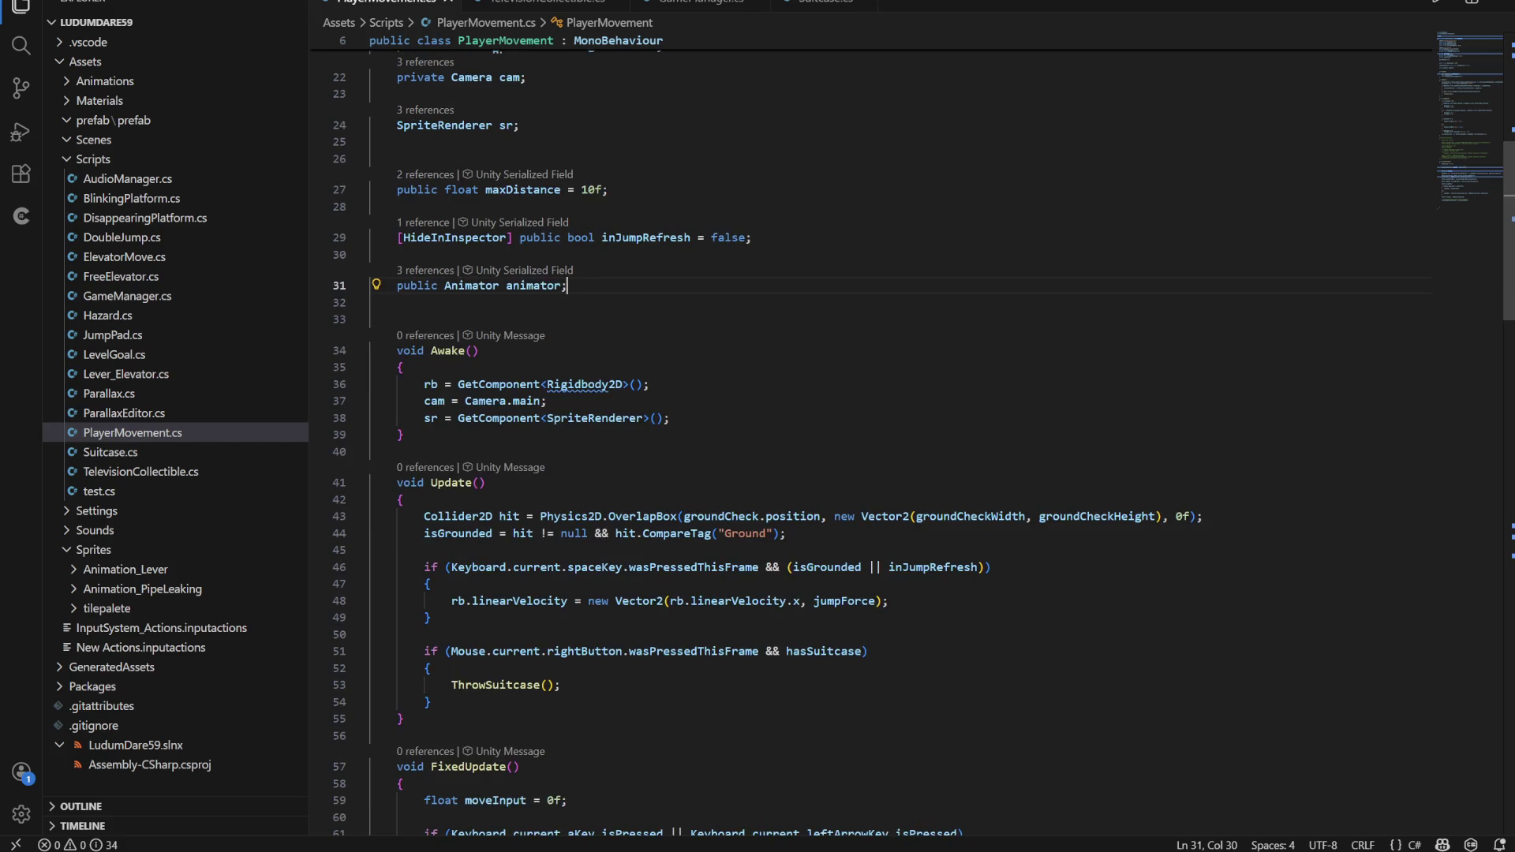
scroll(916, 442, "up", 5)
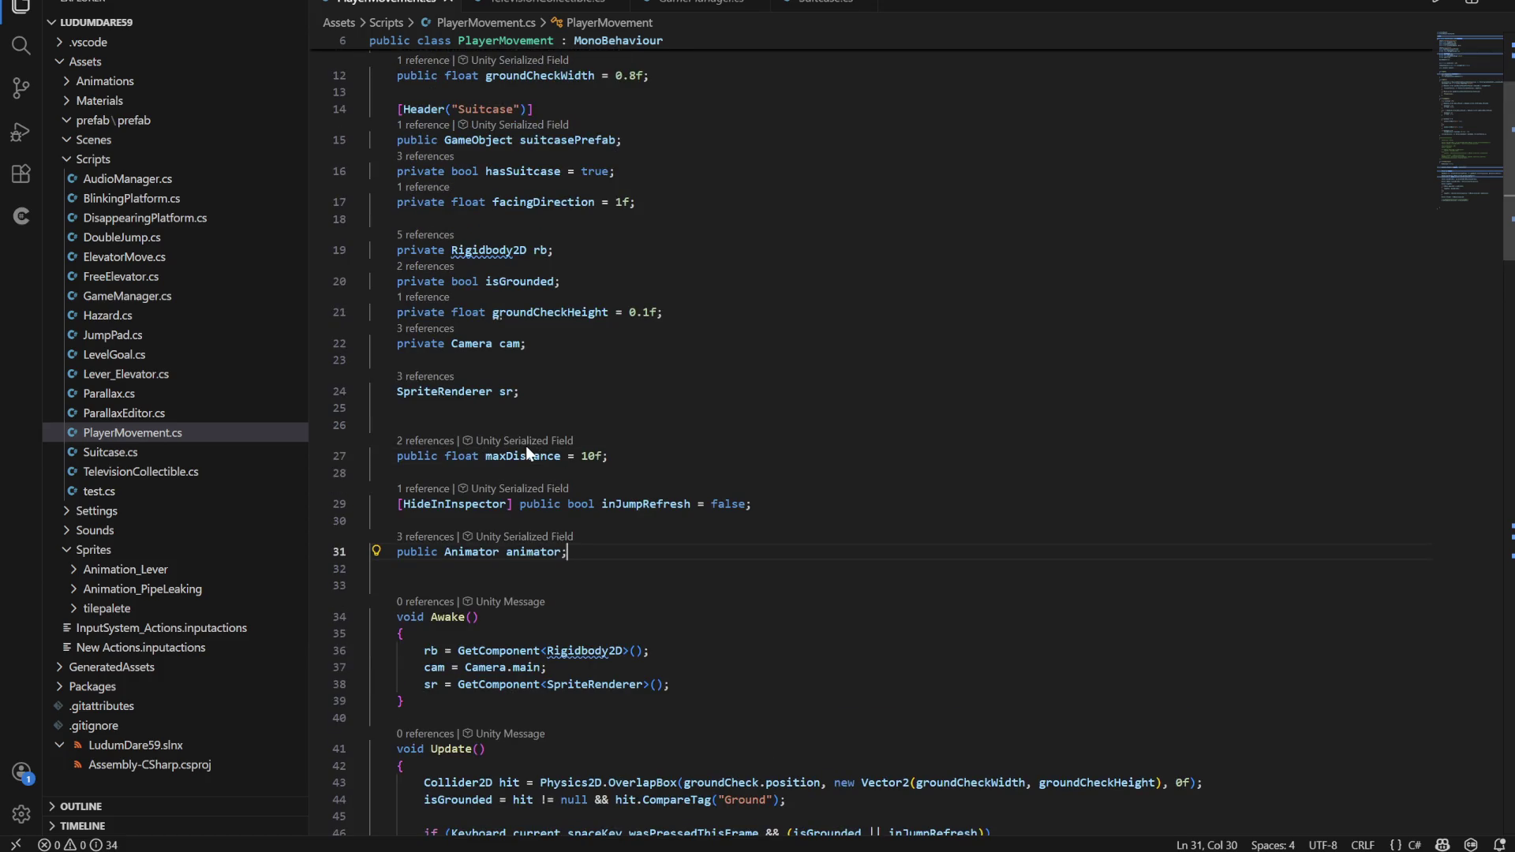
scroll(539, 447, "up", 2)
scroll(496, 404, "up", 1)
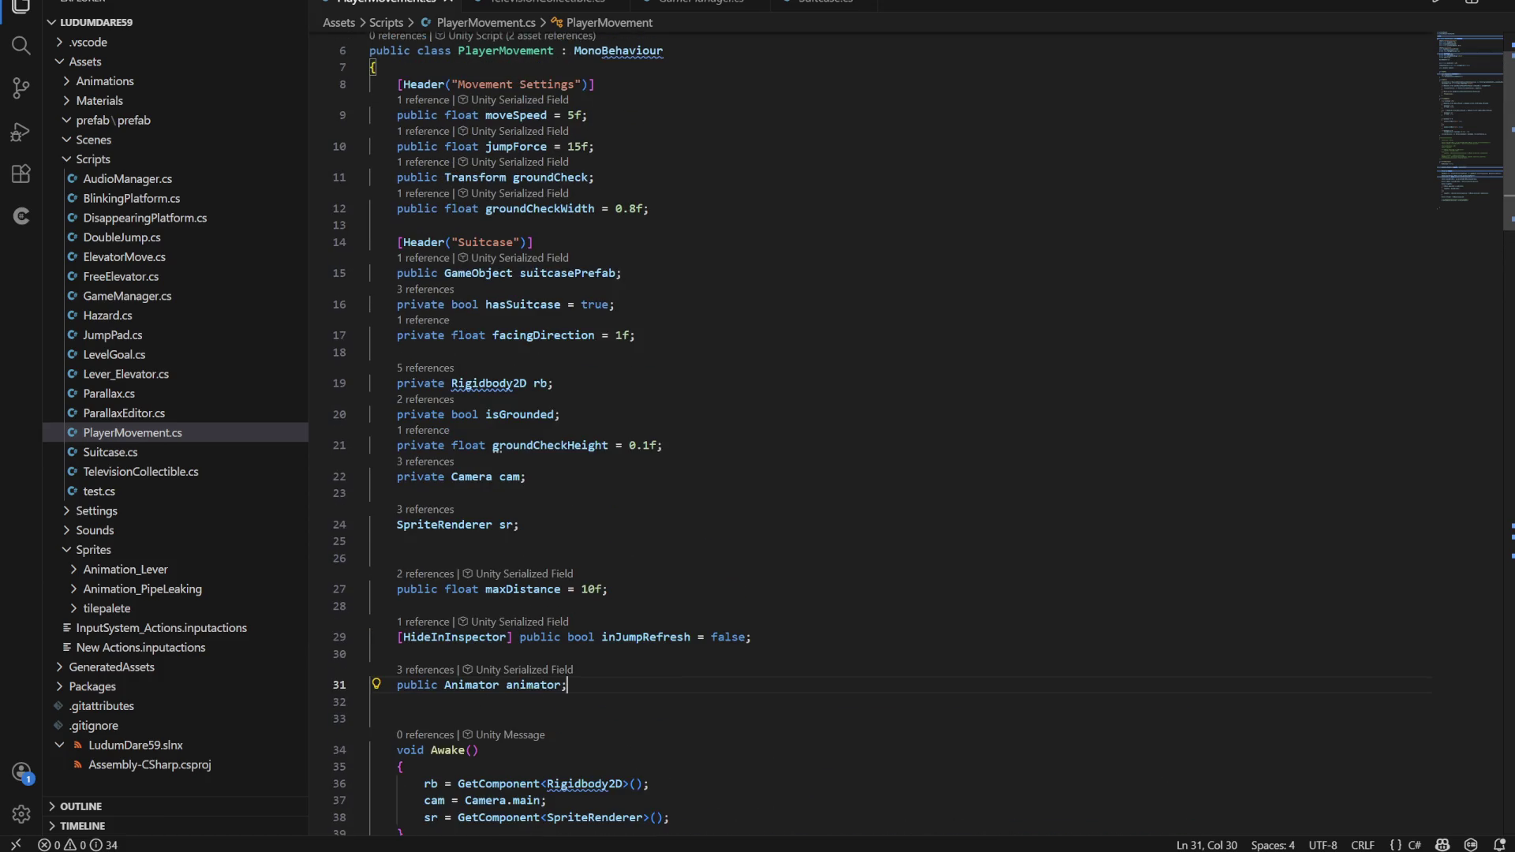
left_click(680, 4)
scroll(868, 434, "up", 6)
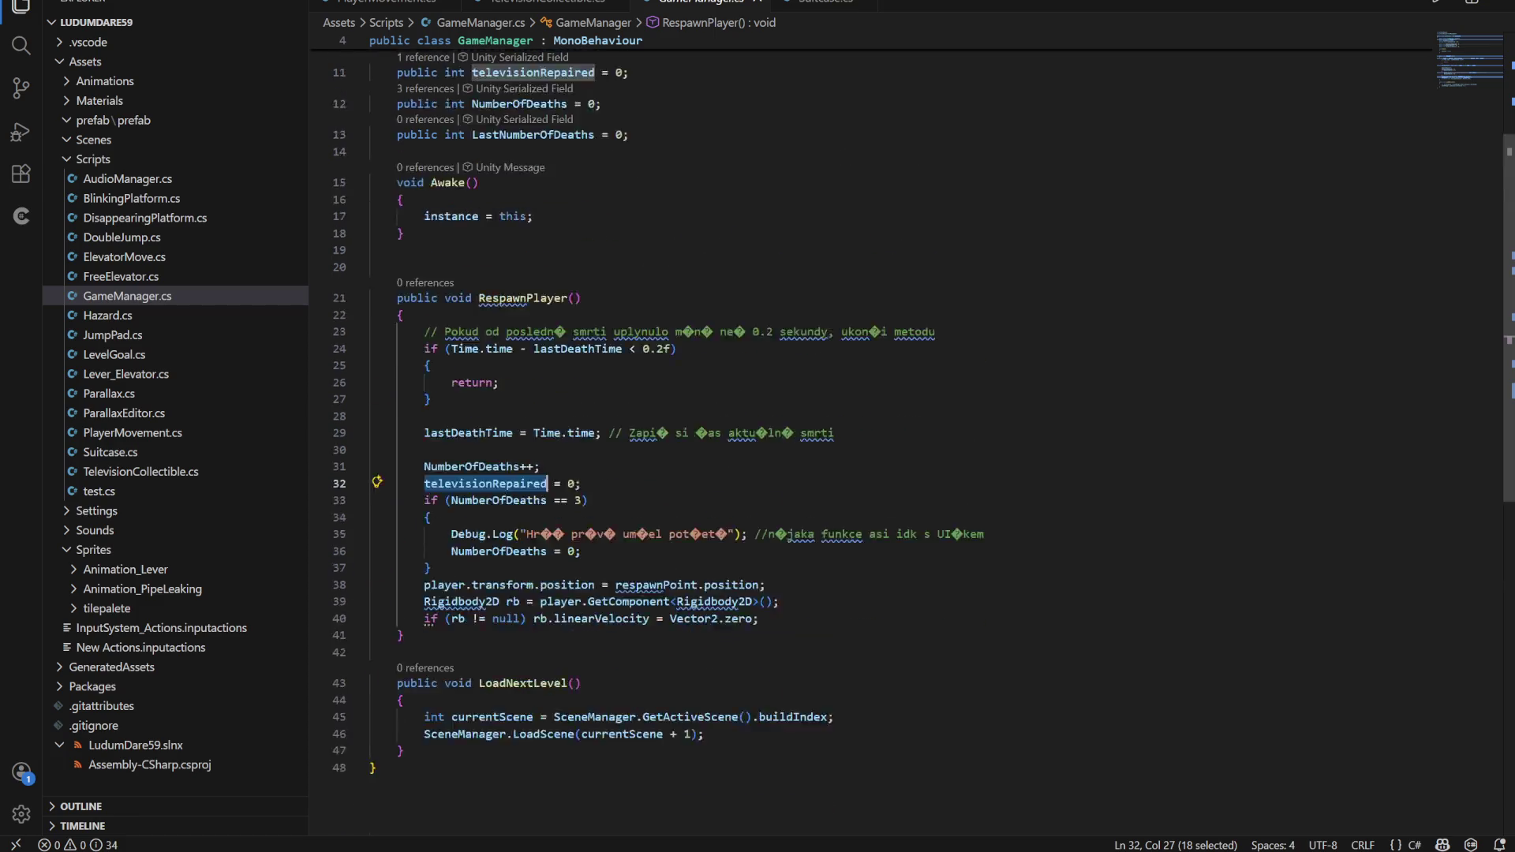
Replace PlayerMovement with GameManager in the line 33 televisionRepaired check
left_click(450, 438)
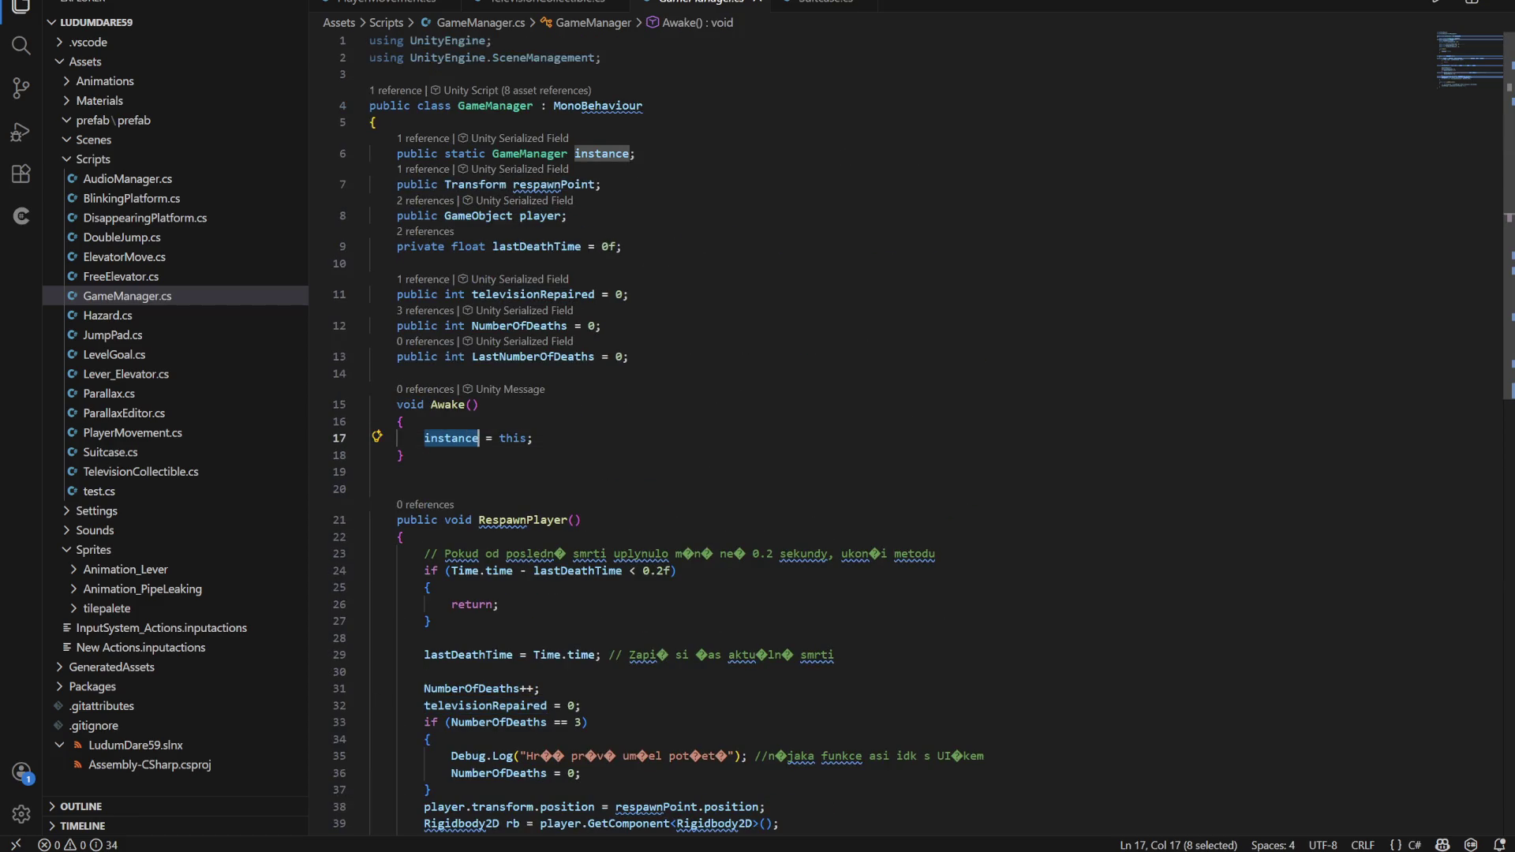
left_click(545, 3)
left_click(636, 565)
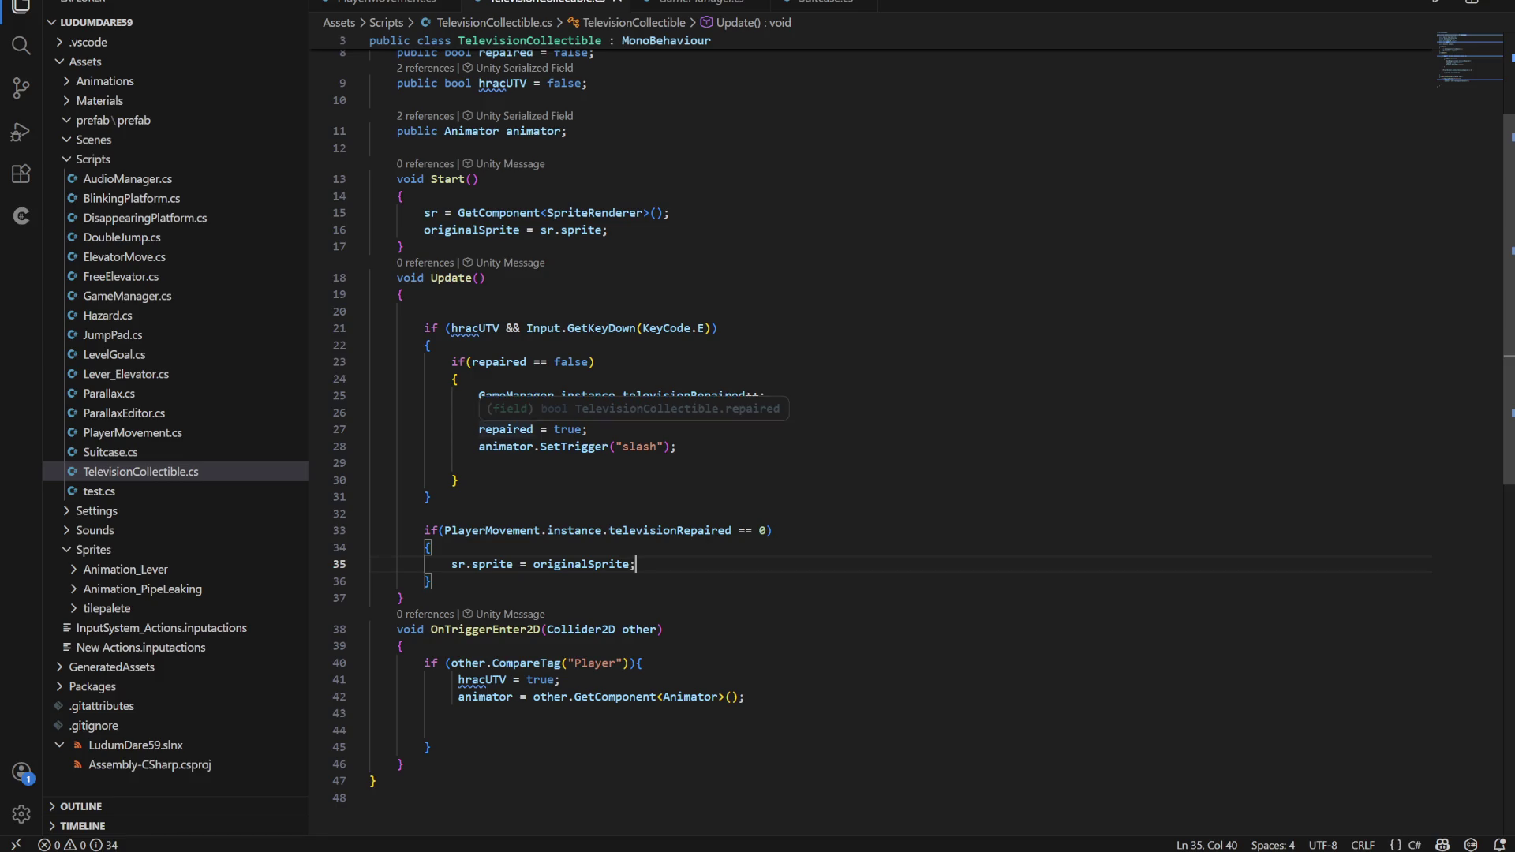
double_click(491, 530)
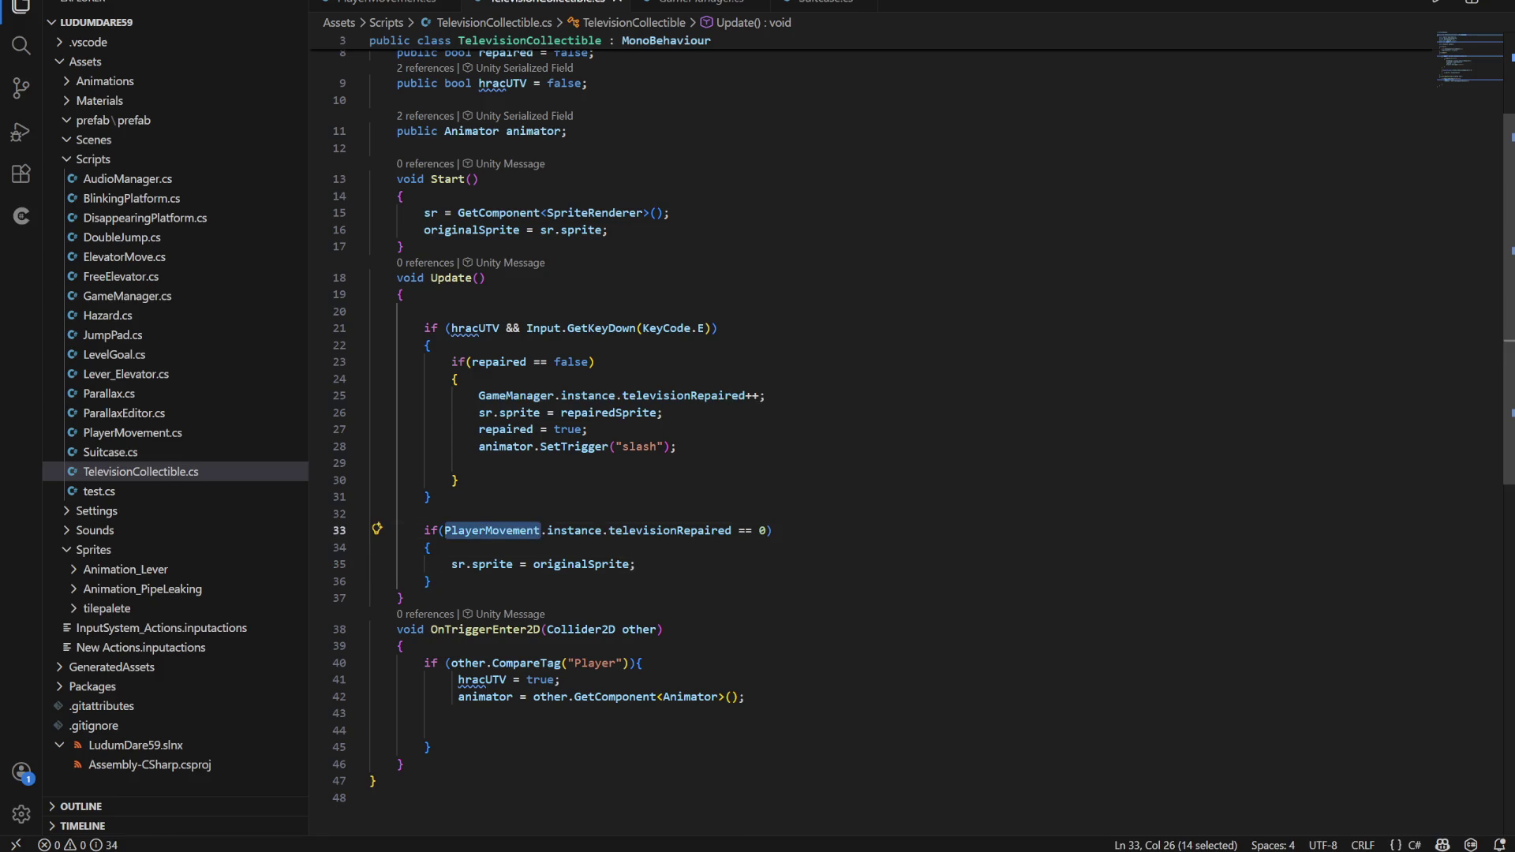
type("Game")
type("Manag")
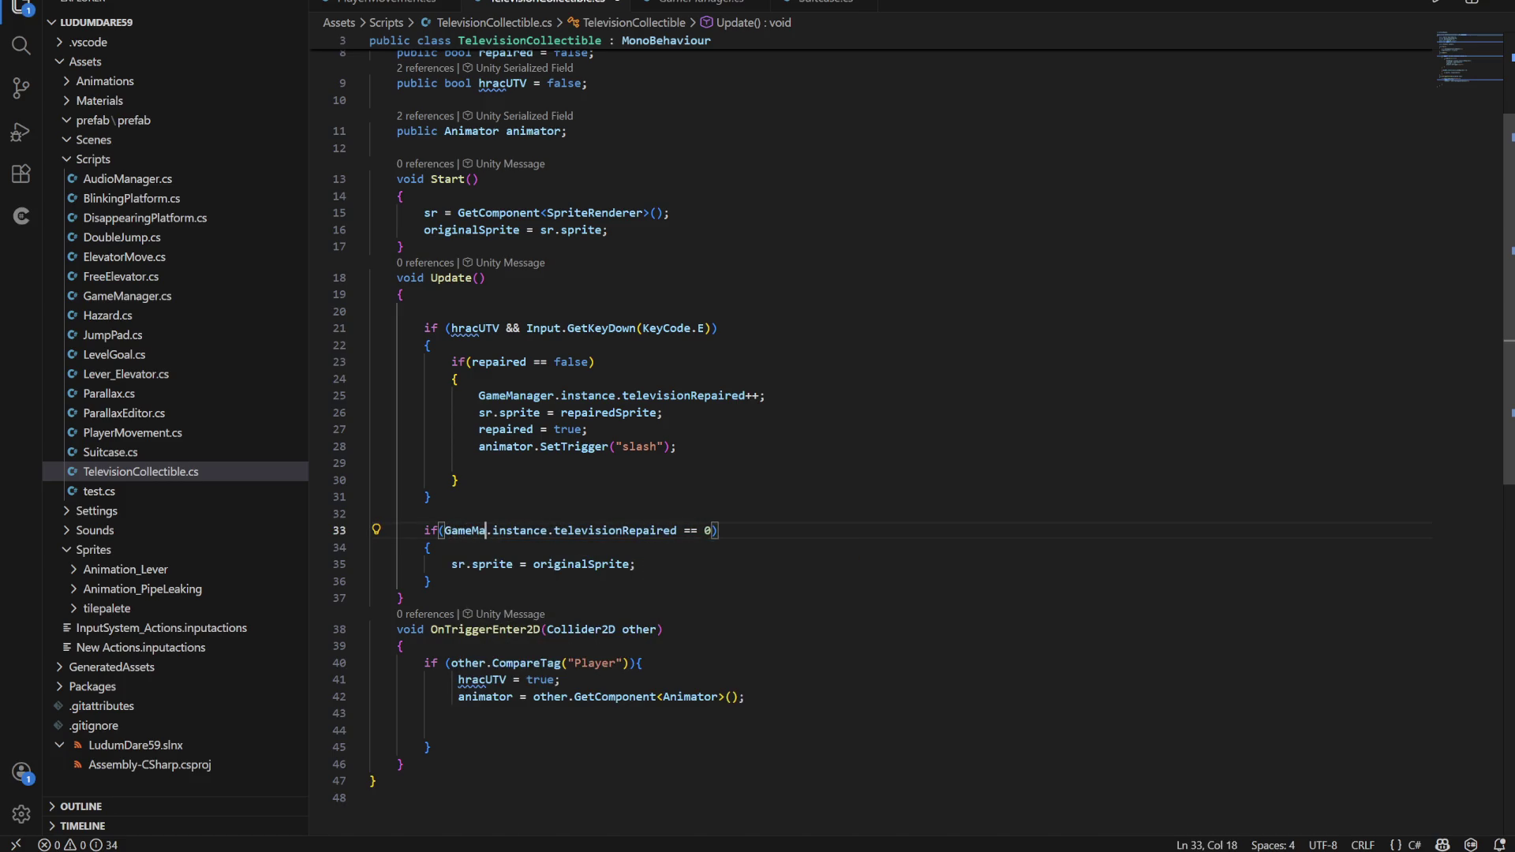
type("er")
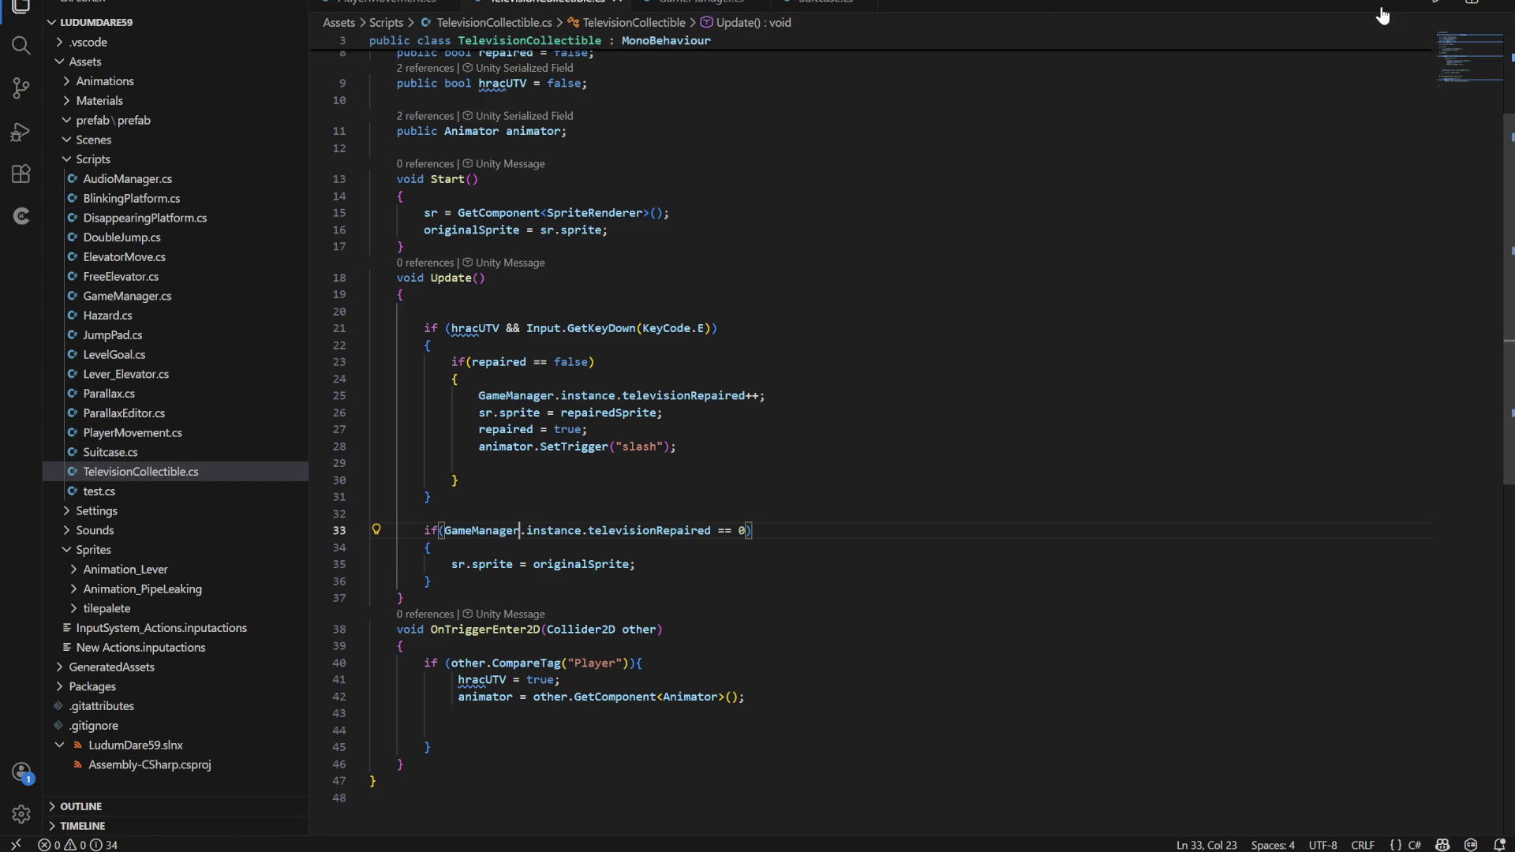
key("alt+Tab")
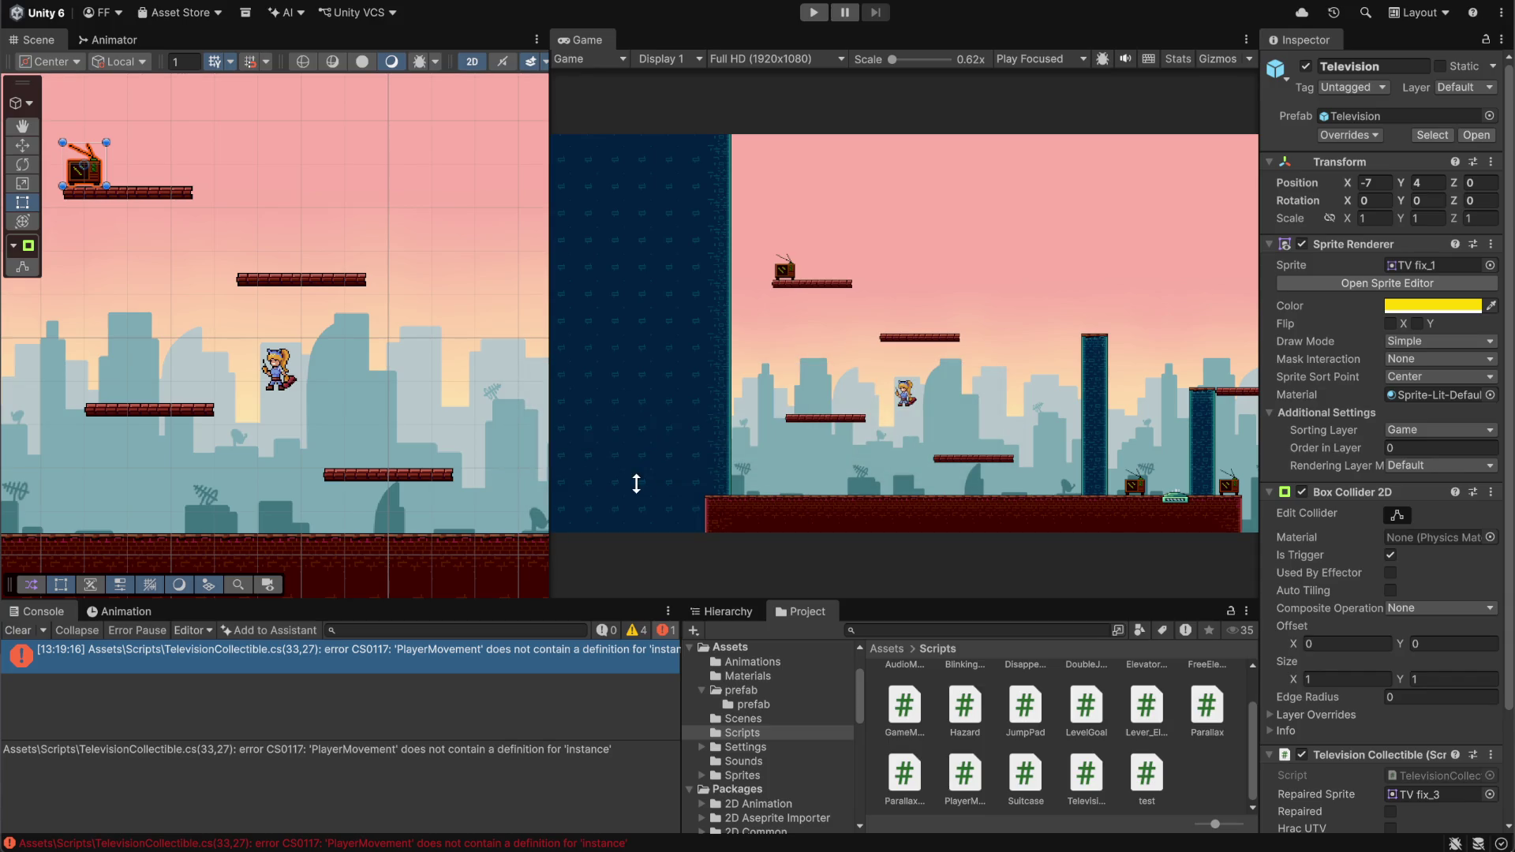
Clear the stale CS0117 error from the Console and enter Play mode
left_click(19, 631)
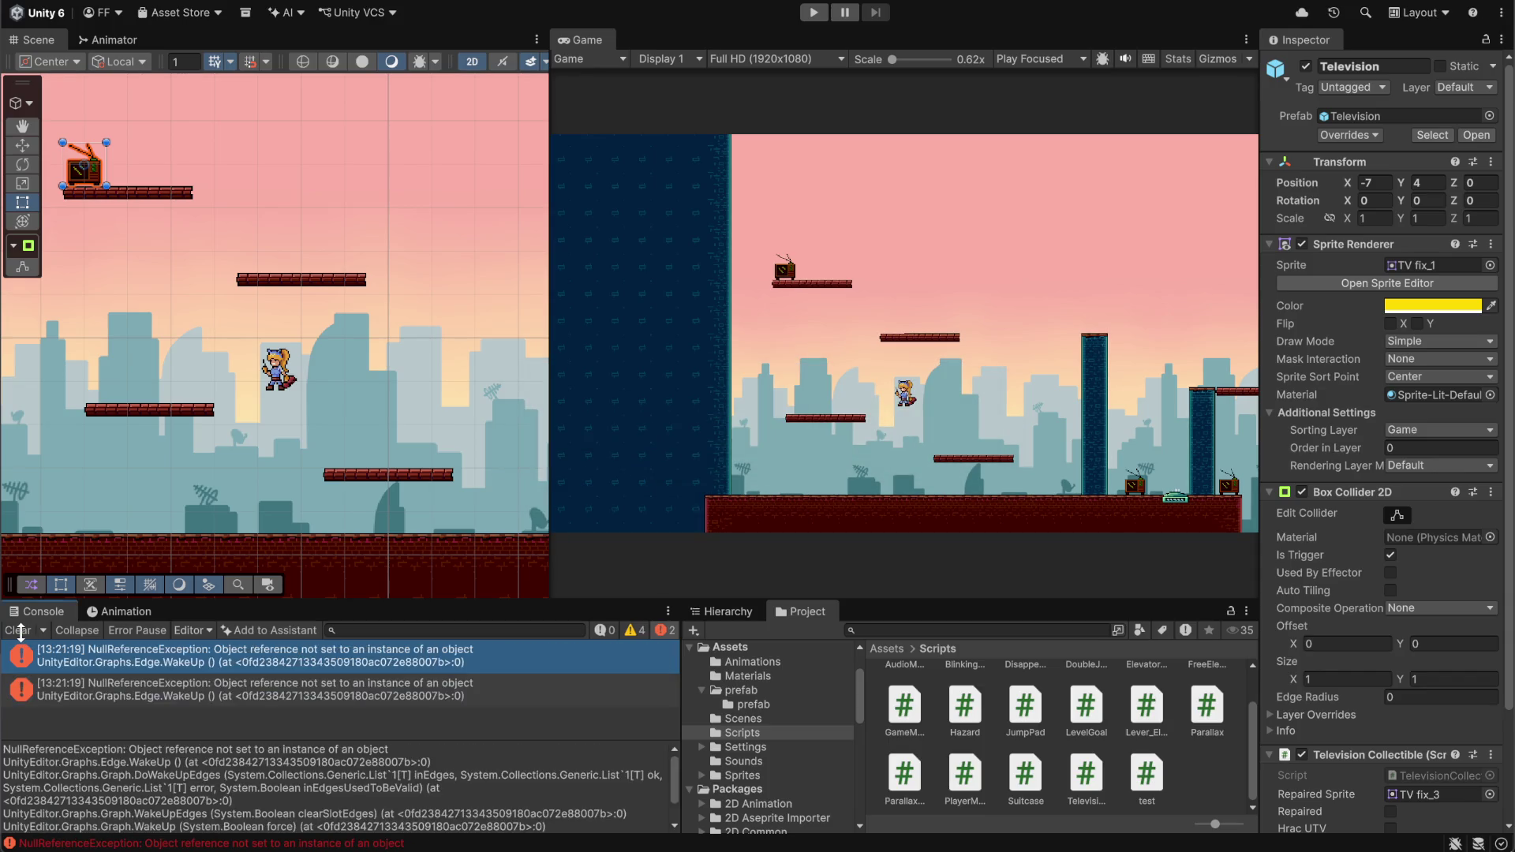
left_click(19, 630)
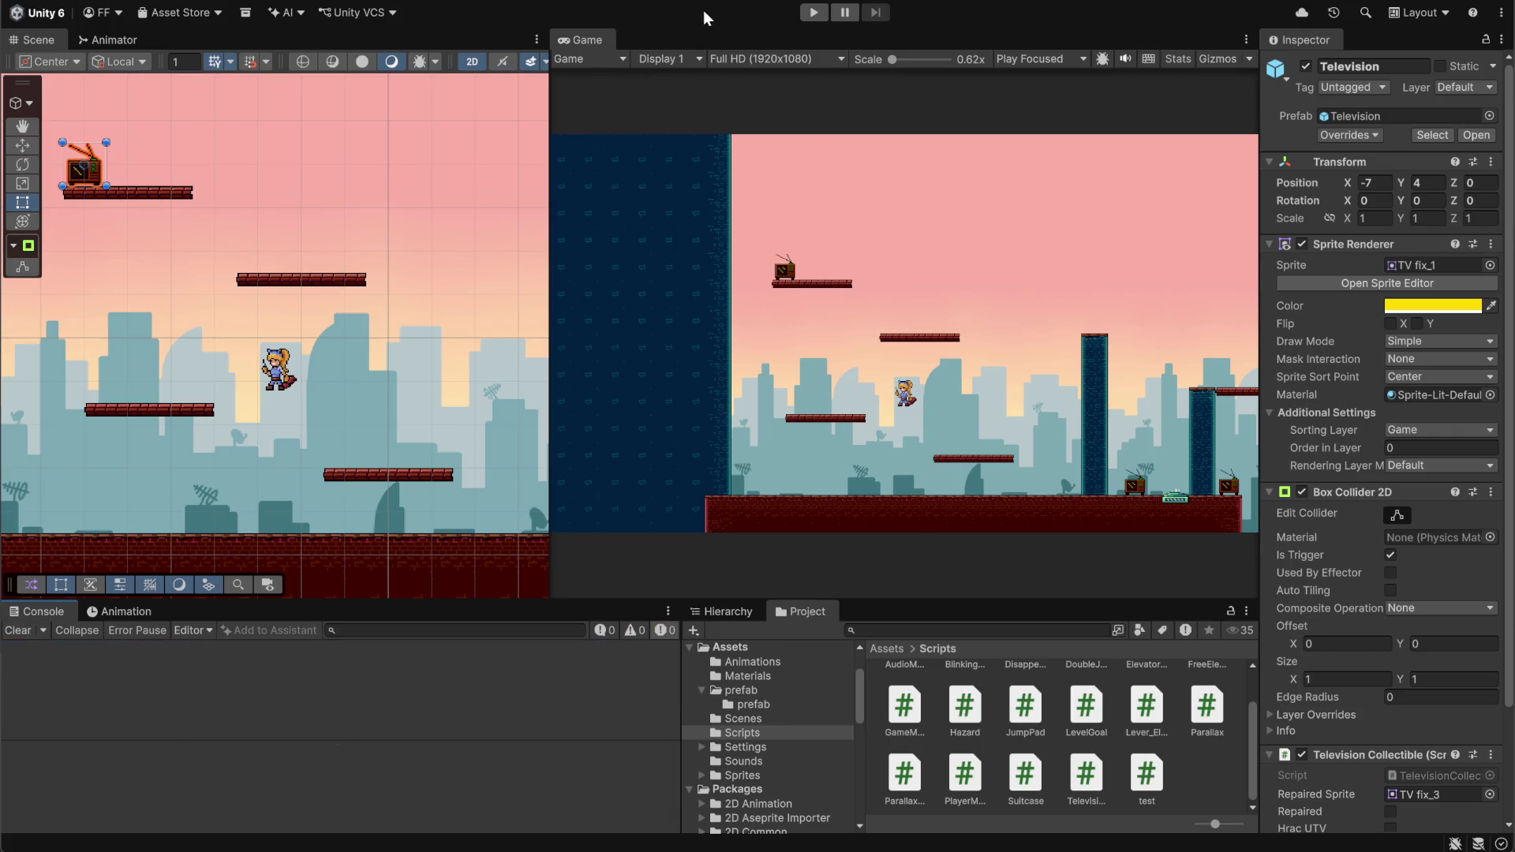
left_click(803, 13)
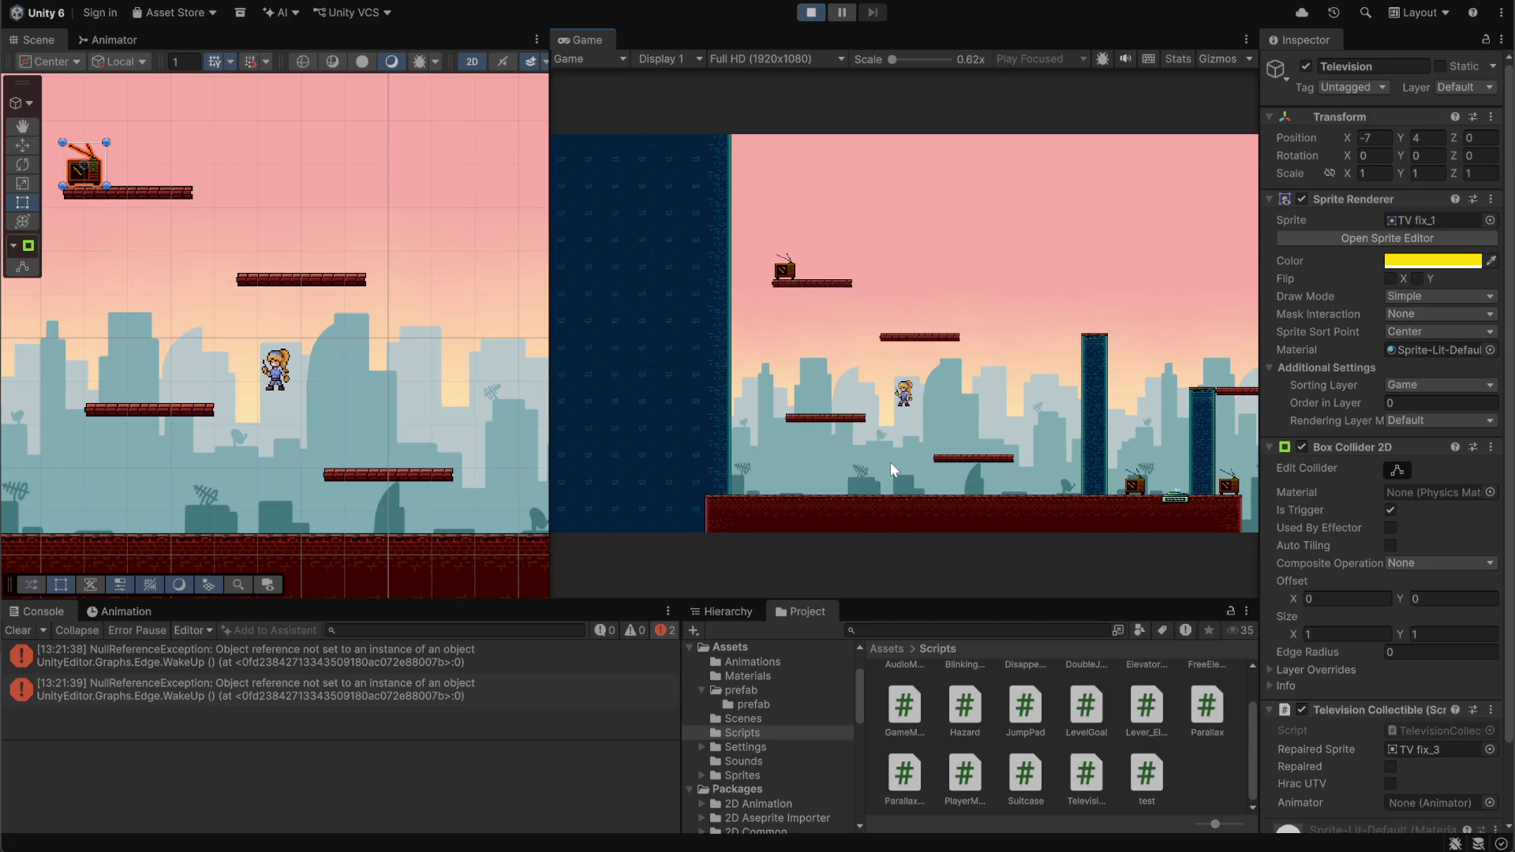
Jump onto the platform and move left to repair the TV
key("space")
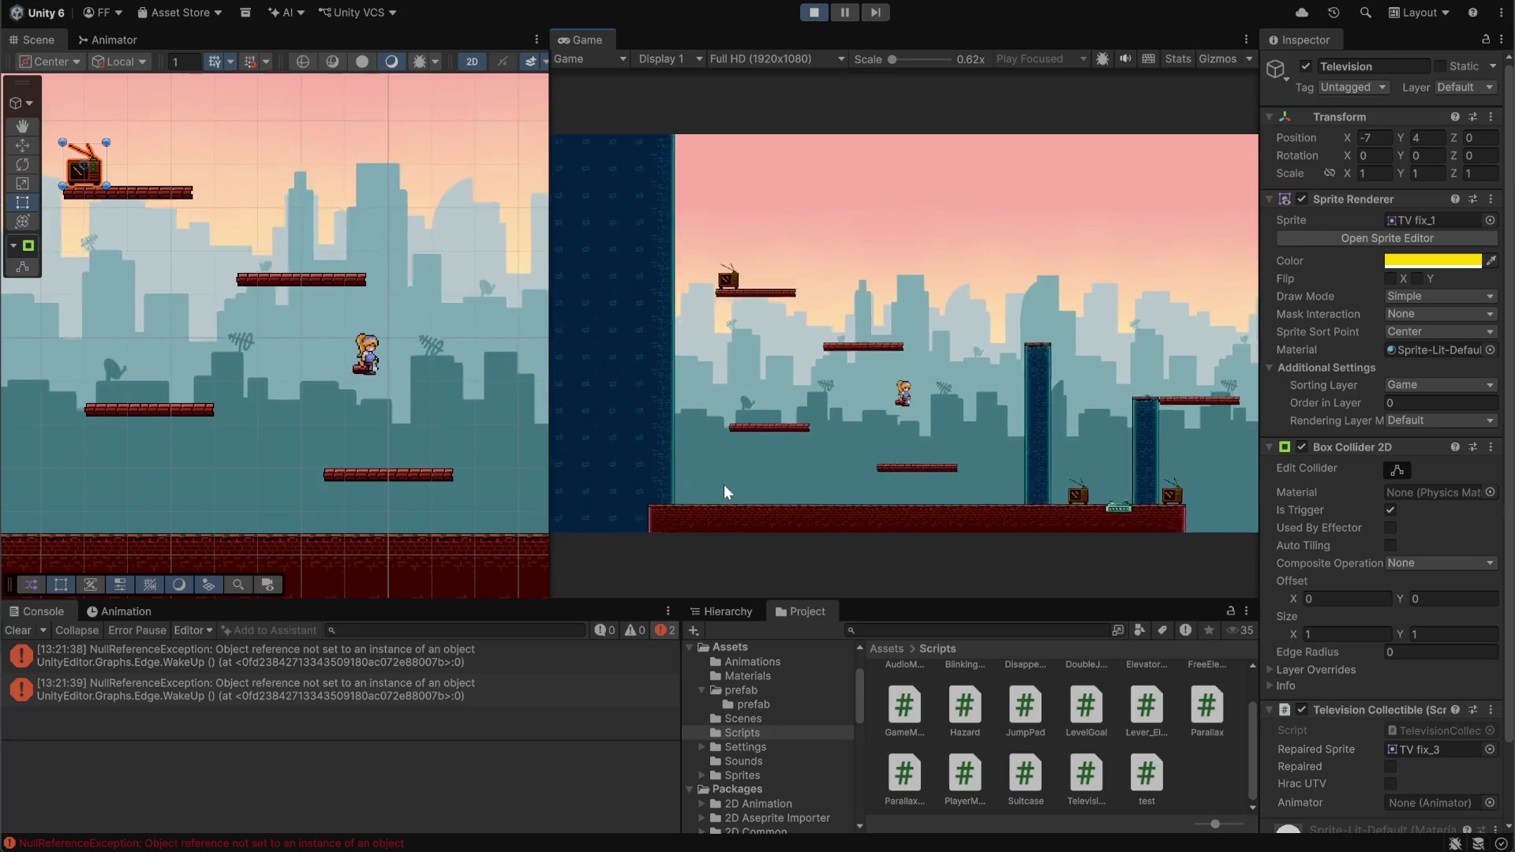
key("Left")
key("space")
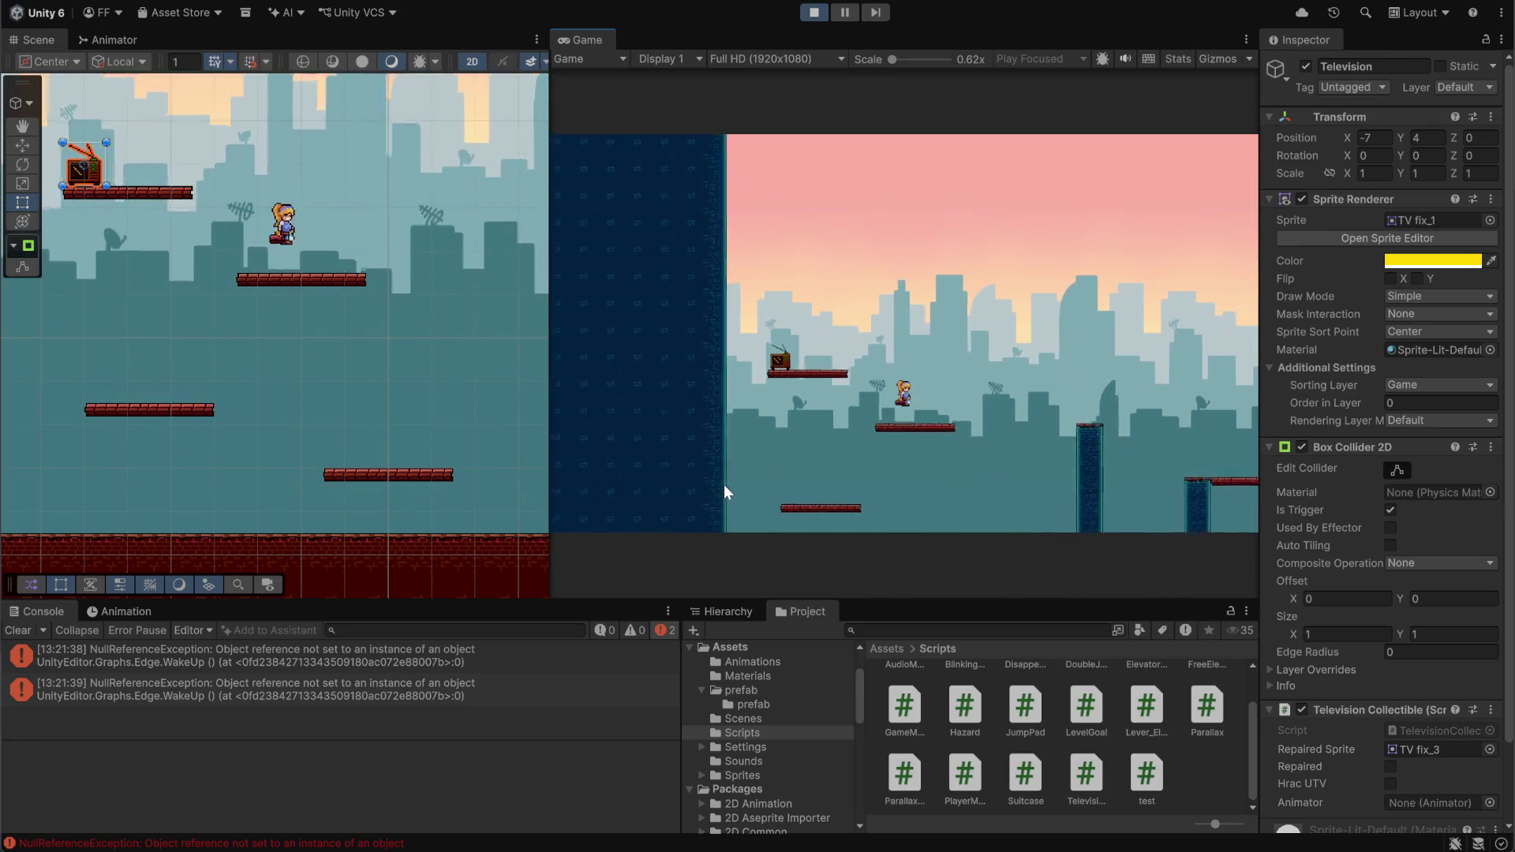
key("Left")
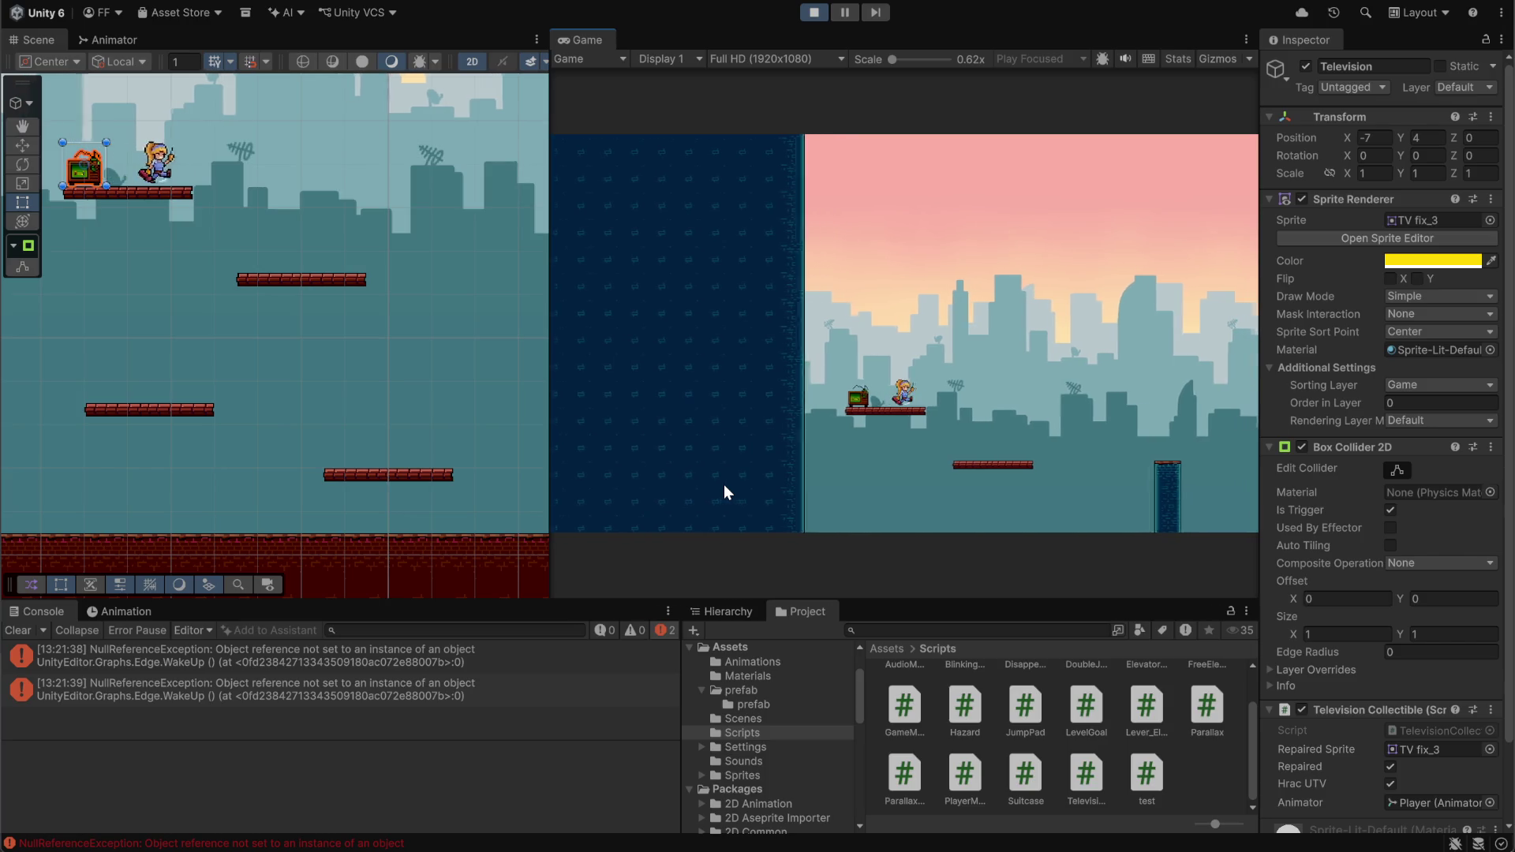
Run right through the level to respawn, then climb back beside the TV
key("Right")
key("space")
key("Right")
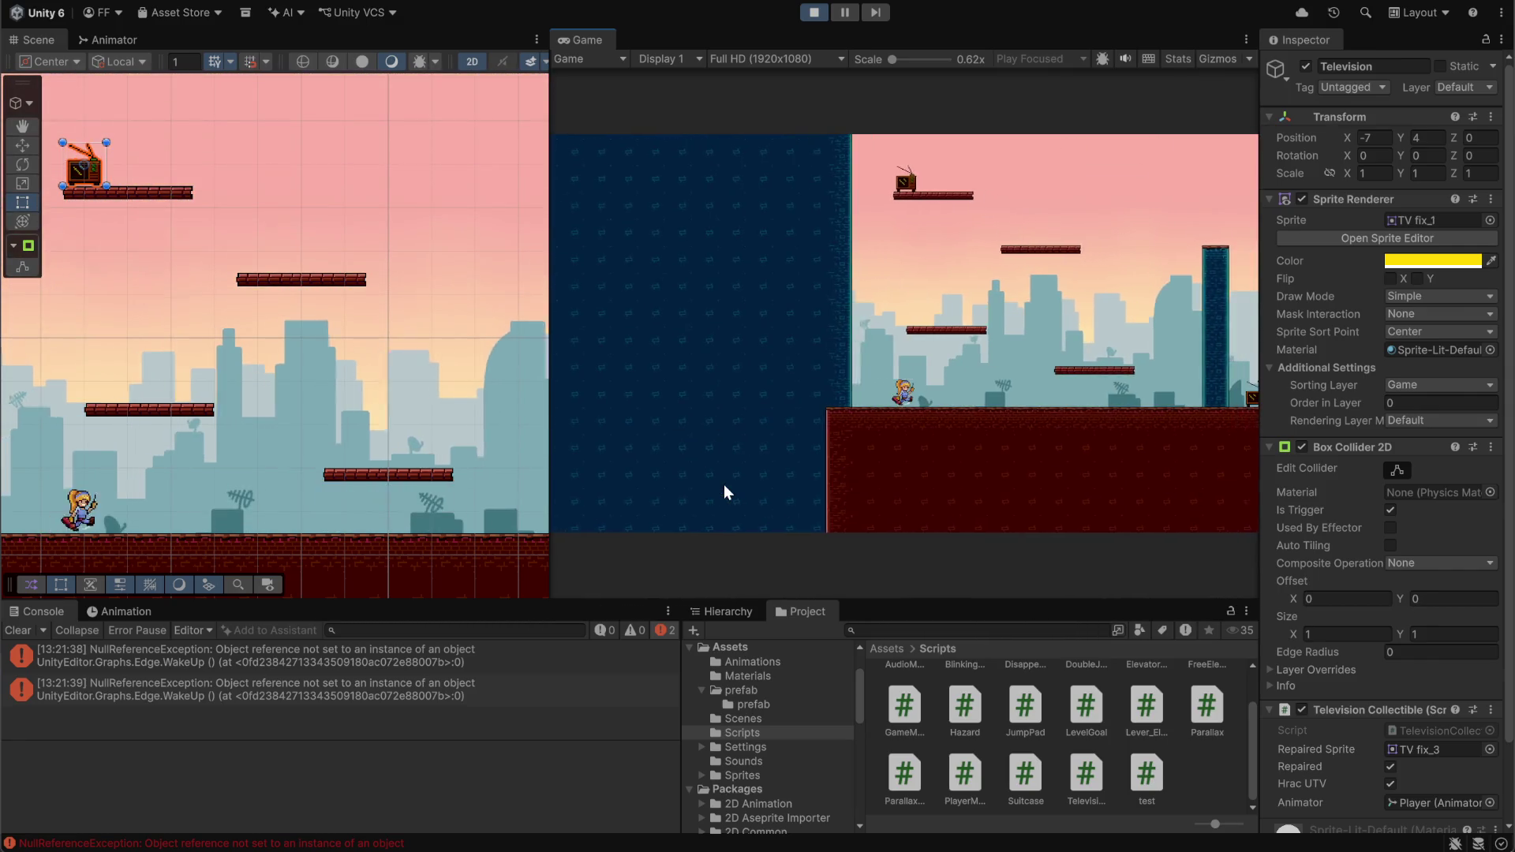
key("Right")
key("space")
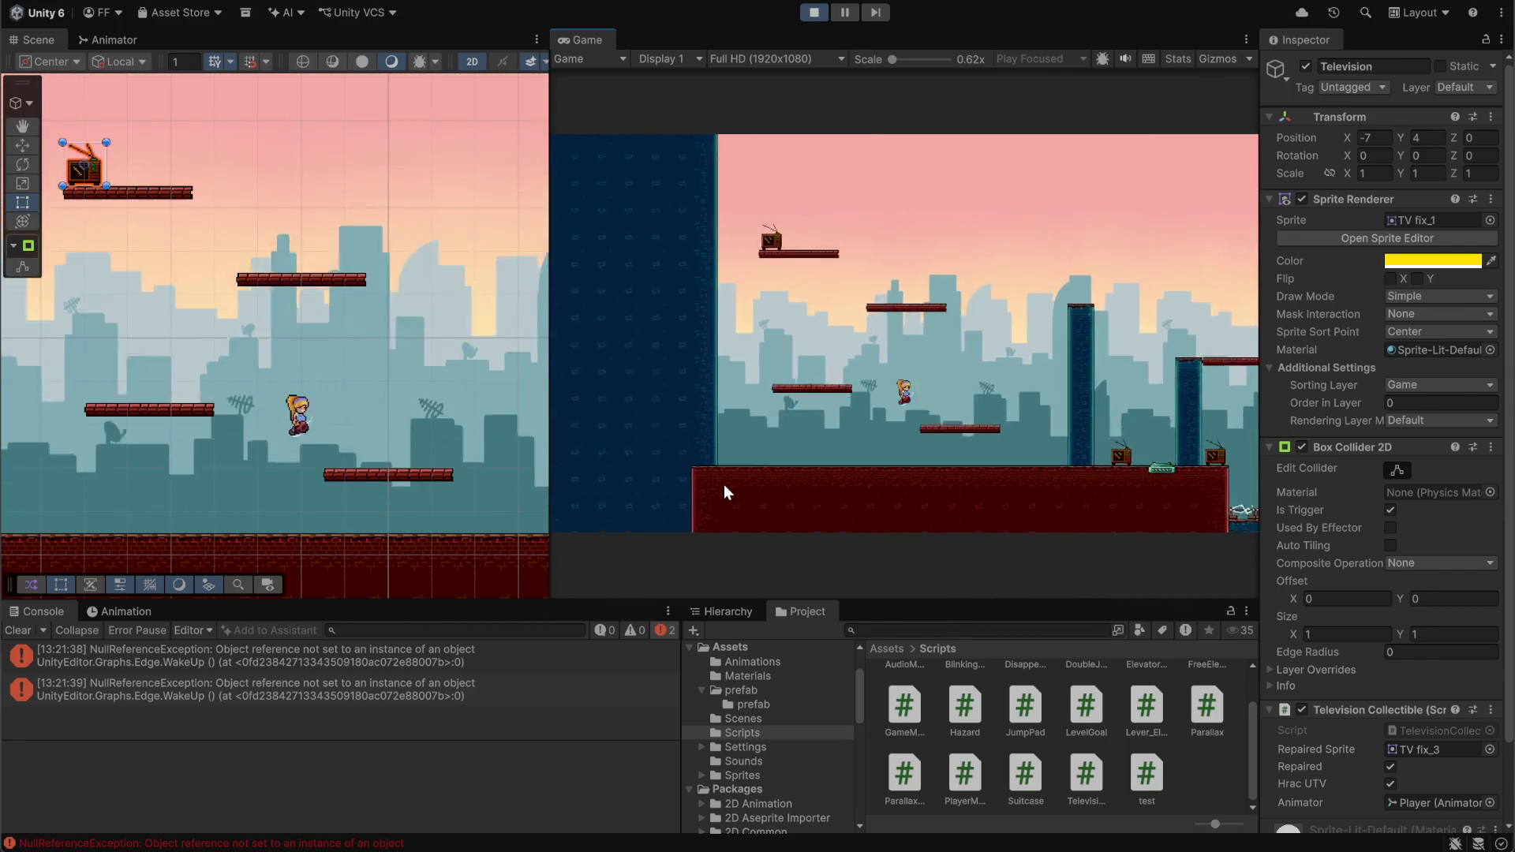
key("Left")
key("space")
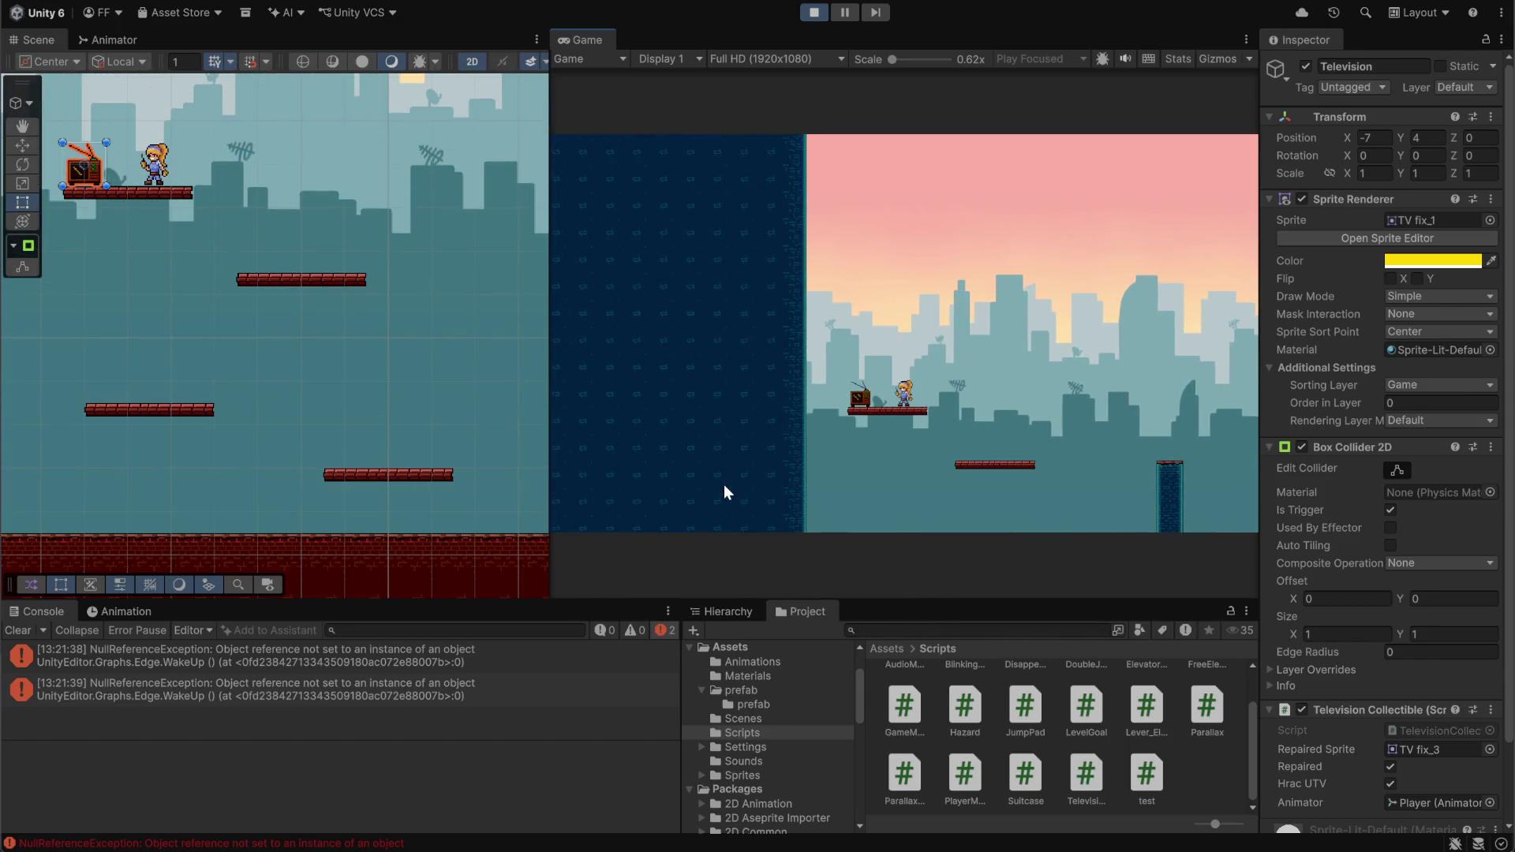
key("Left")
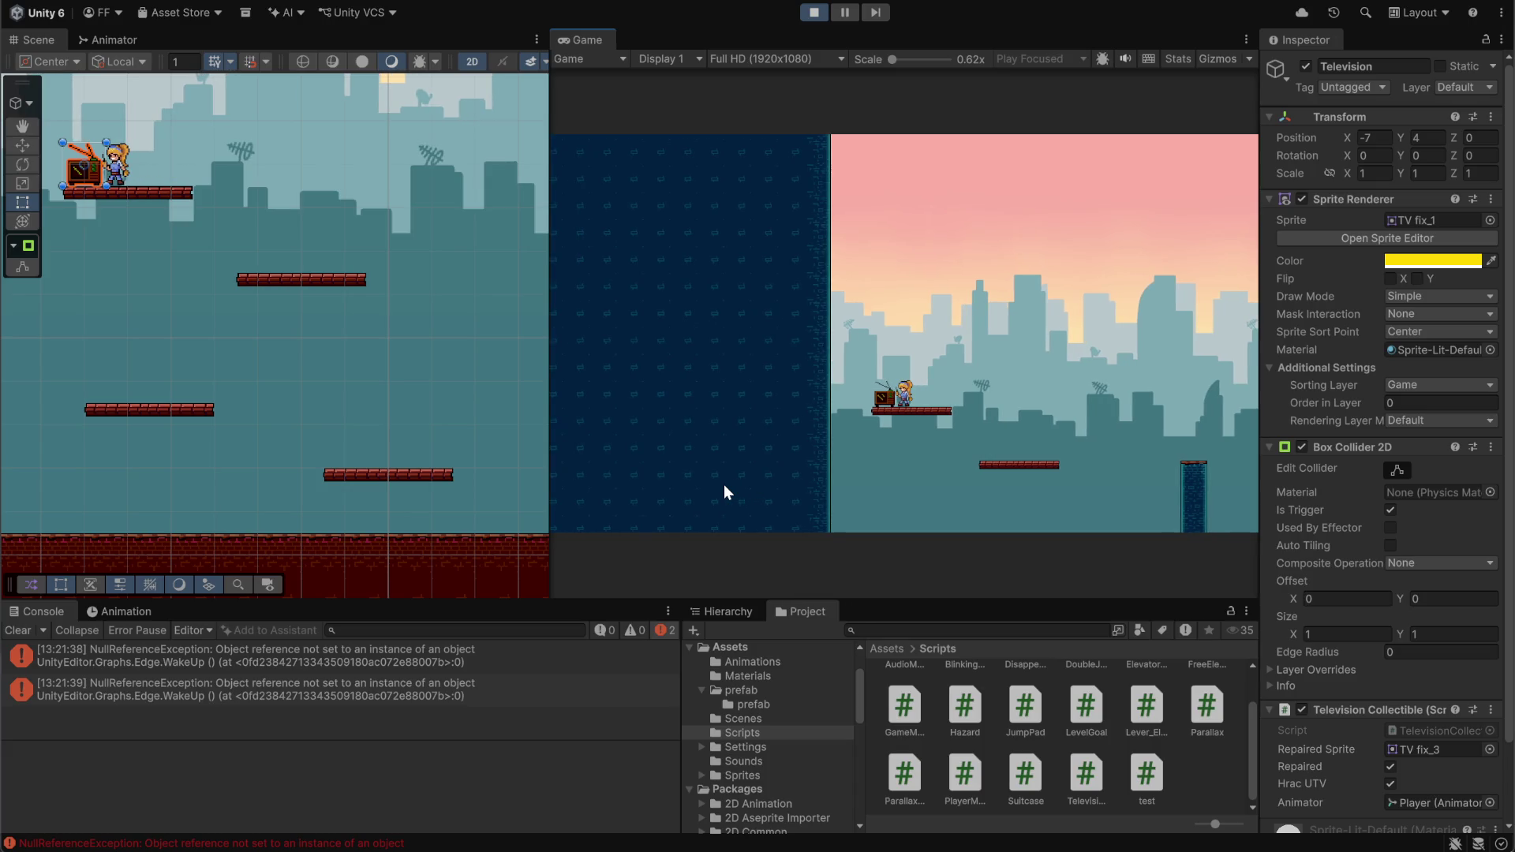
key("space")
key("Left")
key("space")
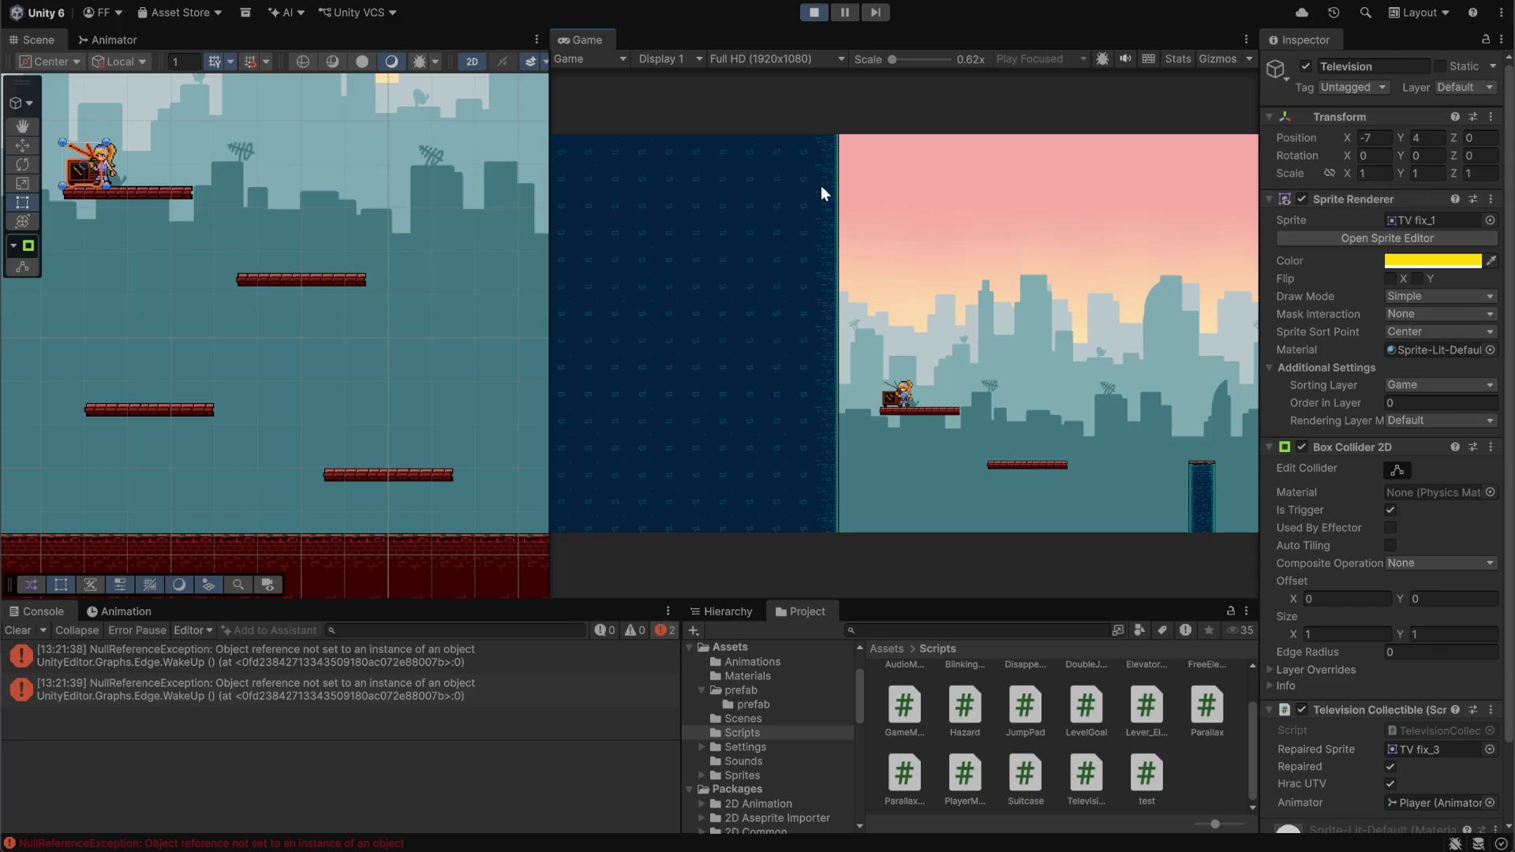
left_click(734, 609)
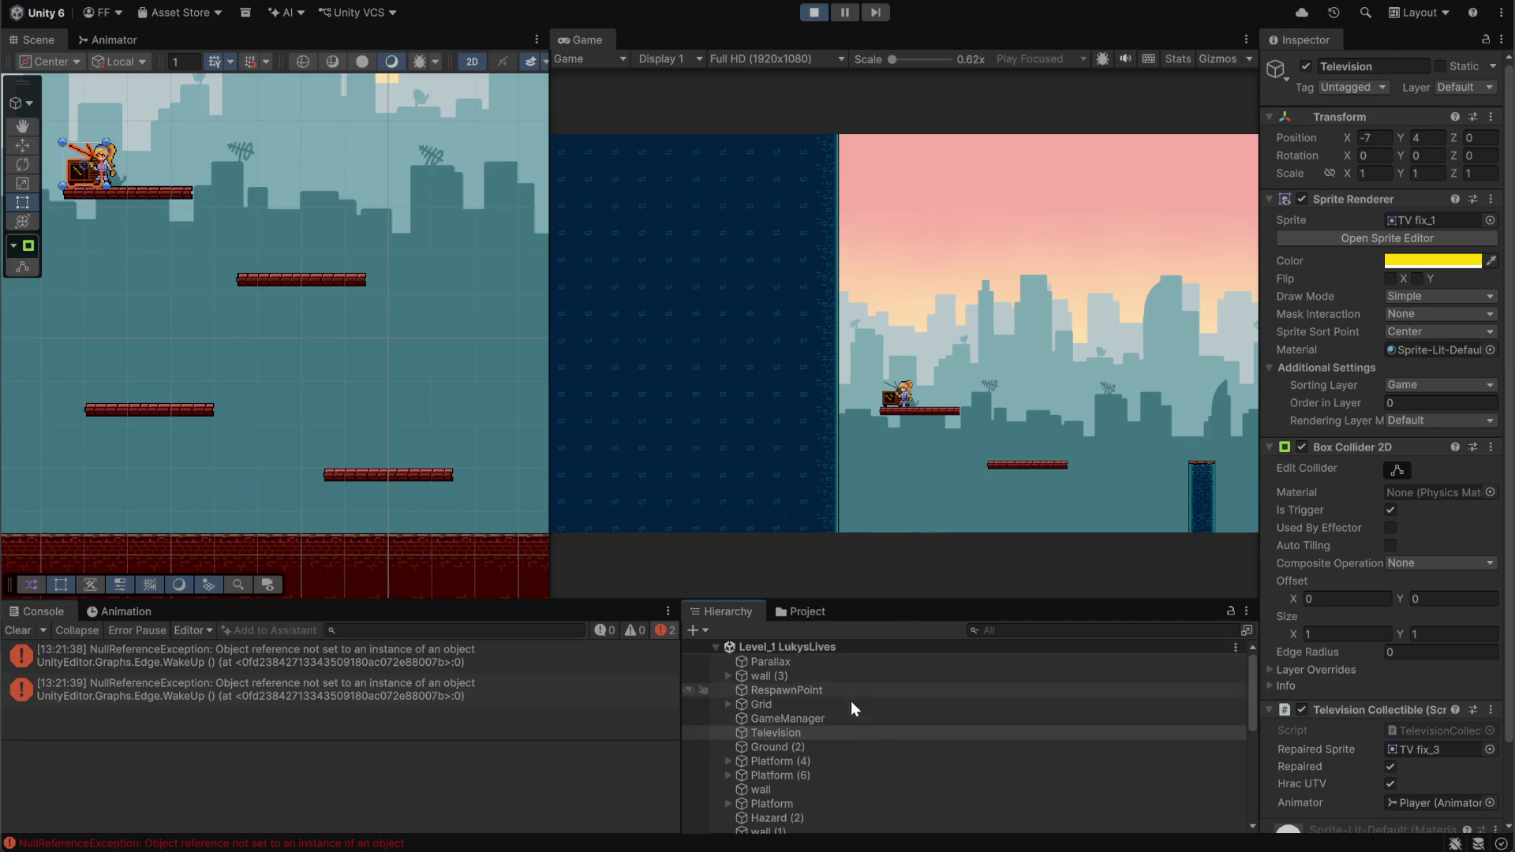
Select the Television and check Repaired and Hrac UTV are true with the Player's Animator
scroll(845, 726, "down", 10)
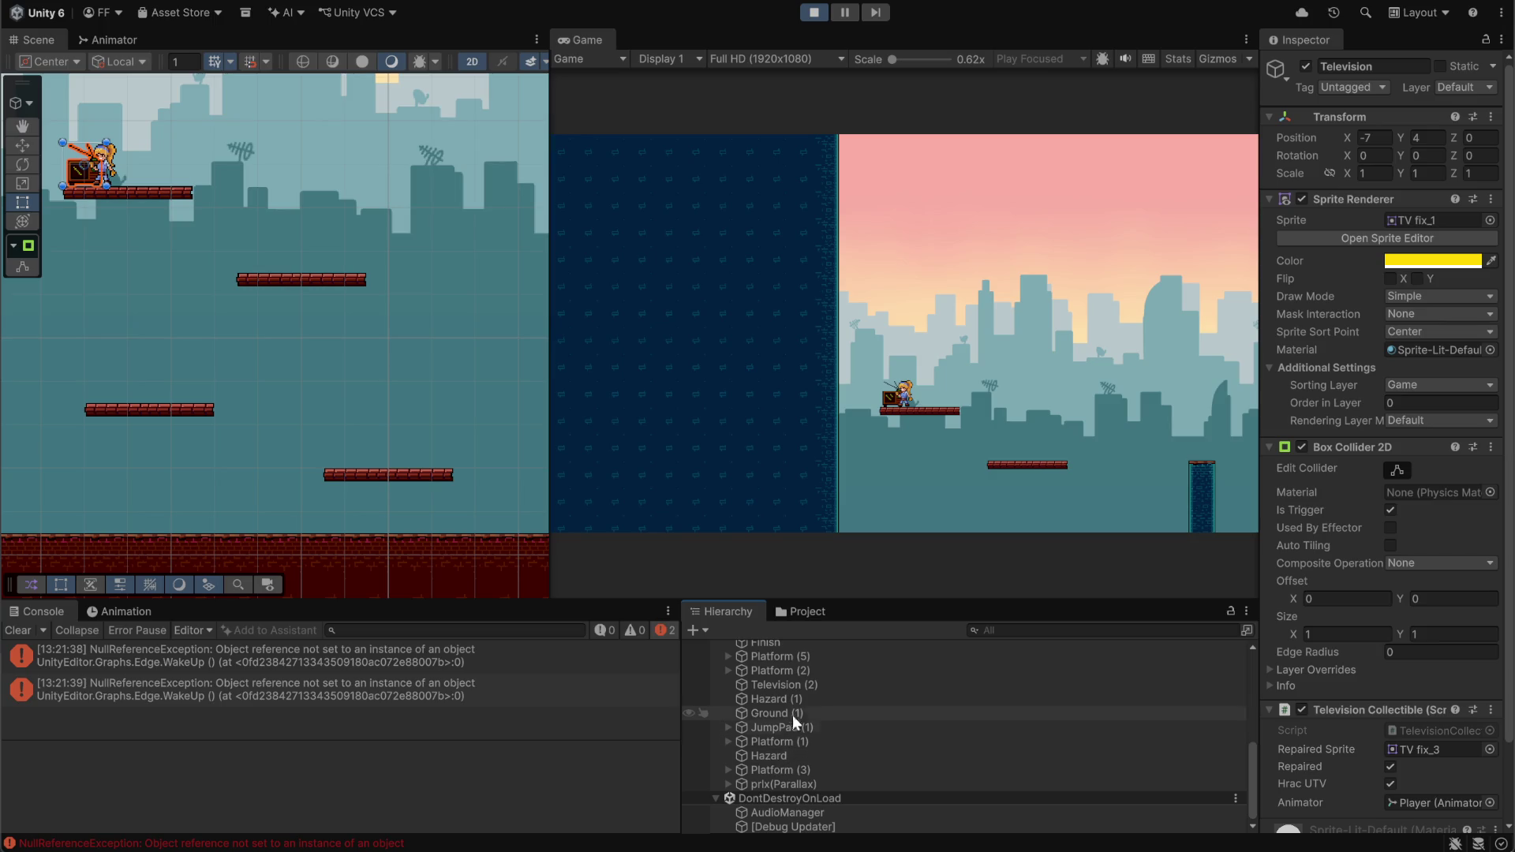
left_click(793, 687)
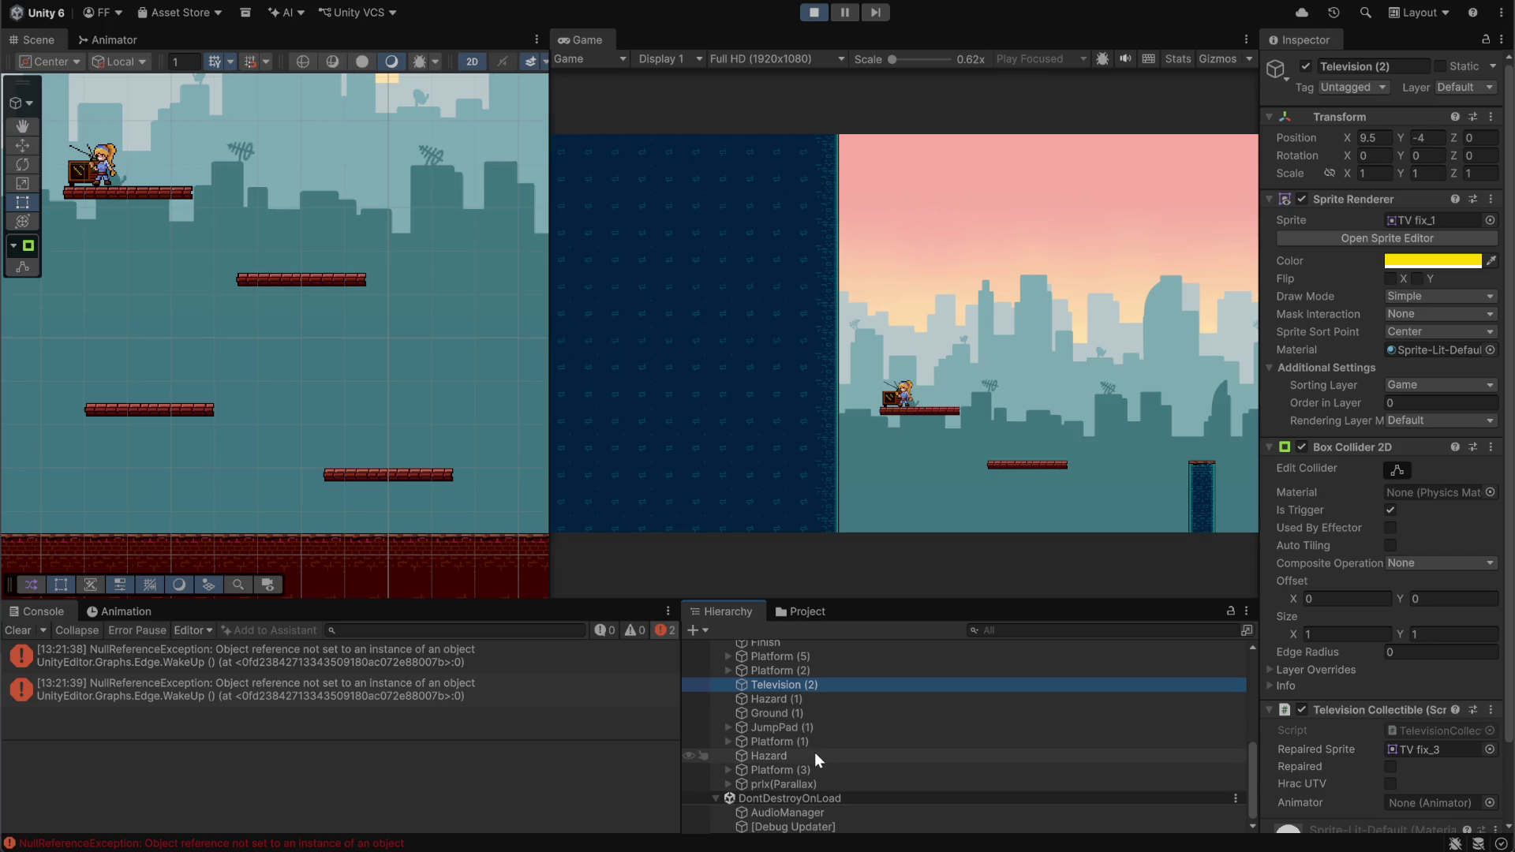
scroll(1372, 728, "down", 3)
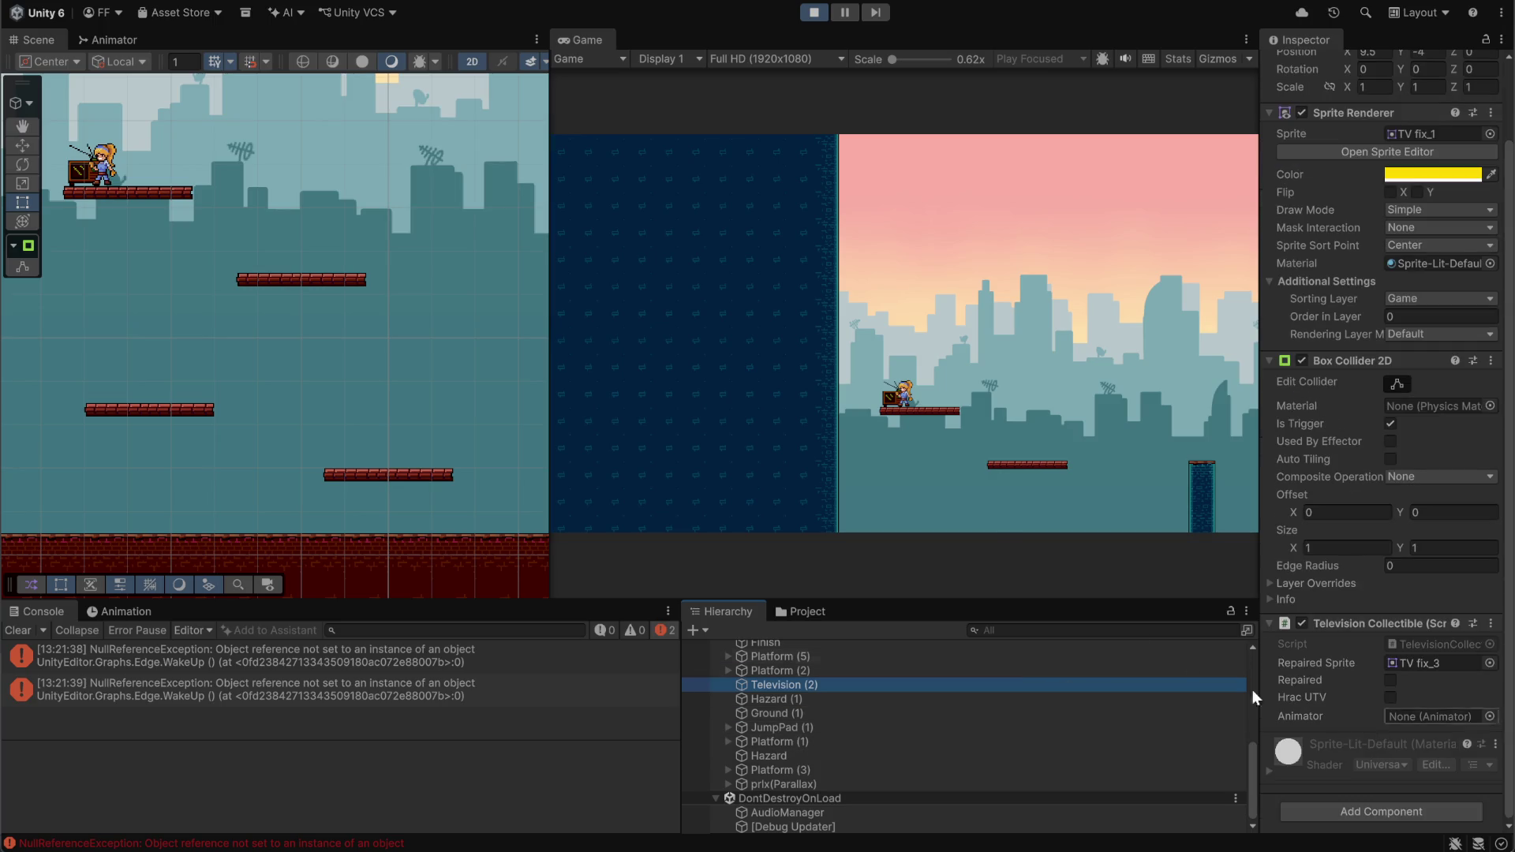
left_click(78, 176)
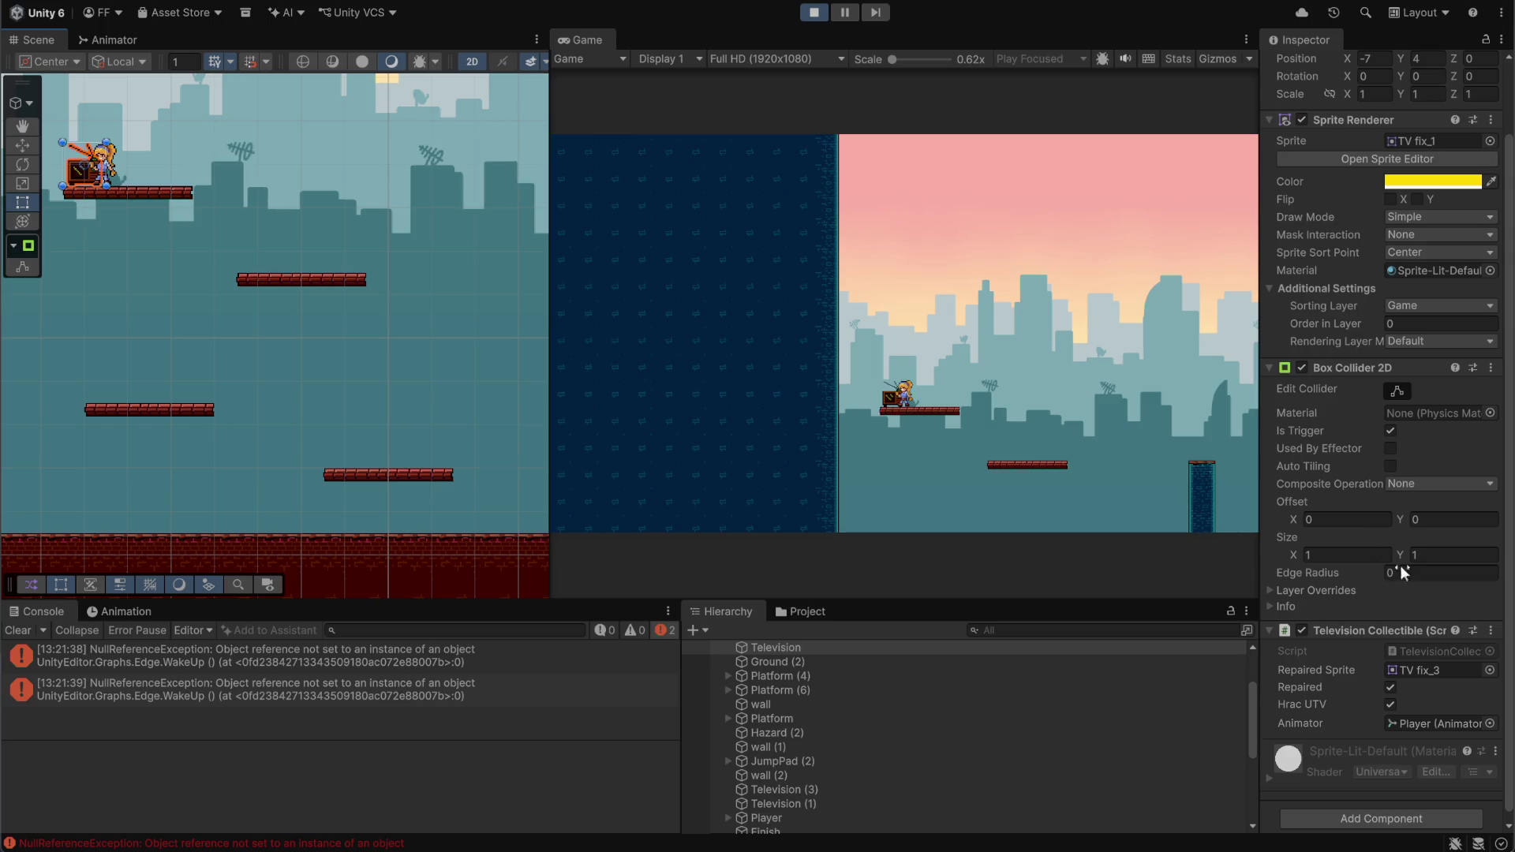
scroll(1411, 575, "up", 3)
scroll(884, 745, "down", 2)
scroll(884, 741, "up", 3)
scroll(1367, 690, "down", 3)
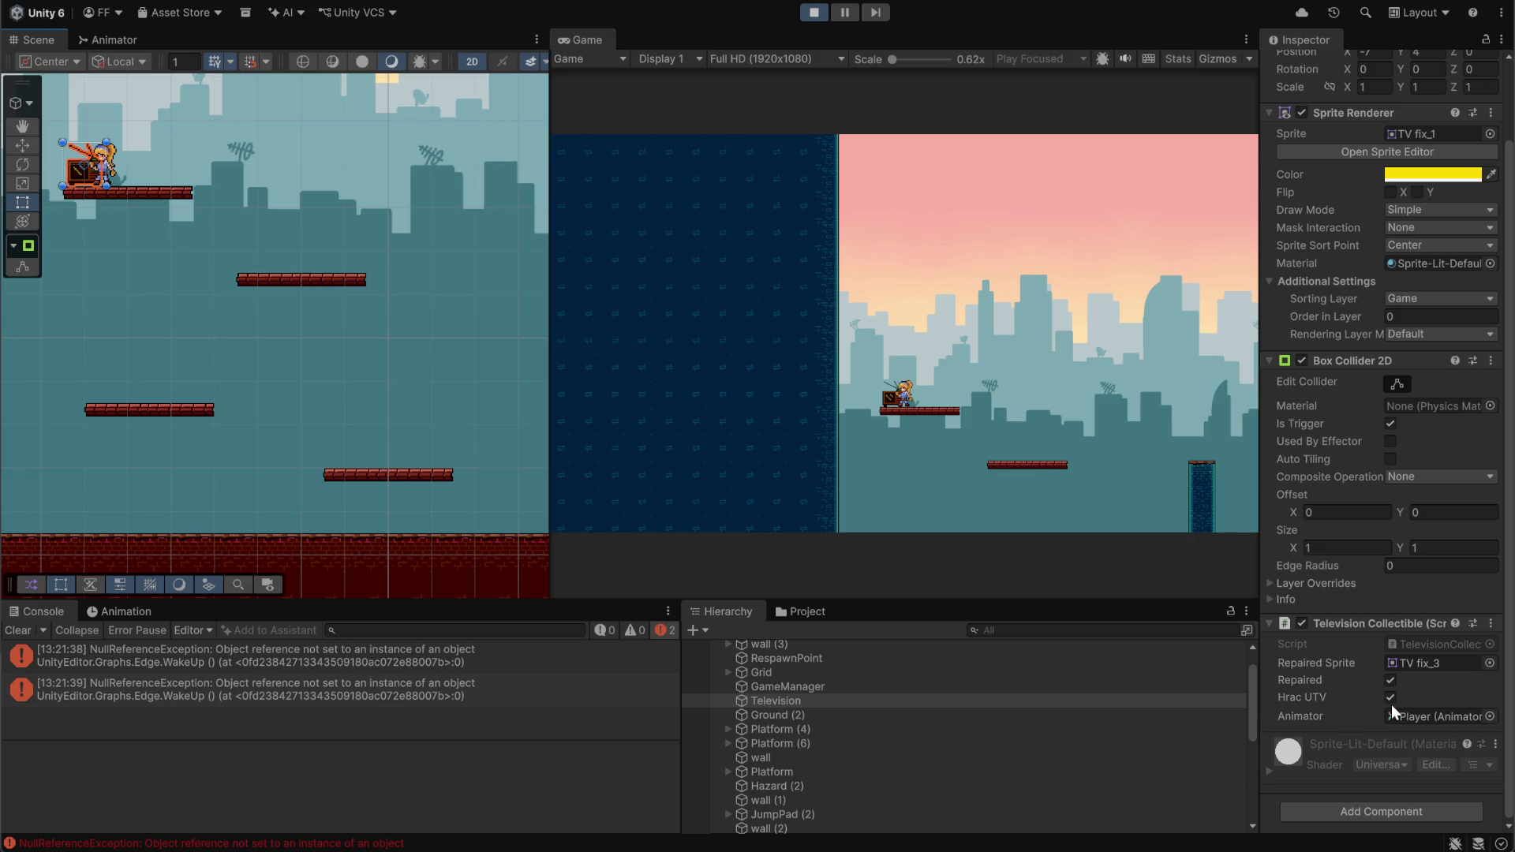
Run and jump the player around the TV platform in the Game view
left_click(961, 392)
key("Right")
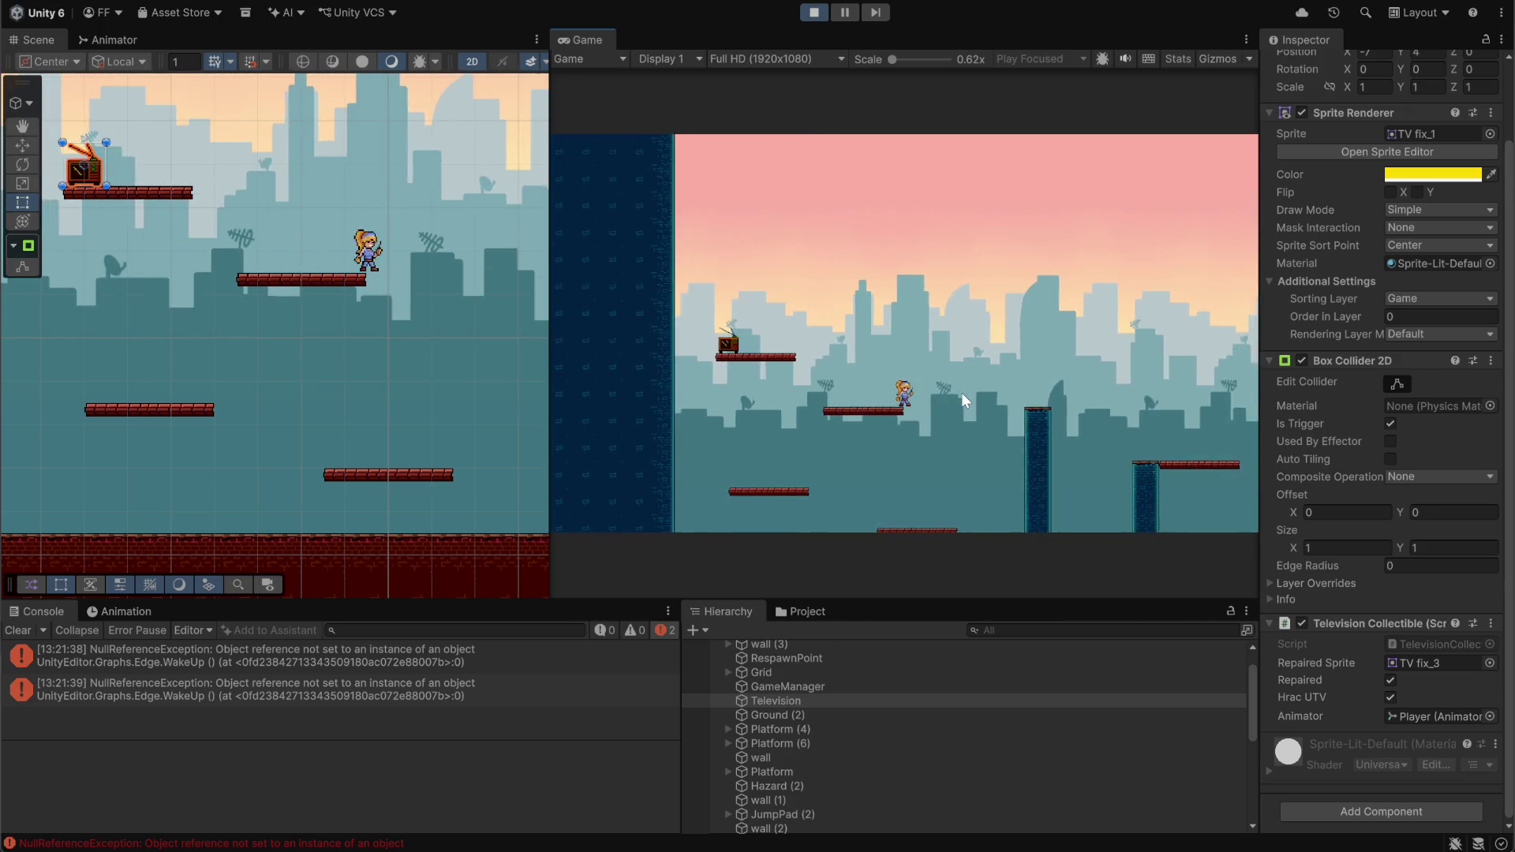
key("Left")
key("space")
key("Right")
key("Left")
key("space")
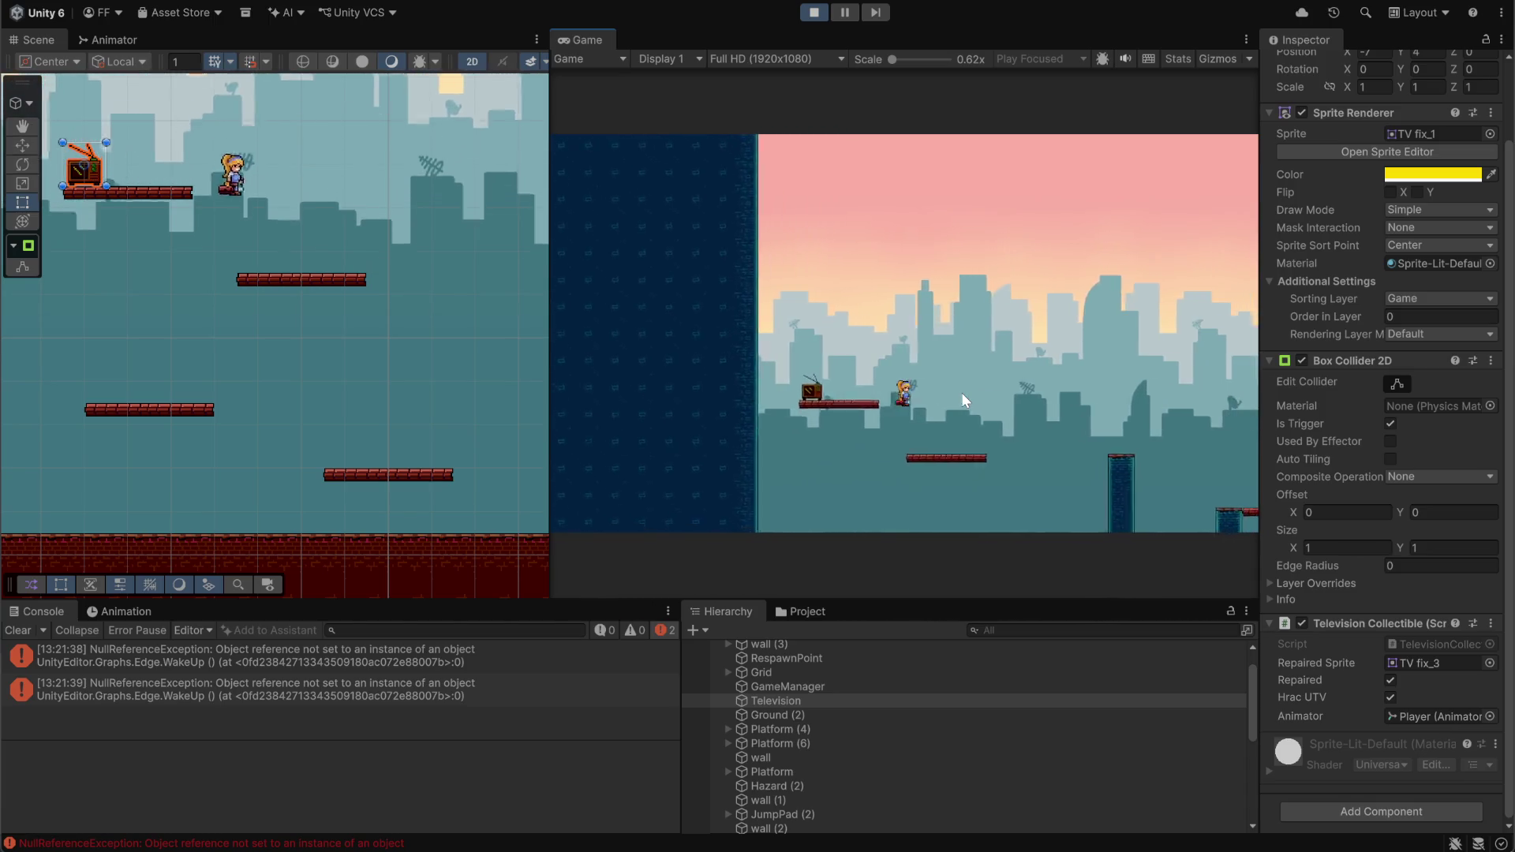
key("Left")
Keep jumping through the level, then stop Play mode and go to TelevisionCollectible.cs
key("space")
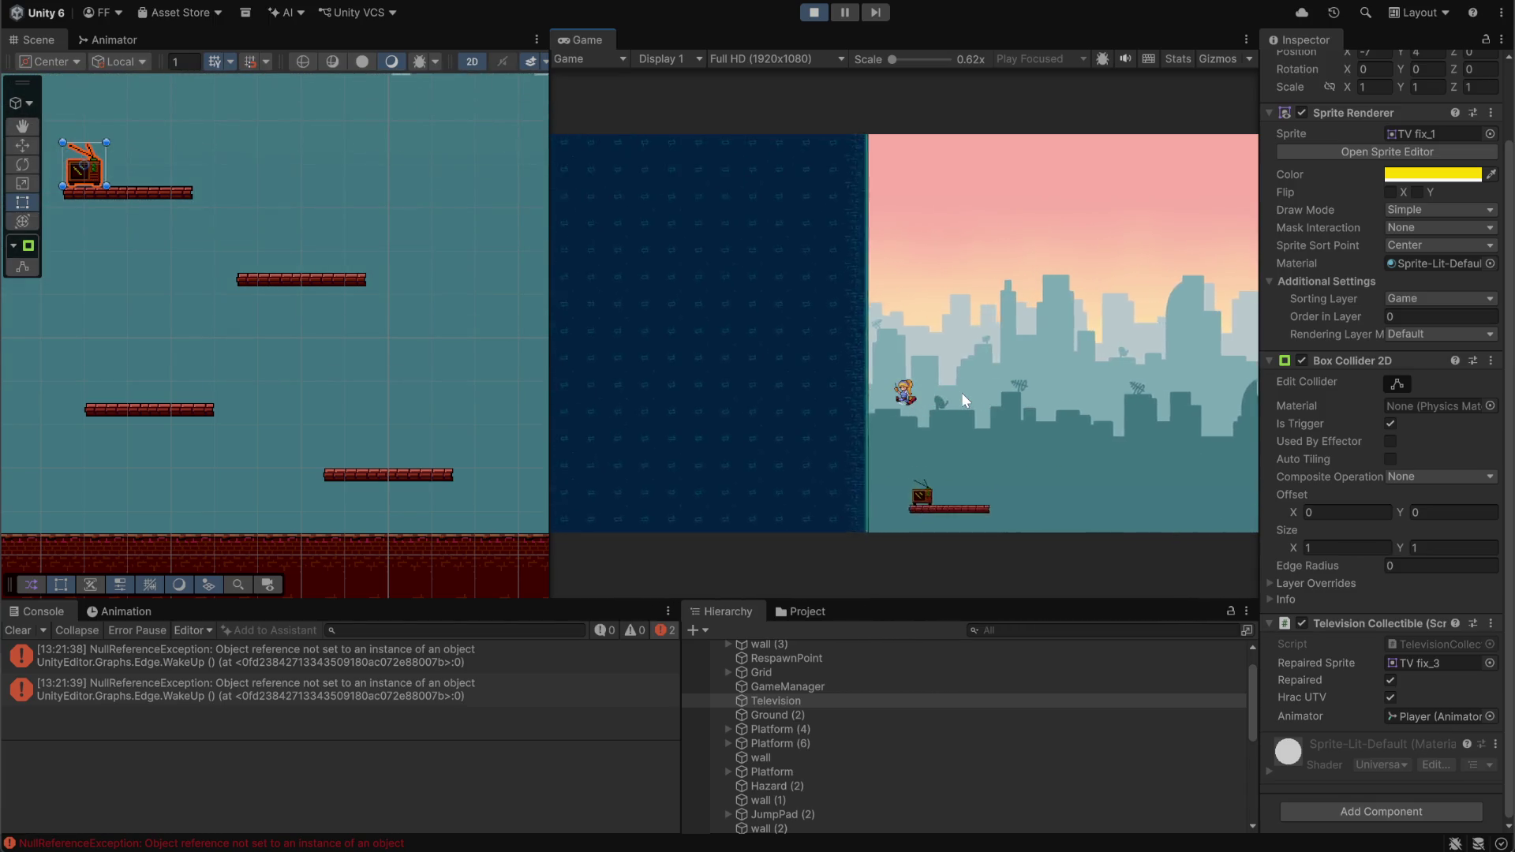
key("Right")
key("space")
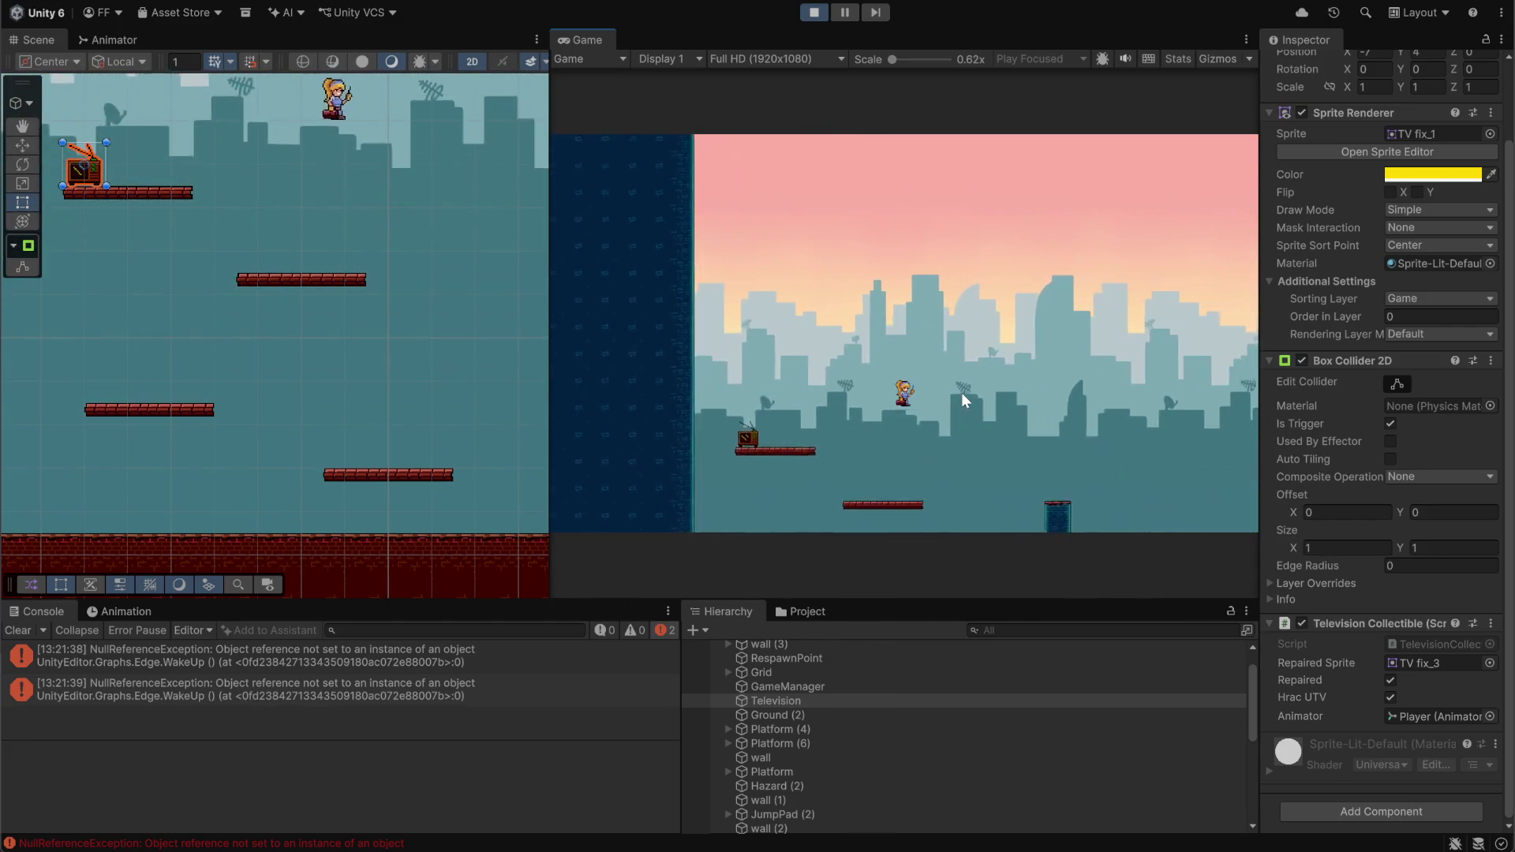
key("Right")
key("space")
key("Left")
key("space")
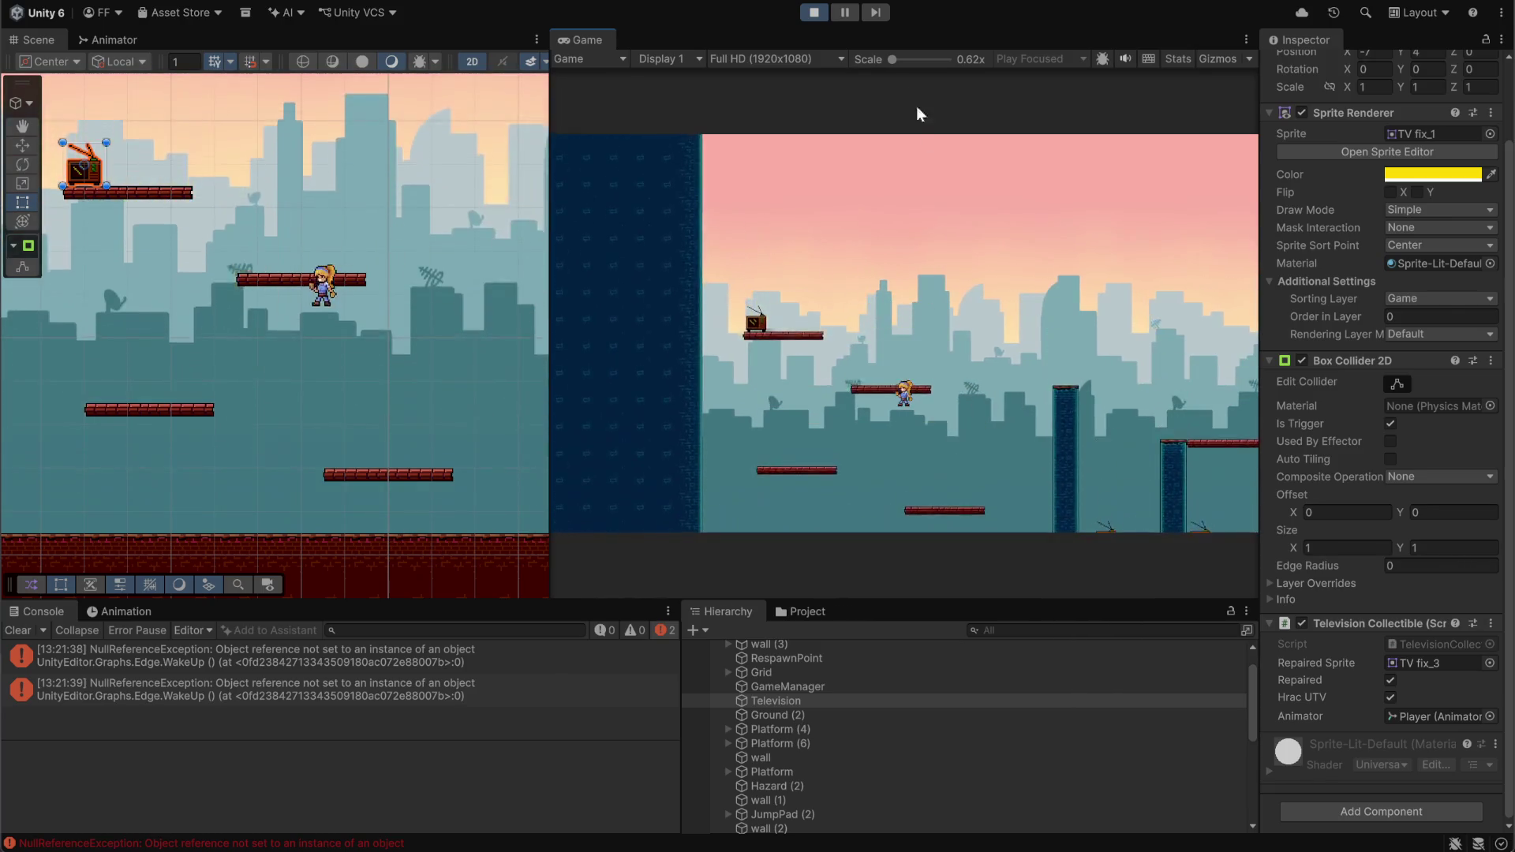
left_click(820, 13)
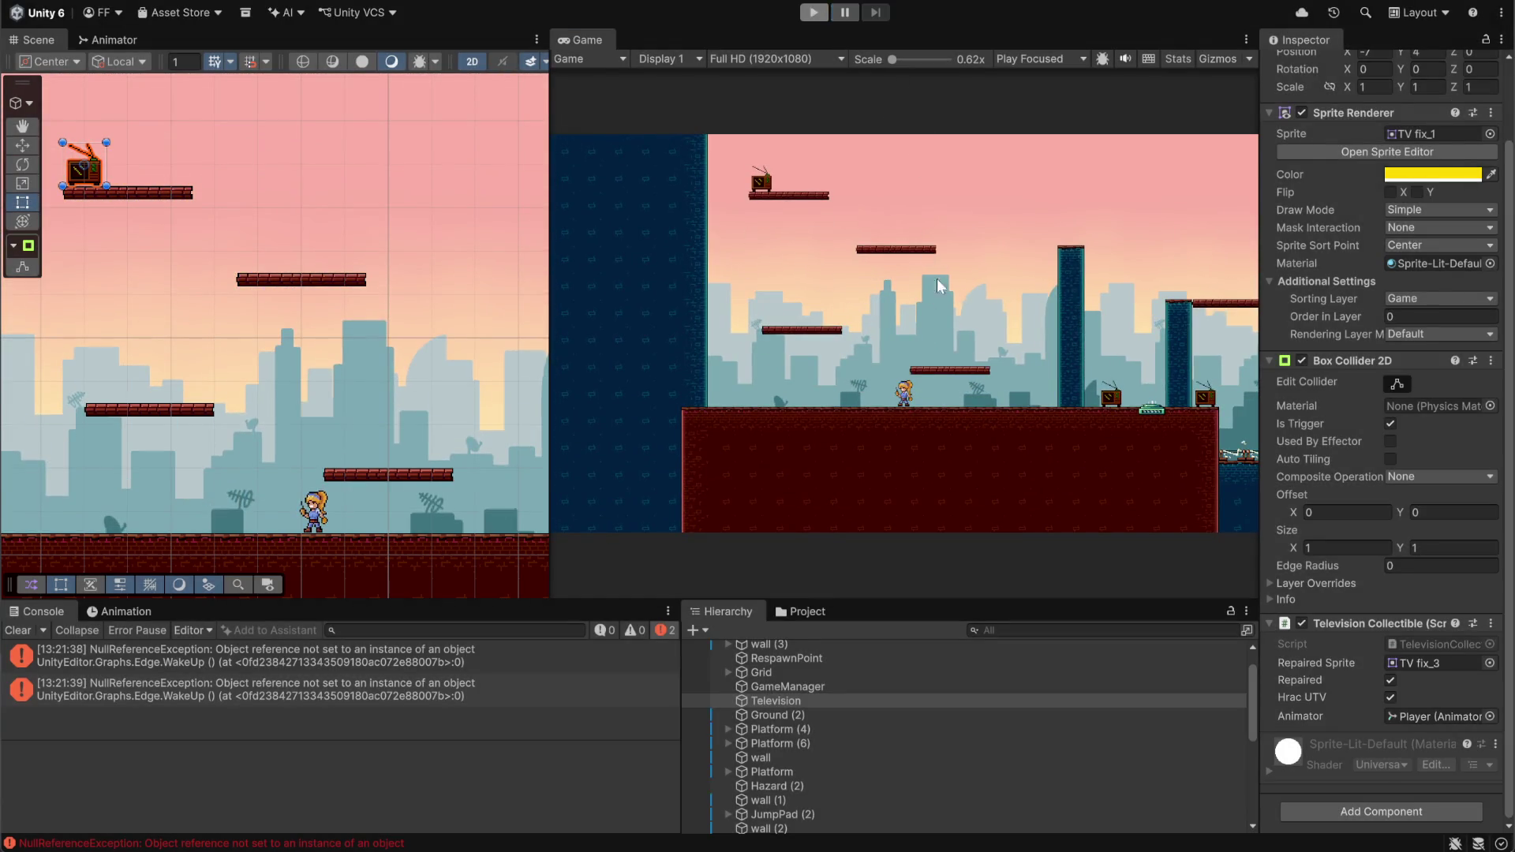
key("alt+Tab")
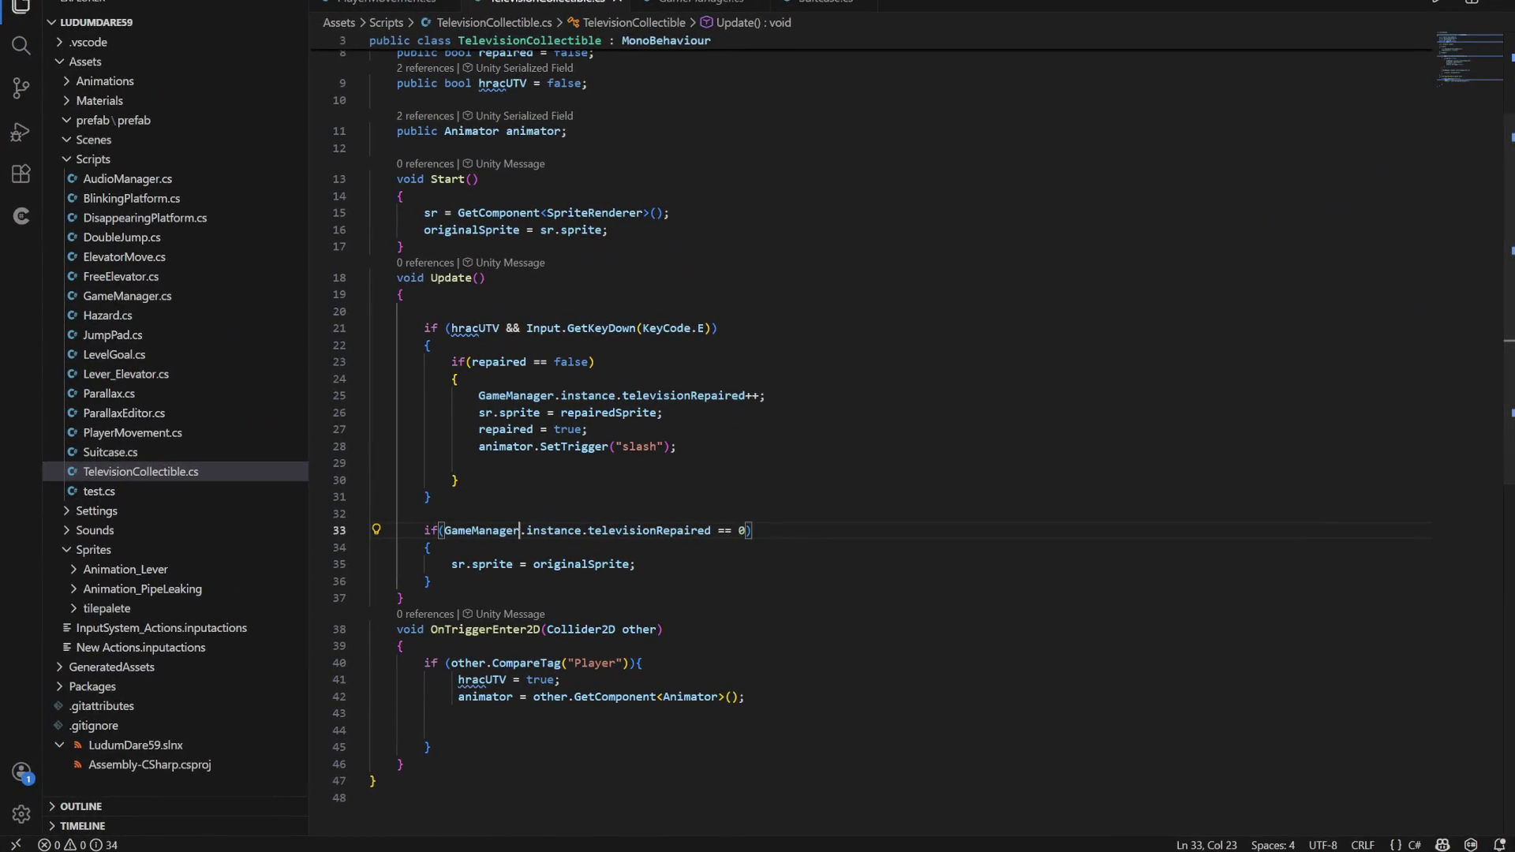
Mute the Discord microphone and return to the televisionRepaired check on line 33
key("alt+Tab")
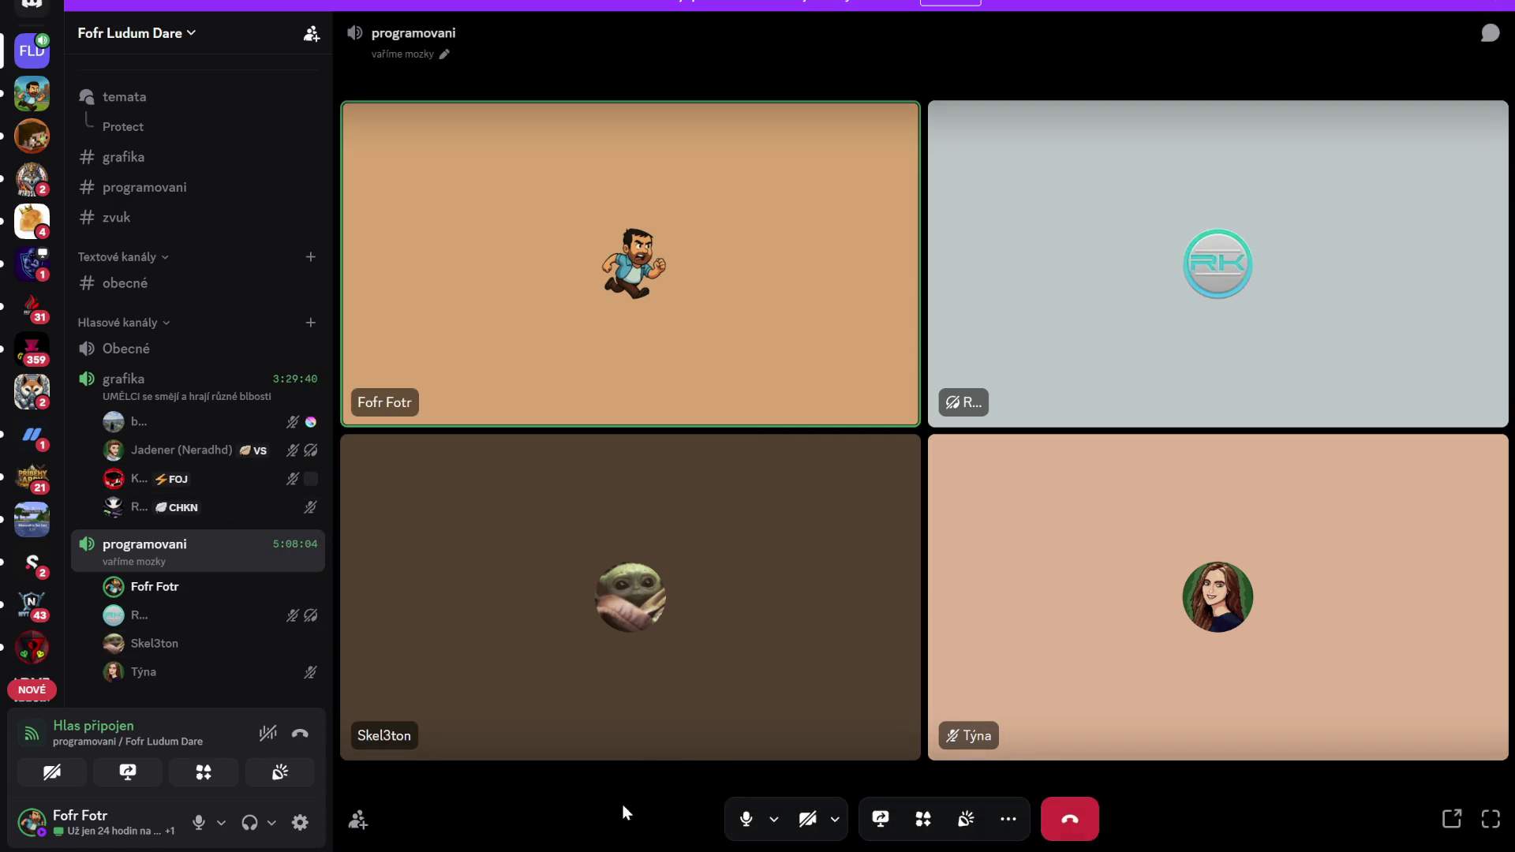
left_click(198, 823)
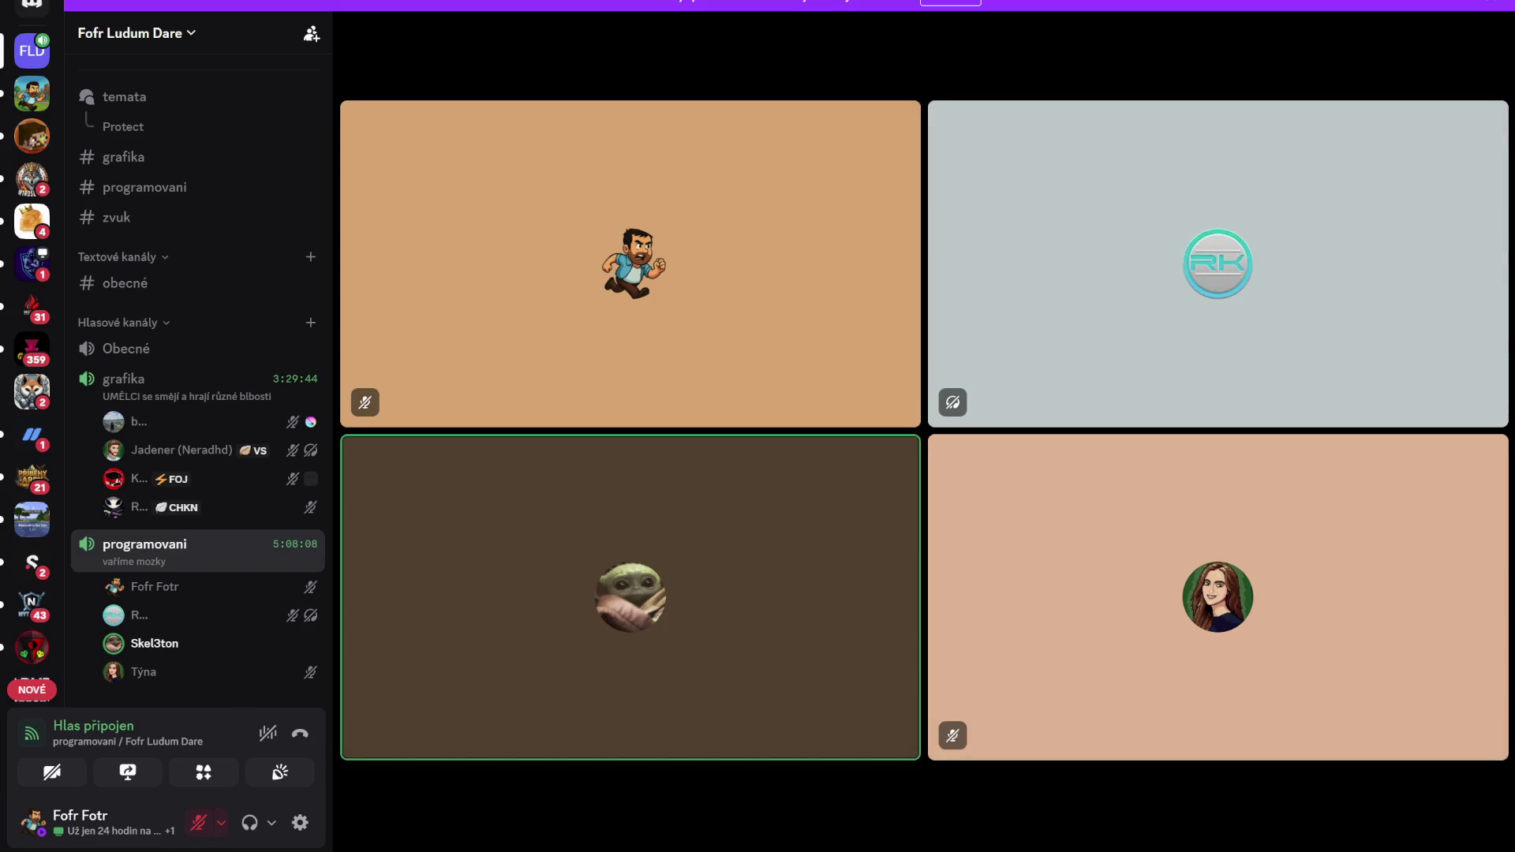
key("alt+Tab")
left_click(651, 531)
Add 'repaired = false;' below the sprite reset line in the televisionRepaired == 0 block
left_click(431, 581)
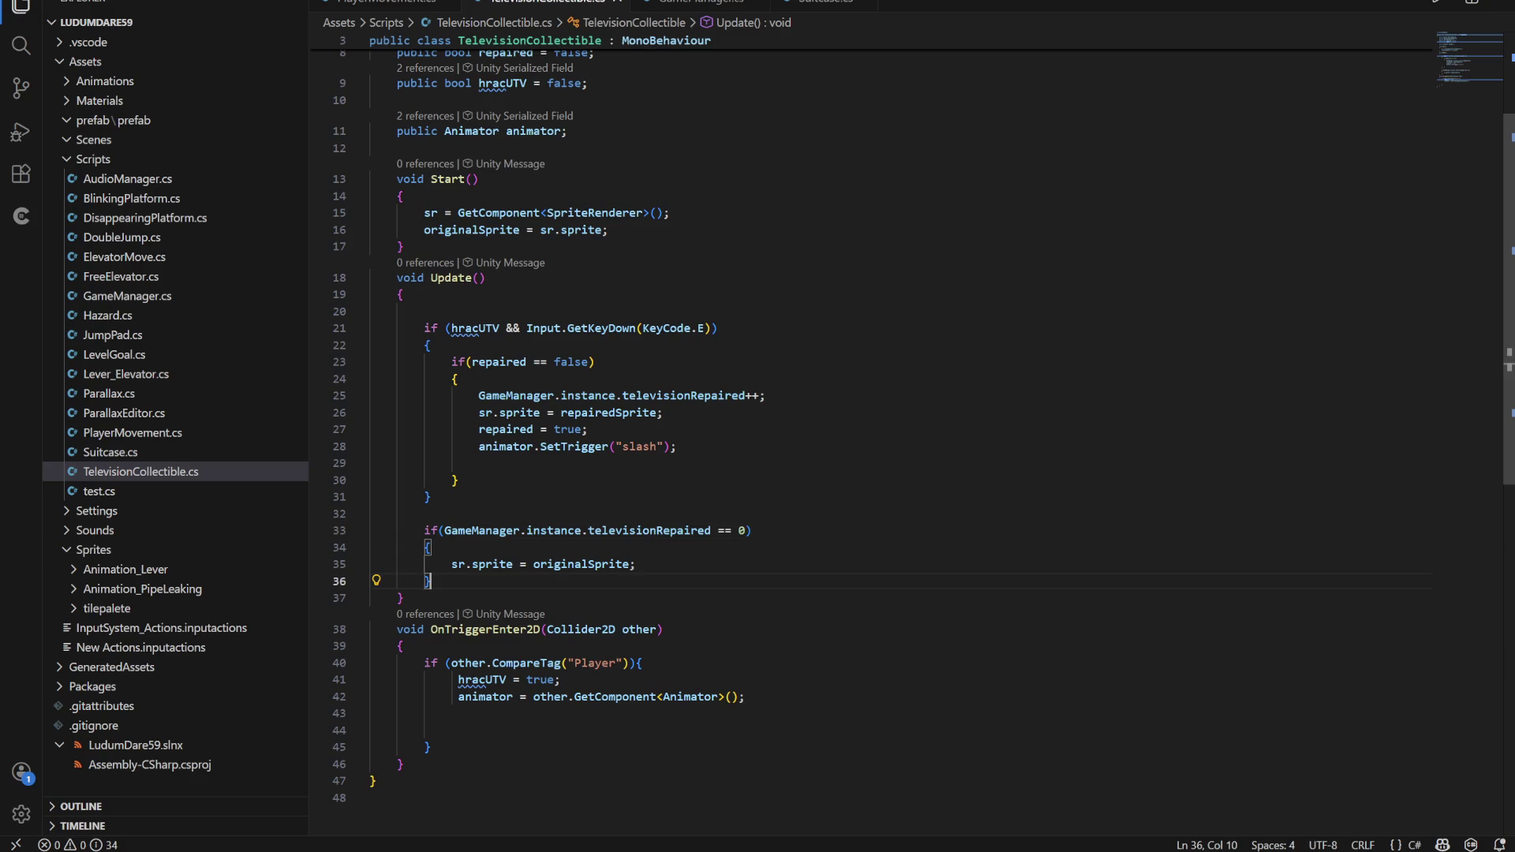
left_click_drag(479, 429, 534, 429)
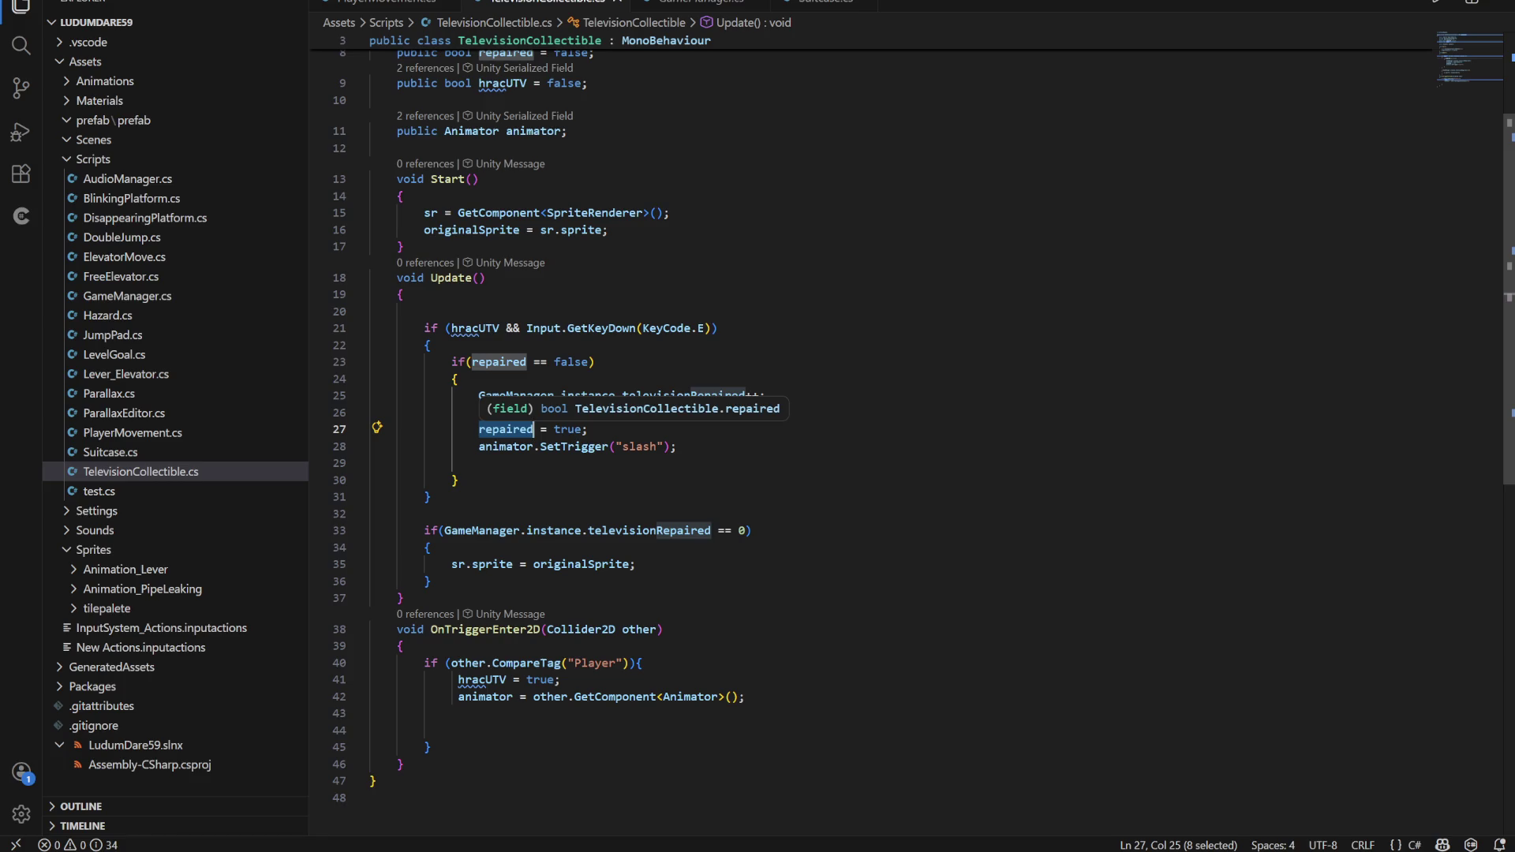
left_click(636, 563)
key("Return")
type("repaired")
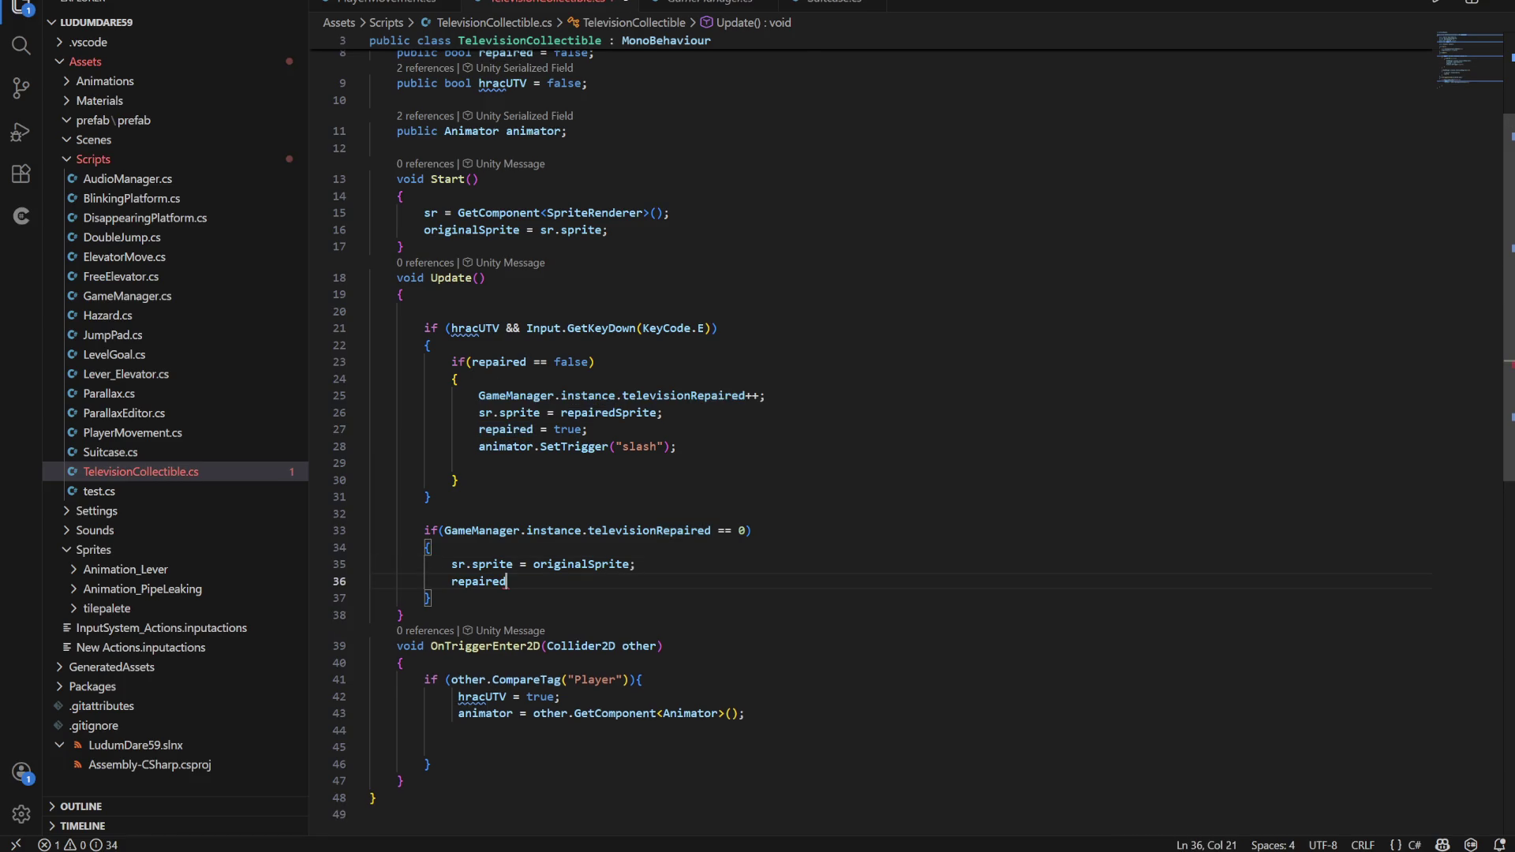
type(" = fals")
type("e")
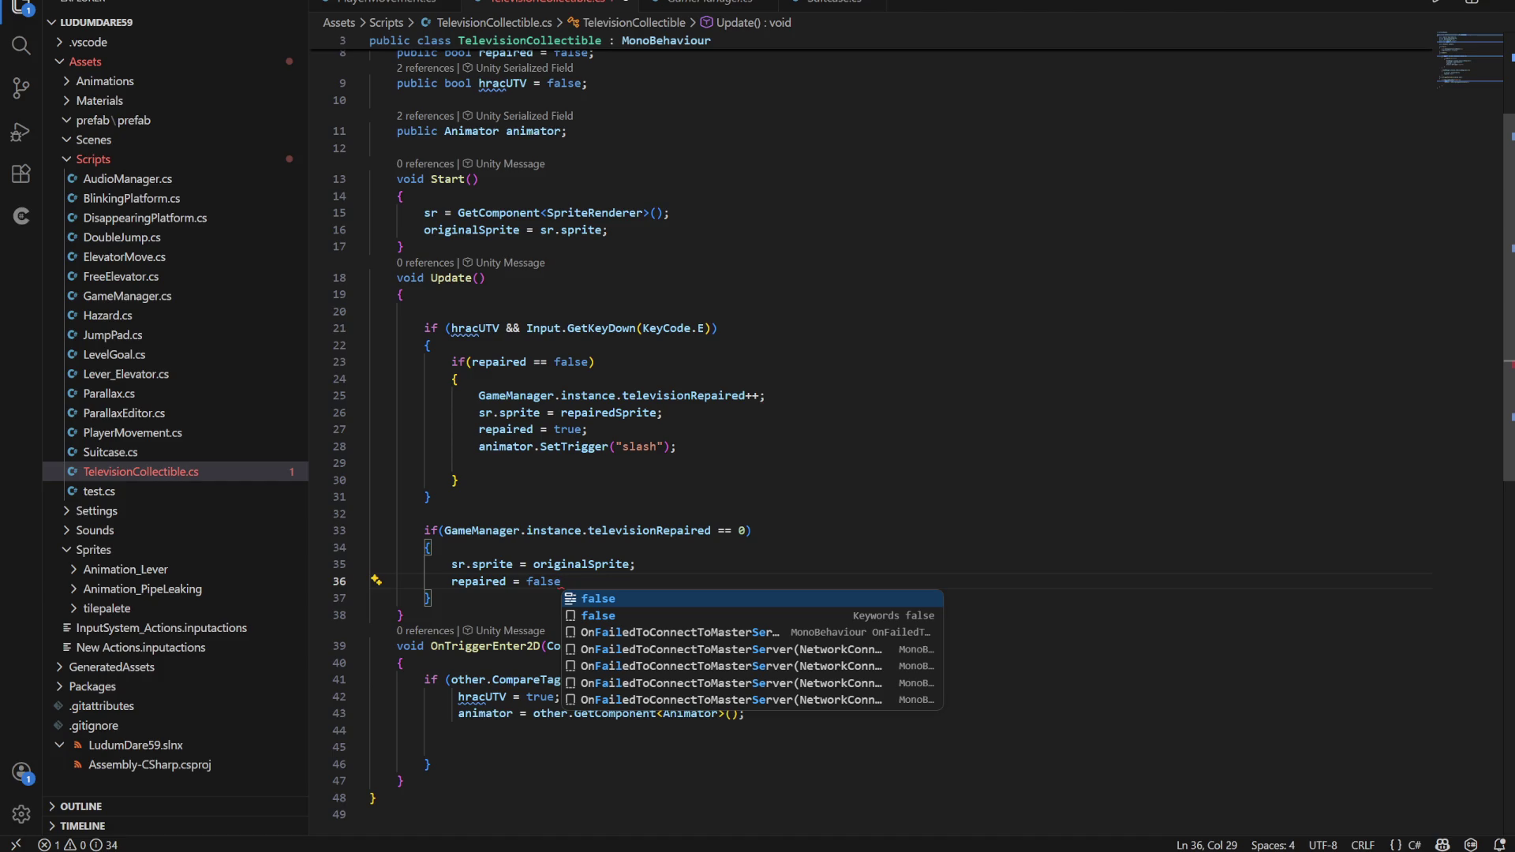
type(";")
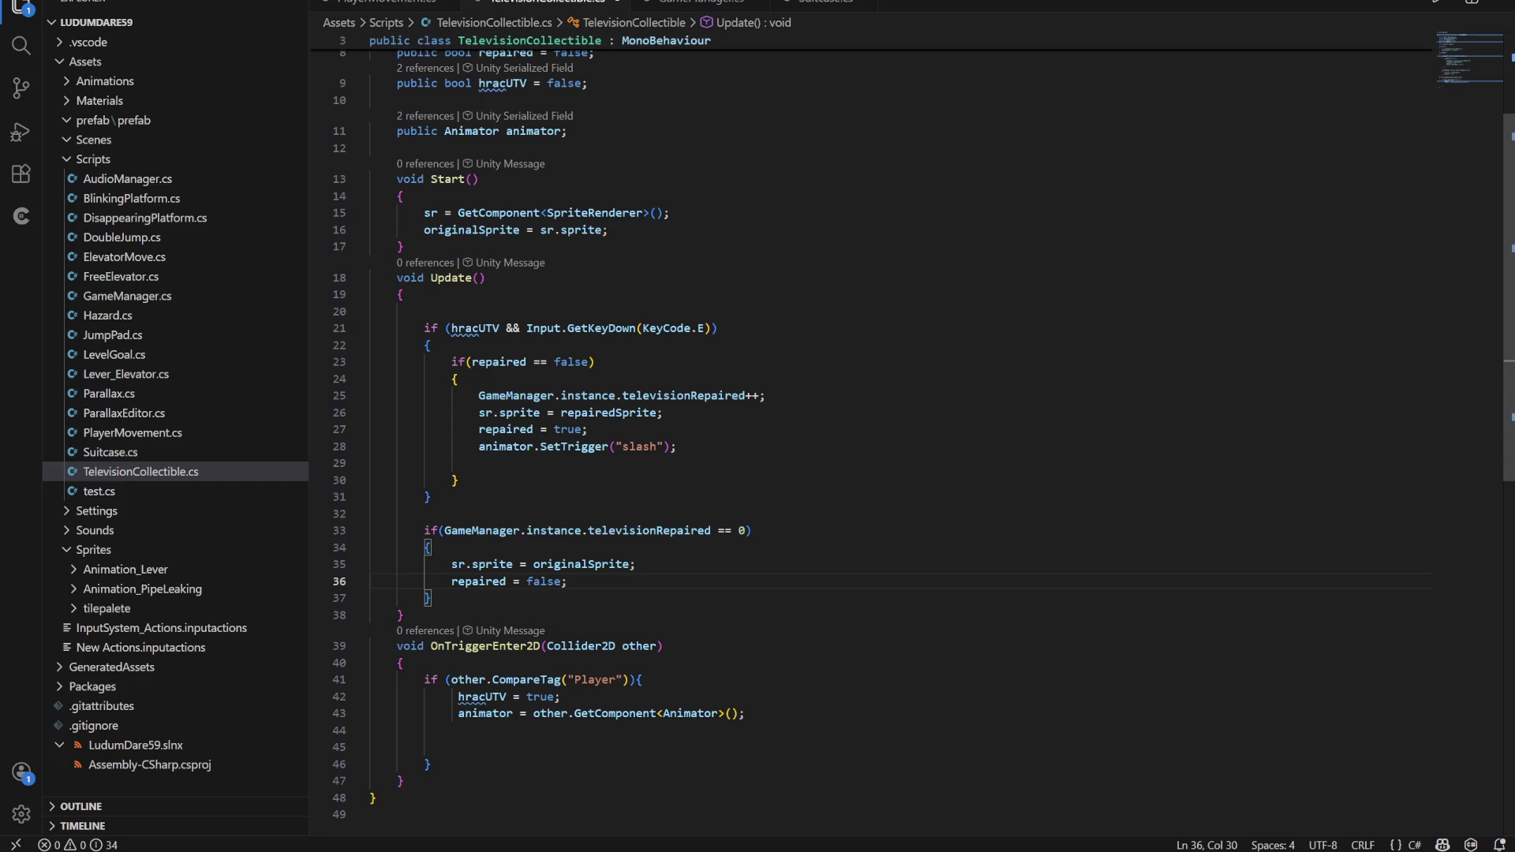
left_click(431, 598)
Follow GameManager.instance.televisionRepaired to its public int declaration in GameManager.cs
left_click(567, 582)
left_click(514, 413)
key("Up")
mouse_move(478, 395)
left_mouse_down()
mouse_move(677, 396)
mouse_move(616, 395)
left_mouse_up()
key("F12")
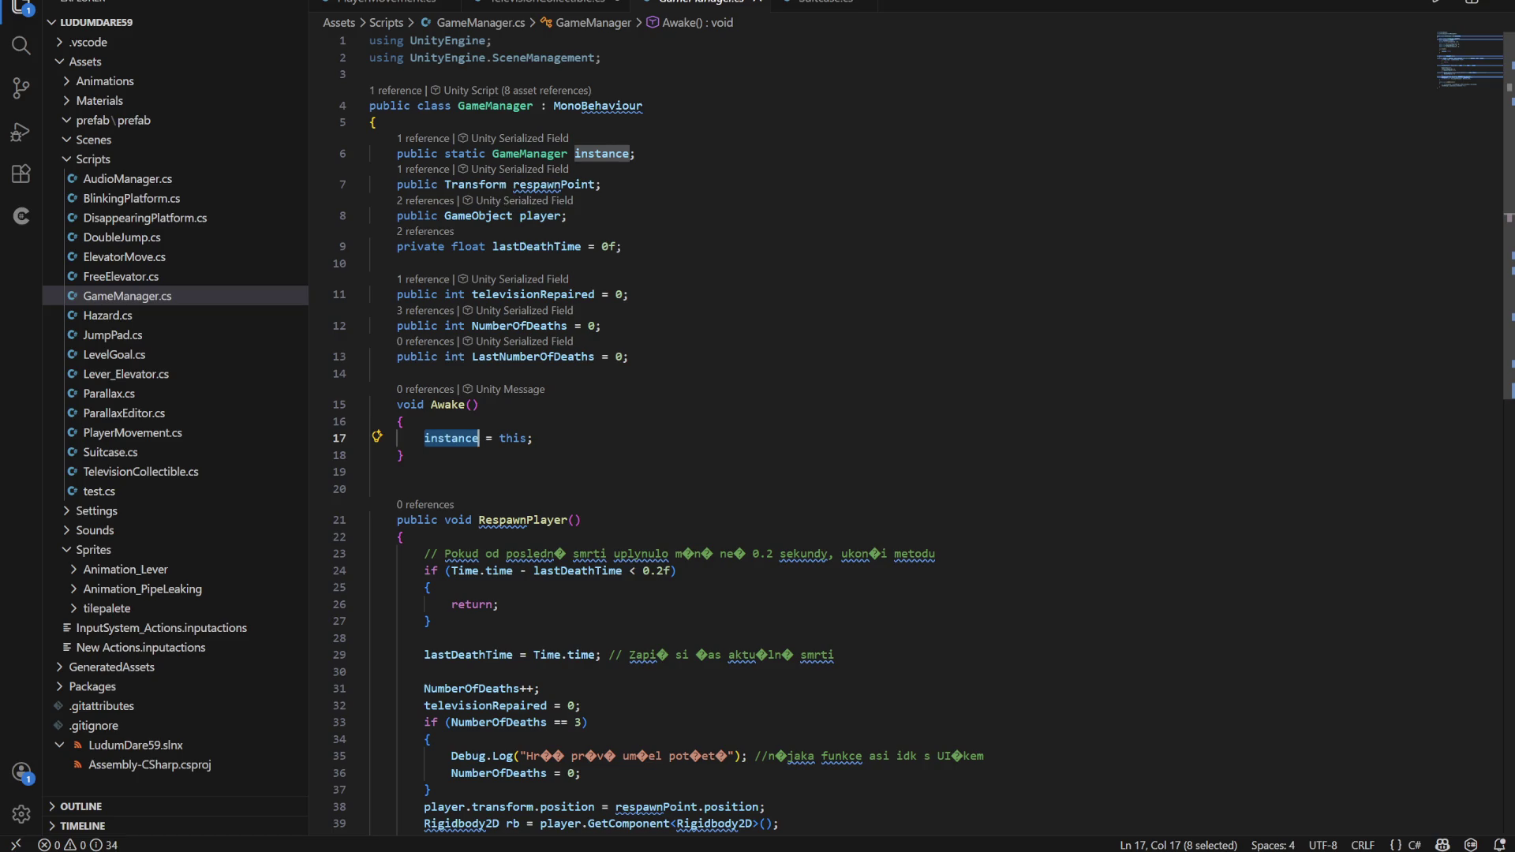
scroll(869, 434, "down", 7)
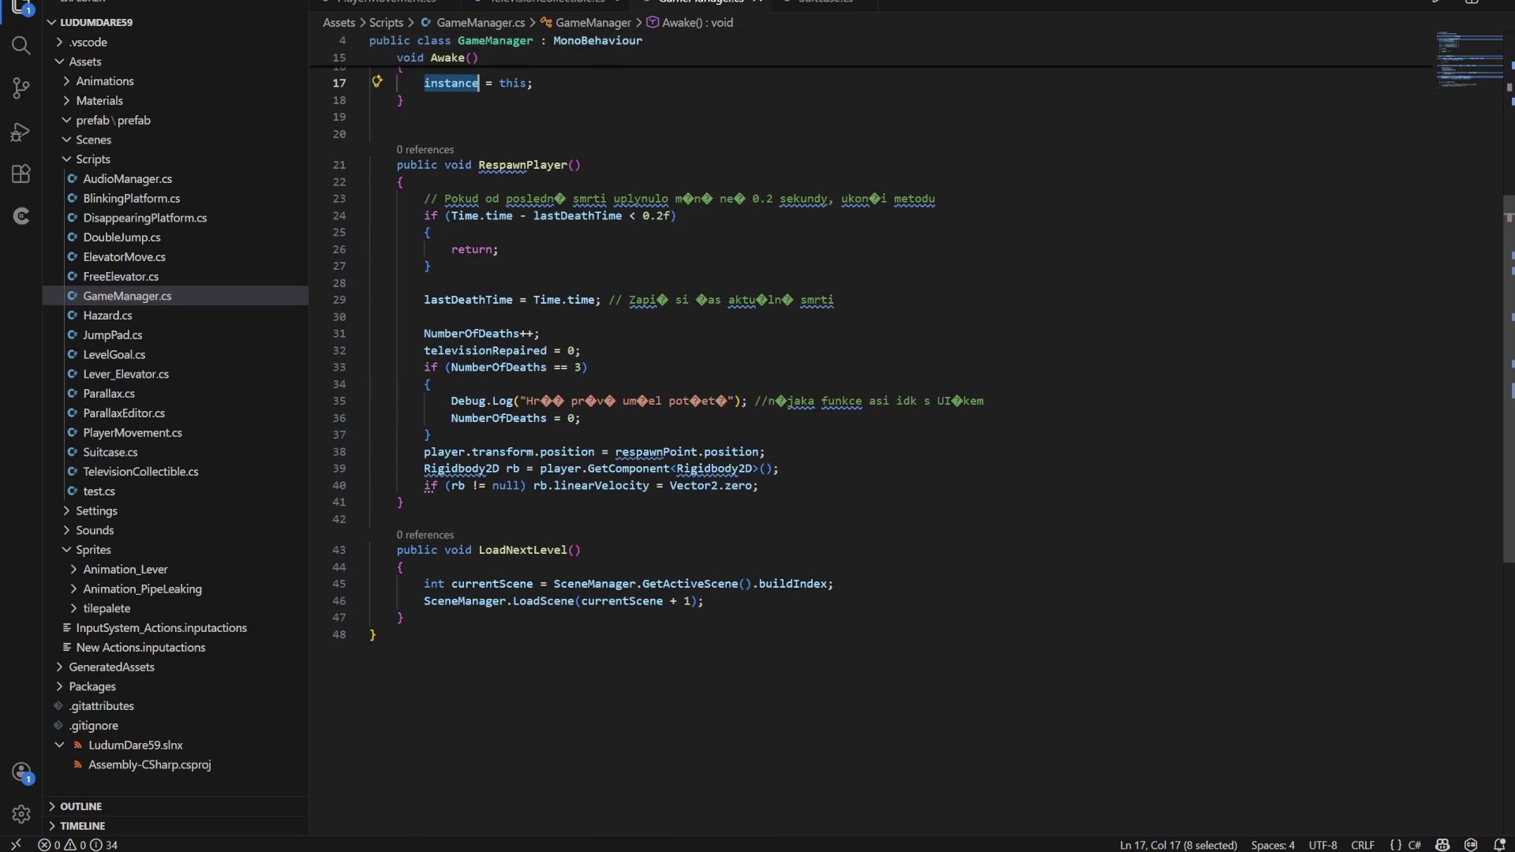
scroll(868, 434, "up", 3)
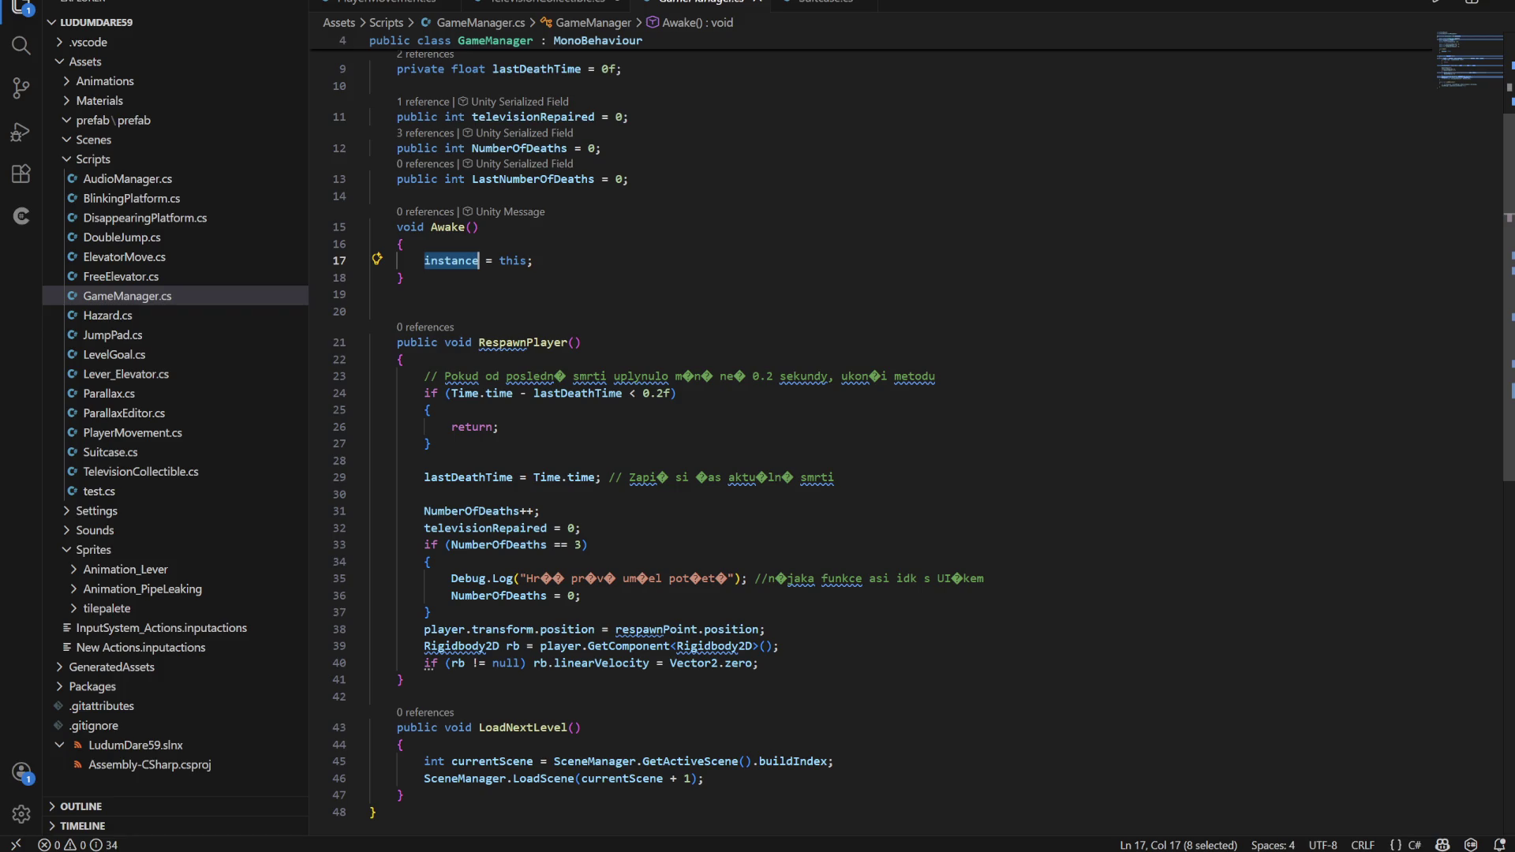
scroll(868, 434, "up", 2)
double_click(534, 205)
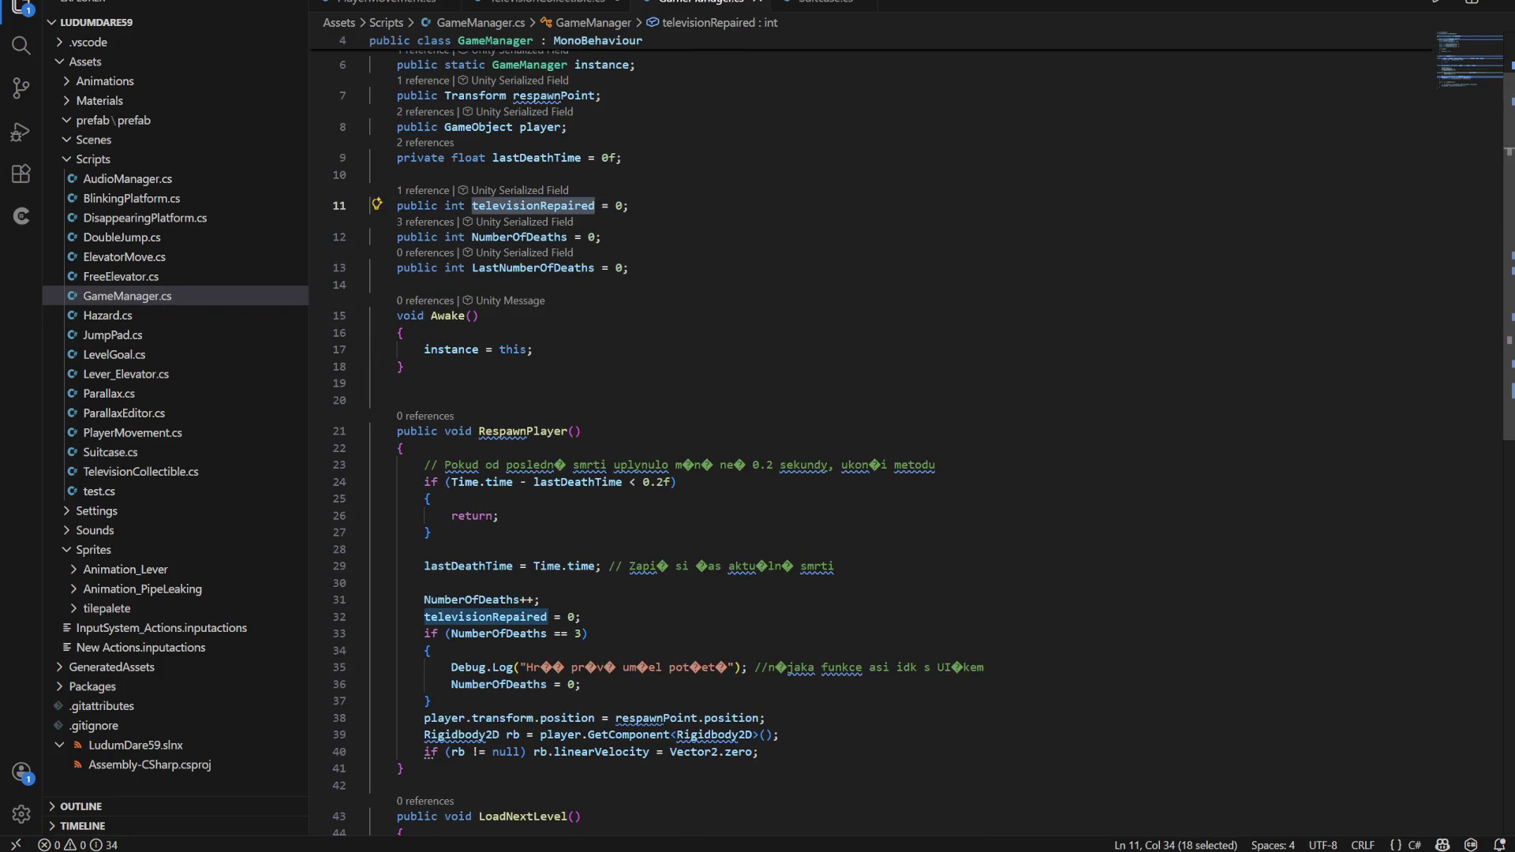
Go back to TelevisionCollectible.cs, save the repaired reset change, and bring OBS forward
left_click(544, 4)
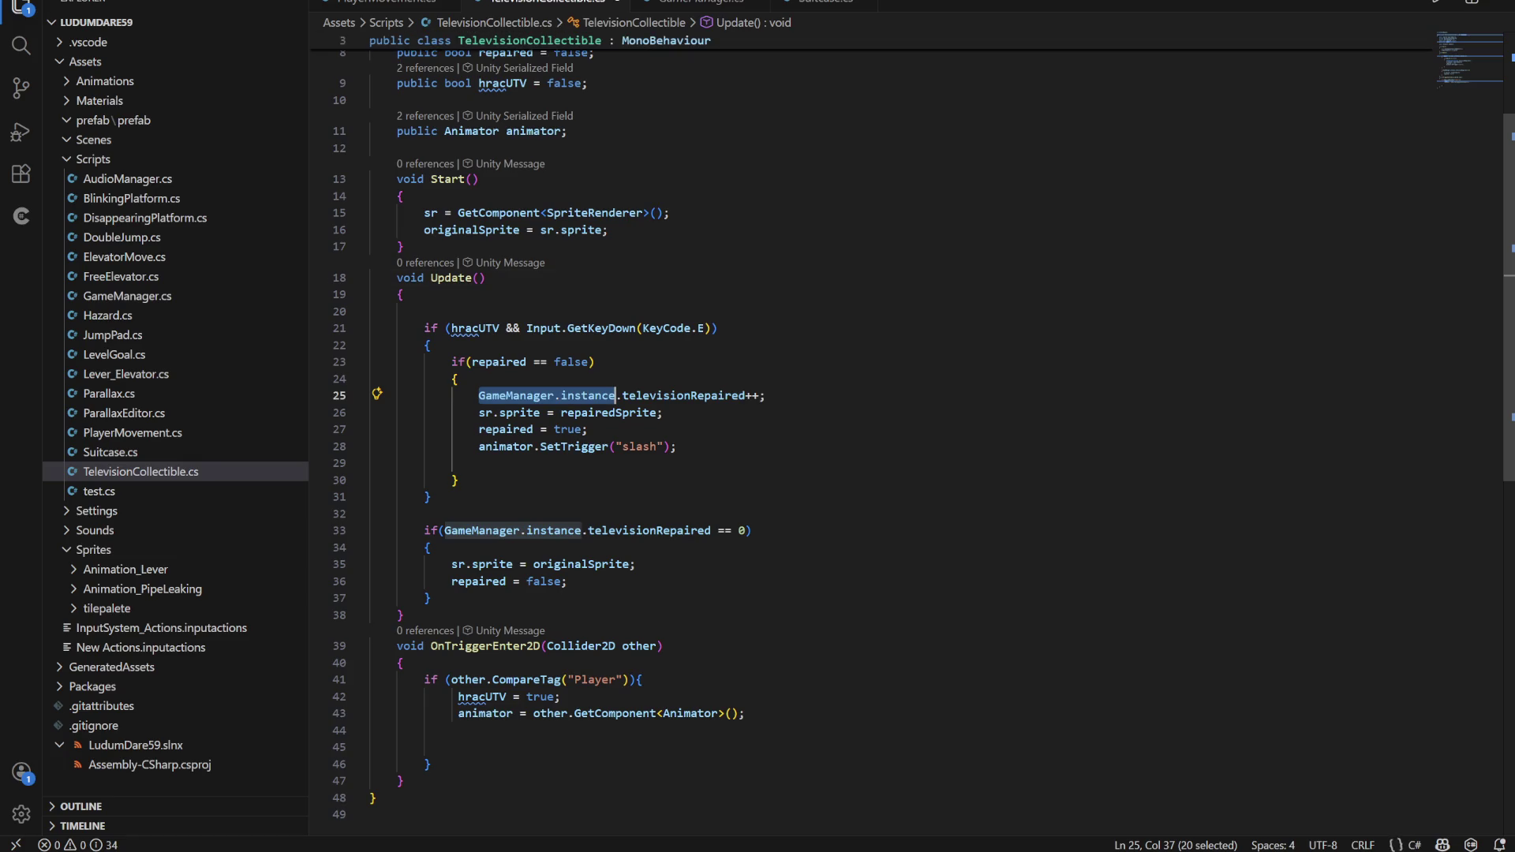
left_click(487, 278)
left_click_drag(746, 395, 477, 395)
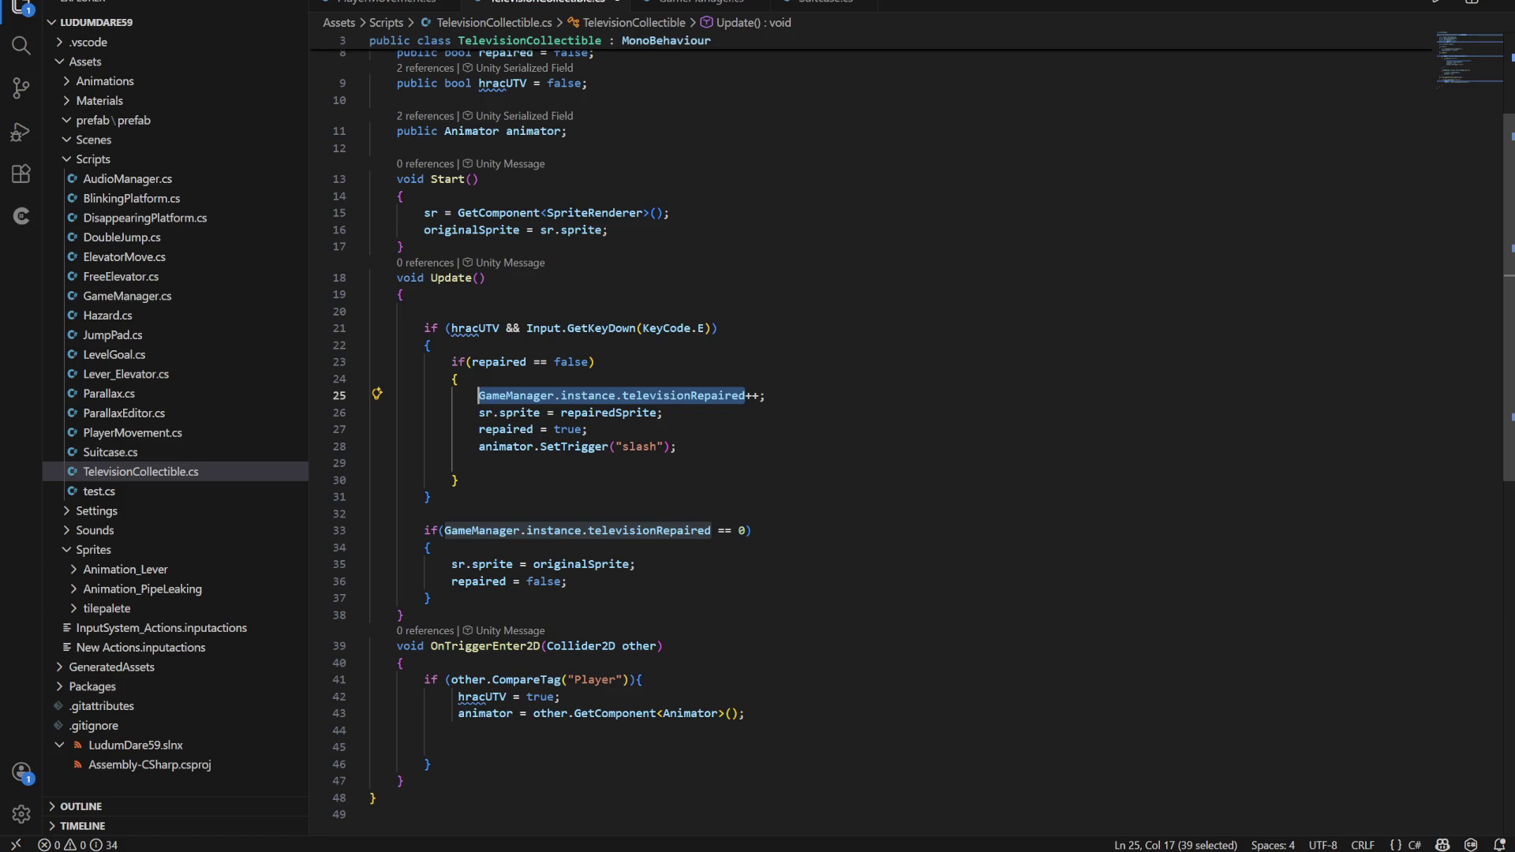
left_click(431, 597)
left_click(567, 581)
key("ctrl+s")
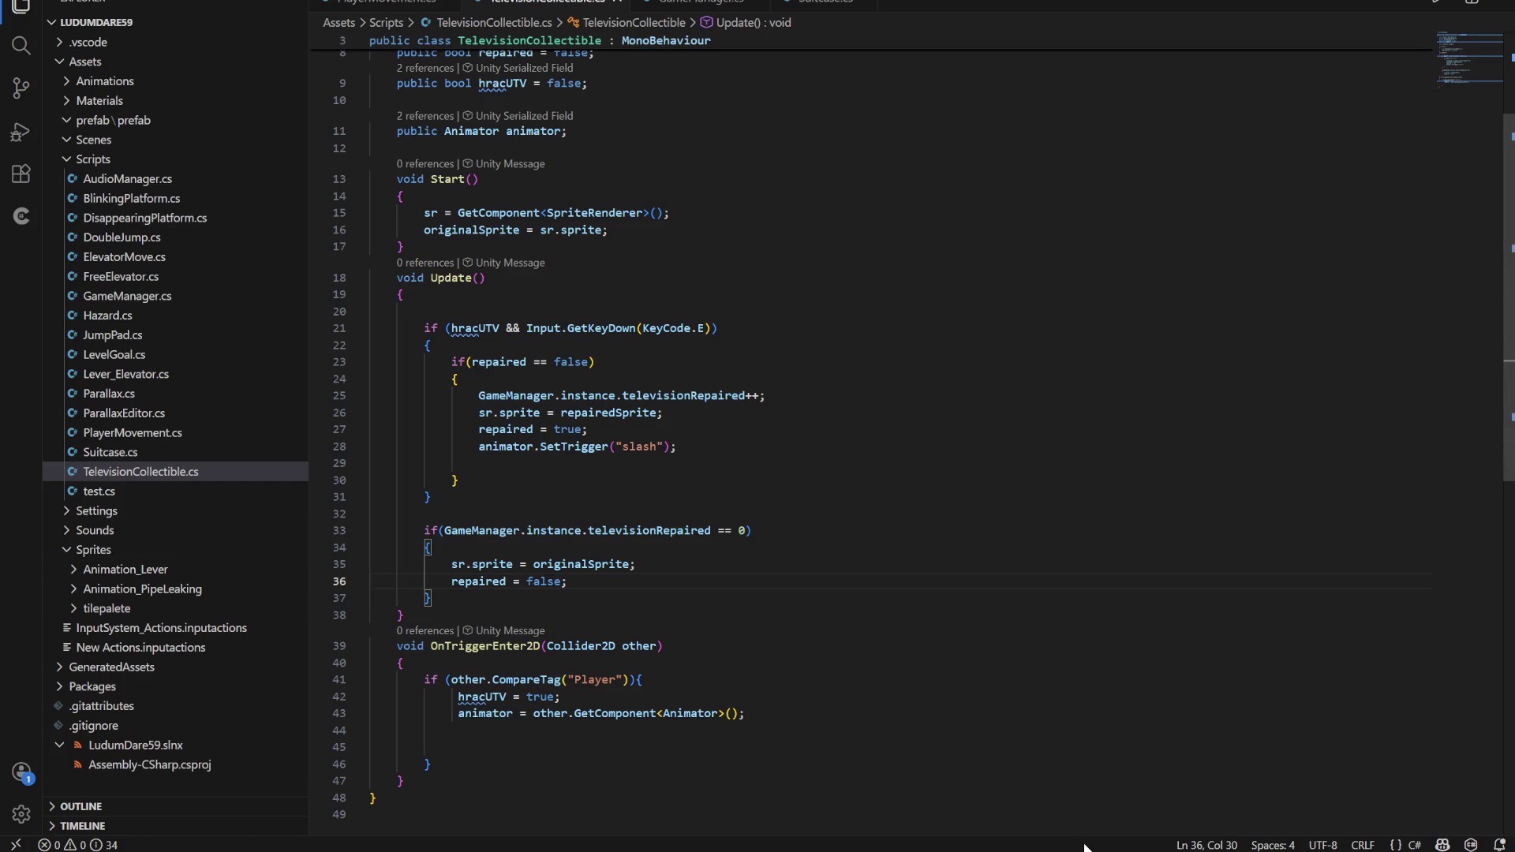
mouse_move(1034, 851)
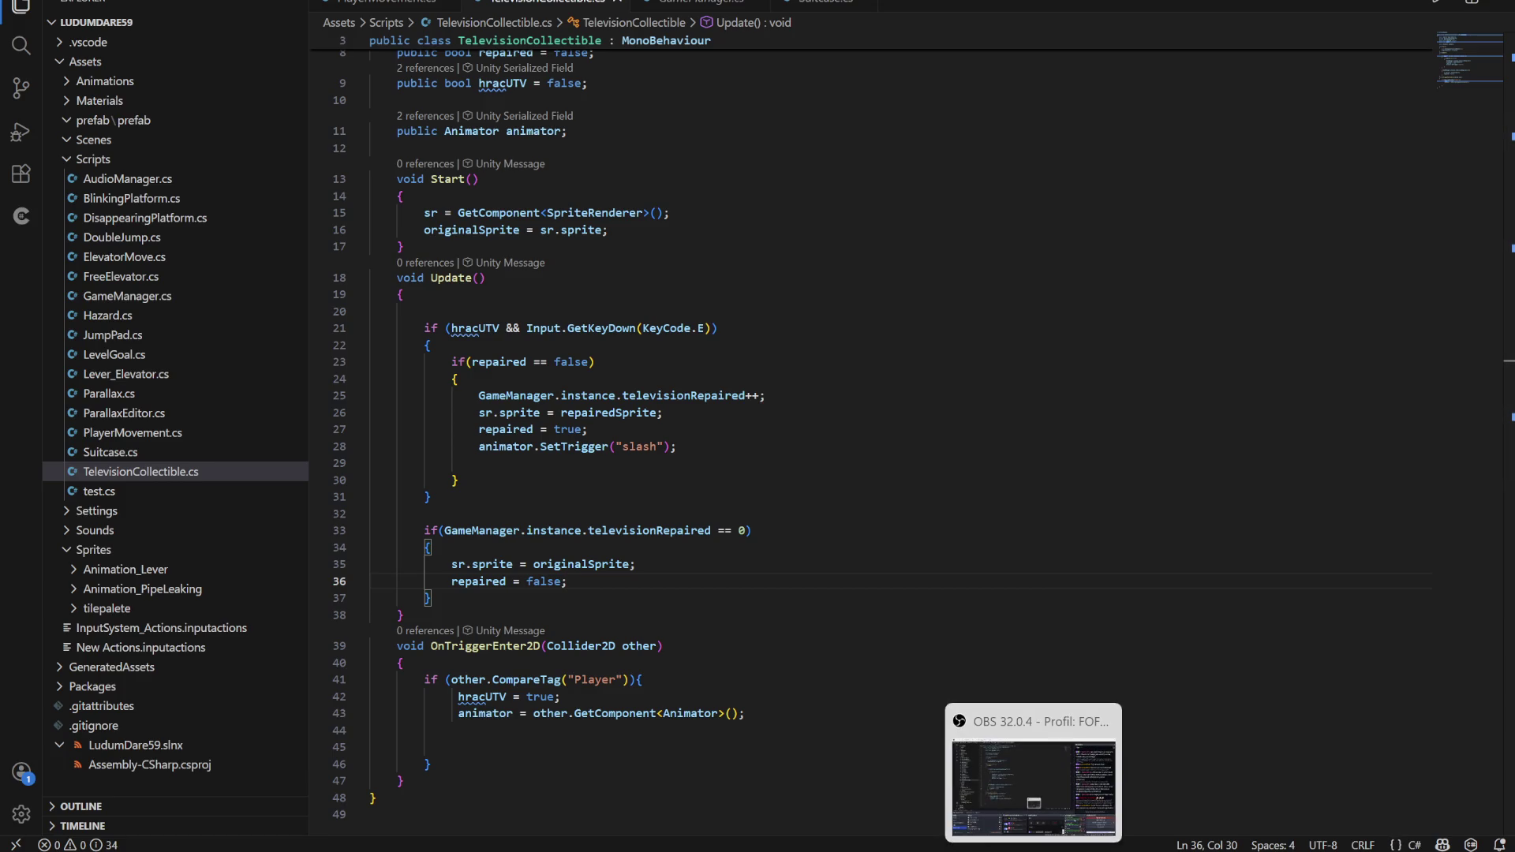
left_click(1034, 785)
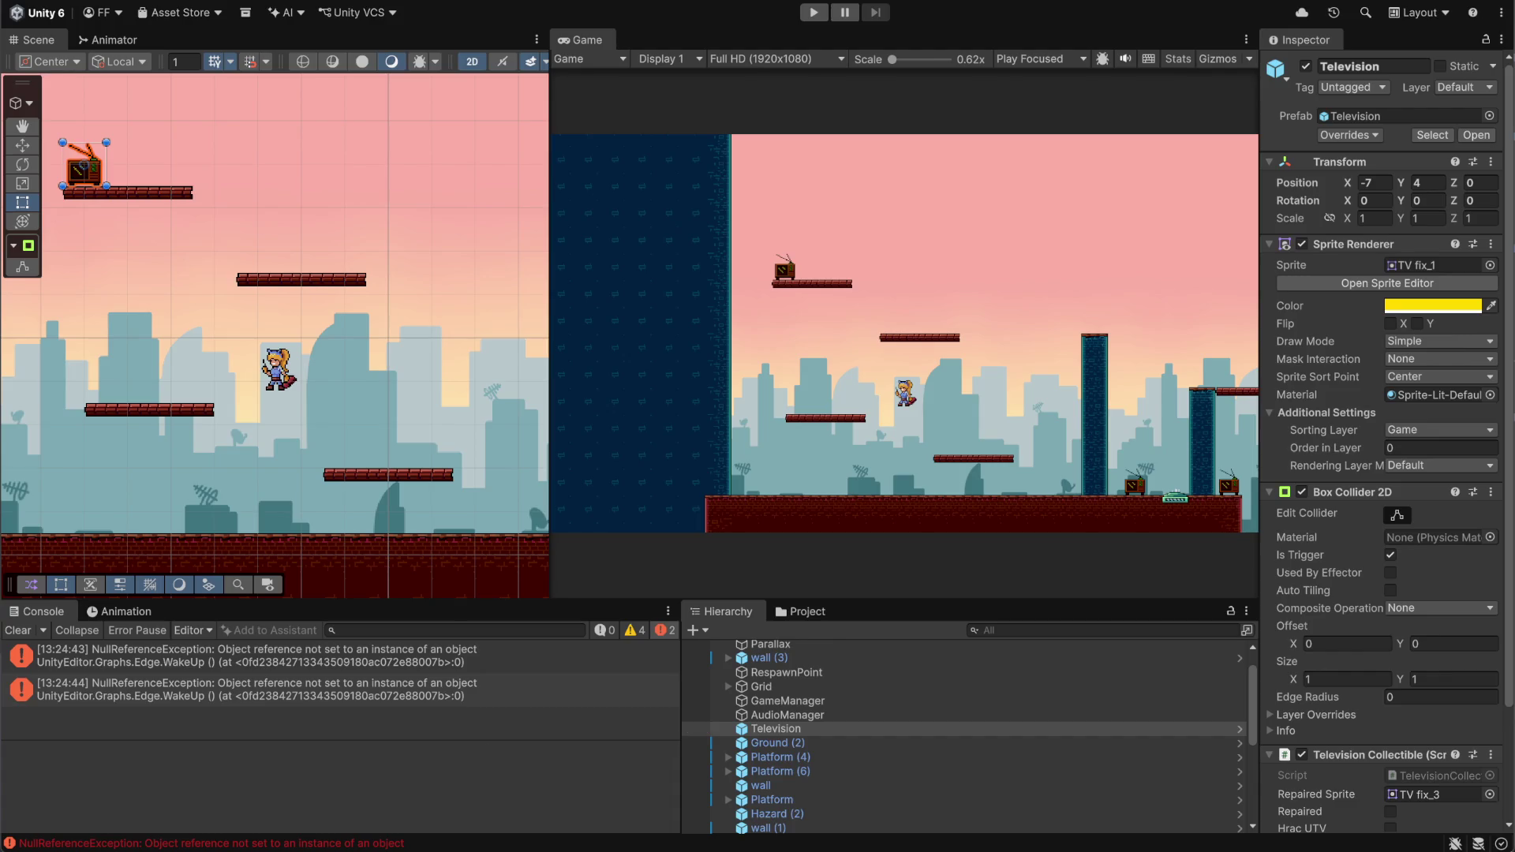
Start play mode to test the recompiled TelevisionCollectible script
left_click(808, 16)
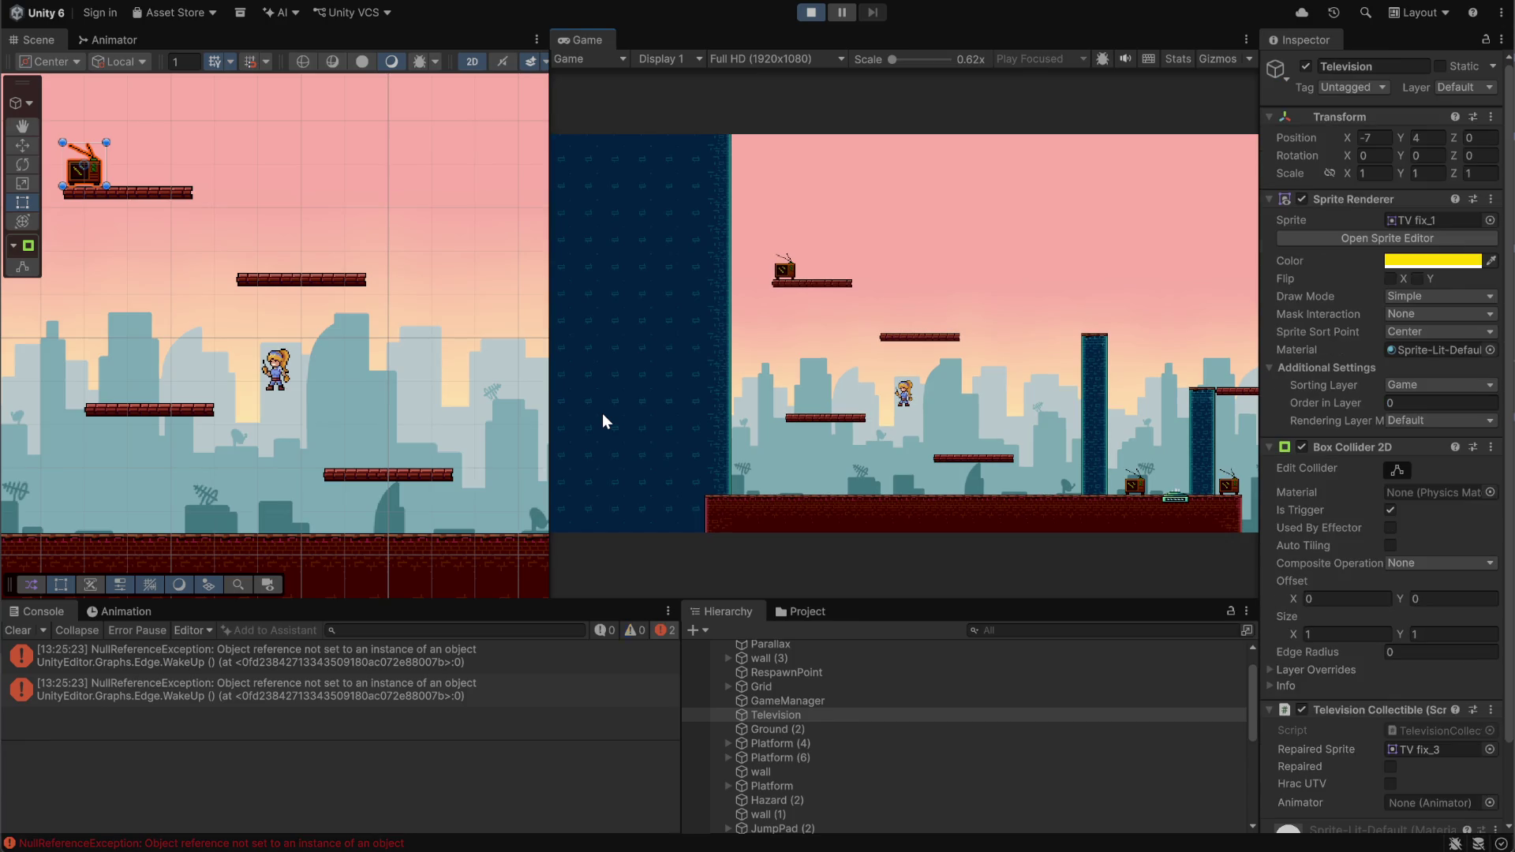
Jump up to the TV's platform, repair the Television, then run off to the right
key("d")
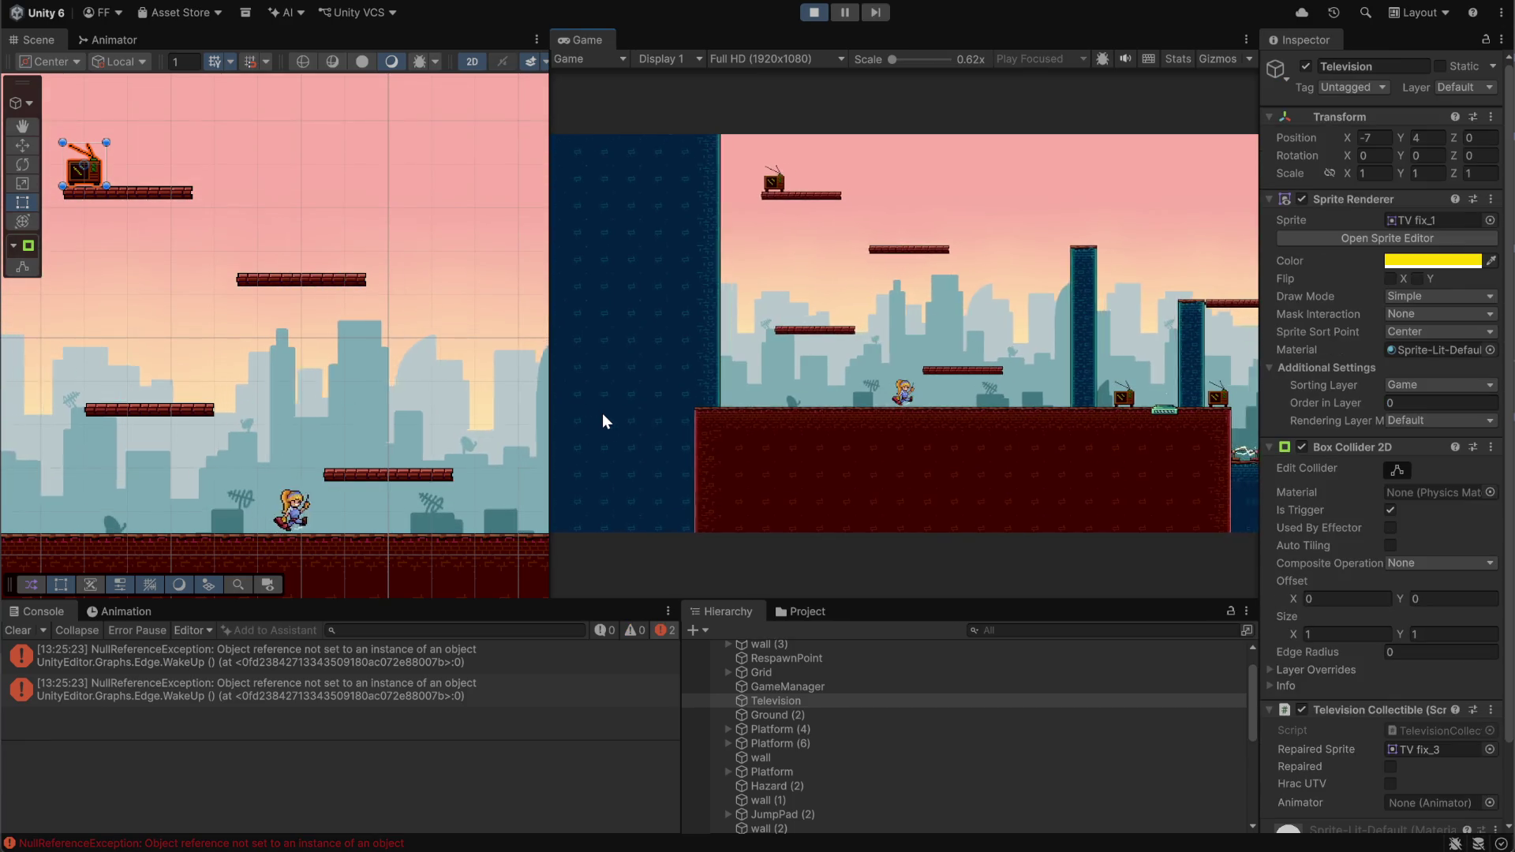
key("space")
key("a")
key("space")
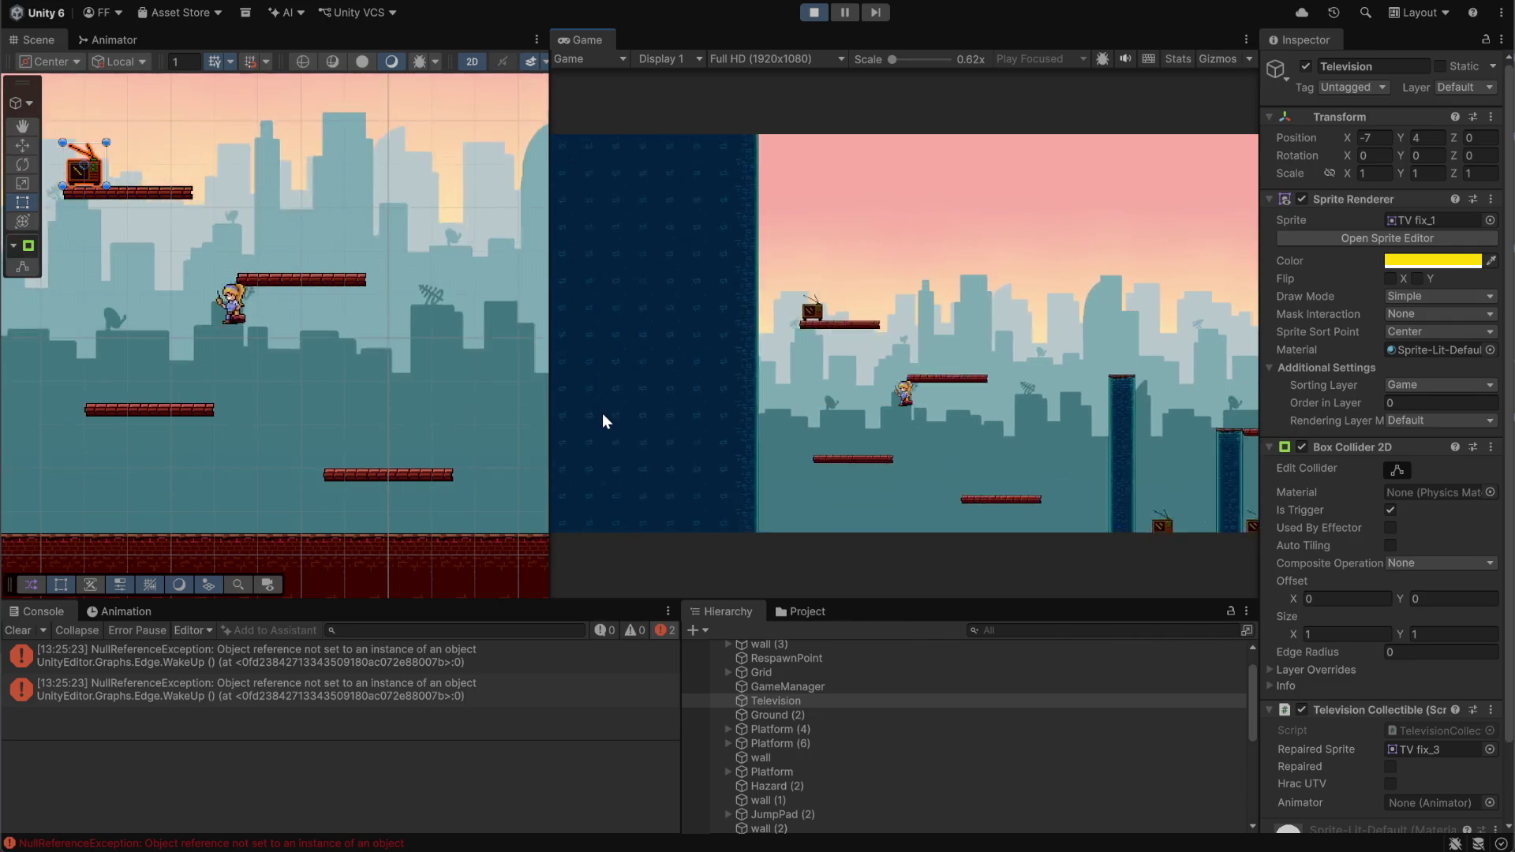
key("space")
key("d")
key("a")
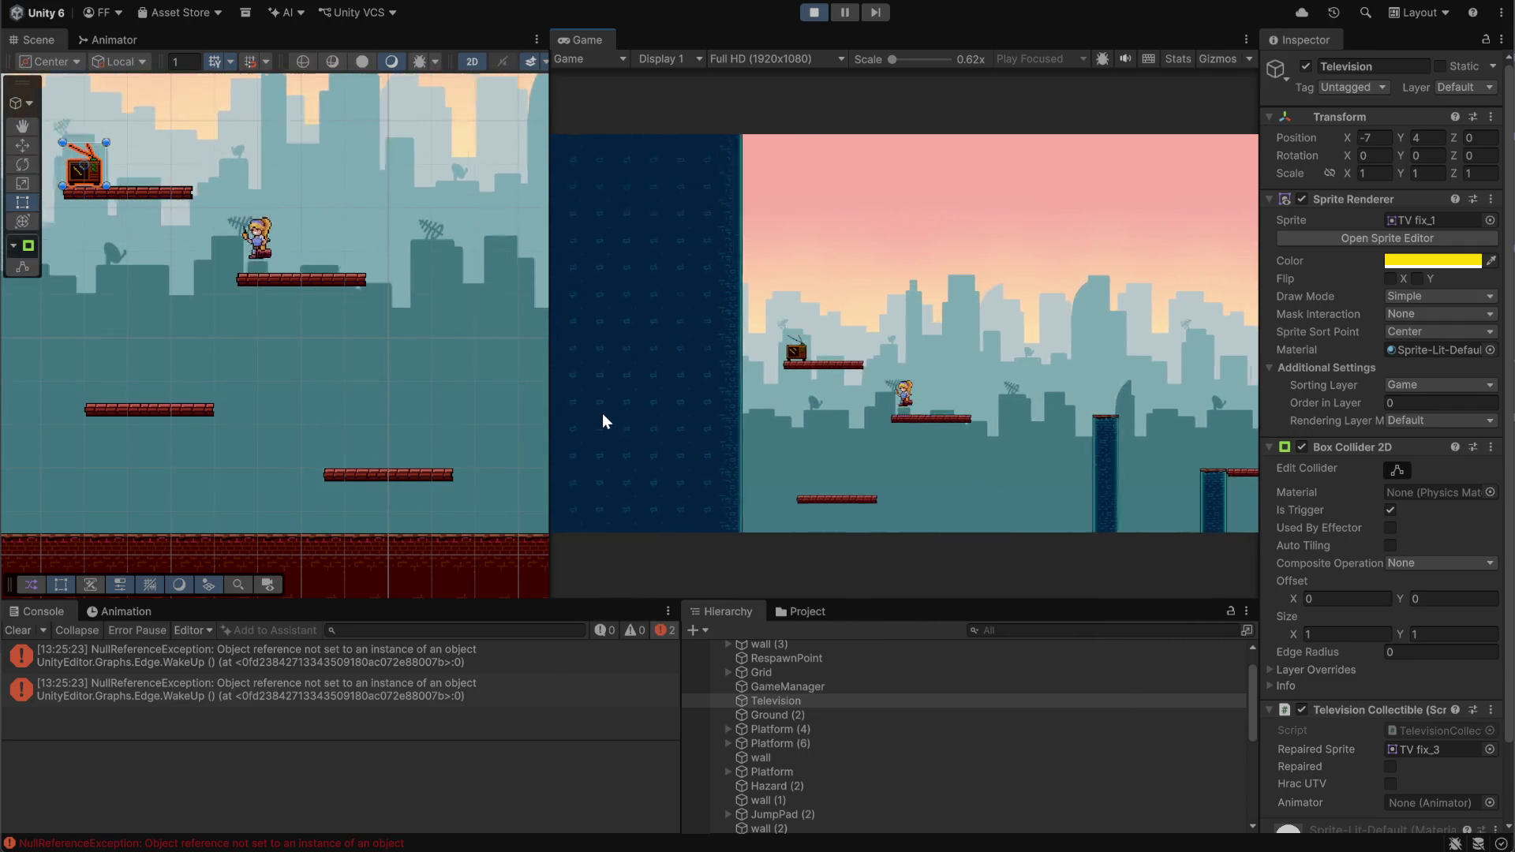
key("a")
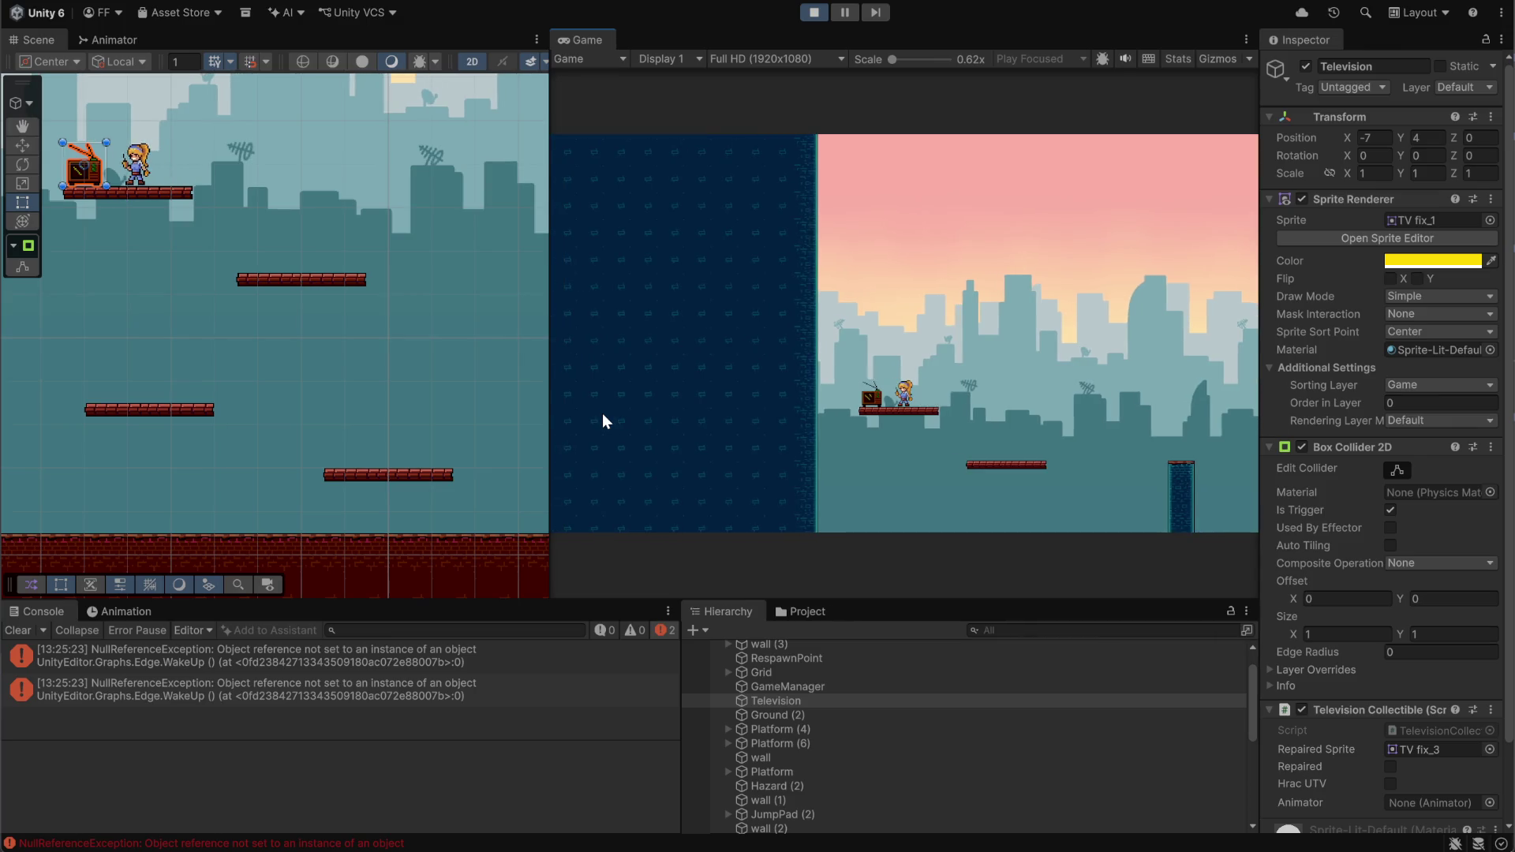
key("d")
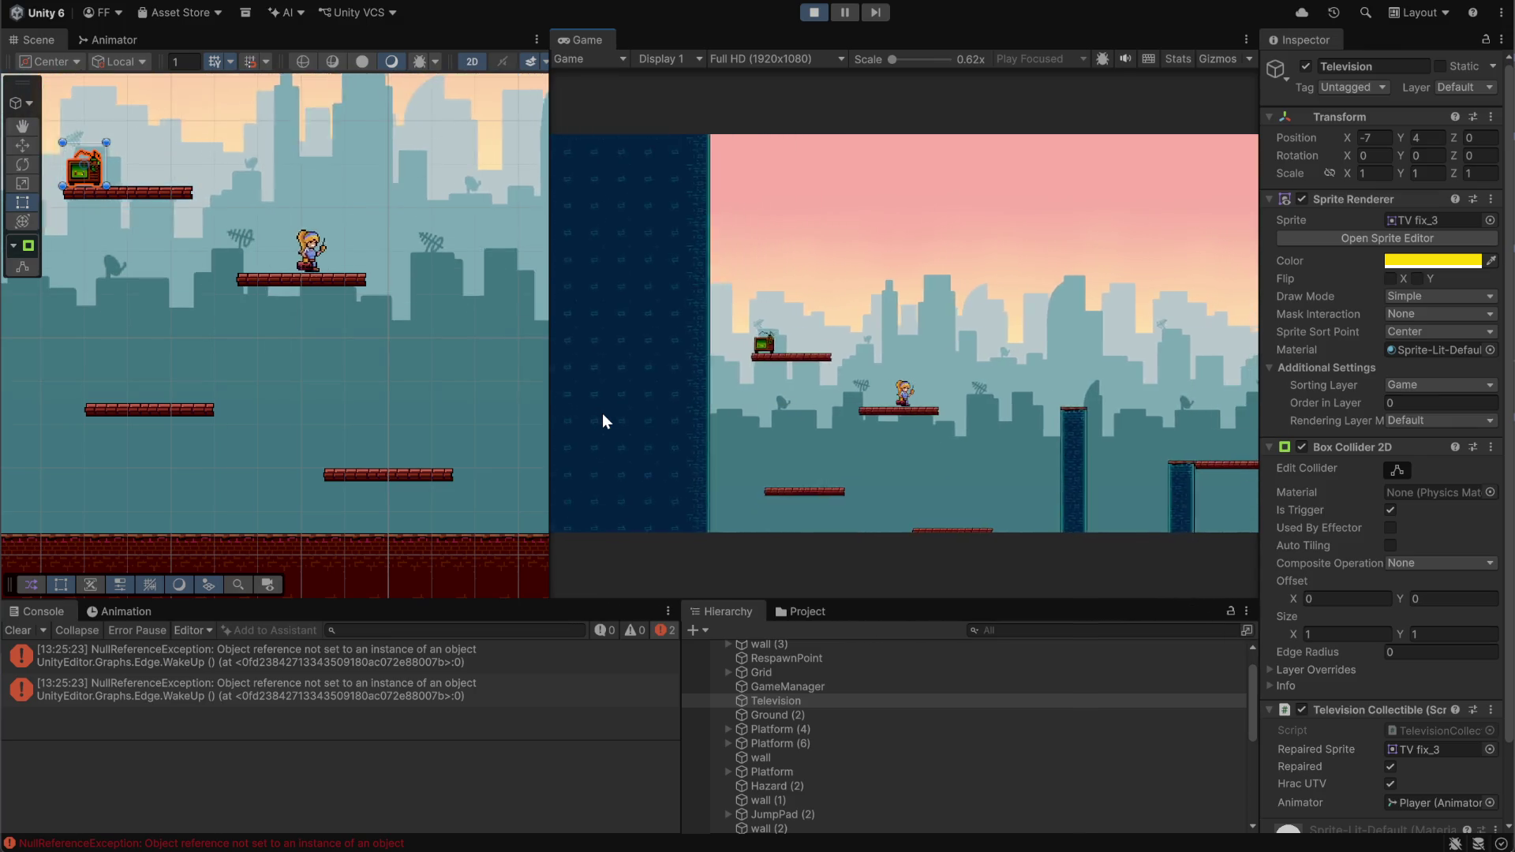
key("space")
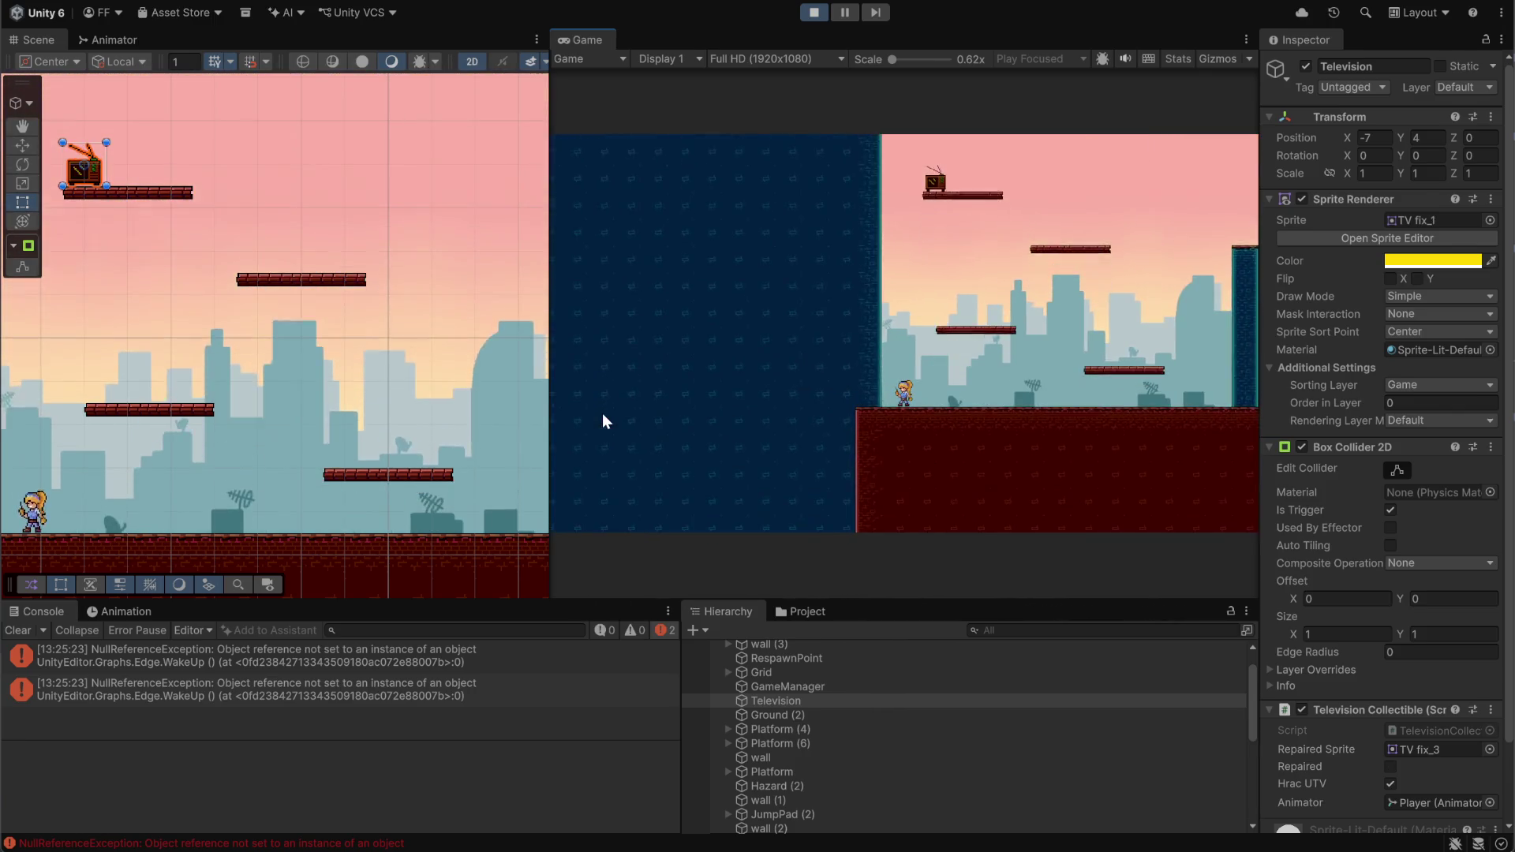
After respawning, climb back to the top-left platform and repair the reset Television
key("d")
key("space")
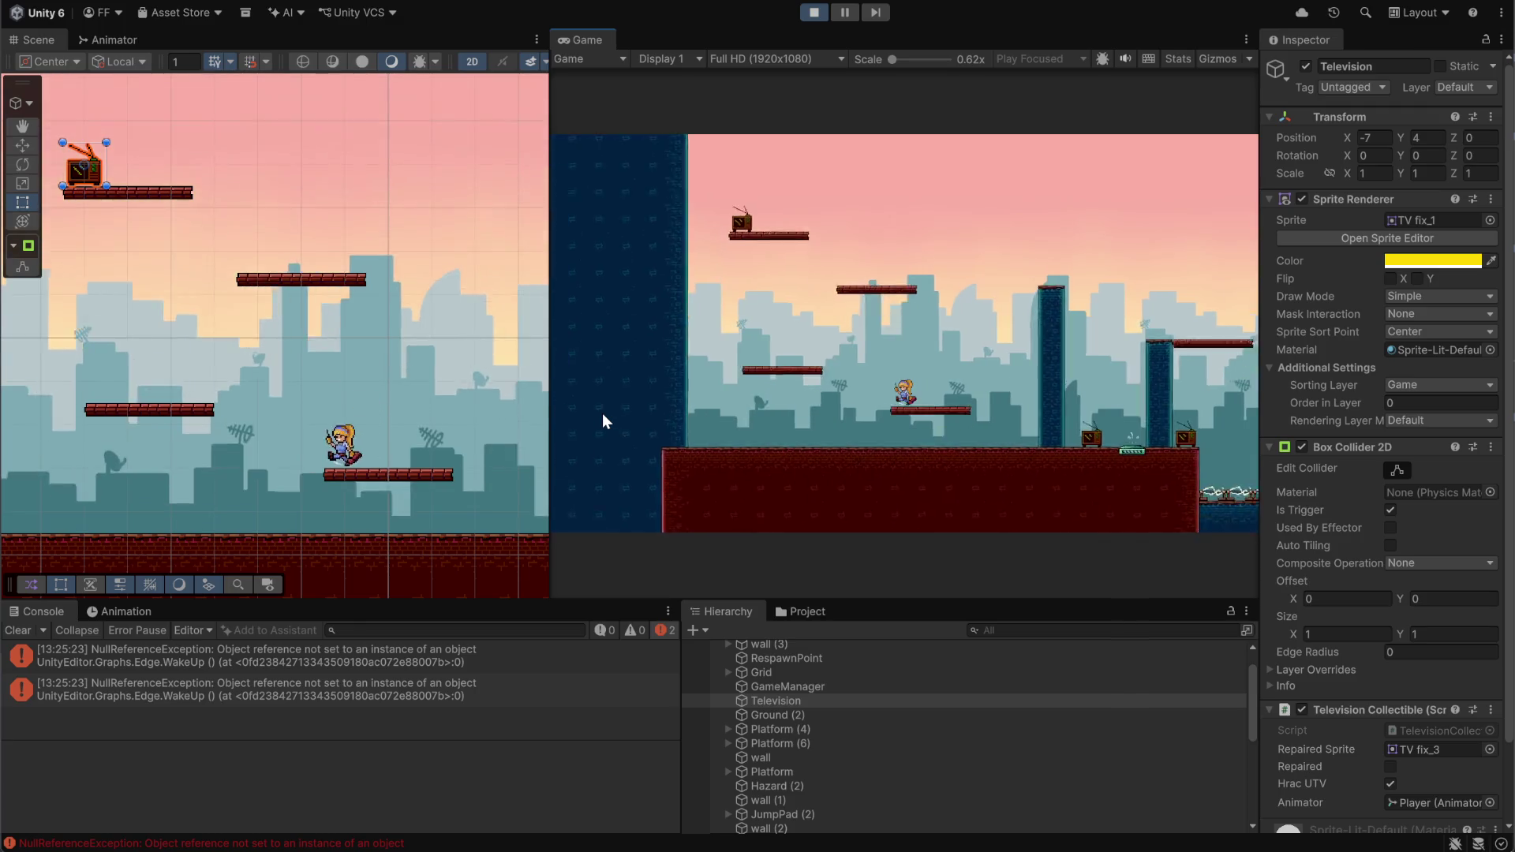
key("space")
key("a")
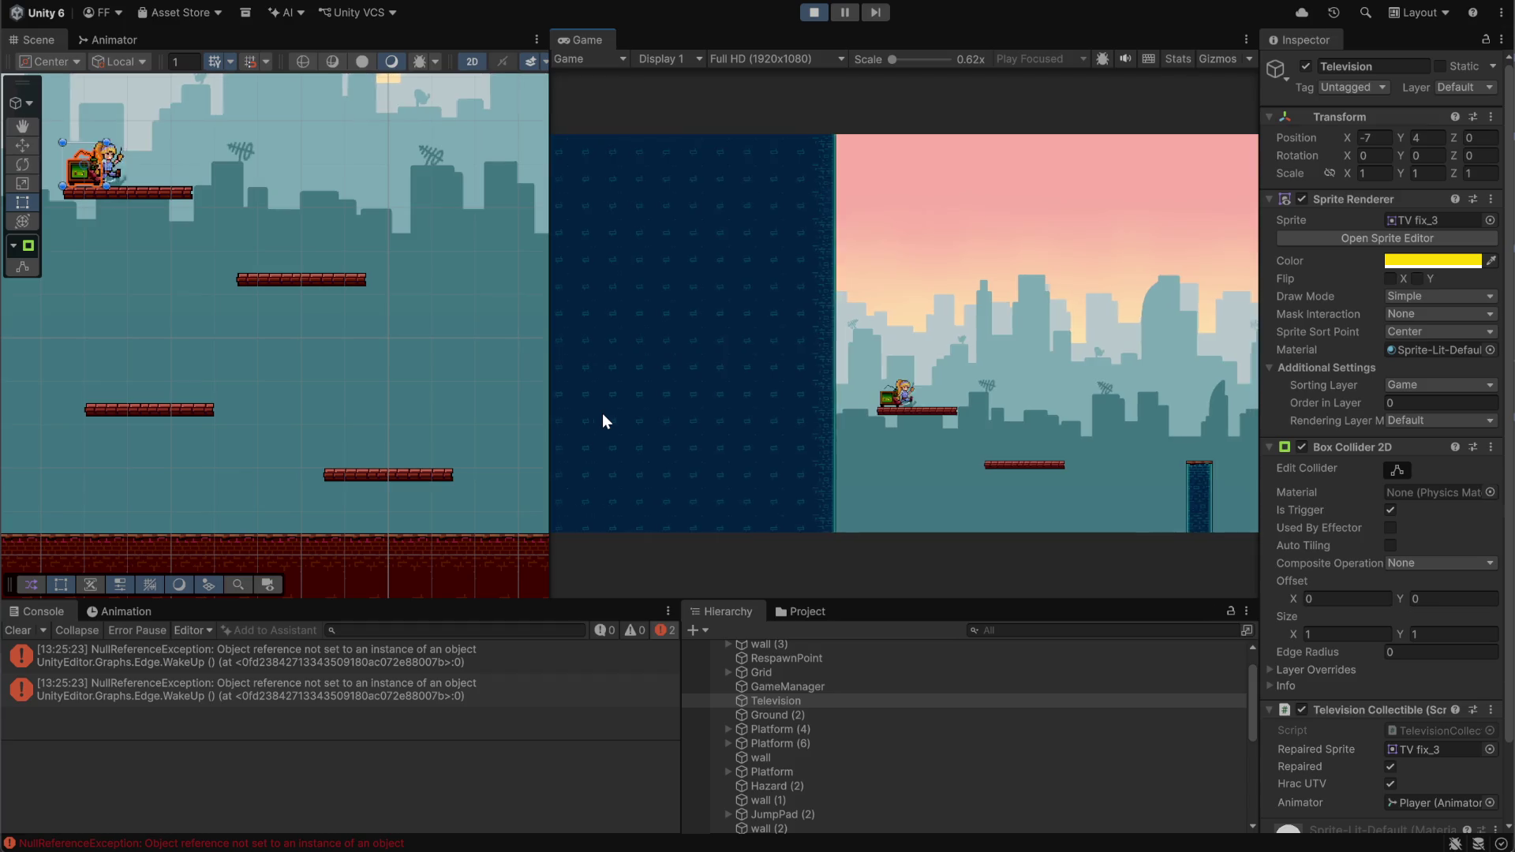
key("d")
key("space")
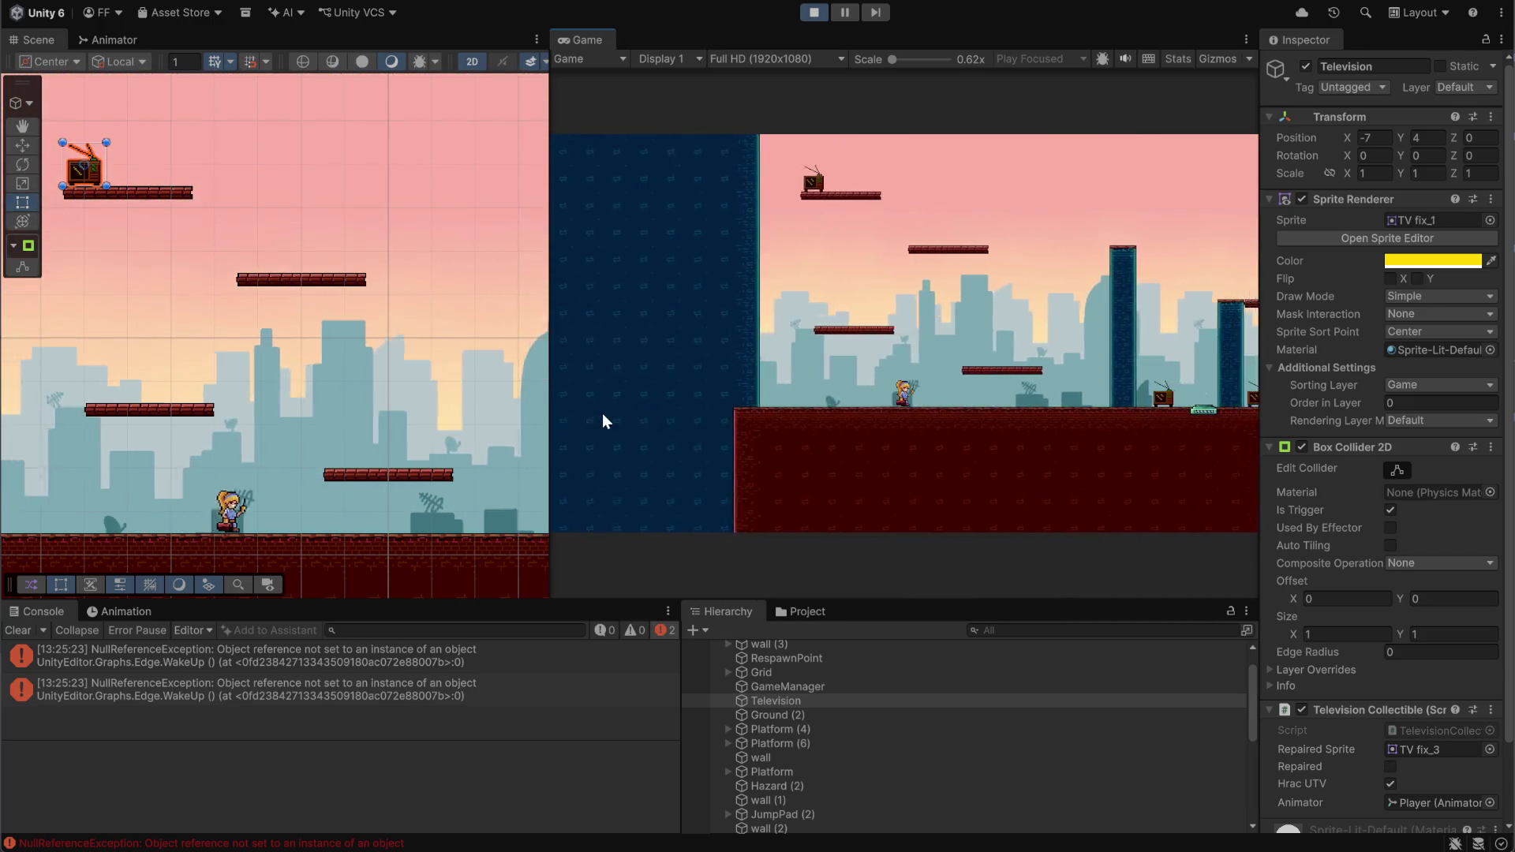
Jump up and left to the Television and repair it again
key("space")
key("space")
key("Left")
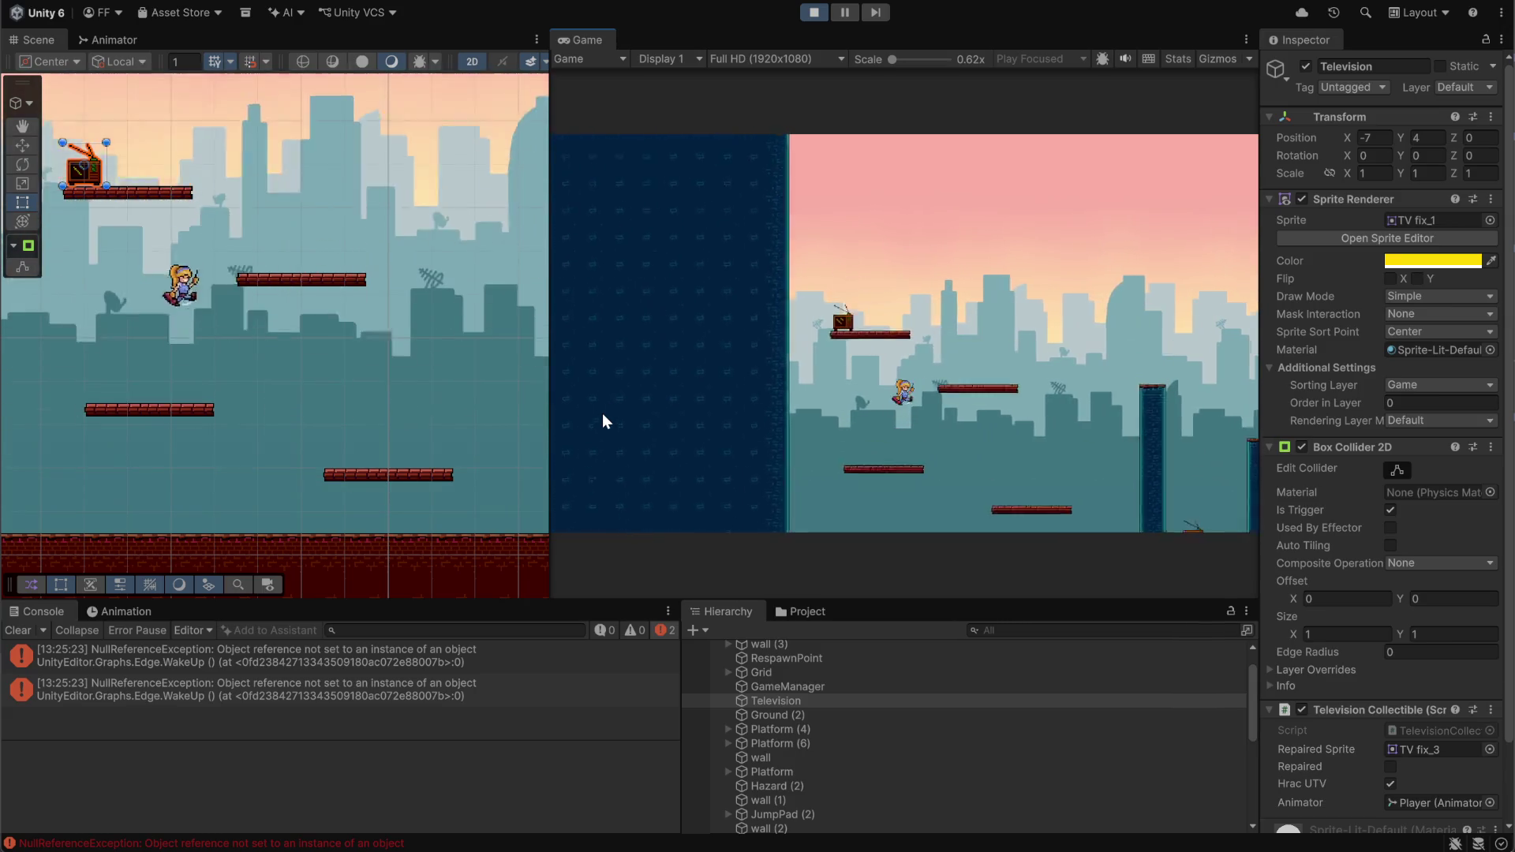
key("Right")
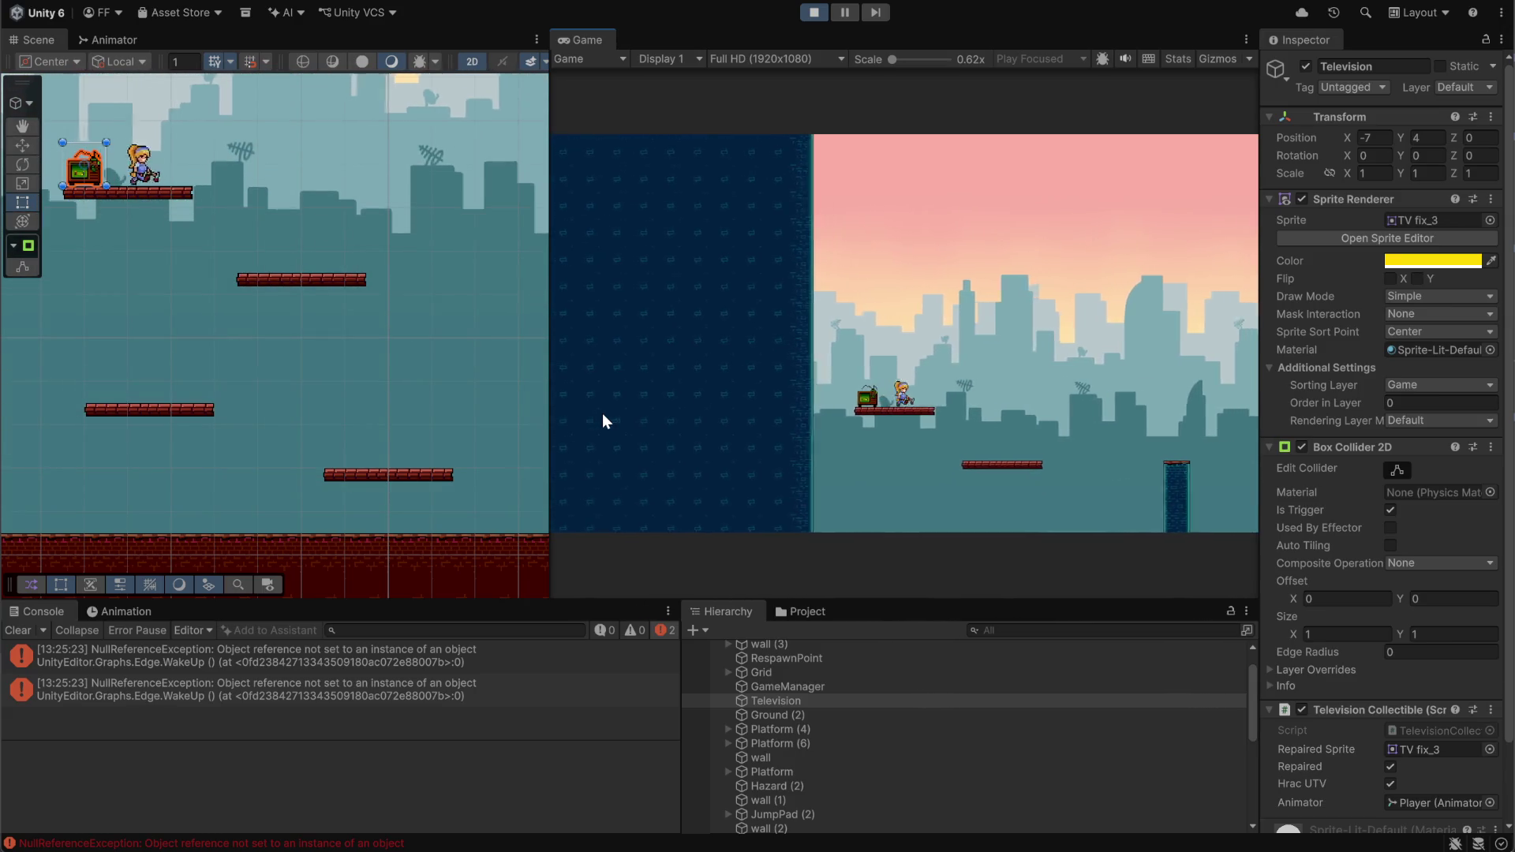
key("Right")
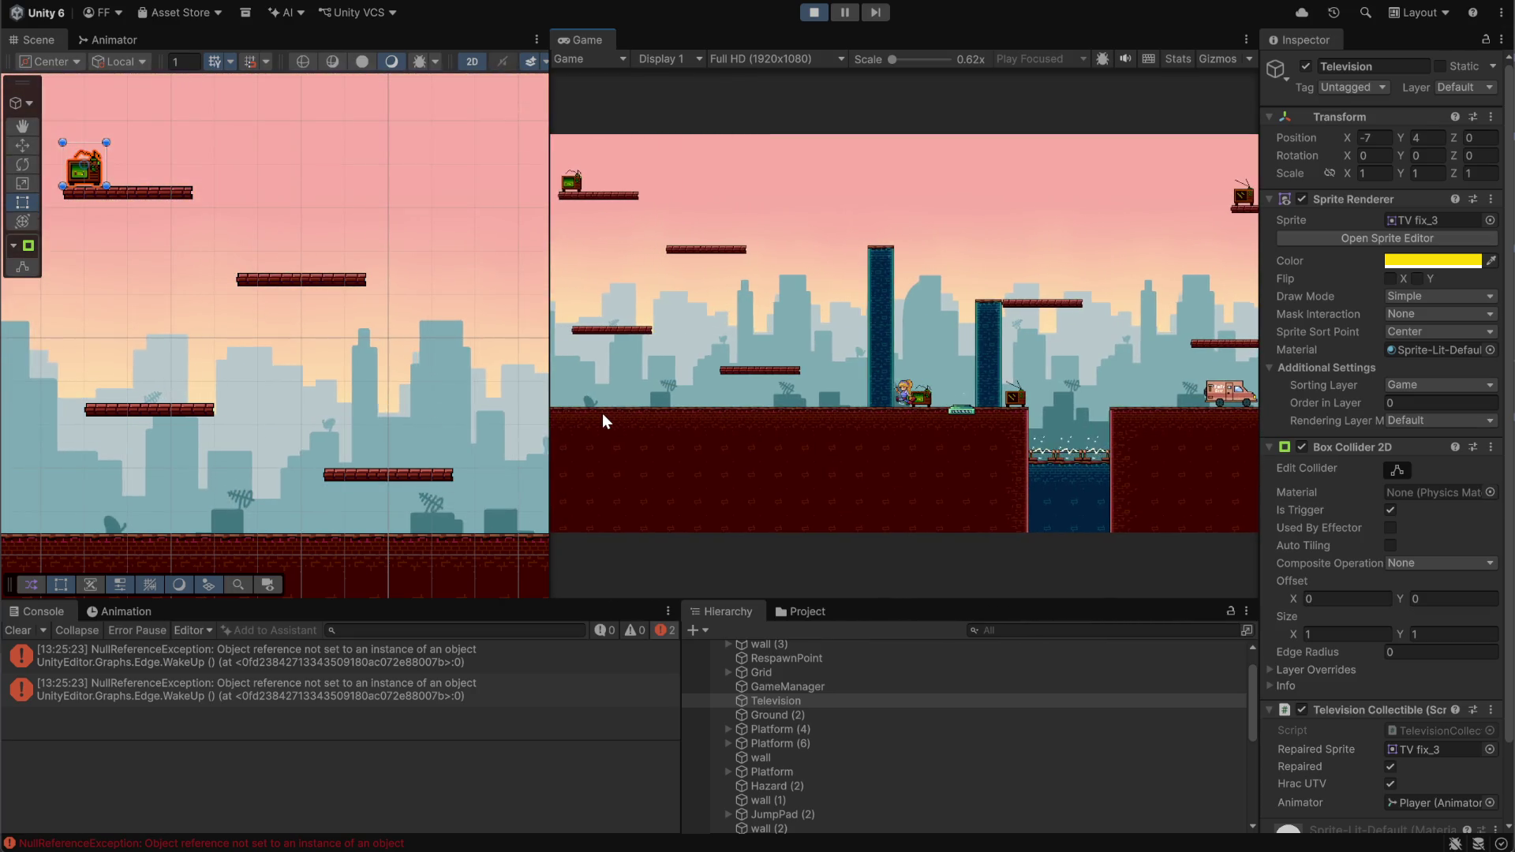
Run across the ground and up the level via the jump pad, then focus the Scene view
key("Left")
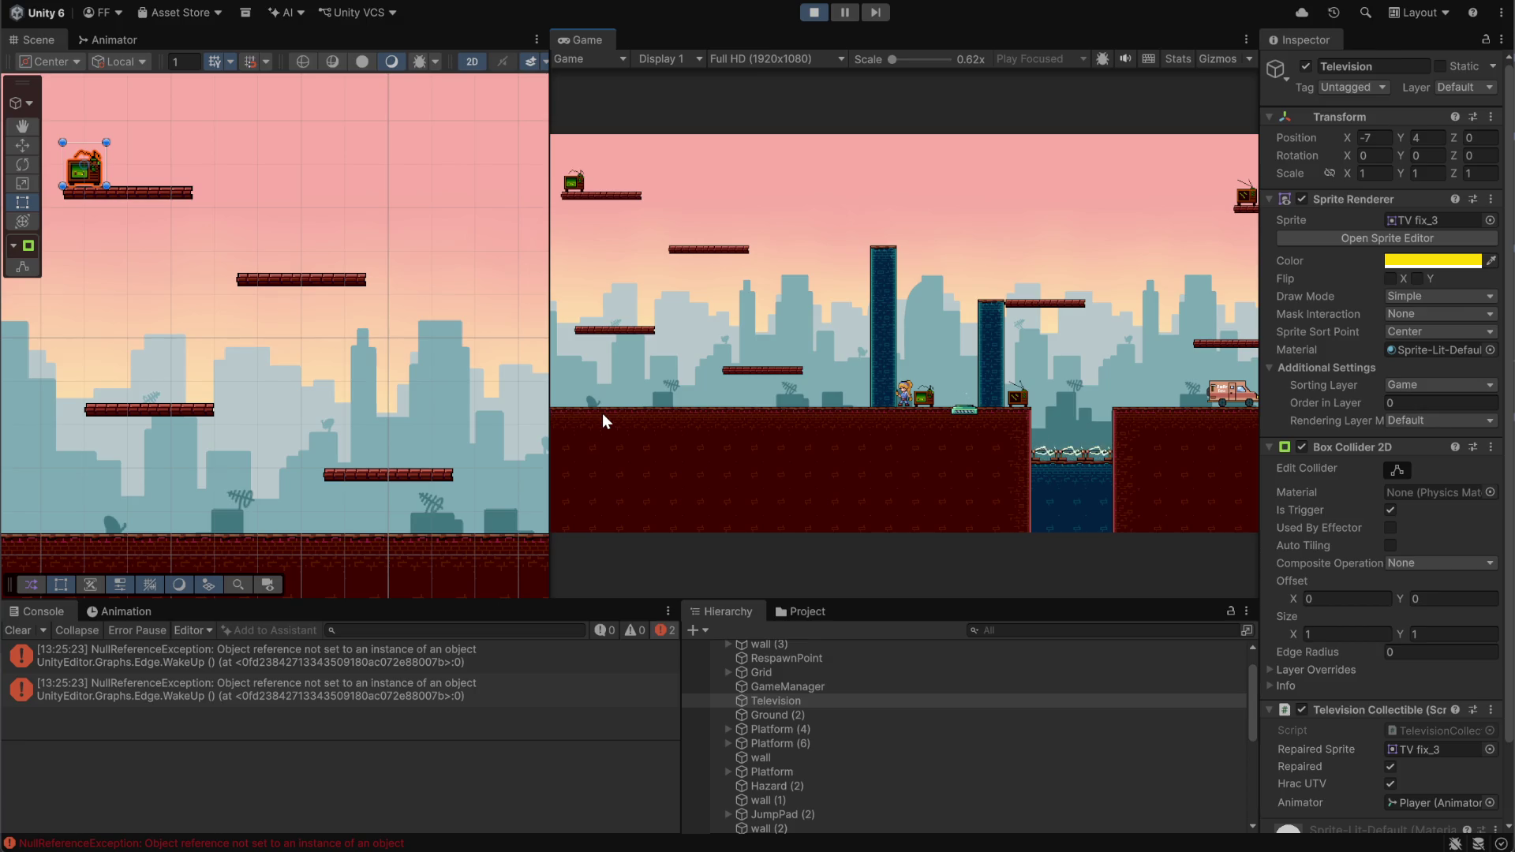
key("Right")
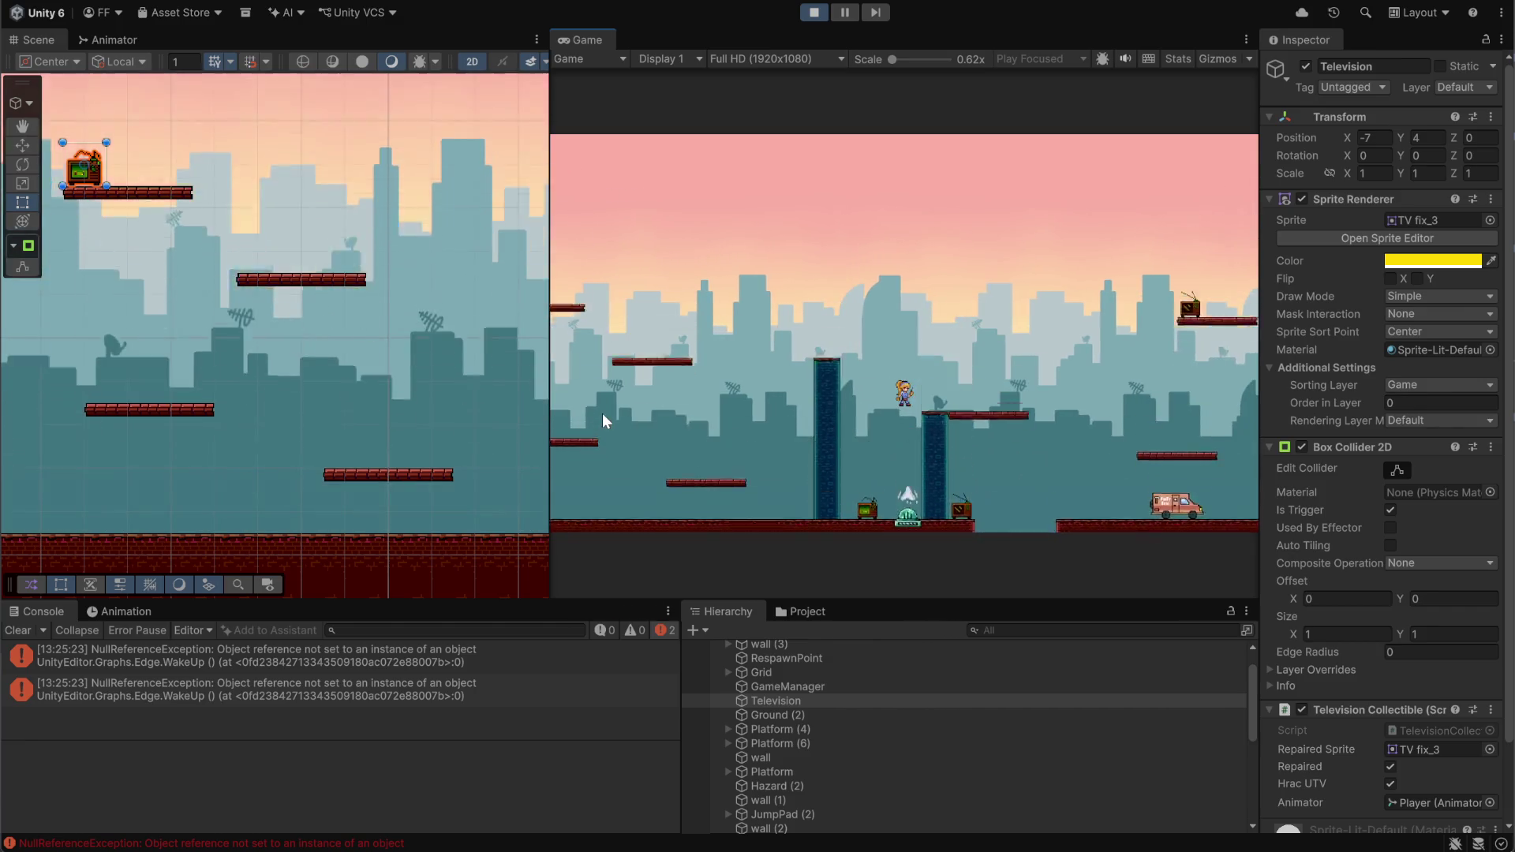
key("Right")
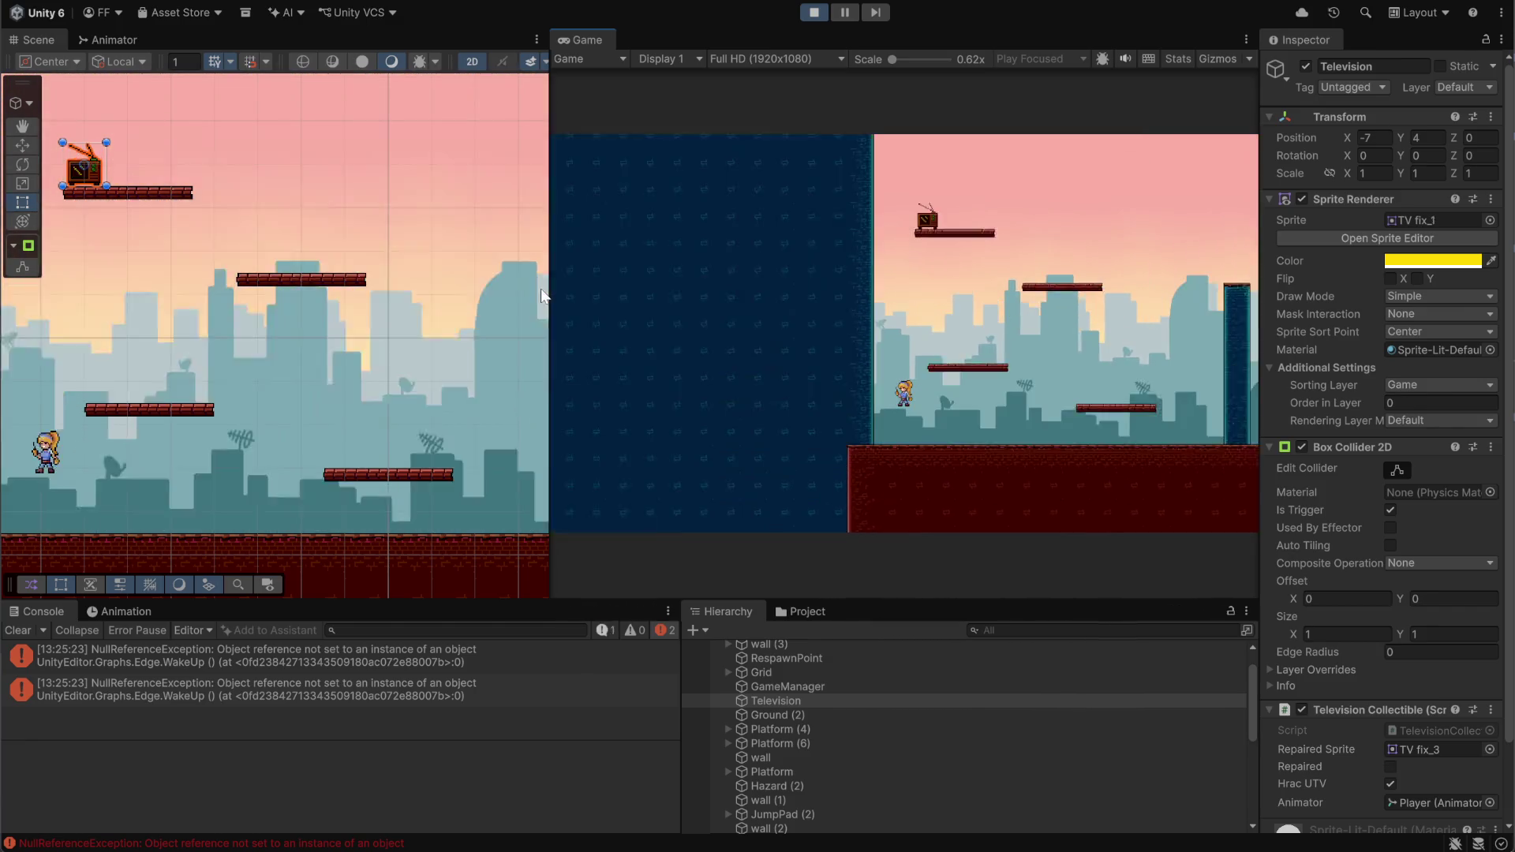
key("Right")
key("space")
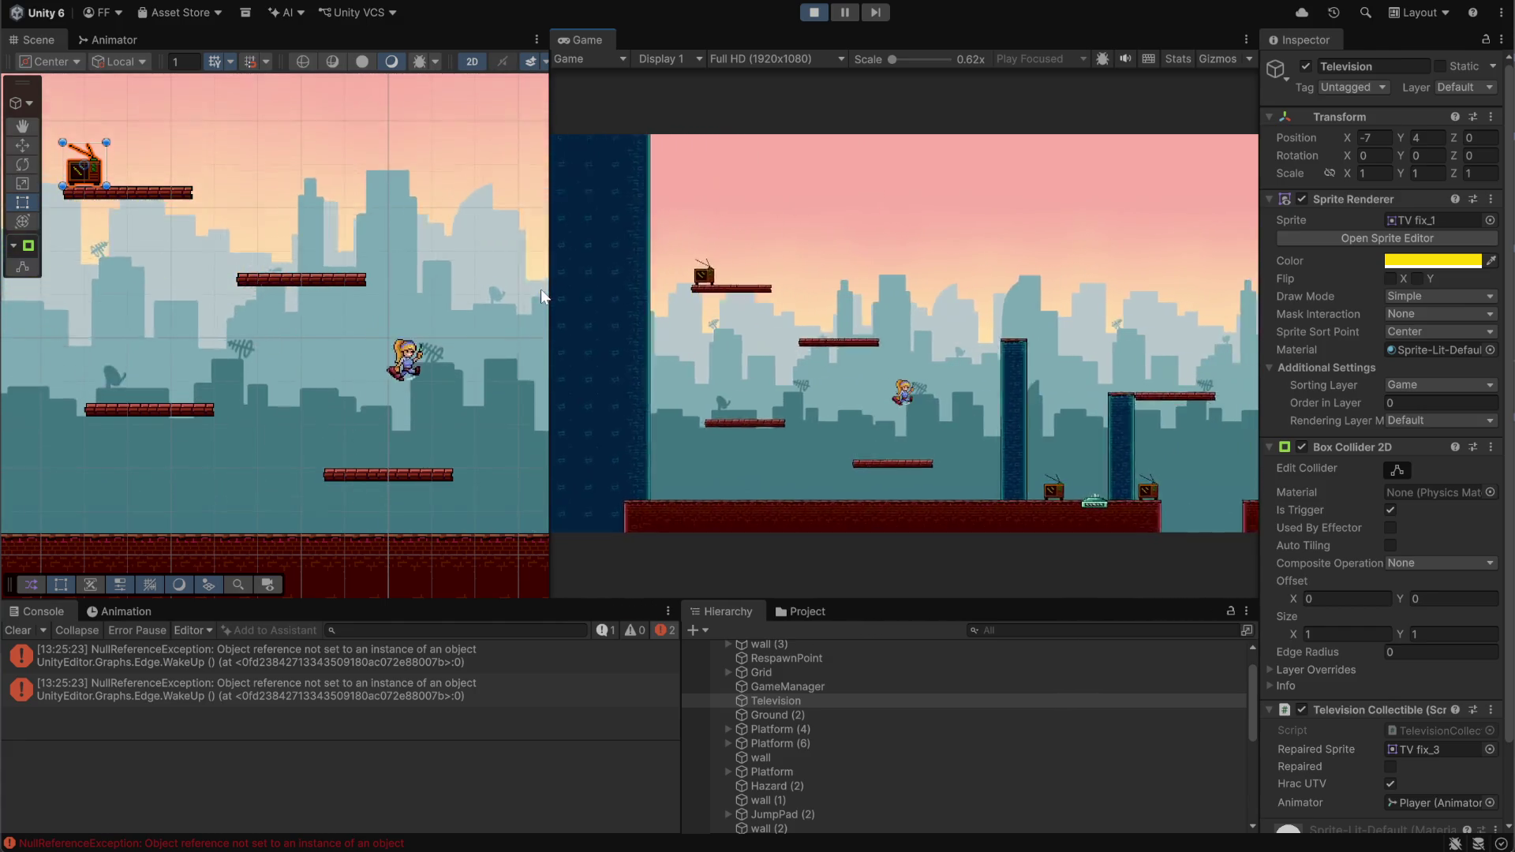
key("Left")
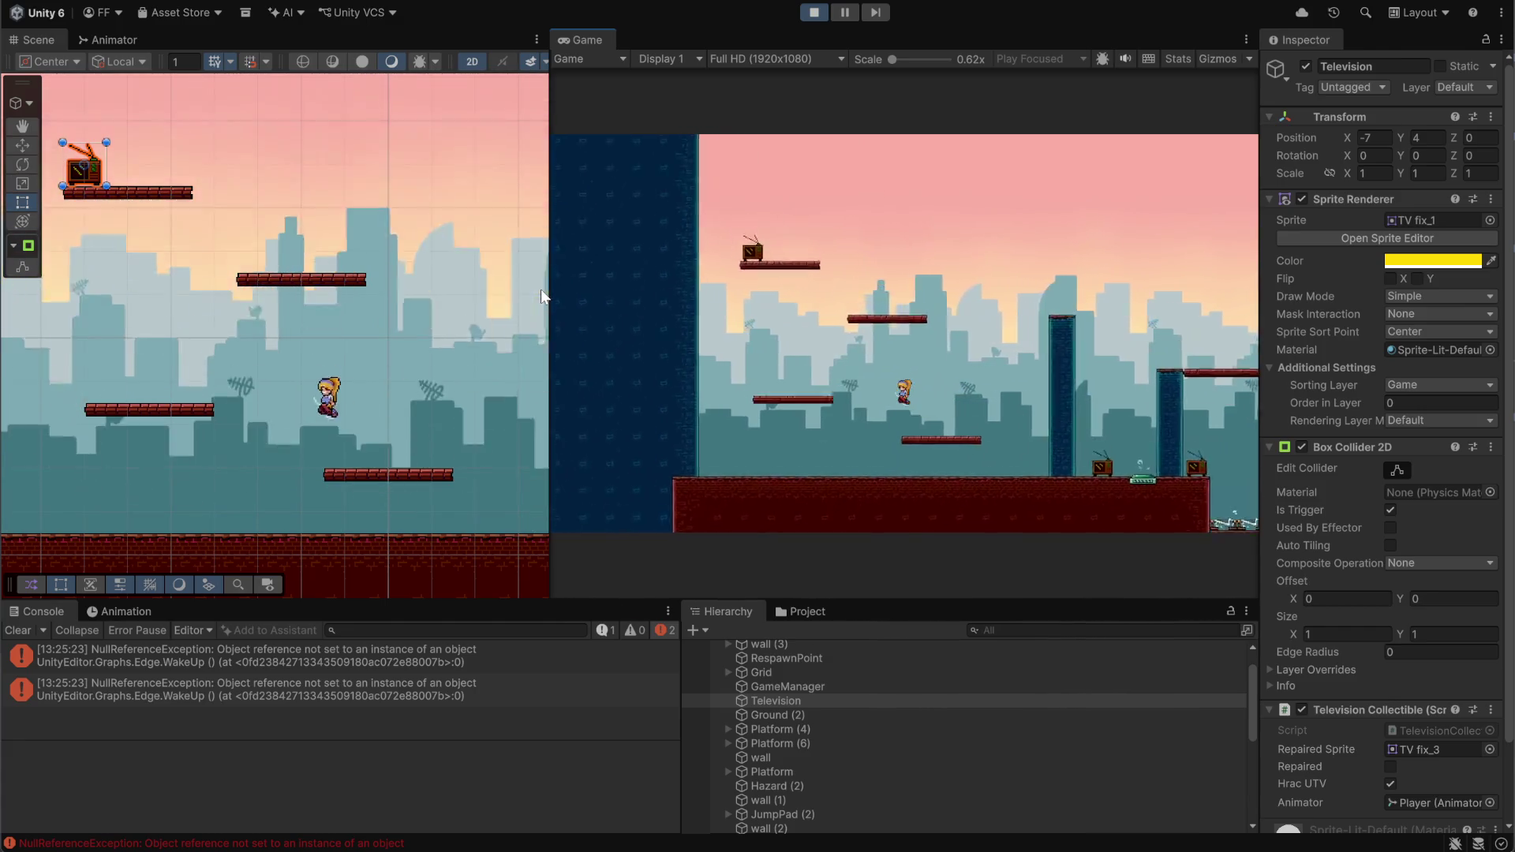
key("space")
key("Right")
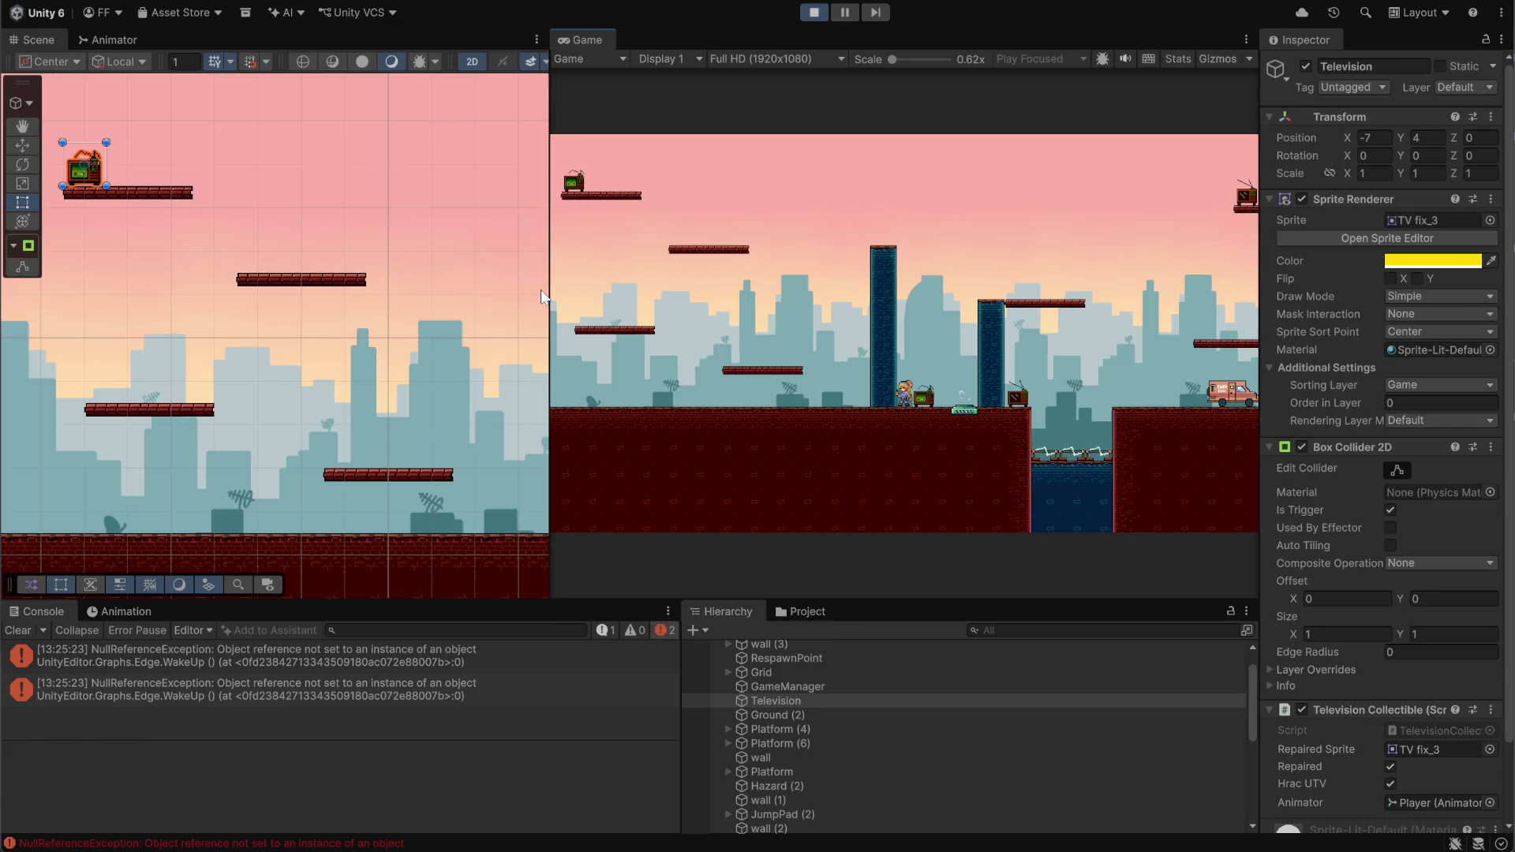
left_click(85, 179)
Tick the Television's Hrac UTV flag in the Inspector and stop play mode
scroll(1380, 665, "down", 3)
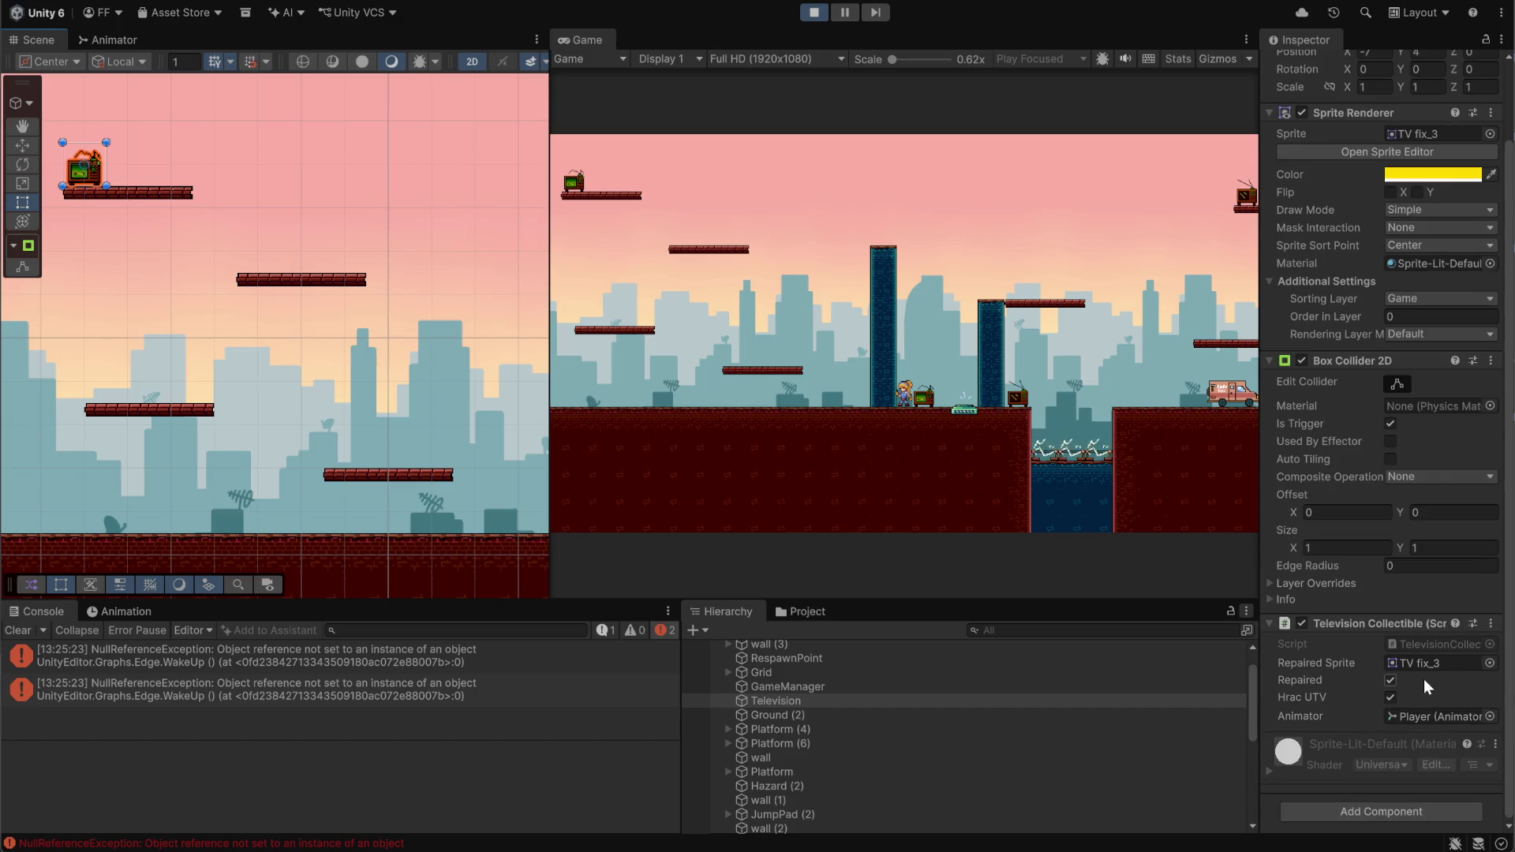
scroll(334, 228, "down", 3)
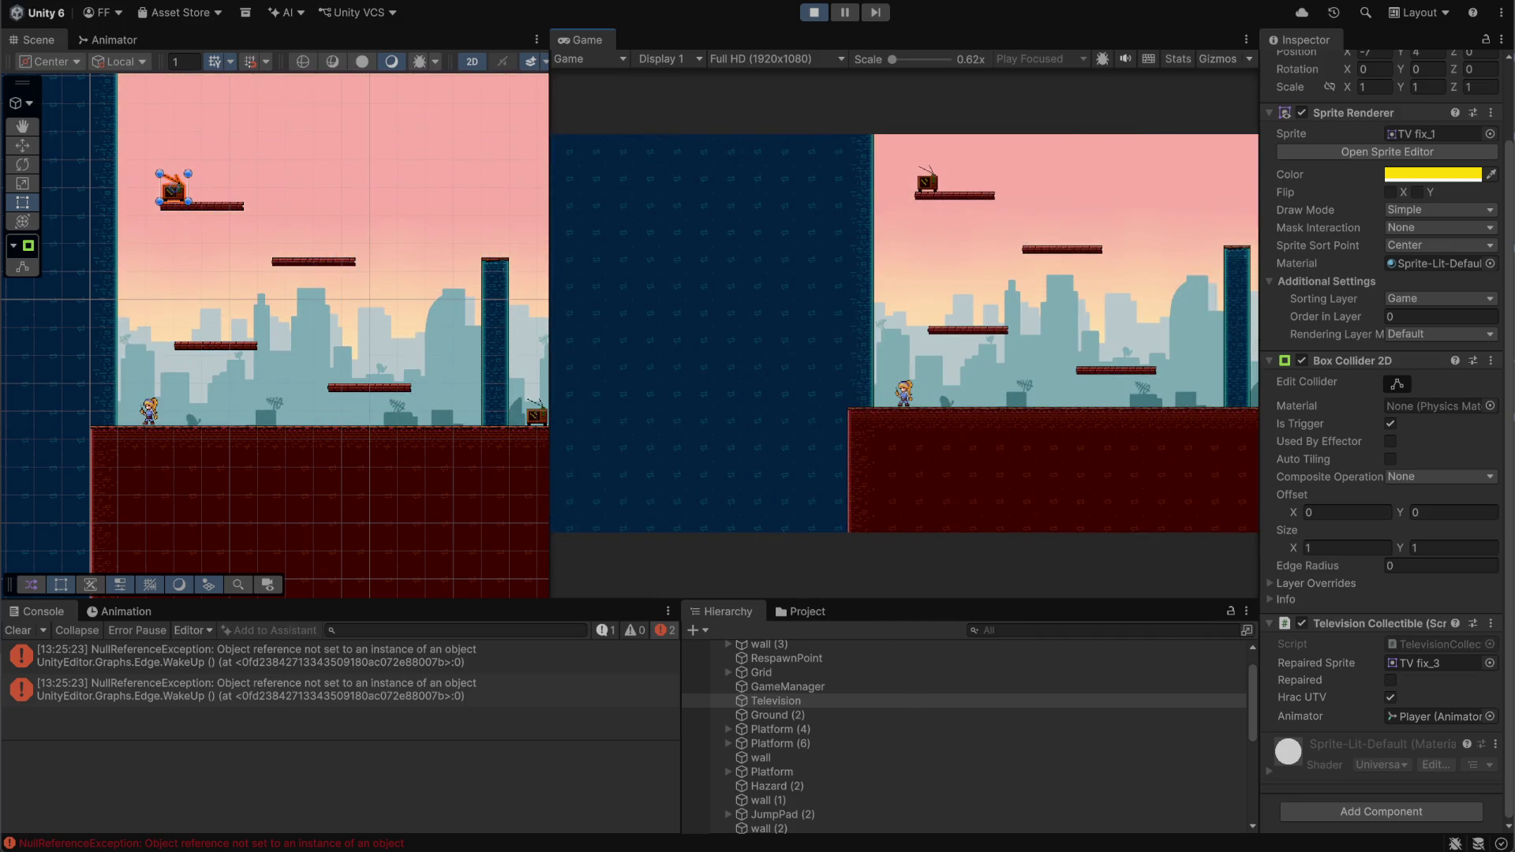
left_click(1389, 697)
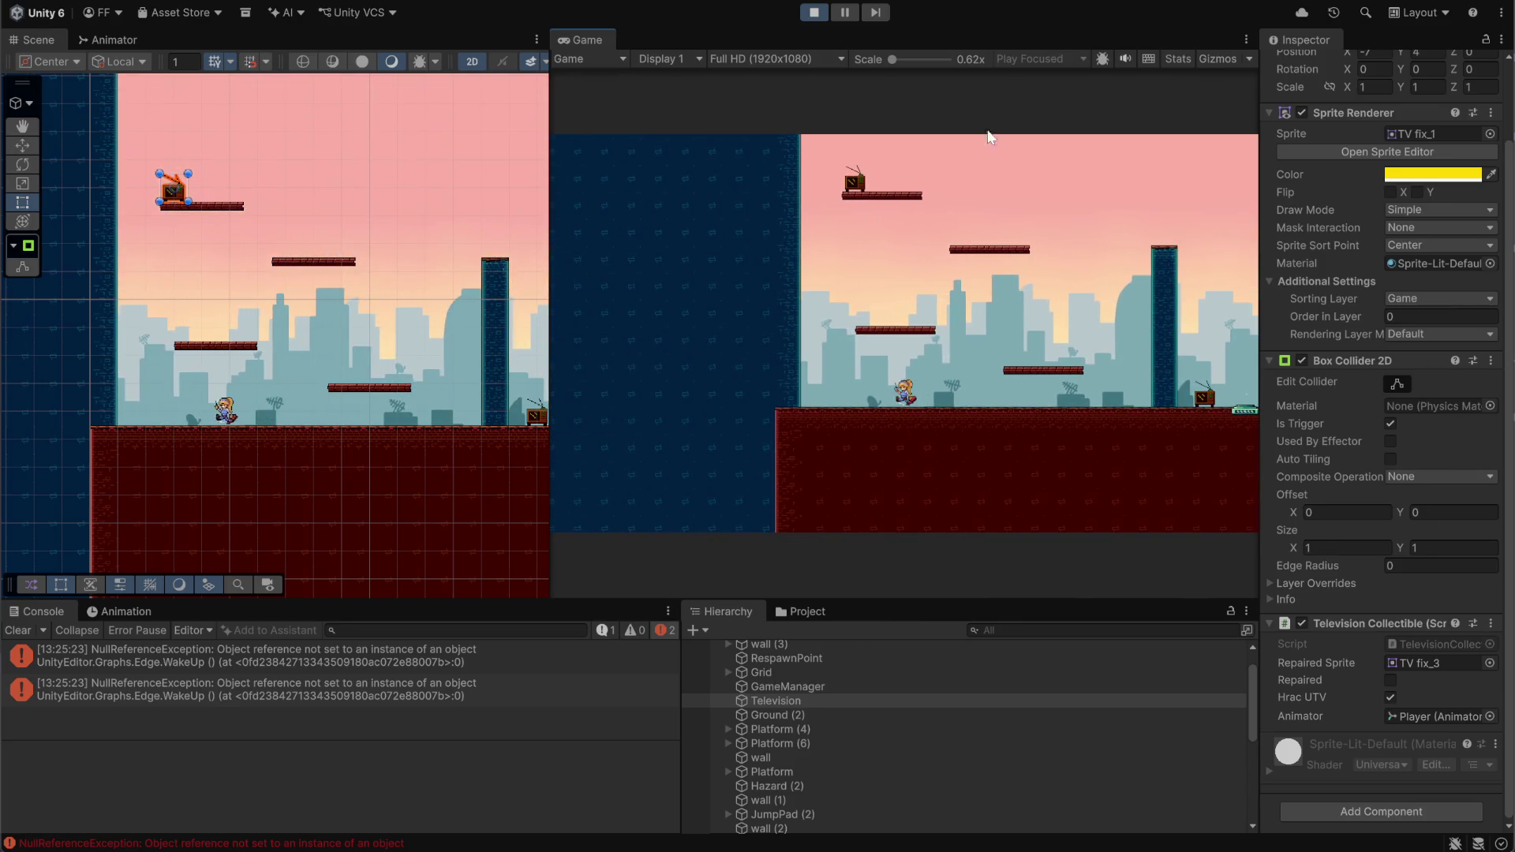
left_click(811, 19)
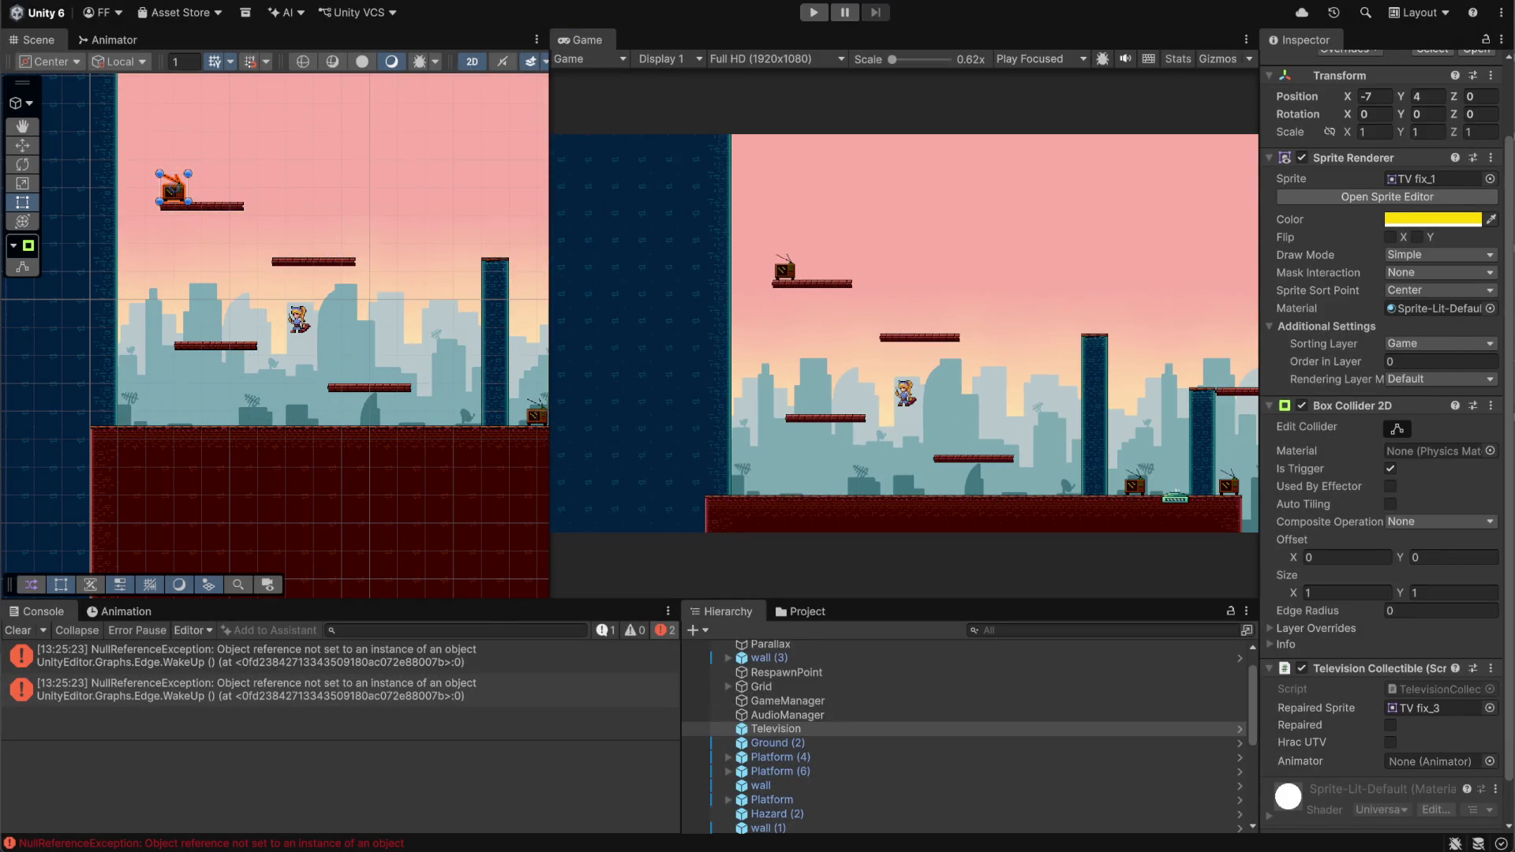
Duplicate the OnTriggerEnter2D method below itself in TelevisionCollectible.cs
key("alt+Tab")
left_click(643, 679)
scroll(643, 679, "down", 4)
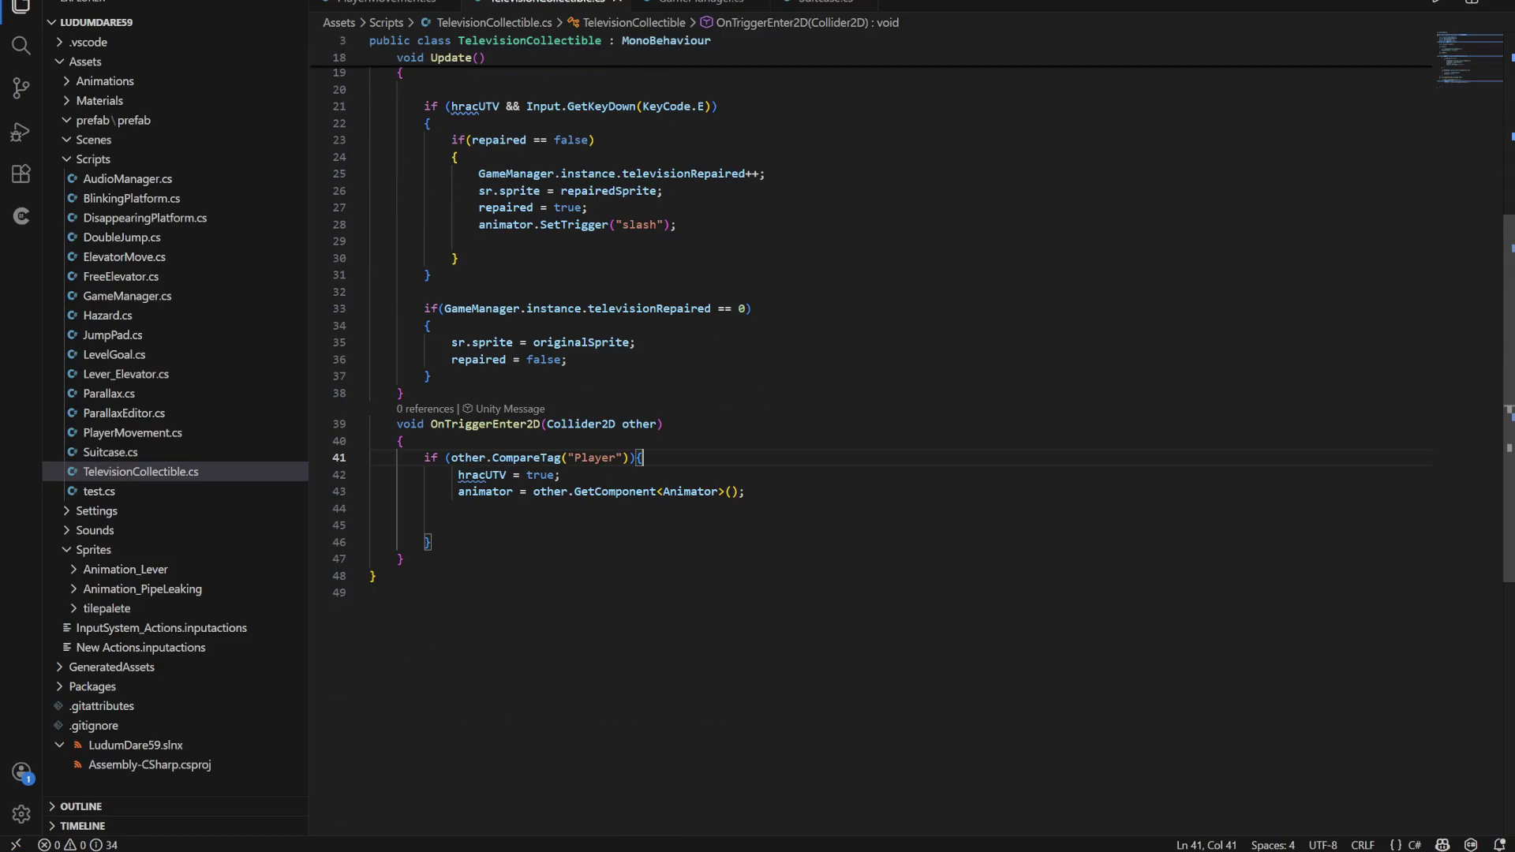
mouse_move(397, 424)
left_mouse_down()
mouse_move(647, 458)
mouse_move(403, 559)
left_mouse_up()
key("ctrl+c")
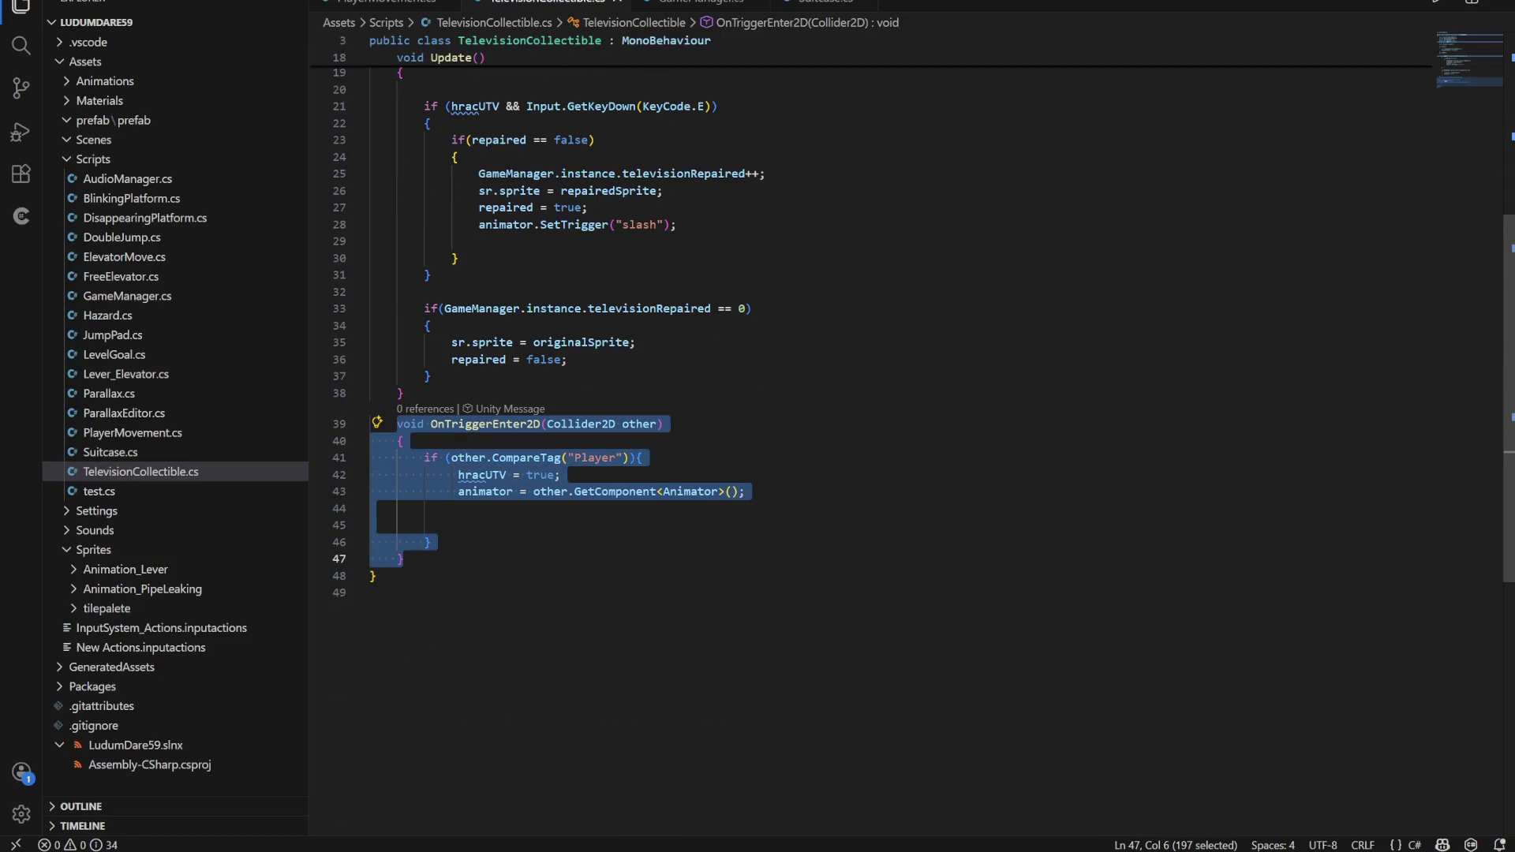
key("Escape")
key("Return")
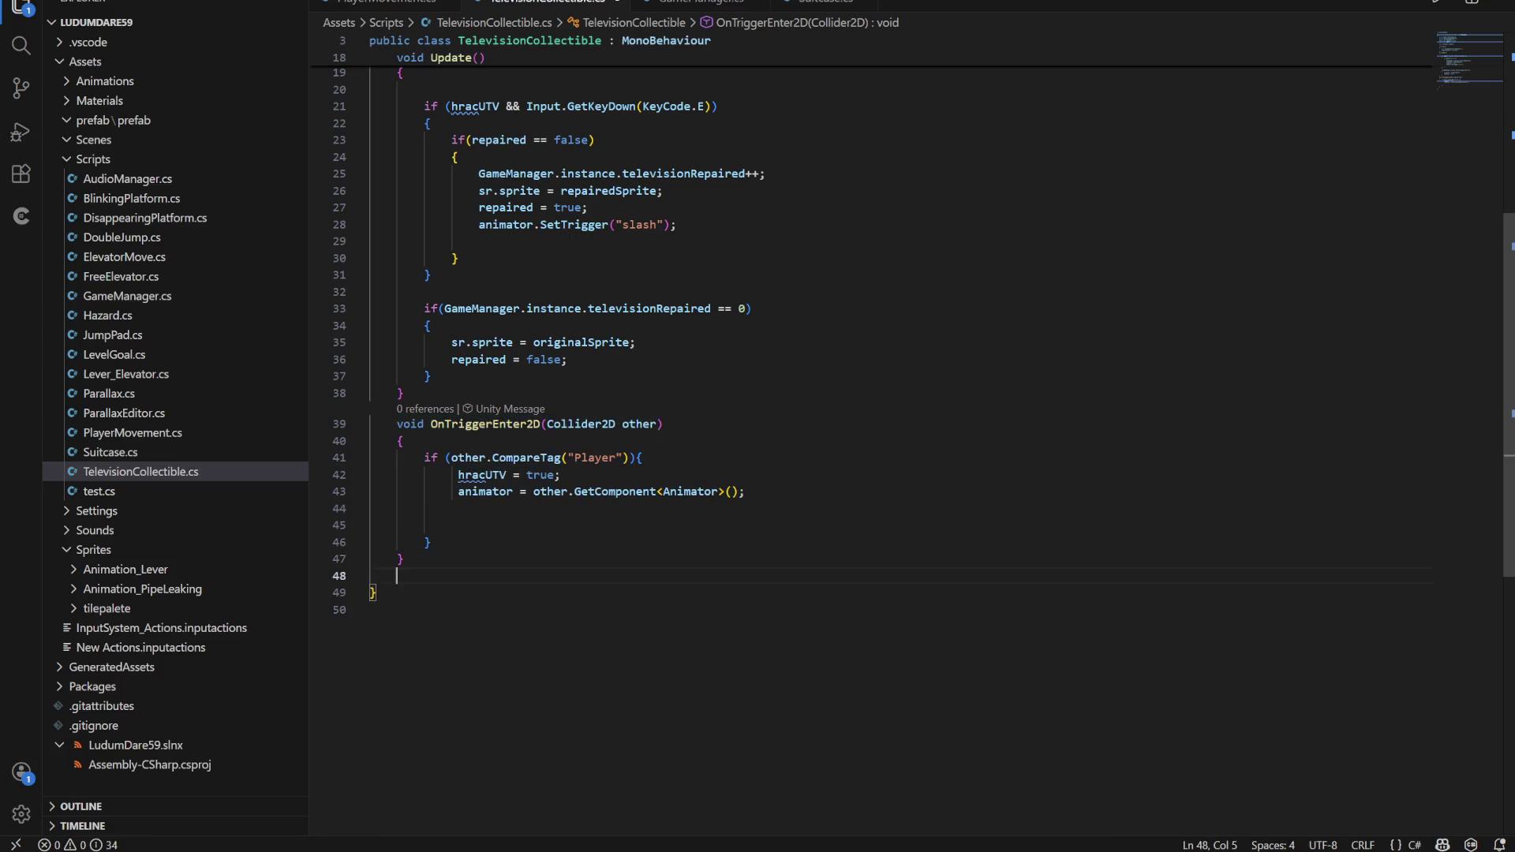
key("ctrl+v")
Rename the copy to OnTriggerExit2D and make it set hracUTV to false
left_click(466, 591)
left_click(506, 590)
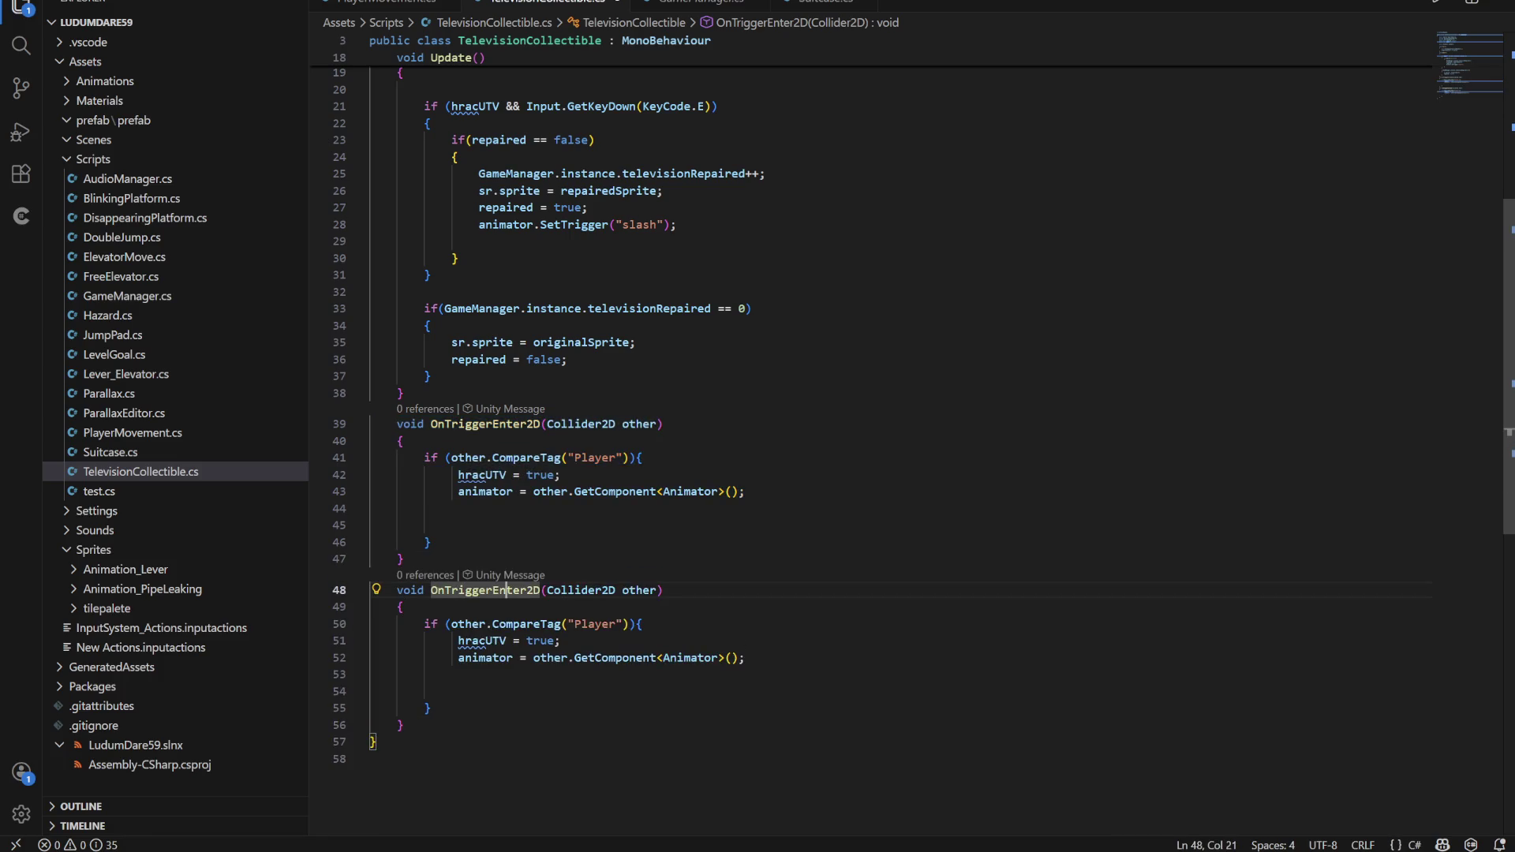
key("Delete")
key("Delete")
key("Delete")
type("E")
key("Escape")
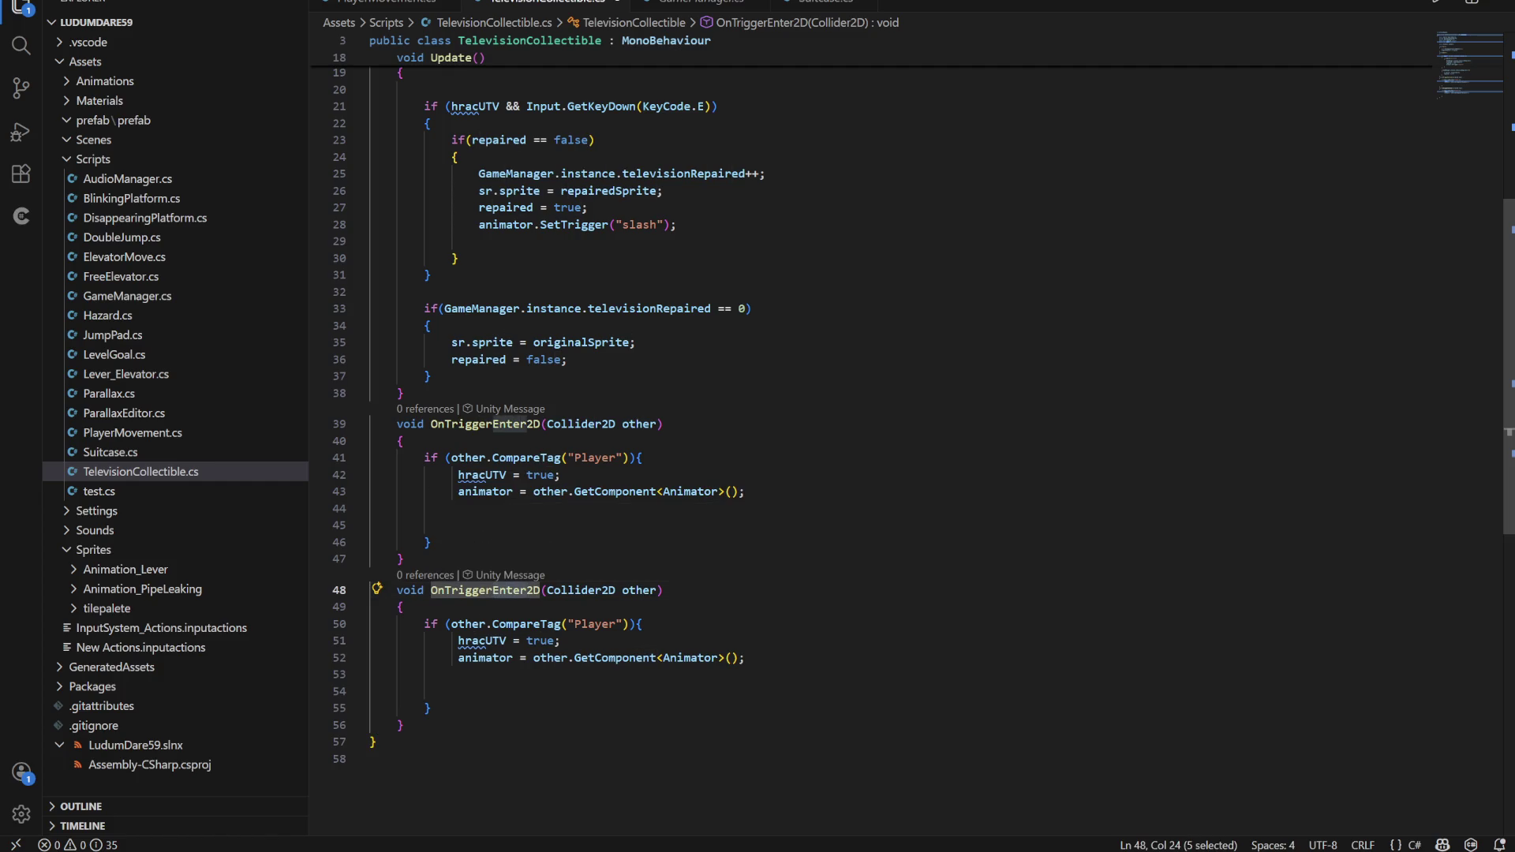
type("xit")
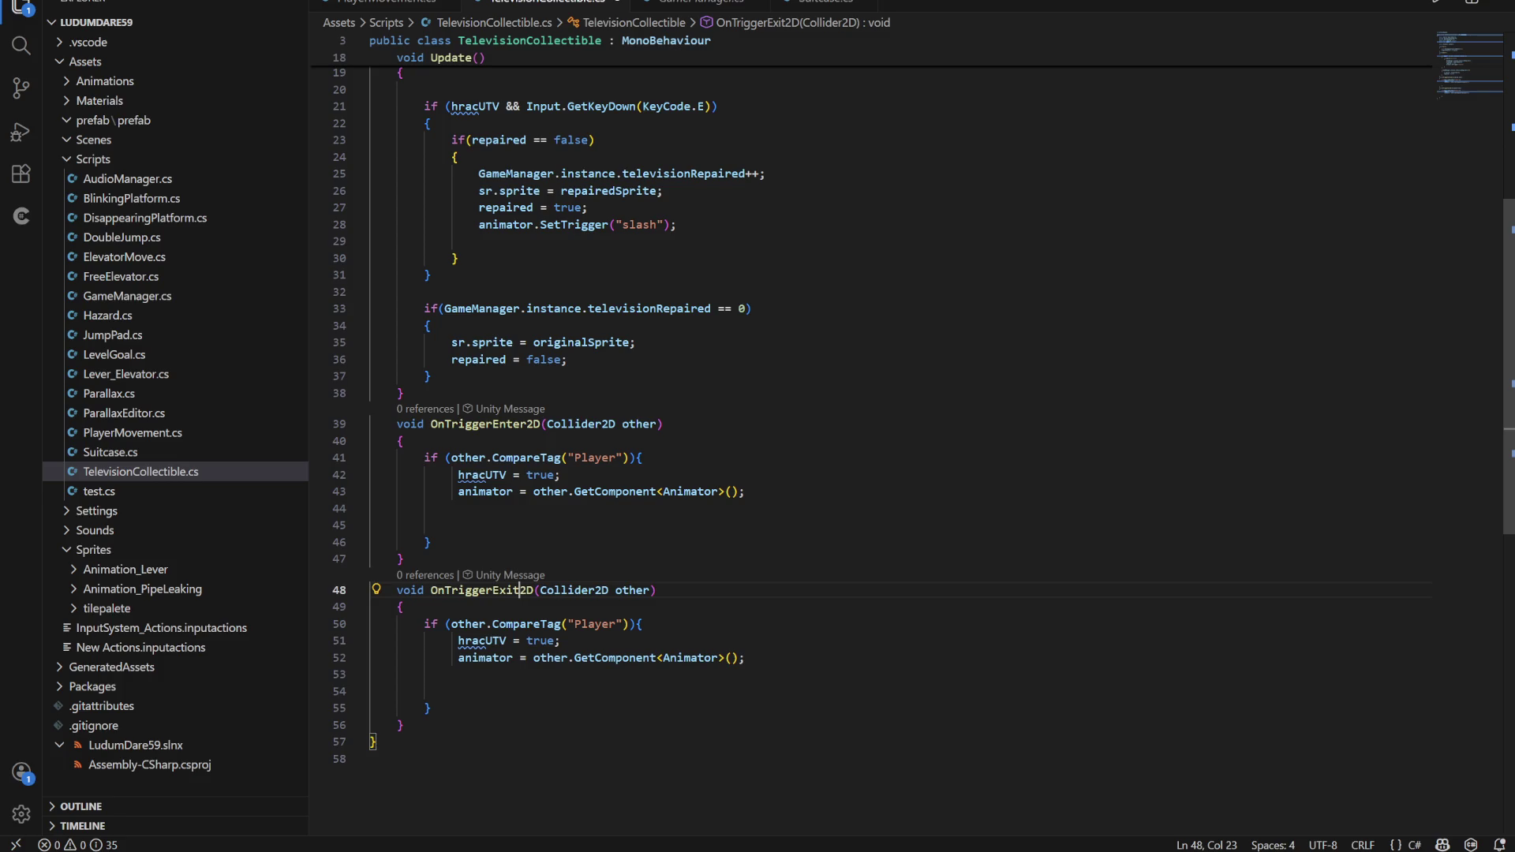
double_click(541, 641)
type("false")
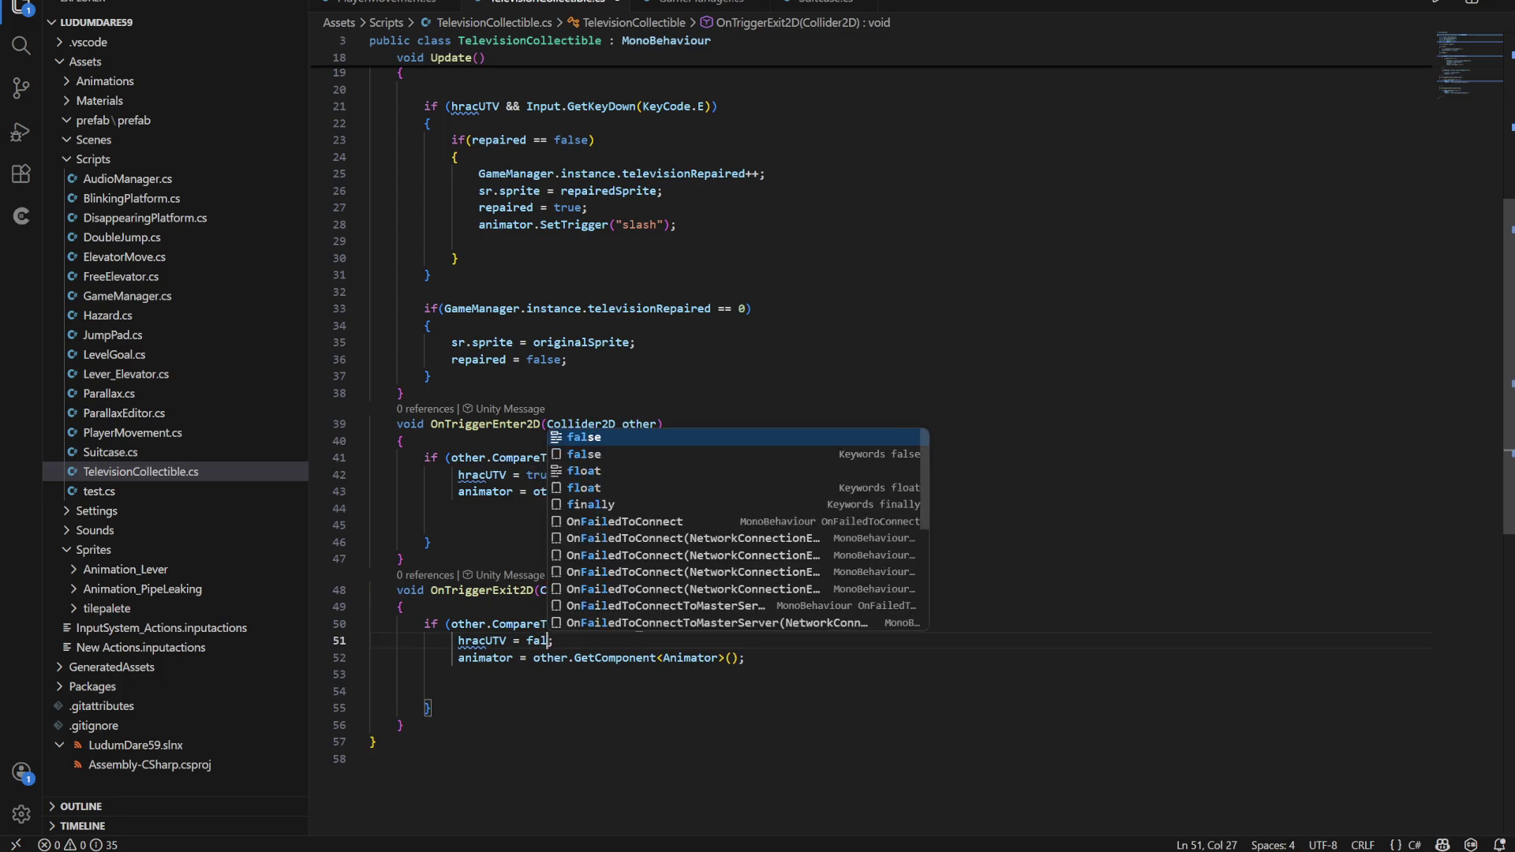
left_click(403, 559)
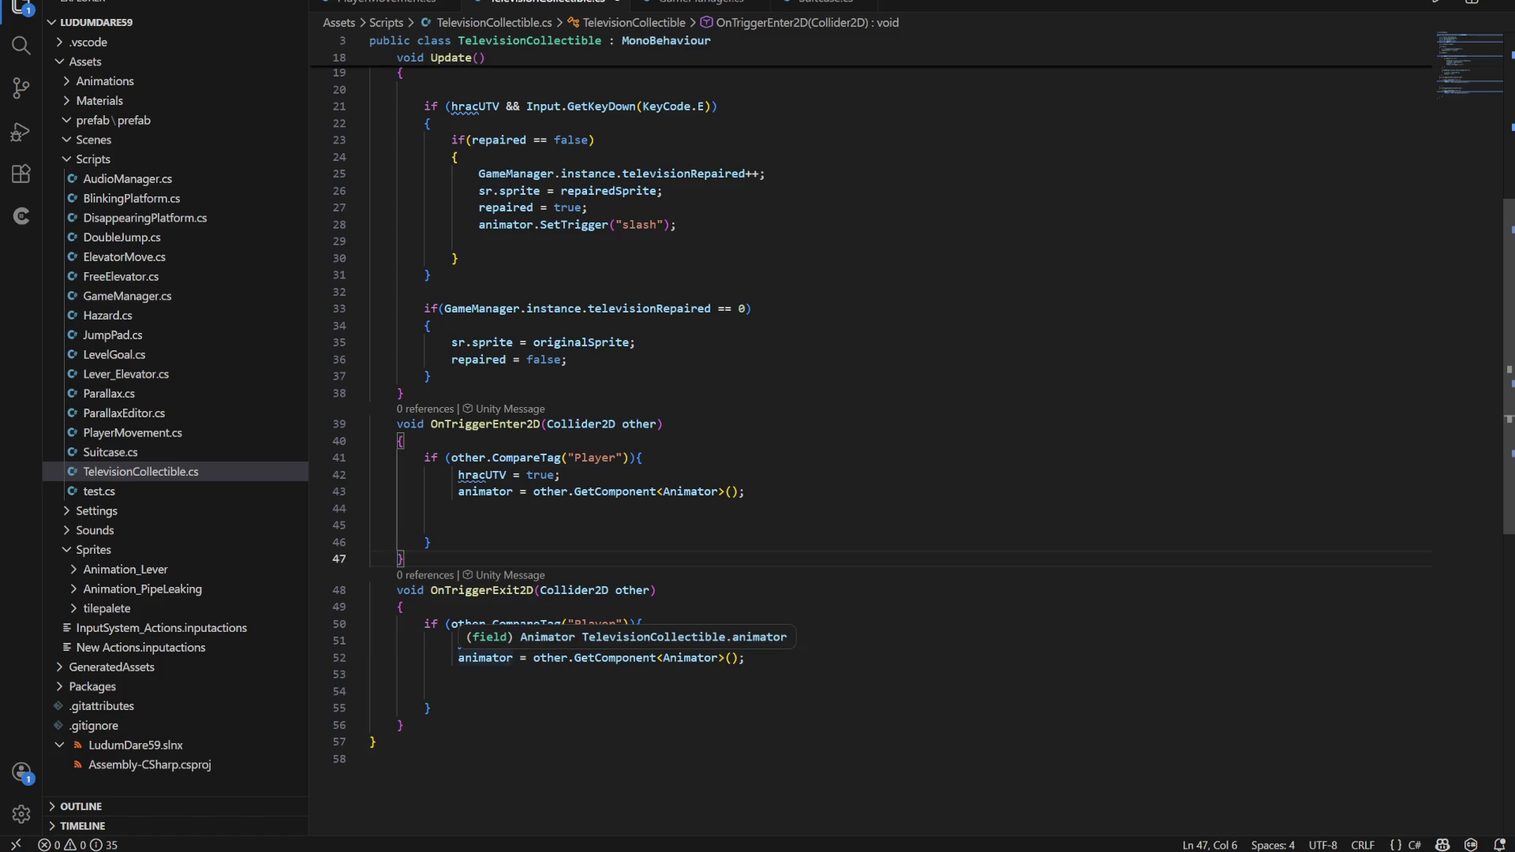
Comment out the exit method's animator line and return to Unity
left_click(459, 657)
type("//")
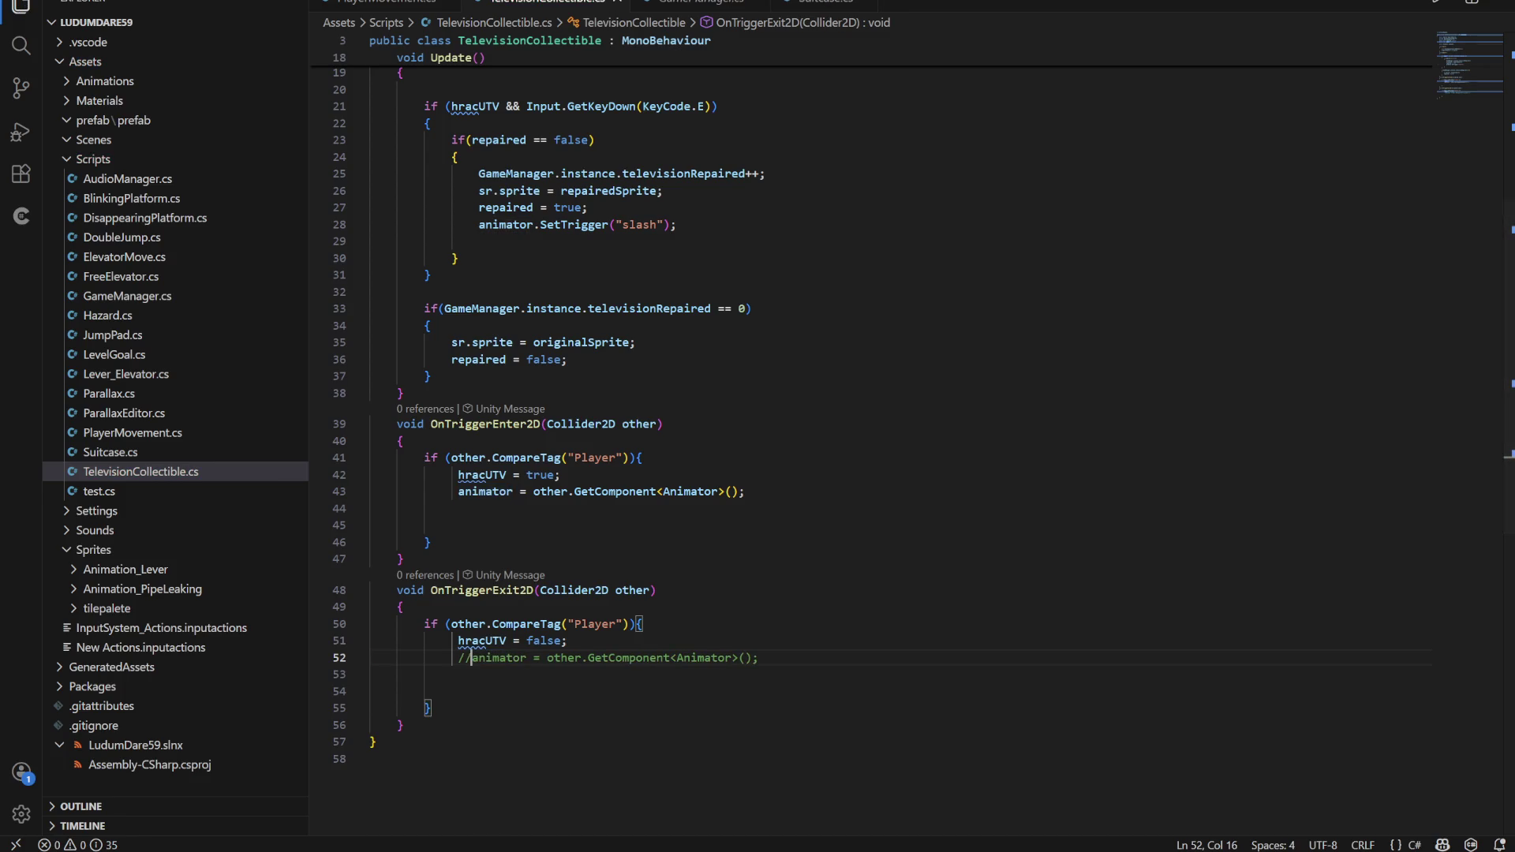
mouse_move(955, 849)
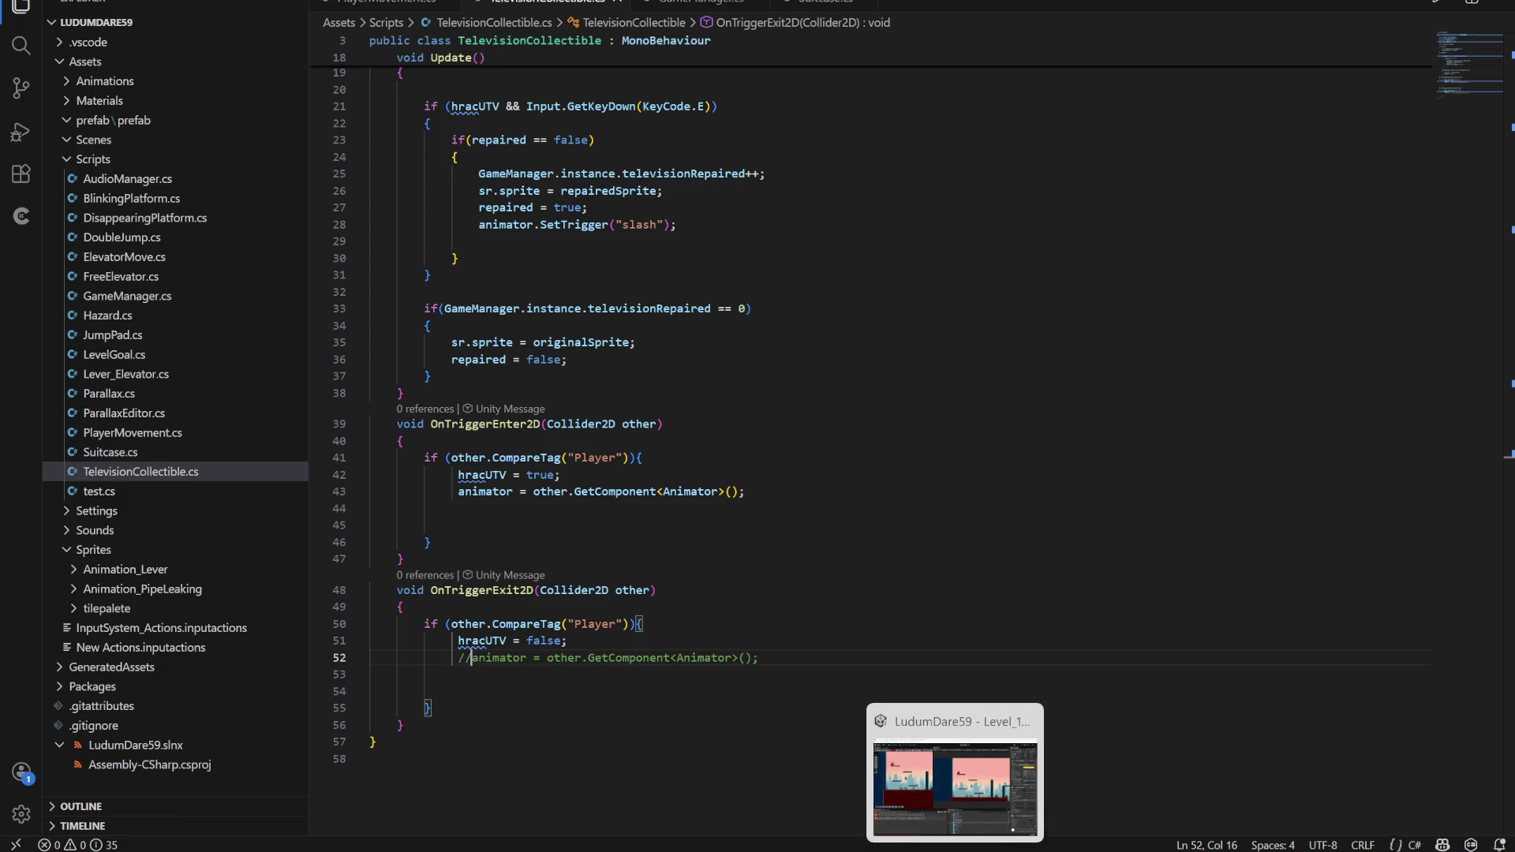
left_click(951, 757)
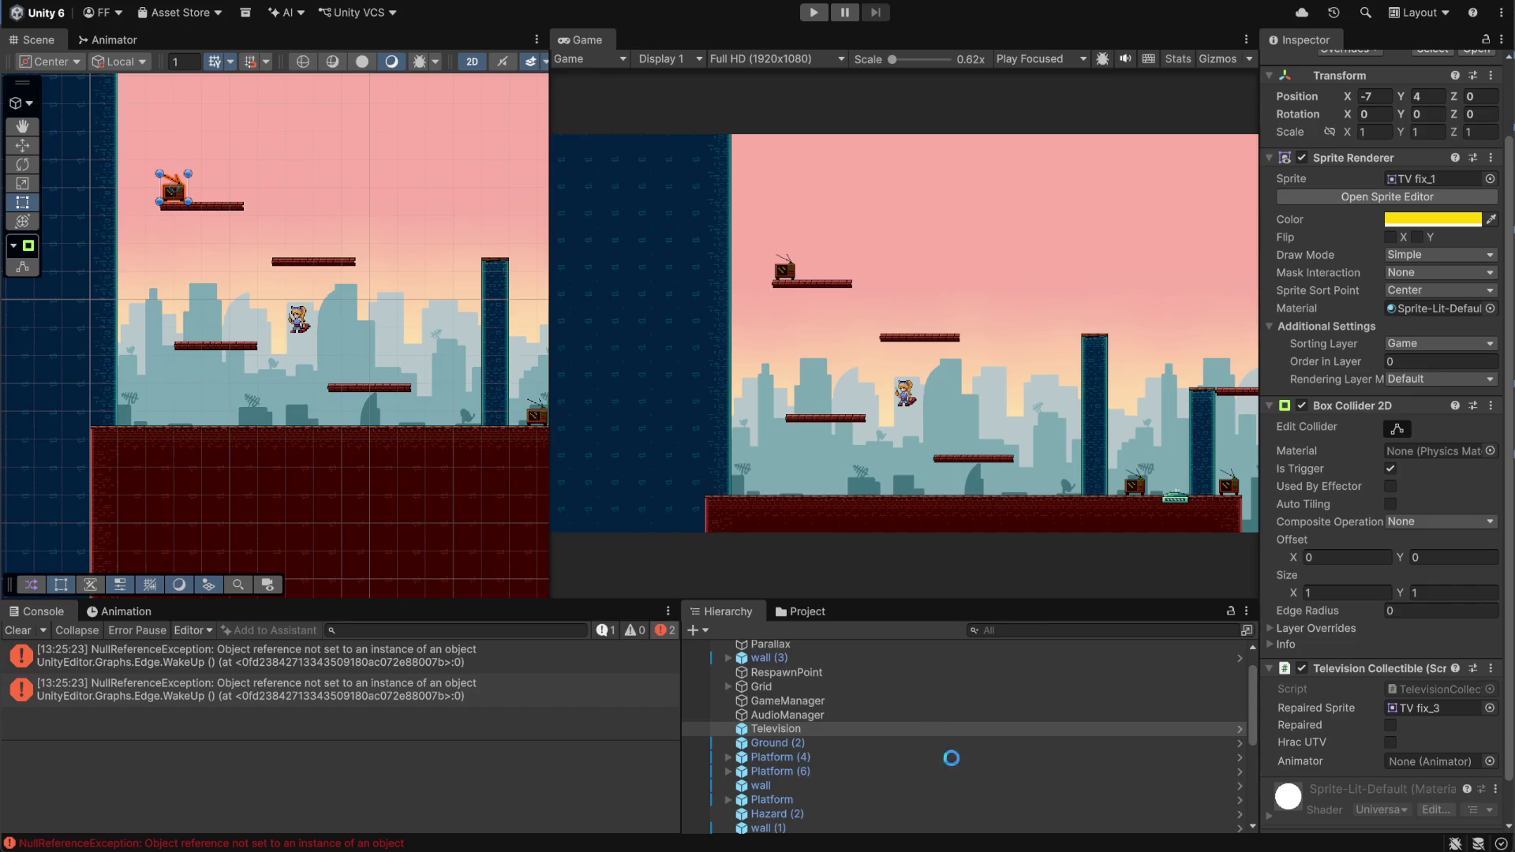
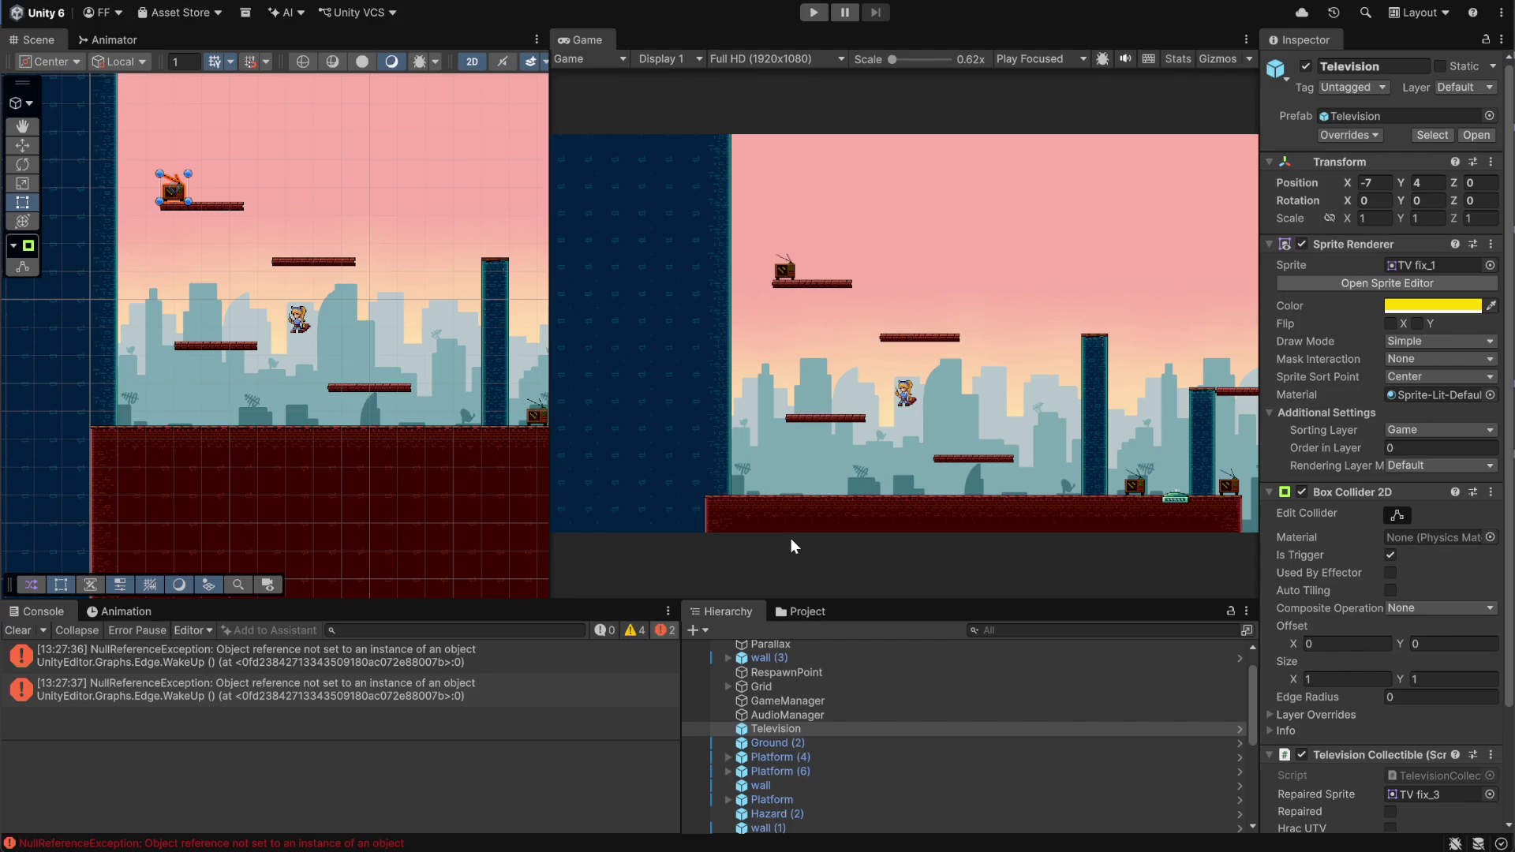
Clear the console errors, enter Play mode, and select the Domy_uprostred(2) skyline layer
left_click(19, 630)
left_click(813, 12)
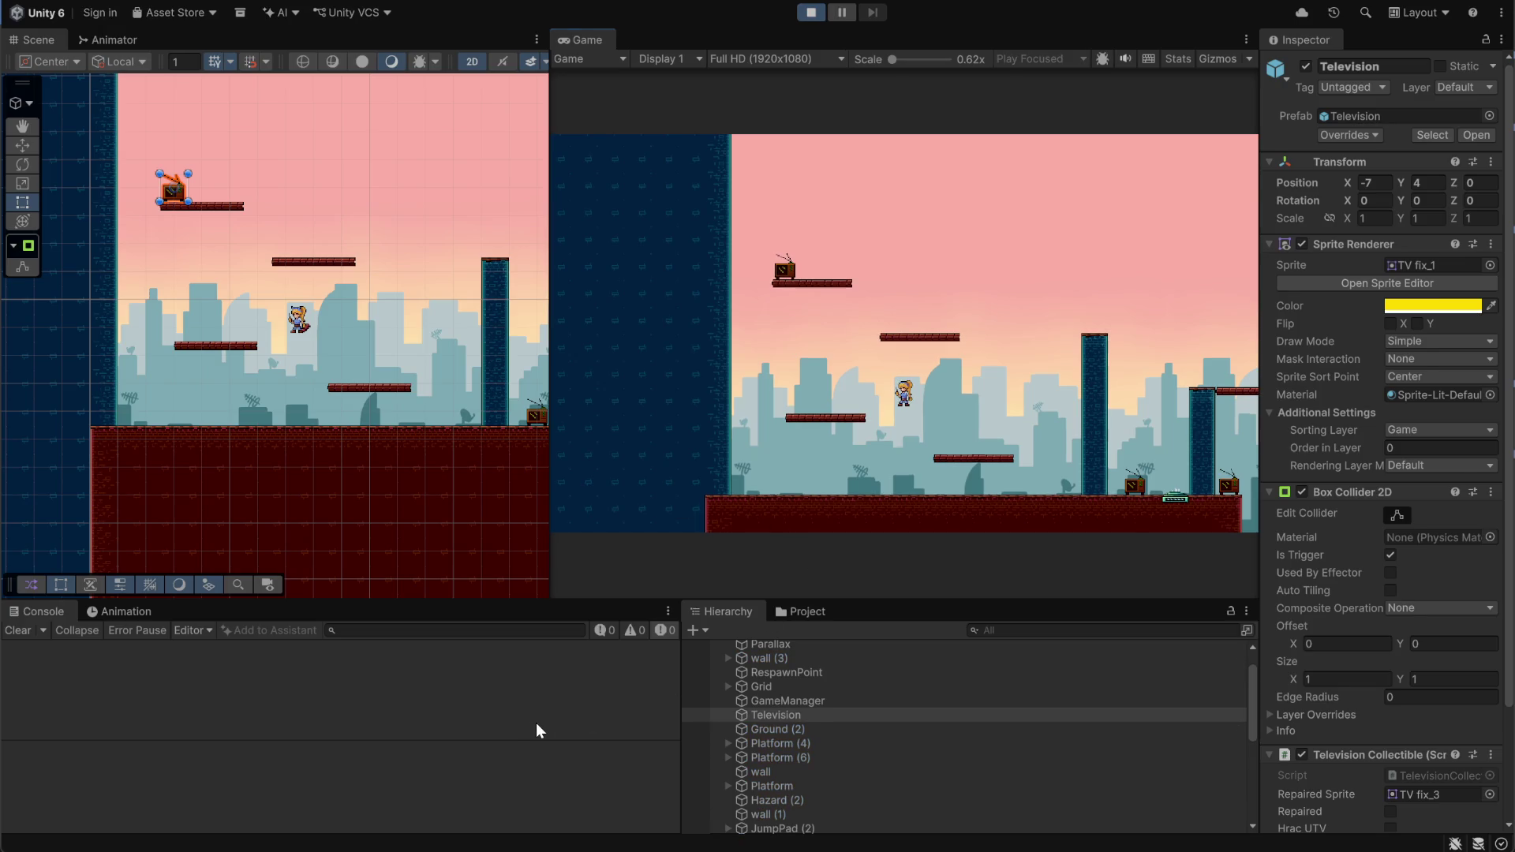
scroll(793, 736, "down", 1)
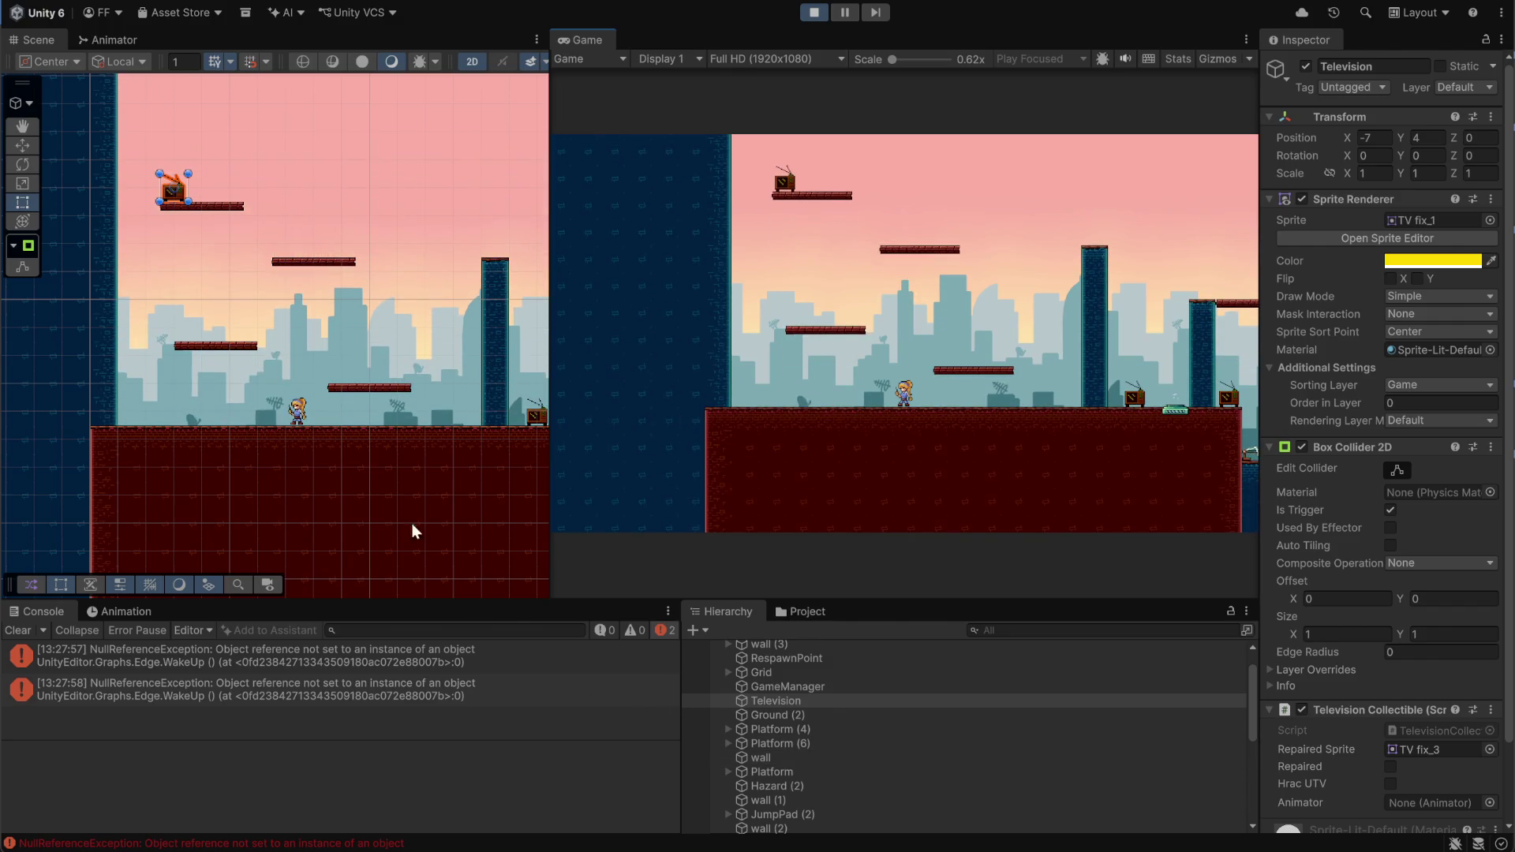
left_click(329, 422)
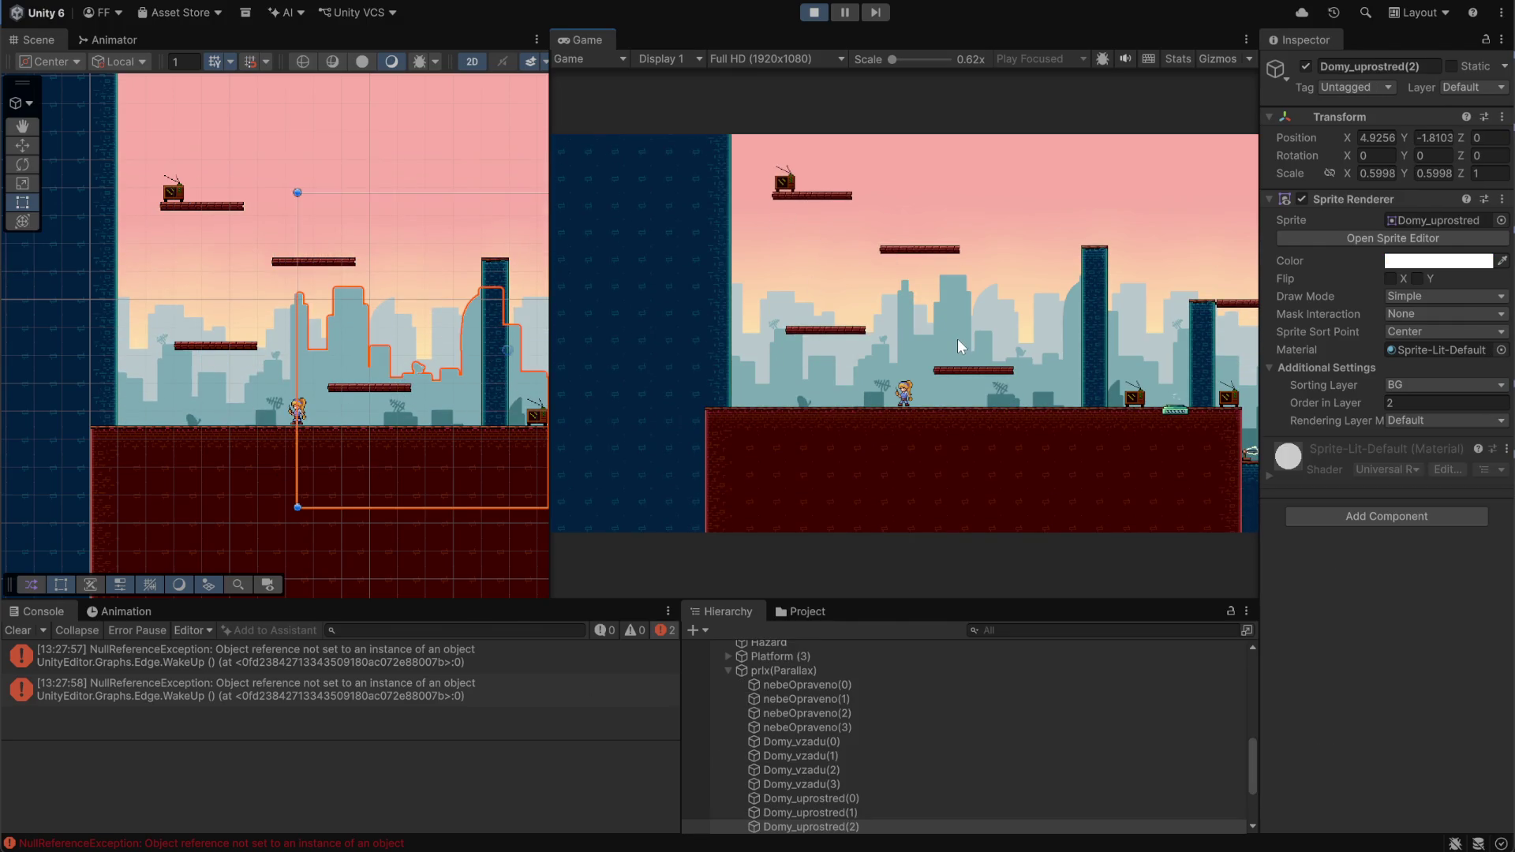
Jump the player onto the TV platform, then onto the pillar and back down
key("space")
key("Right")
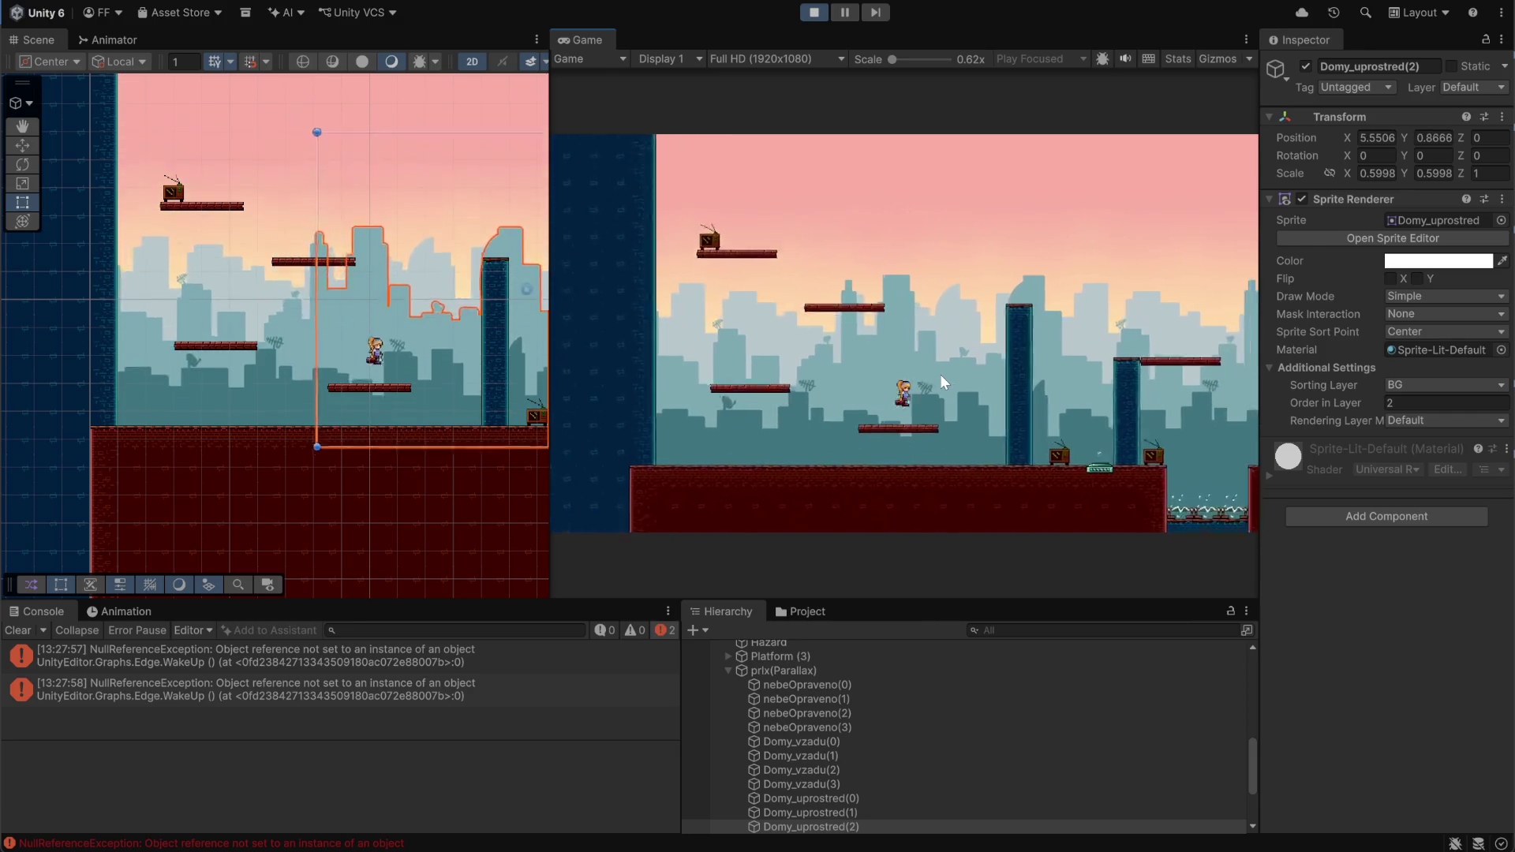
key("space")
key("Left")
key("space")
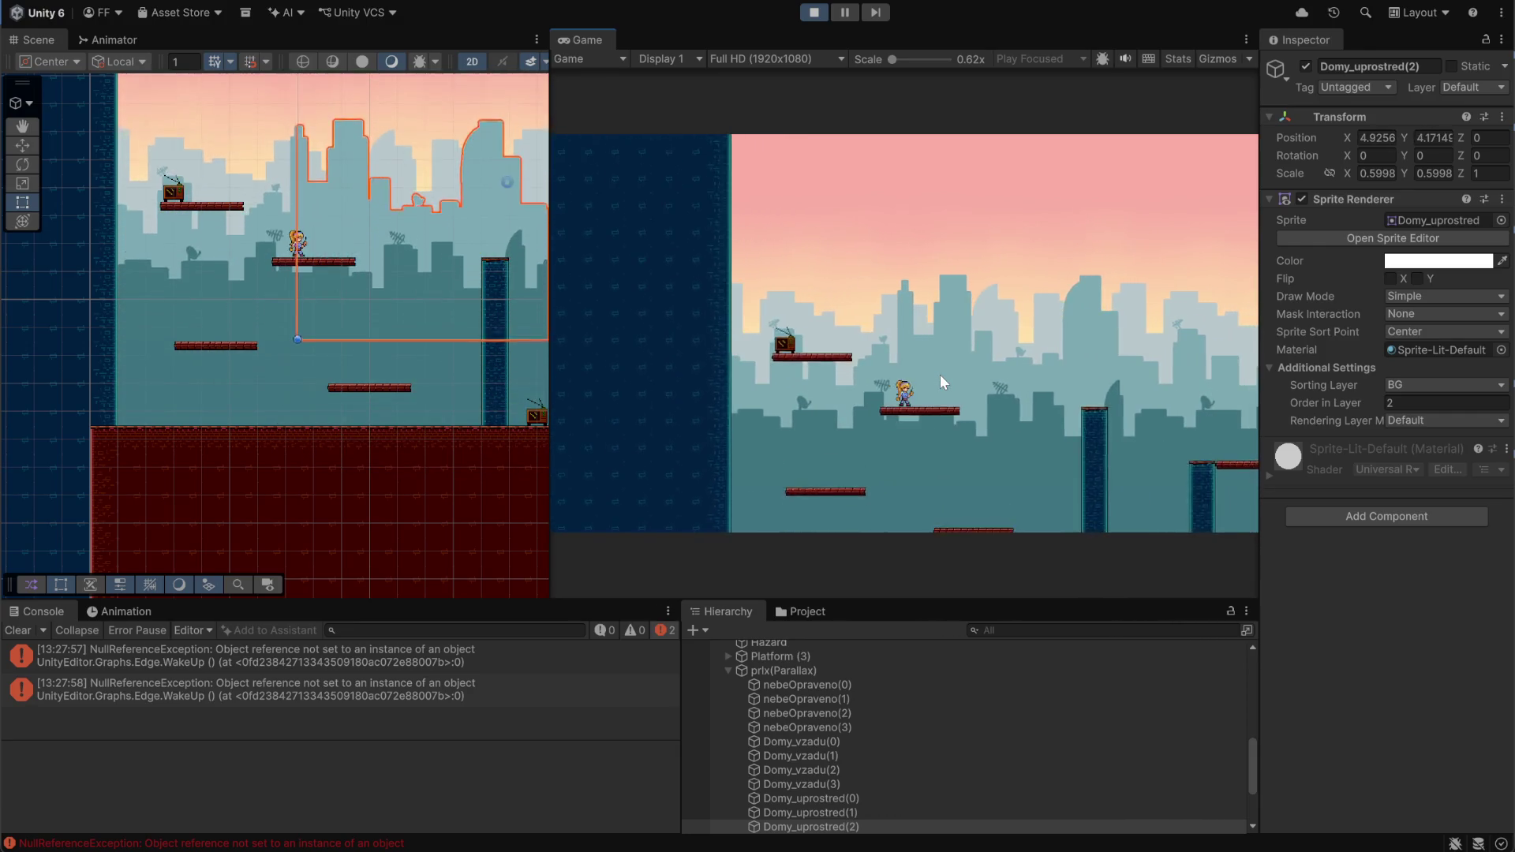
key("Left")
key("Right")
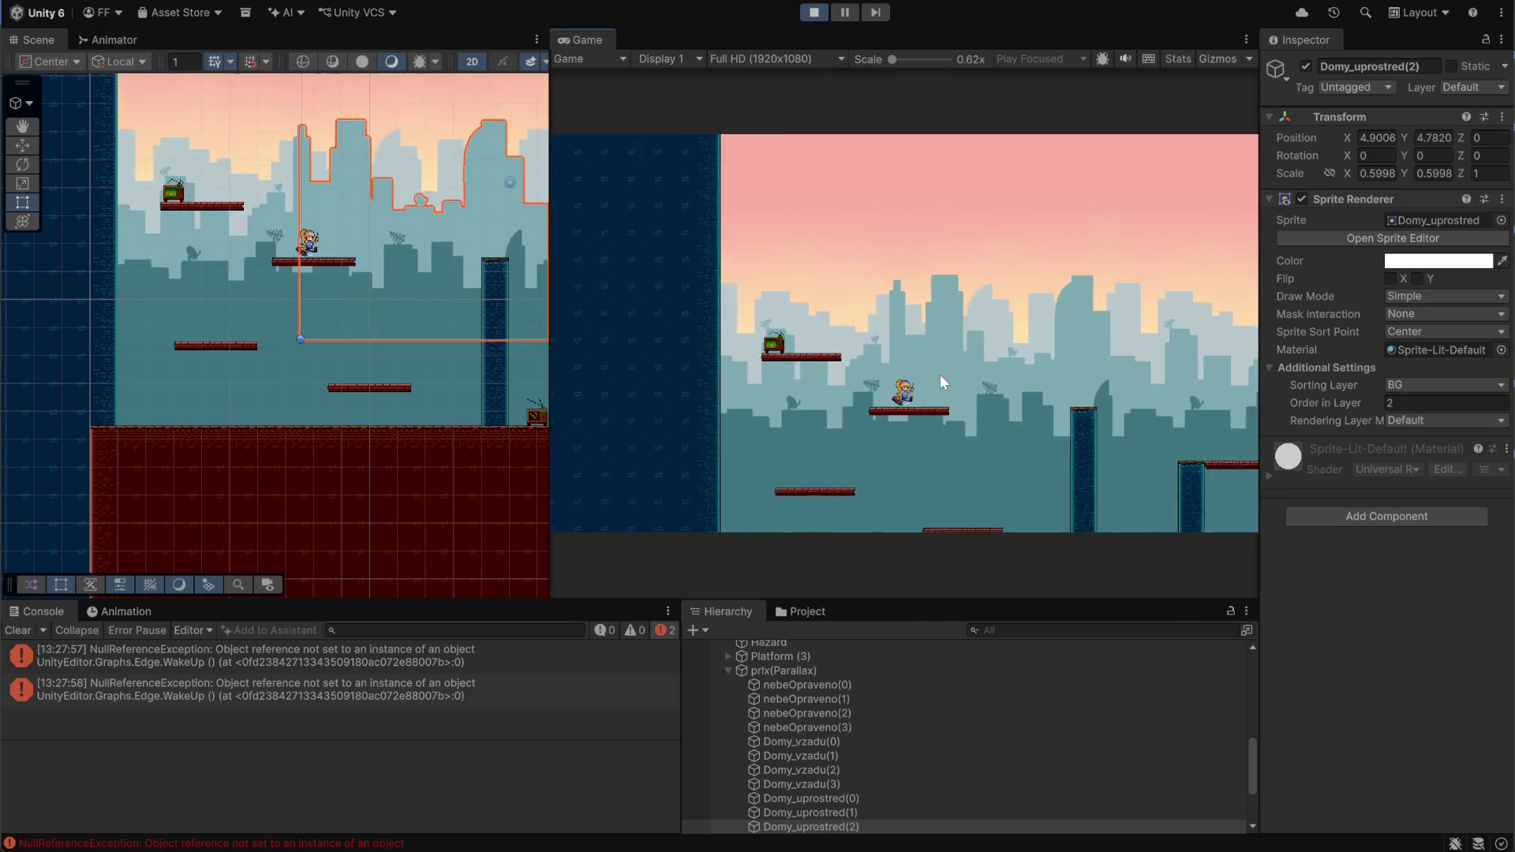
key("space")
key("Right")
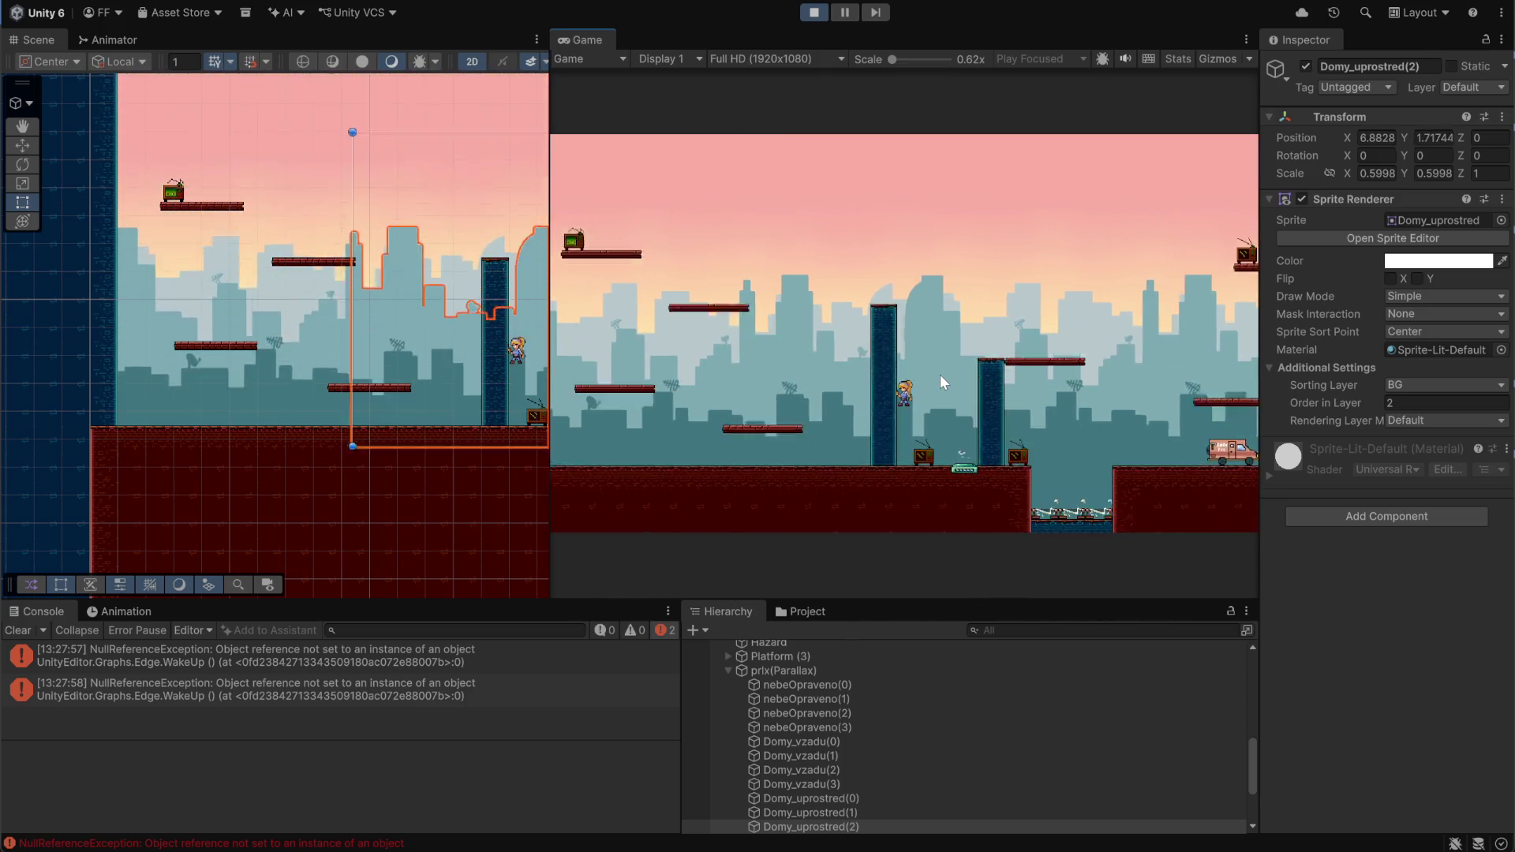
Run and jump the player onto the higher platform and the high TV platform
key("Left")
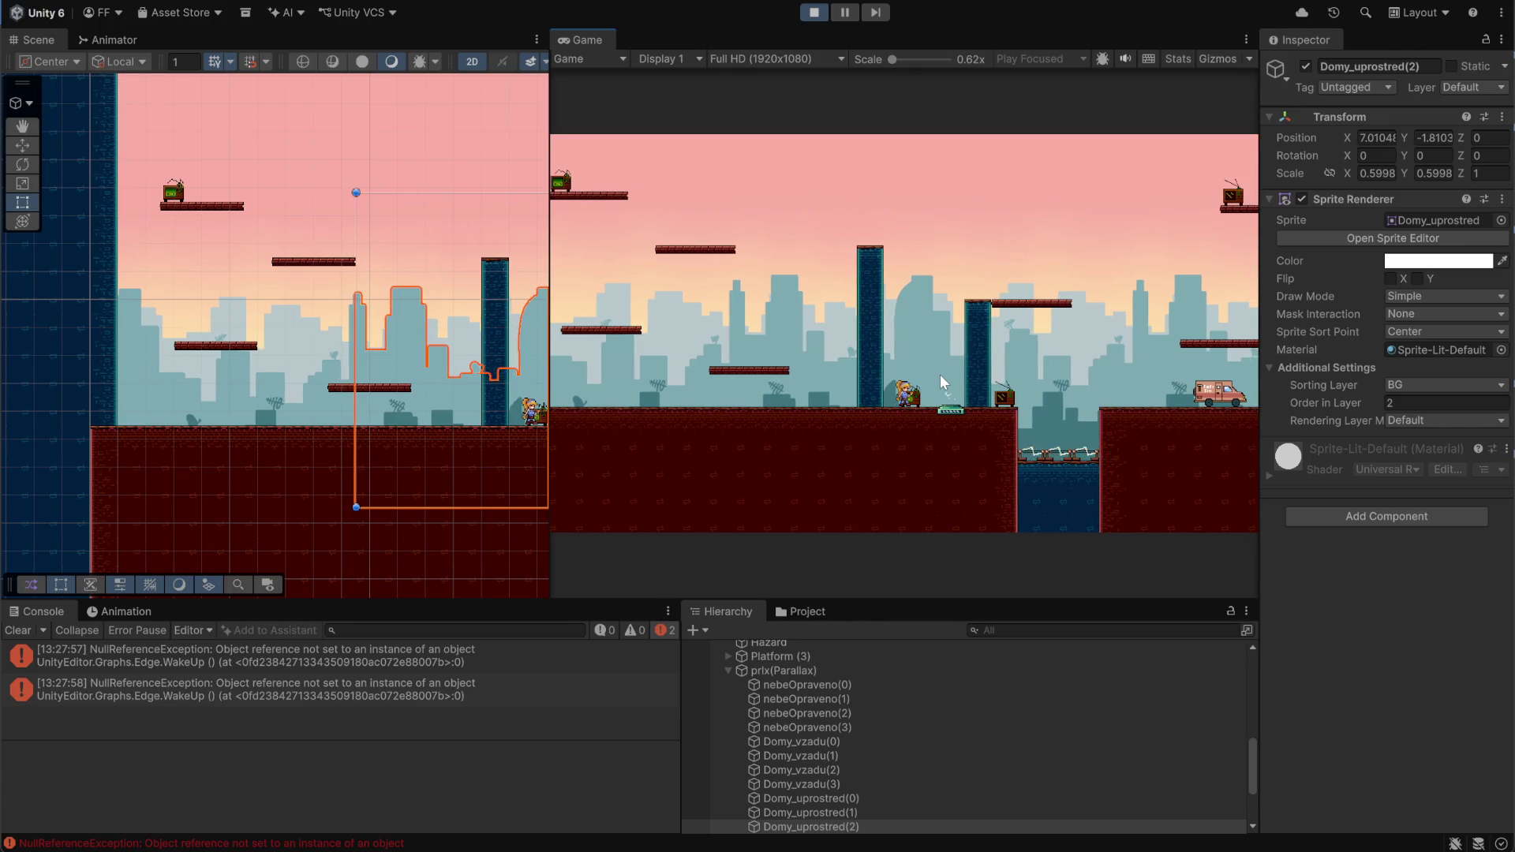
key("Right")
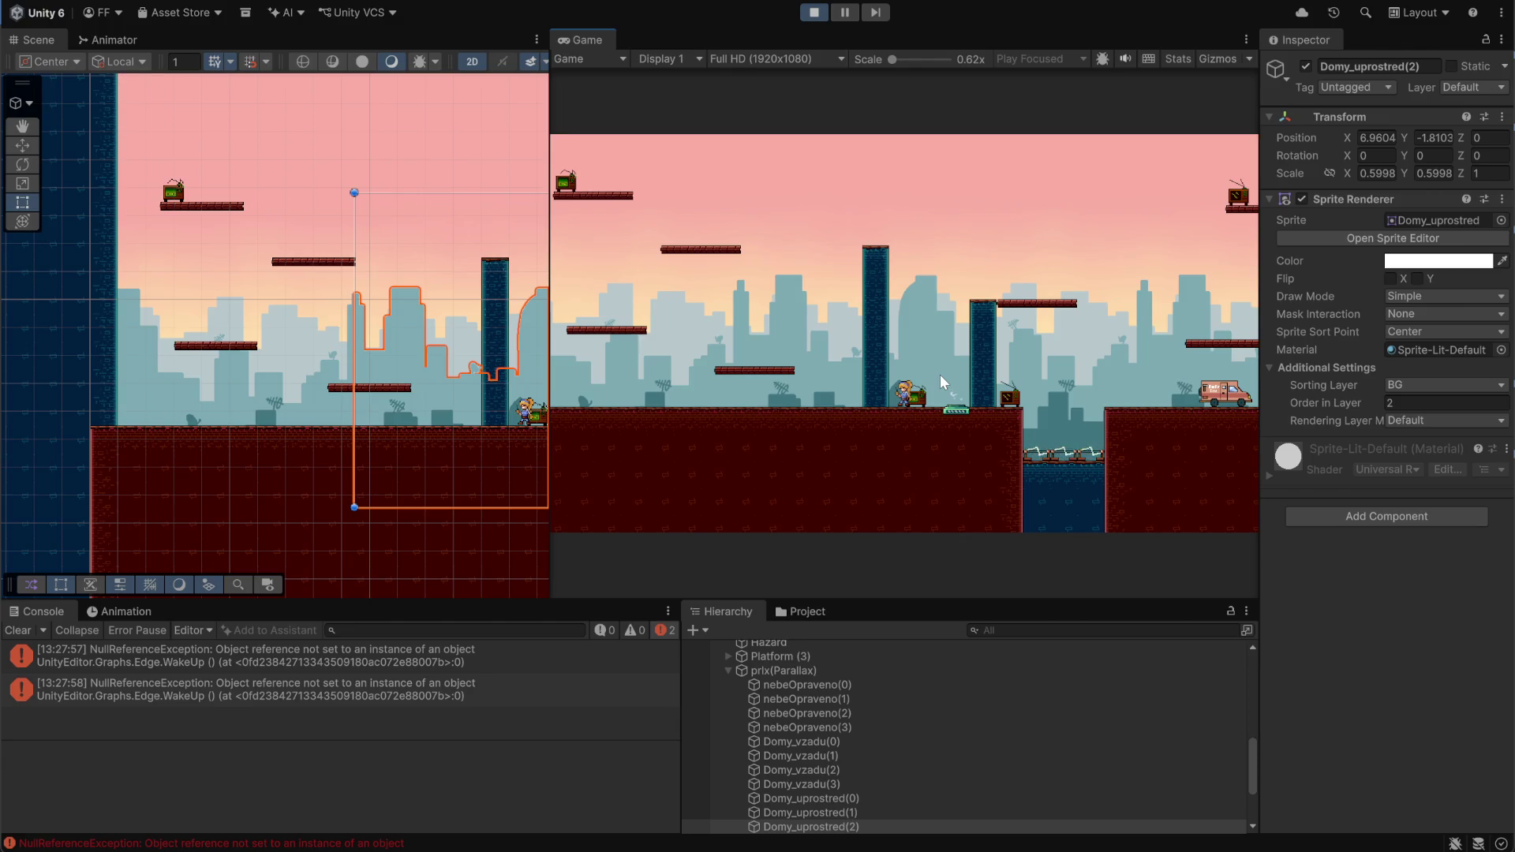
key("Right")
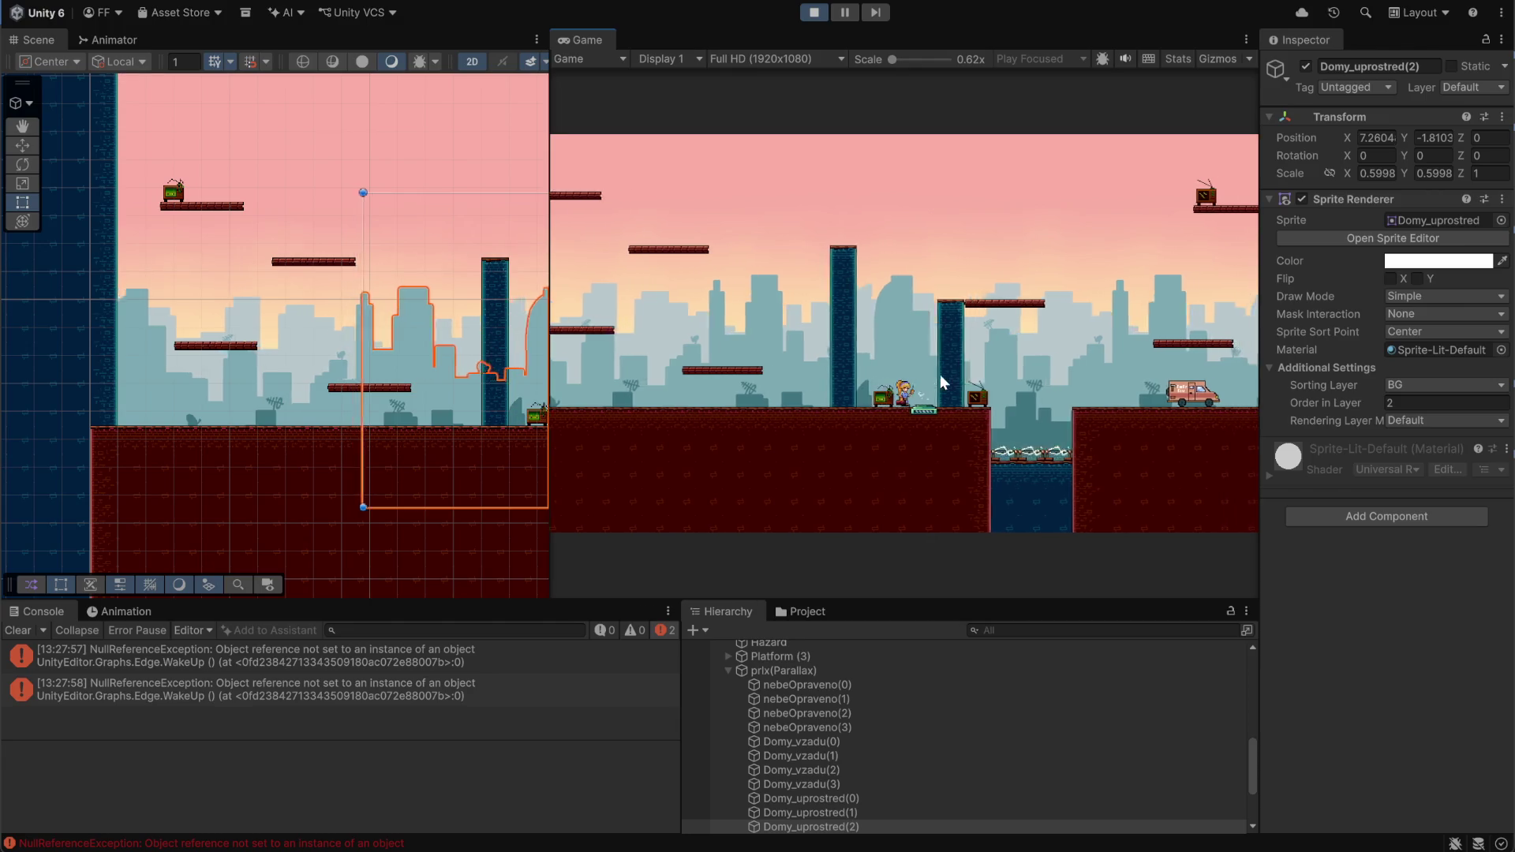
key("space")
key("space")
key("Left")
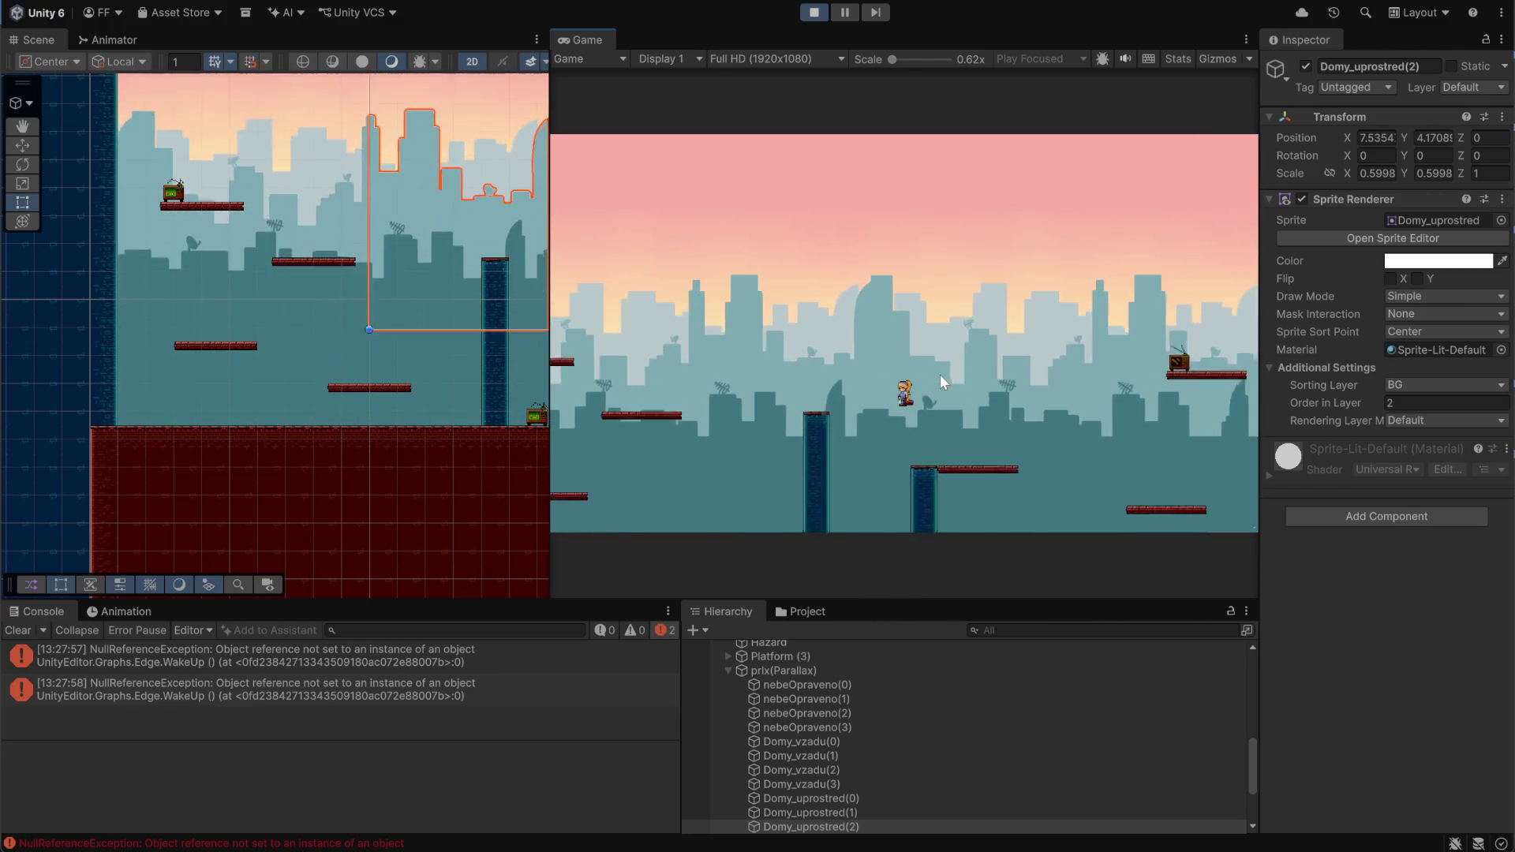
key("Right")
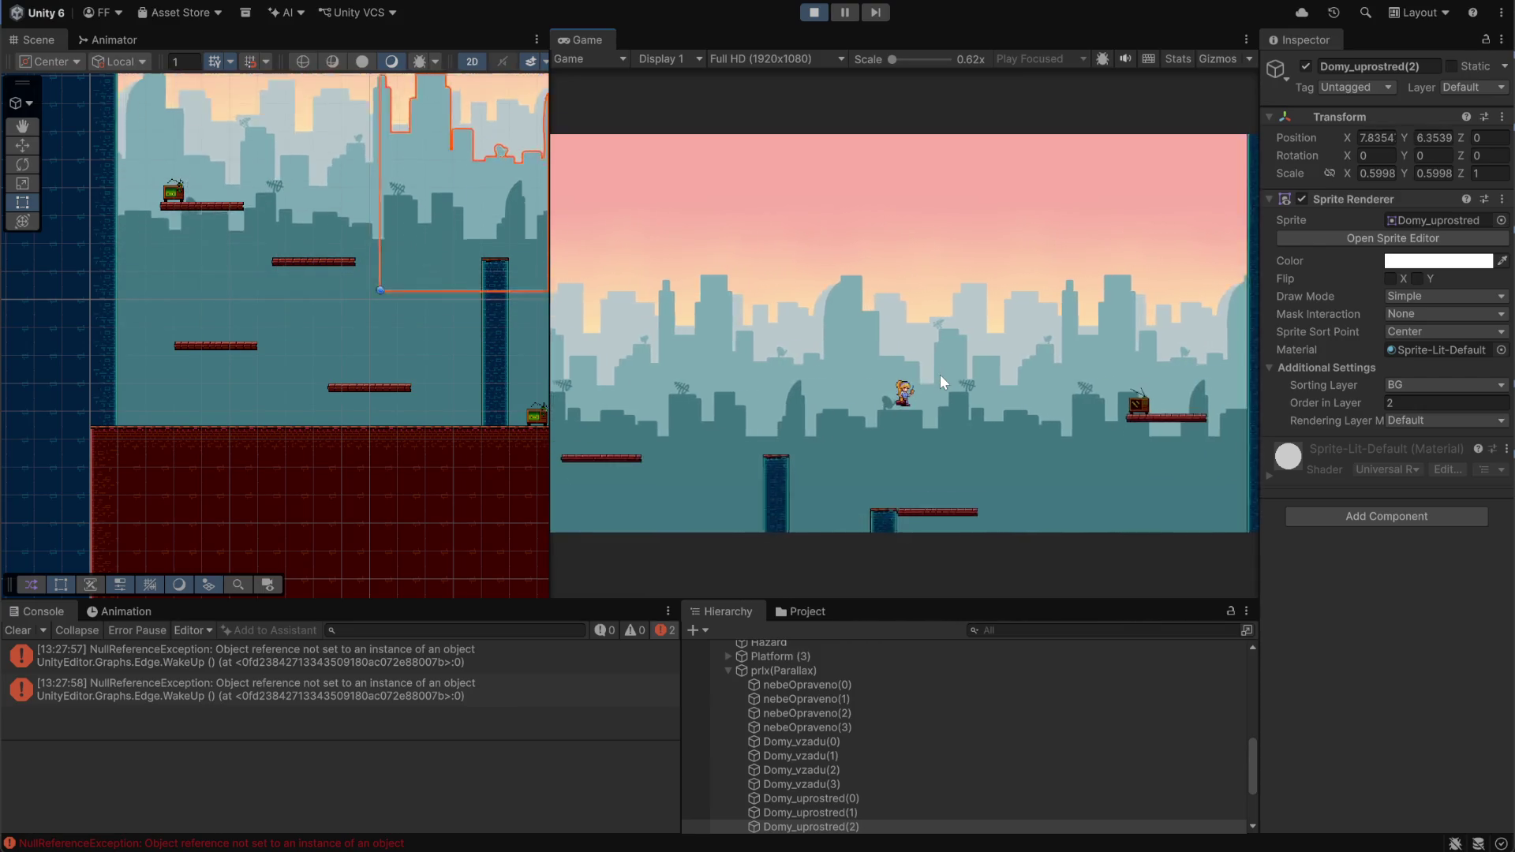
key("Left")
key("space")
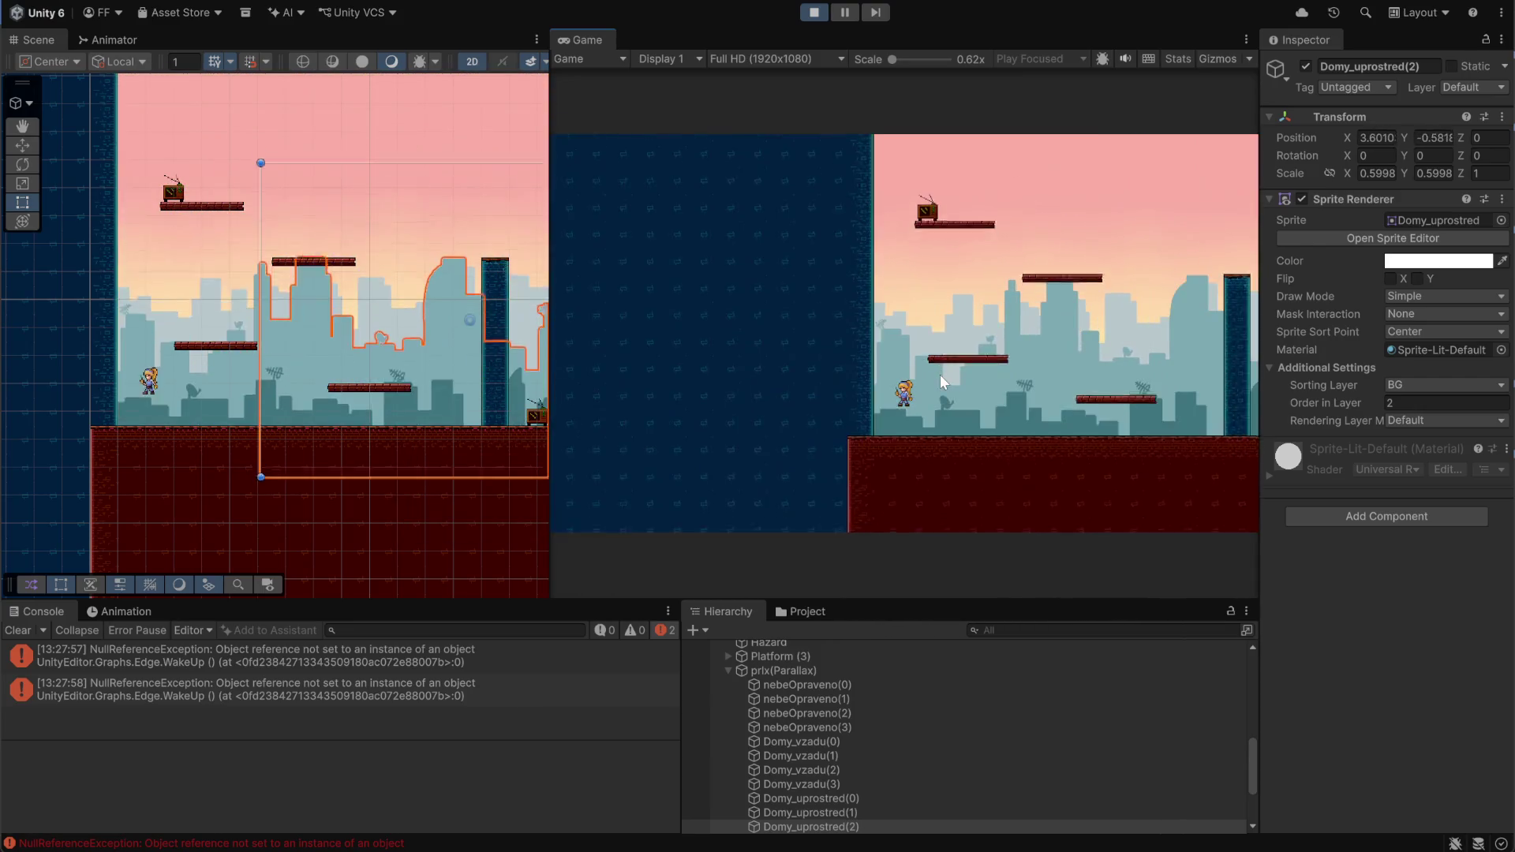
key("space")
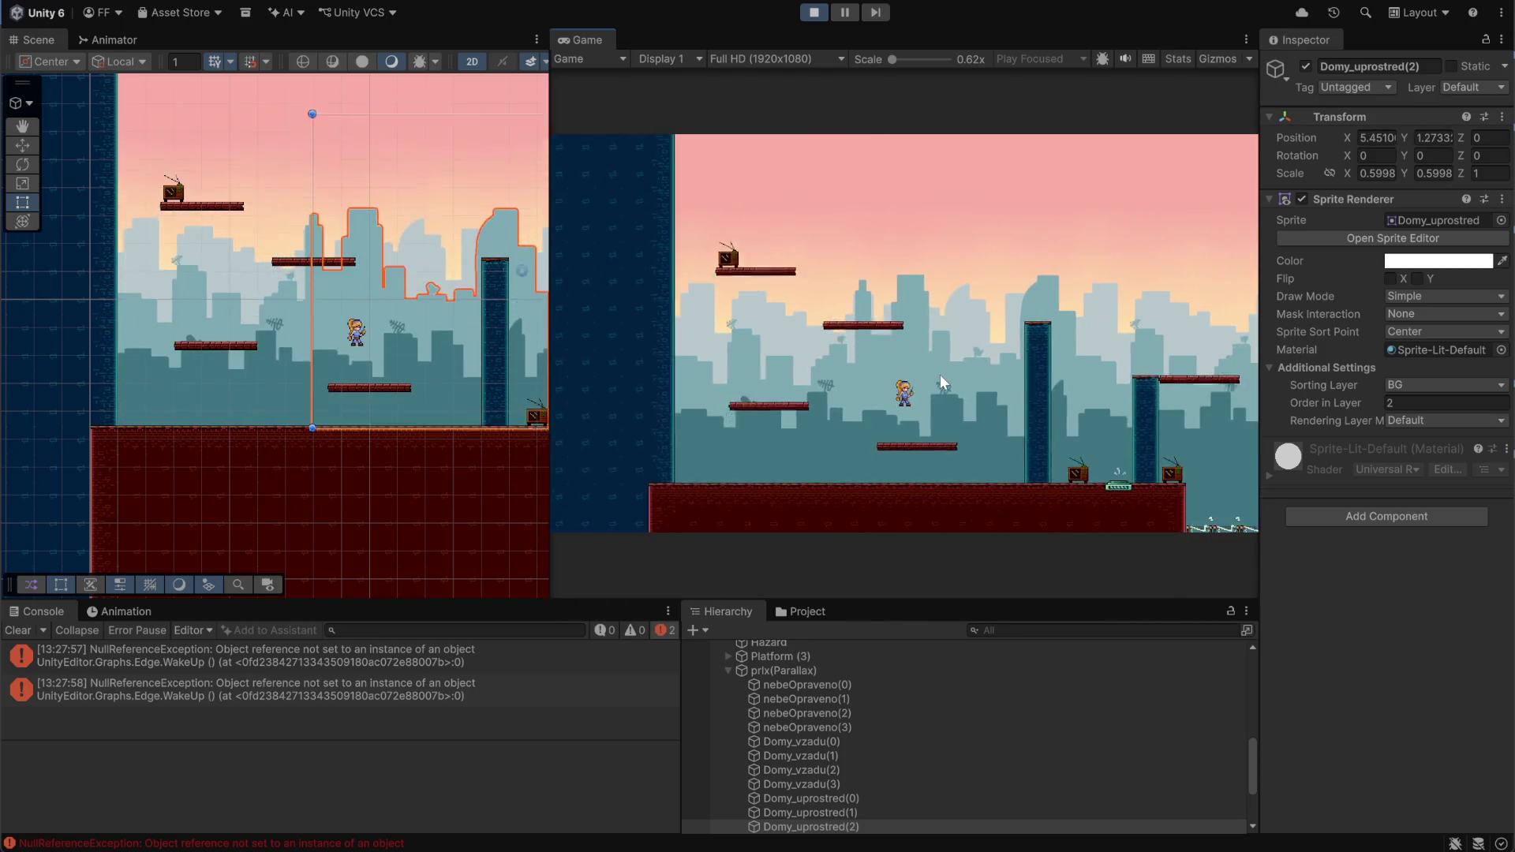
key("space")
key("Left")
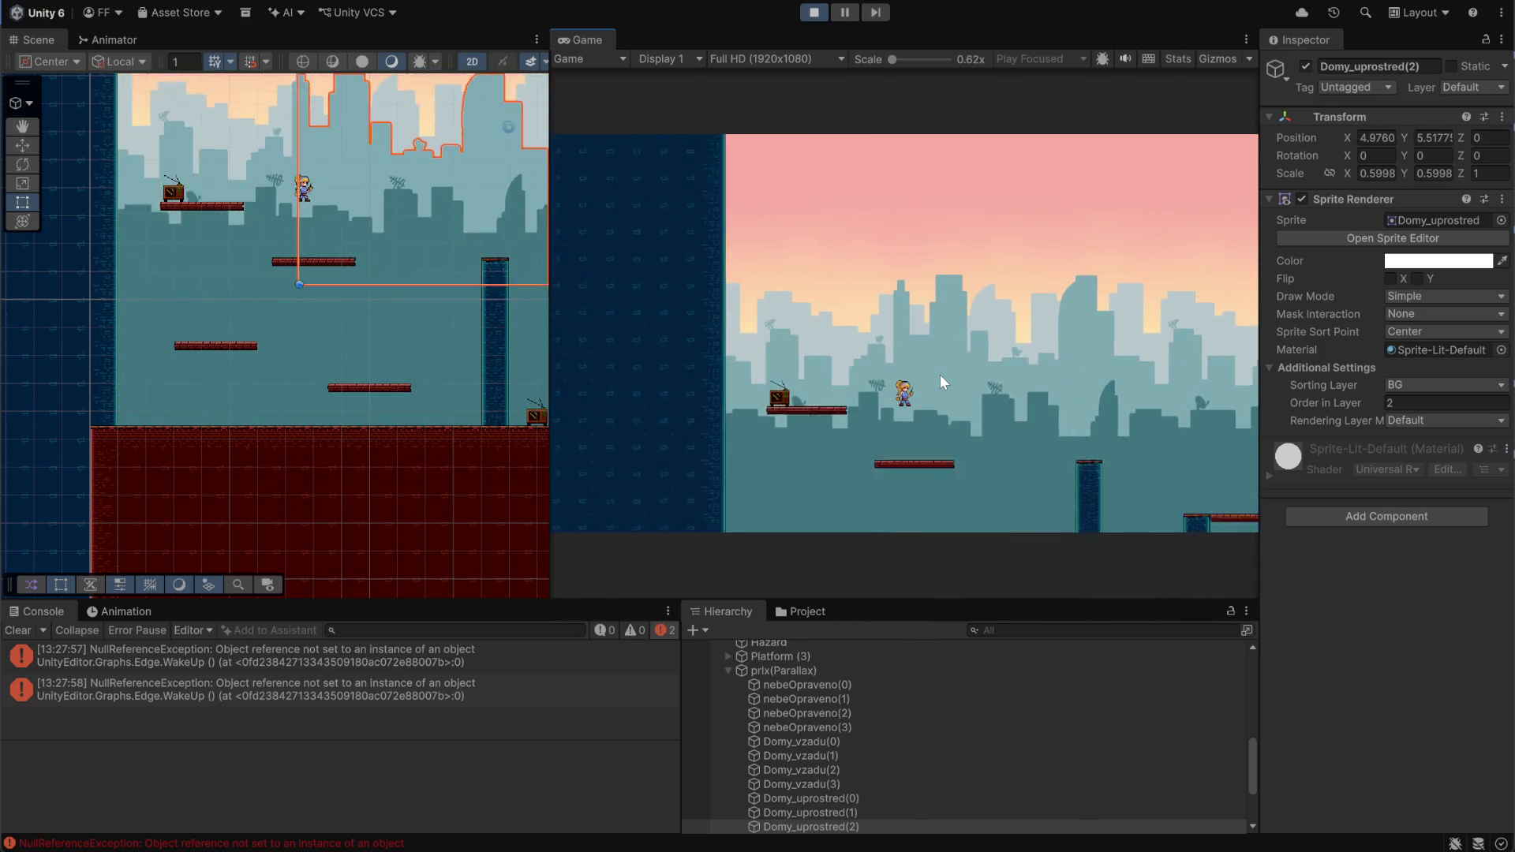
key("Right")
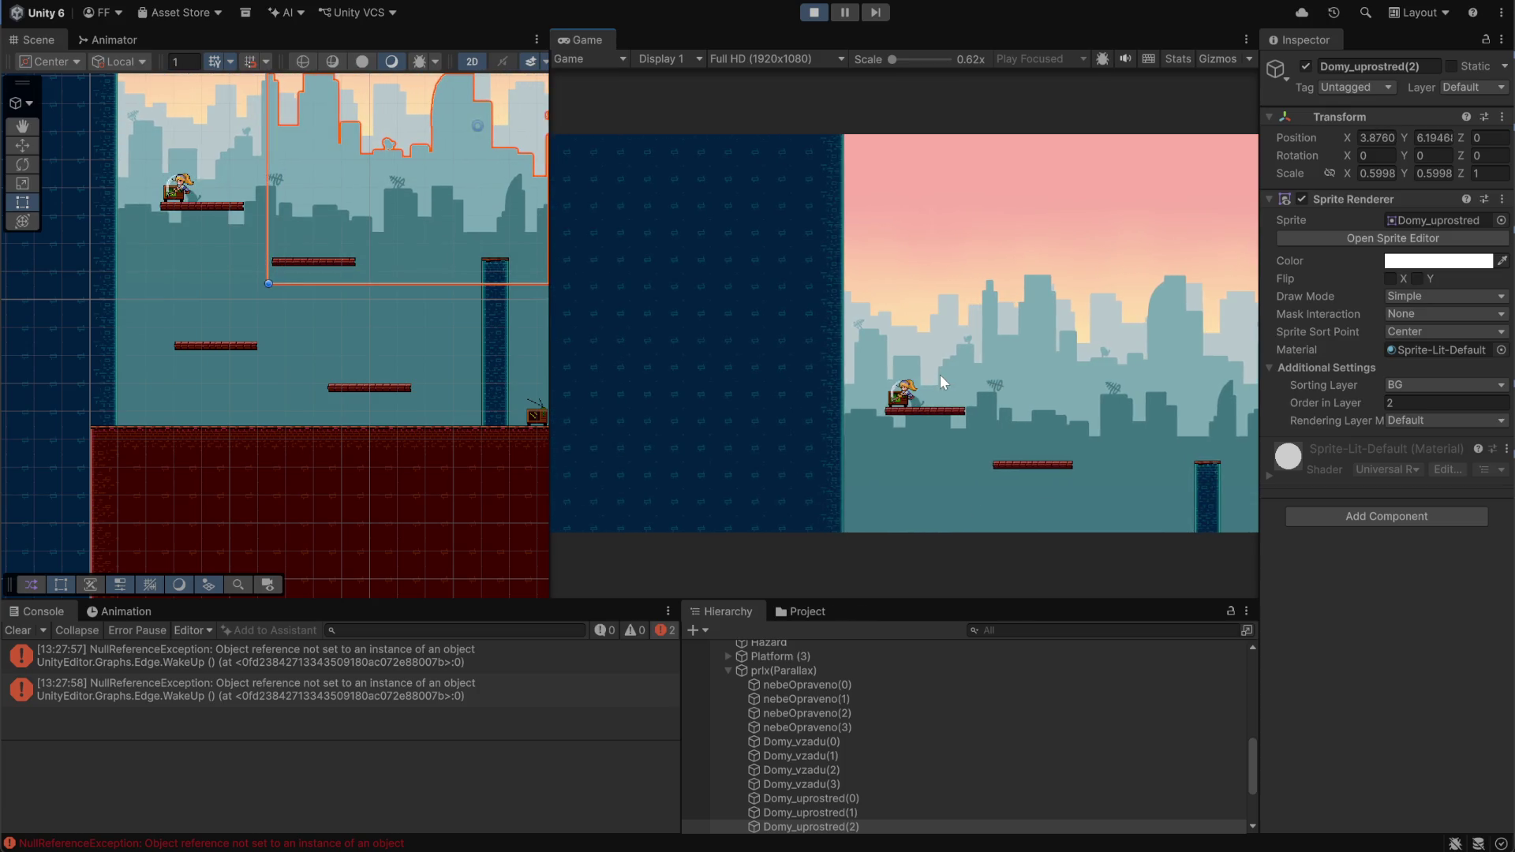
Jump onto the tall pillar and leap high to check the skyline parallax
key("Left")
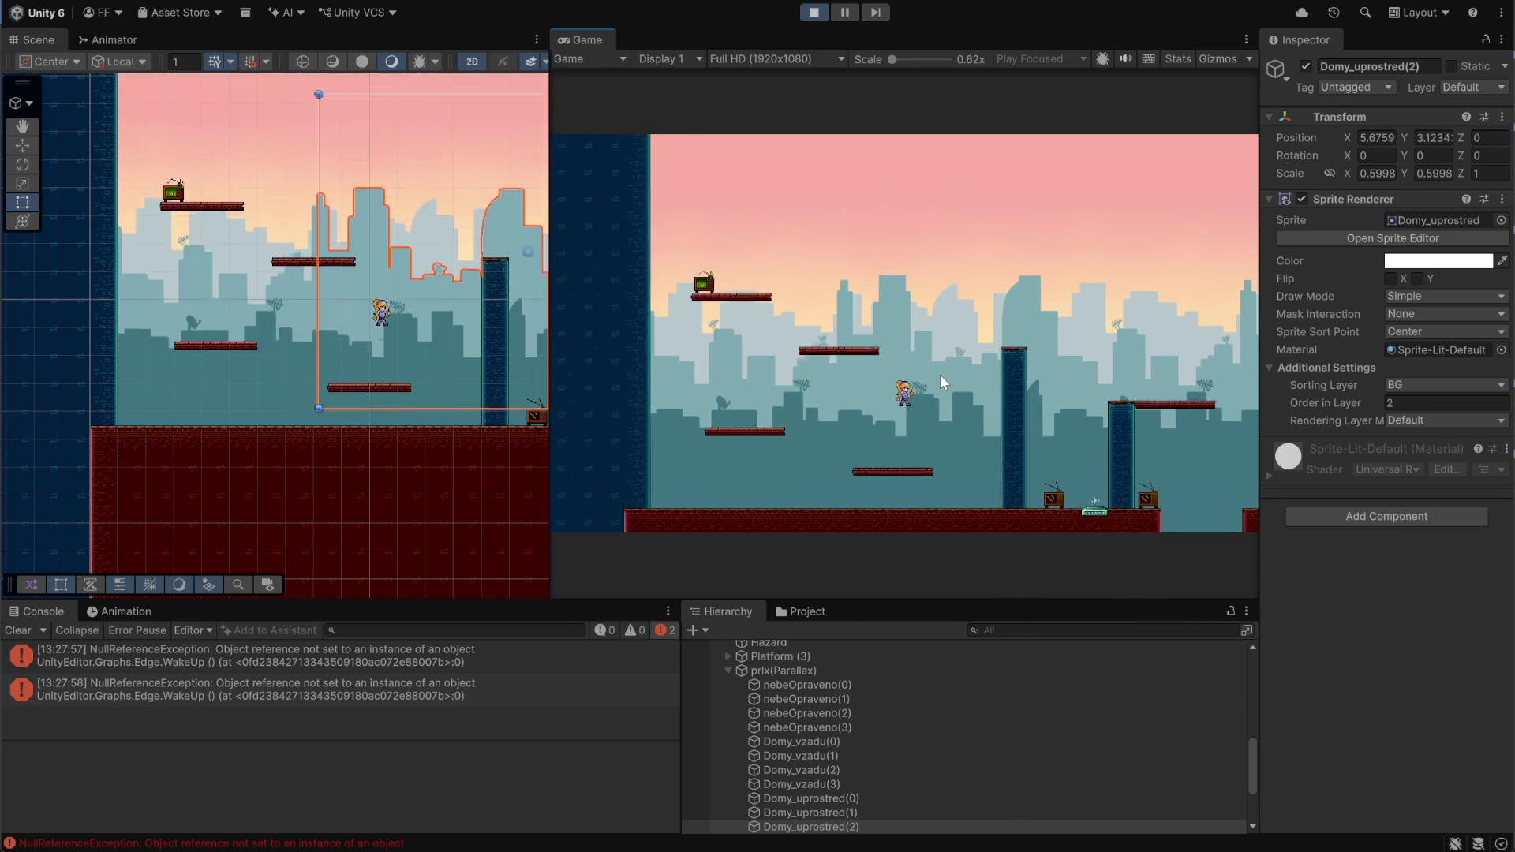
key("space")
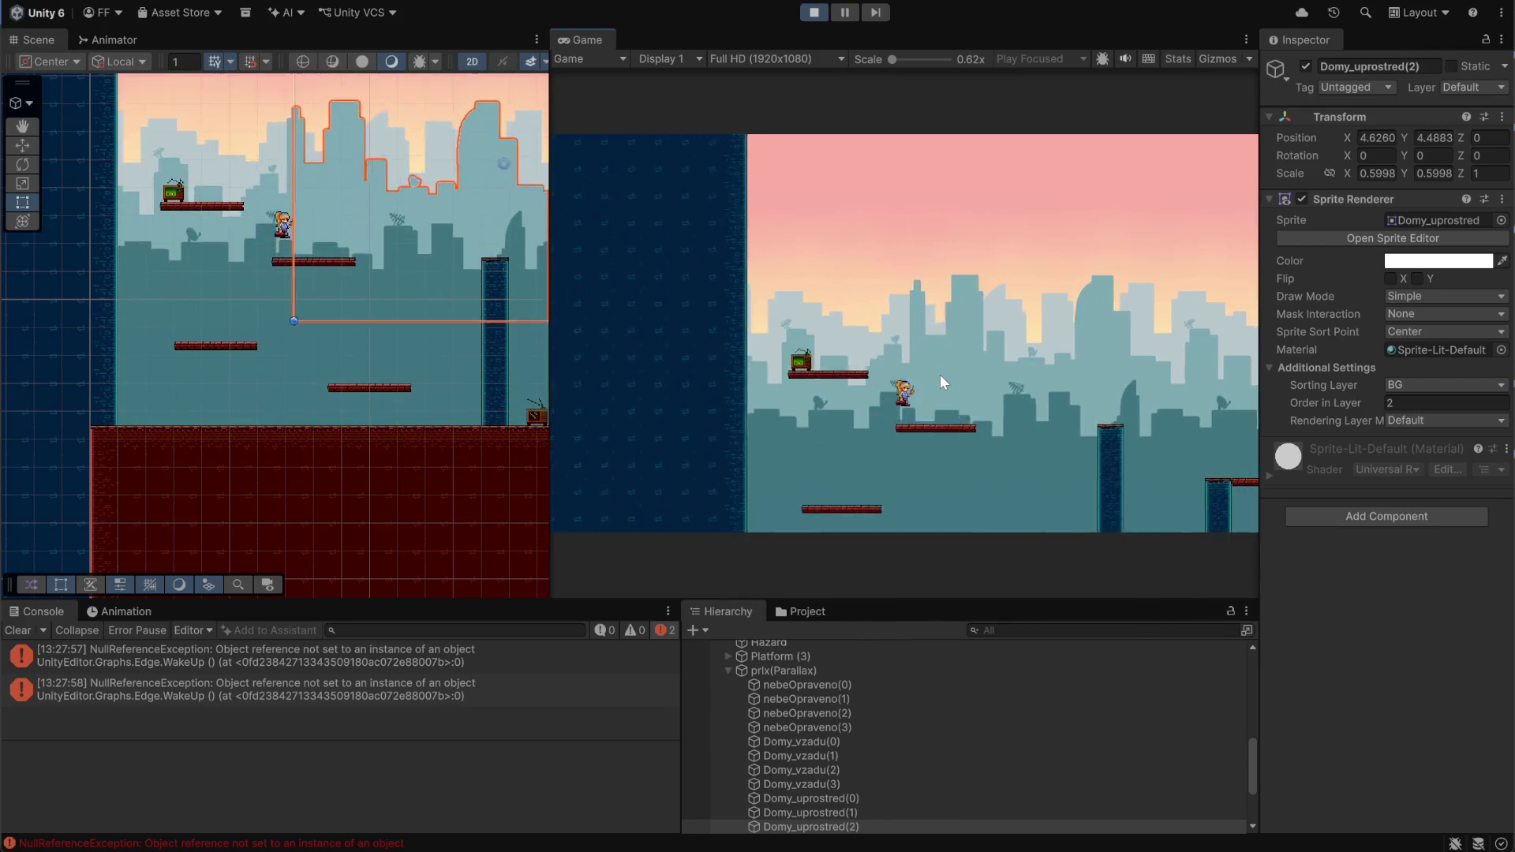
key("Right")
key("Right")
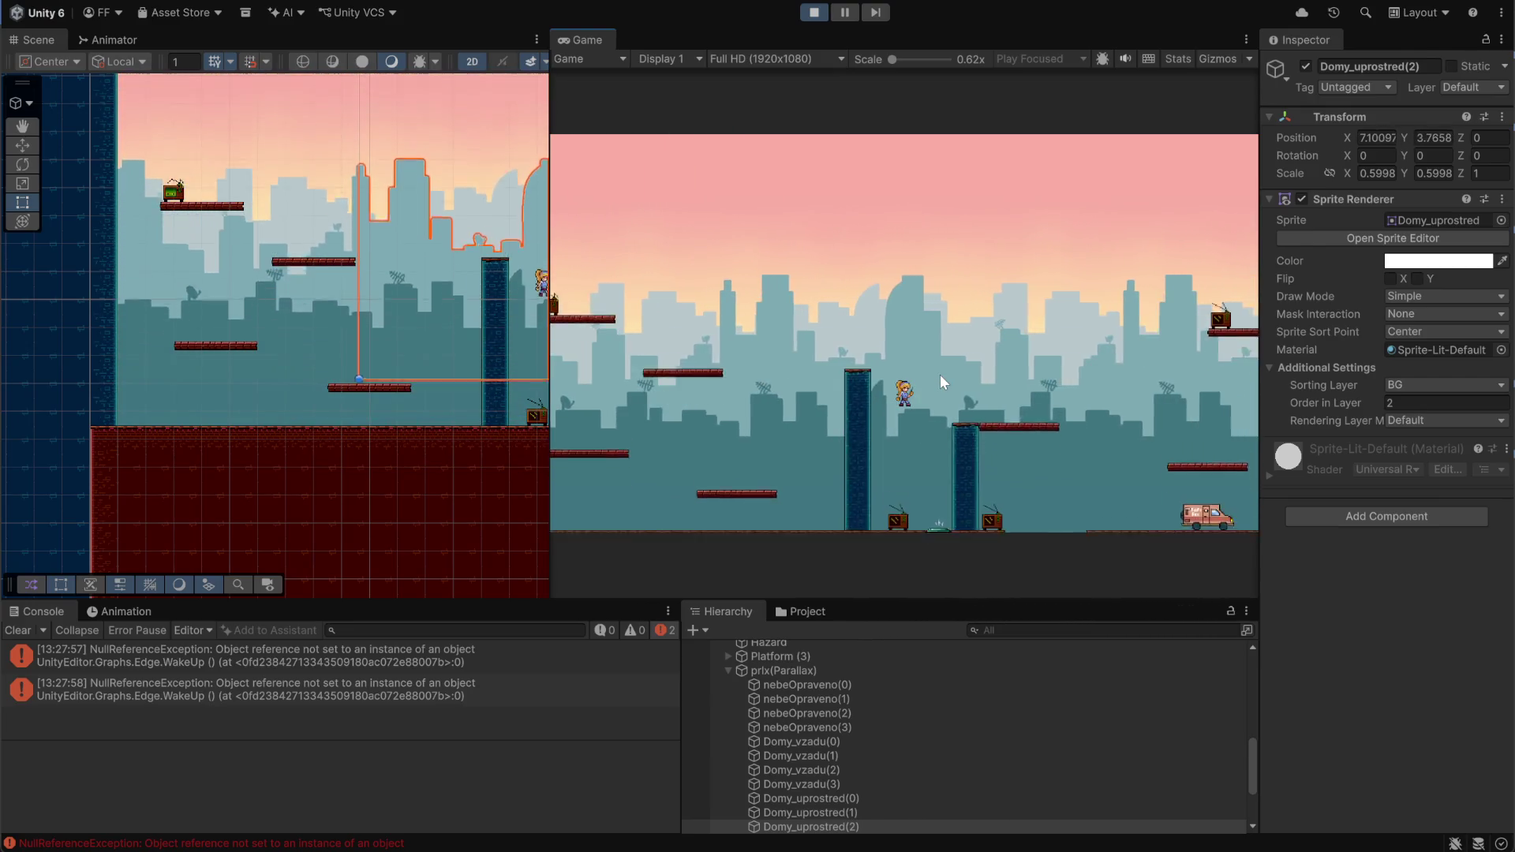
key("space")
key("Right")
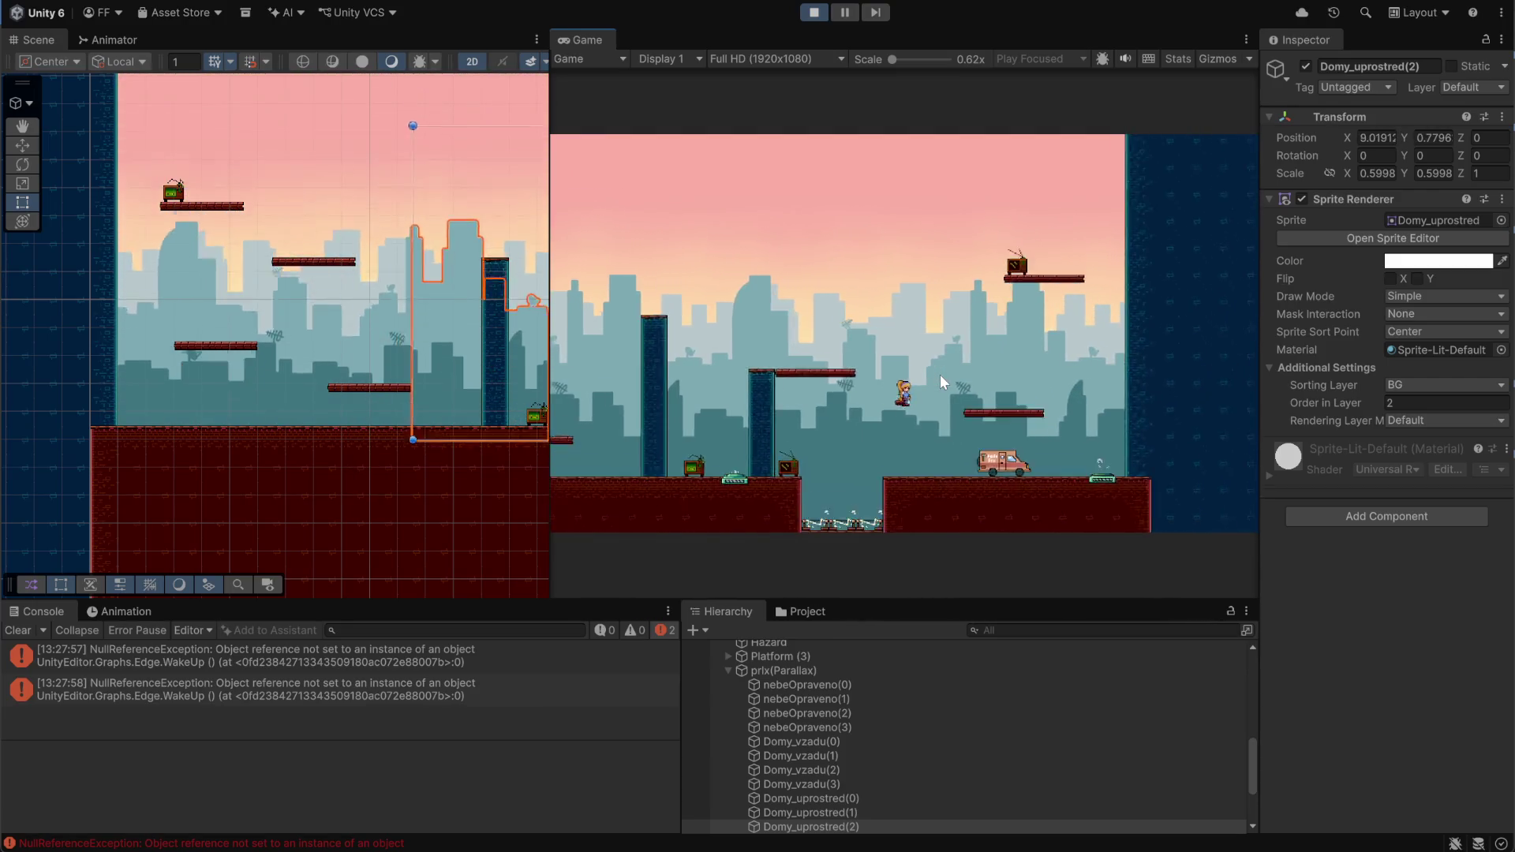
key("Left")
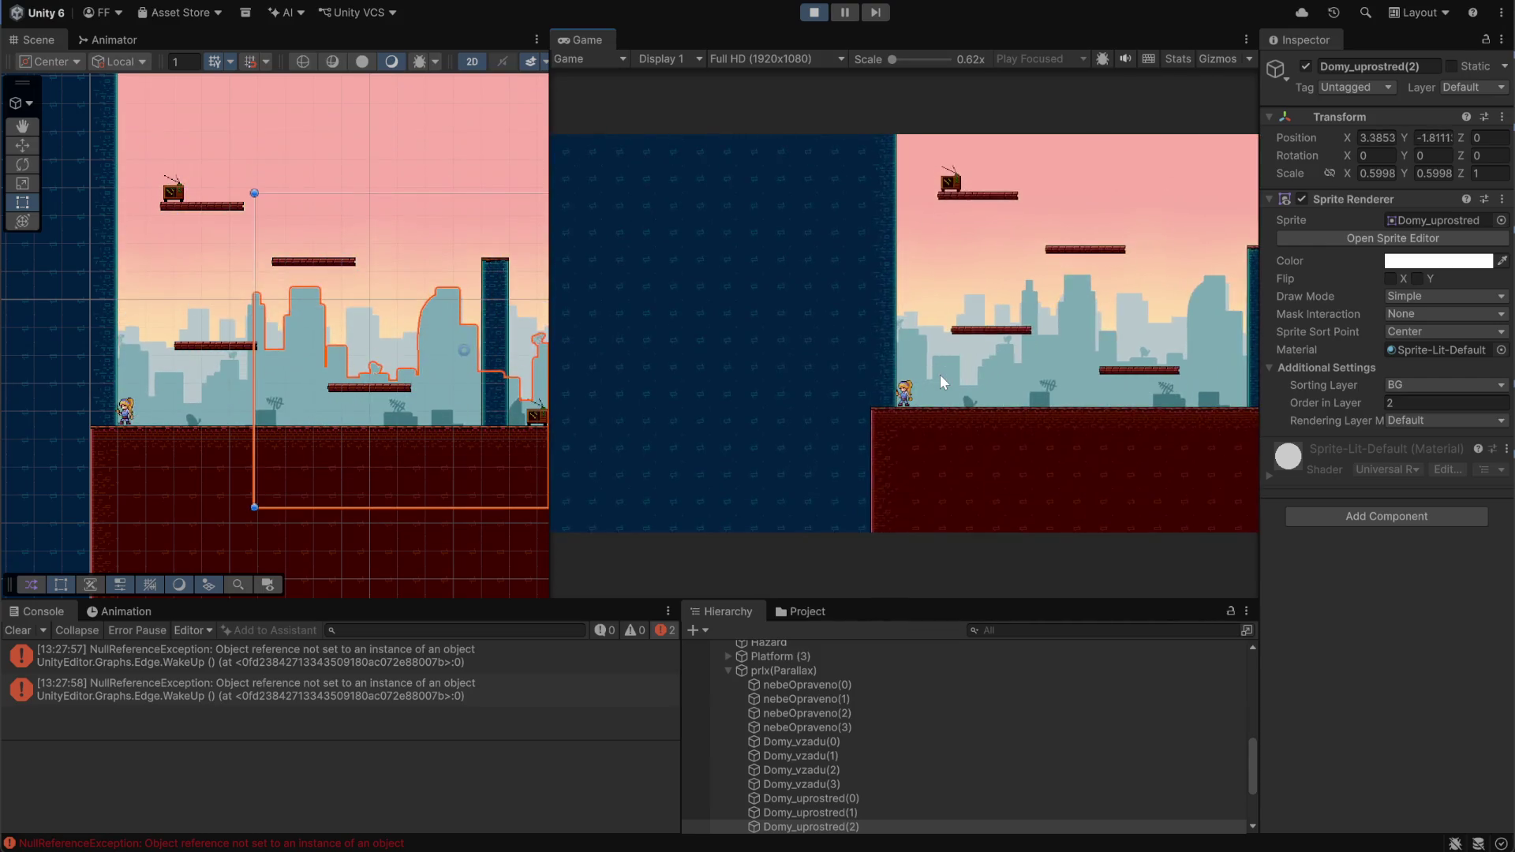
key("space")
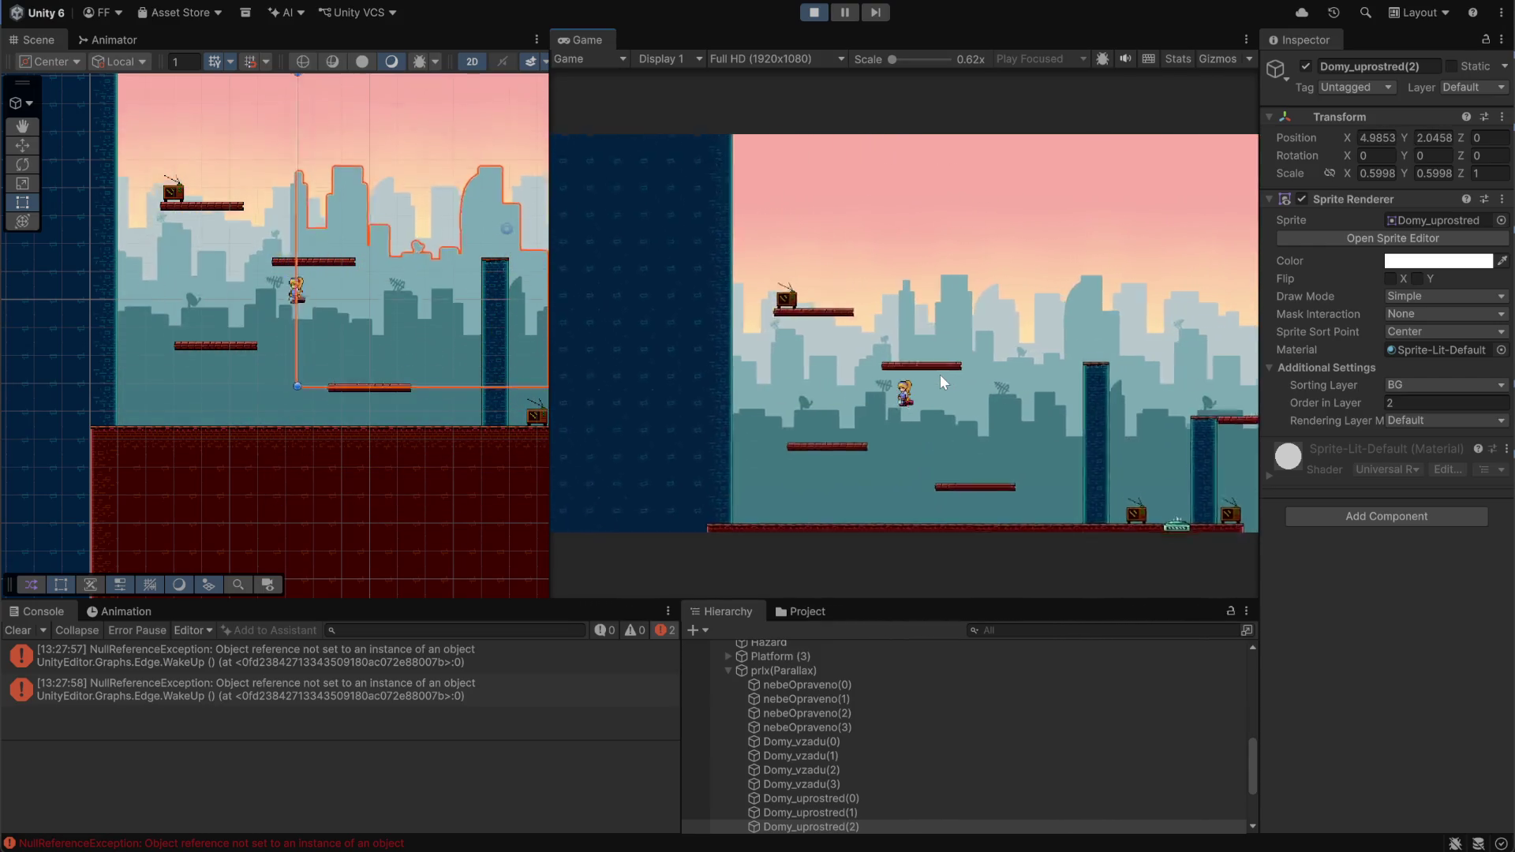
Jump the player onto the pillar platform and the higher area, then drop down
key("Right")
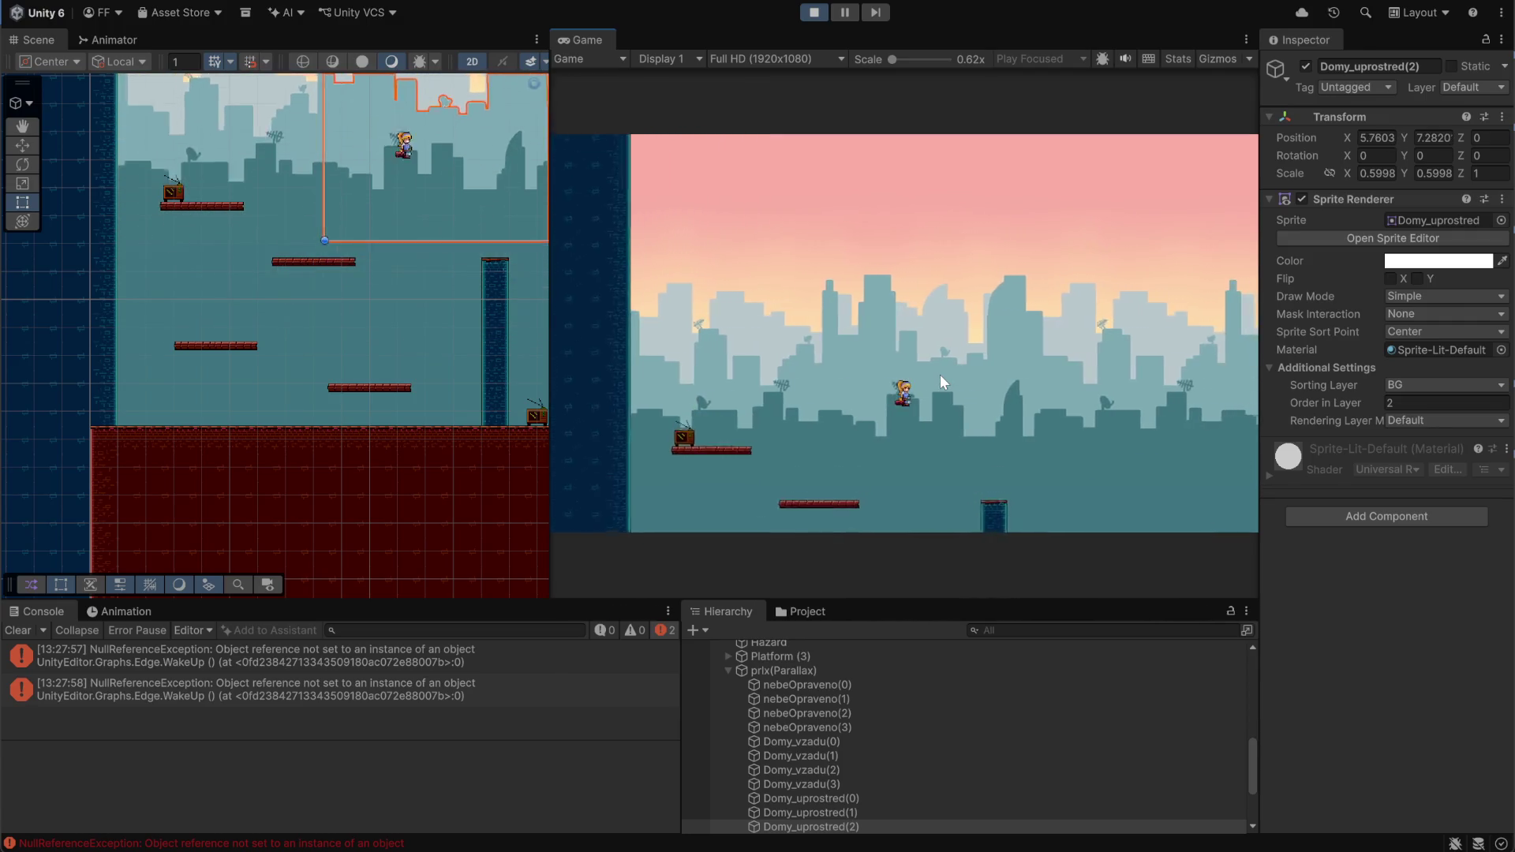
key("space")
key("Right")
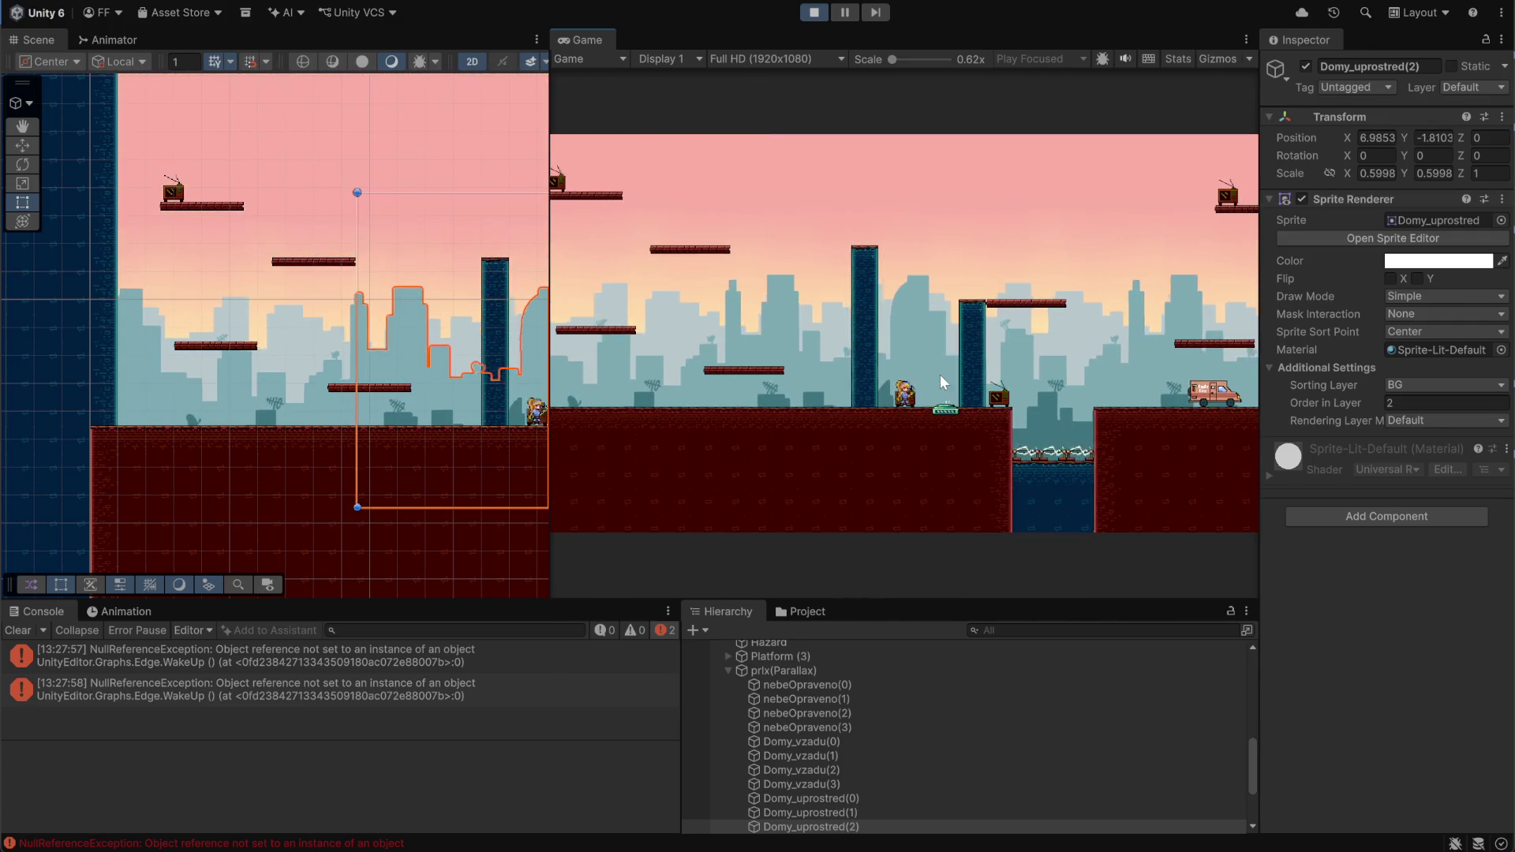
key("space")
key("Left")
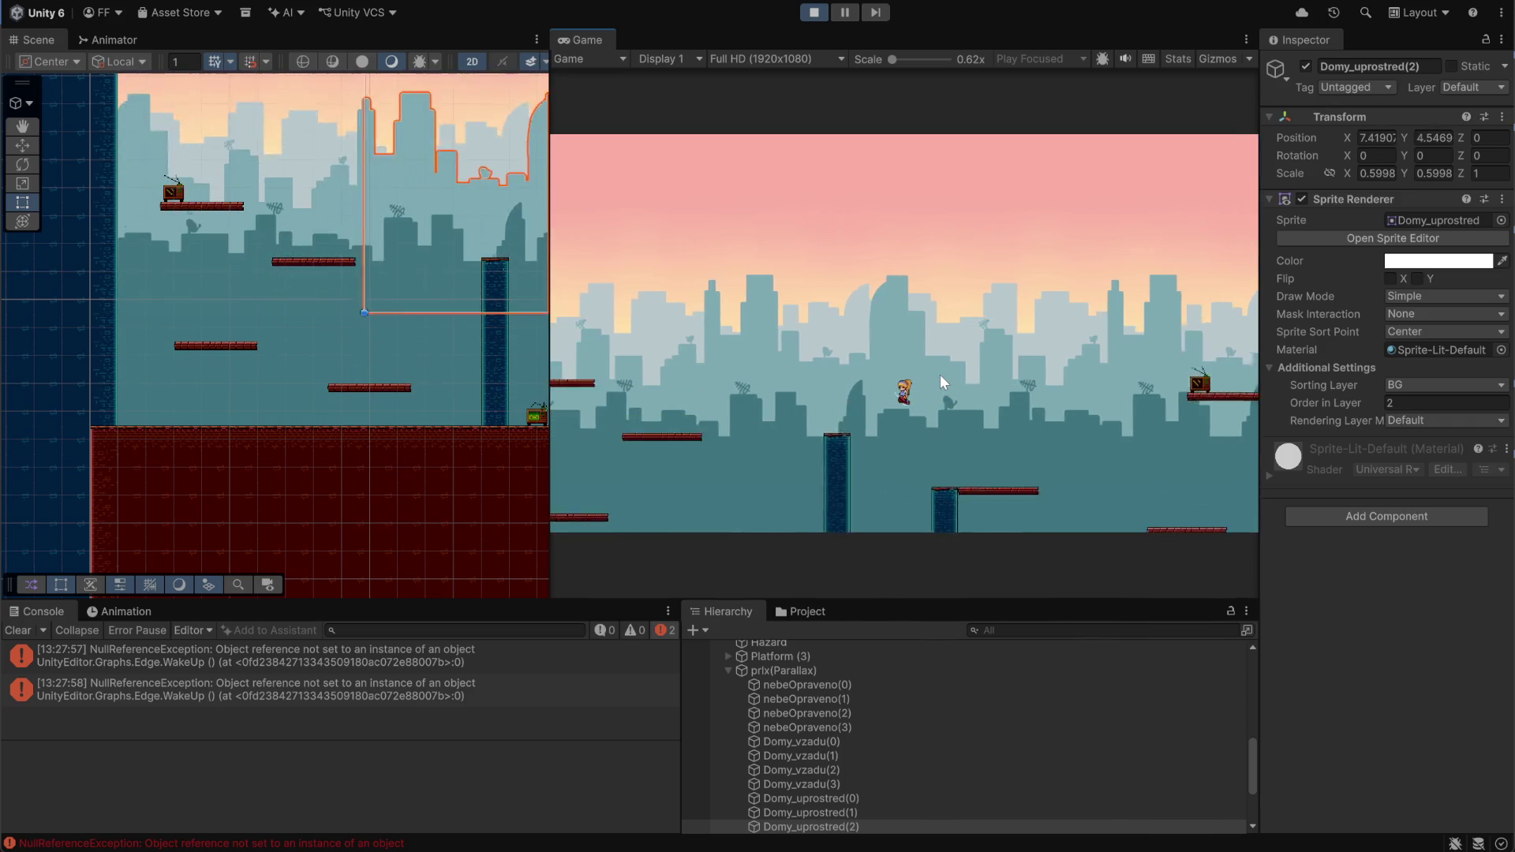
key("Left")
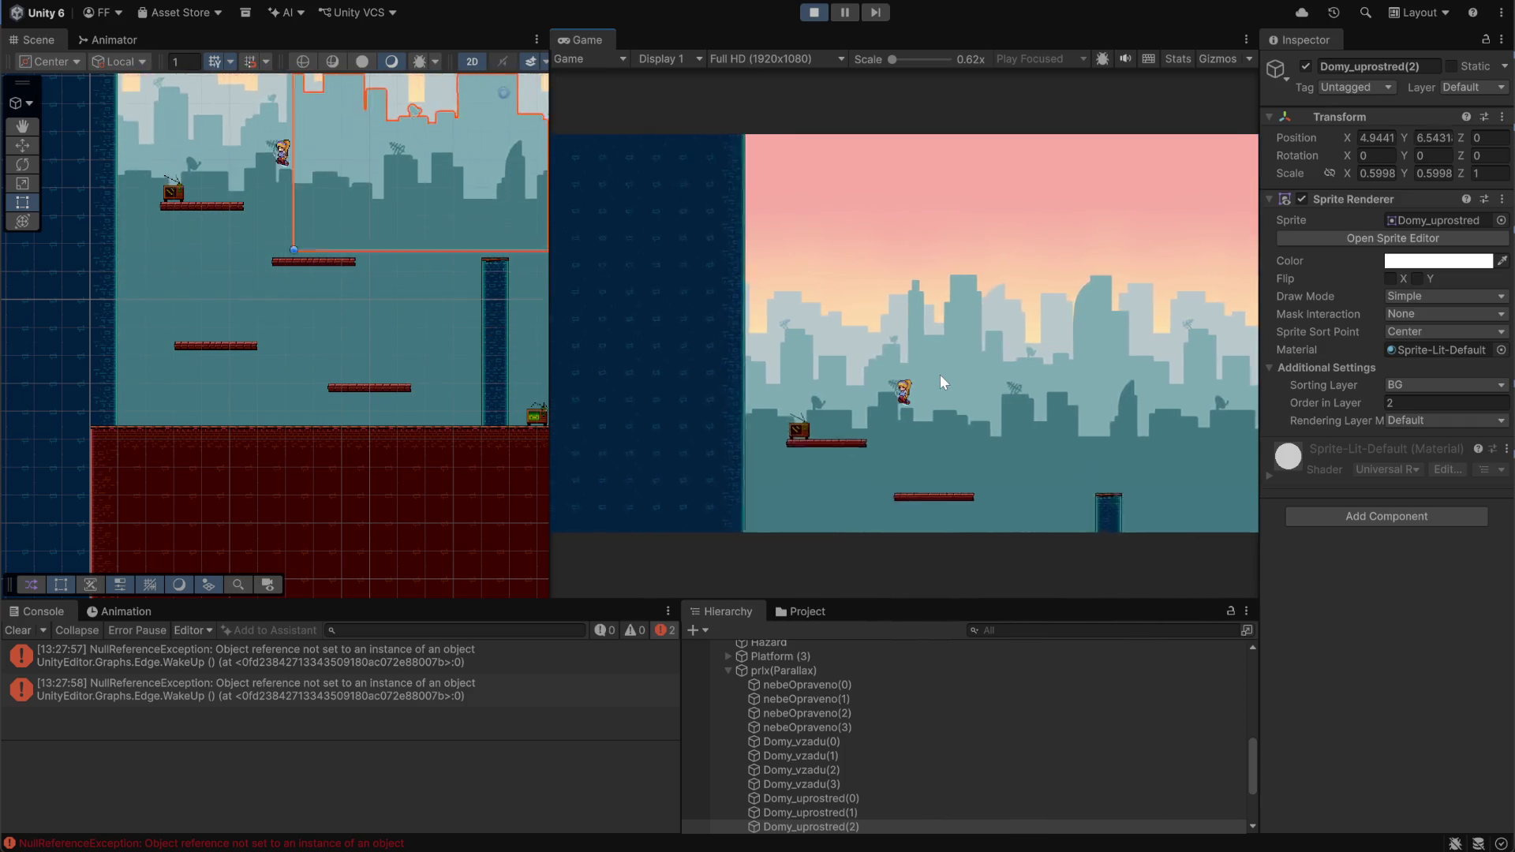
key("Right")
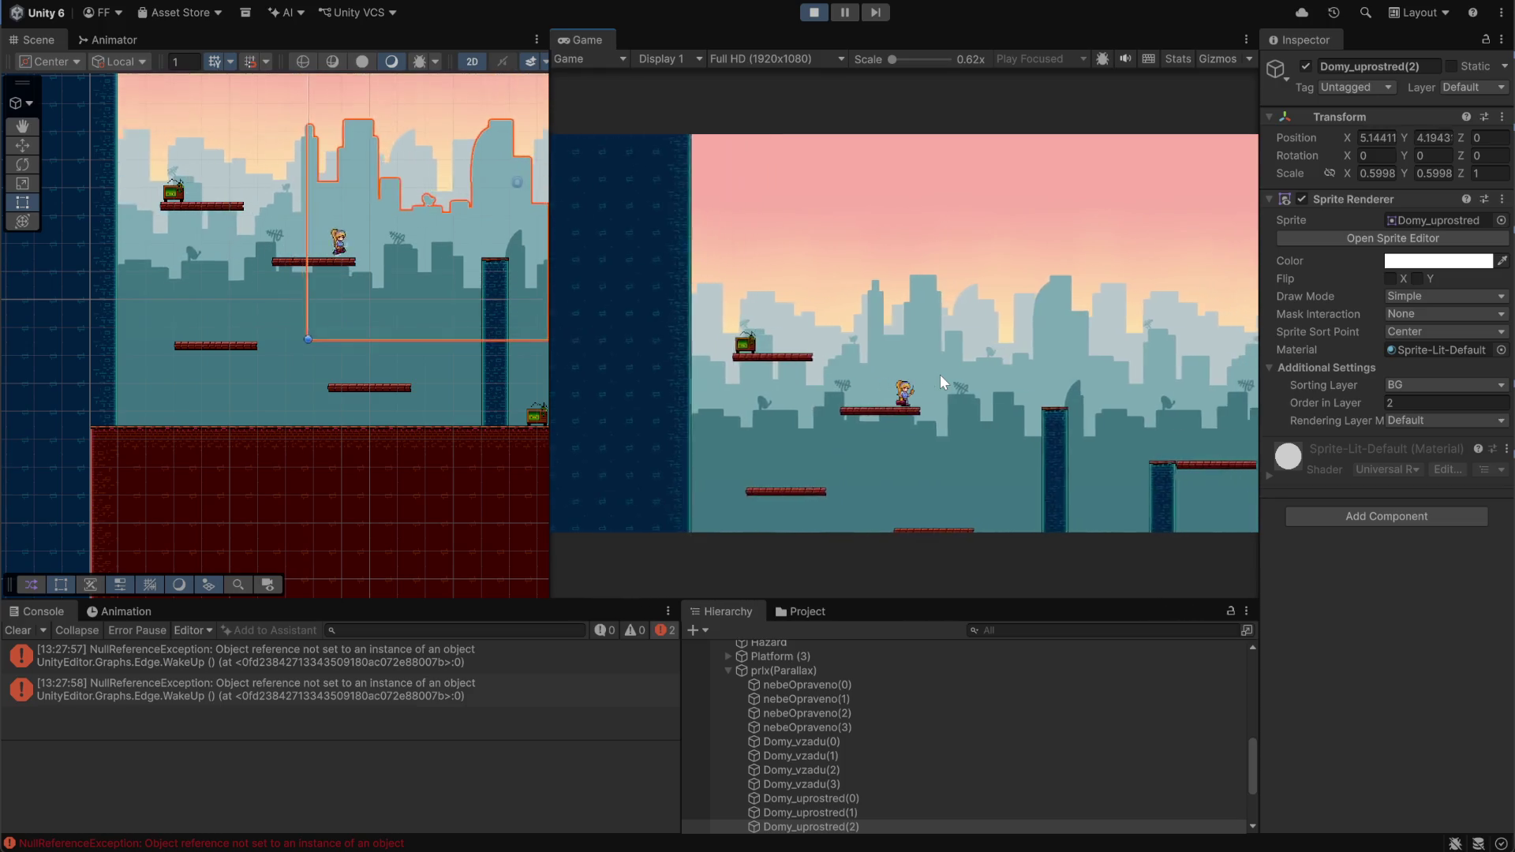
key("space")
key("Right")
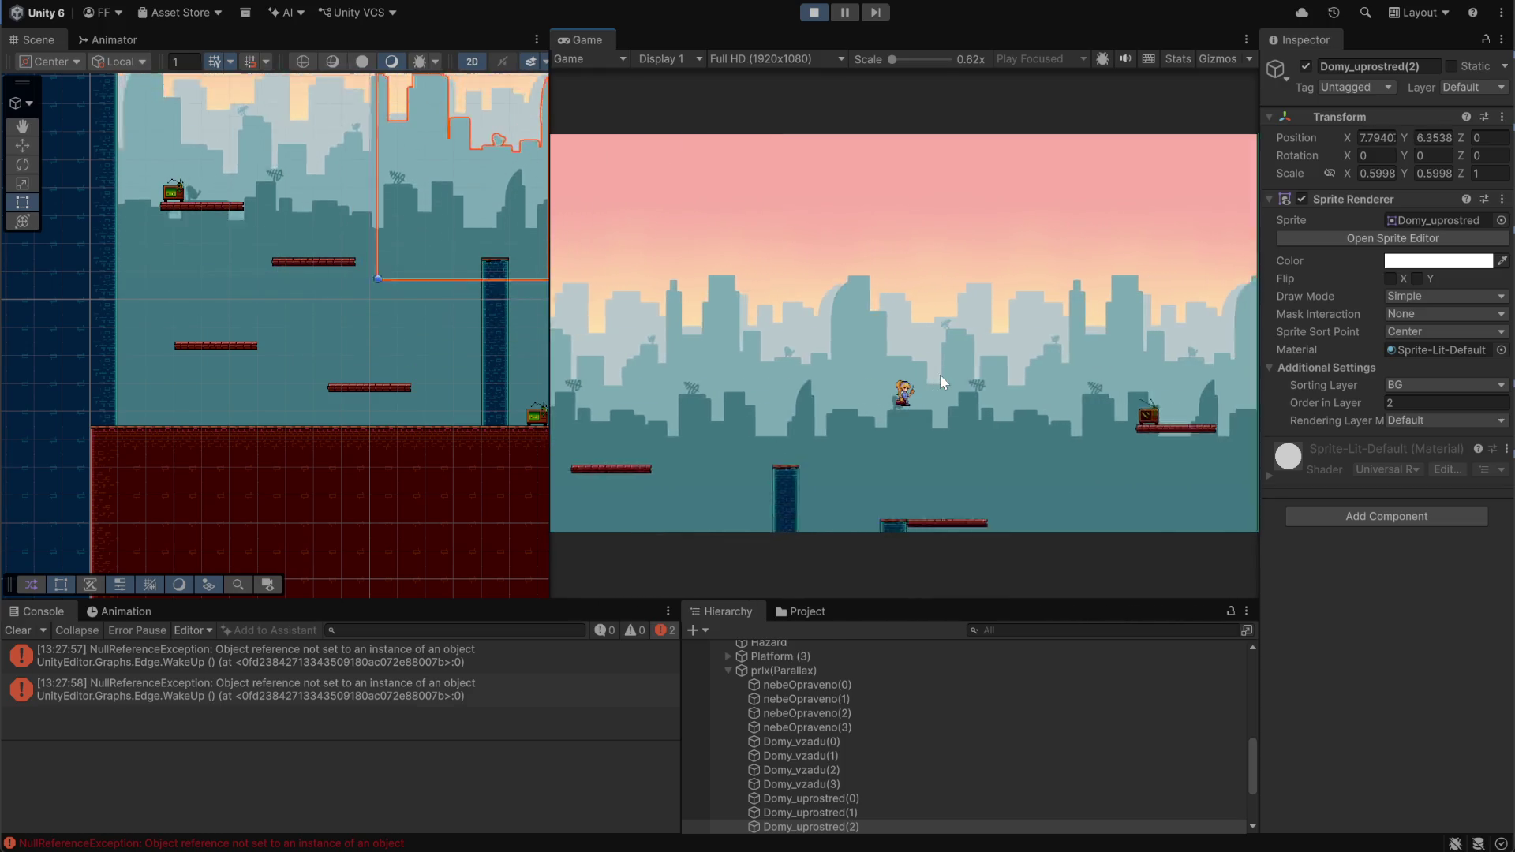
key("Left")
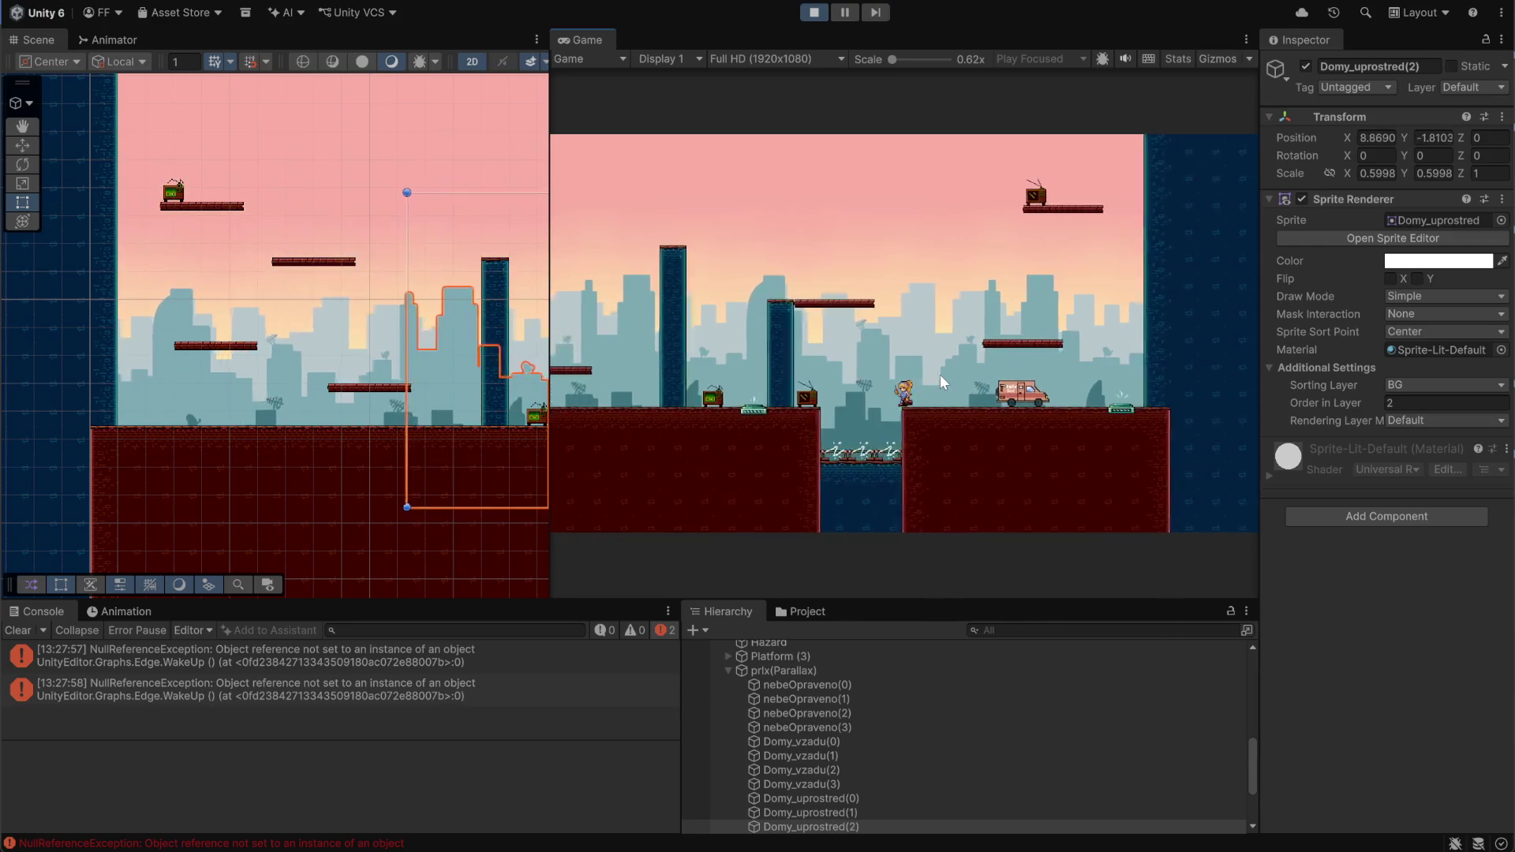
key("Right")
key("space")
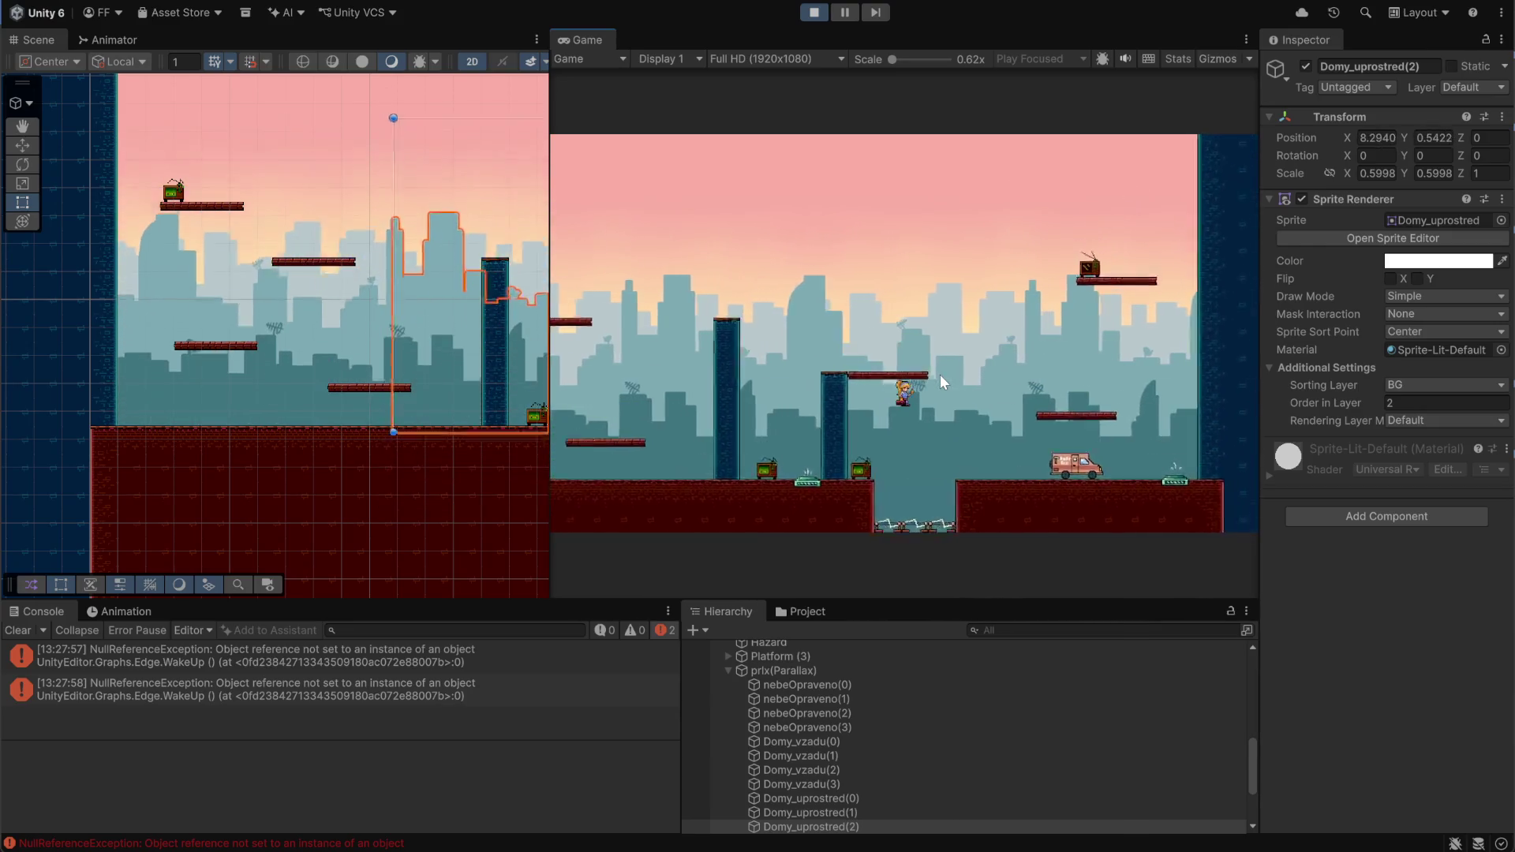
Jump up-left onto the TV platform and keep leaping leftward across the level
key("space")
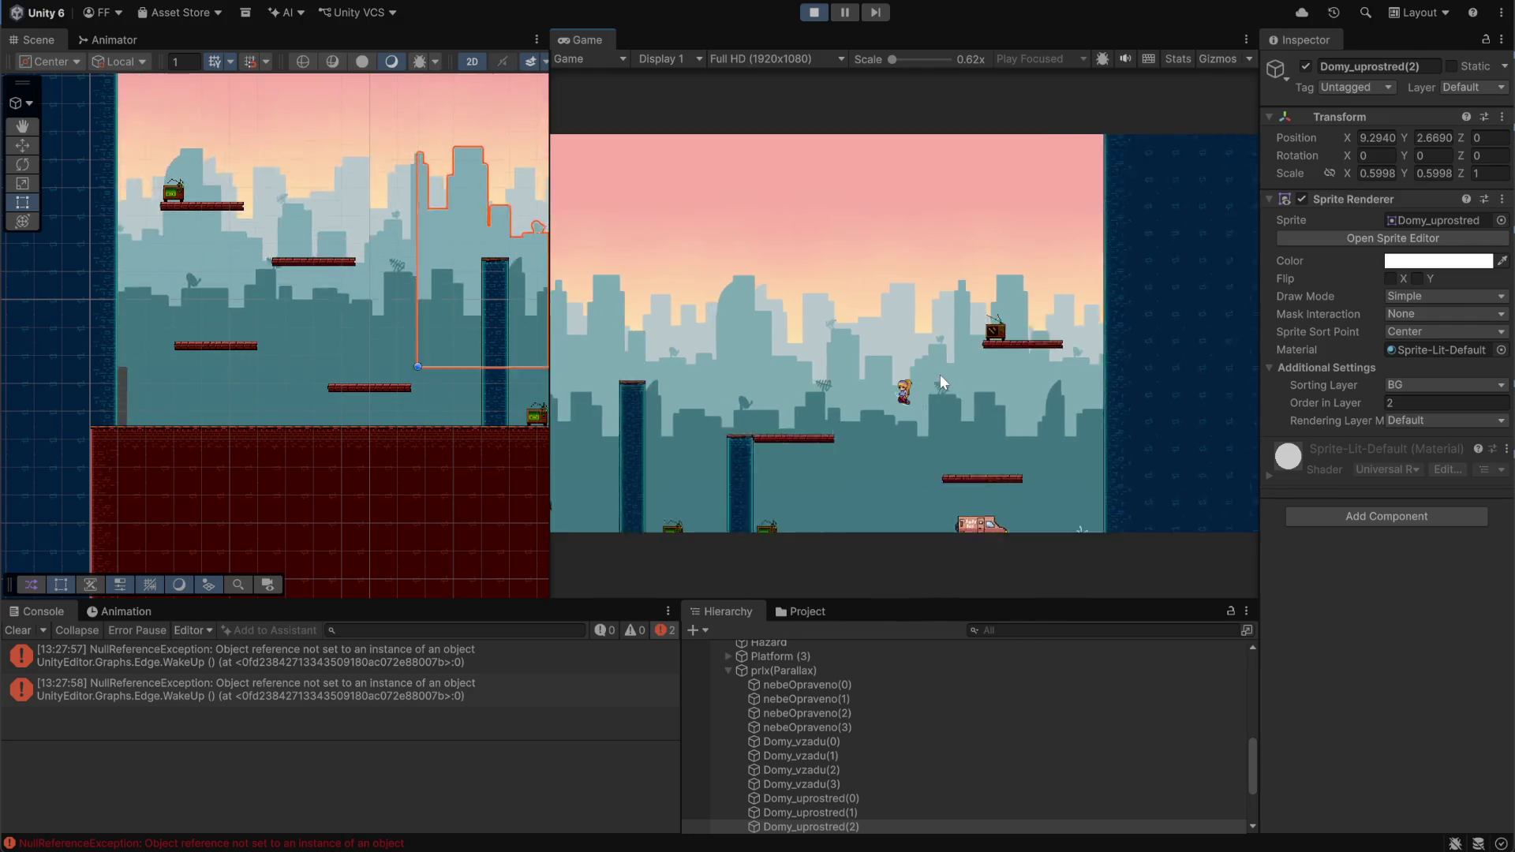
key("Right")
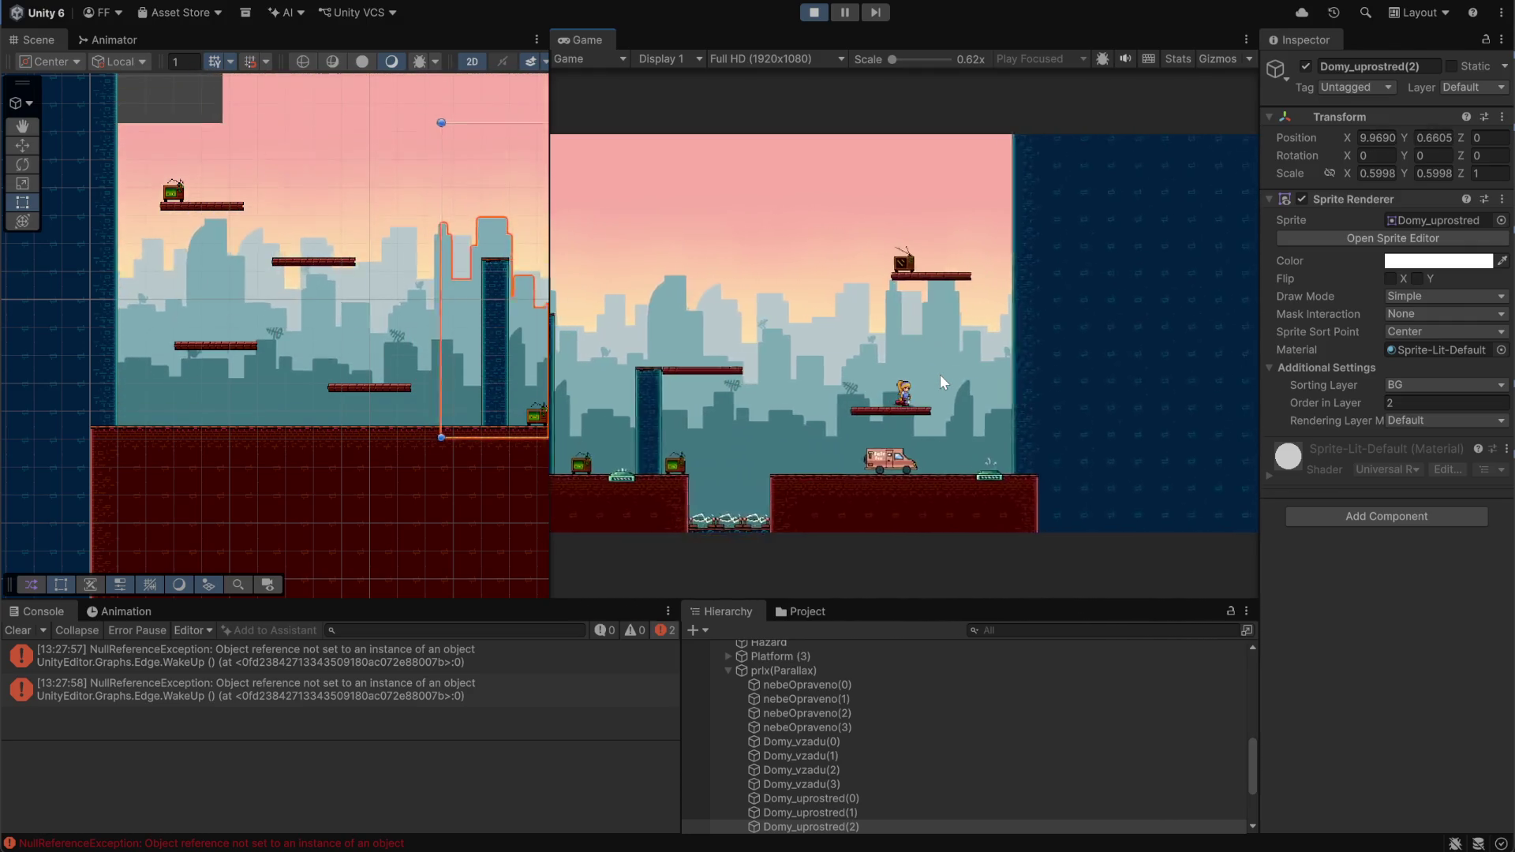
key("space")
key("Left")
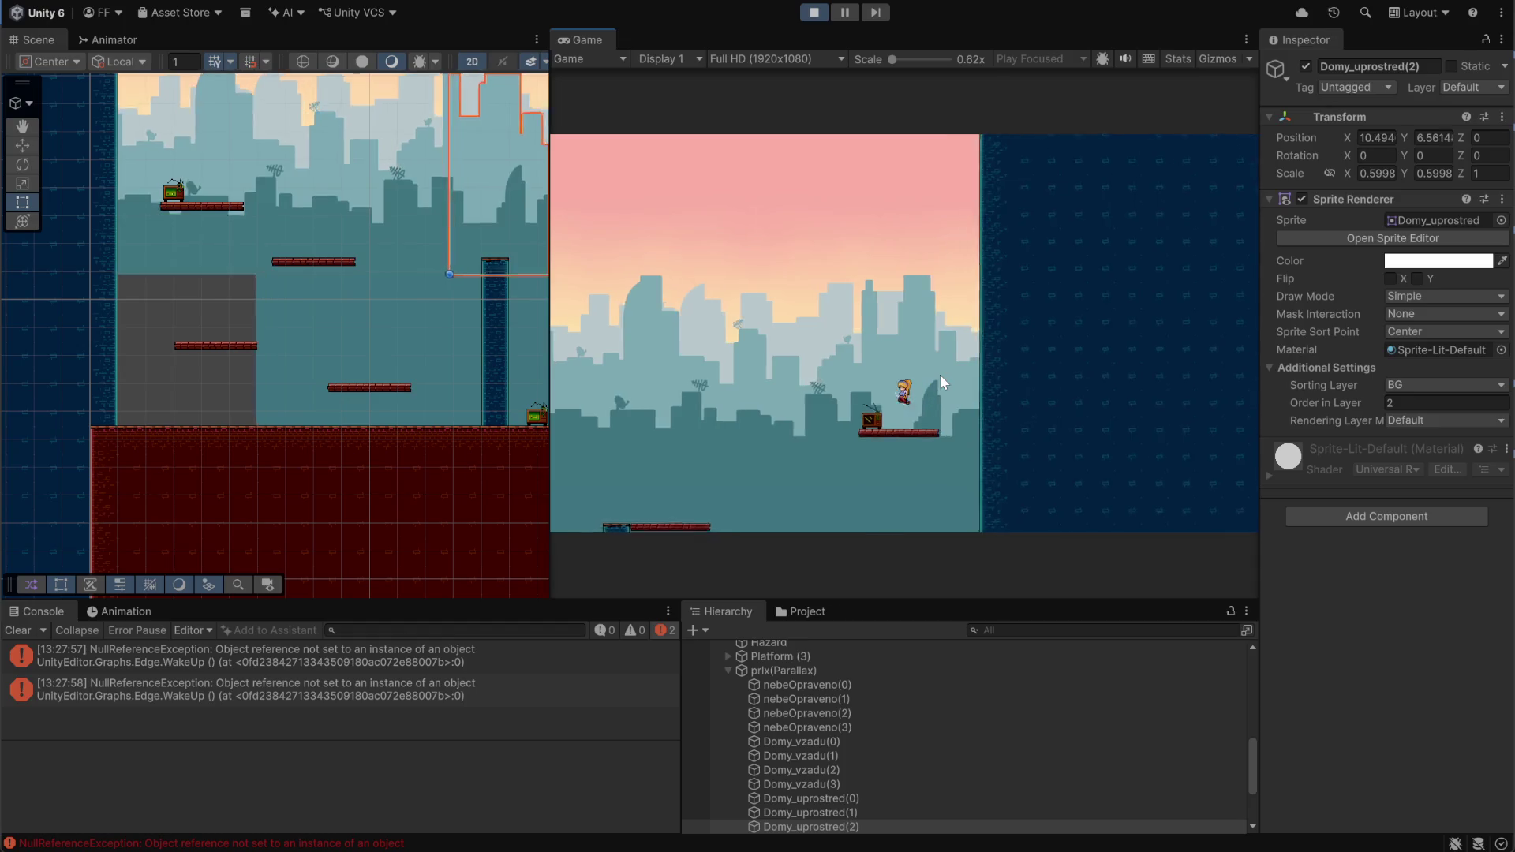
key("Left")
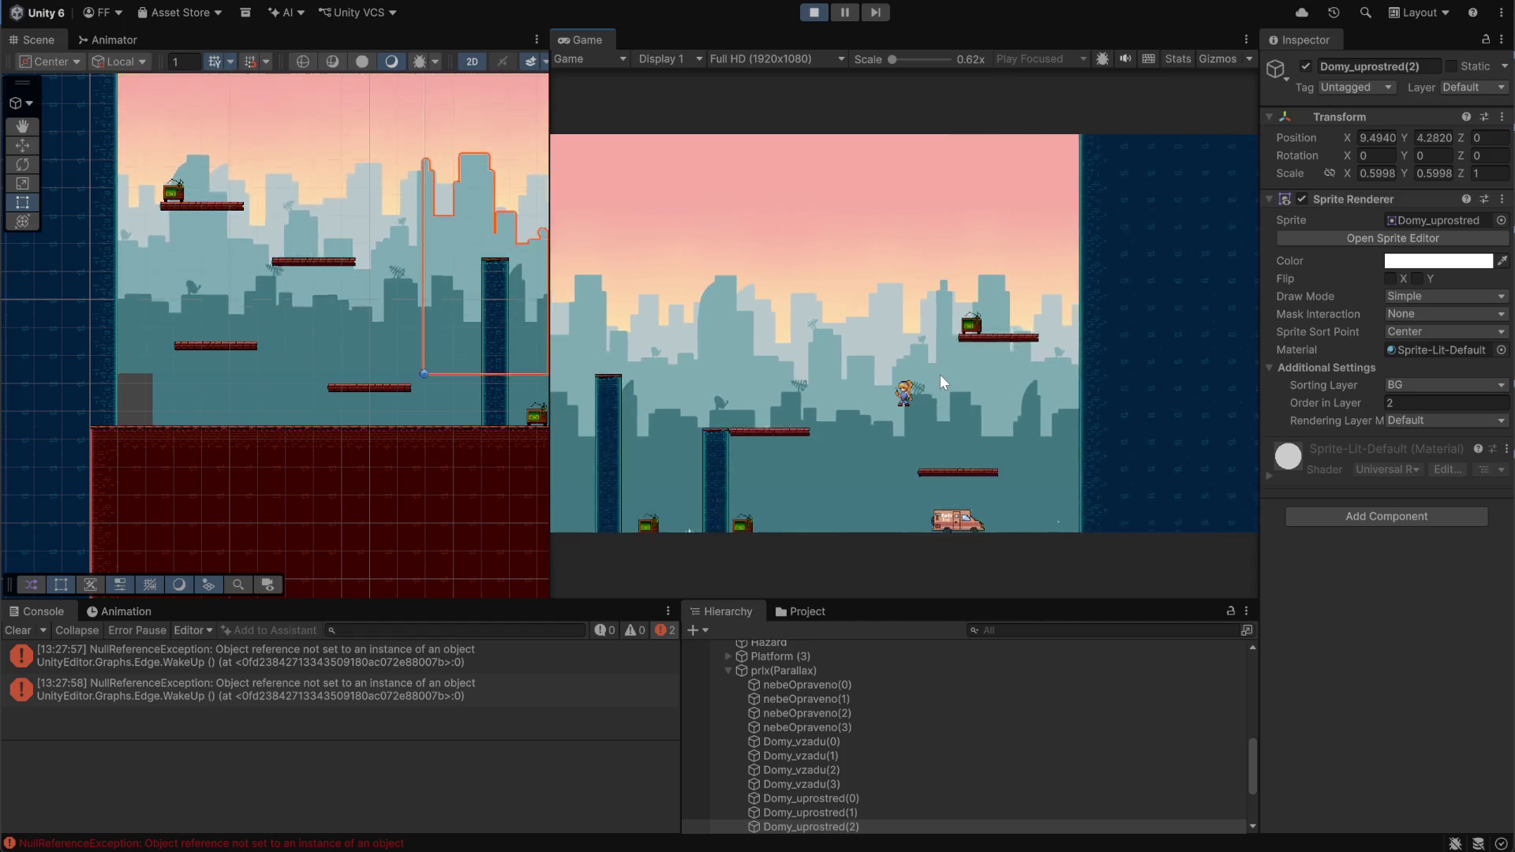
key("space")
key("Left")
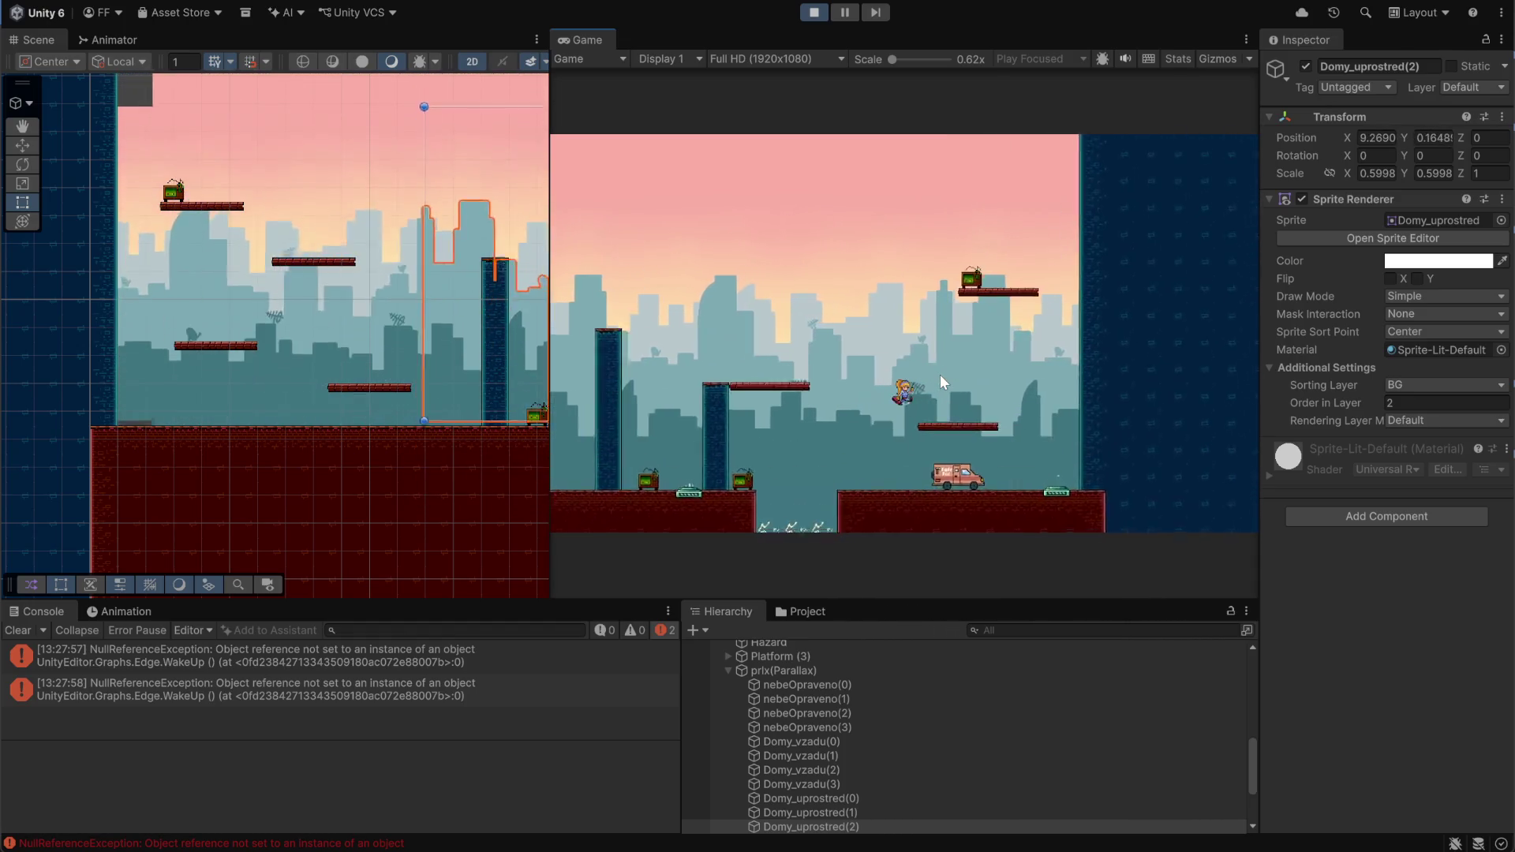
key("space")
key("Left")
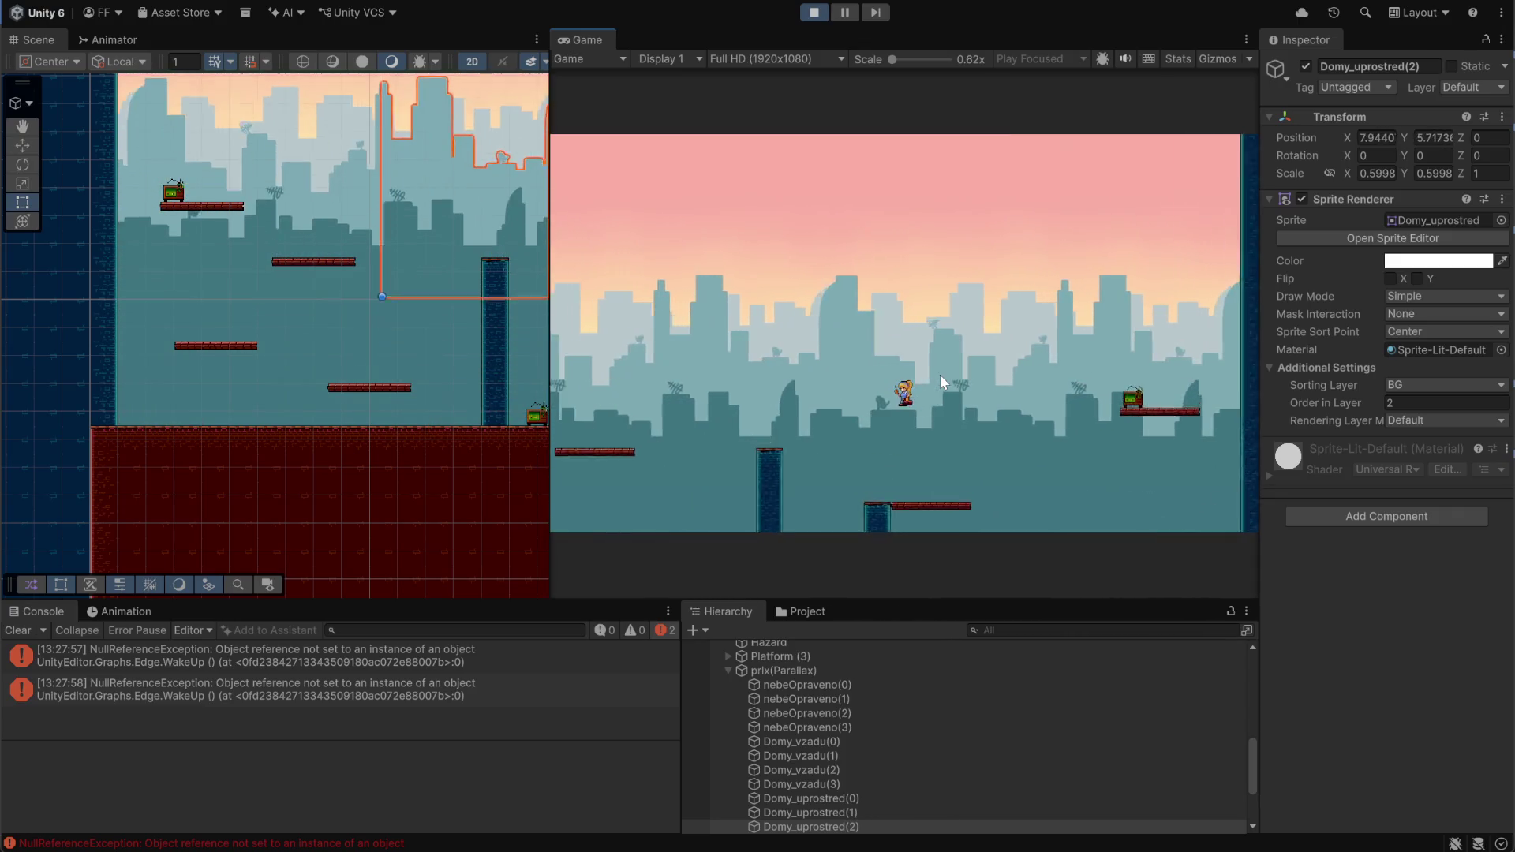
key("Left")
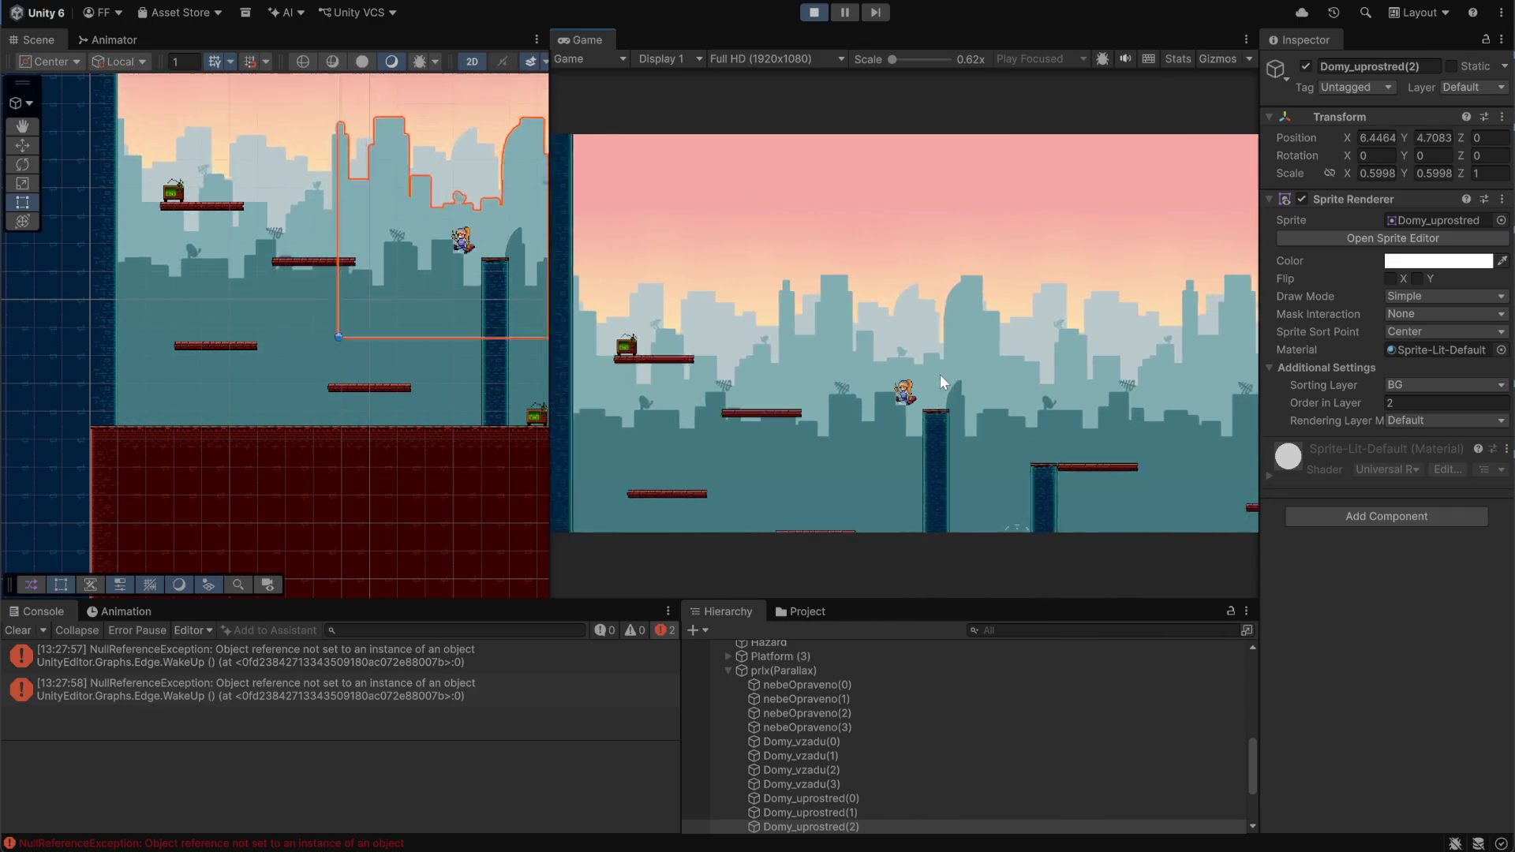
key("space")
key("Left")
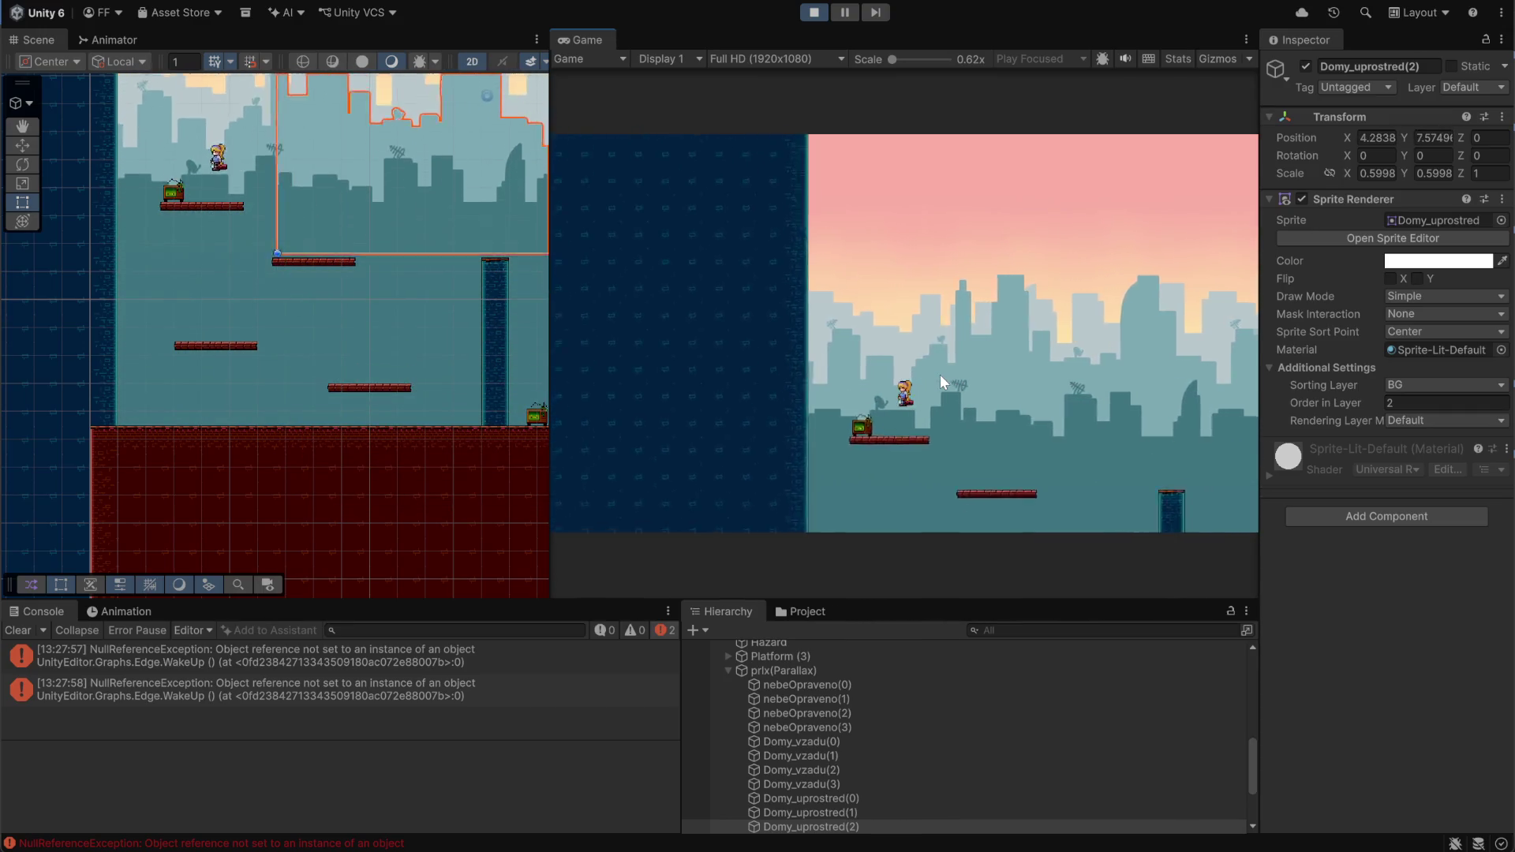
key("Right")
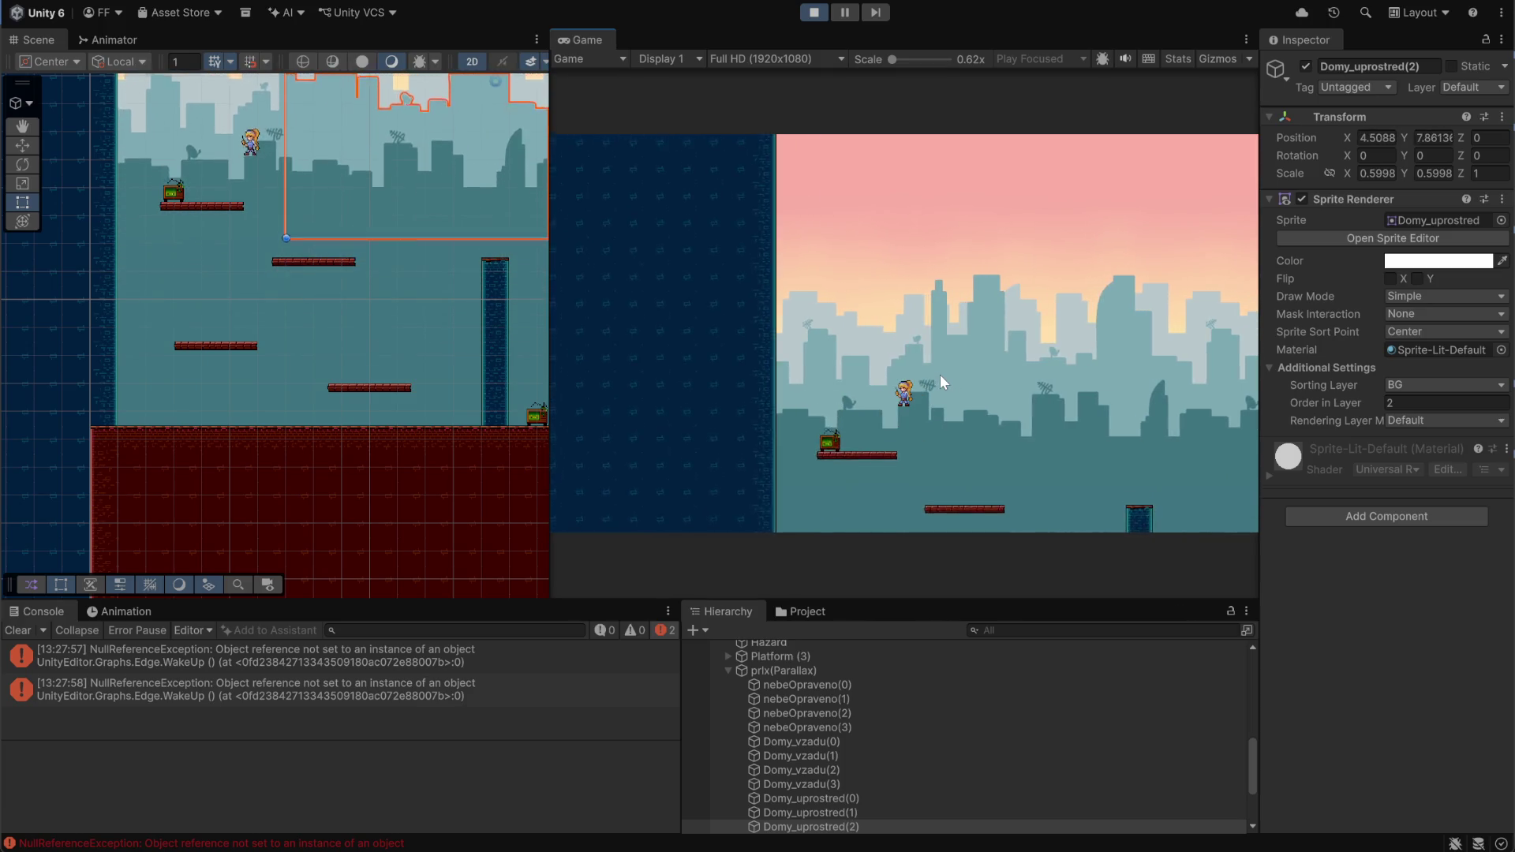
Climb onto the higher left platform, then walk and jump around the lower one
key("Right")
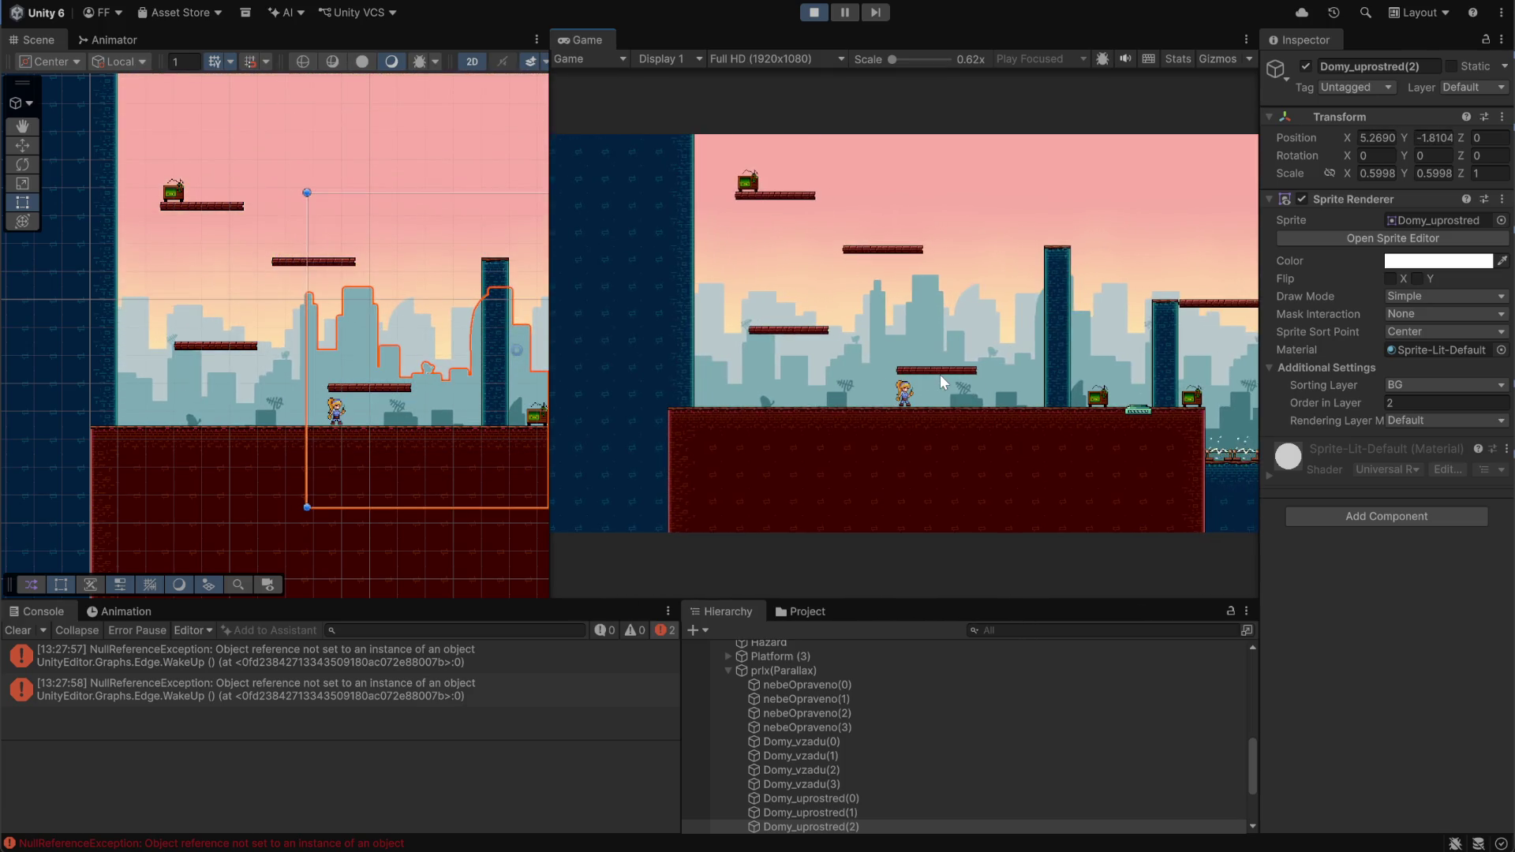
key("space")
key("Left")
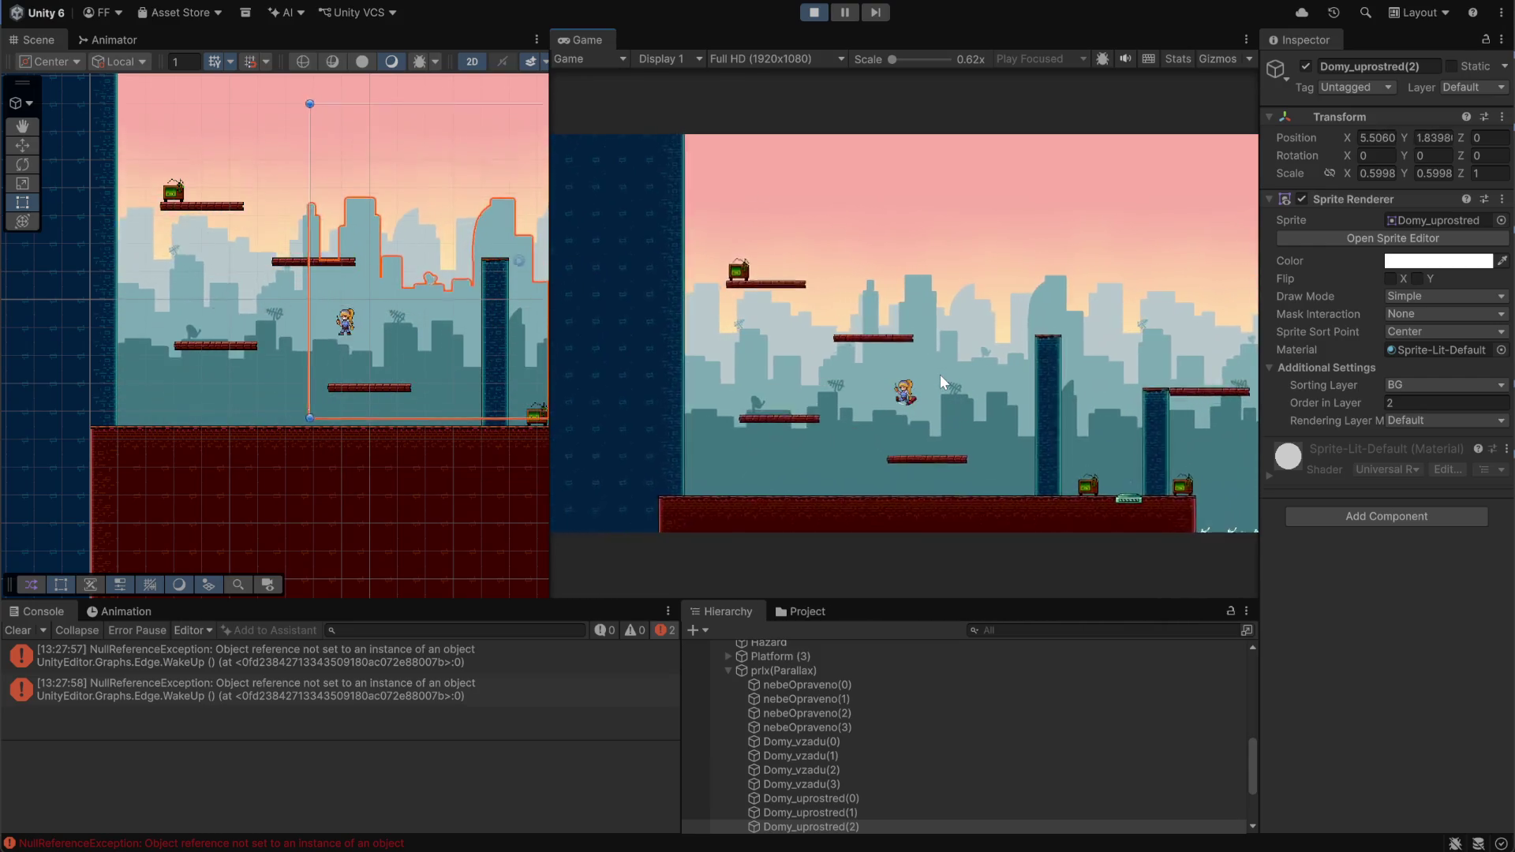
key("space")
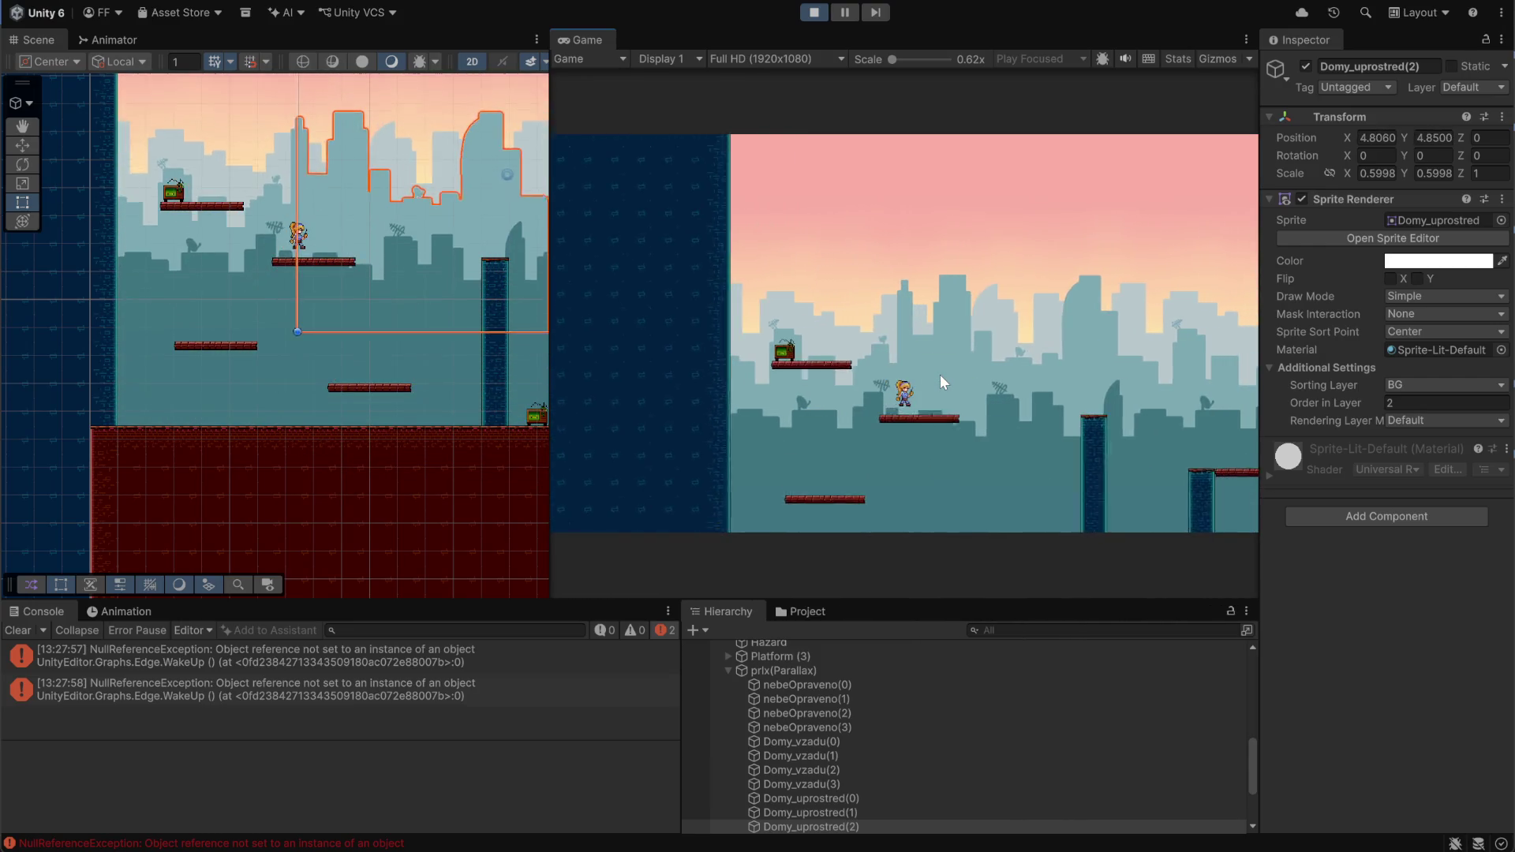
key("Right")
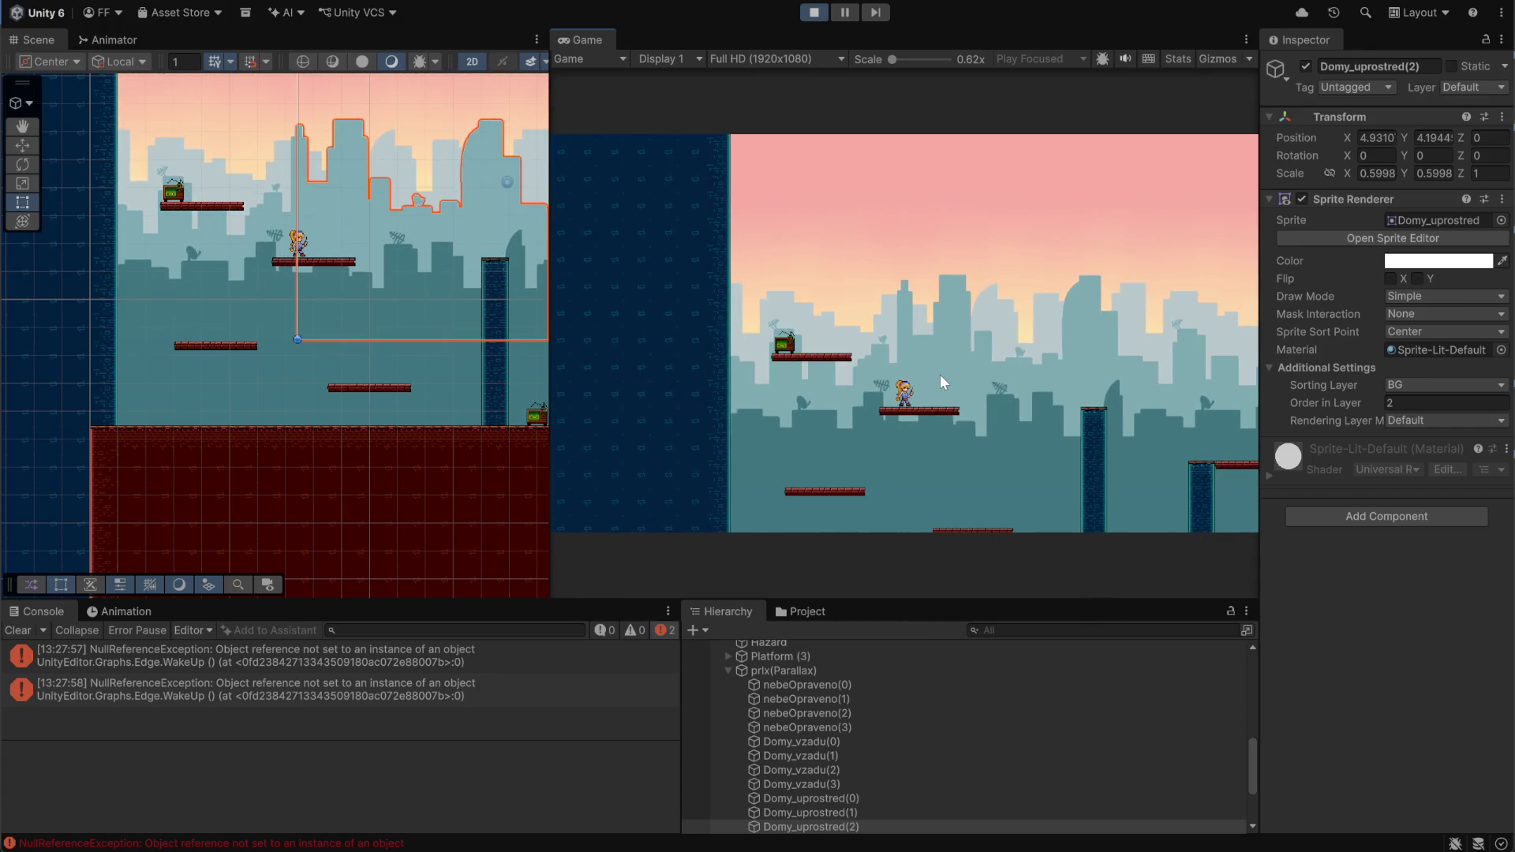
key("Right")
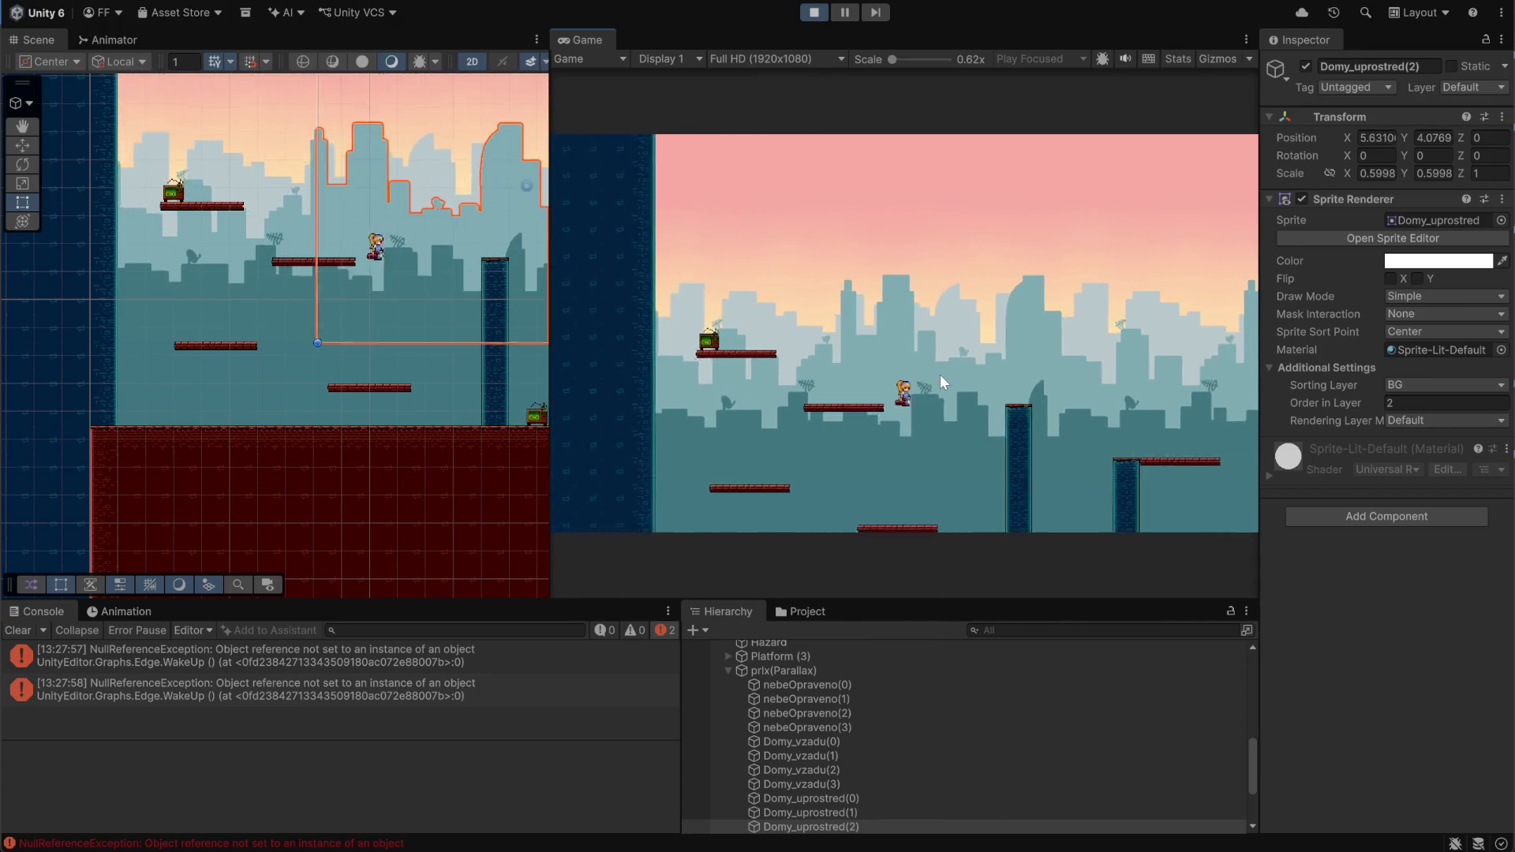
key("Left")
key("space")
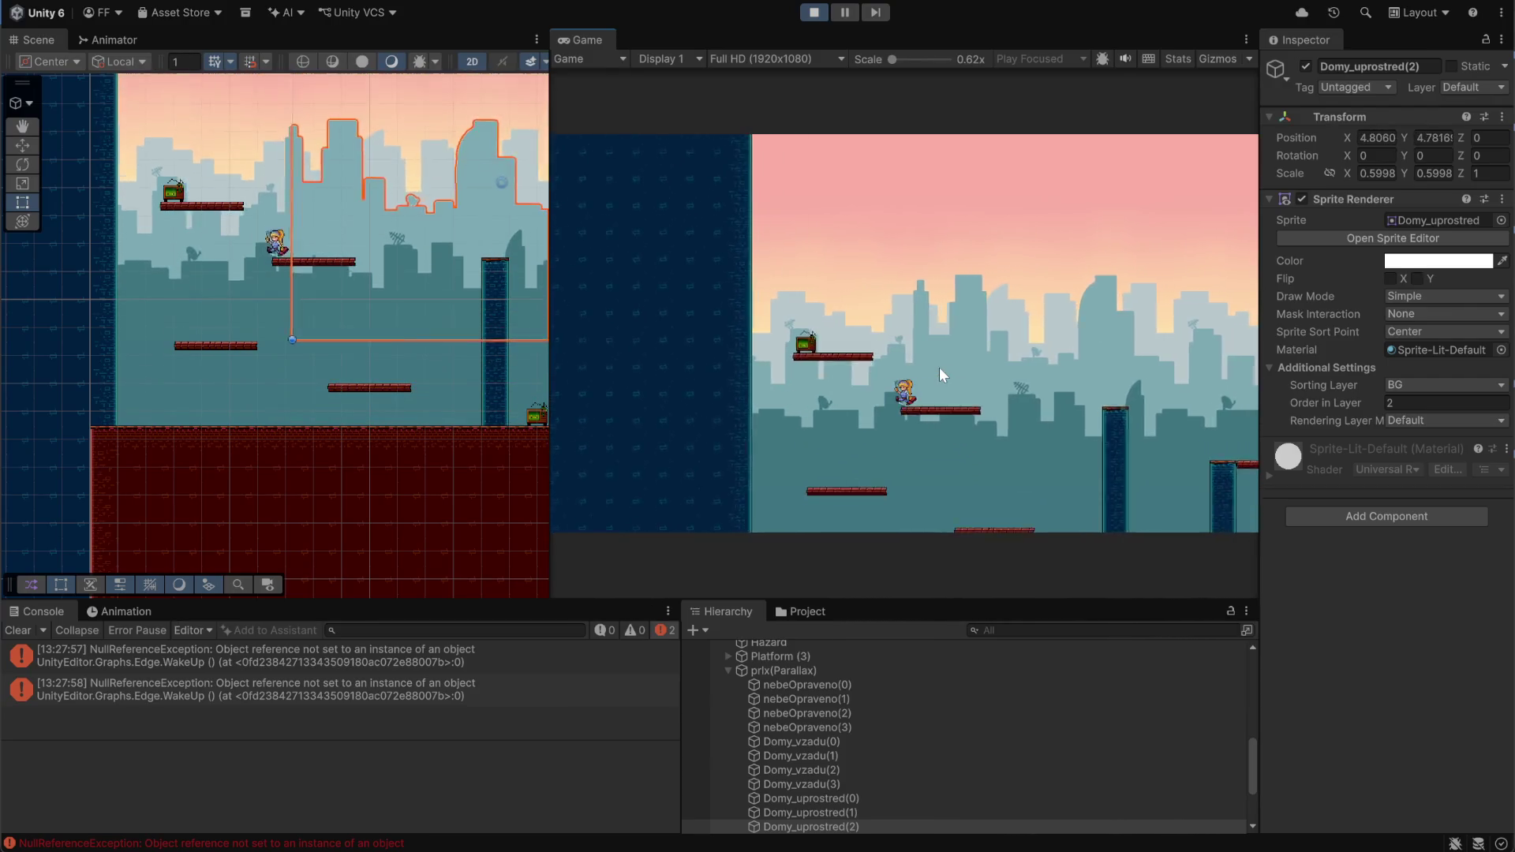
Stop the play-test, clear the console errors, and bring up GitHub Desktop's pending changes
left_click(815, 14)
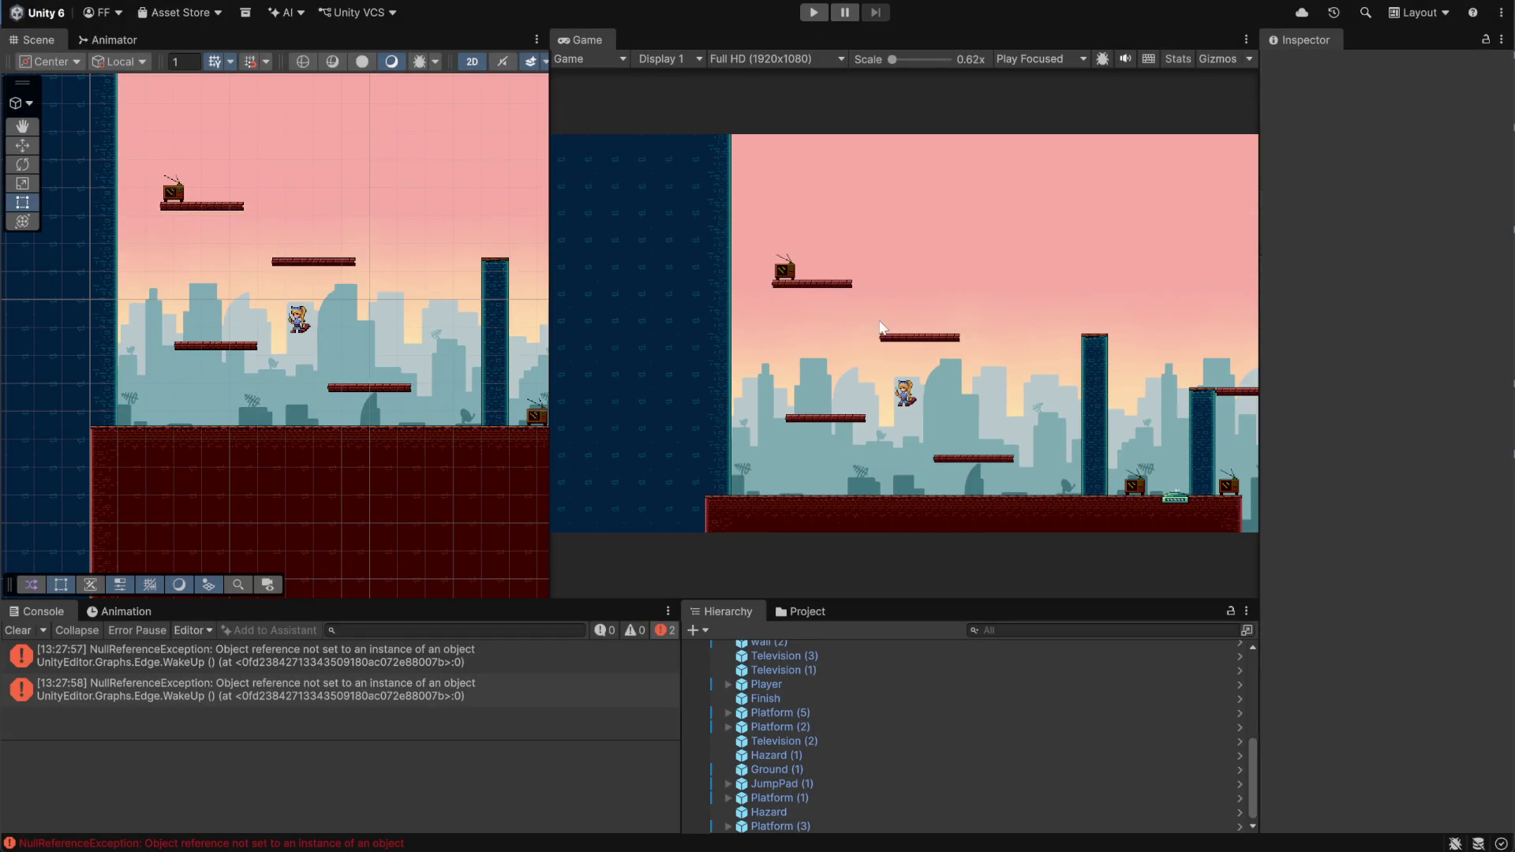
left_click(19, 632)
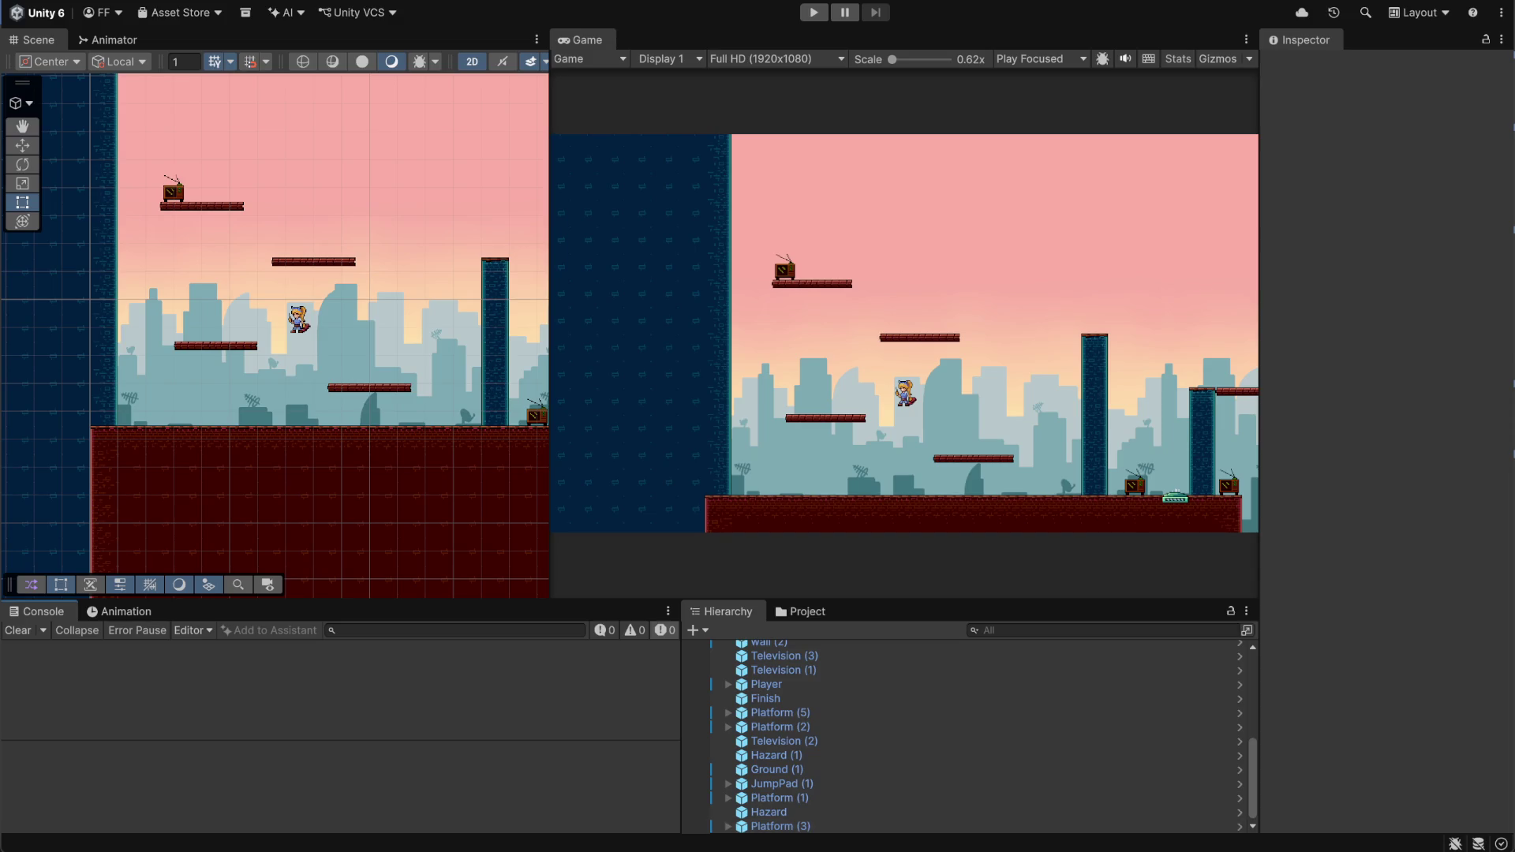
left_click(928, 849)
type("televize se uz vypinaji")
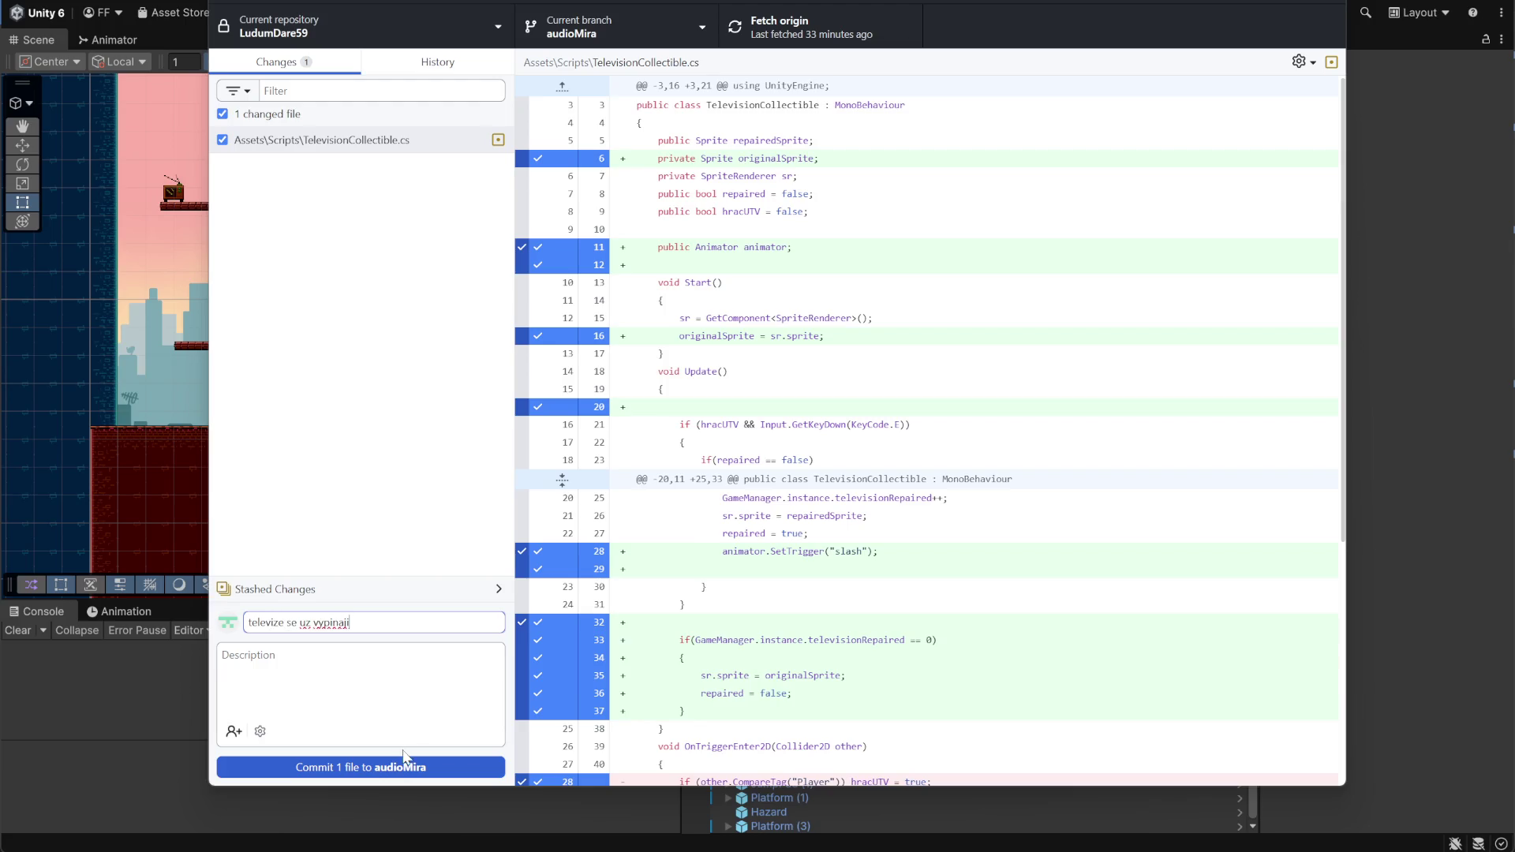
Commit TelevisionCollectible.cs to audioMira, minimize GitHub Desktop, and open Discord's grafika channel
left_click(403, 764)
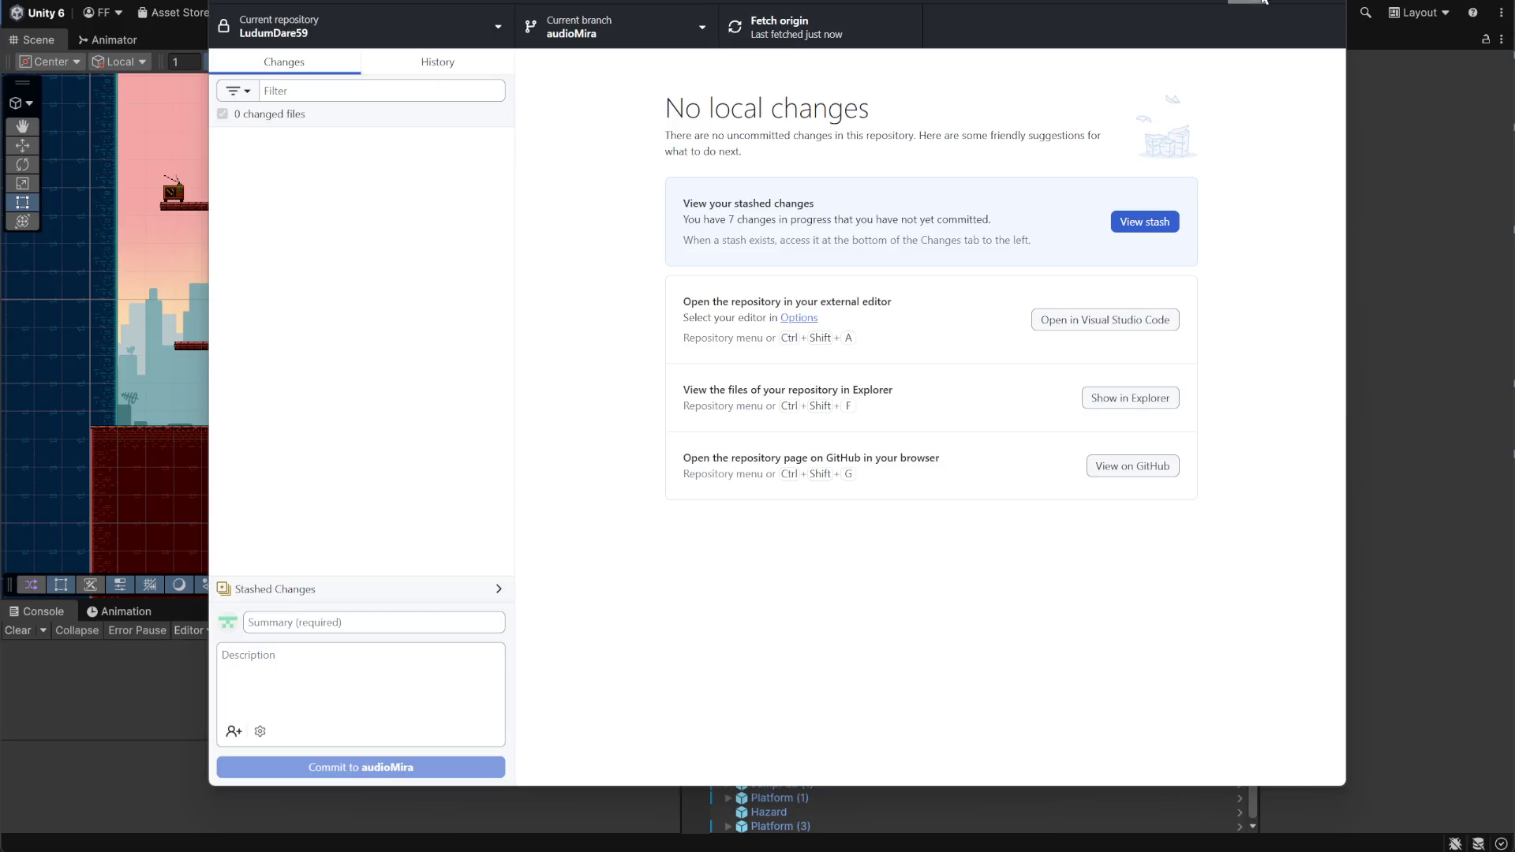
left_click(1261, 1)
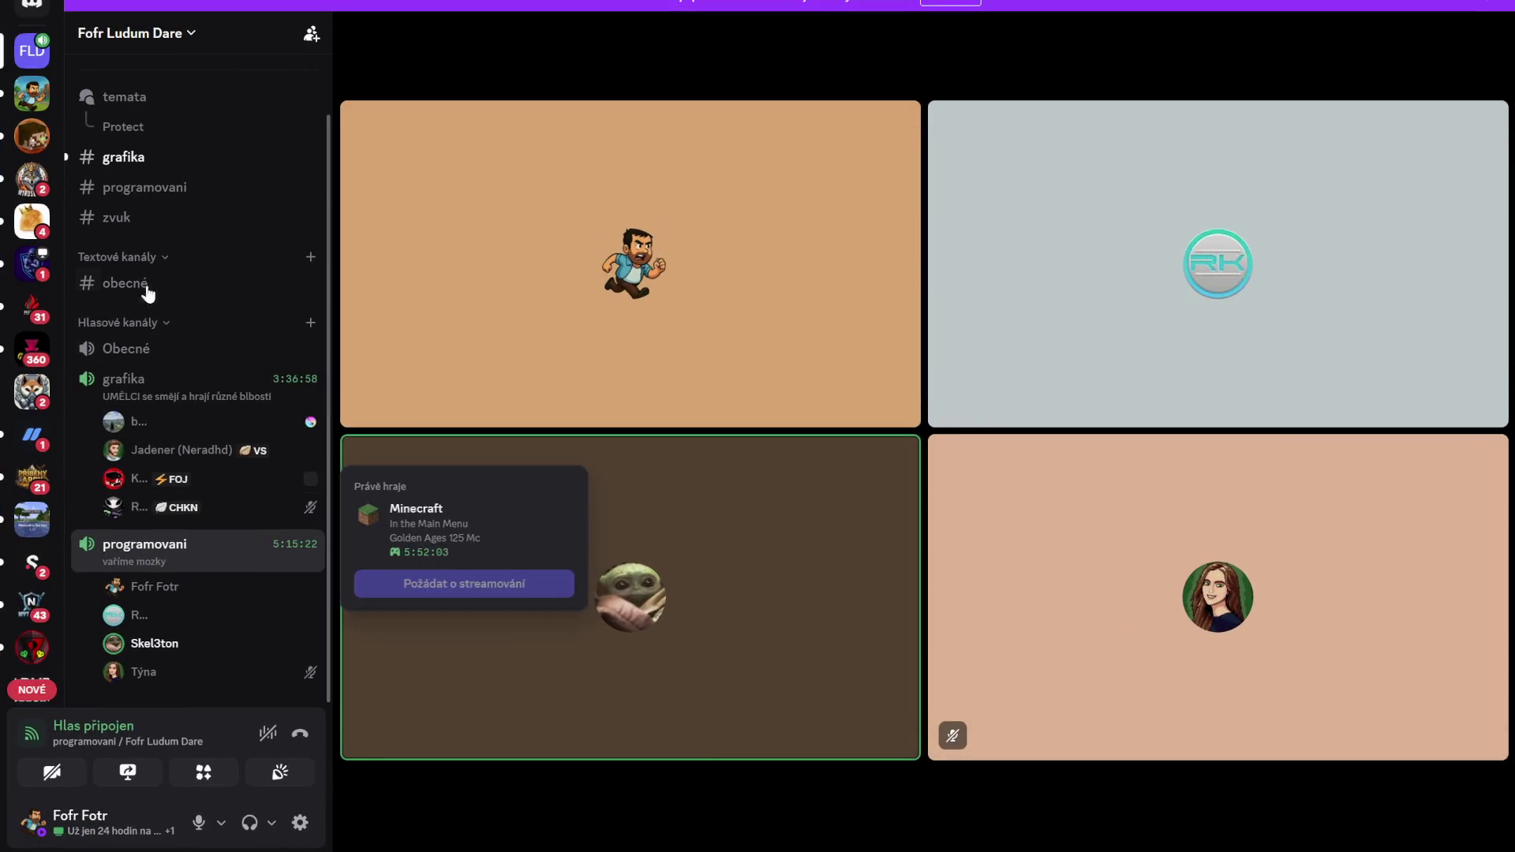
left_click(120, 157)
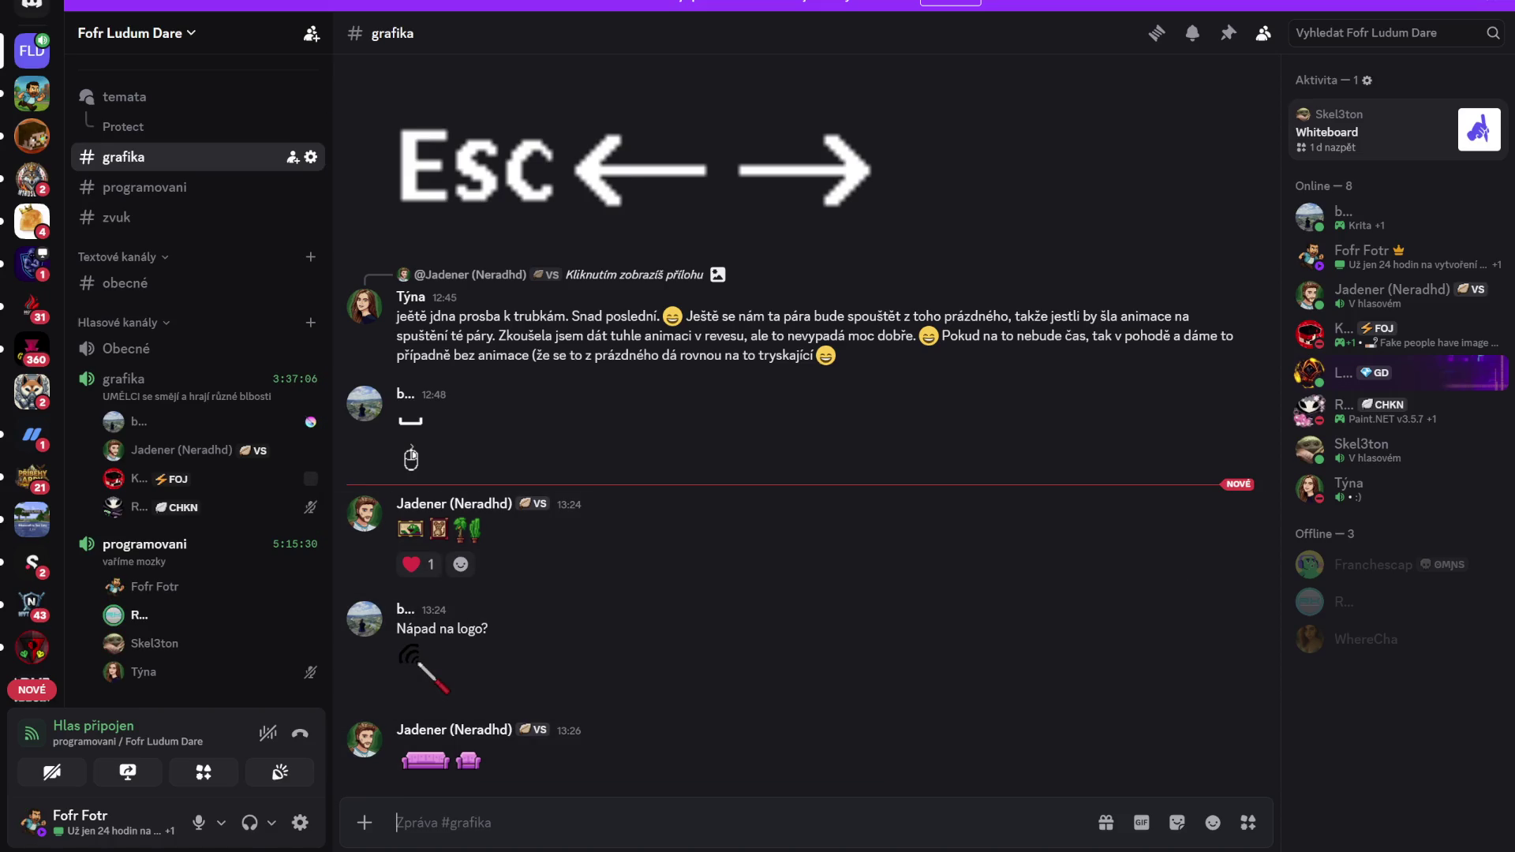
Bring GitHub Desktop back in front of Discord
left_click(955, 836)
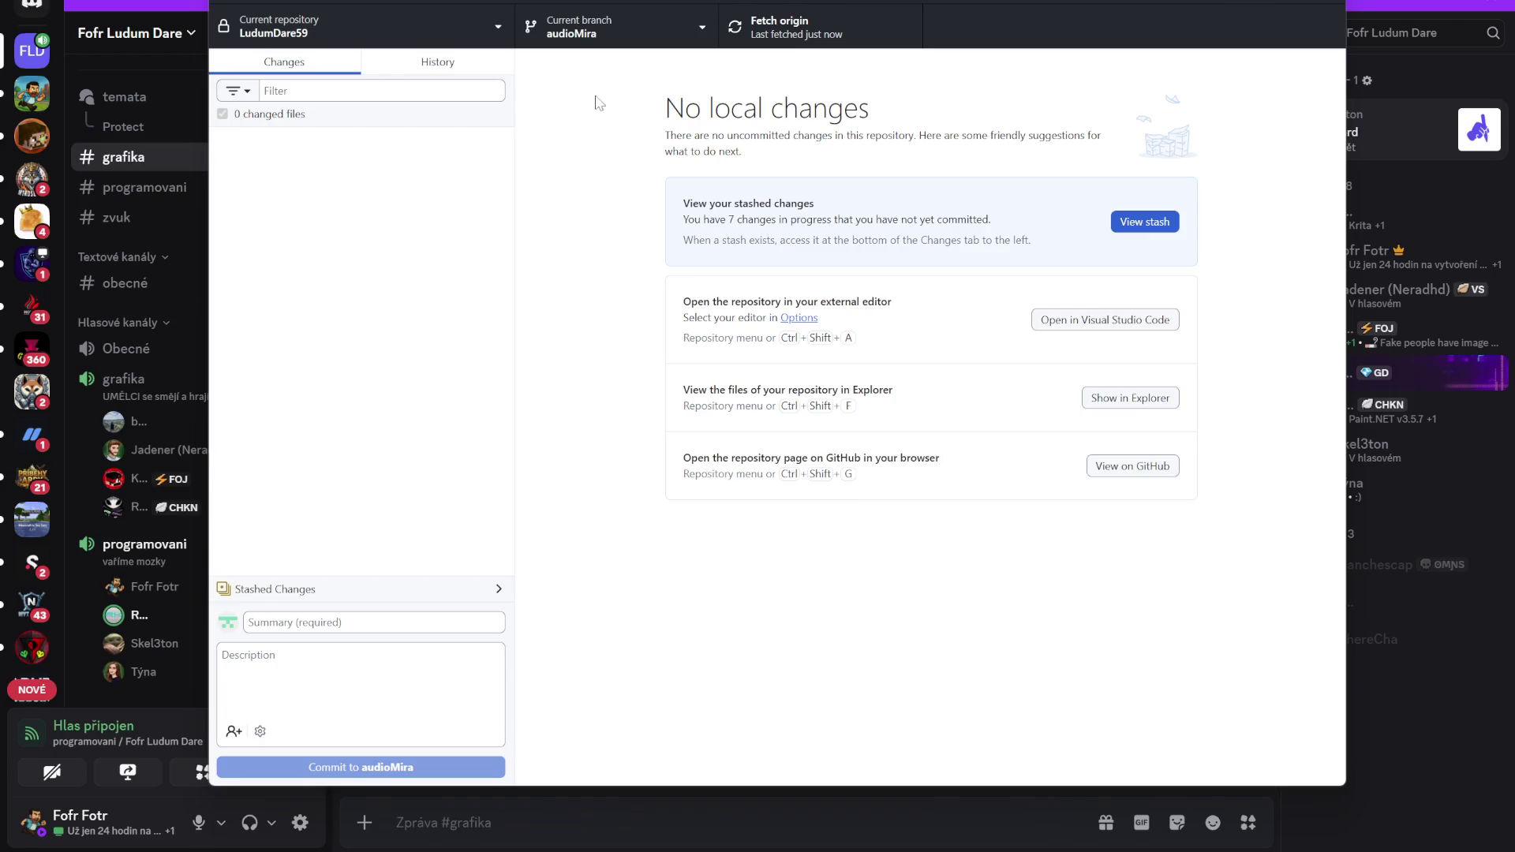
Start merging origin/Scene into the audioMira branch
left_click_drag(574, 2, 586, 3)
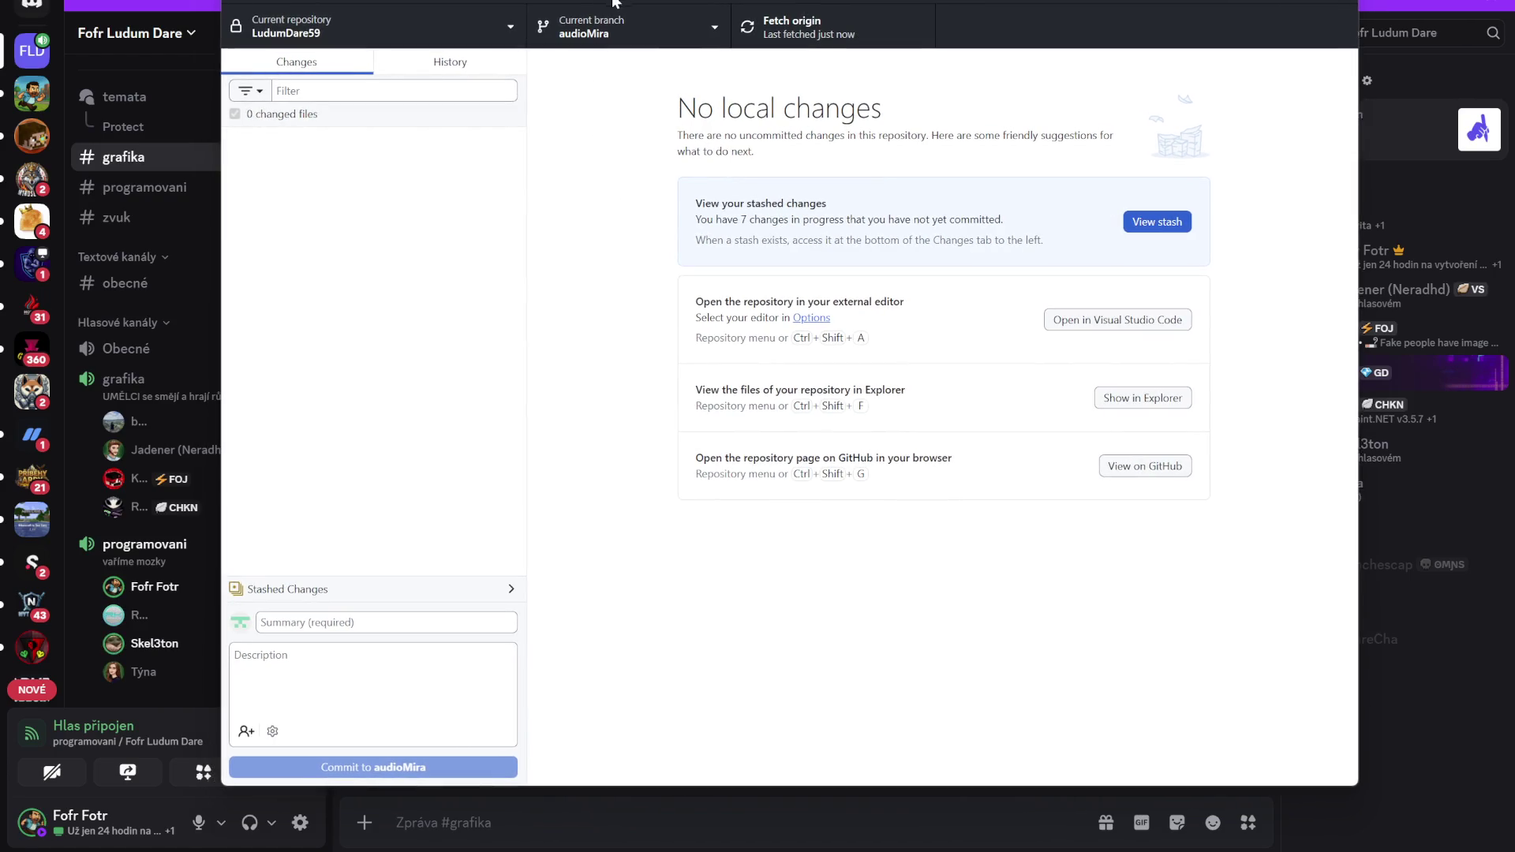
left_click(721, 29)
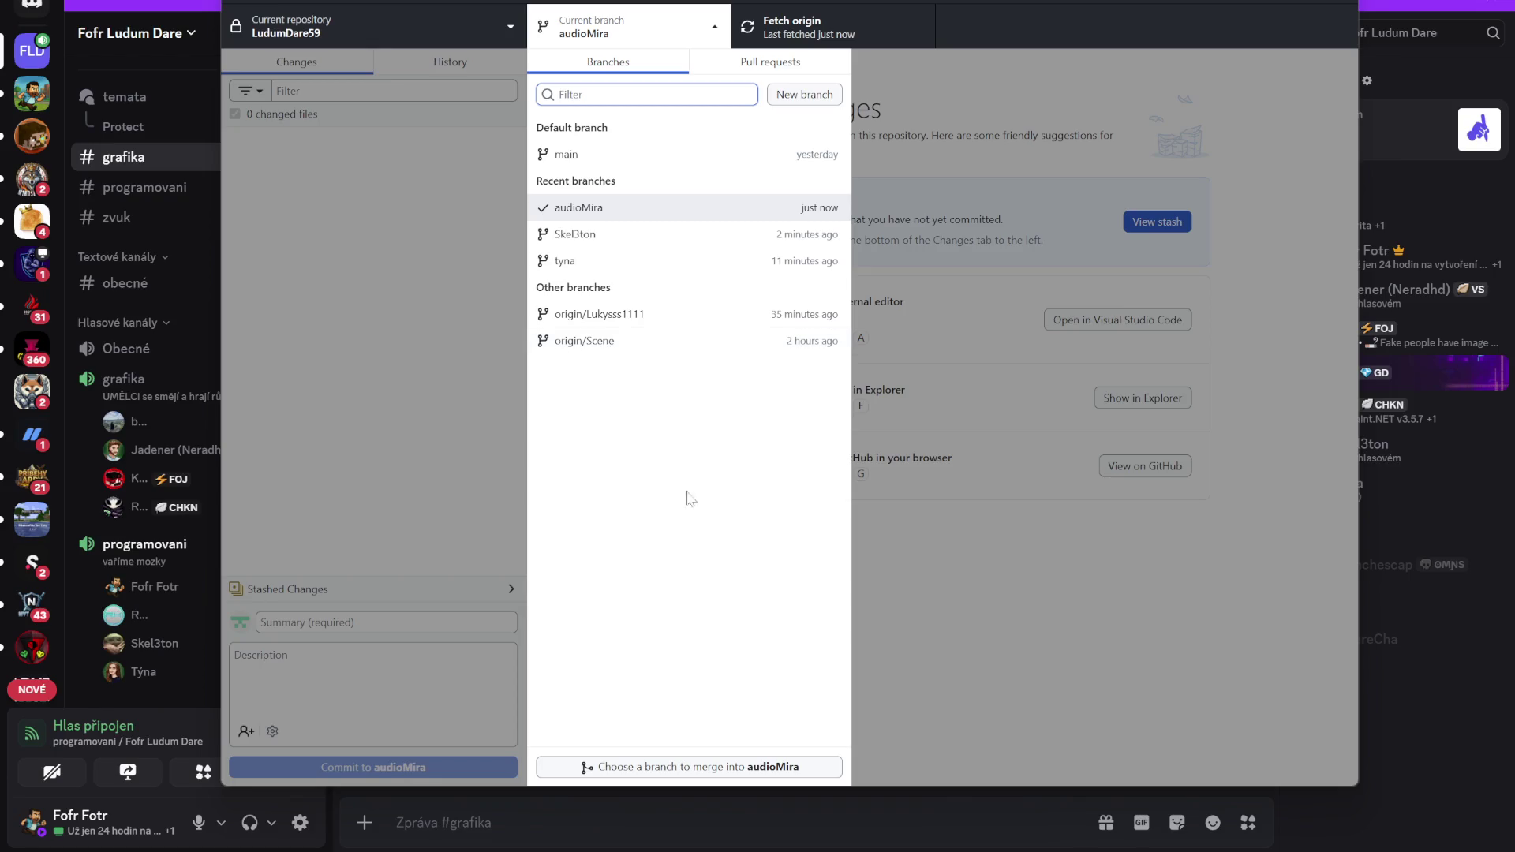
left_click(747, 766)
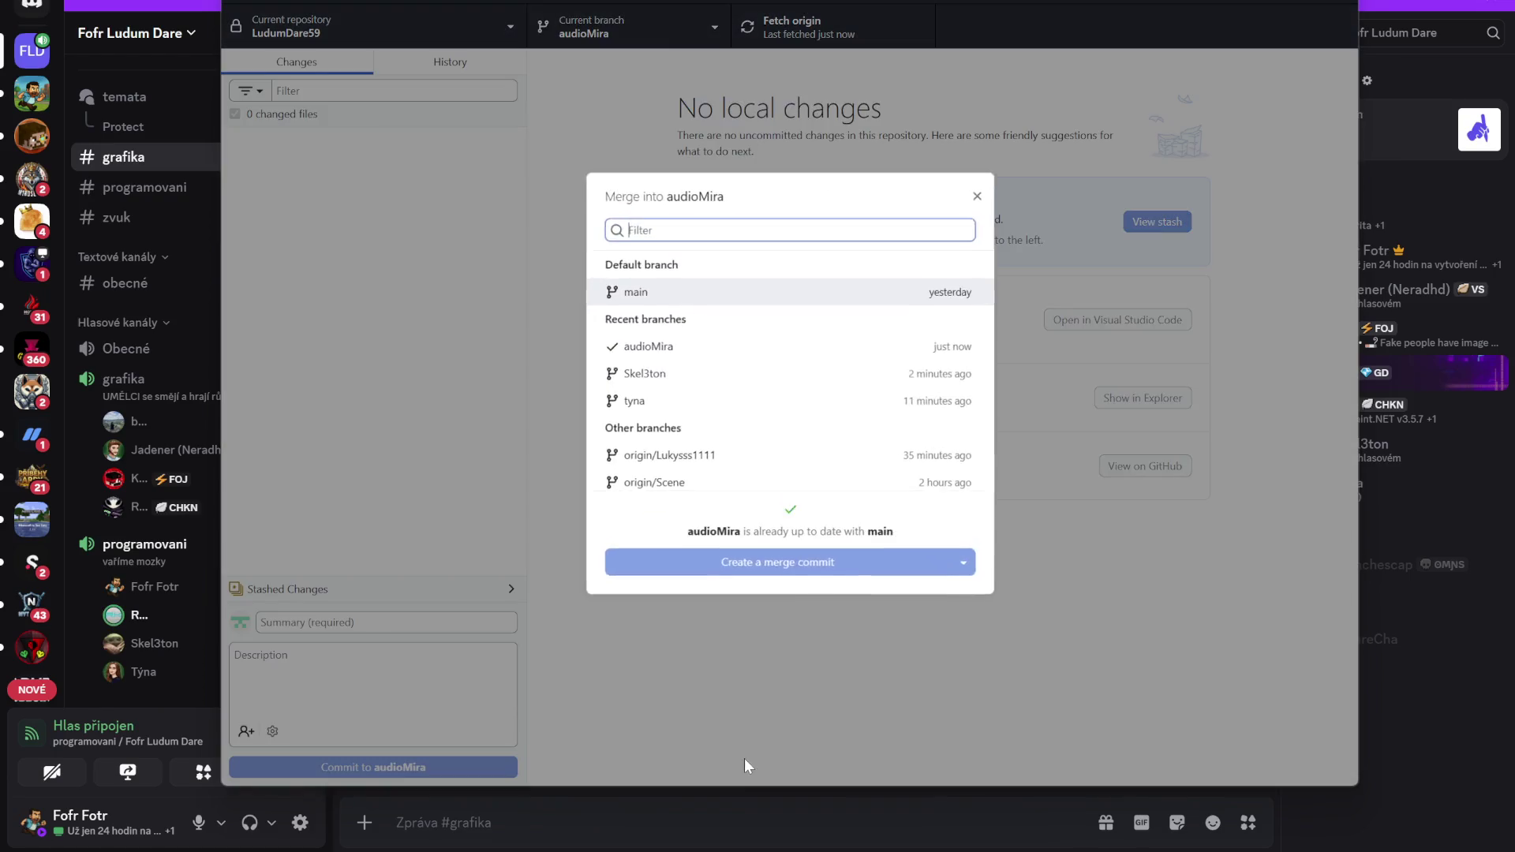
left_click(694, 481)
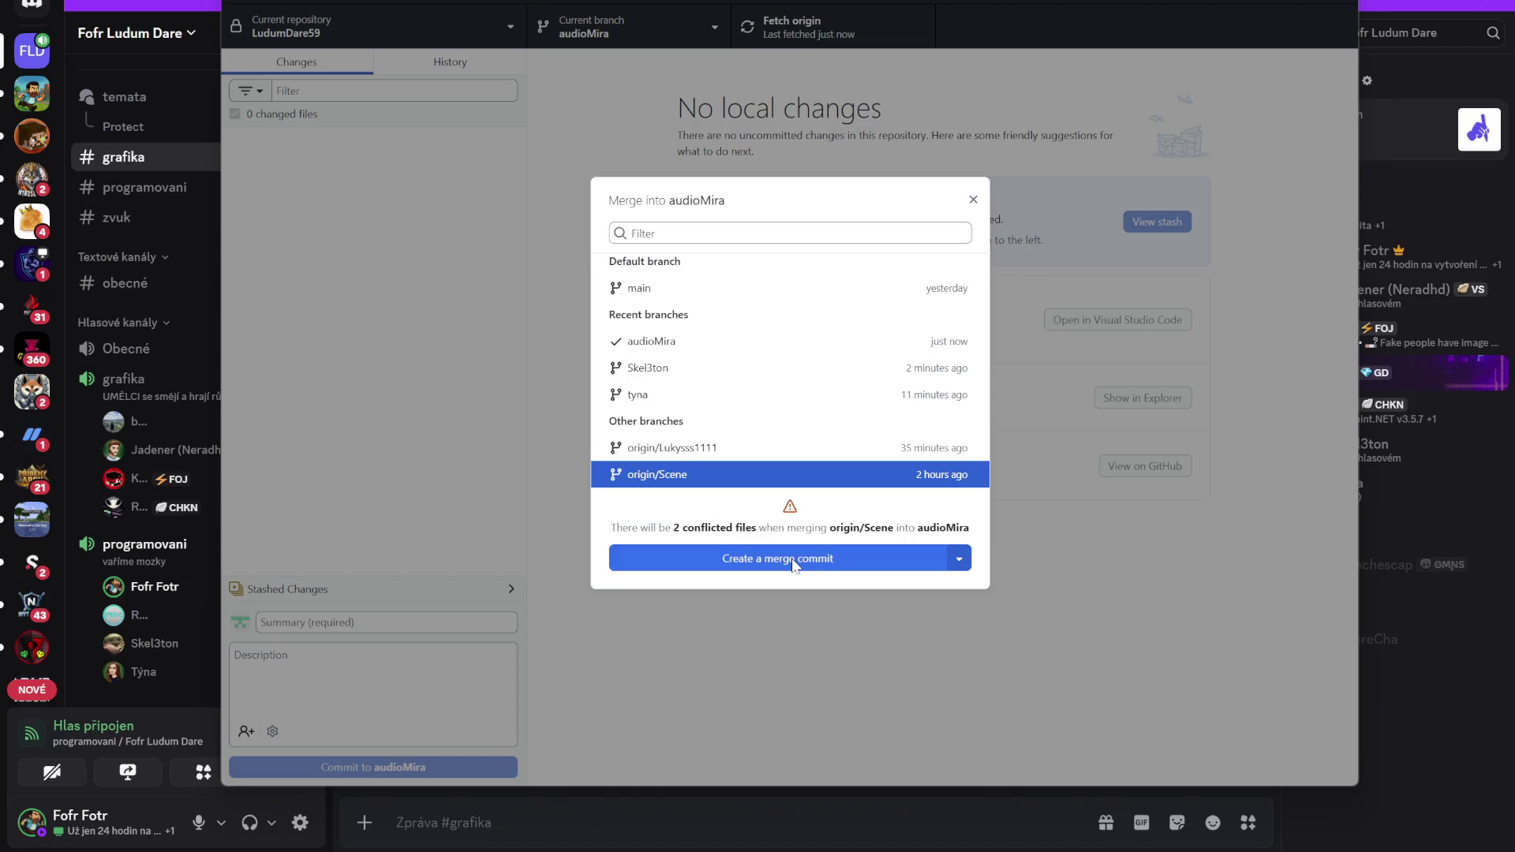
left_click(793, 562)
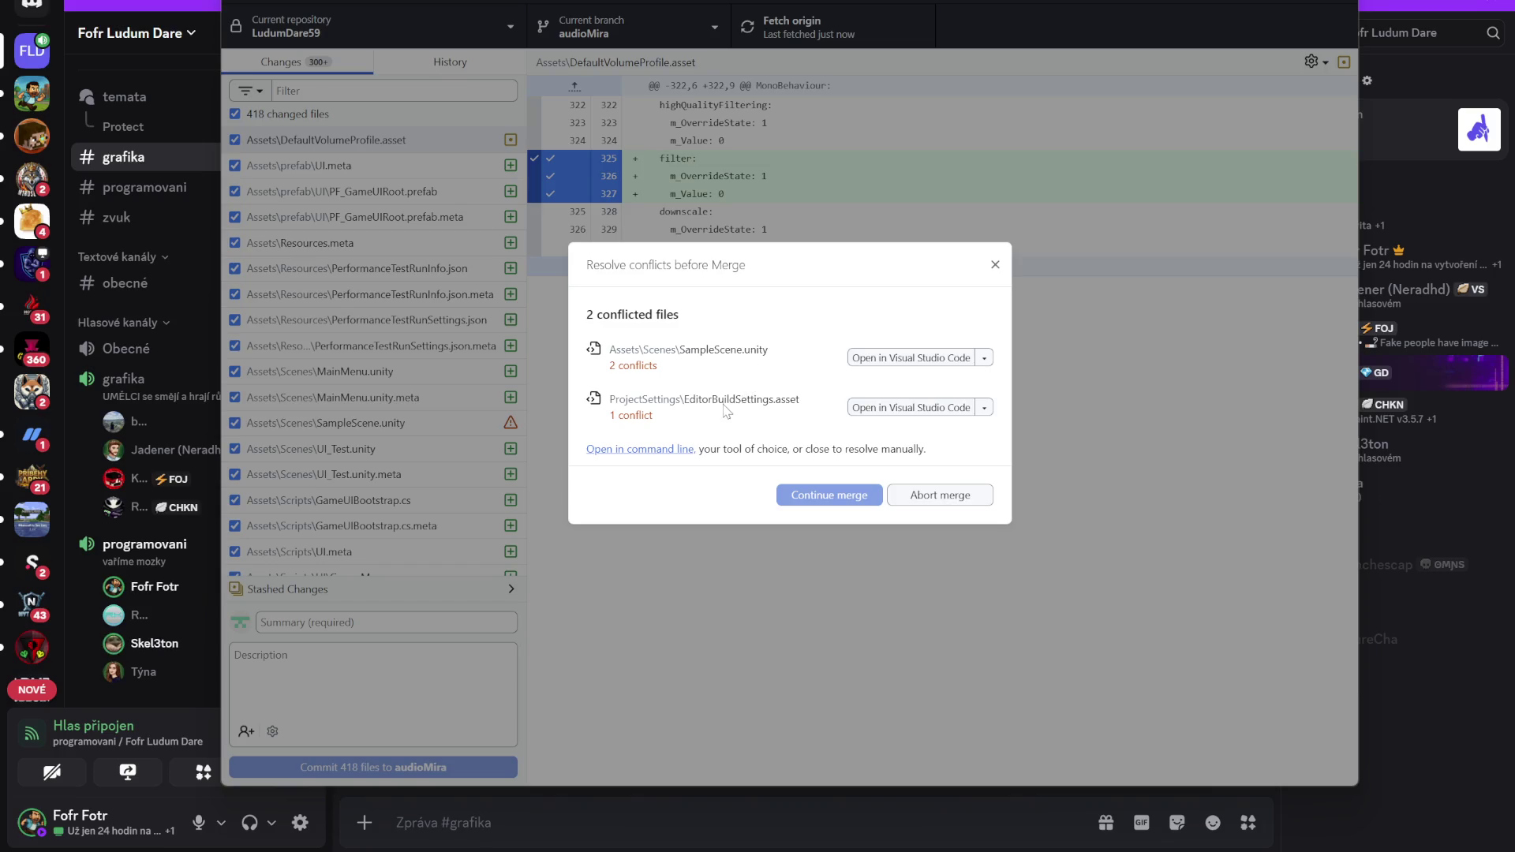
Resolve SampleScene.unity and EditorBuildSettings.asset conflicts by keeping the origin/Scene versions
left_click(985, 360)
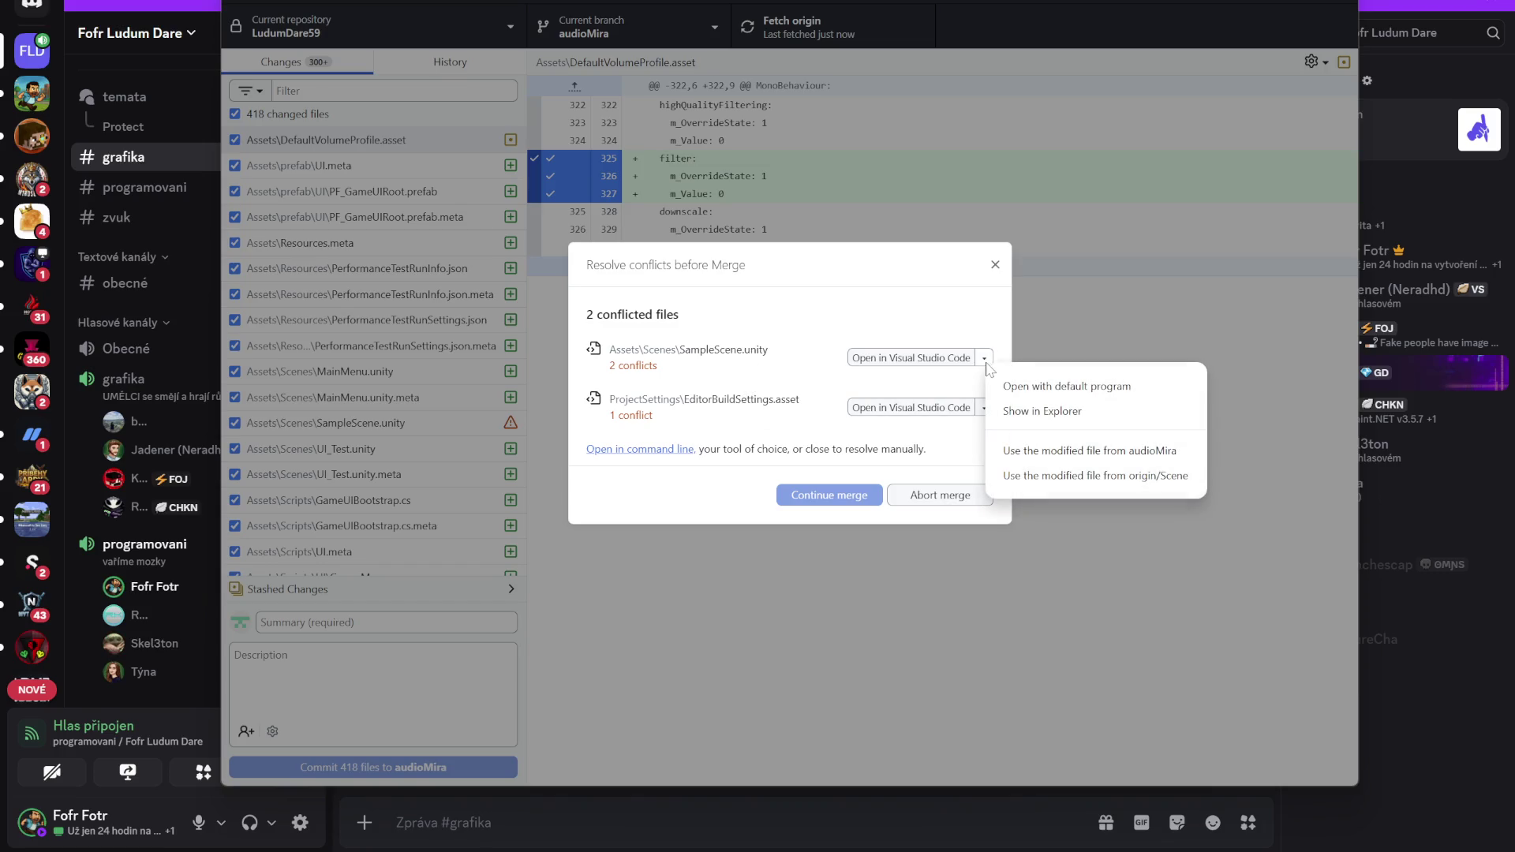
left_click(1105, 476)
left_click(985, 425)
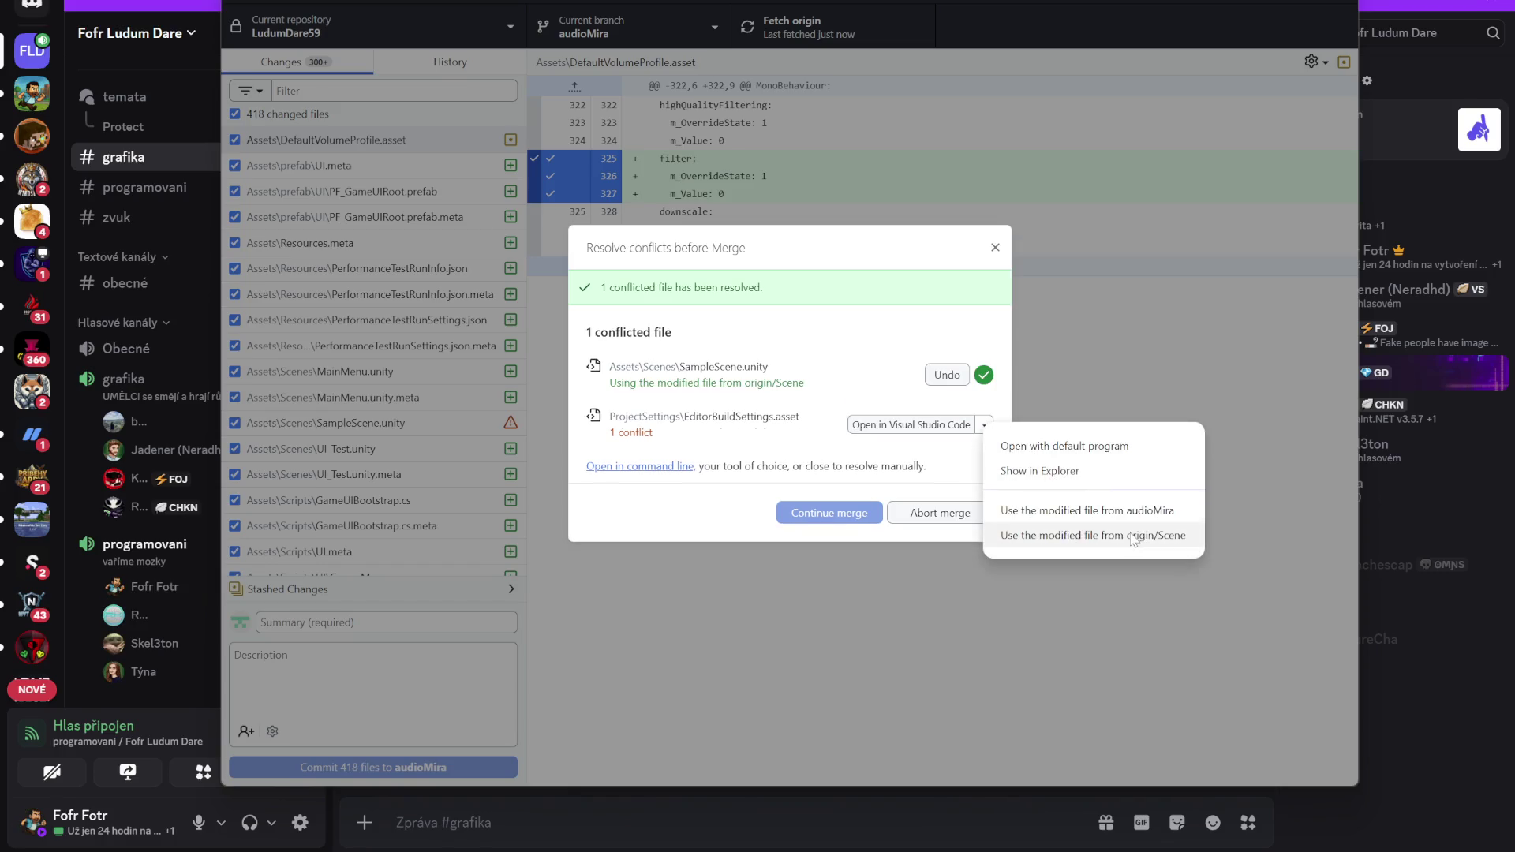
left_click(1104, 536)
Complete the merge, push audioMira to origin, and minimize GitHub Desktop
left_click(809, 521)
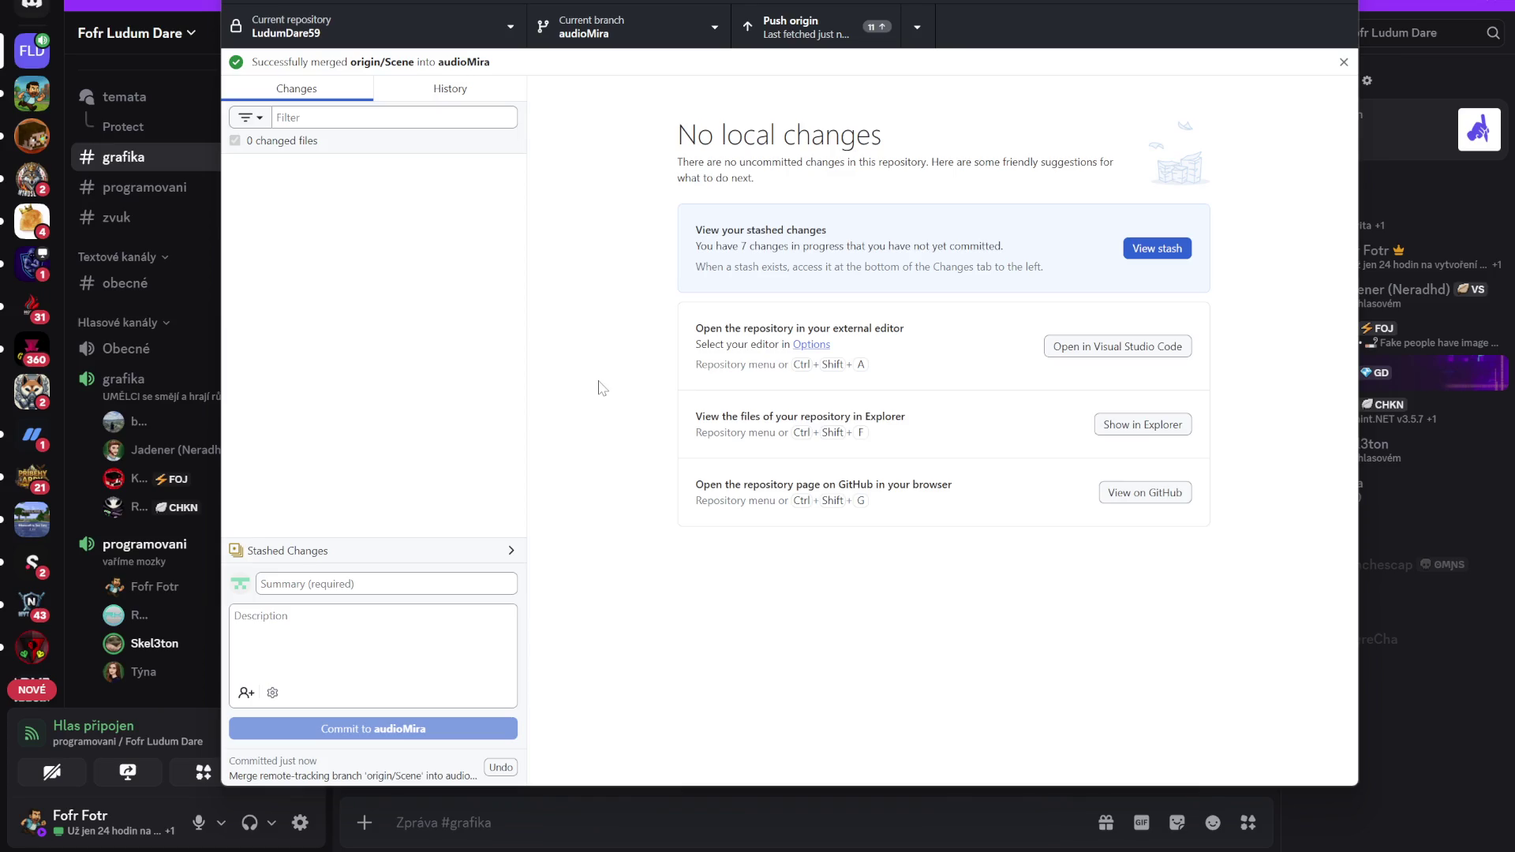
left_click(862, 27)
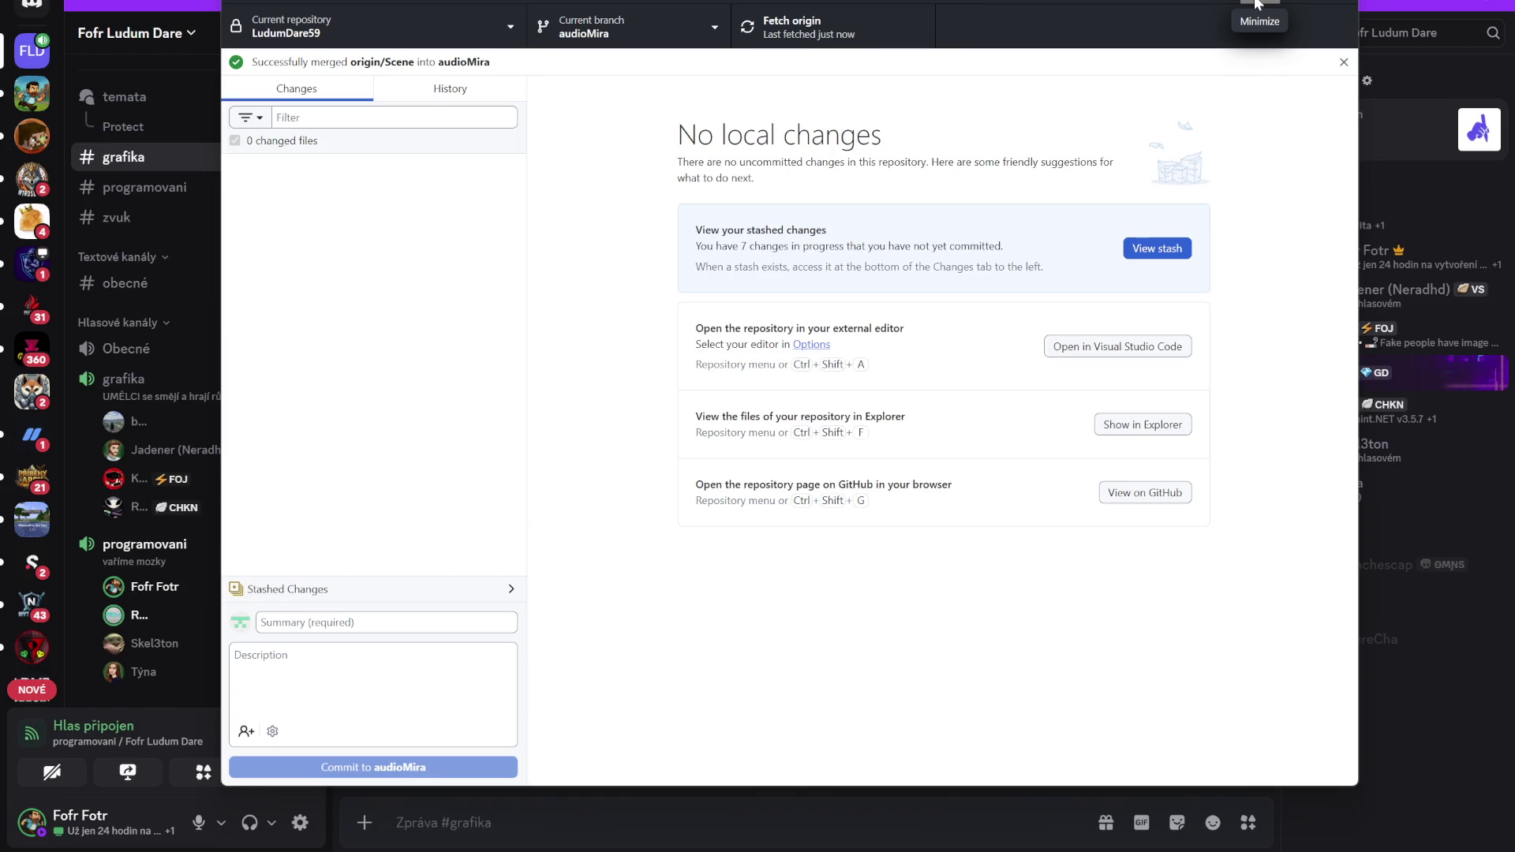
left_click(1257, 4)
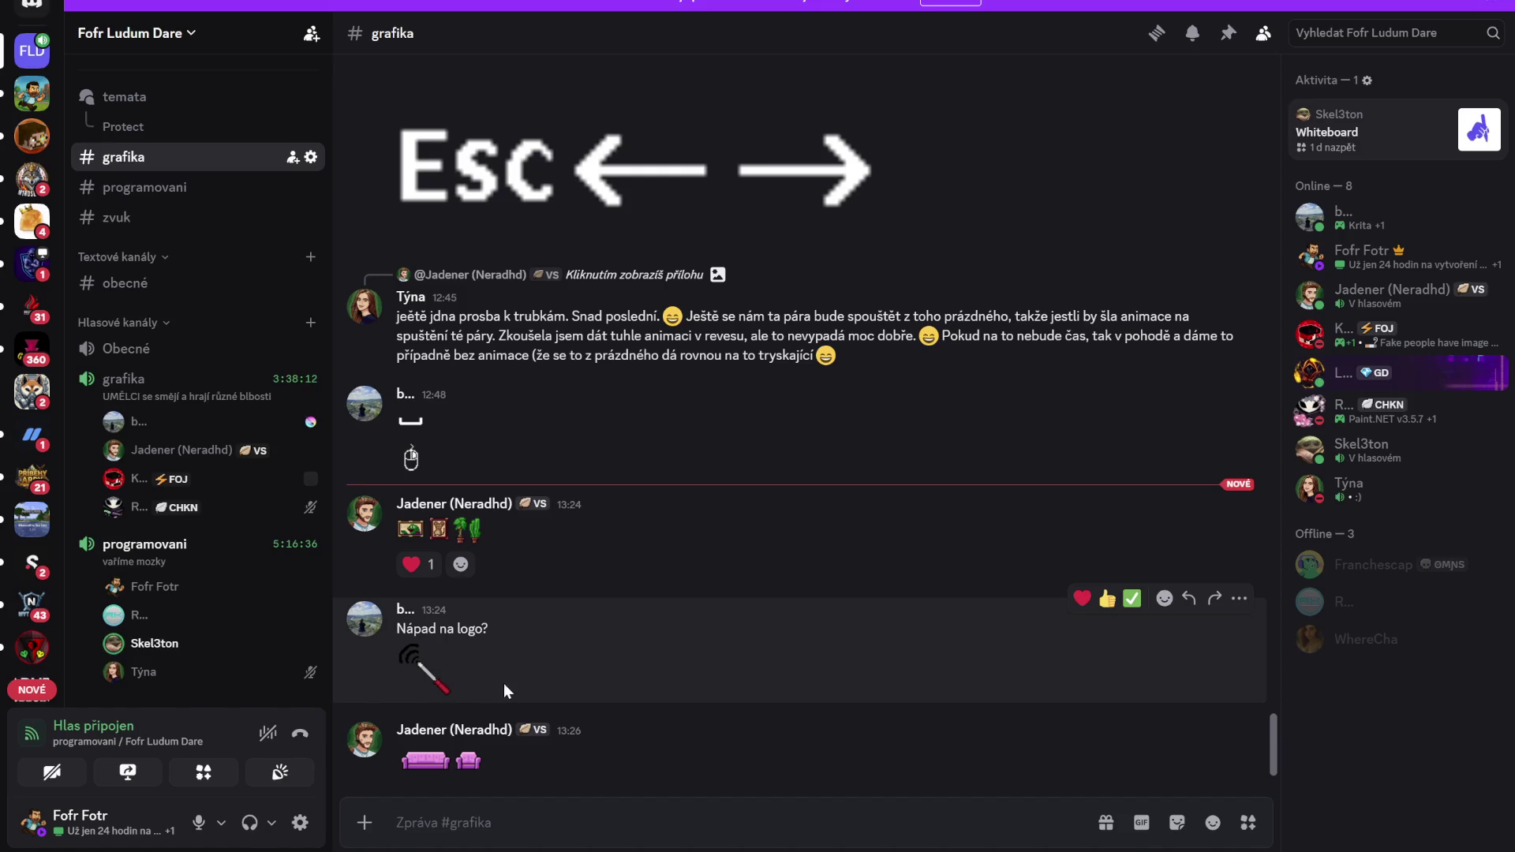
Save the 12:24 sprite strip image from #grafika to disk
scroll(544, 706, "up", 3)
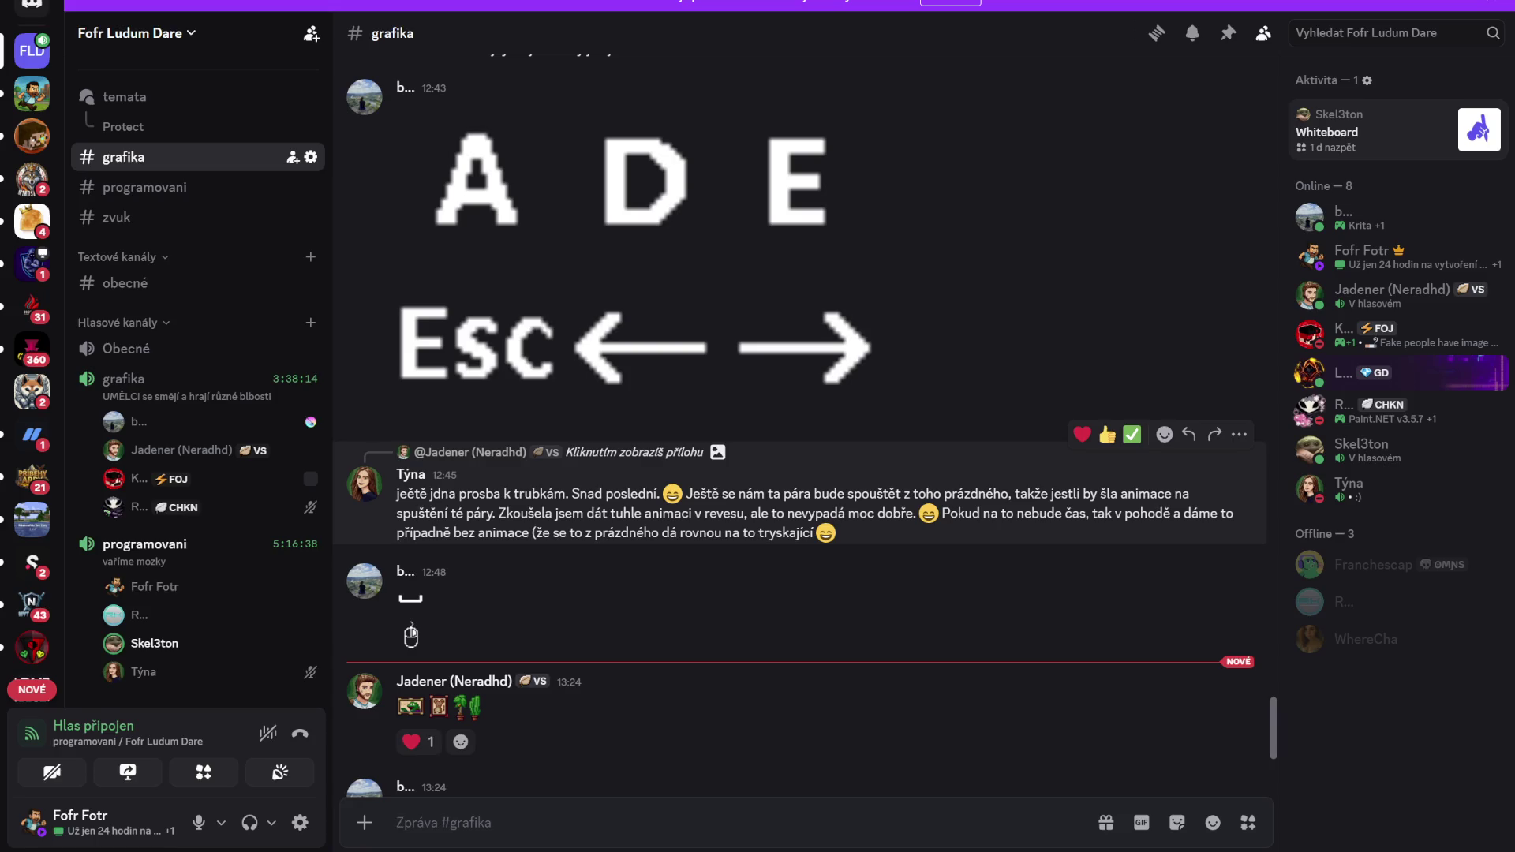
scroll(666, 532, "up", 10)
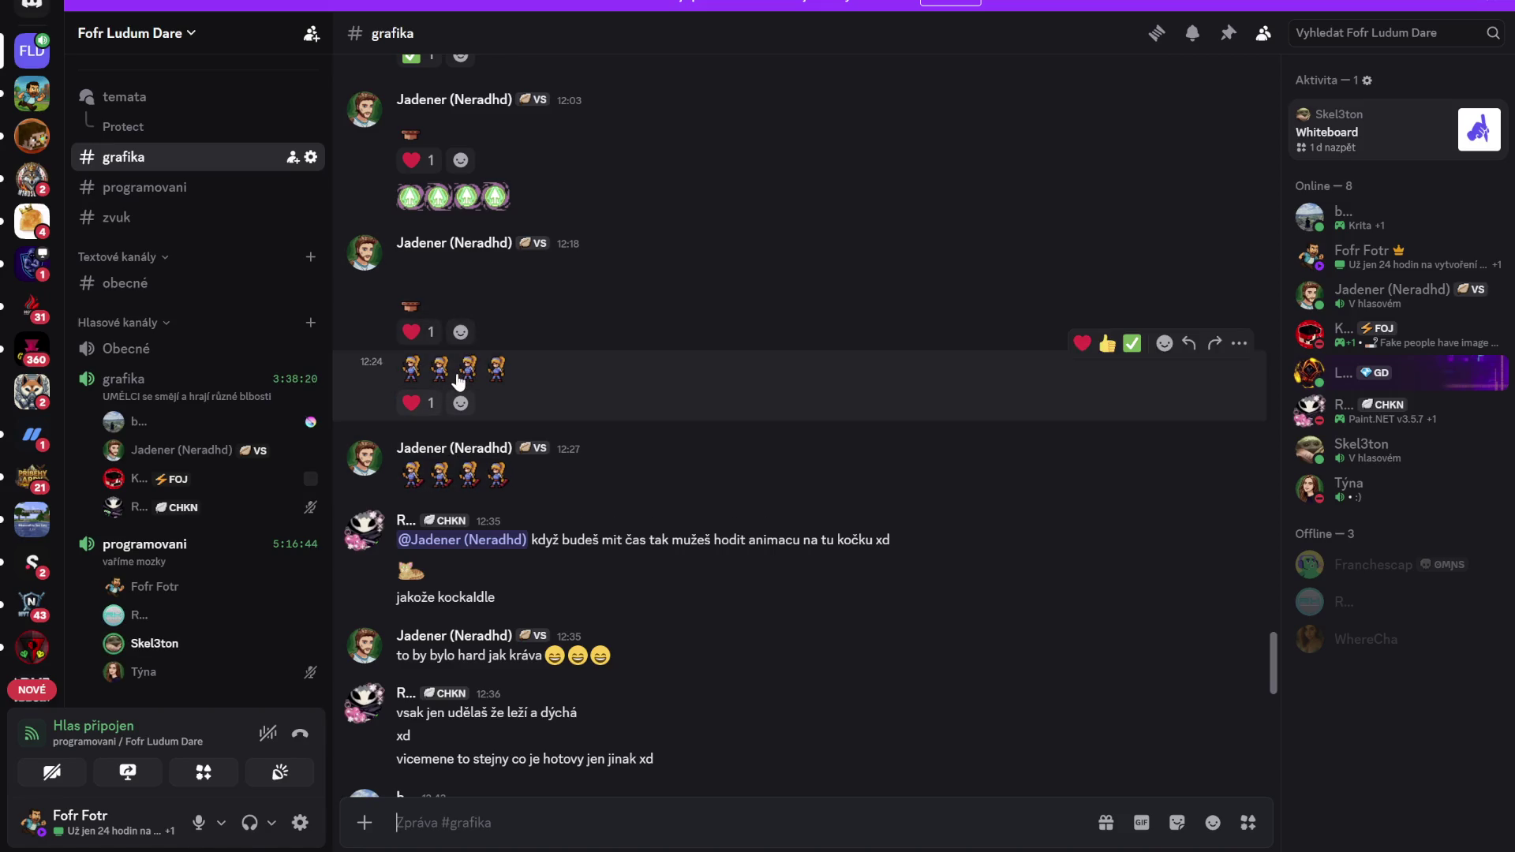
left_click(458, 381)
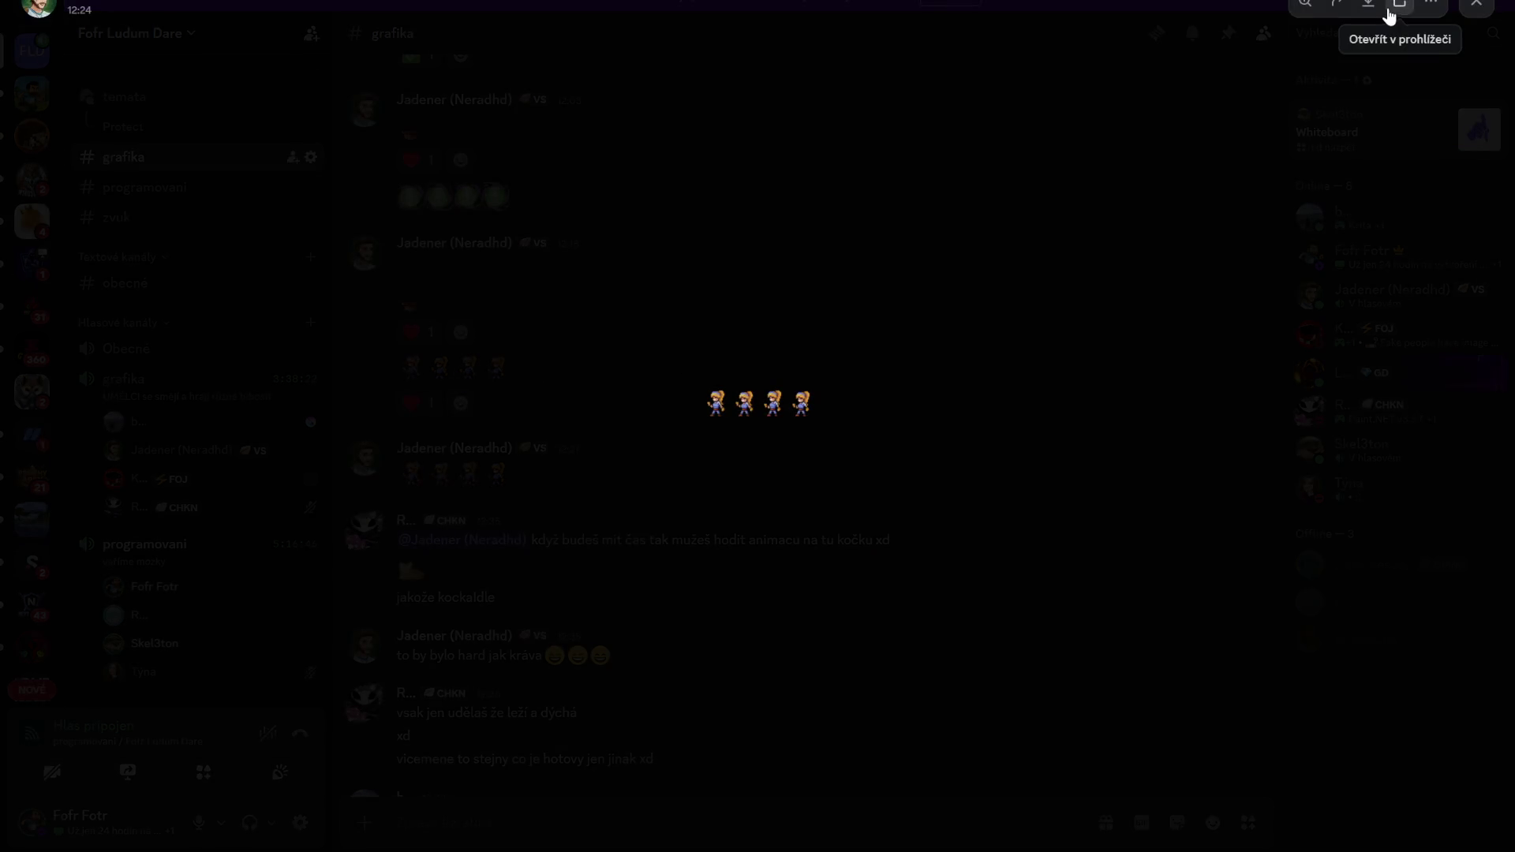
left_click(1368, 4)
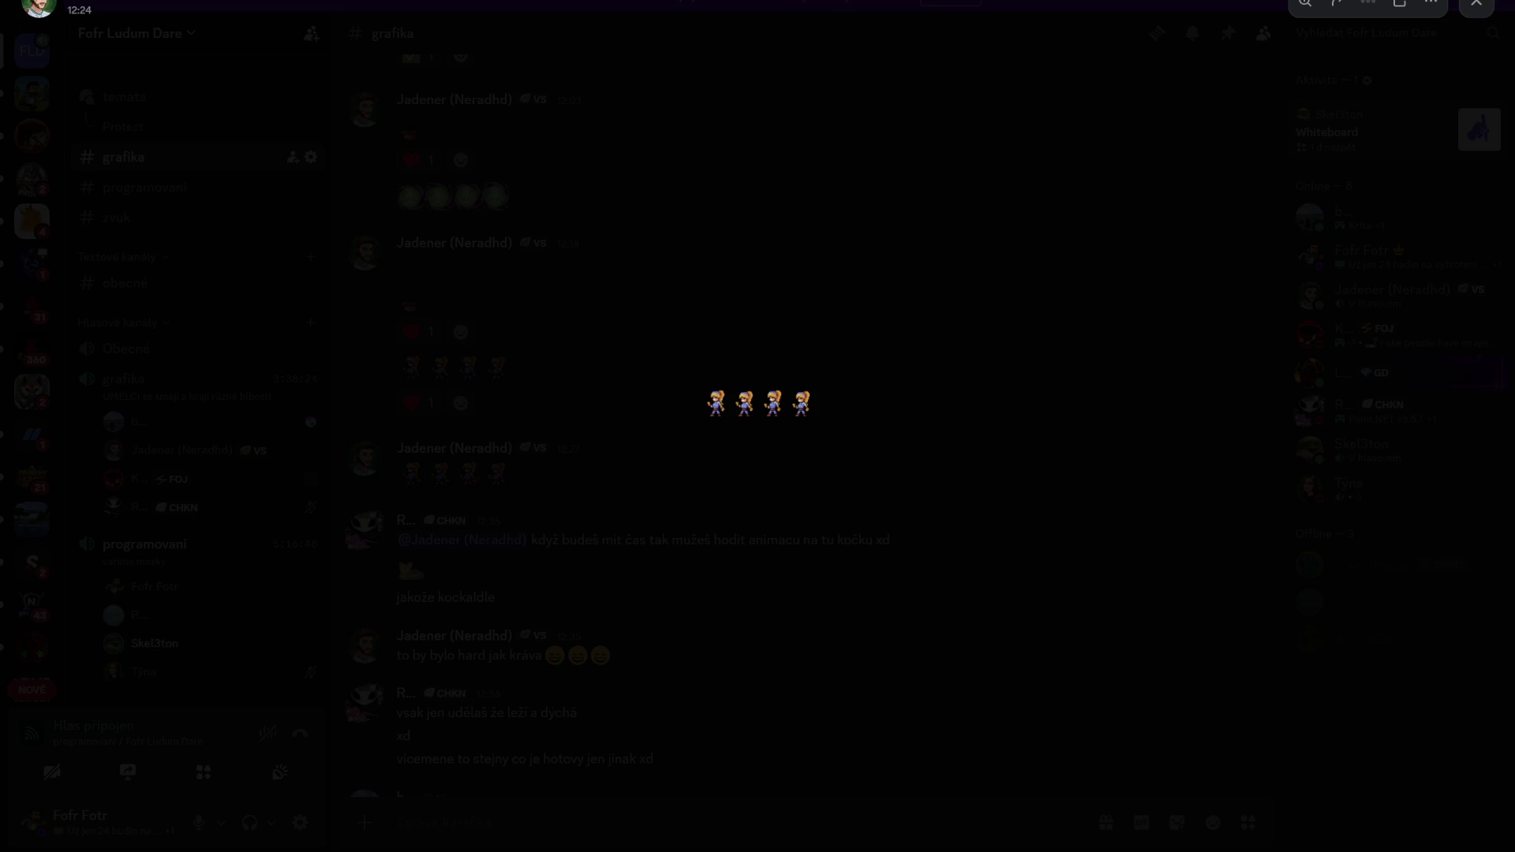
left_click(1046, 296)
View the 12:27 sprite strip image, then minimize Discord
left_click(482, 486)
left_click(961, 307)
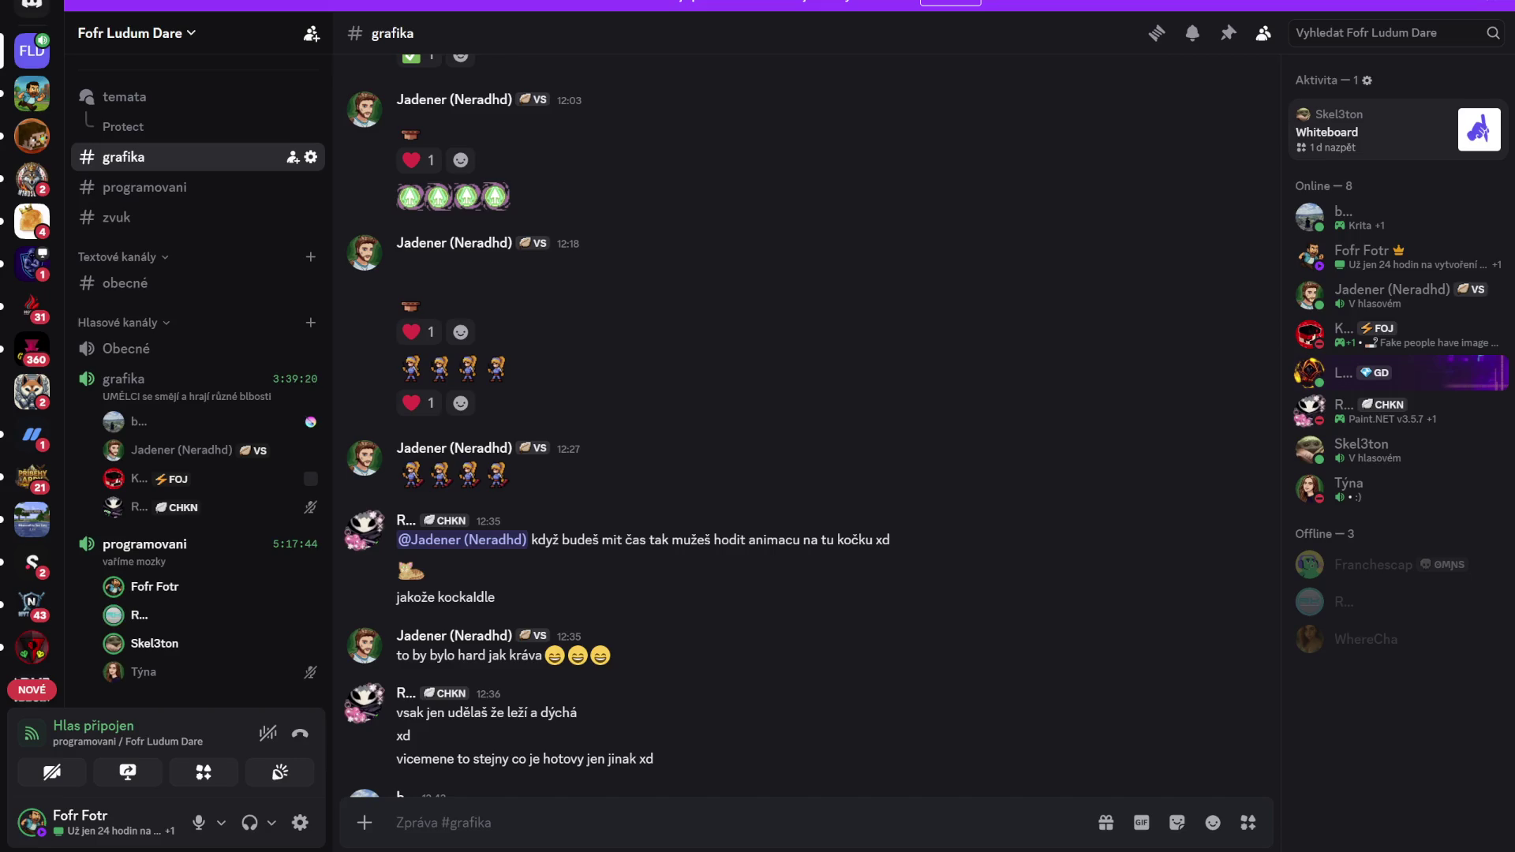
scroll(656, 562, "down", 5)
scroll(656, 562, "down", 7)
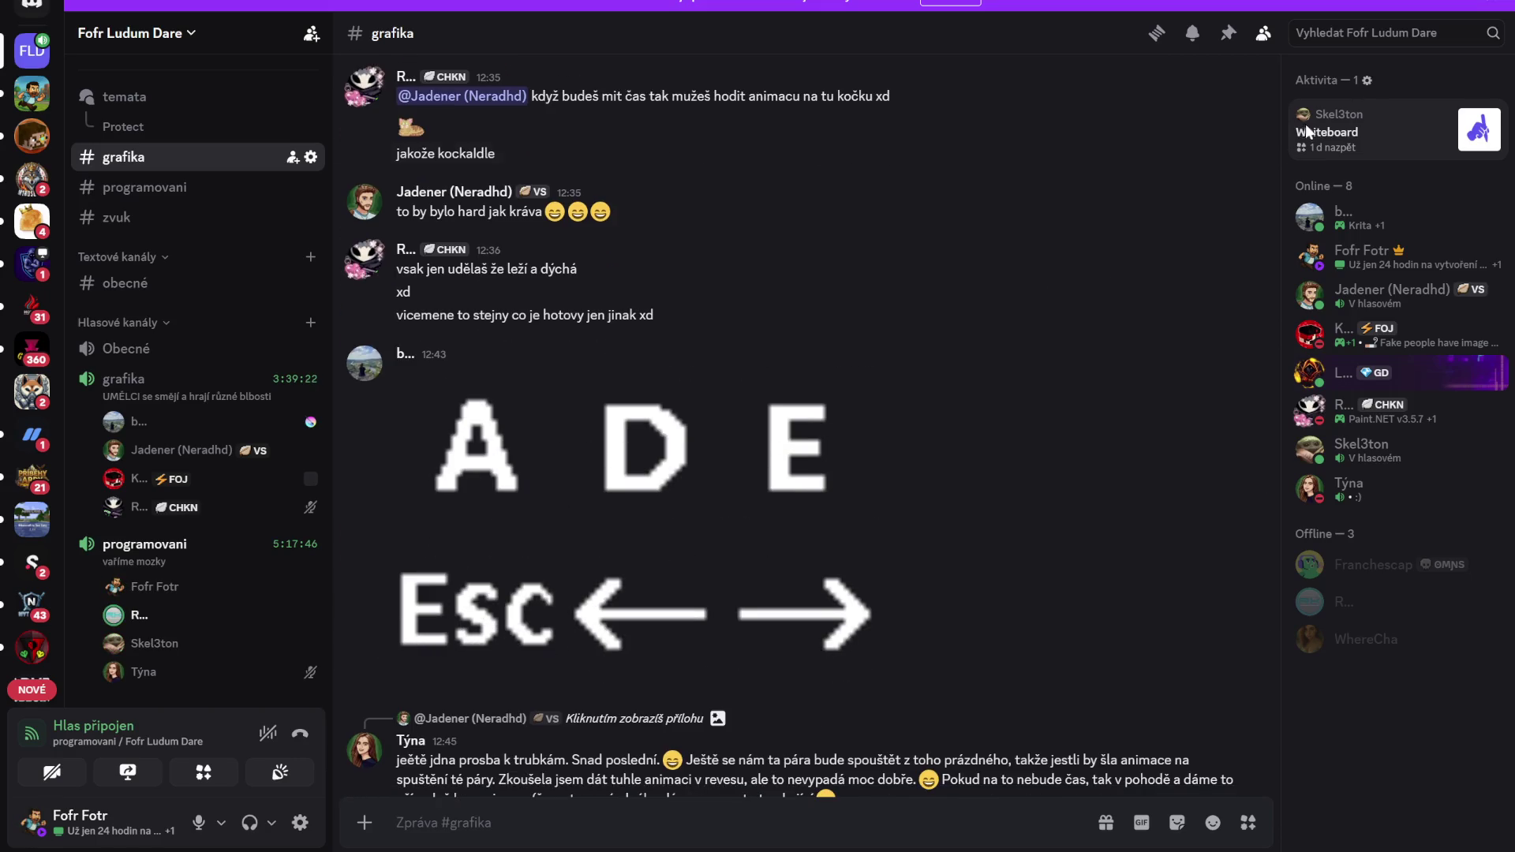
left_click(1428, 3)
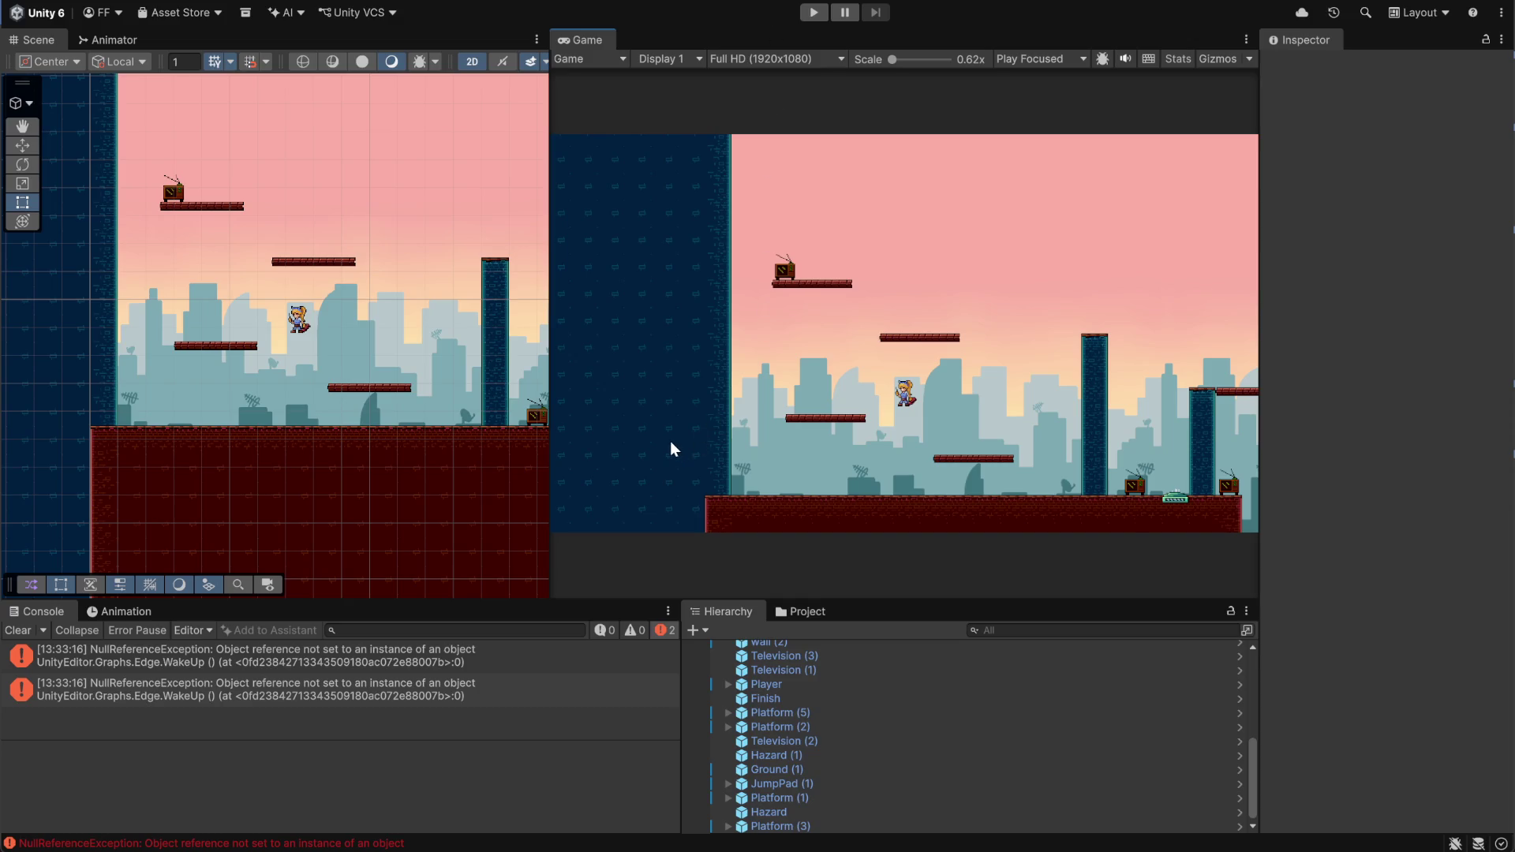
Scroll the Hierarchy up to the top of the Level_1 LukysLives scene
scroll(822, 742, "up", 5)
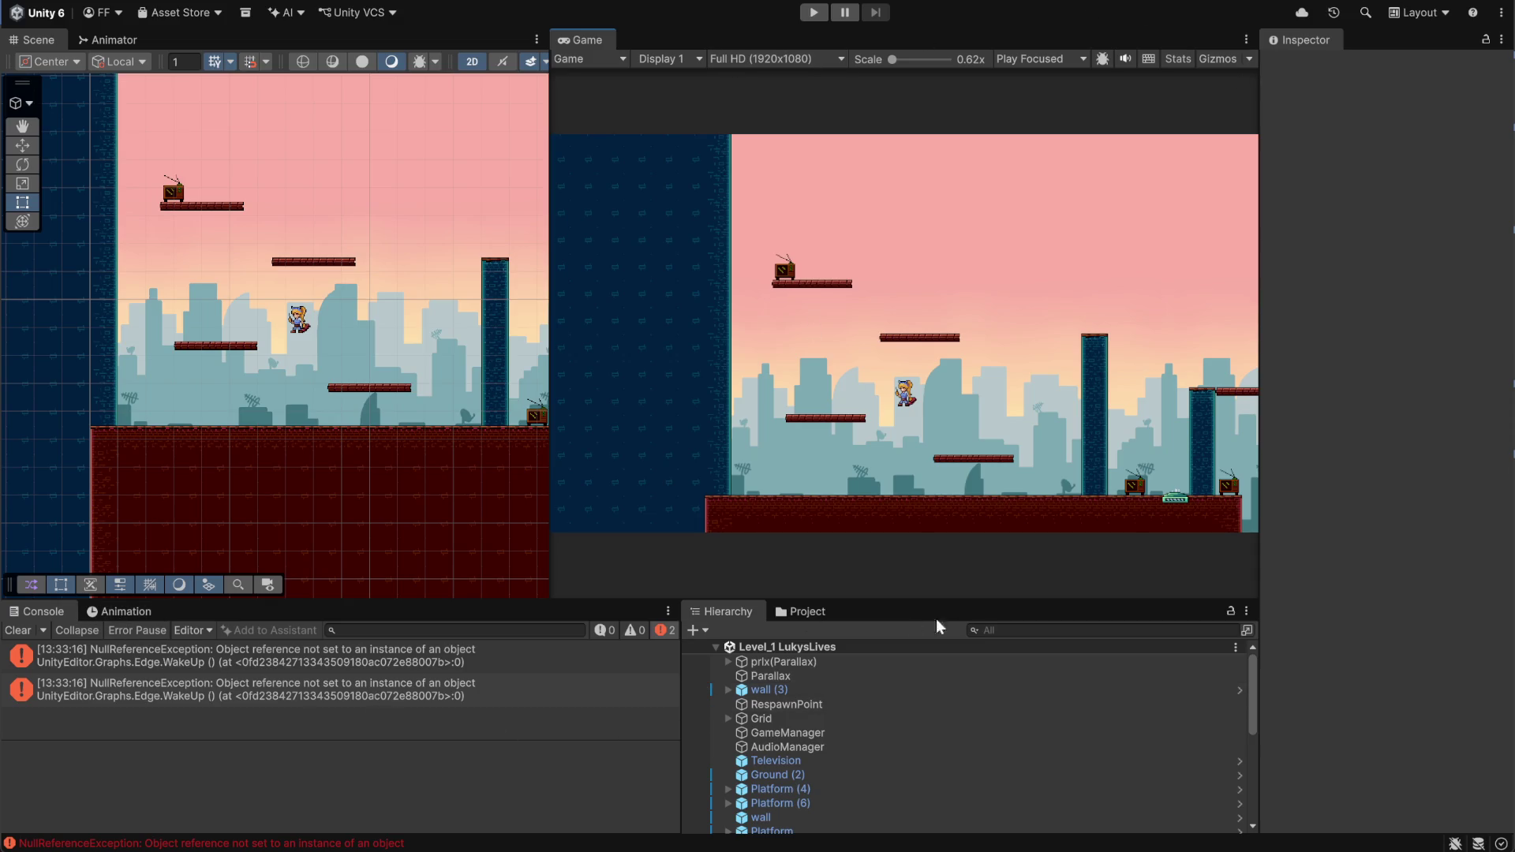
Open the Assets/Sprites folder in the Project tab and collapse the slash sheet's frames
left_click(805, 613)
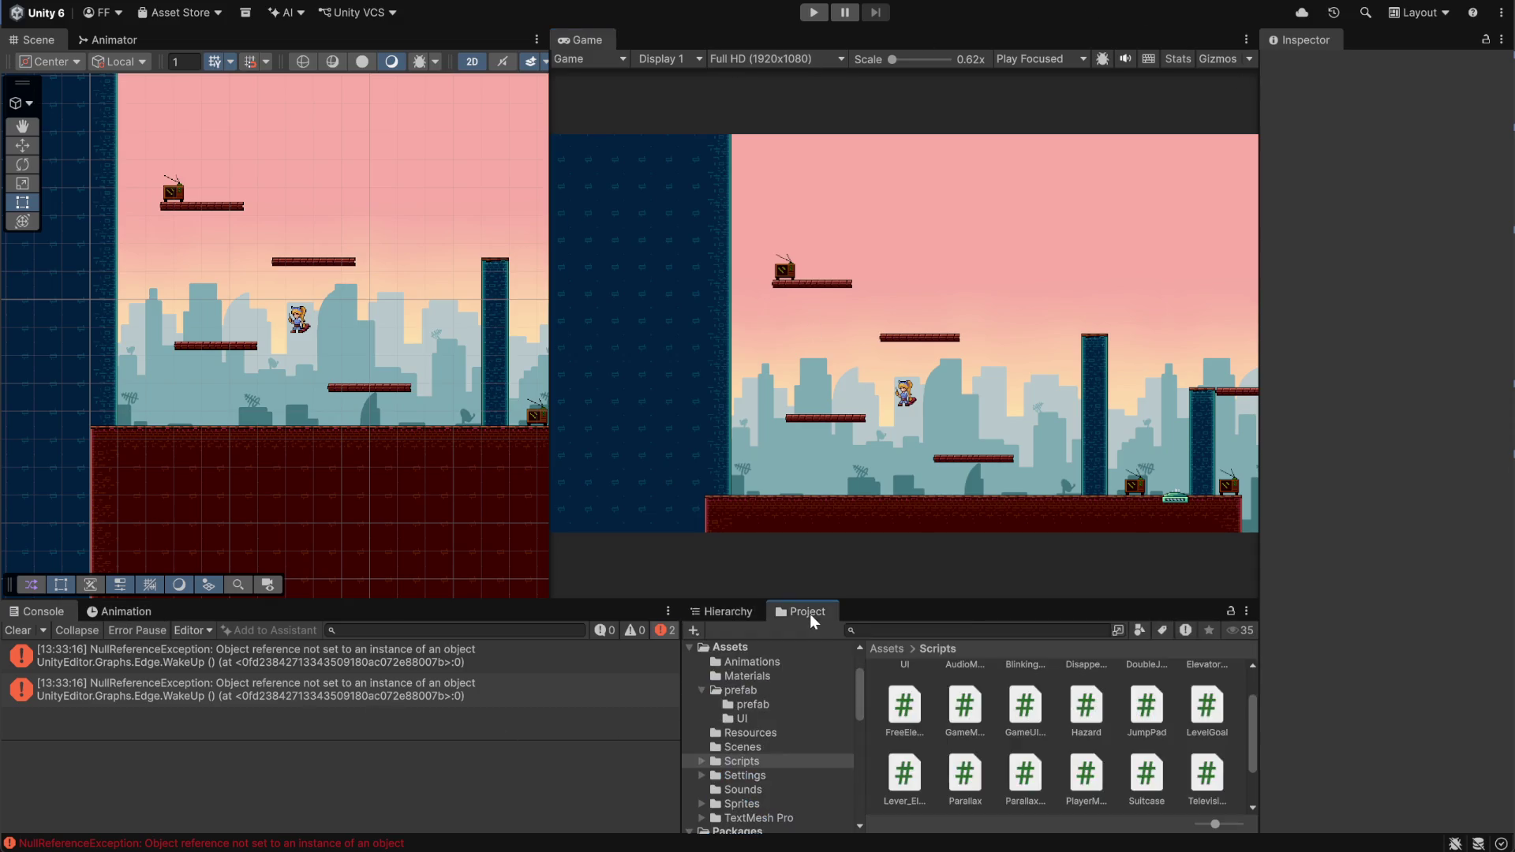
left_click(876, 650)
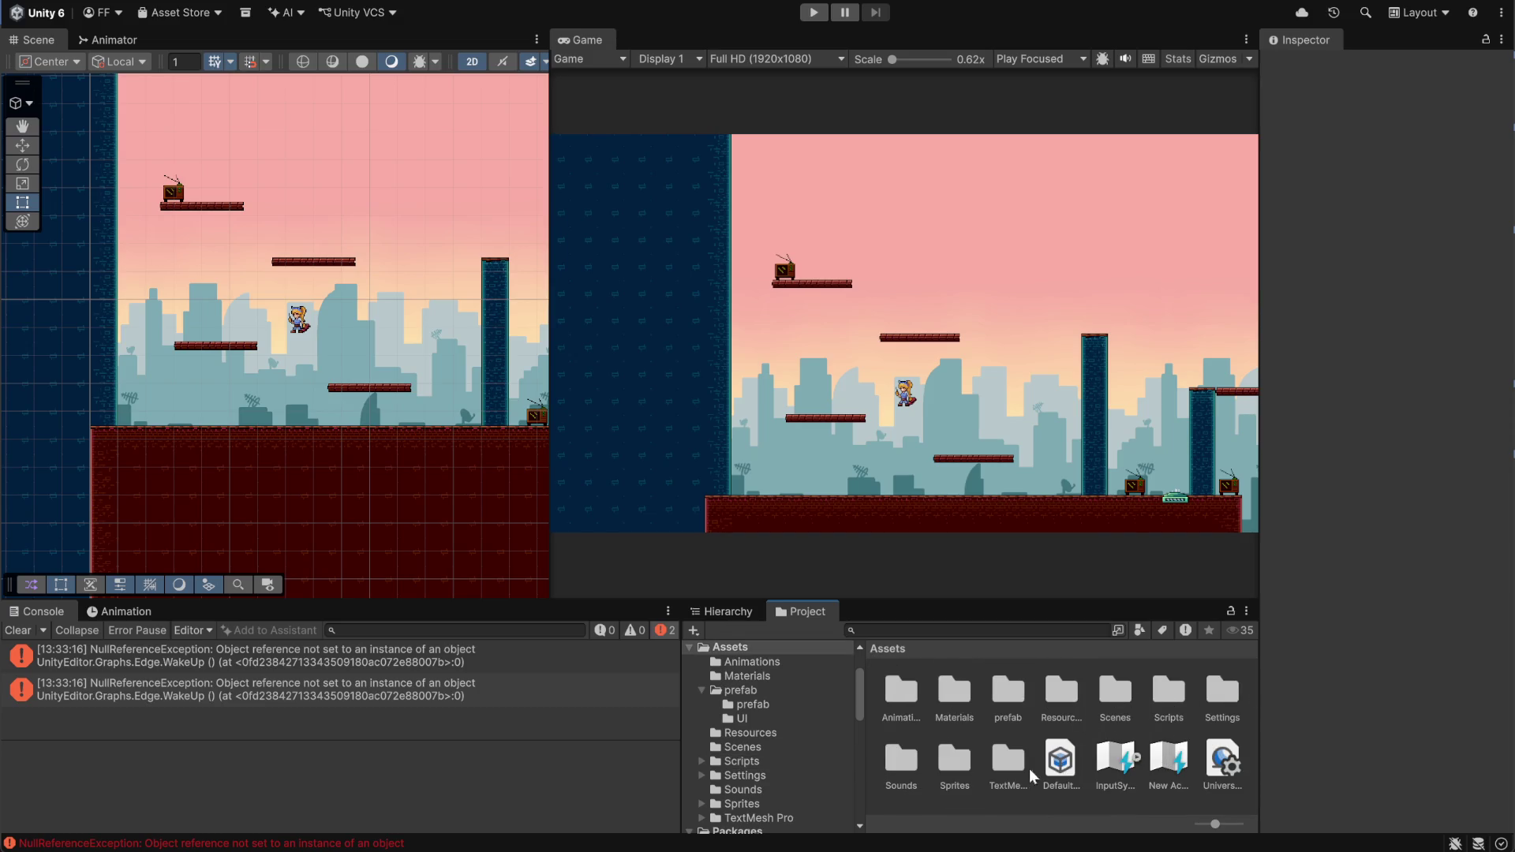
double_click(964, 756)
scroll(1104, 770, "down", 5)
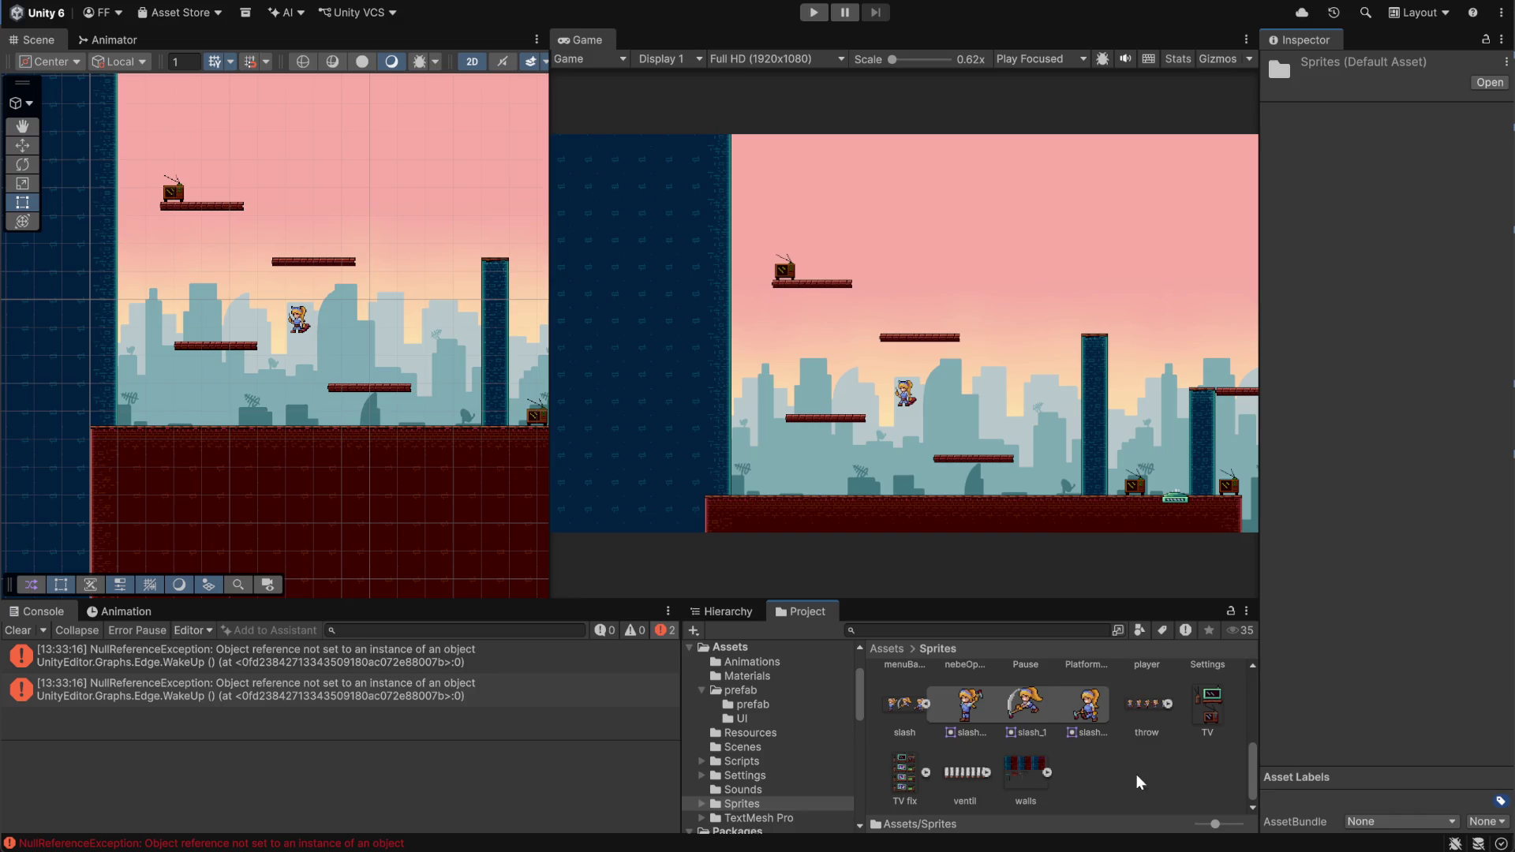
left_click(1047, 704)
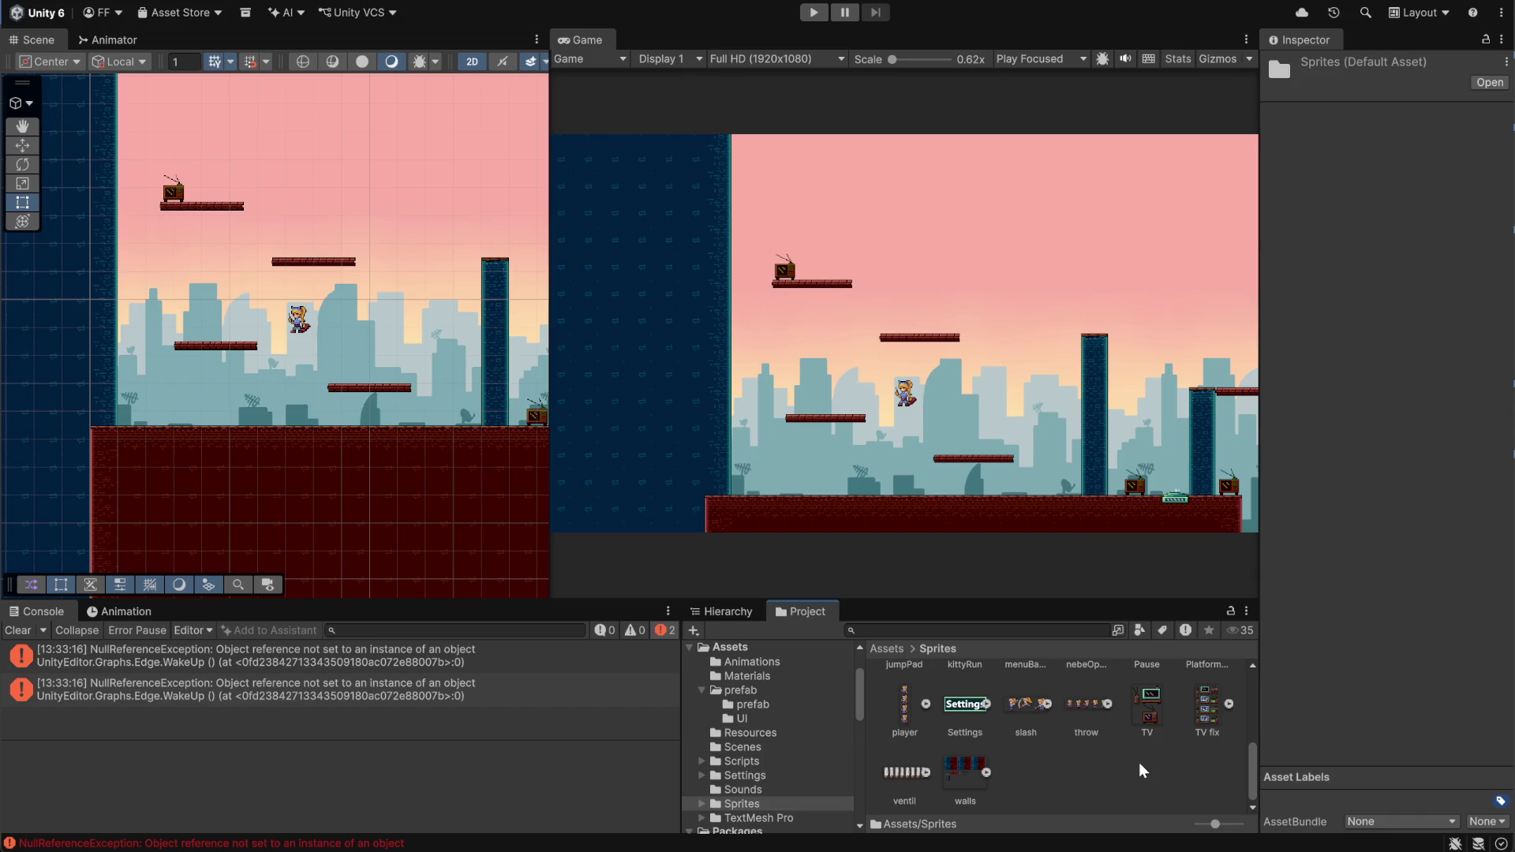
Select both the idleHandsFree and idleSuitcase sprite sheets
scroll(1120, 765, "up", 1)
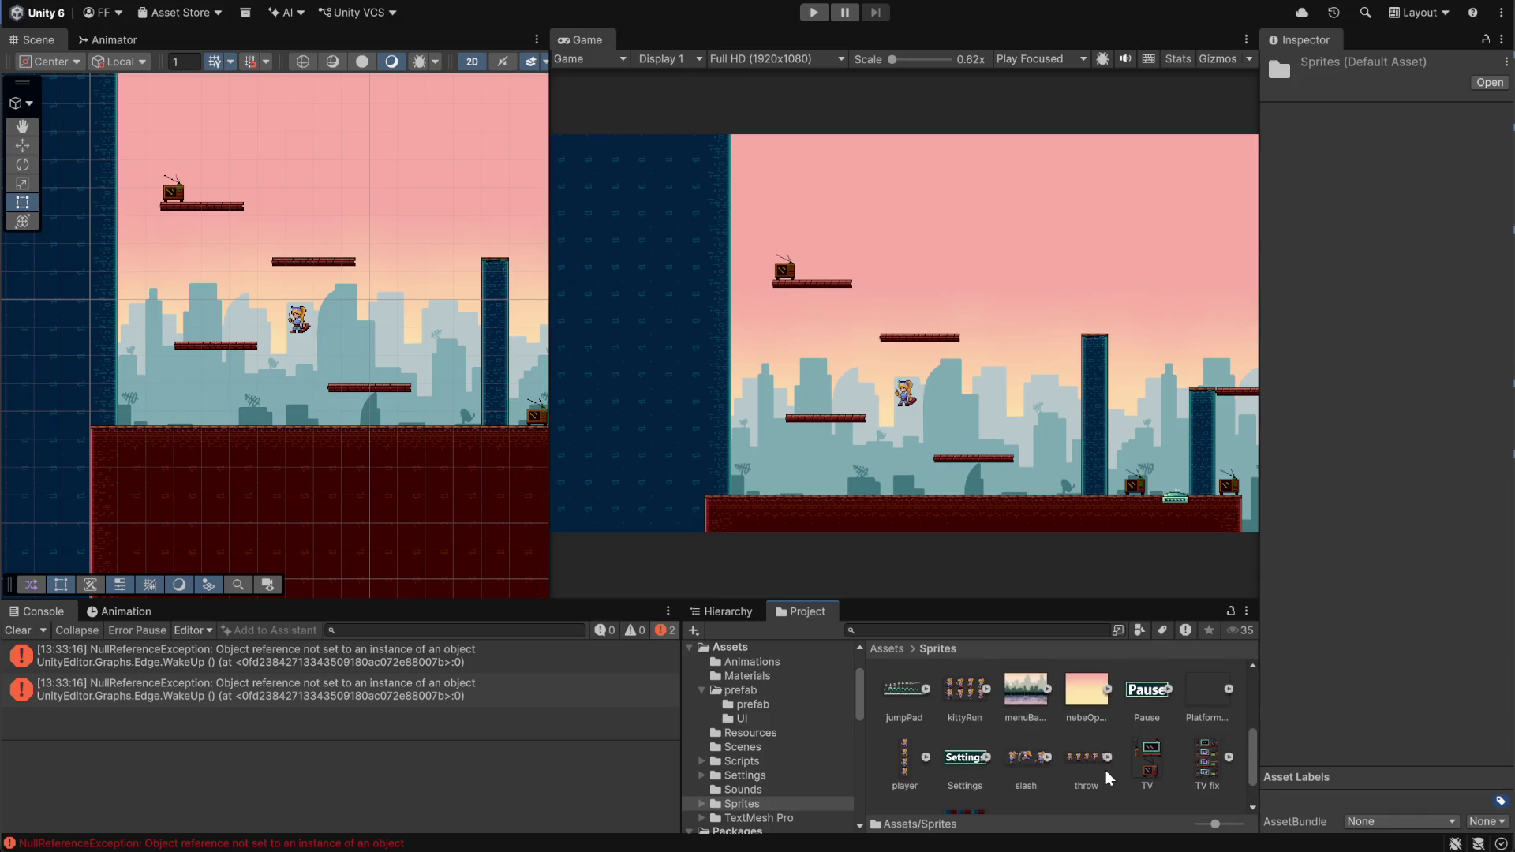
scroll(1092, 770, "up", 1)
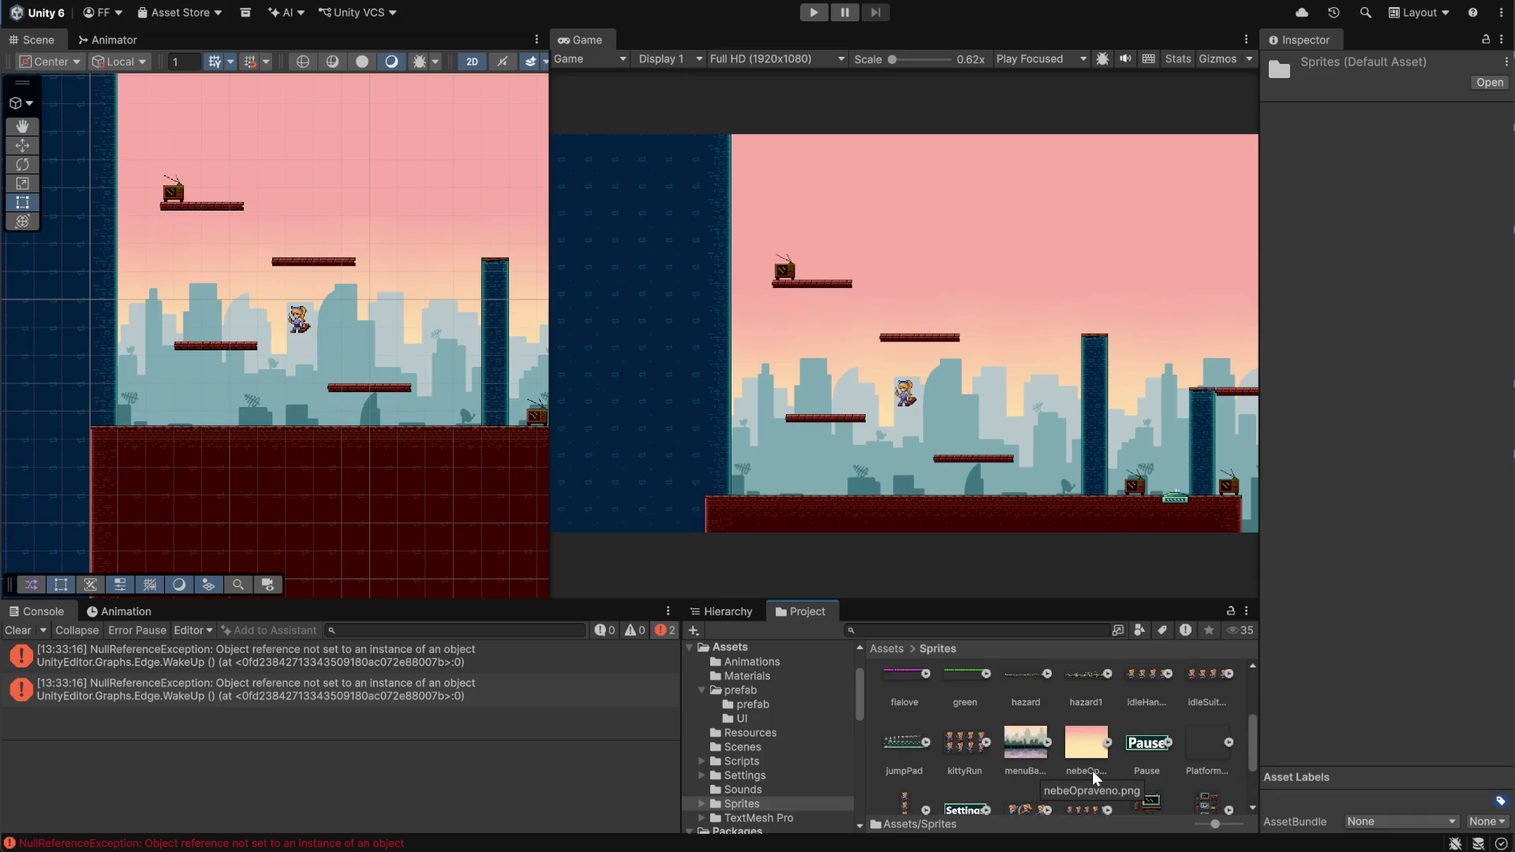
scroll(1131, 693, "up", 1)
left_click(1135, 680)
left_click(1196, 696, "ctrl")
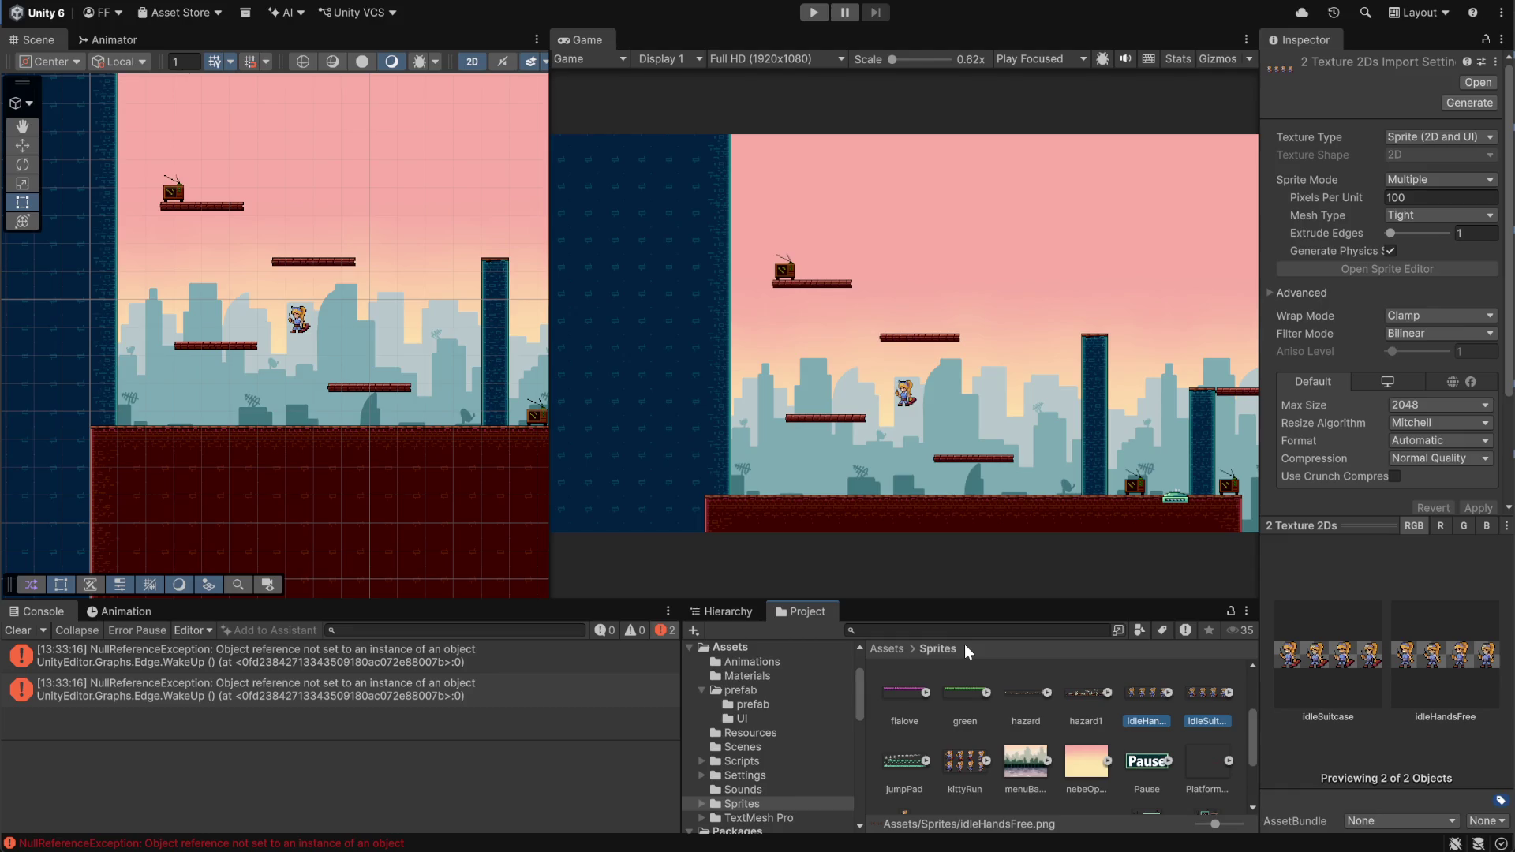
Set both sheets to 32 Pixels Per Unit, Point filter, no compression, and apply
left_click(1440, 198)
type("32")
left_click(1433, 333)
left_click(1419, 353)
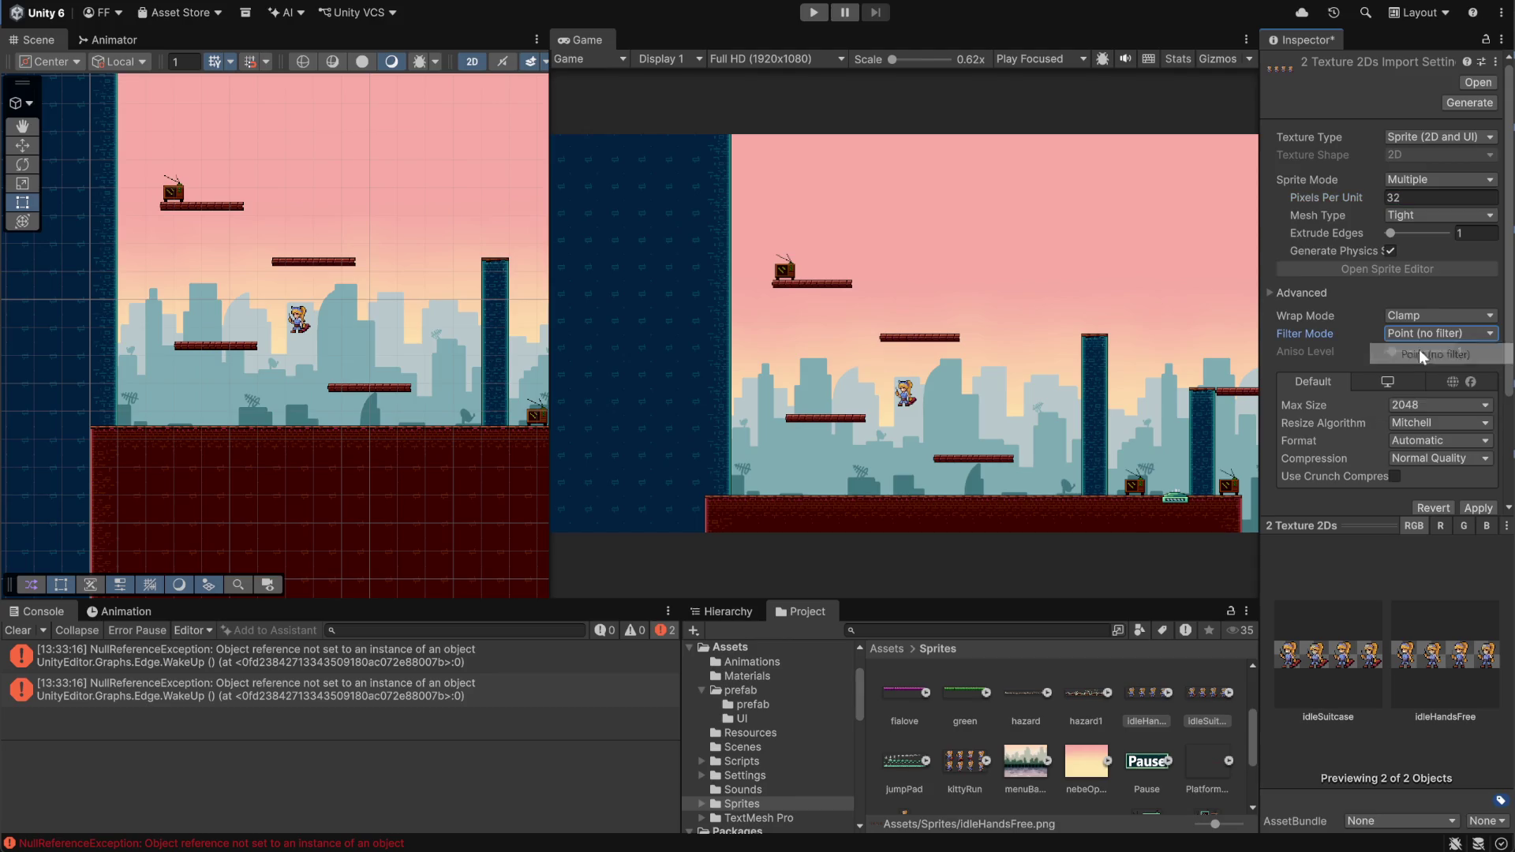
left_click(1429, 456)
left_click(1412, 479)
left_click(1476, 491)
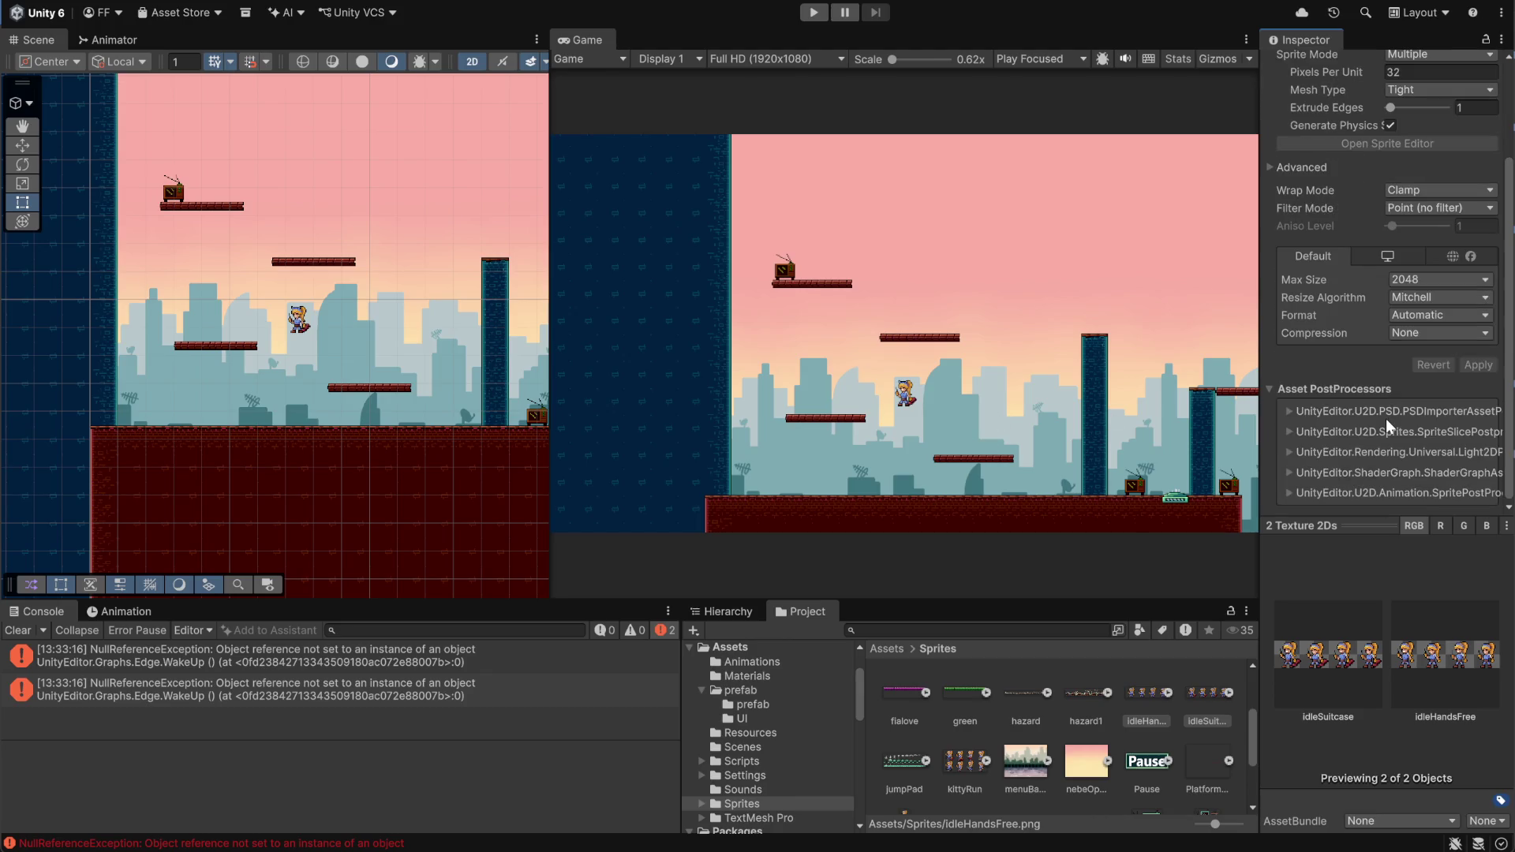
scroll(1386, 419, "down", 1)
scroll(1386, 419, "up", 1)
scroll(1031, 357, "up", 1)
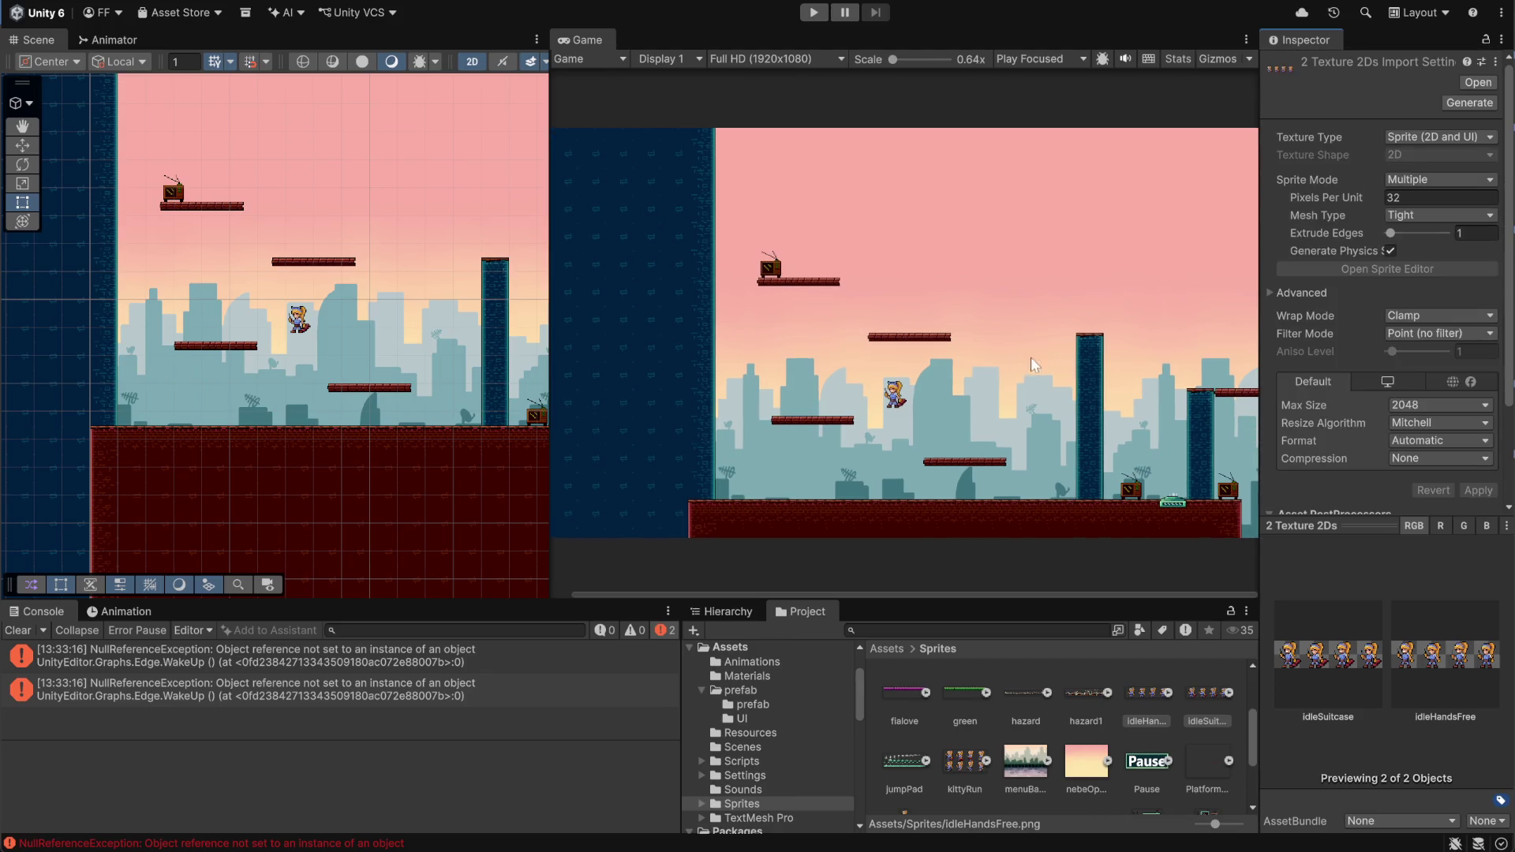
scroll(1102, 405, "down", 1)
scroll(1328, 370, "down", 4)
scroll(1328, 369, "up", 4)
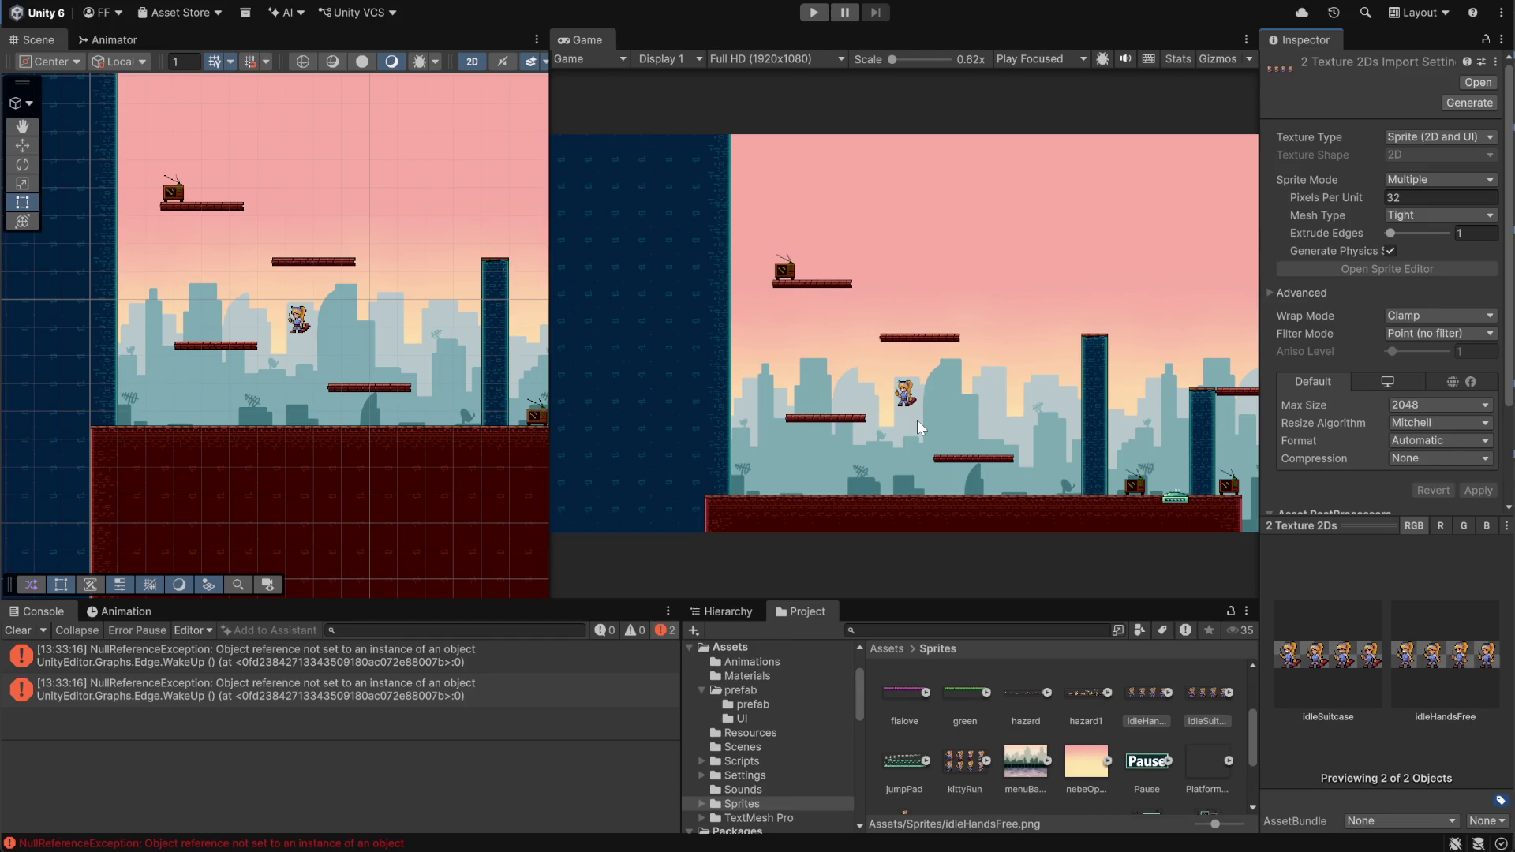
Slice idleHandsFree into four 32×32 grid cells and apply the slicing
left_click(1150, 699)
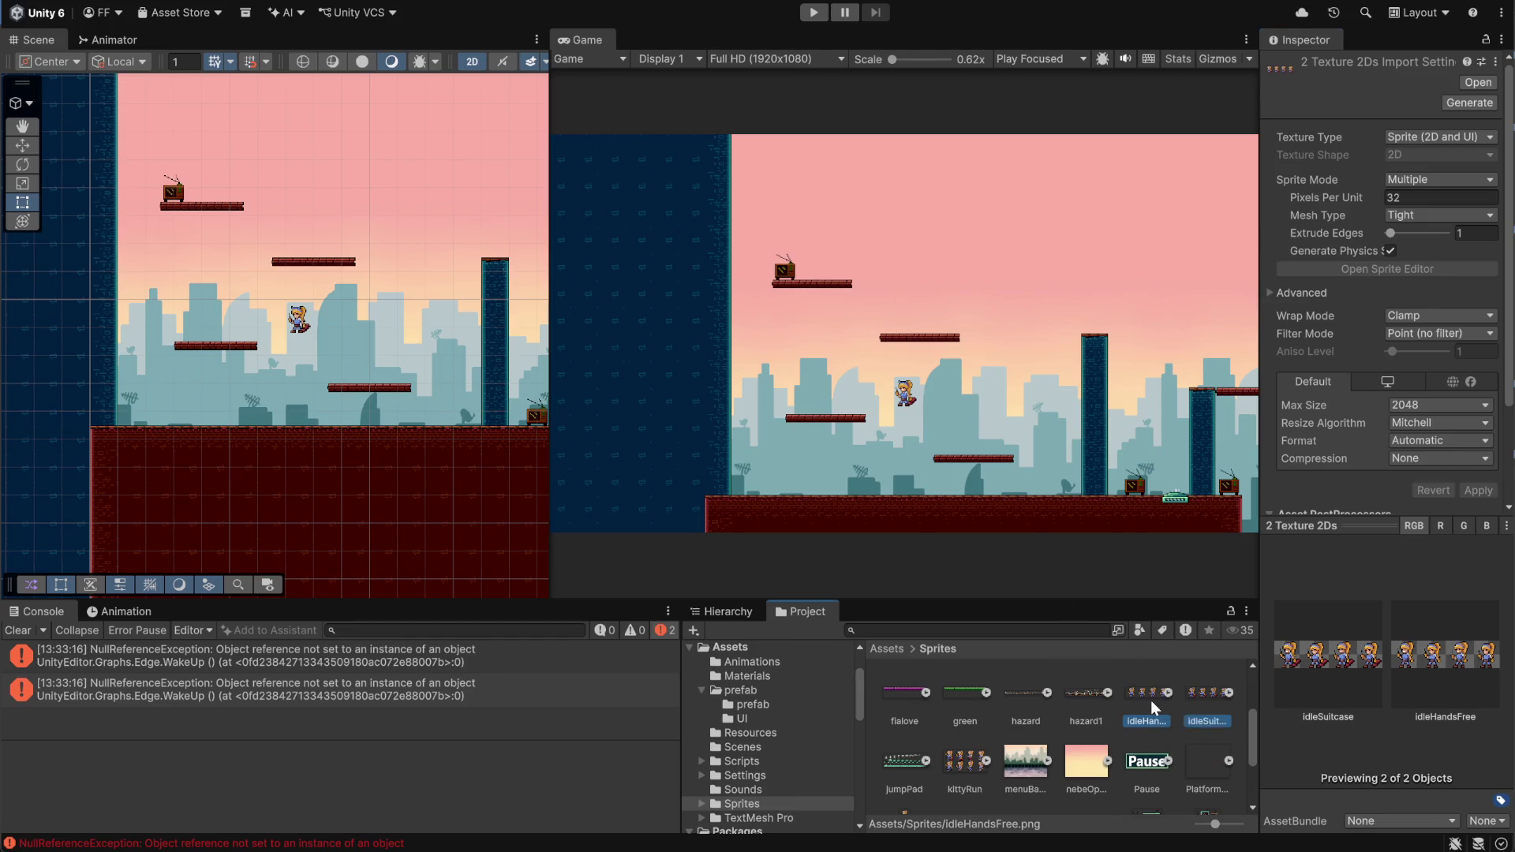
left_click(1395, 271)
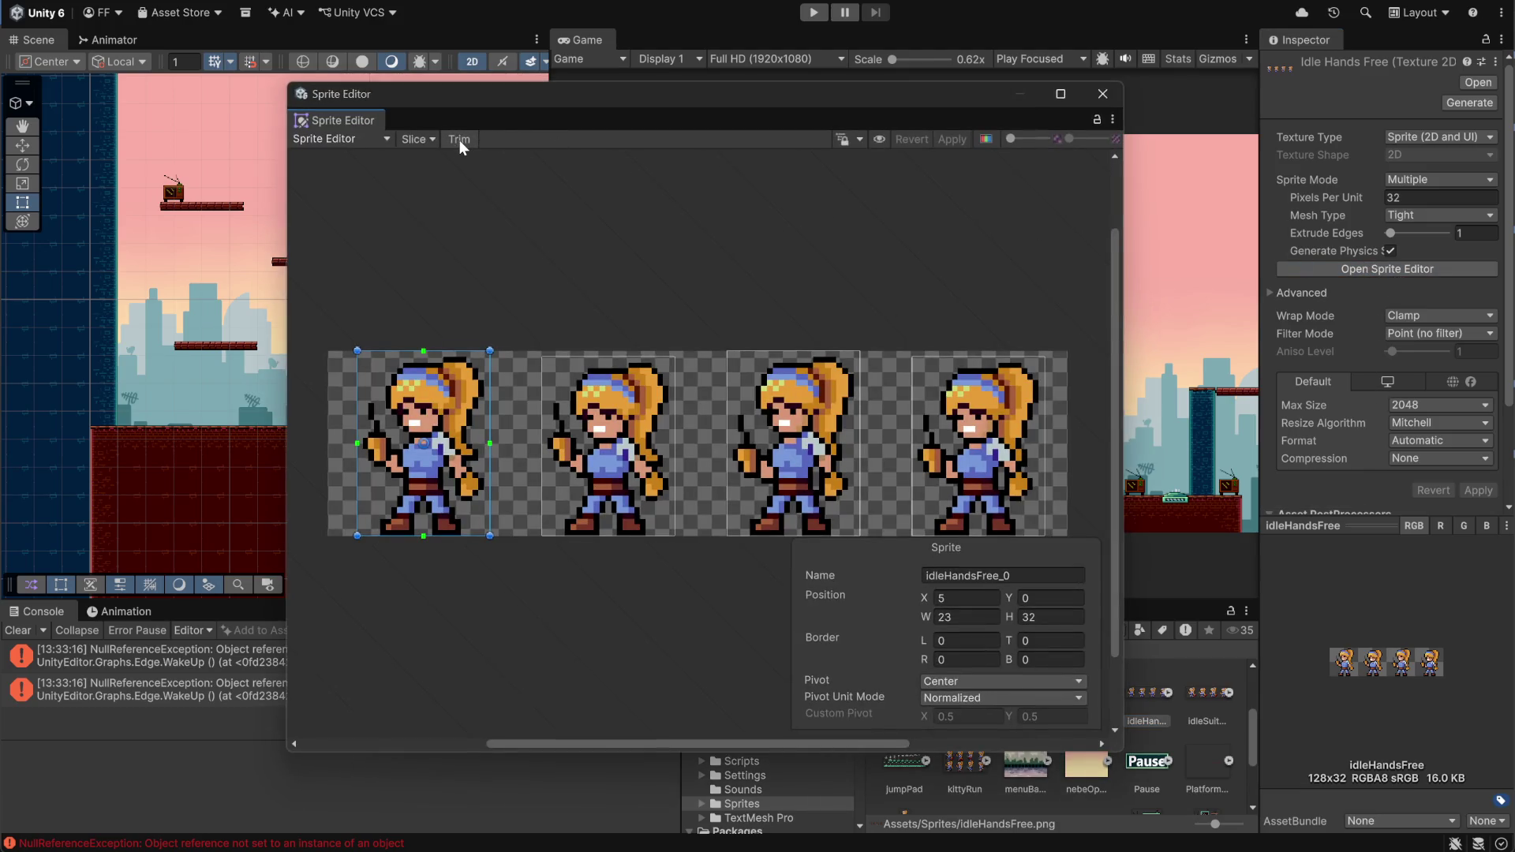
left_click(424, 143)
left_click(568, 179)
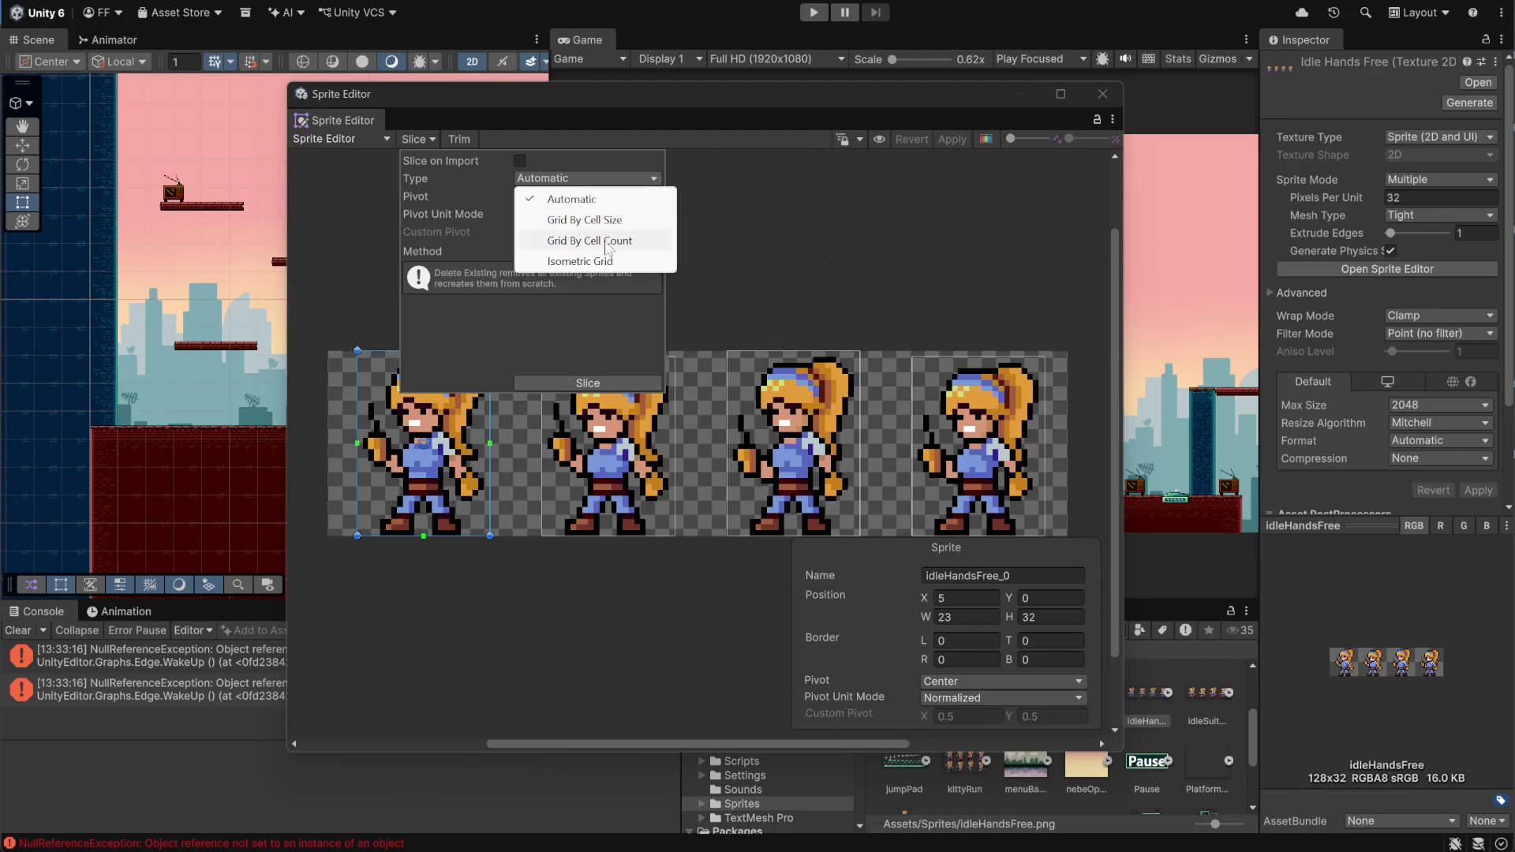
left_click(584, 220)
left_click(552, 197)
type("32")
left_click(588, 383)
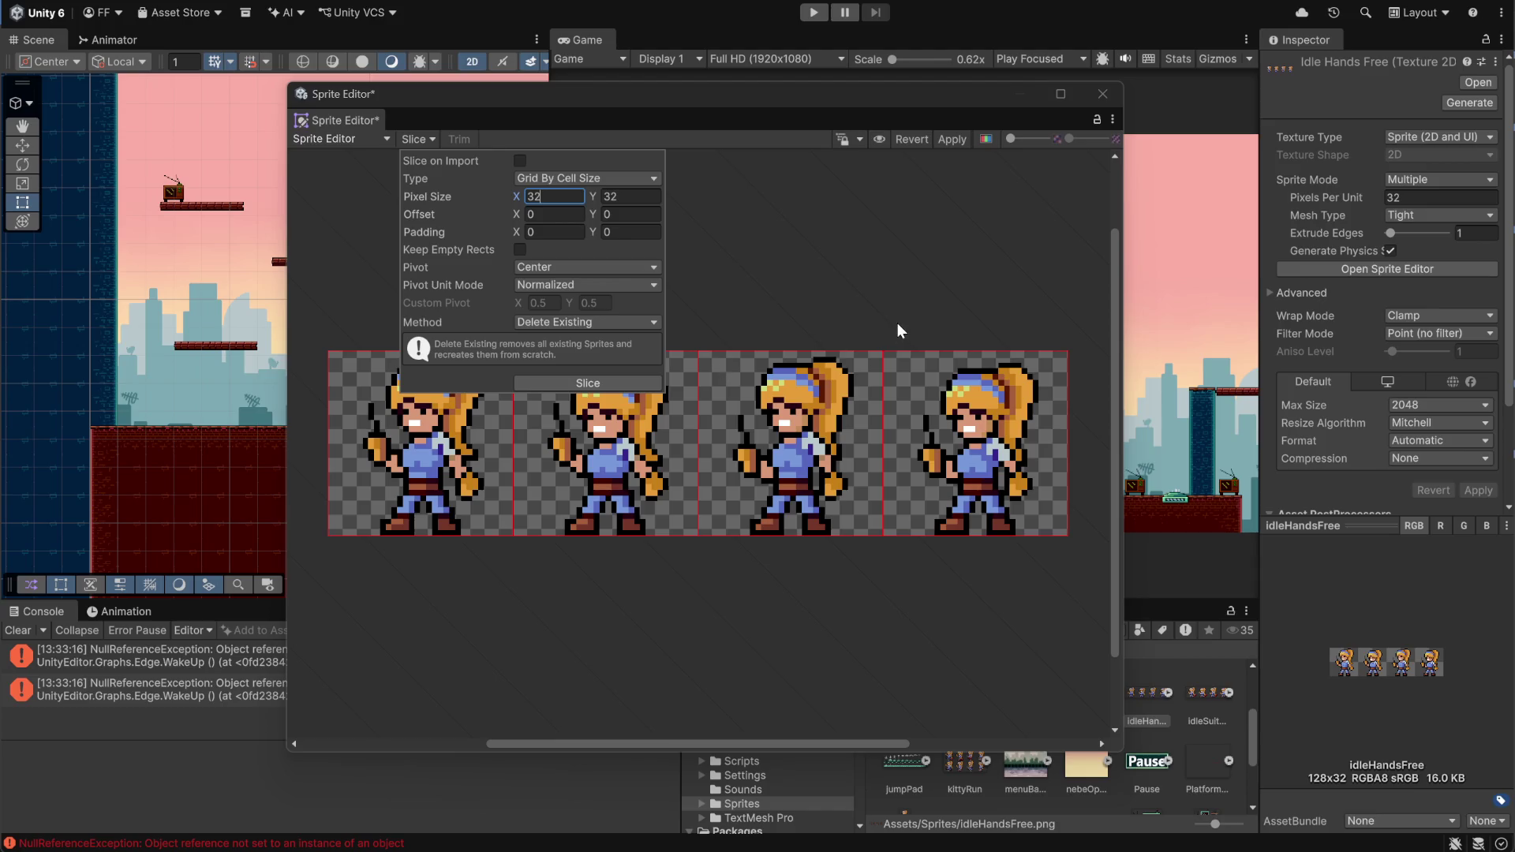
left_click(588, 383)
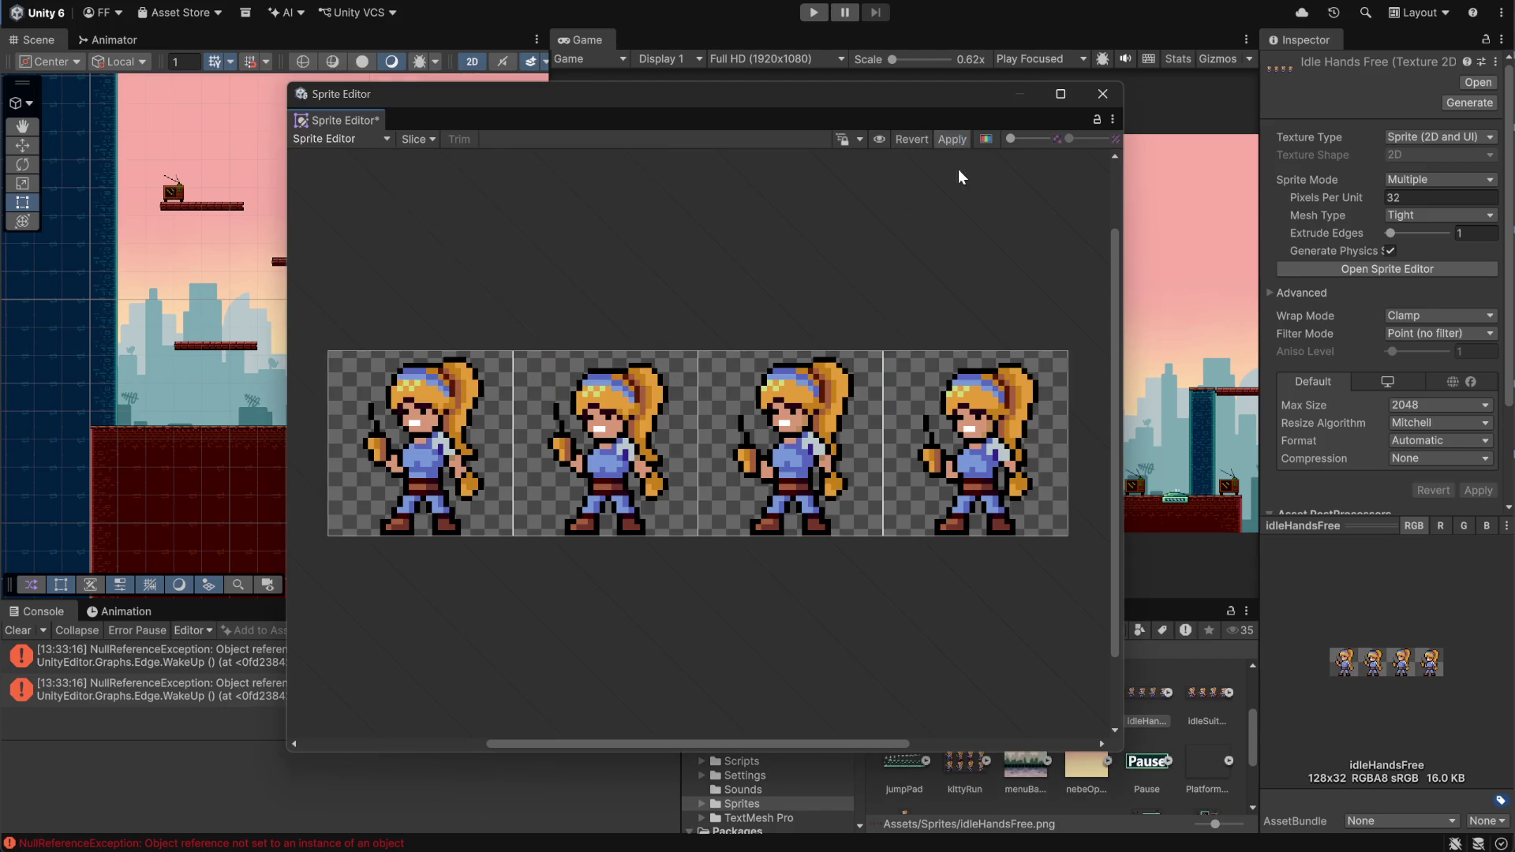
left_click(952, 140)
left_click(1103, 95)
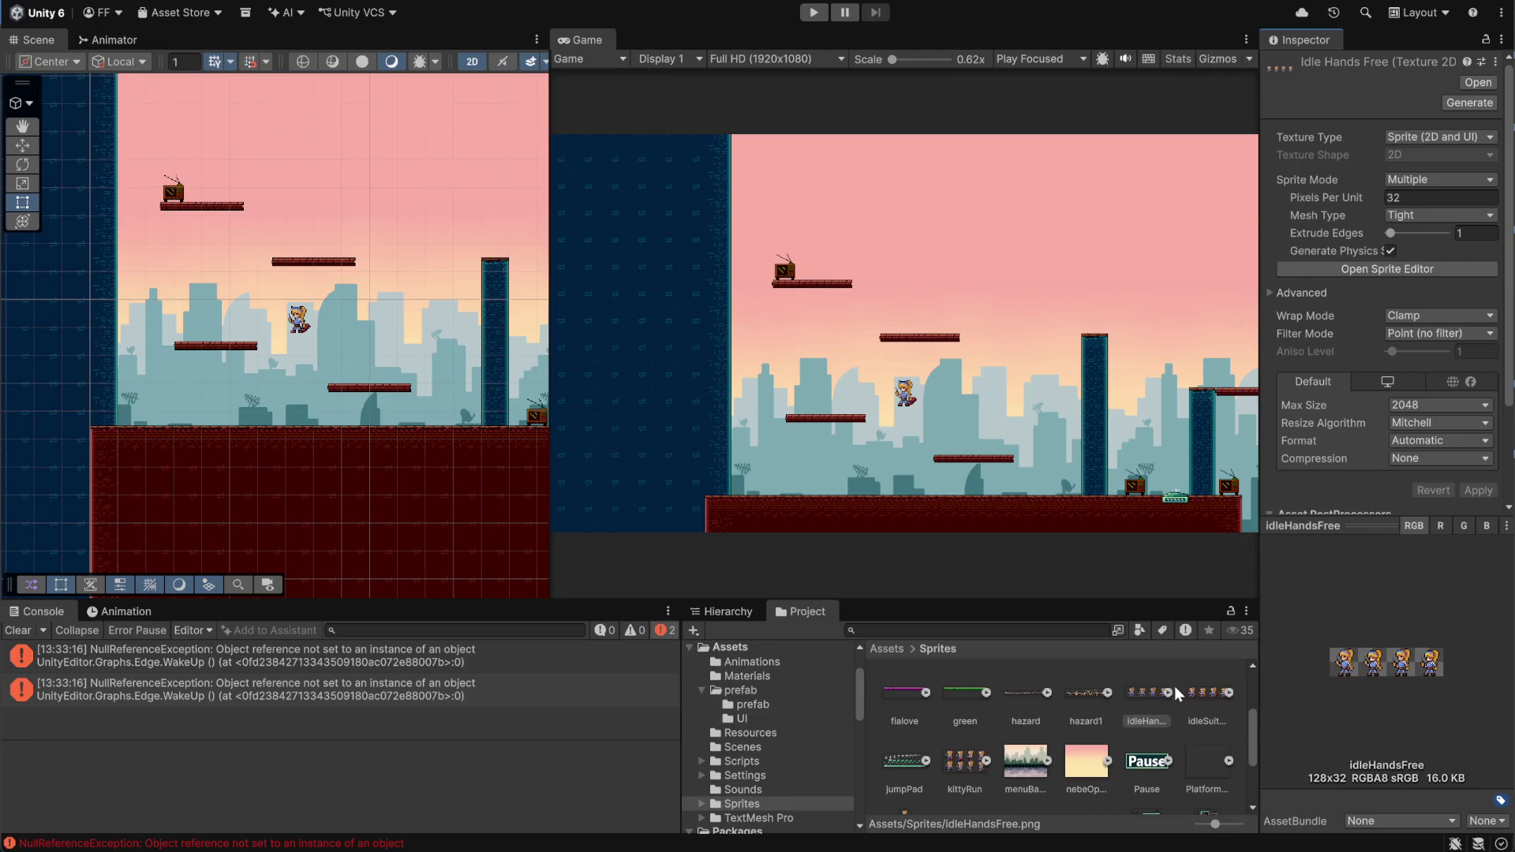
Slice idleSuitcase by 32×32 cell size, apply, and close the Sprite Editor
left_click(1192, 707)
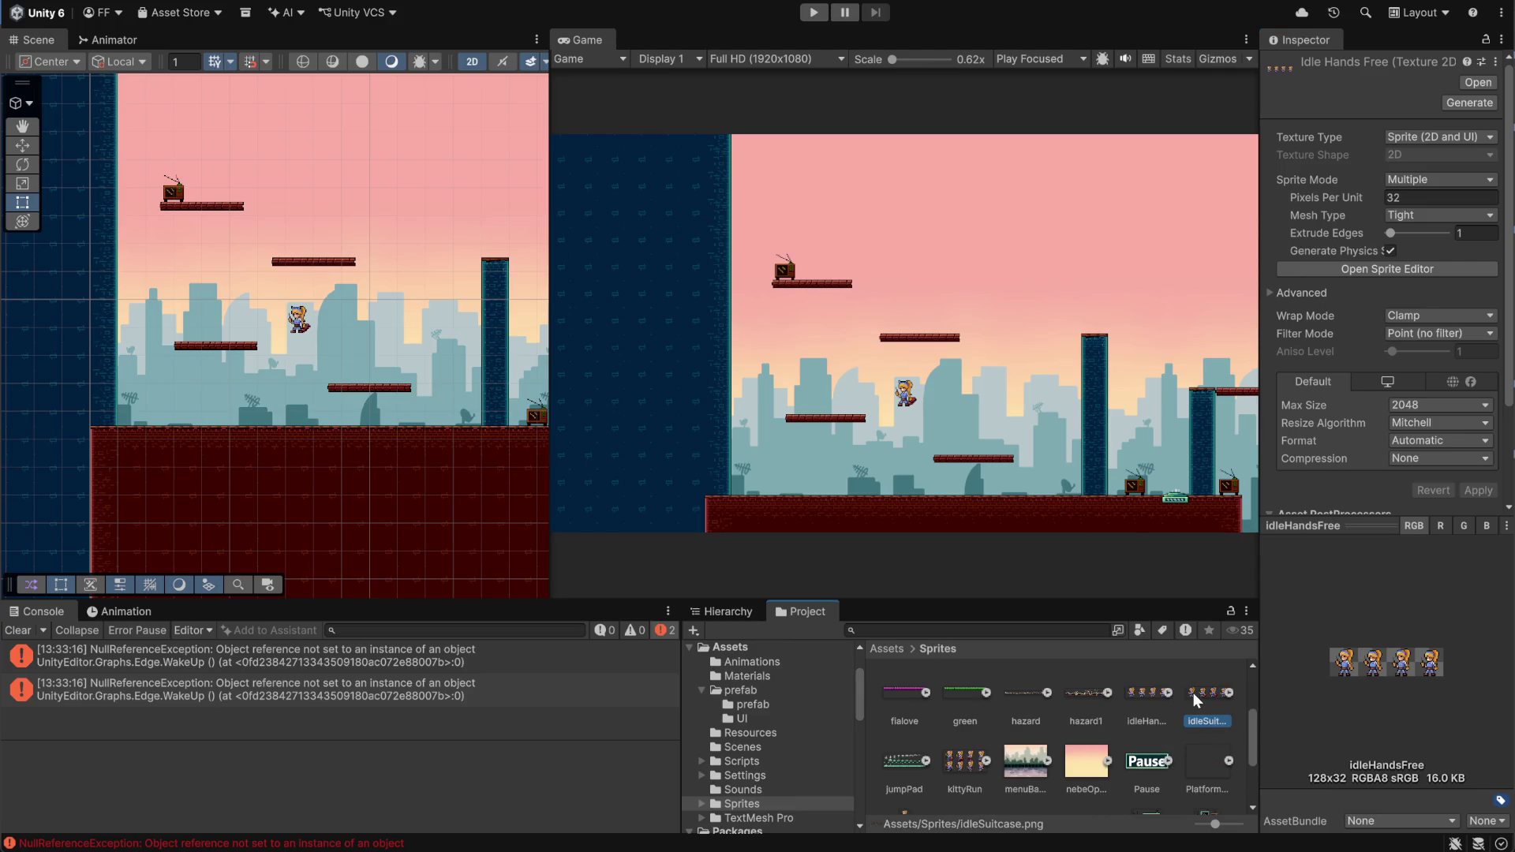
left_click(1402, 272)
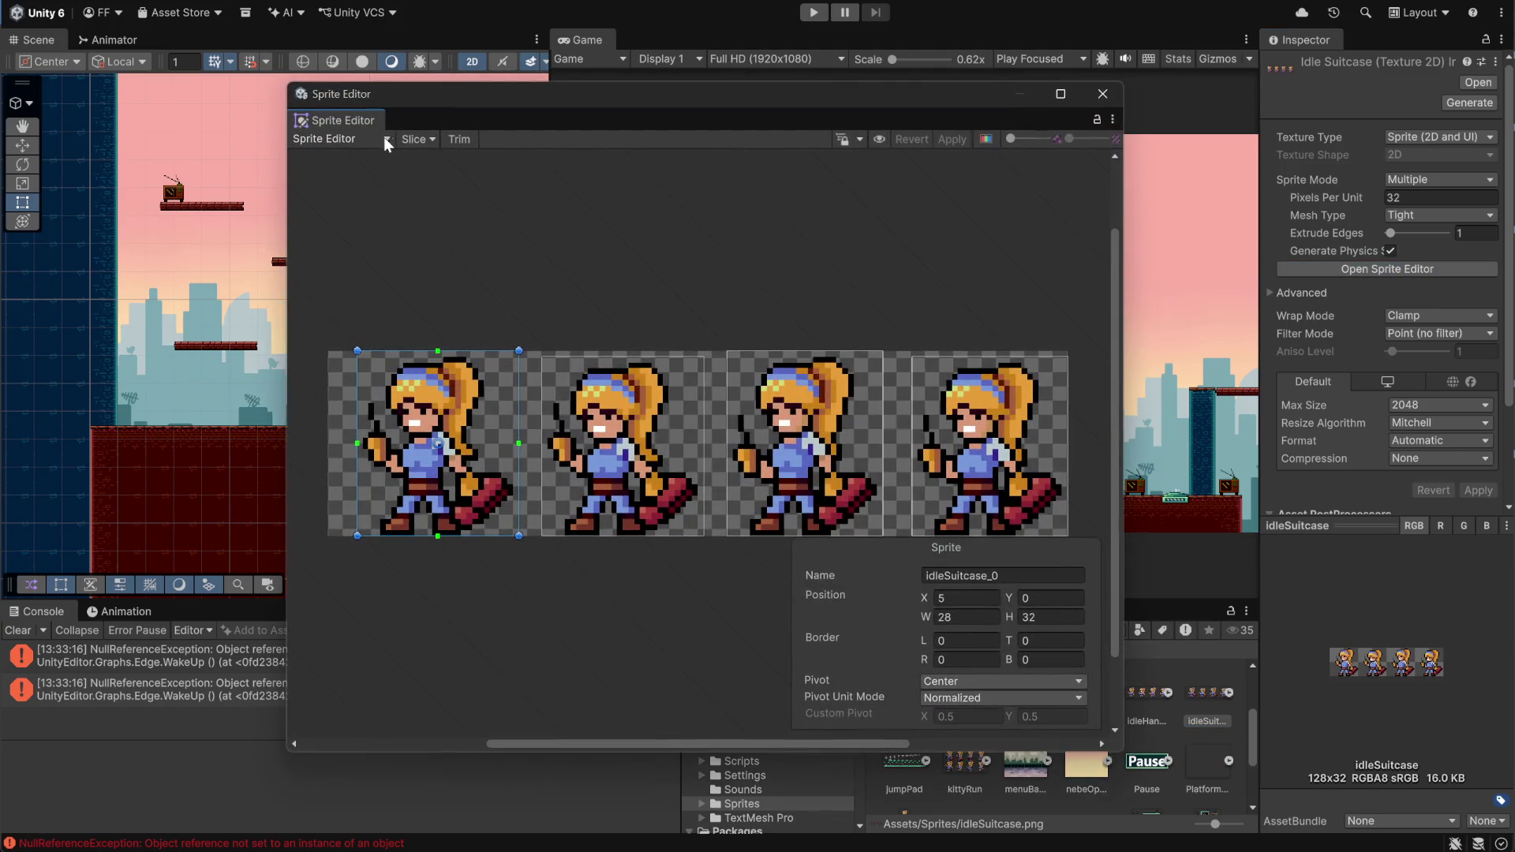
left_click(417, 139)
left_click(602, 180)
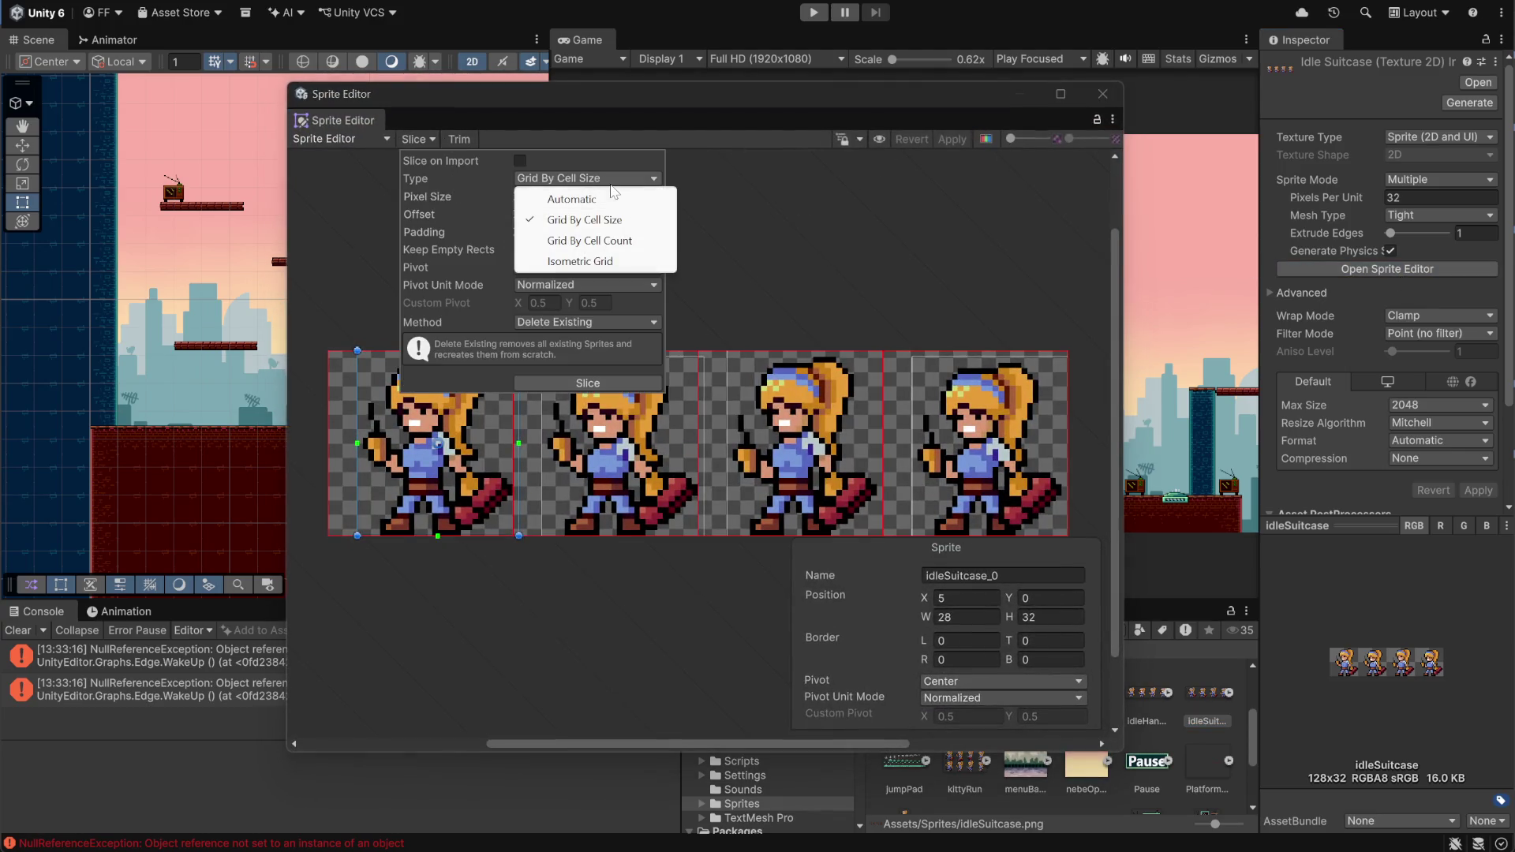
left_click(615, 211)
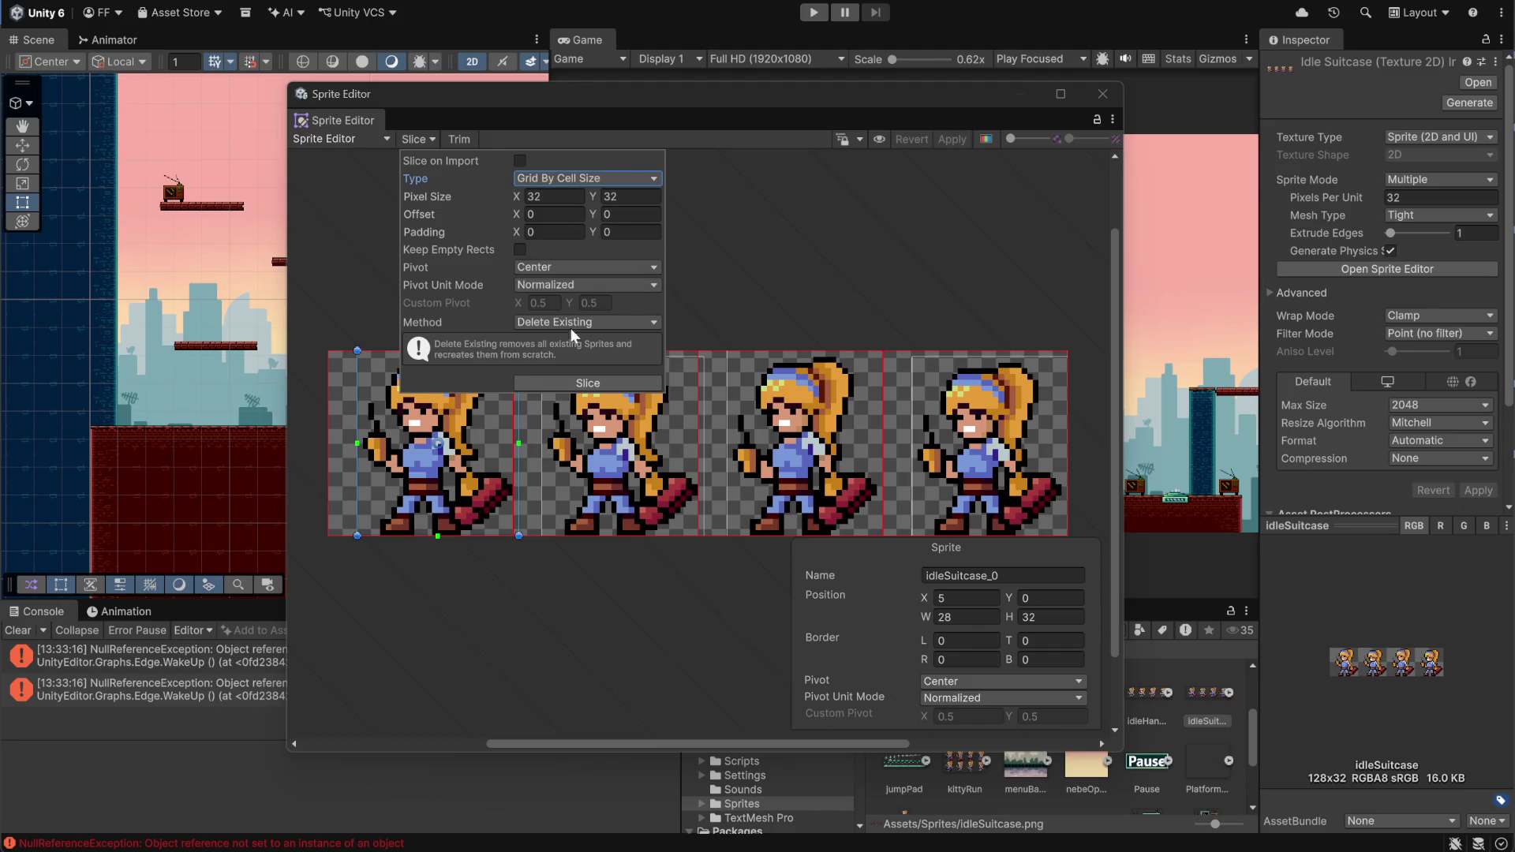
left_click(588, 382)
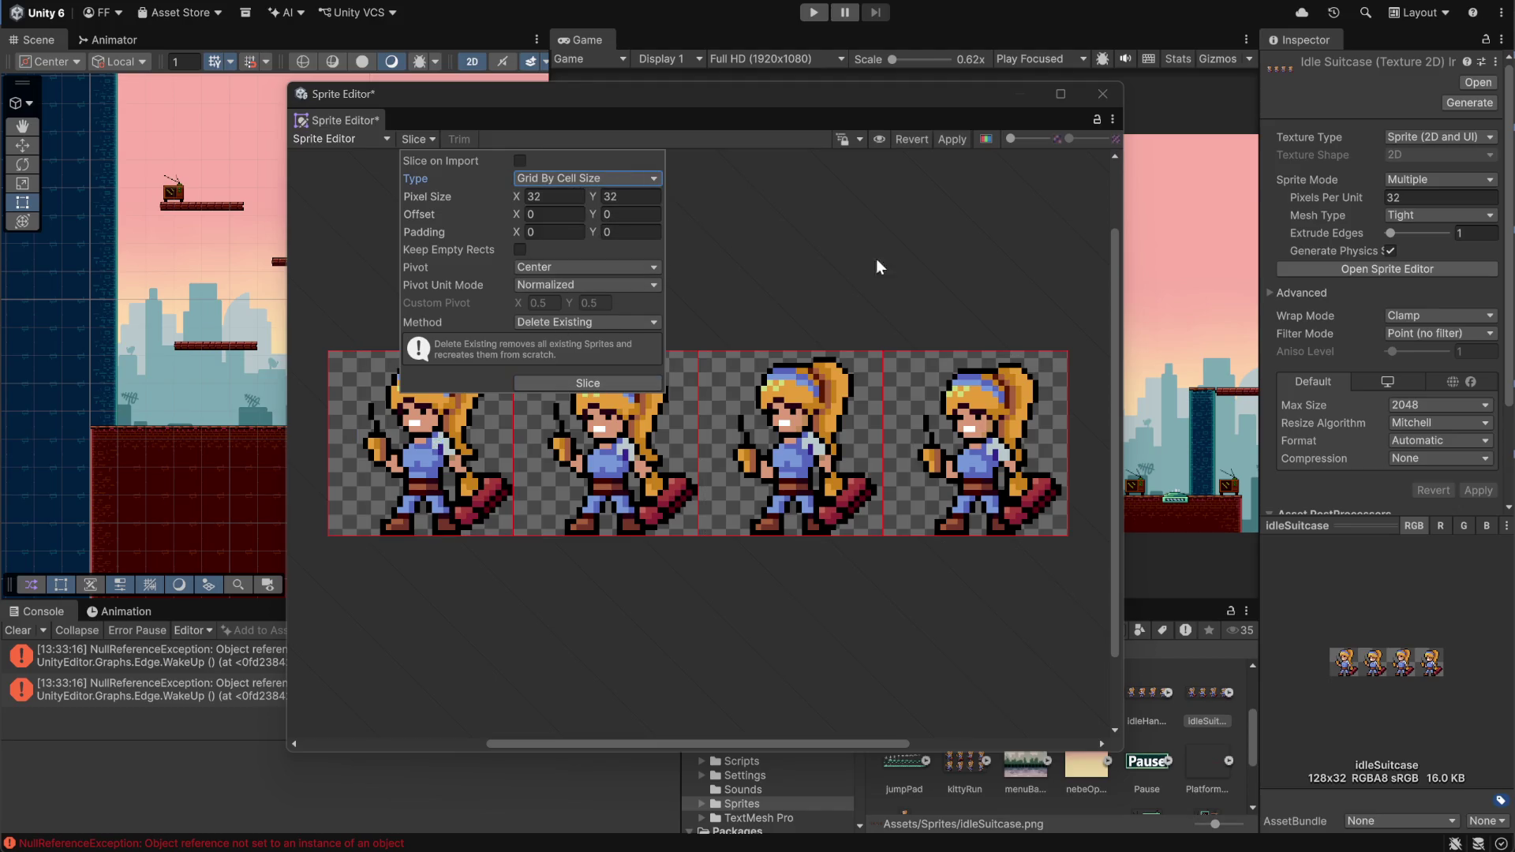
left_click(949, 139)
left_click(1102, 94)
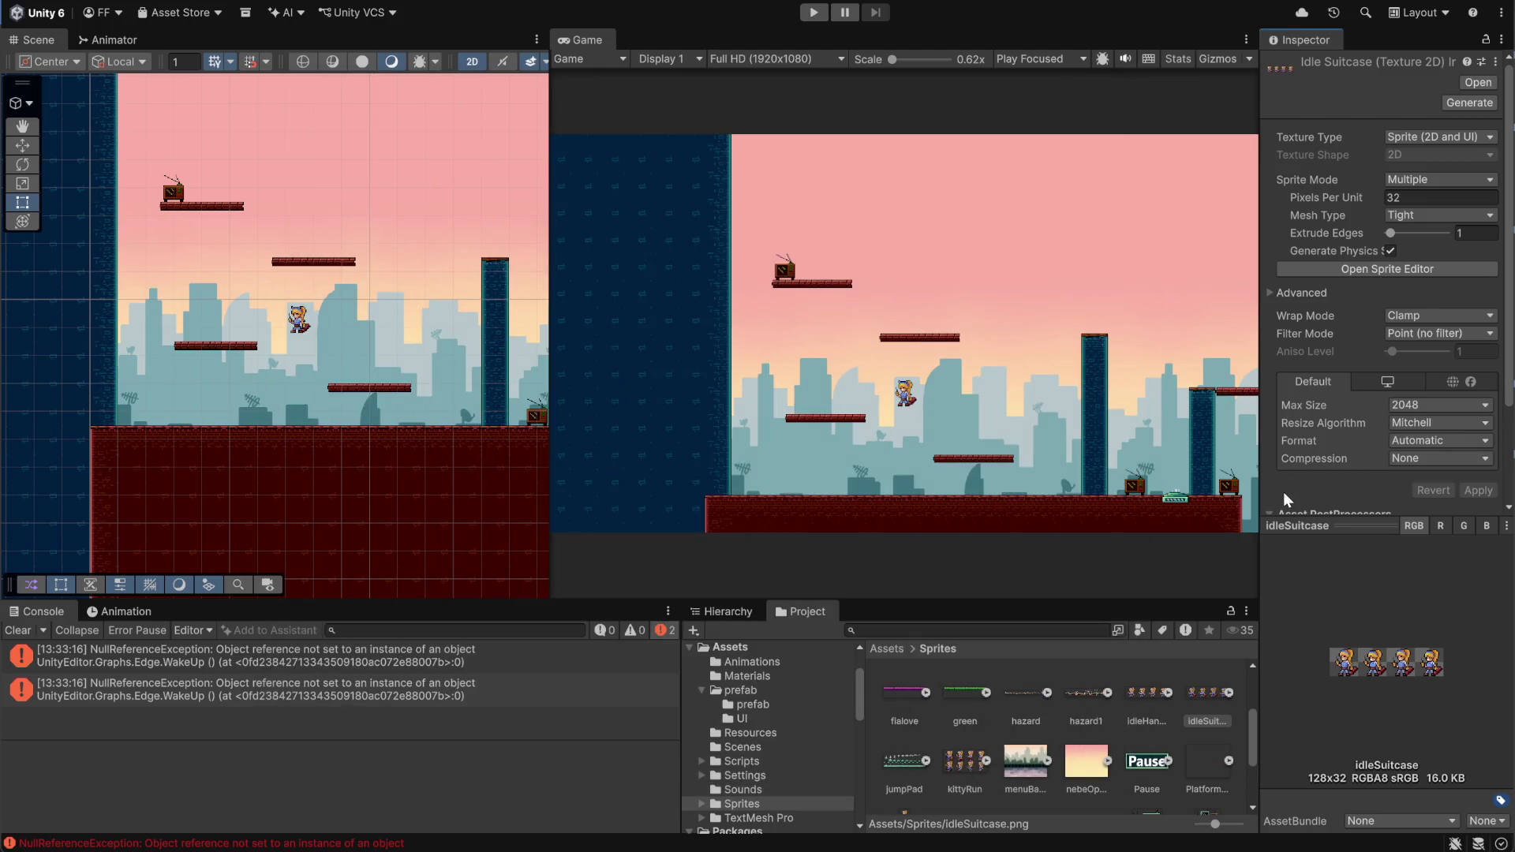
Compare the idleHandsFree and idleSuitcase sprite sheets in the Project window
scroll(1165, 755, "down", 3)
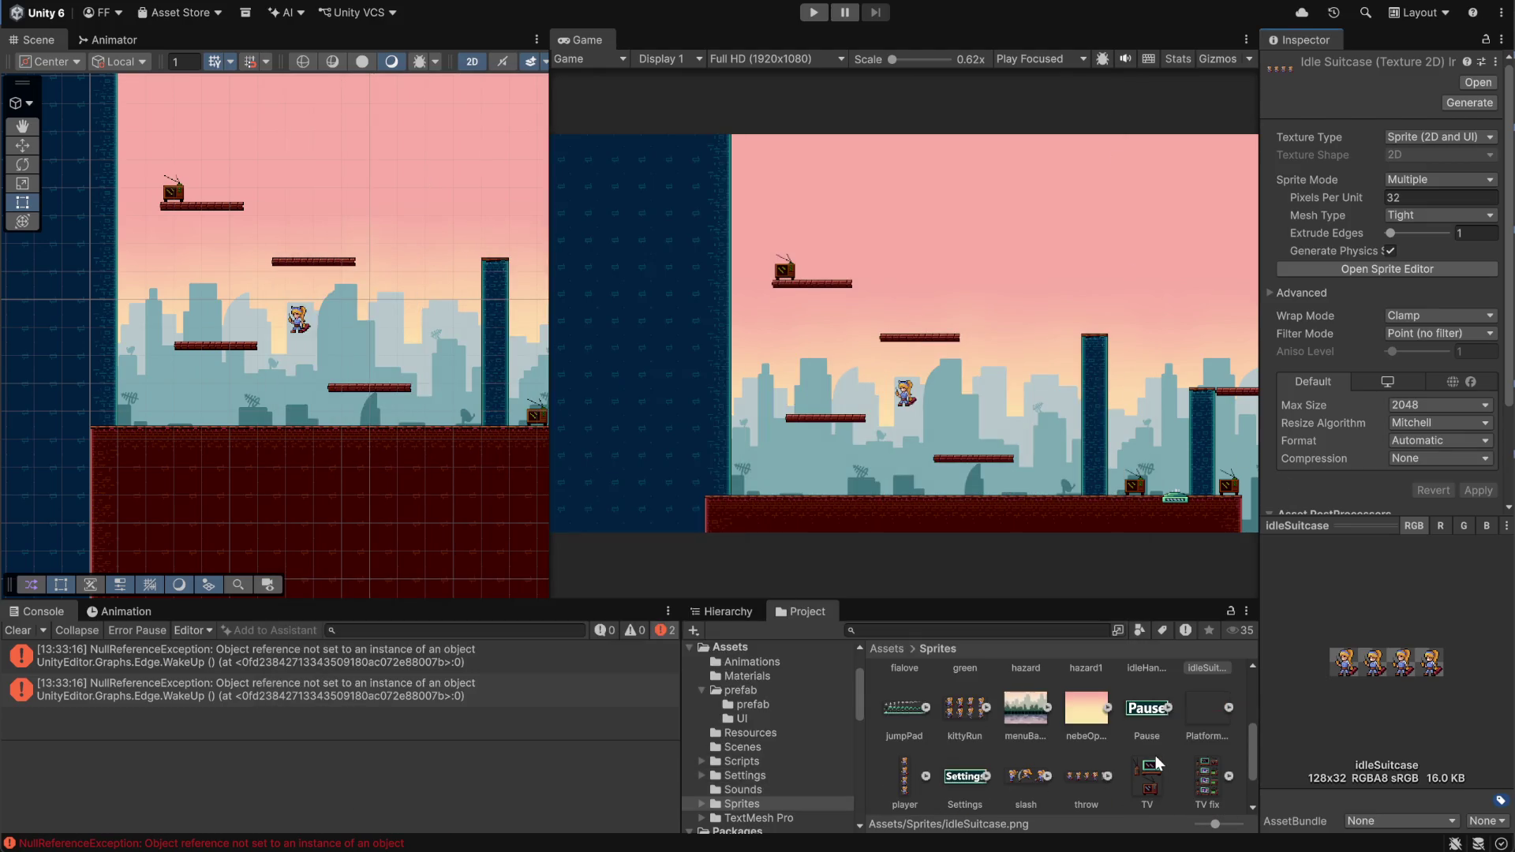
scroll(1154, 754, "up", 3)
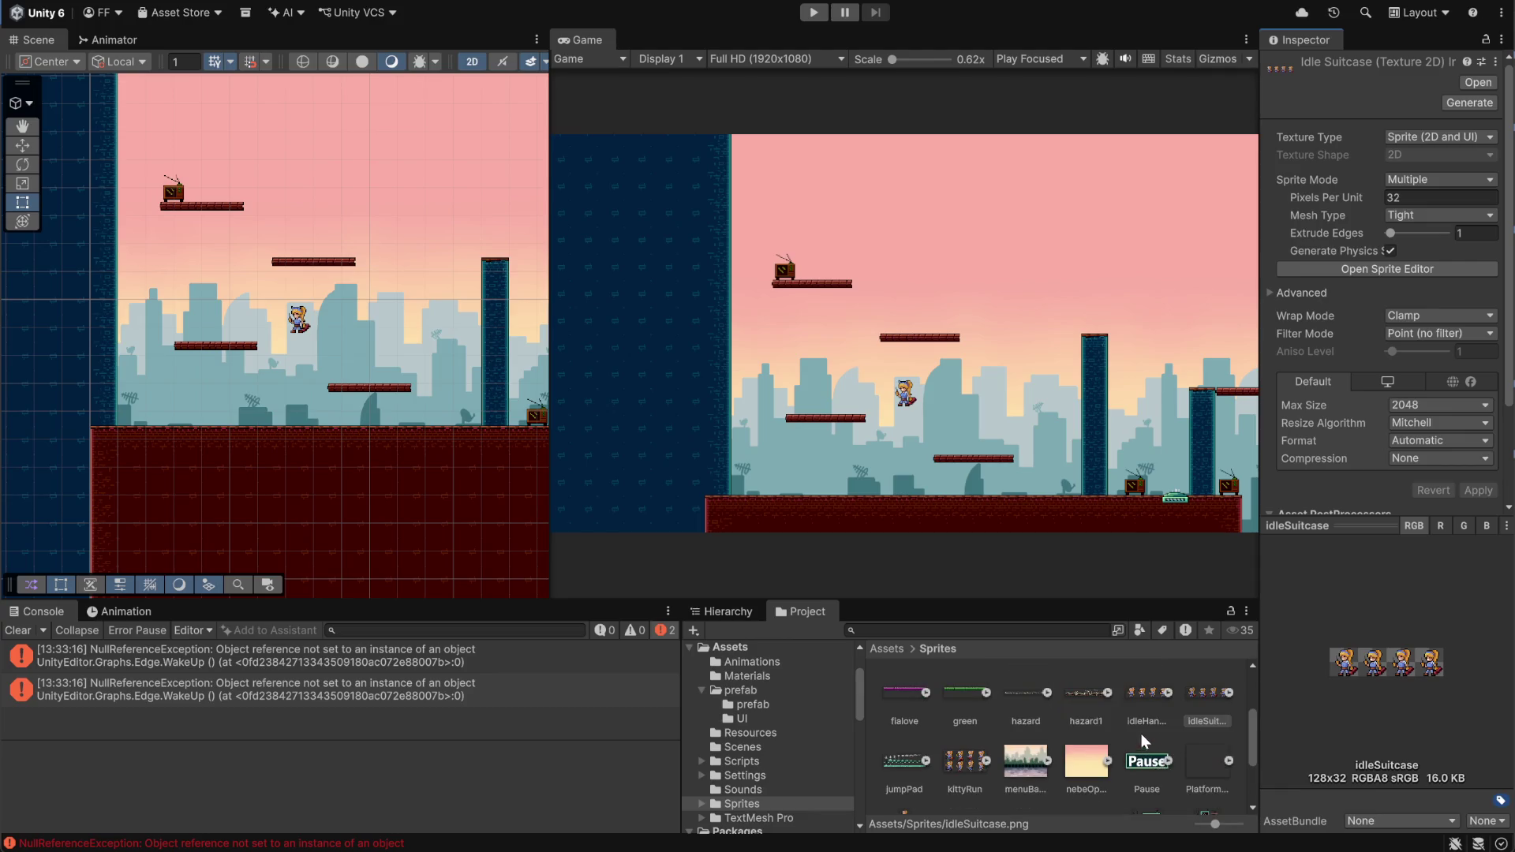
left_click(1144, 701)
left_click(1210, 702)
left_click(1136, 703)
left_click(1207, 708)
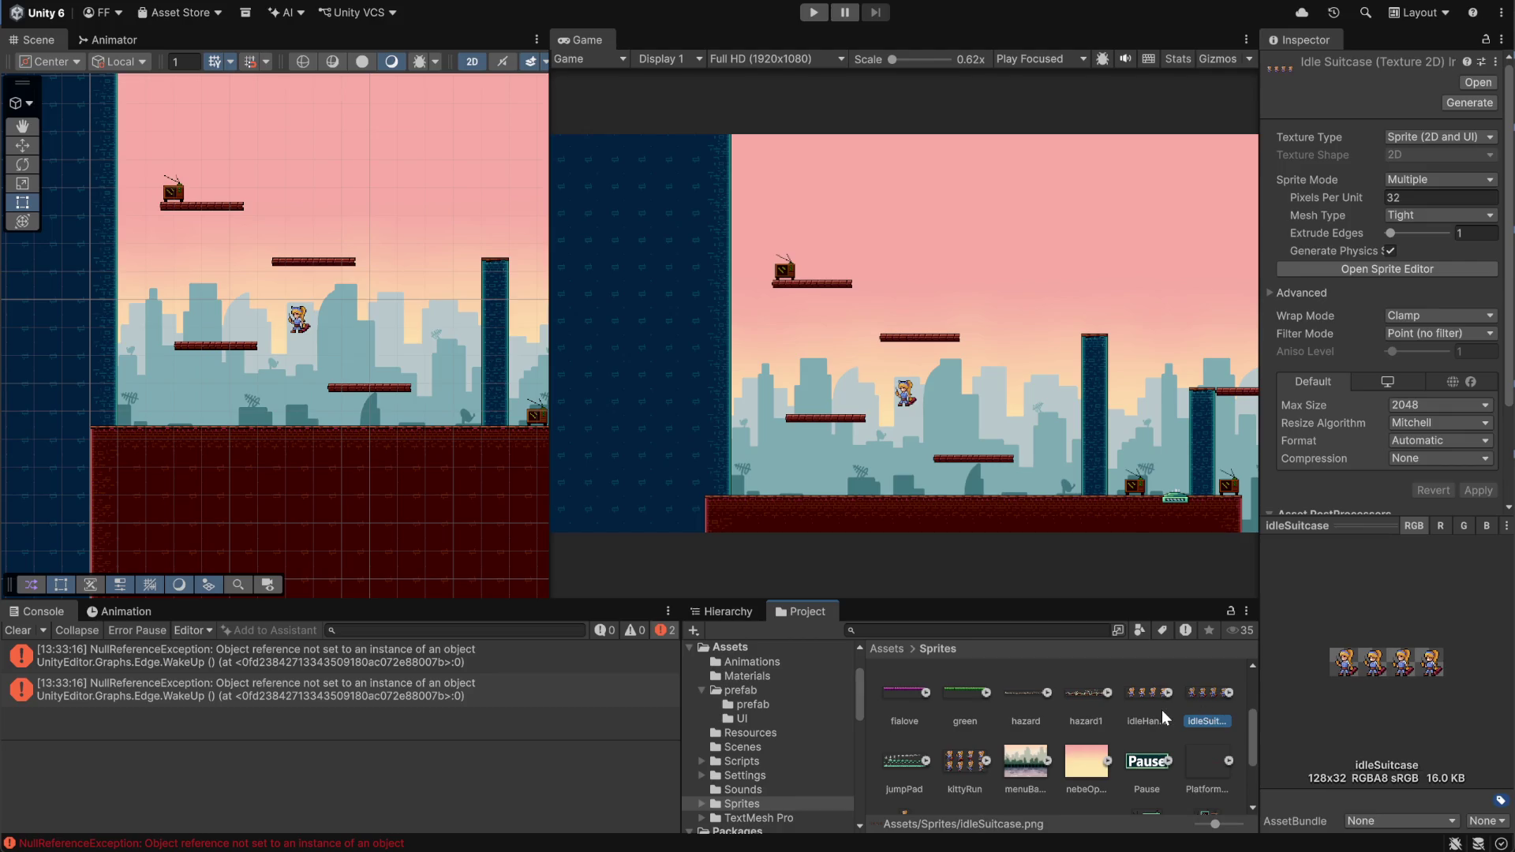
left_click(1153, 694)
left_click(1202, 698)
left_click(1144, 704)
left_click(1198, 694)
left_click(1148, 695)
left_click(1198, 694)
left_click(1149, 699)
left_click(1198, 701)
Browse from Assets into the prefab > prefab folder
scroll(925, 718, "up", 3)
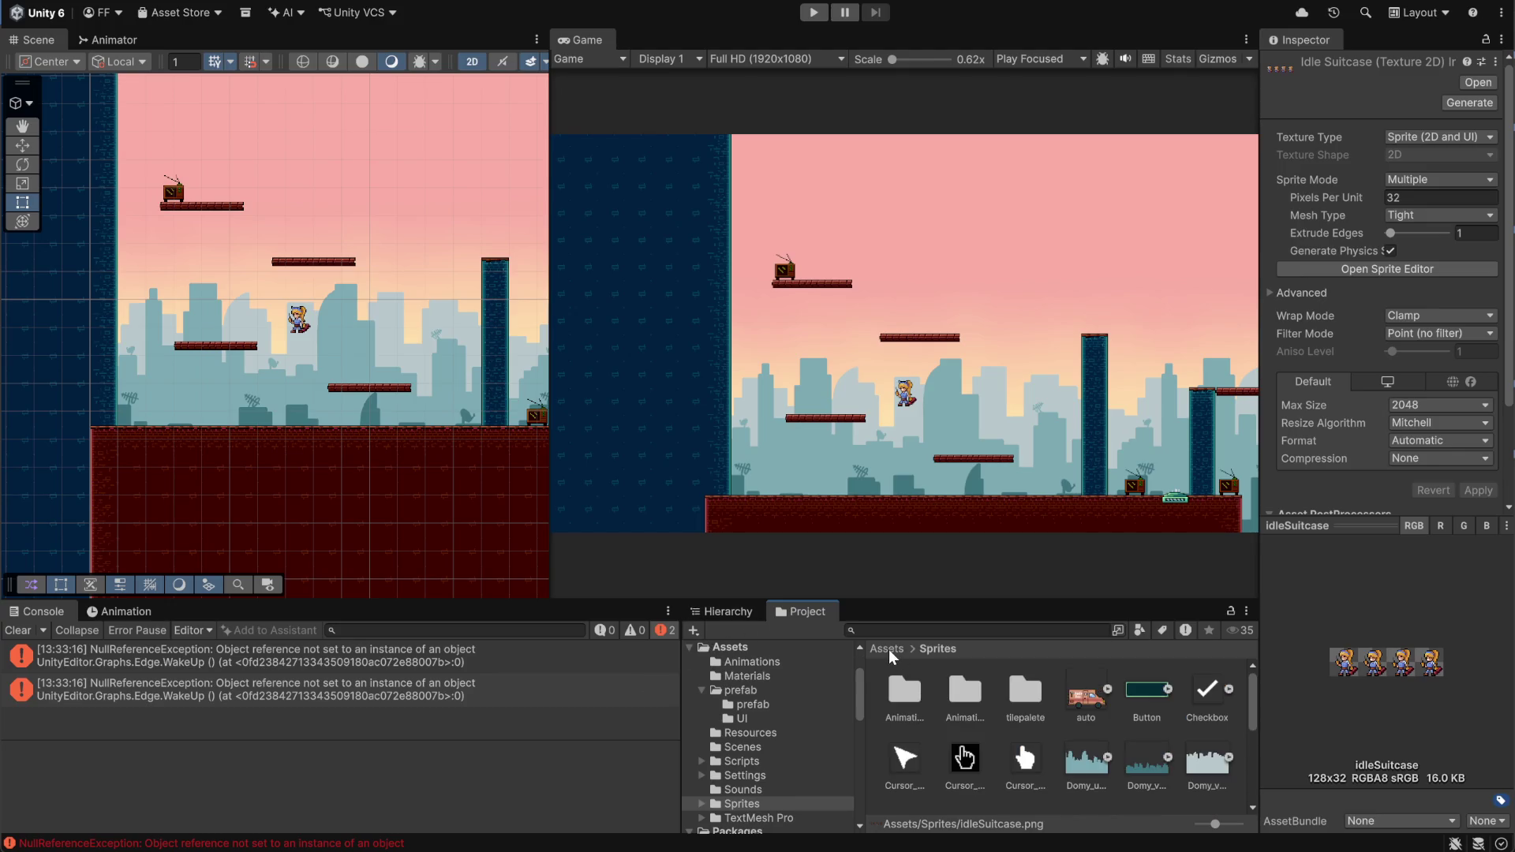
left_click(887, 650)
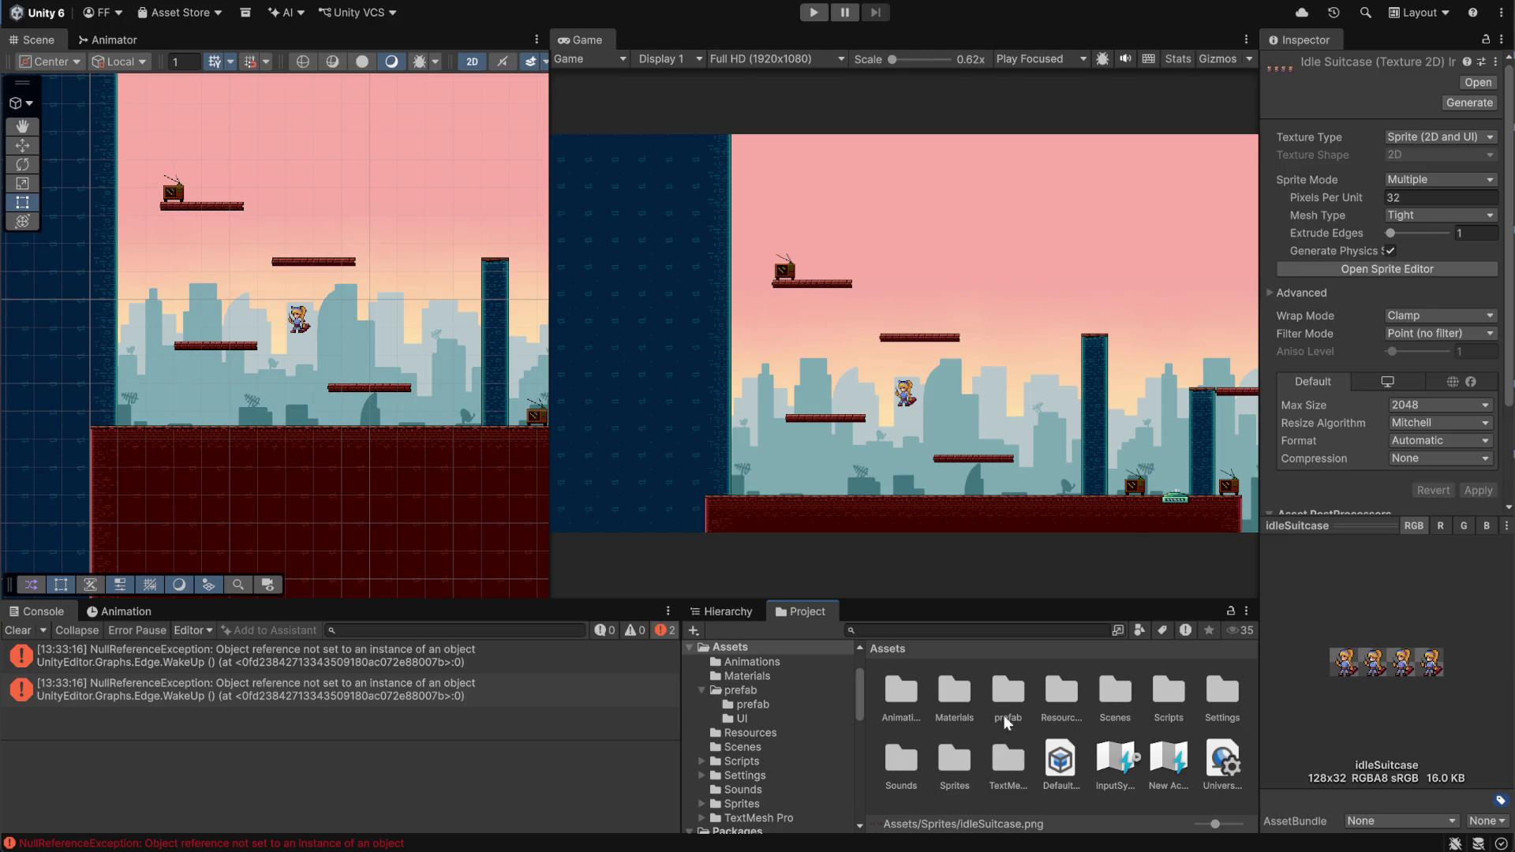
double_click(1018, 695)
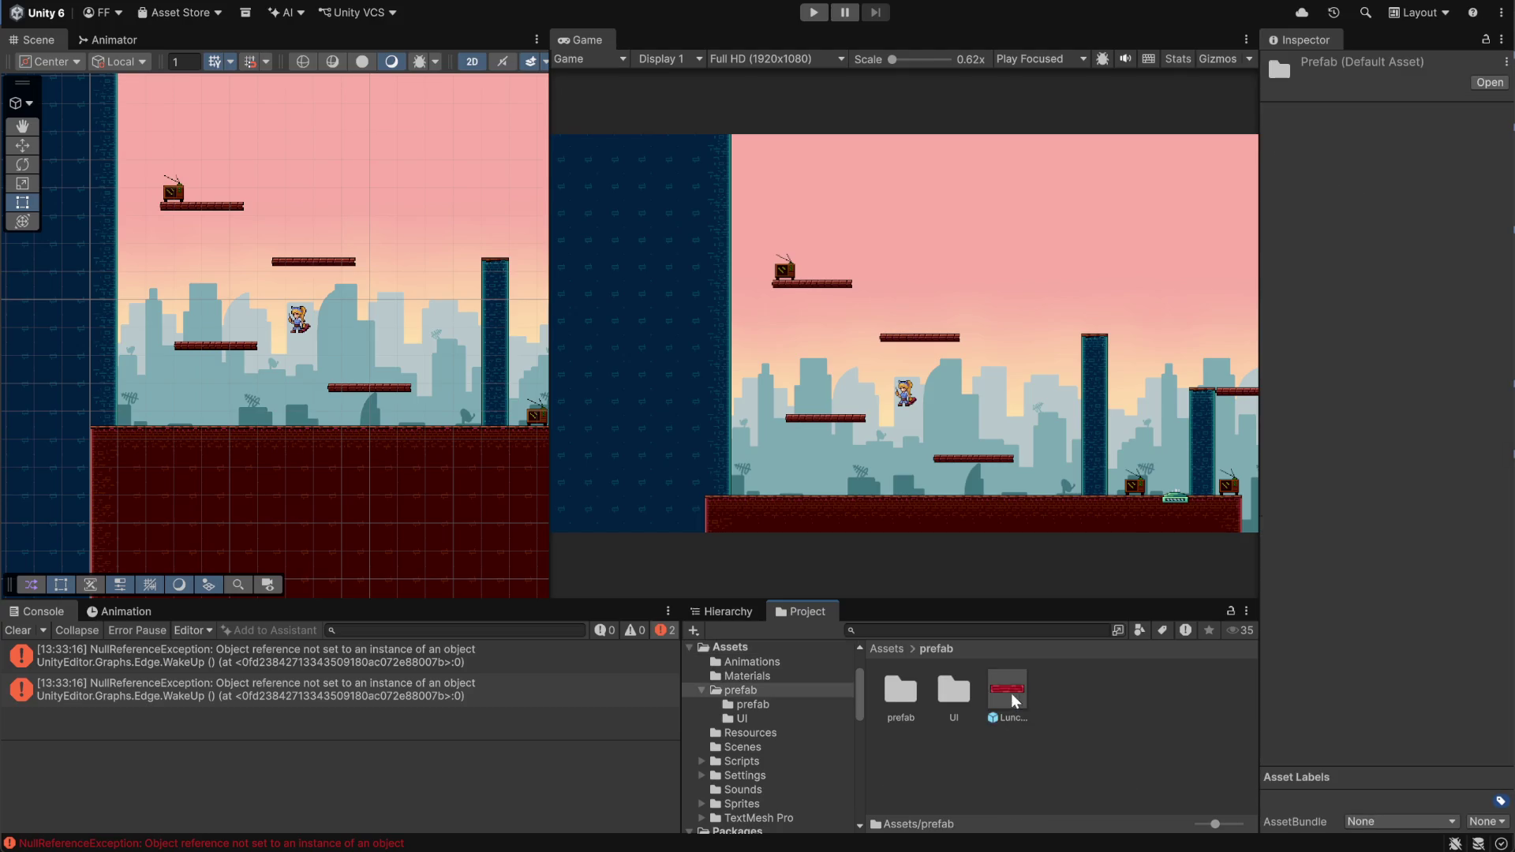
double_click(902, 698)
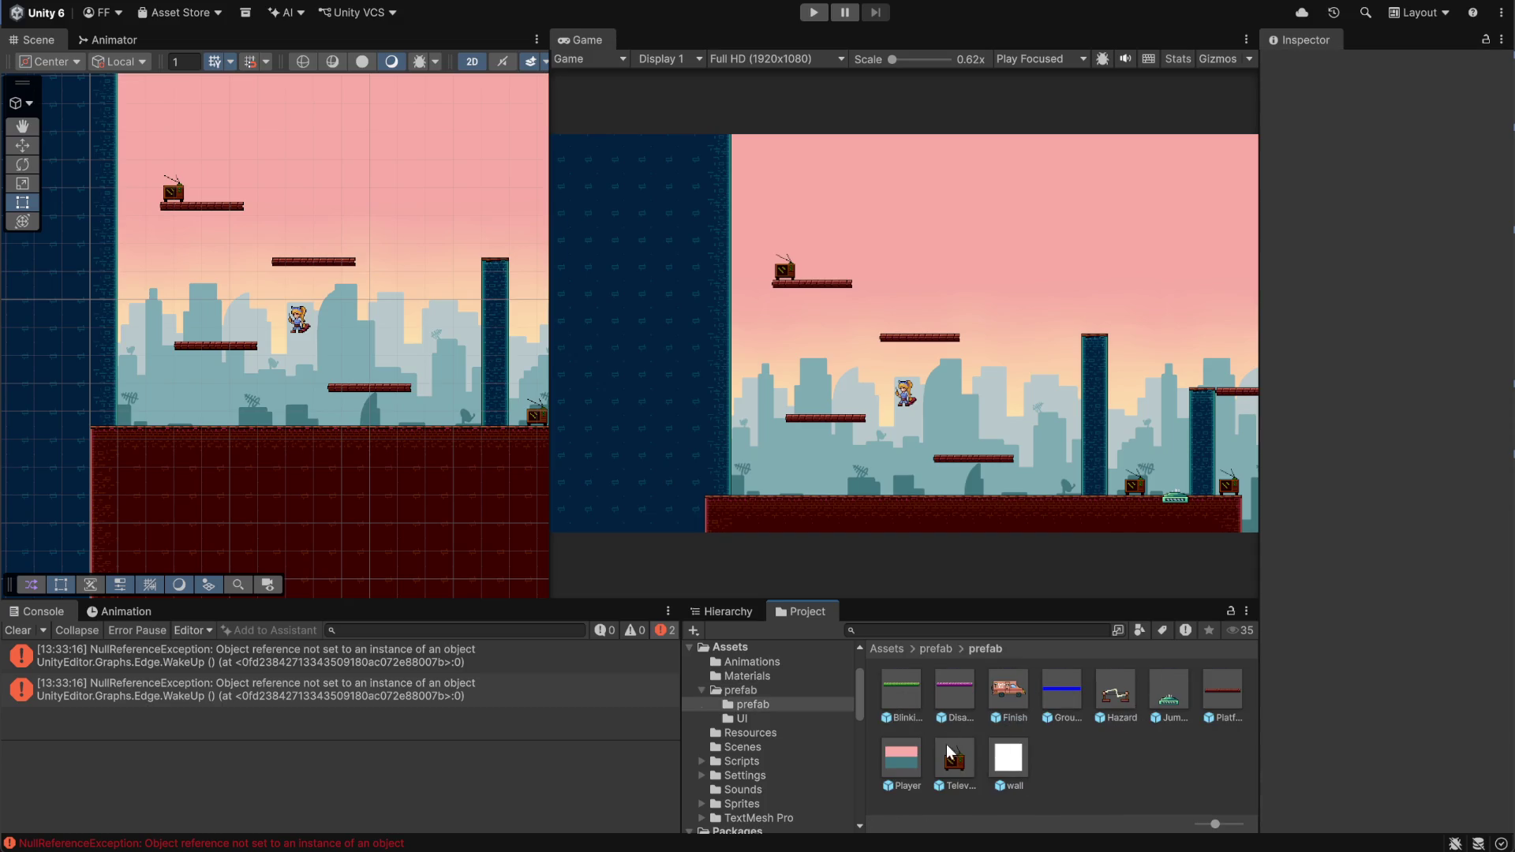
Open the Player prefab and show its idlePlayer clip in the Animation window
double_click(894, 754)
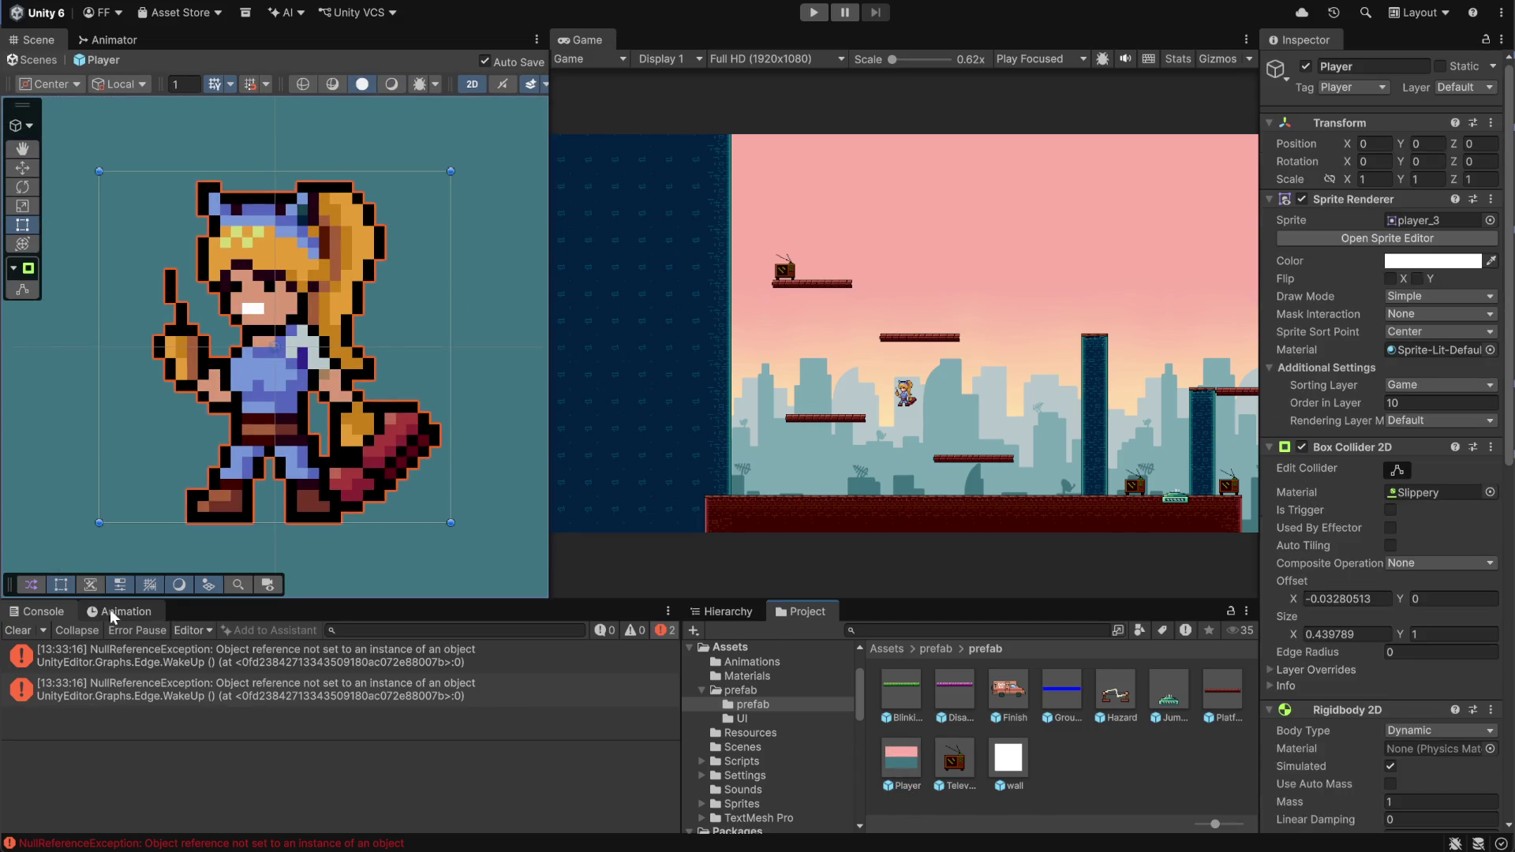
left_click(110, 612)
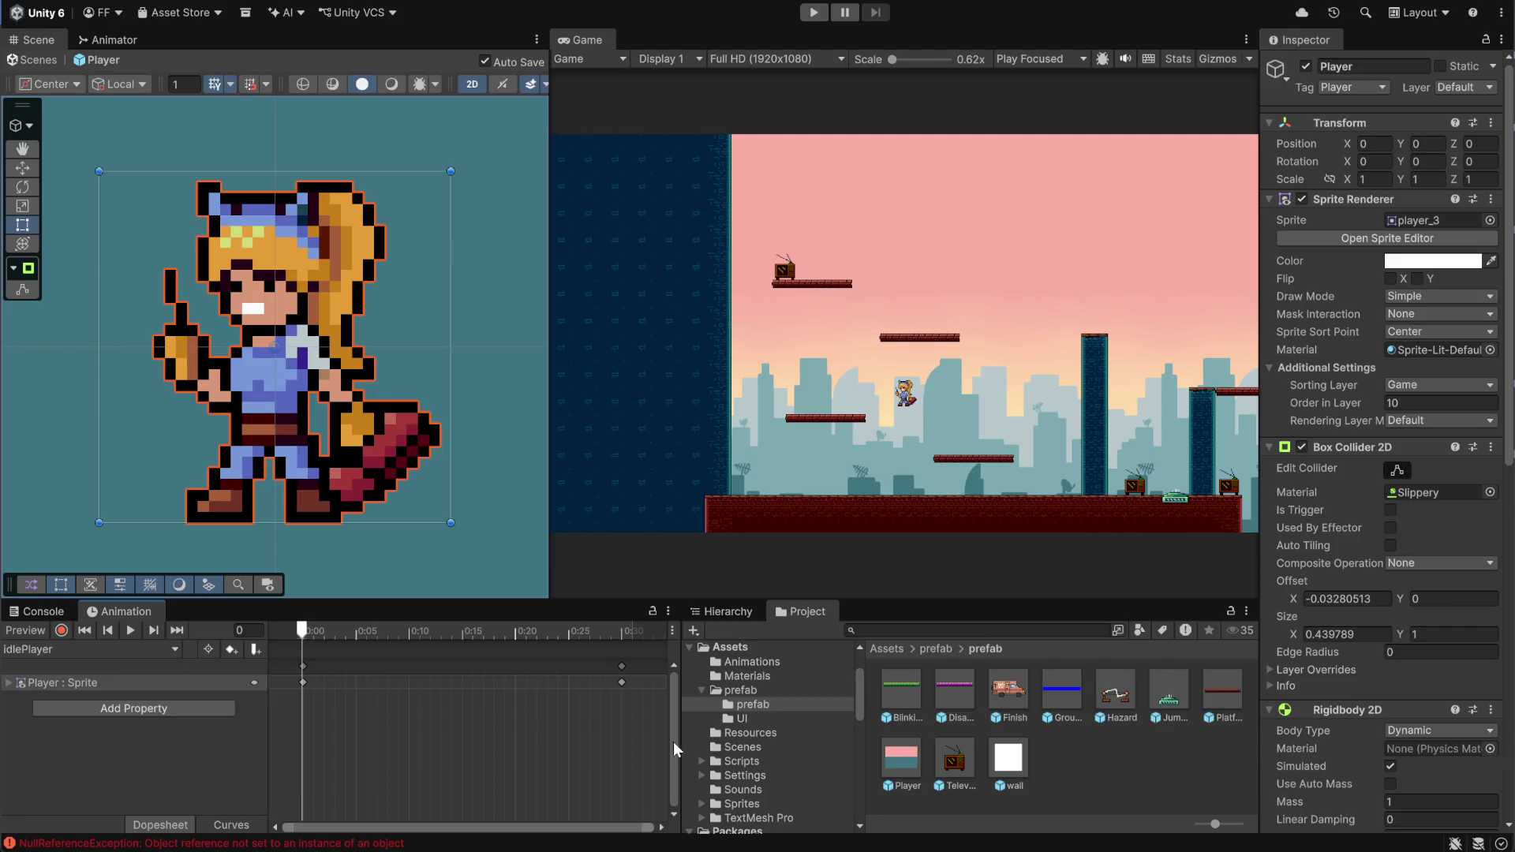
scroll(439, 708, "down", 3)
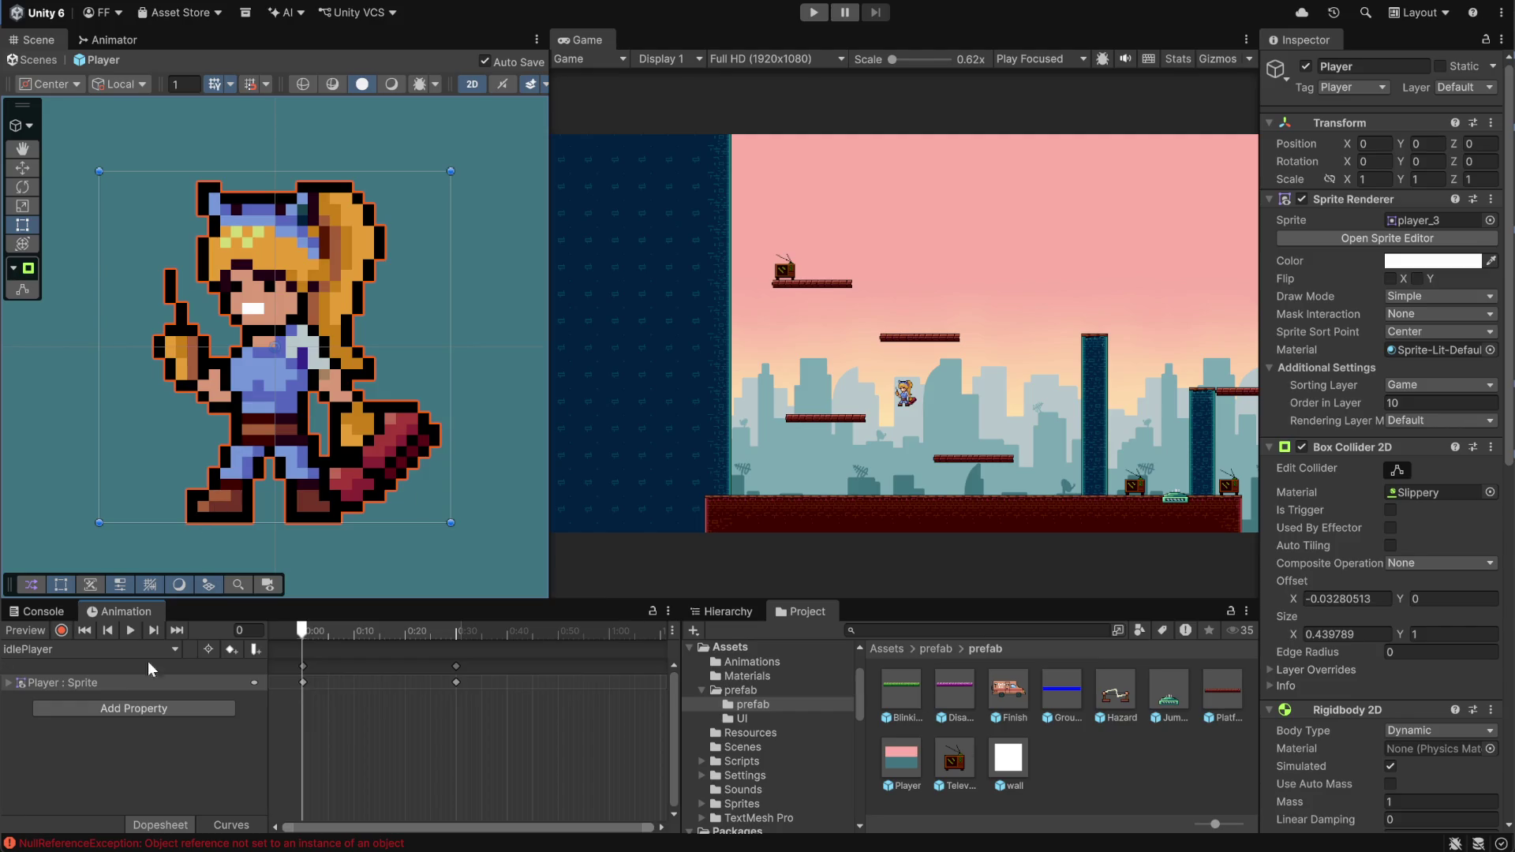
Return to Assets, open the Sprites folder and expand the idleSuitcase sheet
left_click(1124, 756)
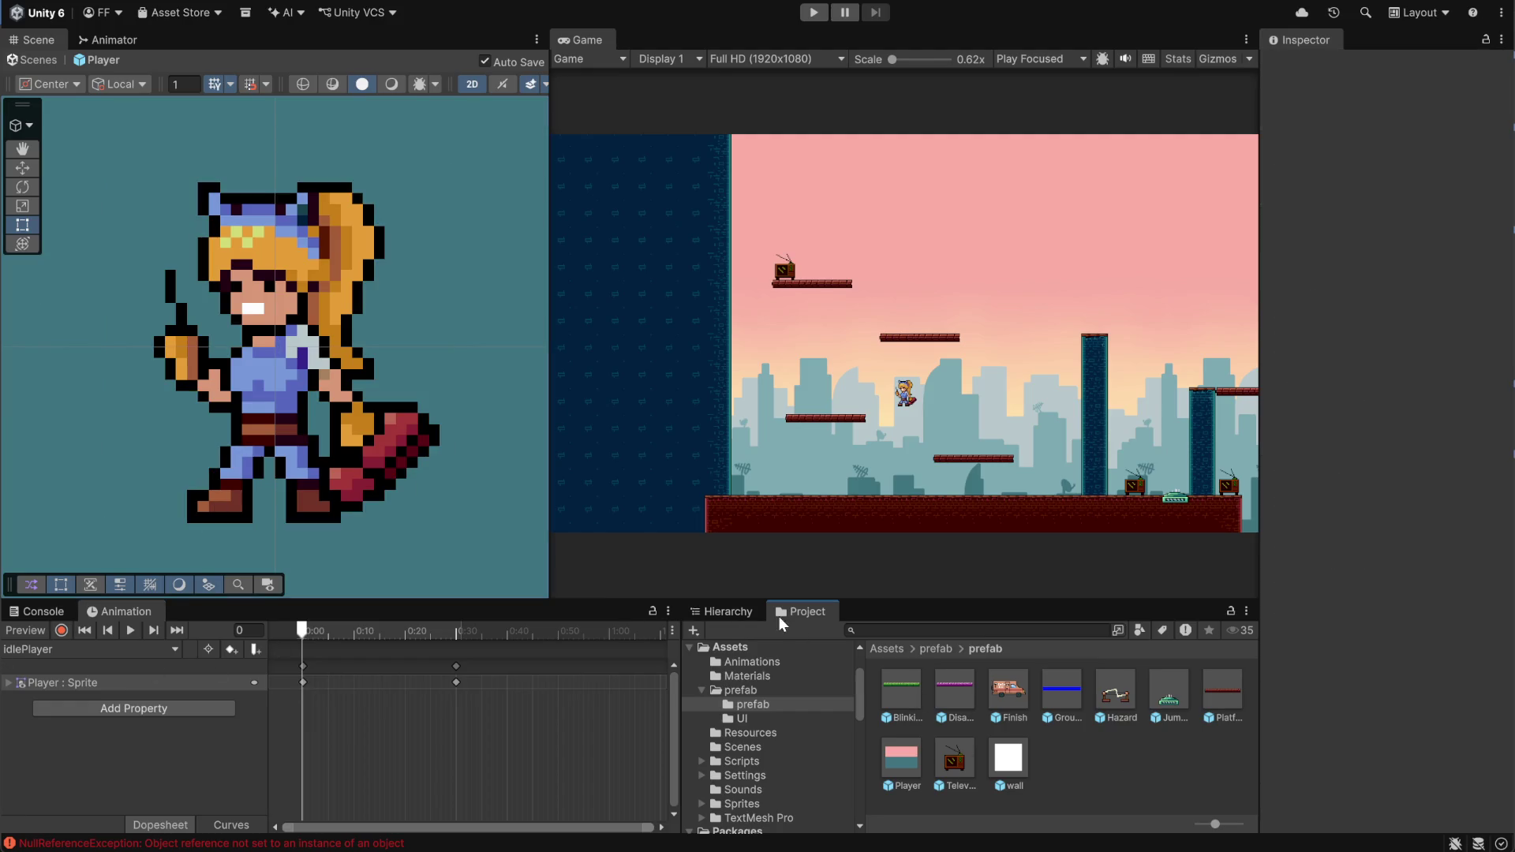
left_click(923, 650)
left_click(900, 651)
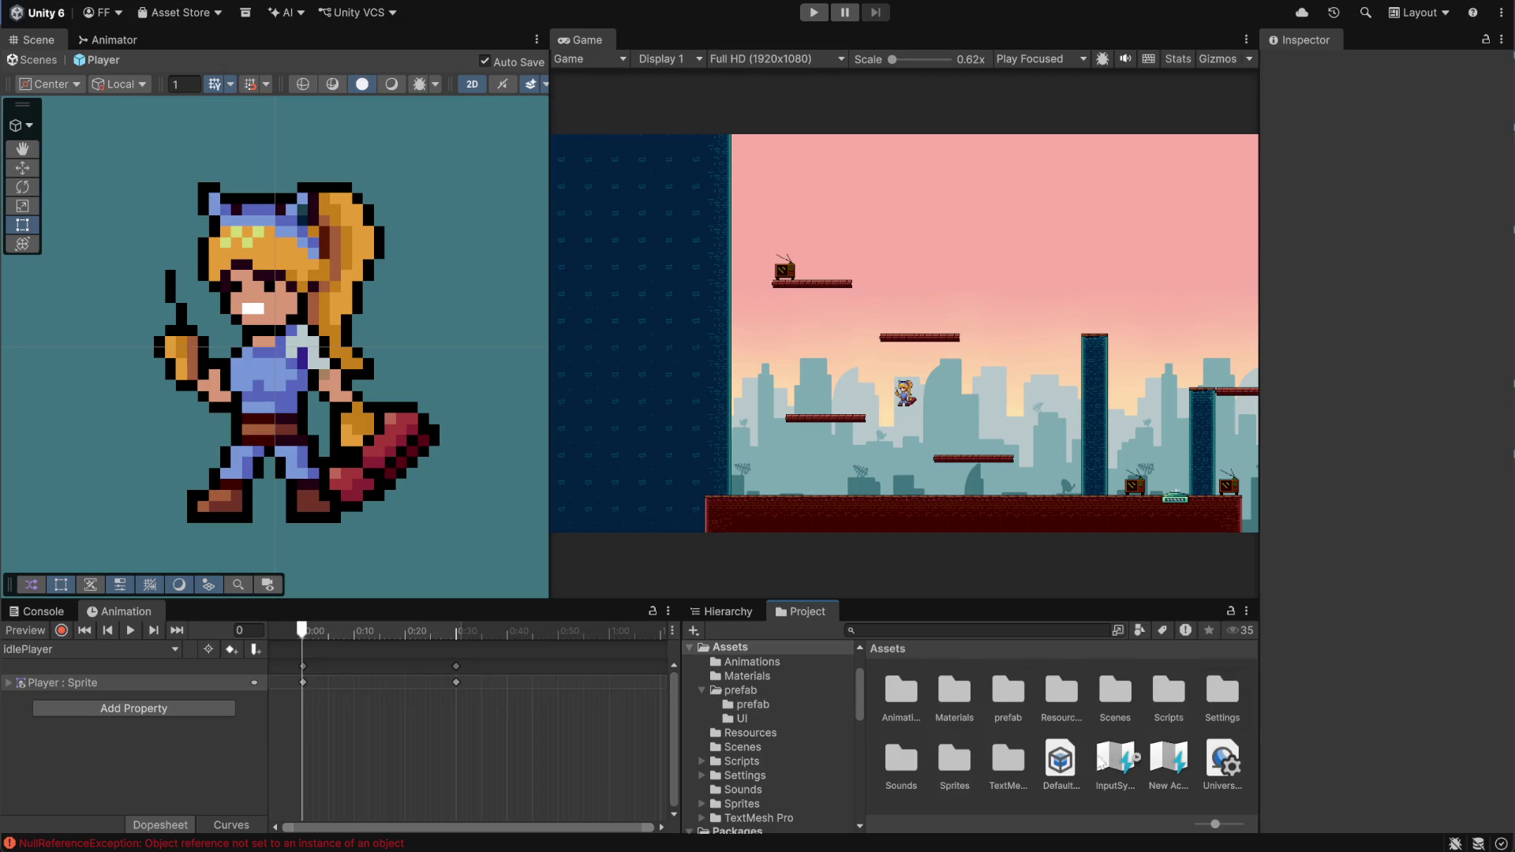
double_click(964, 762)
scroll(1105, 742, "down", 5)
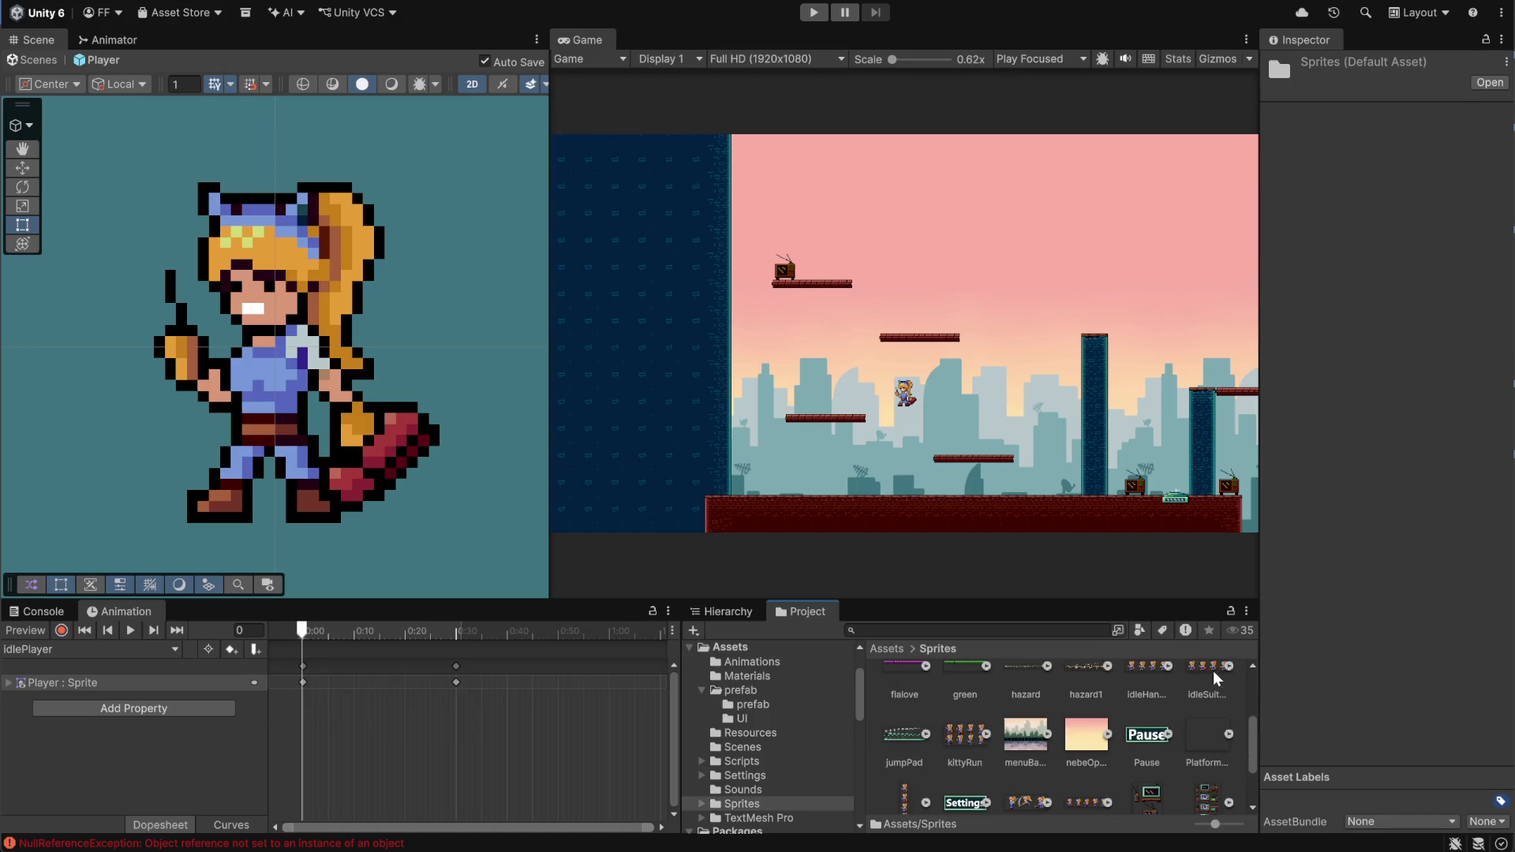
left_click(1228, 667)
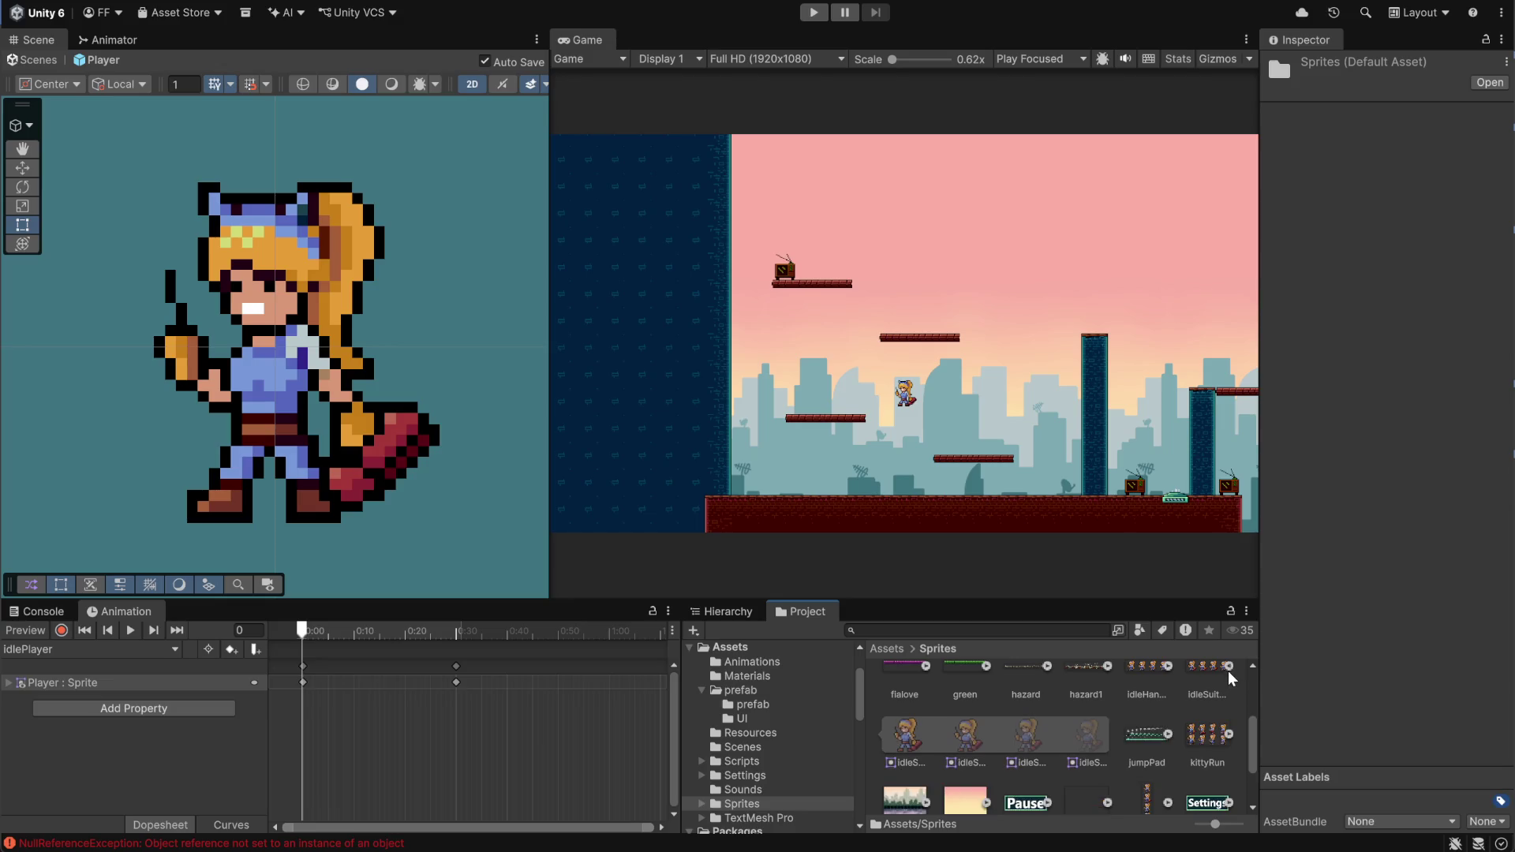
Key the four idleSuitcase sprites into idlePlayer, shift them to 0:00, and play the preview
left_click(915, 738)
left_click(1080, 742, "shift")
mouse_move(923, 731)
left_mouse_down()
mouse_move(542, 701)
mouse_move(495, 724)
mouse_move(513, 683)
left_mouse_up()
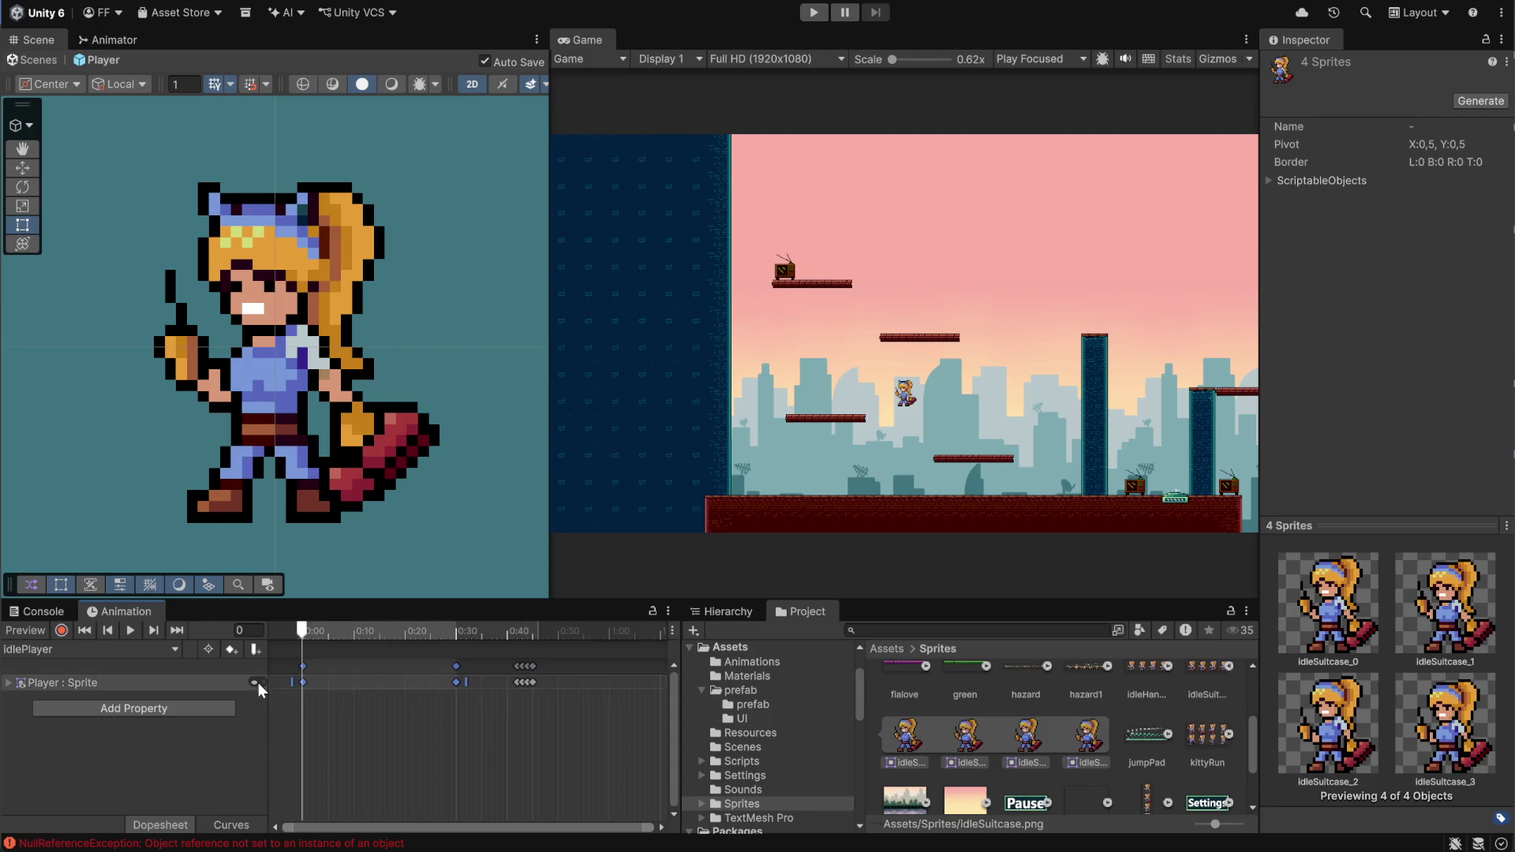
mouse_move(587, 695)
left_mouse_down()
mouse_move(505, 660)
mouse_move(315, 692)
left_mouse_up()
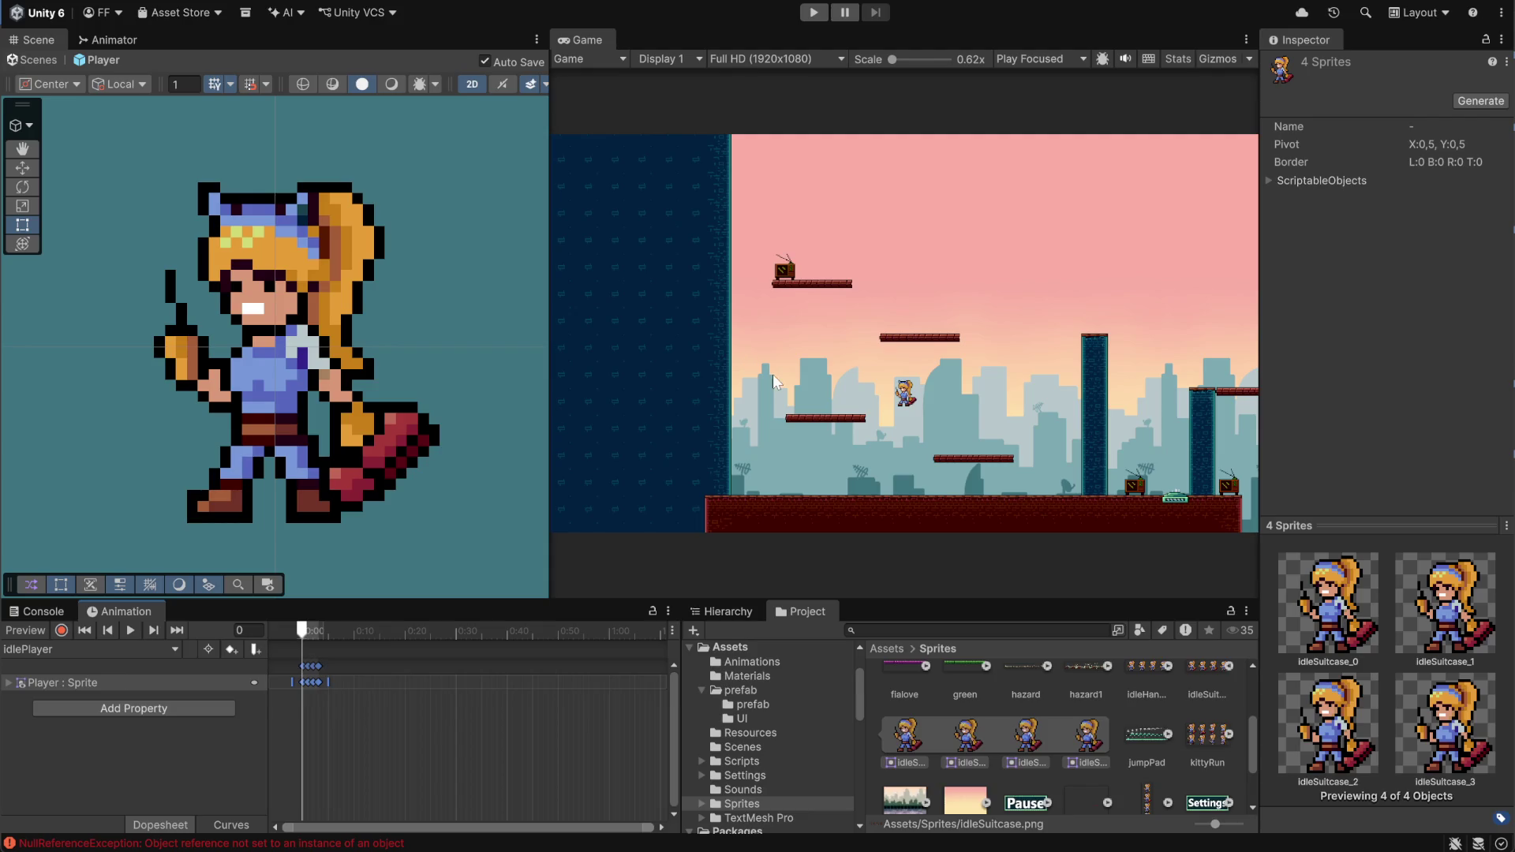
left_click(126, 629)
Spread the four keys out to 0:35 and paste a closing idleSuitcase_0 key at frame 53
left_click_drag(328, 688, 517, 691)
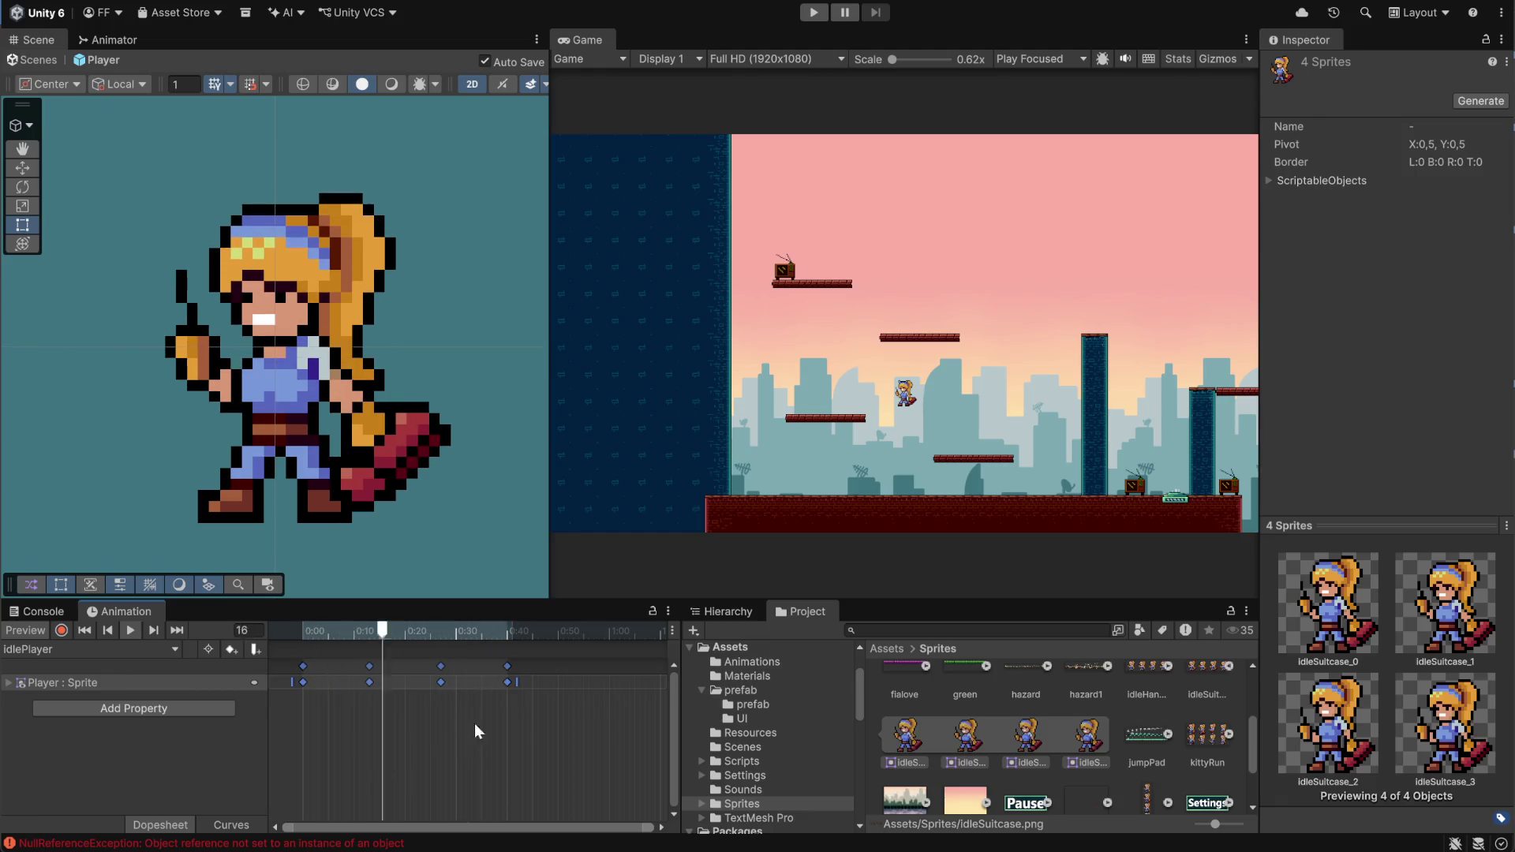
left_click(389, 737)
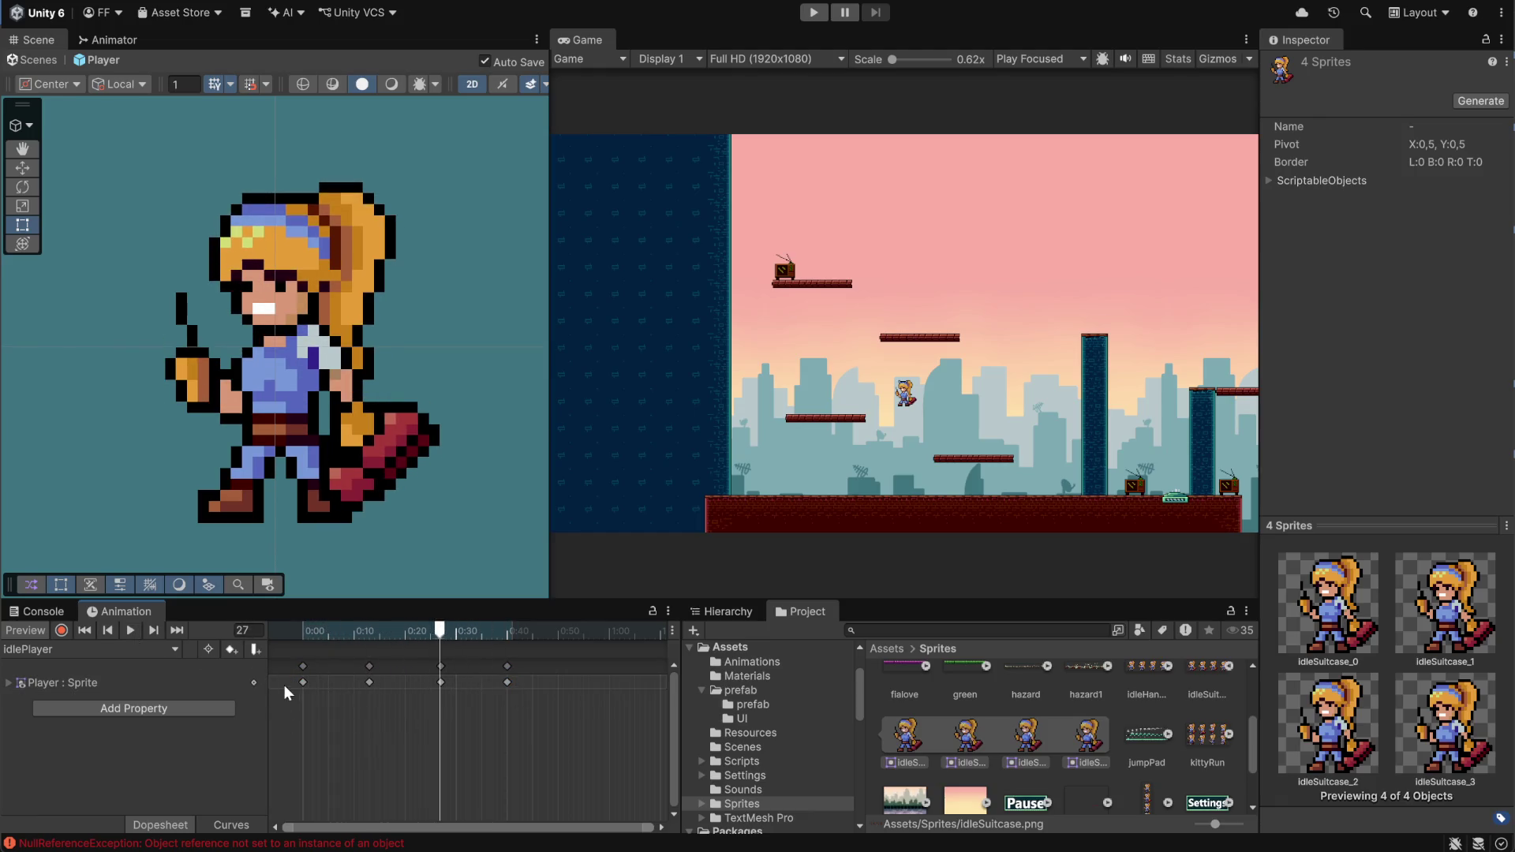
left_click(304, 683)
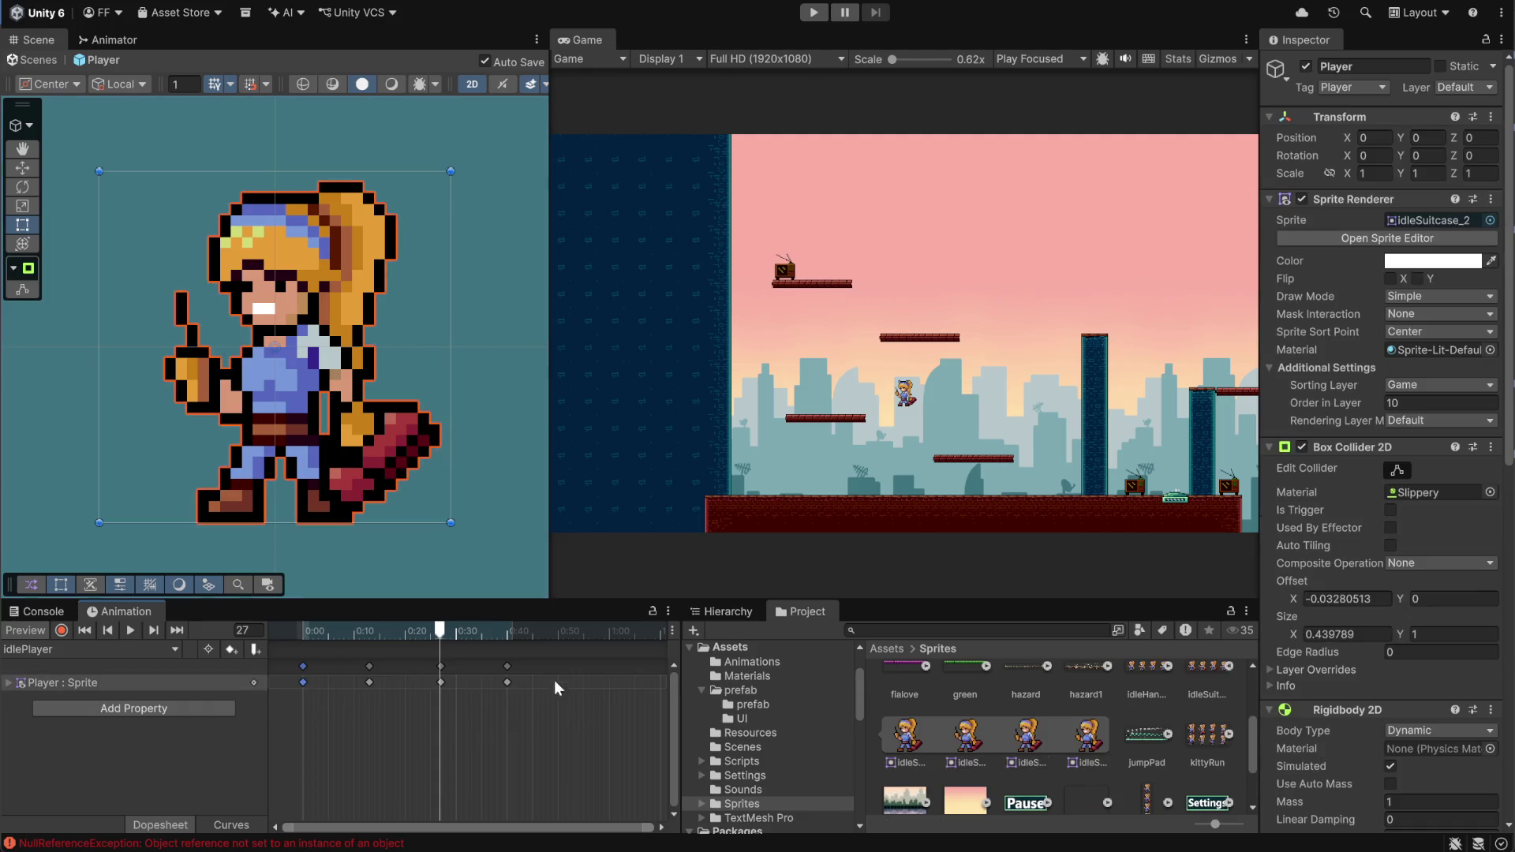
left_click(562, 632)
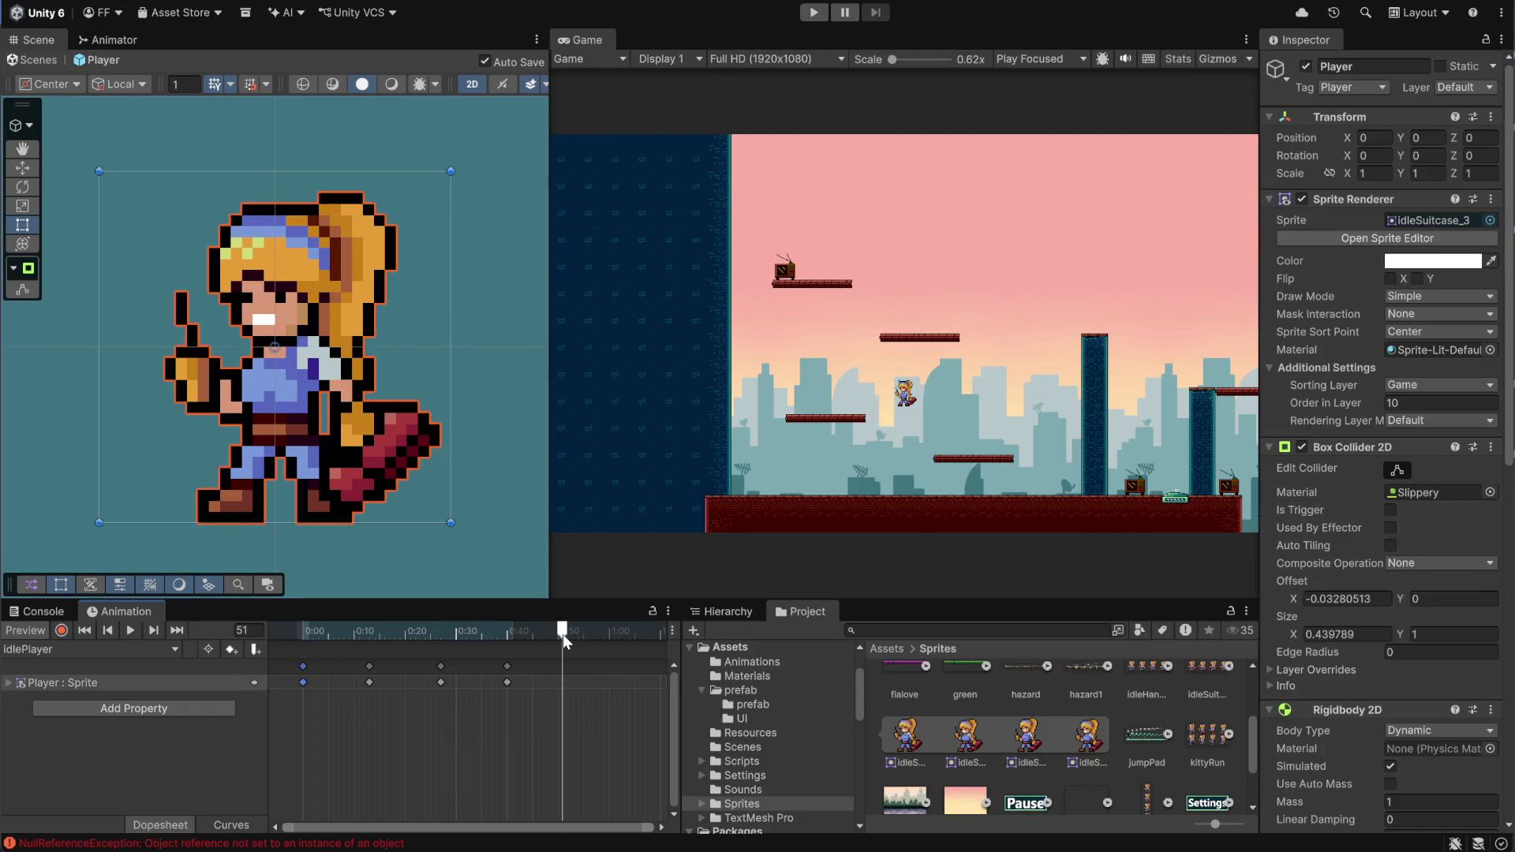
left_click_drag(578, 641, 572, 632)
key("ctrl+v")
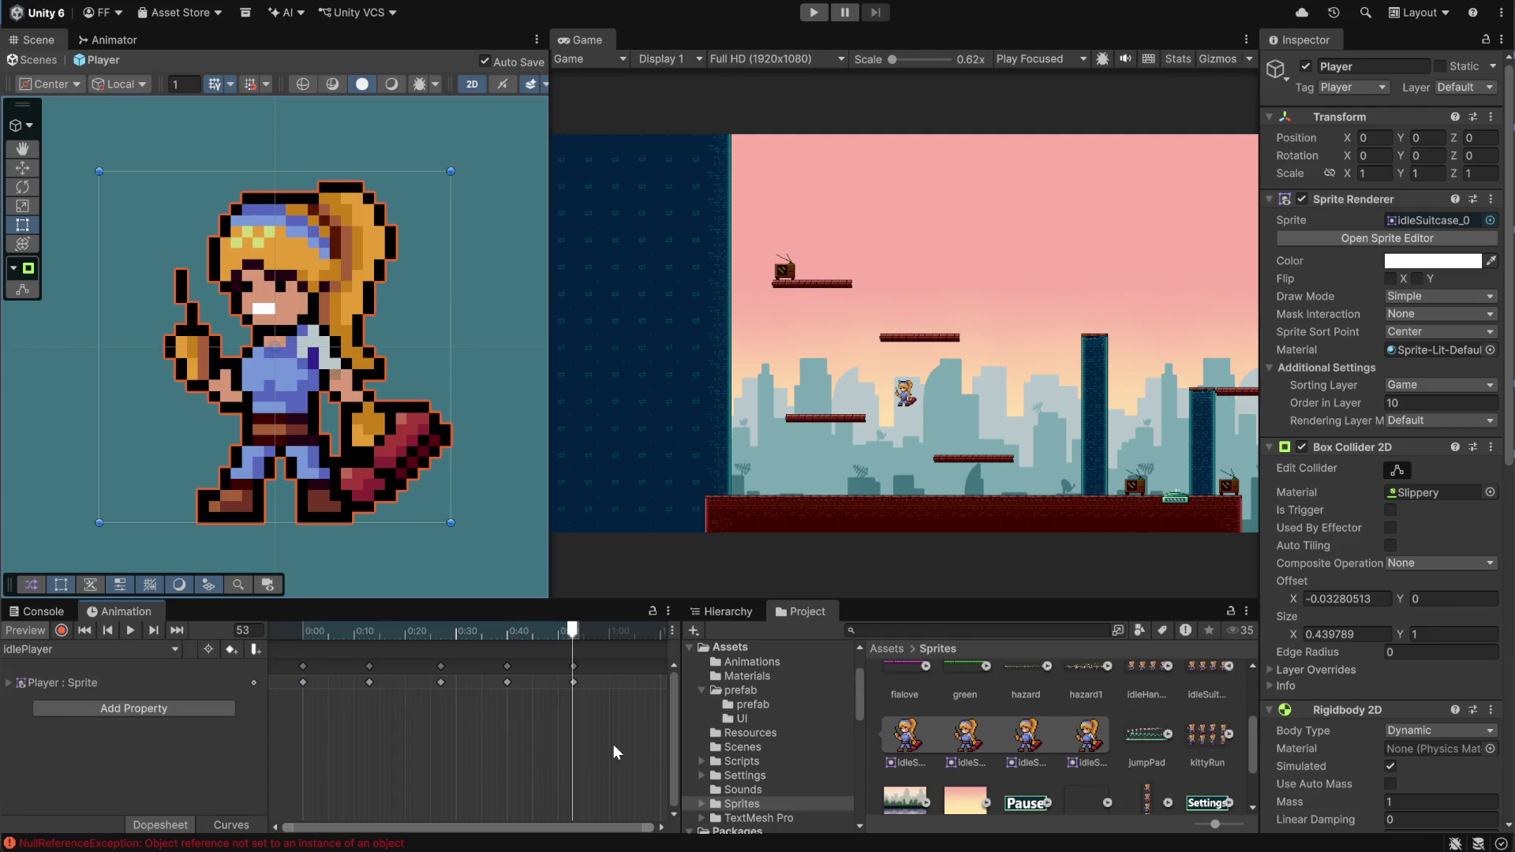
Preview the loop, stretch all keys so the last sits at 0:59, then stop the preview
left_click(129, 629)
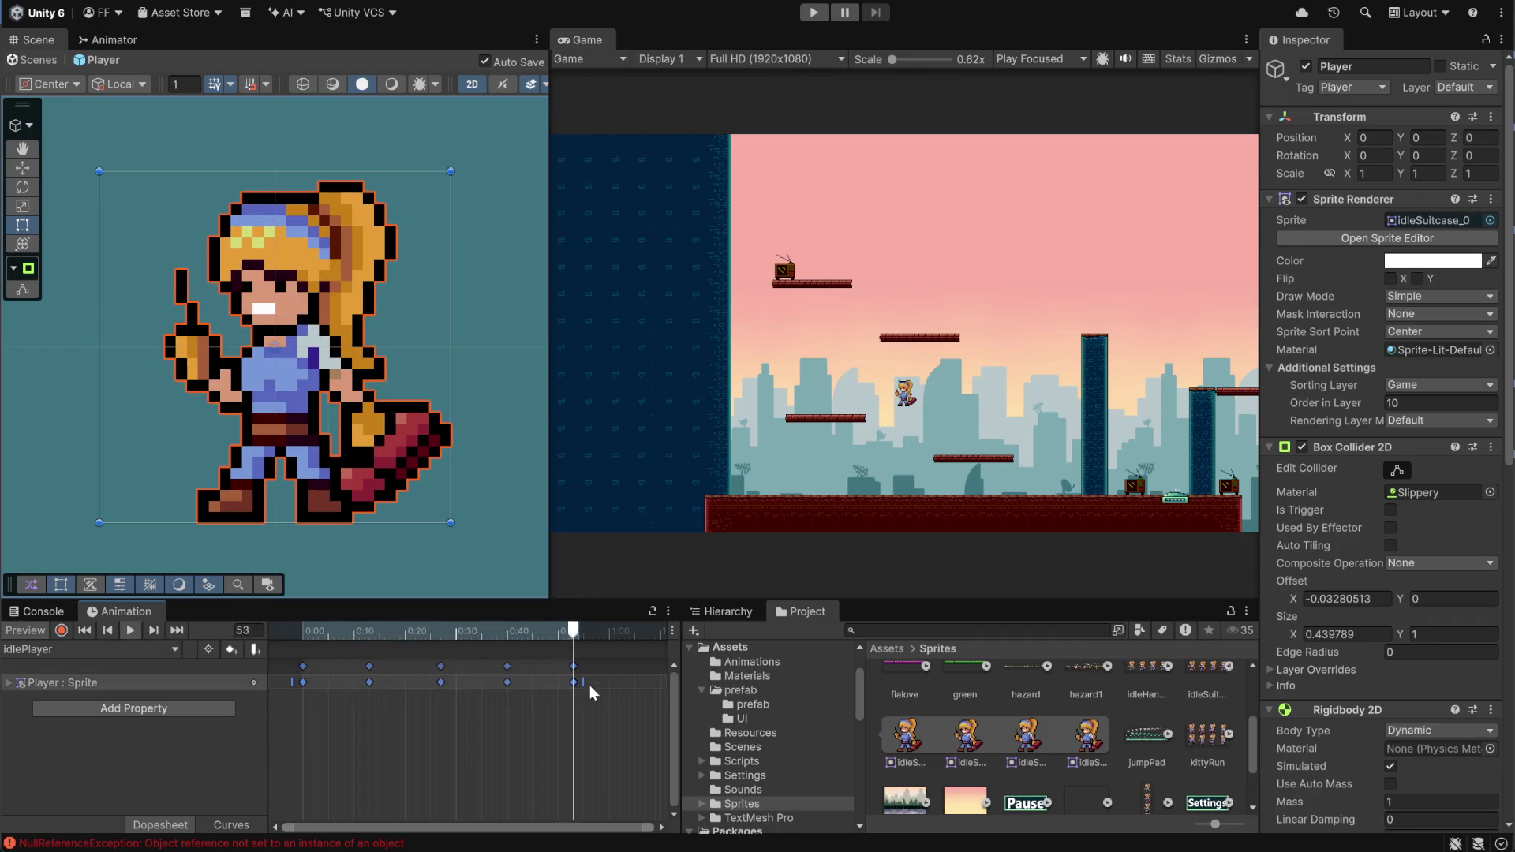
key("ctrl+a")
left_click_drag(581, 685, 617, 690)
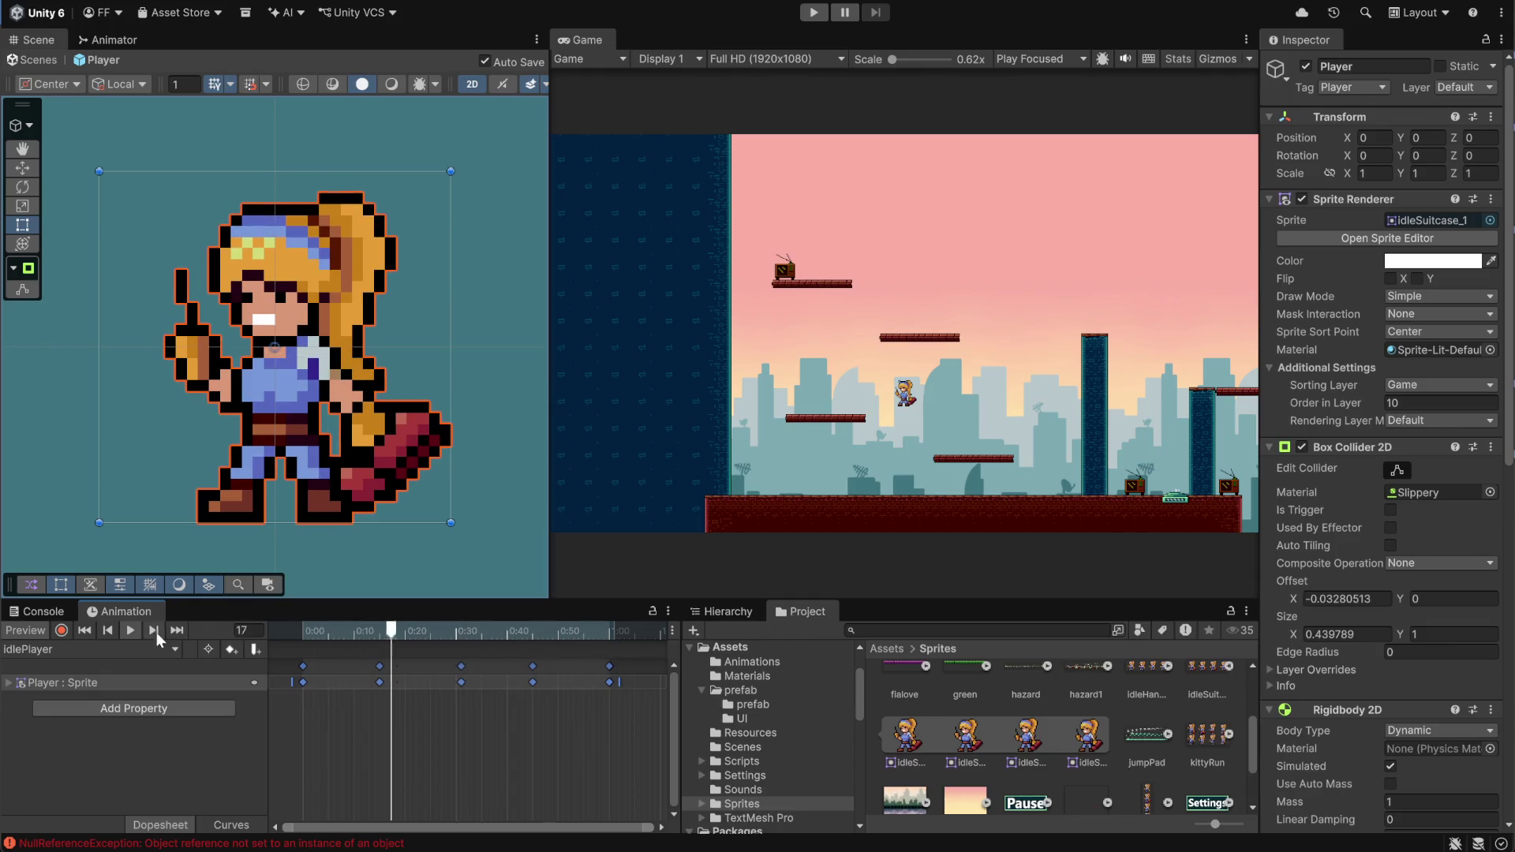
left_click(131, 630)
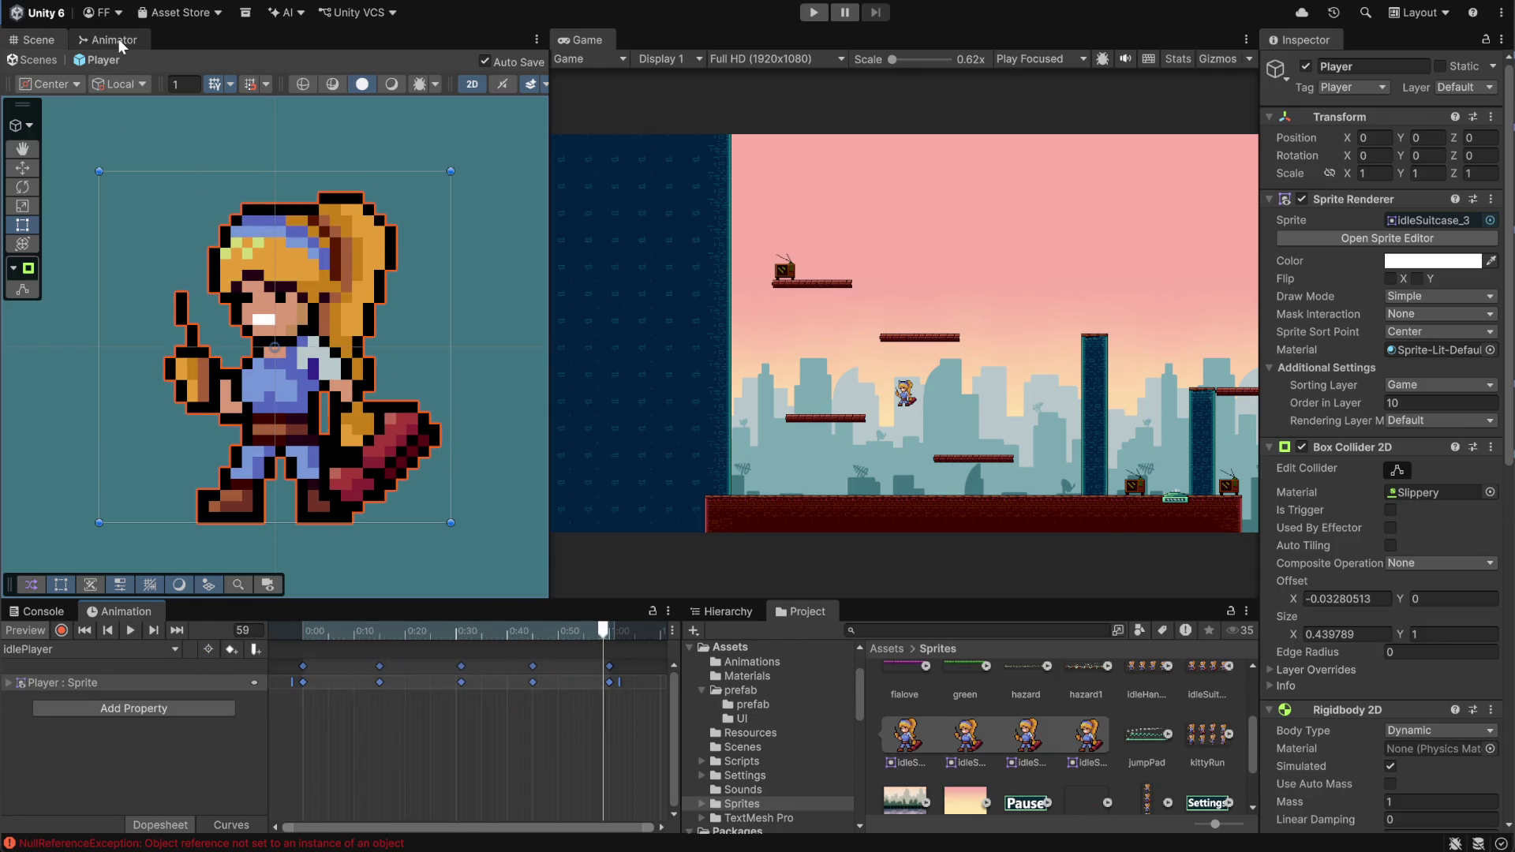
left_click(118, 41)
scroll(343, 371, "down", 3)
scroll(272, 282, "up", 2)
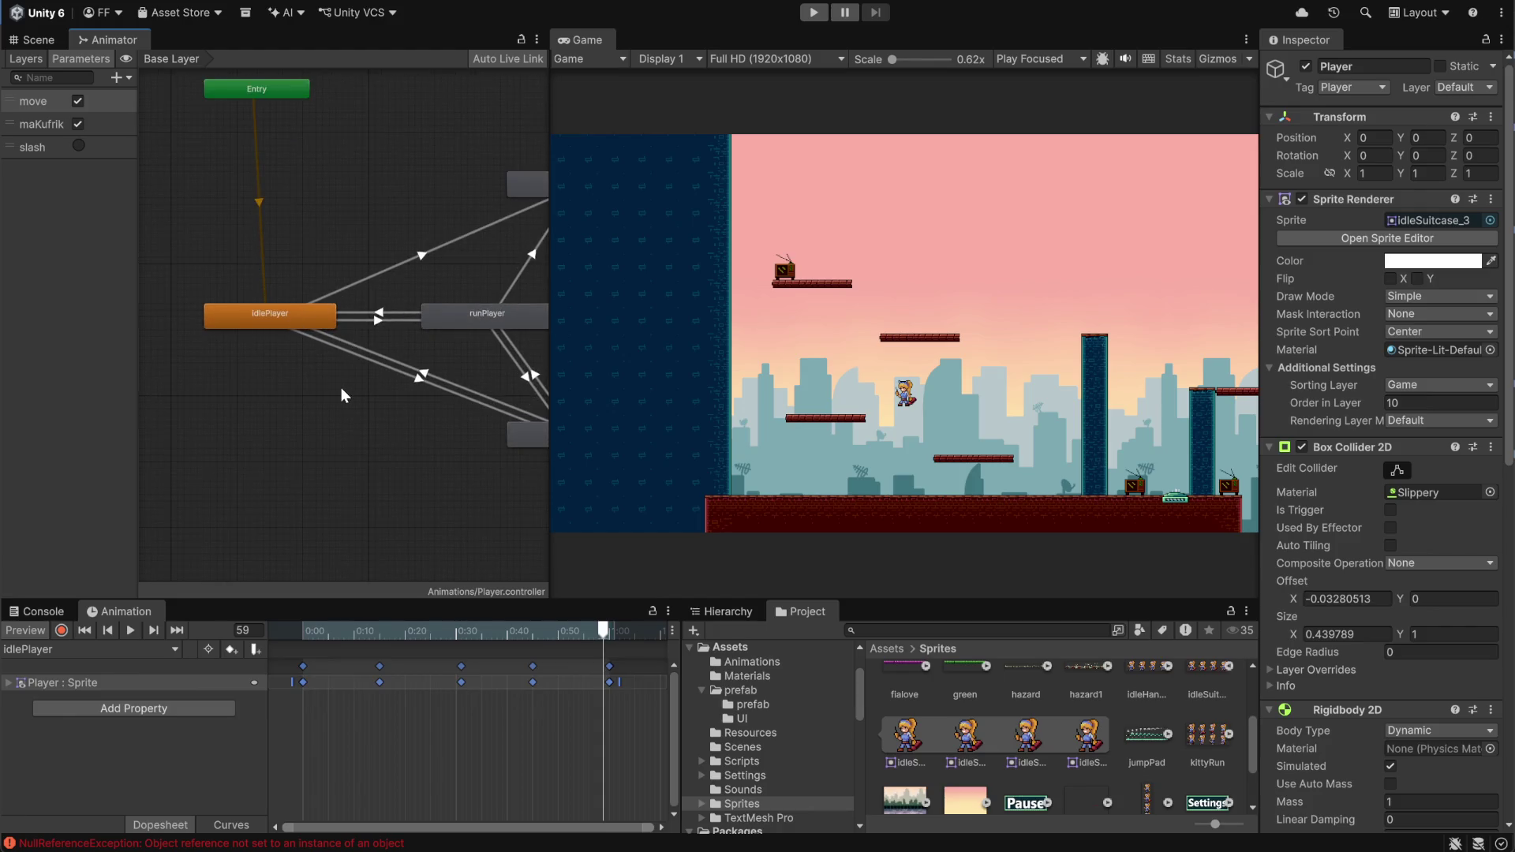
left_click(19, 44)
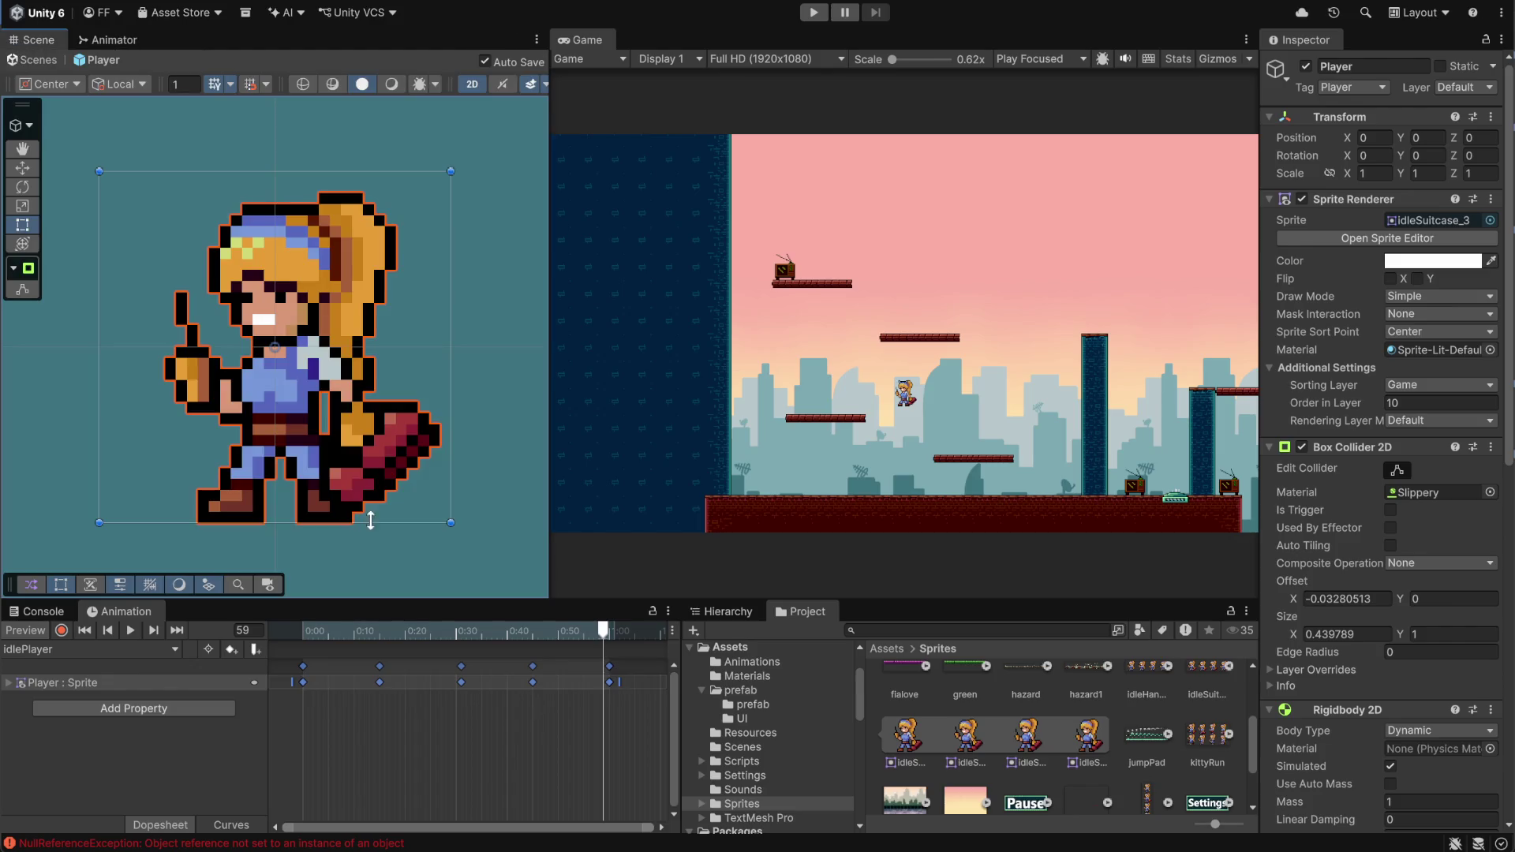
left_click(511, 730)
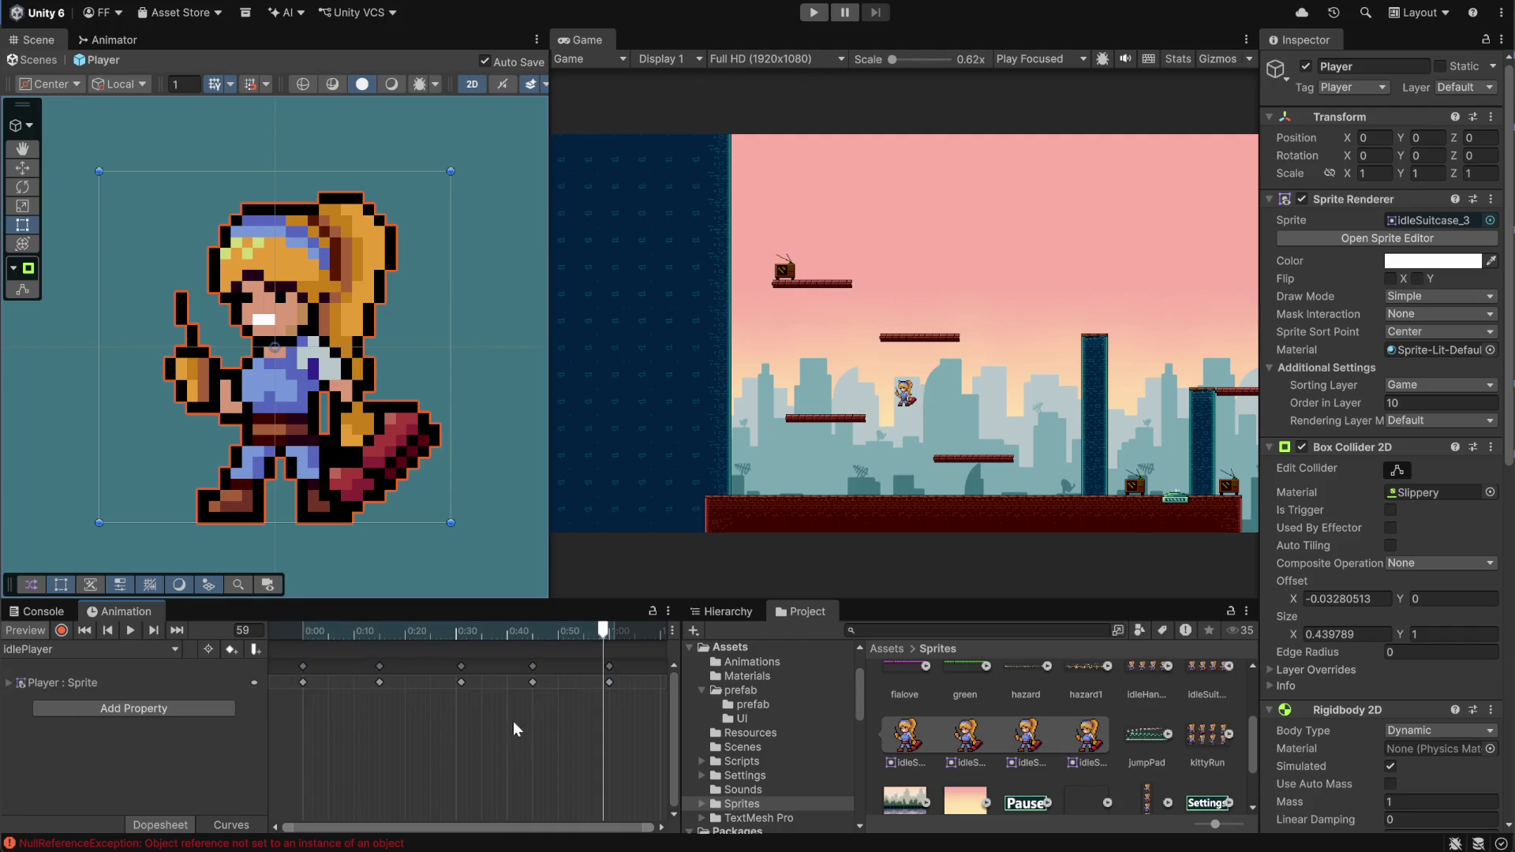
Enter play mode and jump the player across the platforms onto the upper TV platform
left_click(817, 12)
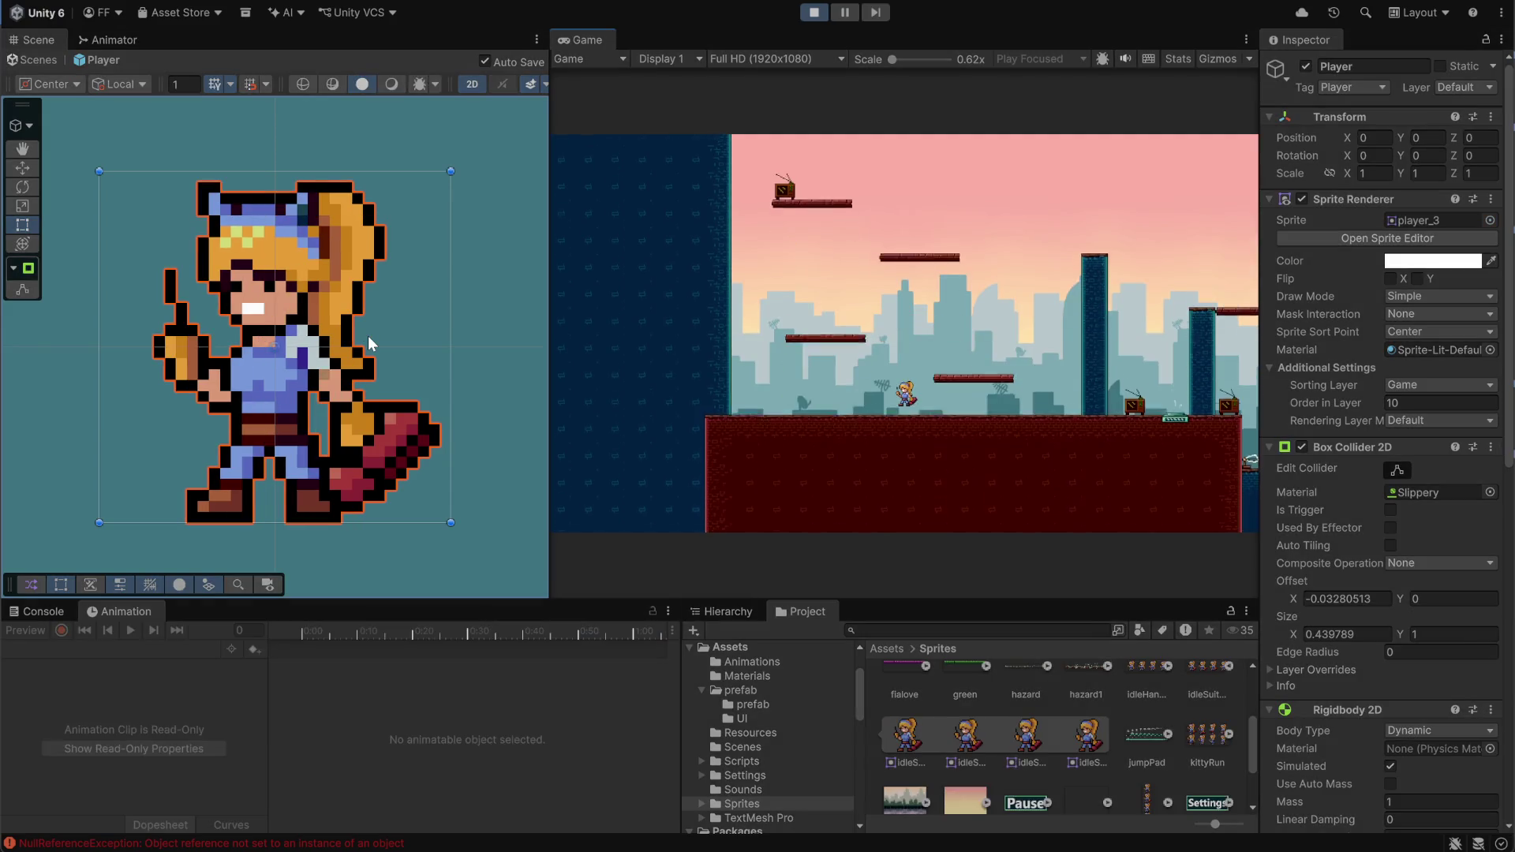
key("d")
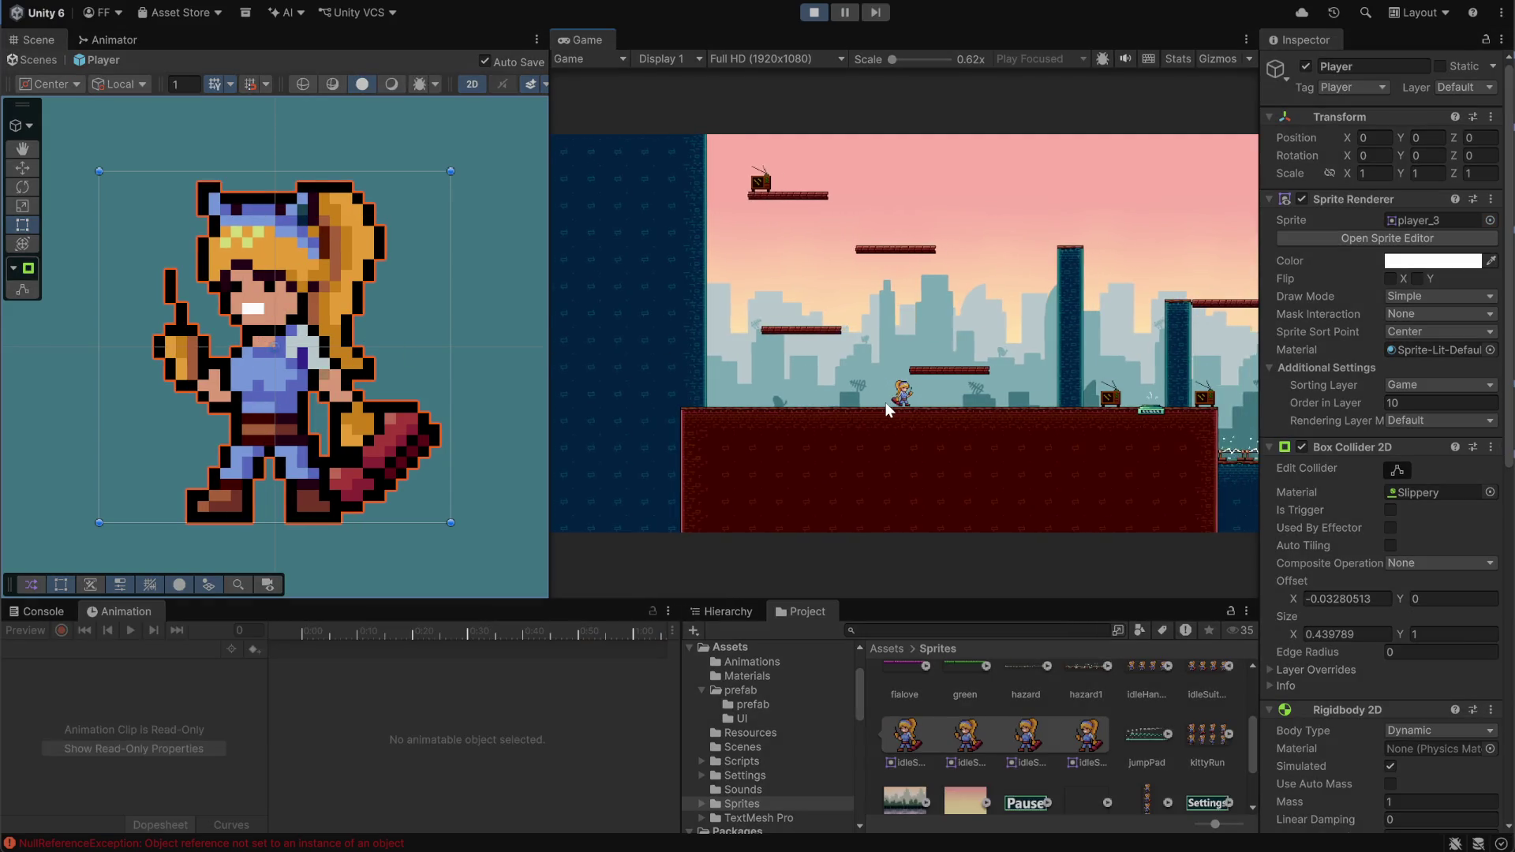
key("space")
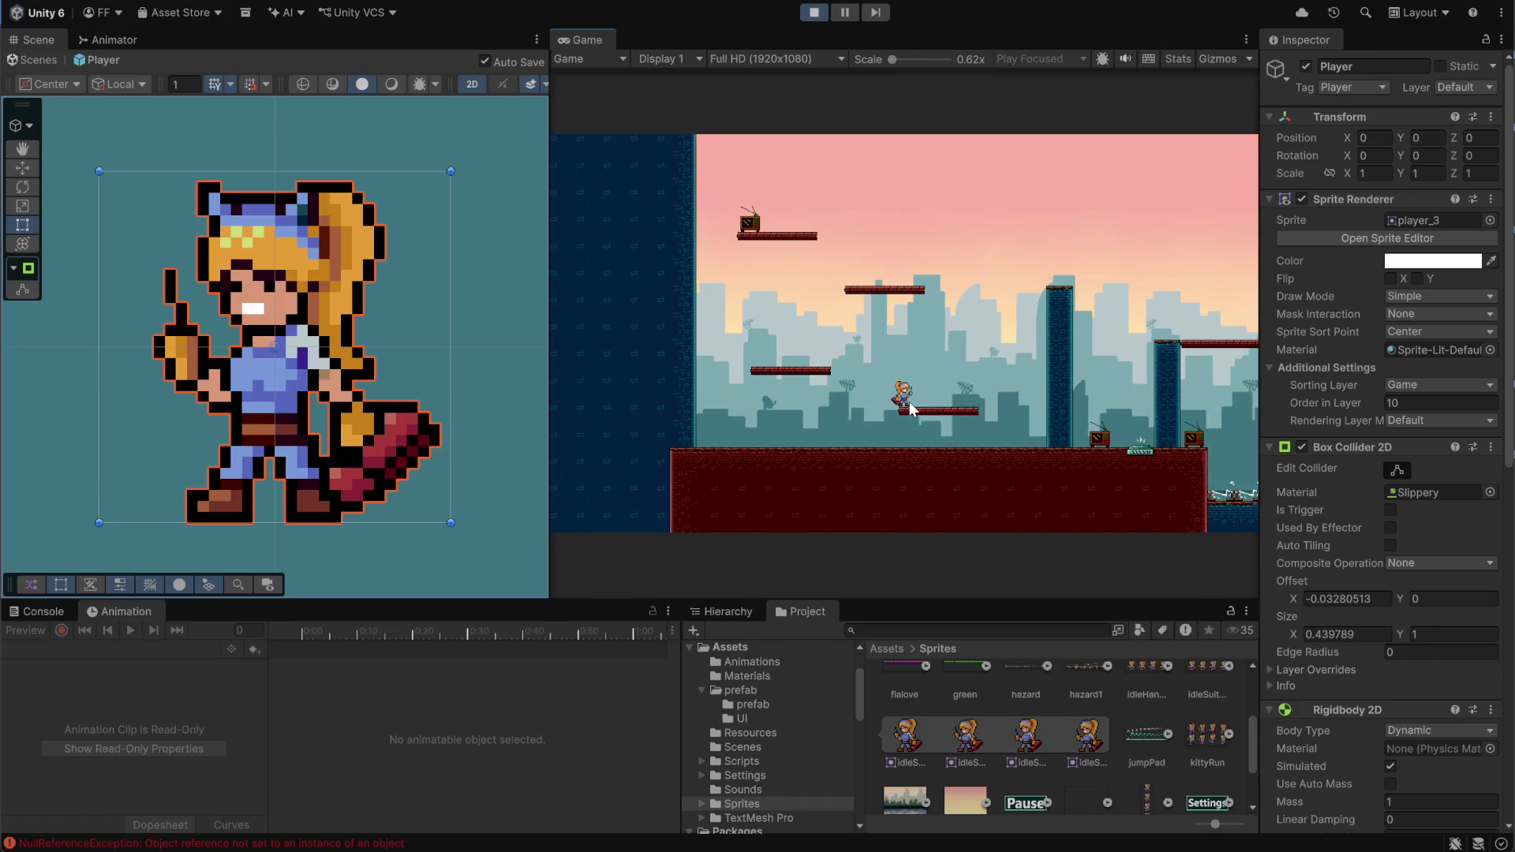
key("space")
key("a")
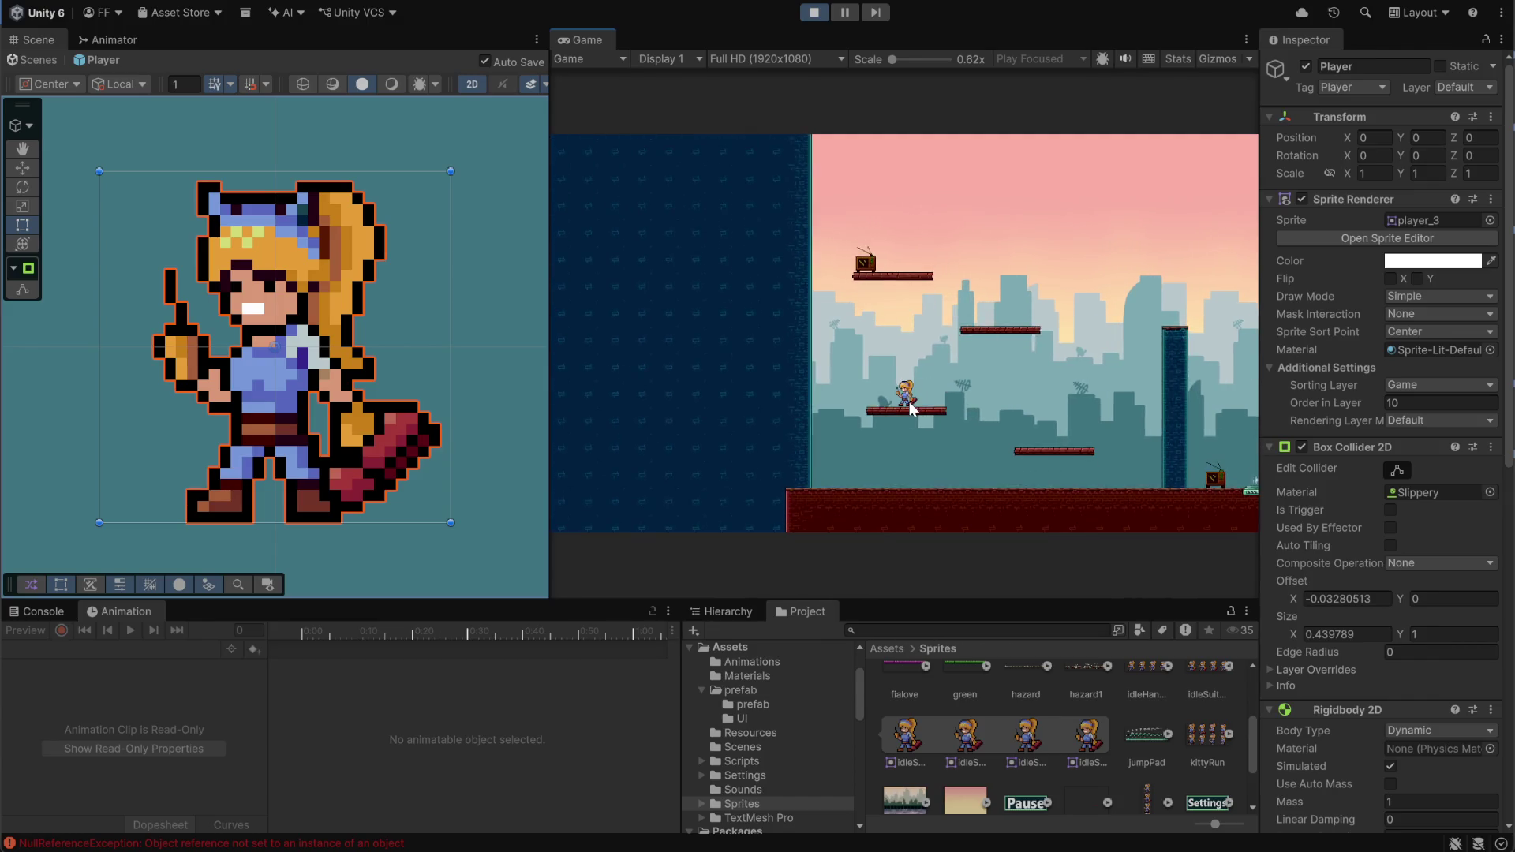
key("a")
key("d")
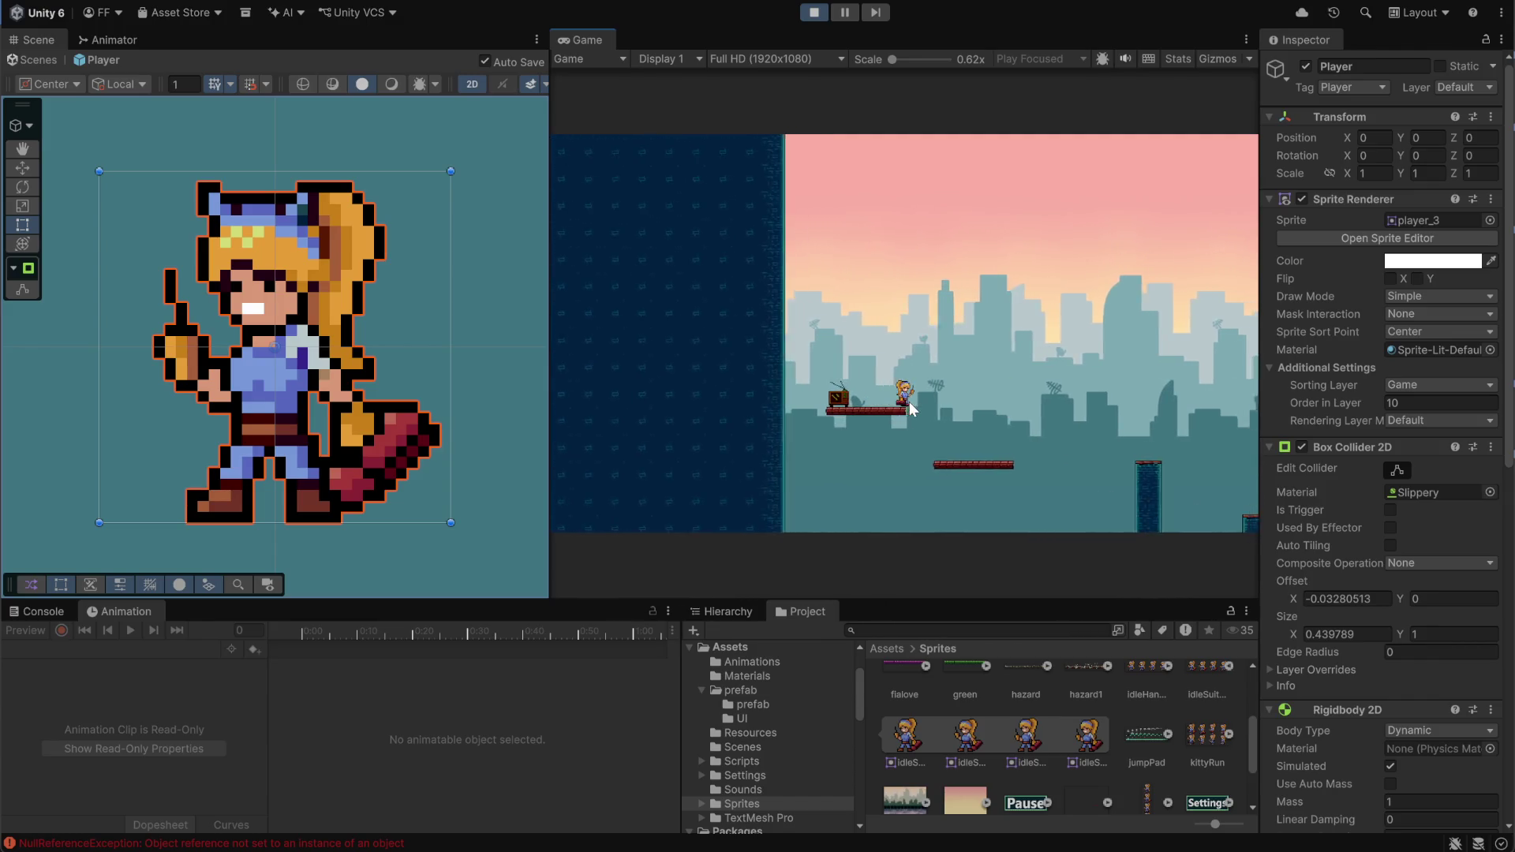
key("a")
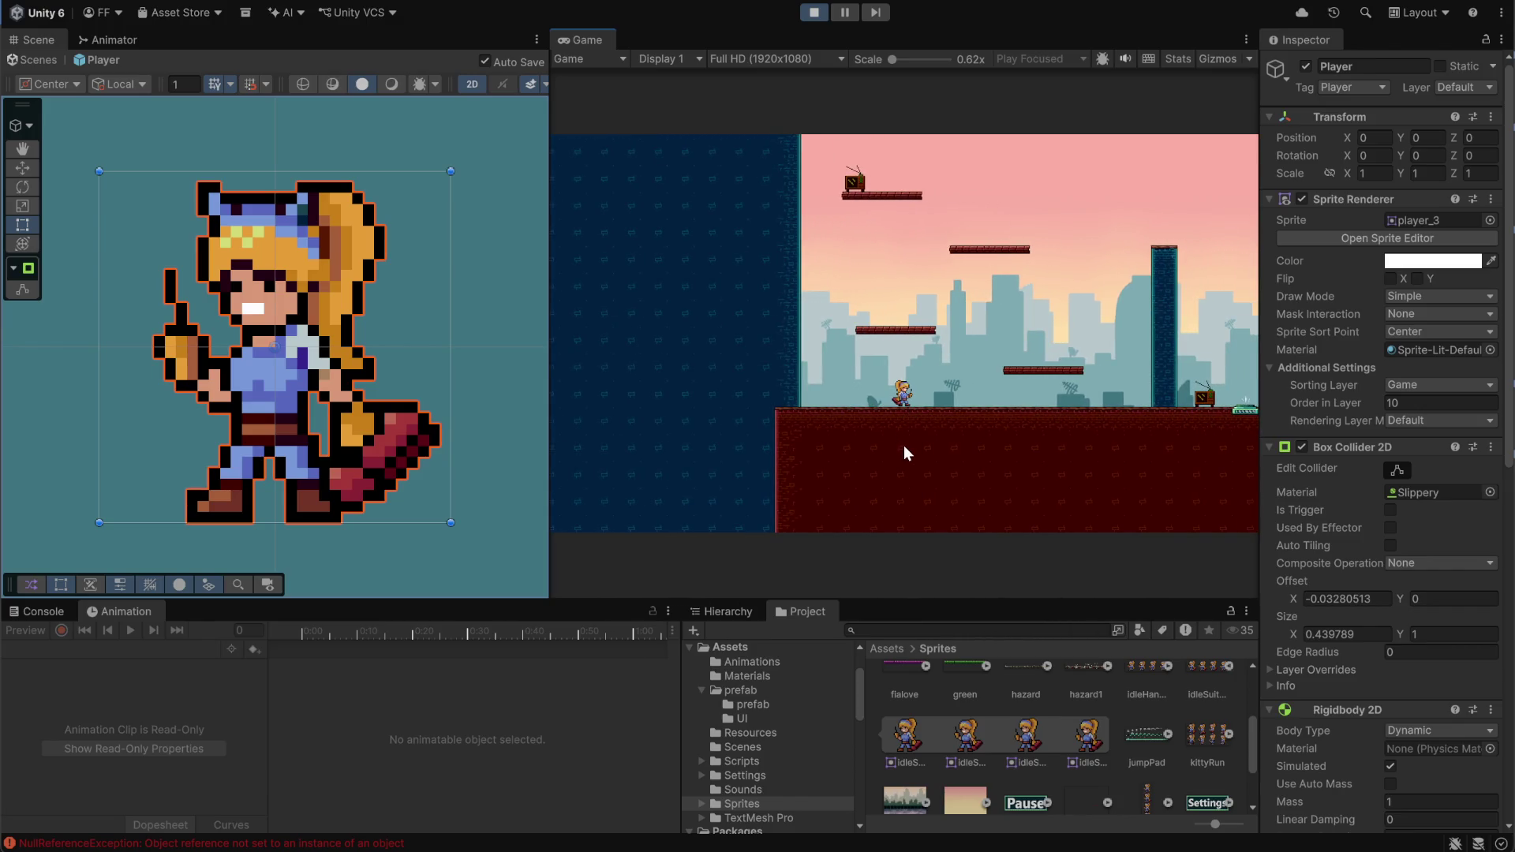
key("space")
key("d")
key("space")
key("a")
key("space")
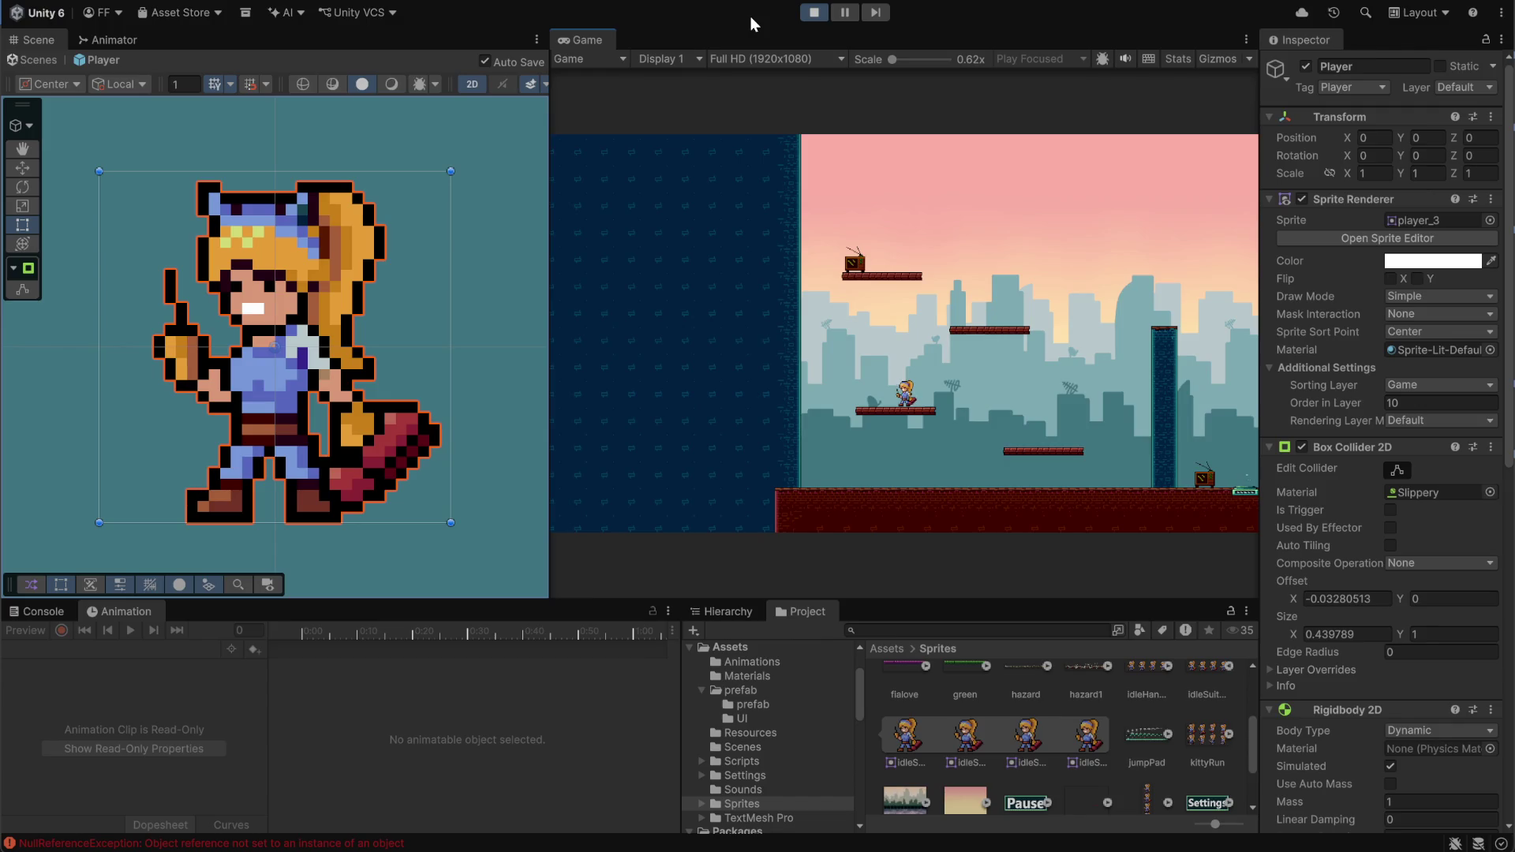
Stop the game and save a new Player clip named idlePlayrHandsFree in Assets/Animations
left_click(817, 14)
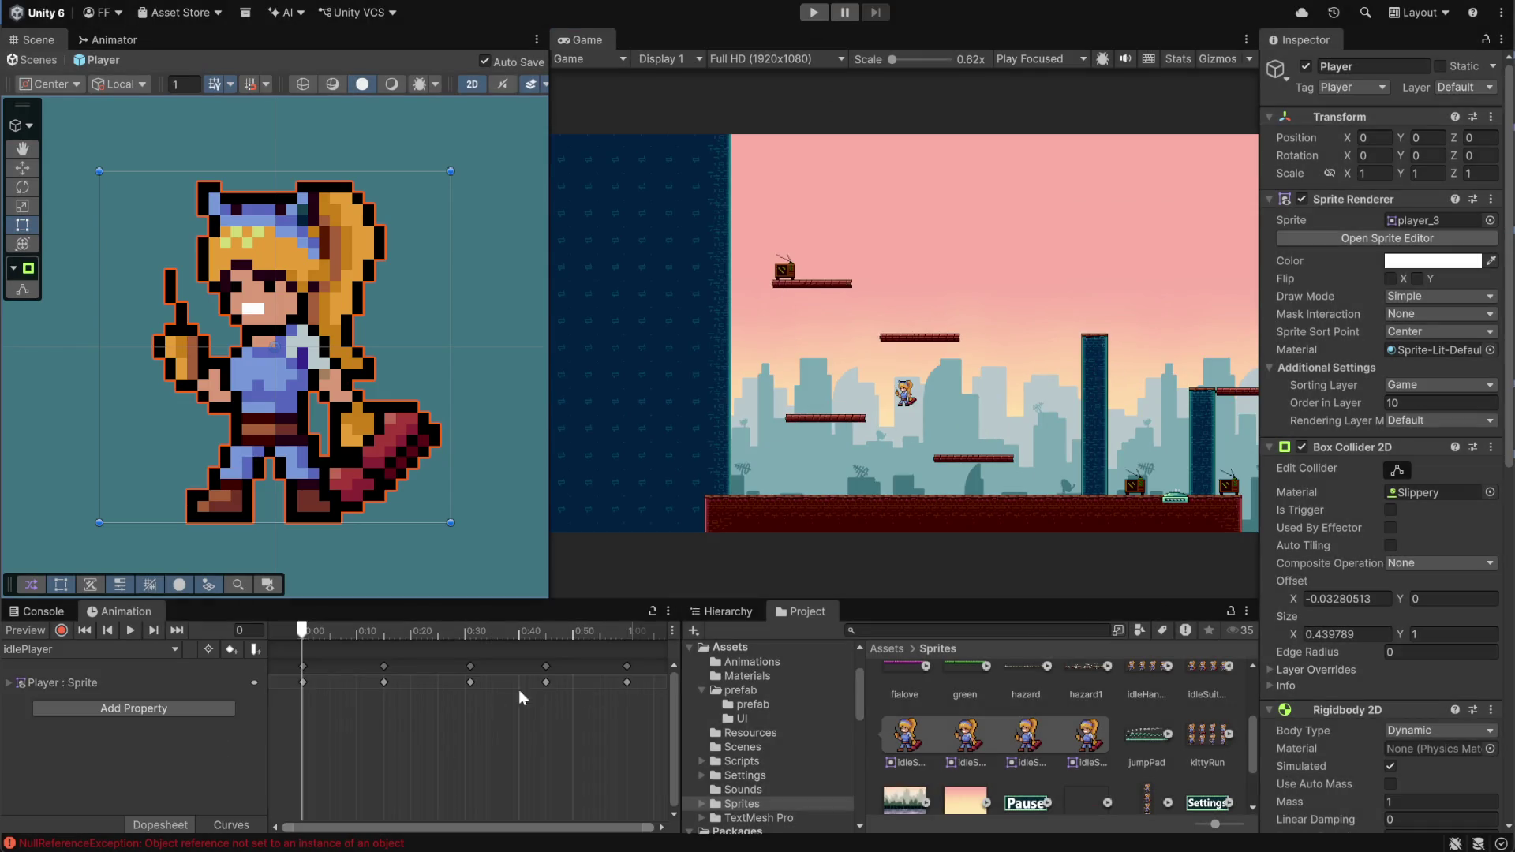
left_click(174, 649)
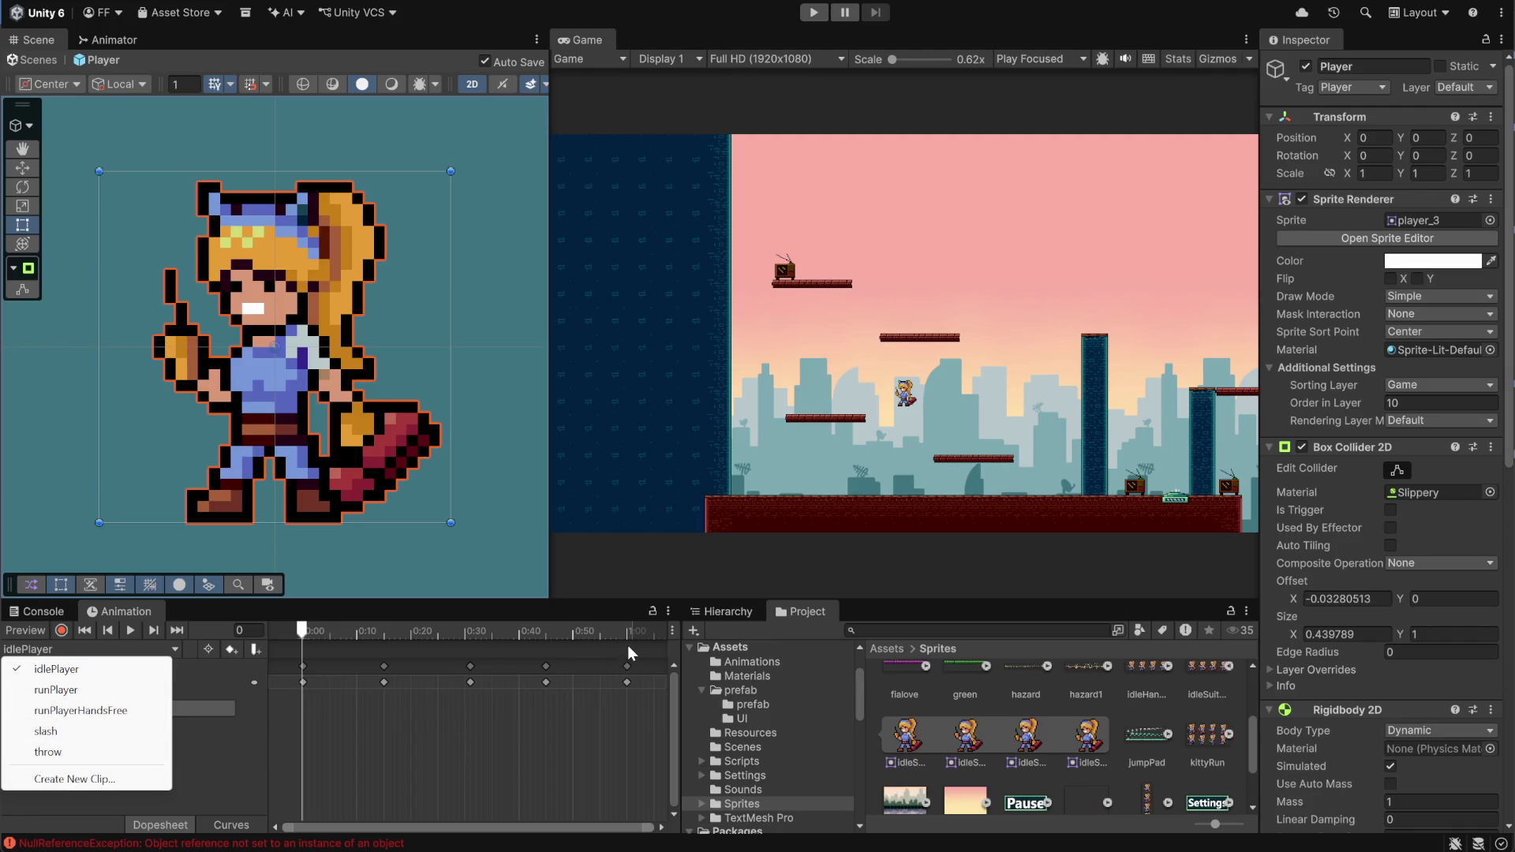
left_click(82, 779)
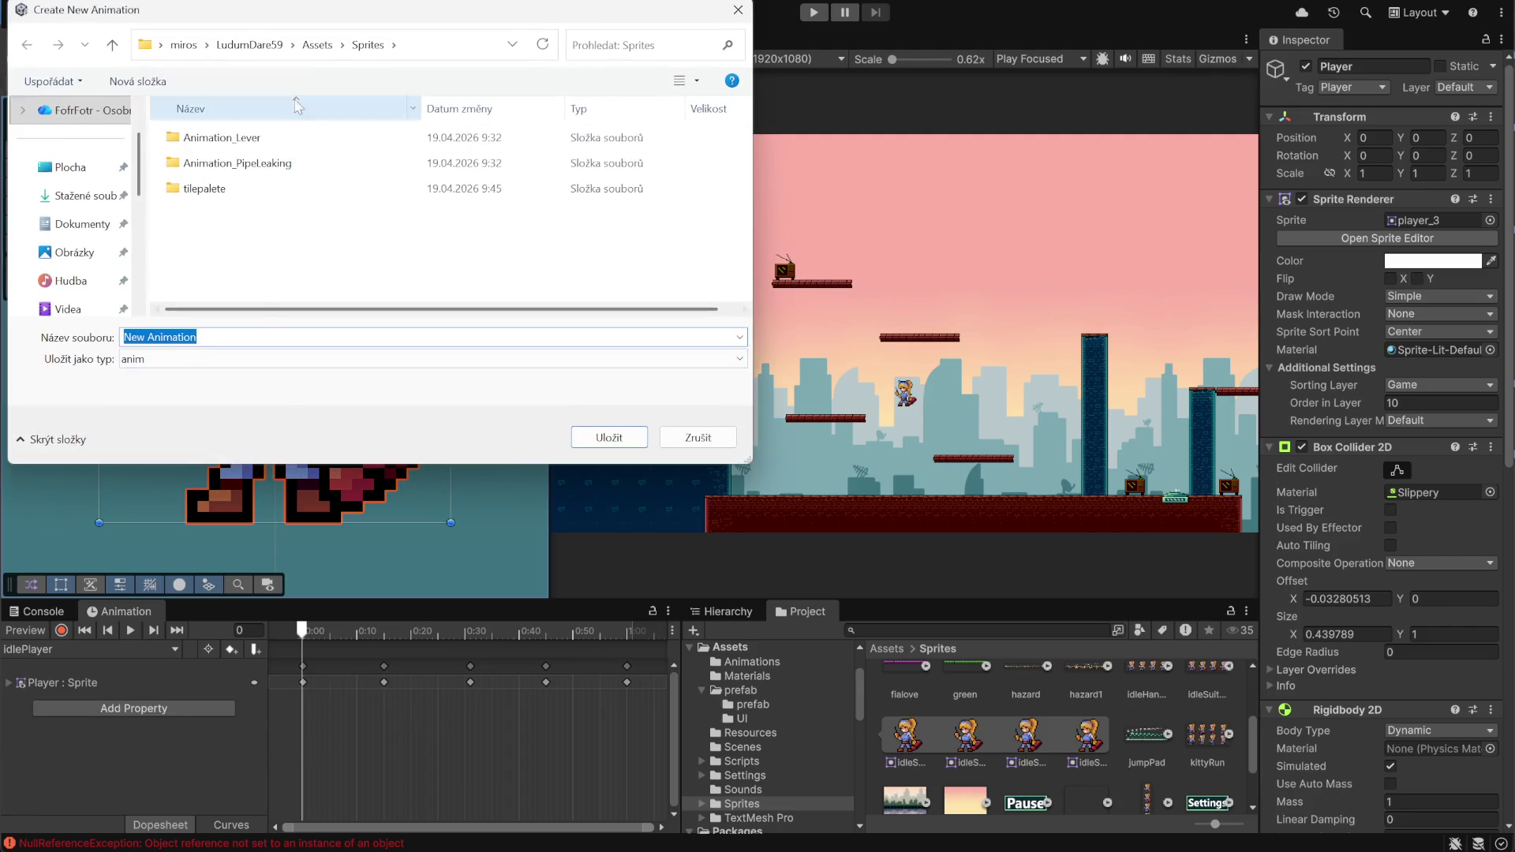
left_click(315, 45)
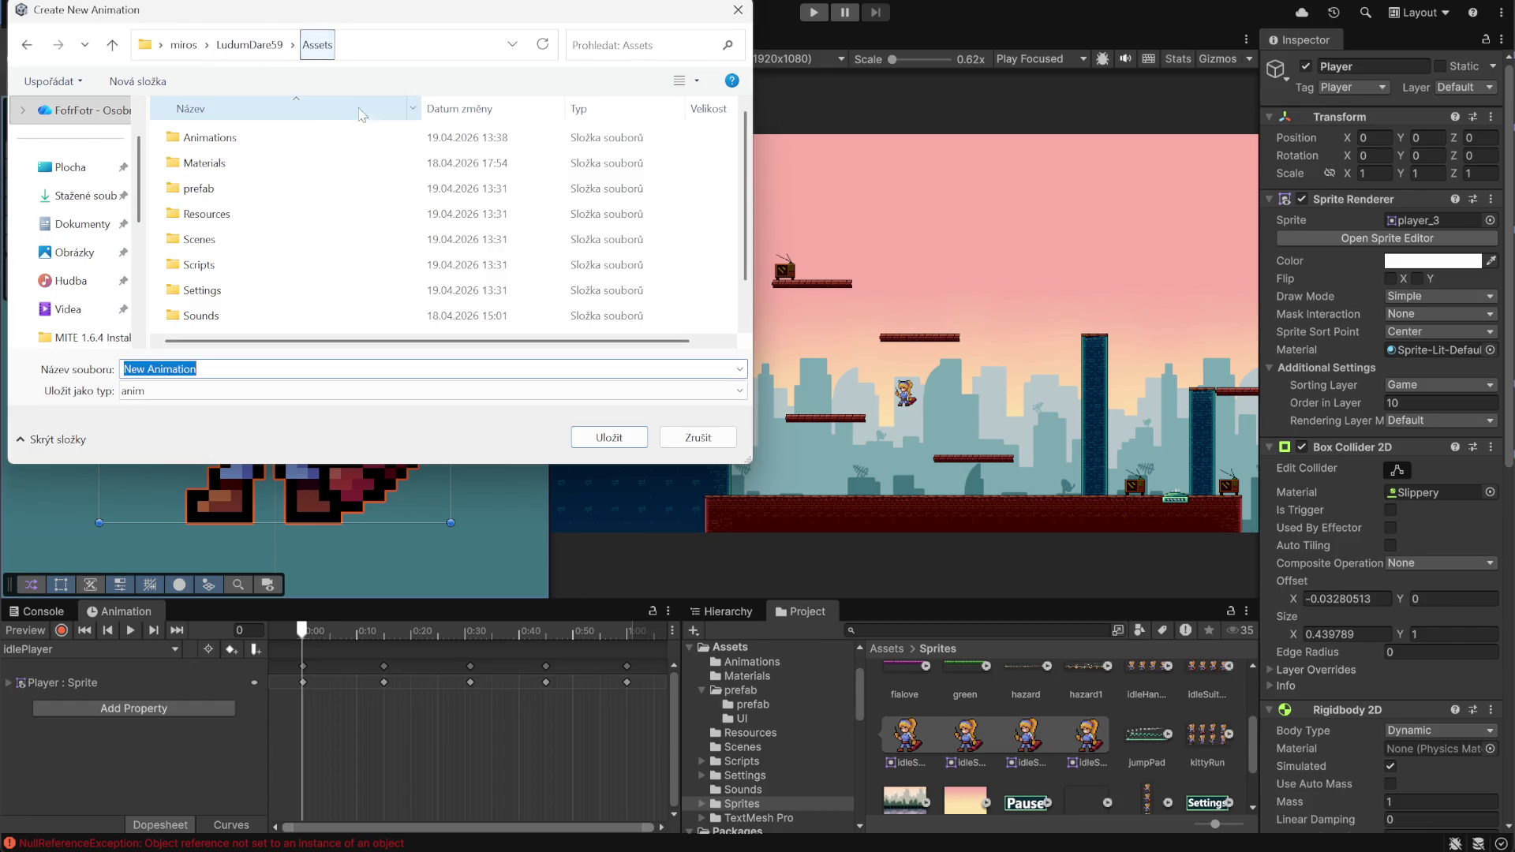
double_click(197, 138)
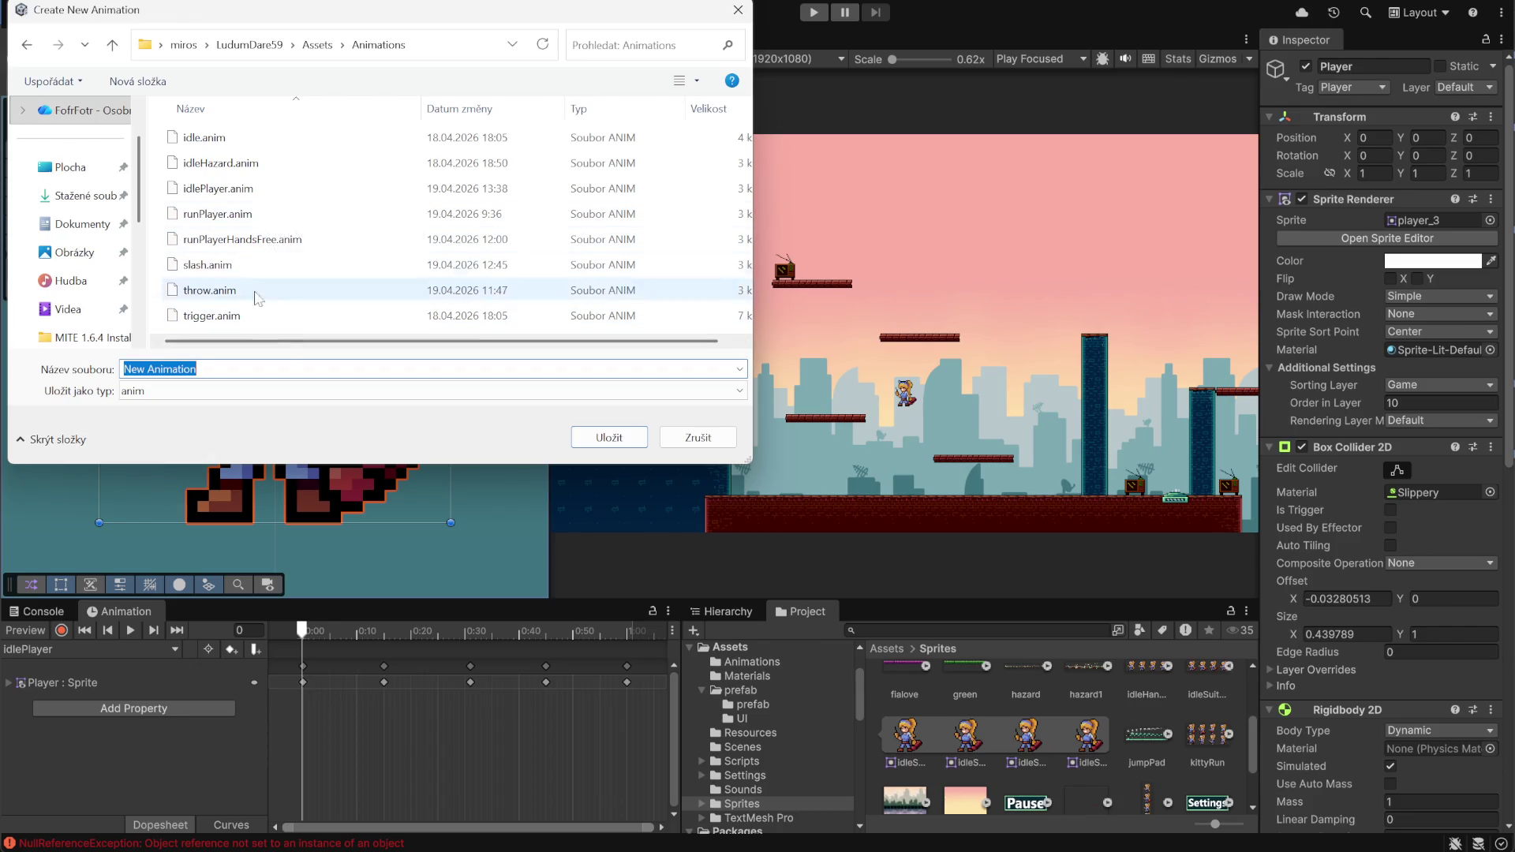
type("idle")
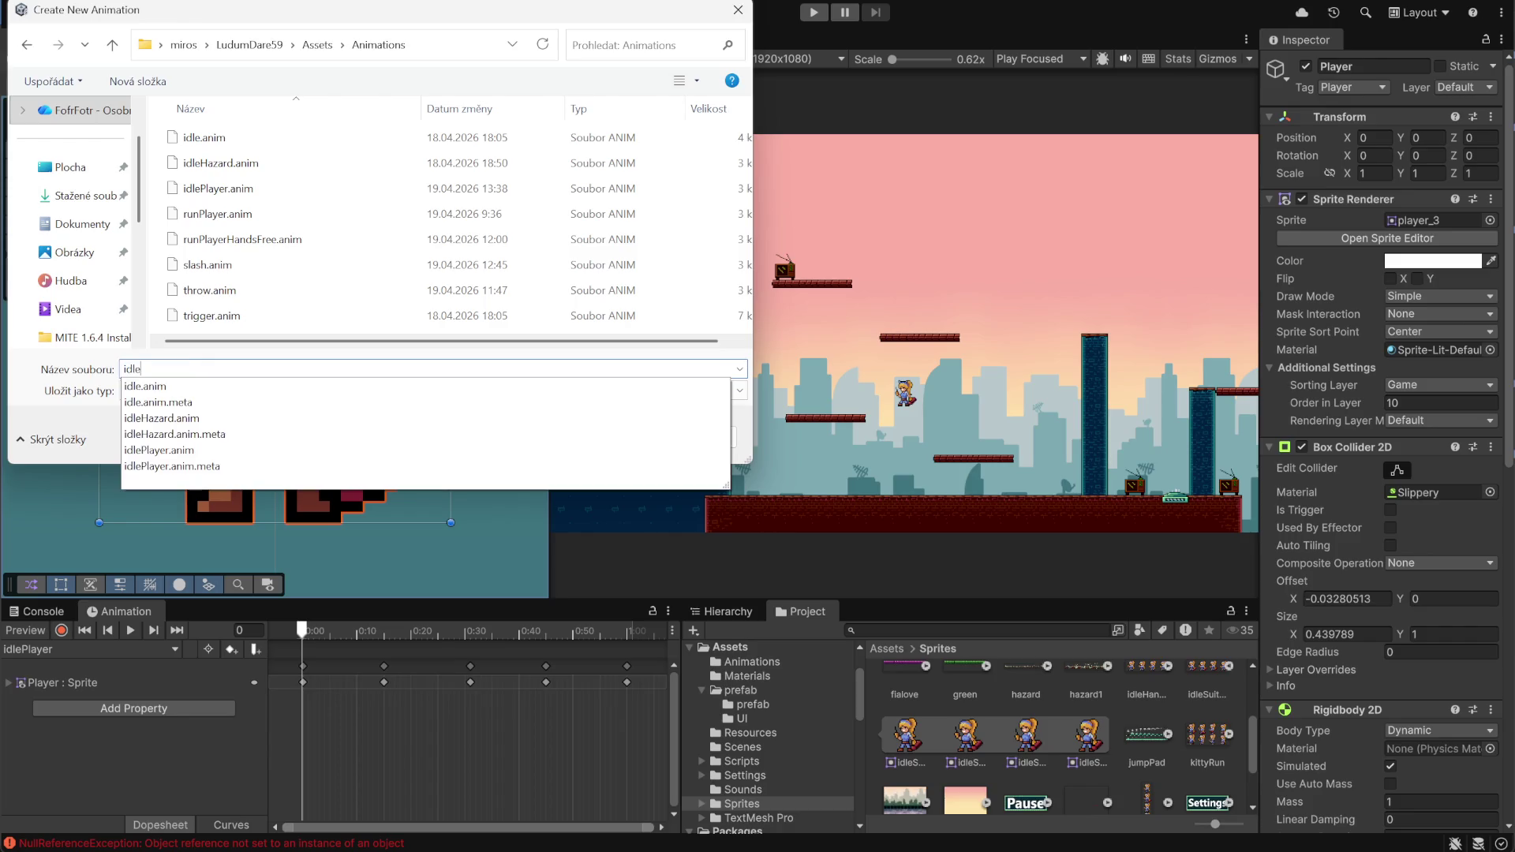
type("Playr")
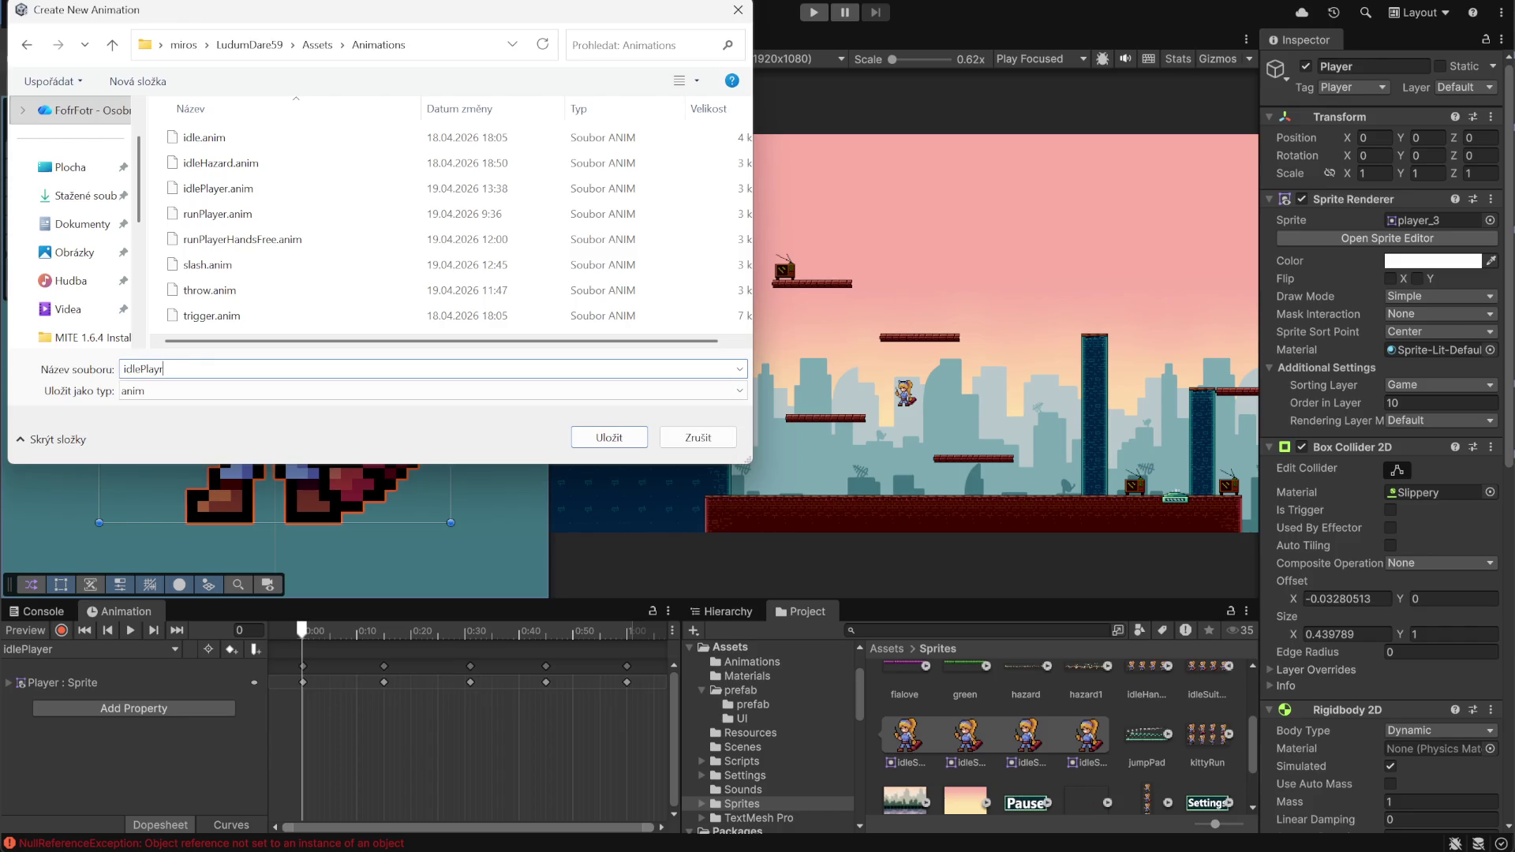
type("Hands")
type("Free")
left_click(609, 437)
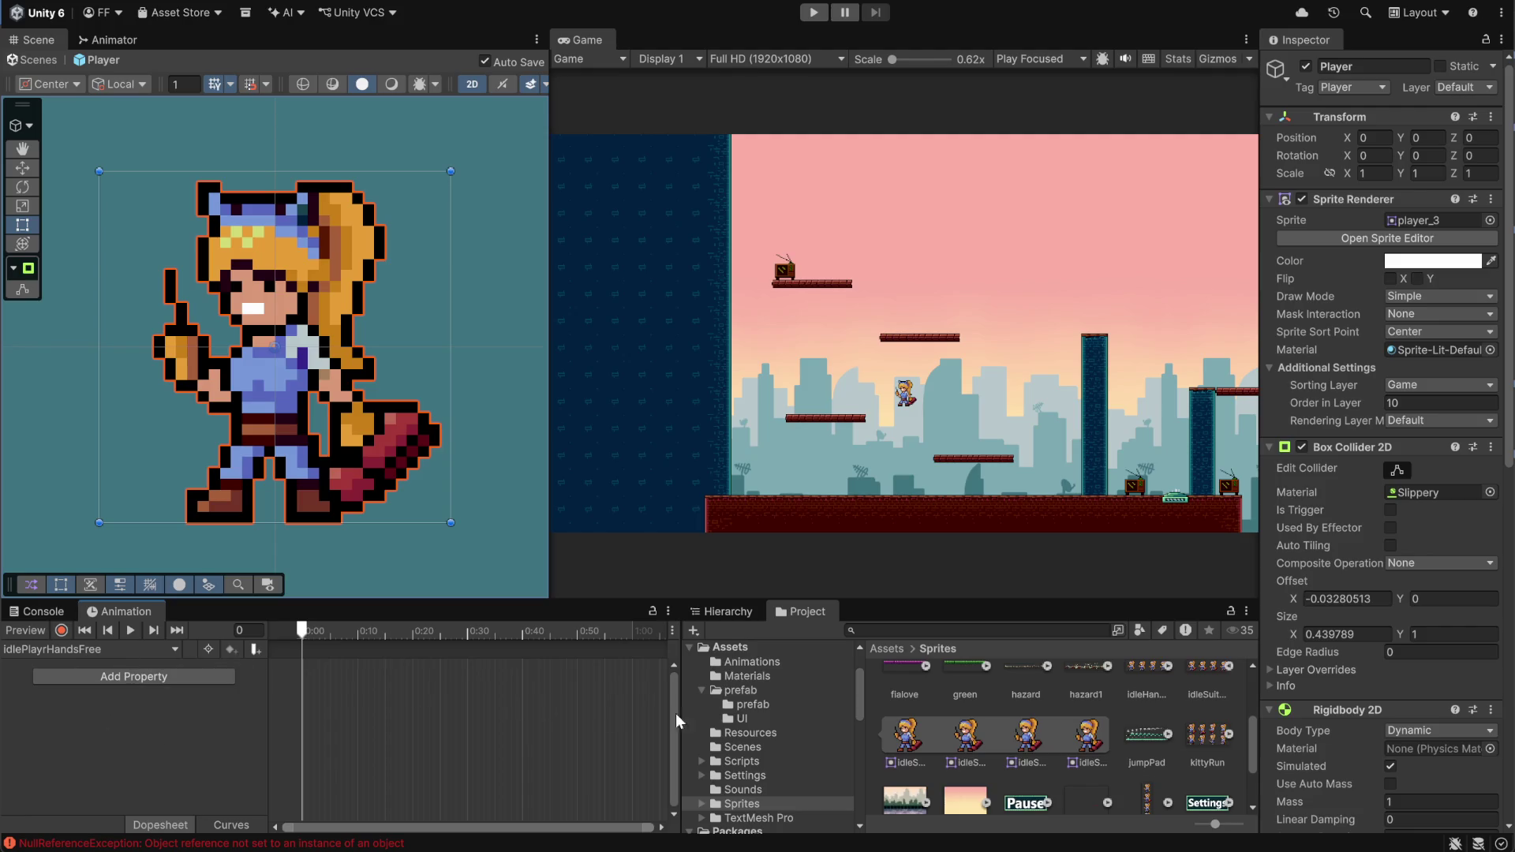
Drag the four idleHandsFree sprites onto the idlePlayrHandsFree sprite track as keyframes
left_click(1229, 667)
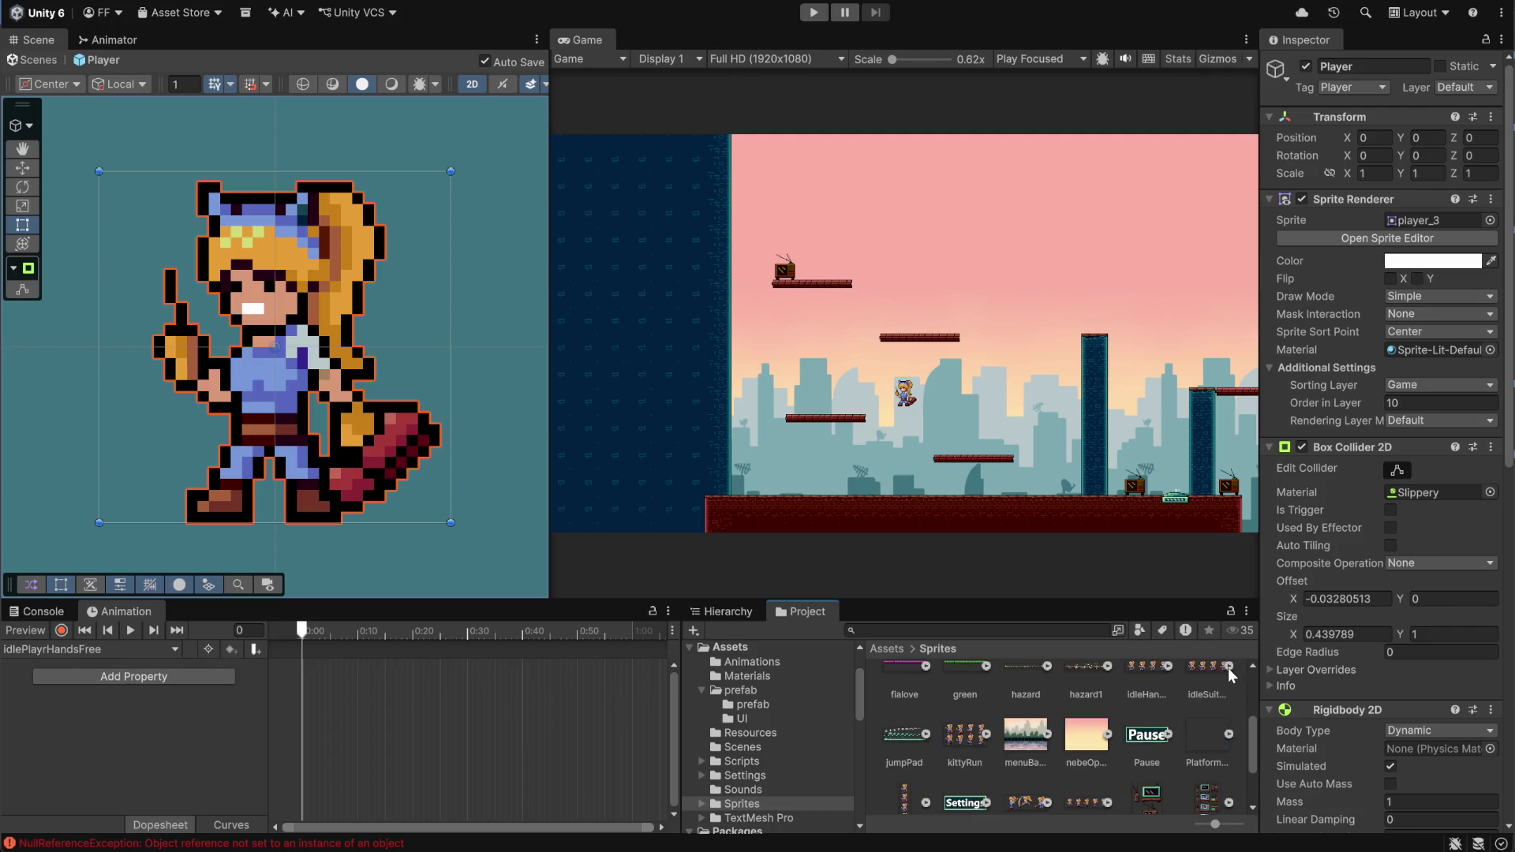
left_click(1228, 667)
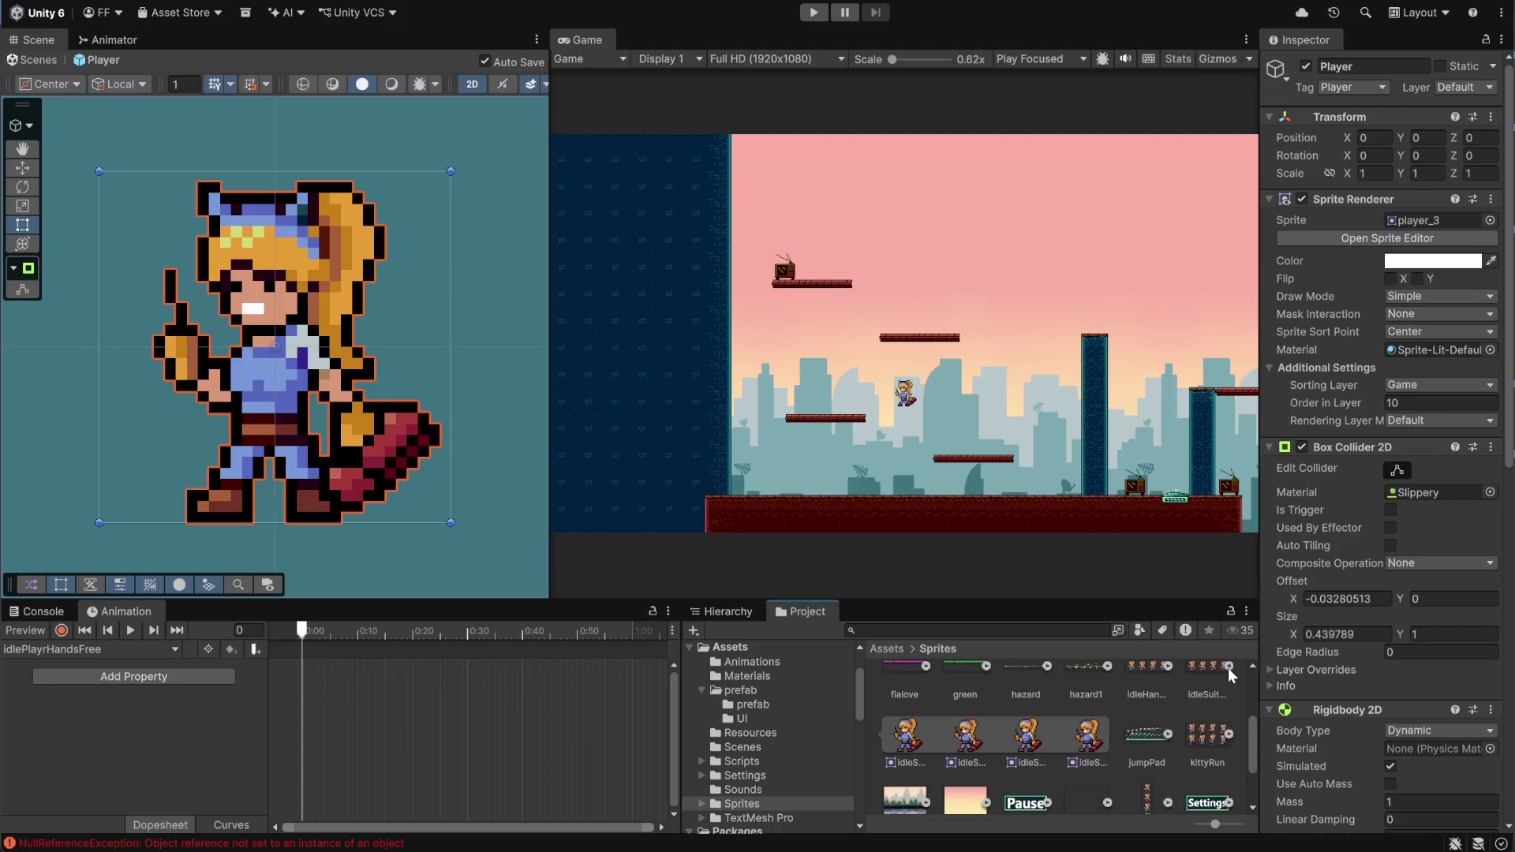
scroll(1225, 722, "up", 2)
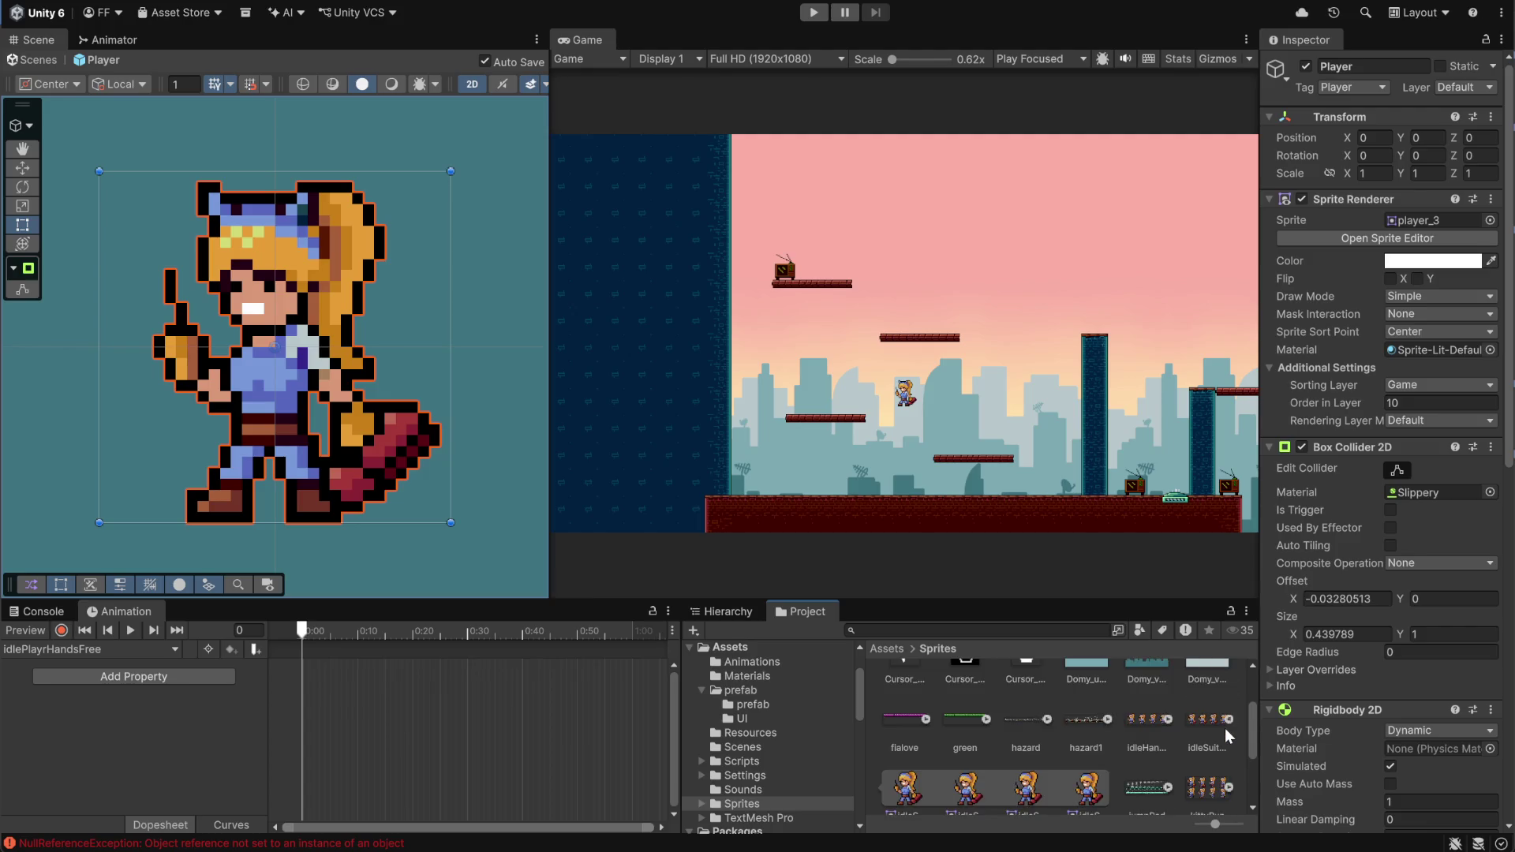
left_click(1167, 715)
scroll(1168, 713, "down", 2)
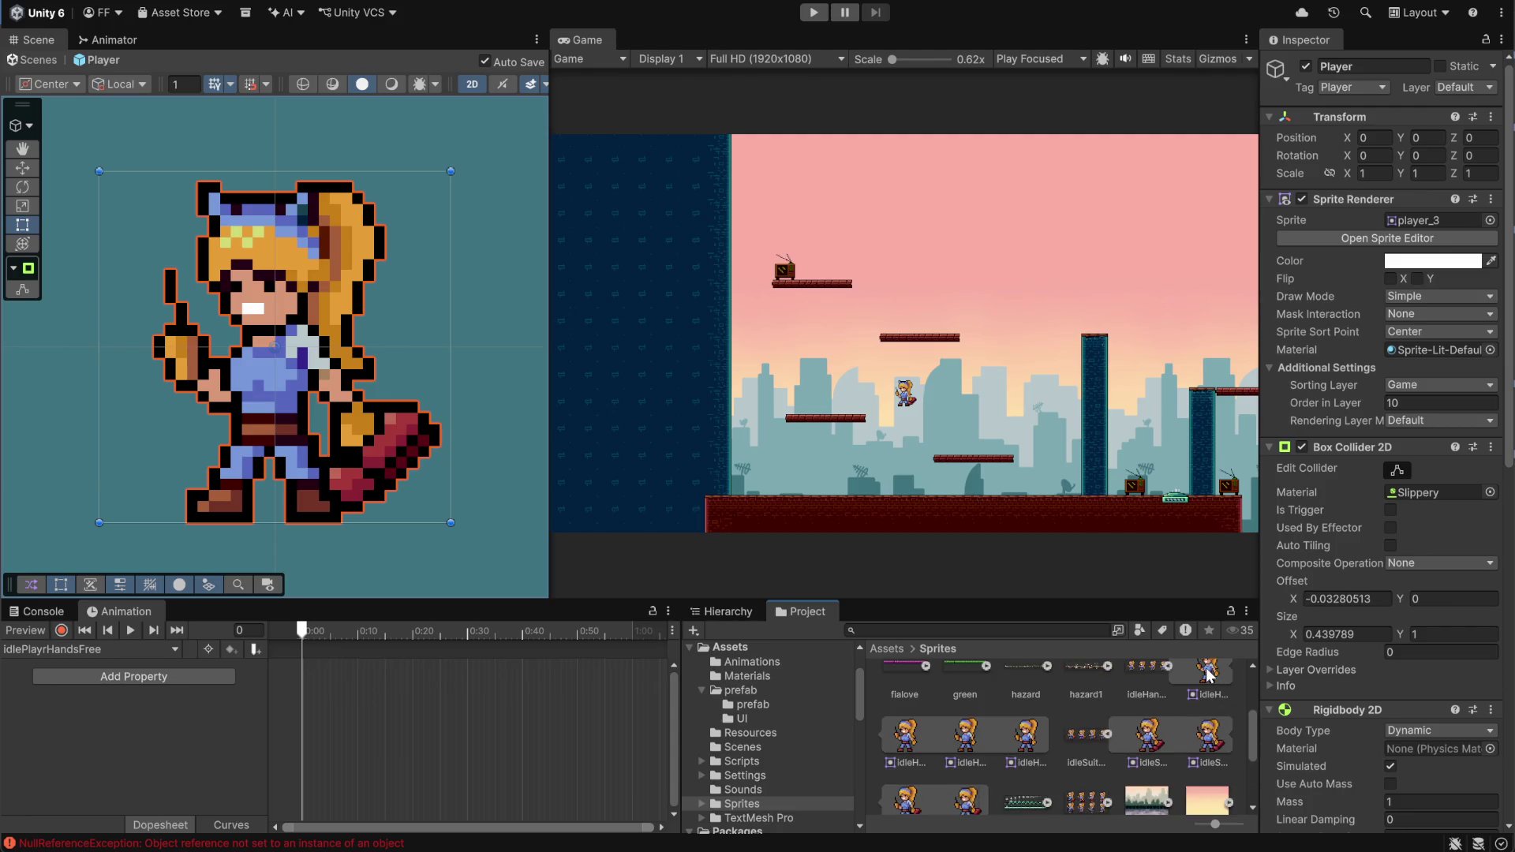
scroll(1138, 716, "up", 1)
left_click(1030, 766)
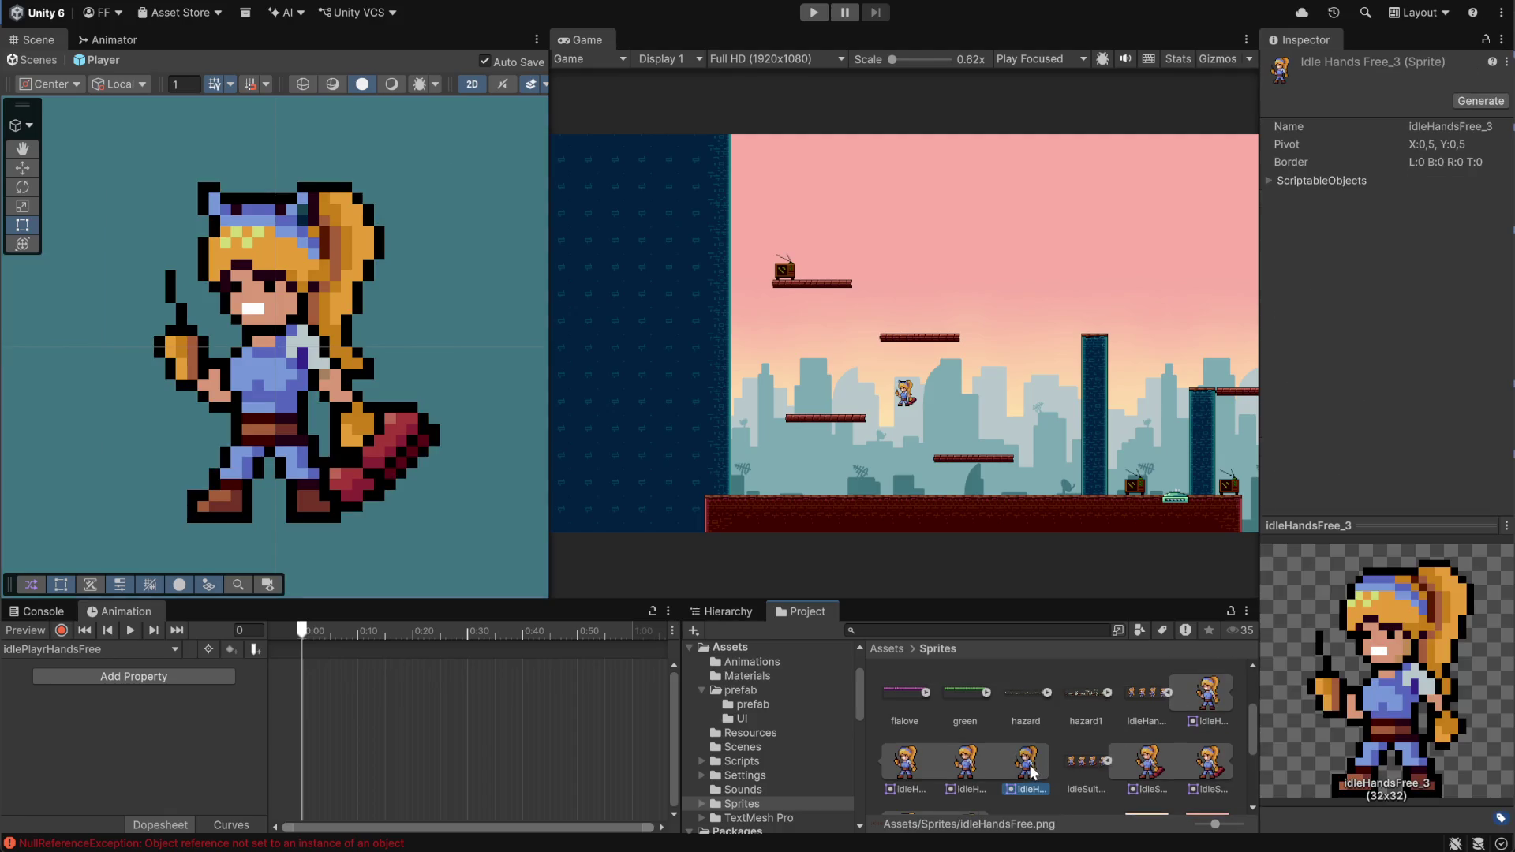
left_click(1207, 696, "shift")
mouse_move(1208, 698)
left_mouse_down()
mouse_move(360, 717)
mouse_move(350, 704)
left_mouse_up()
scroll(306, 686, "up", 10)
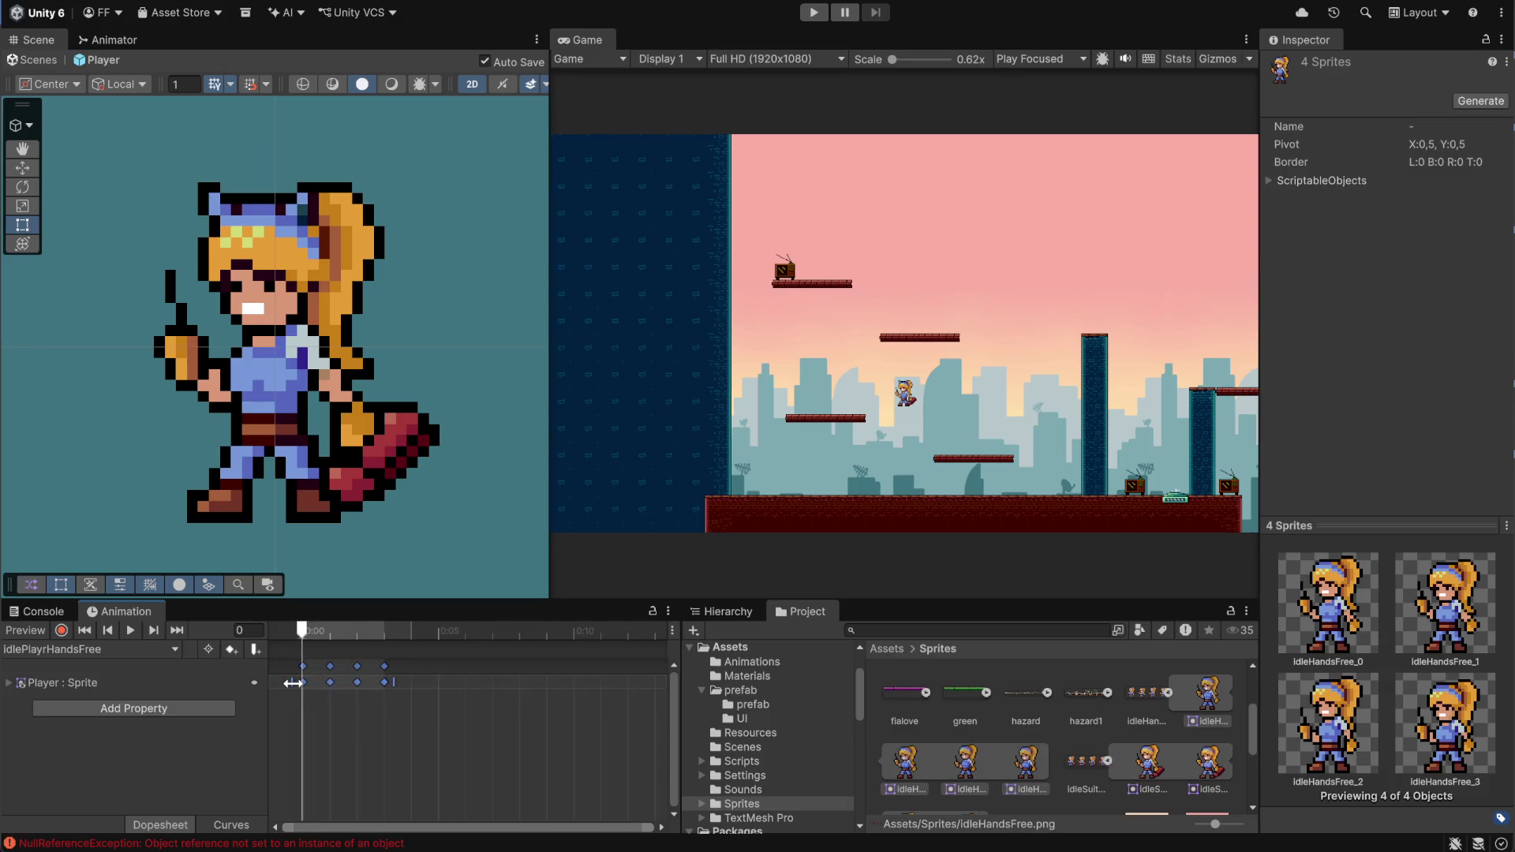
left_click(384, 683)
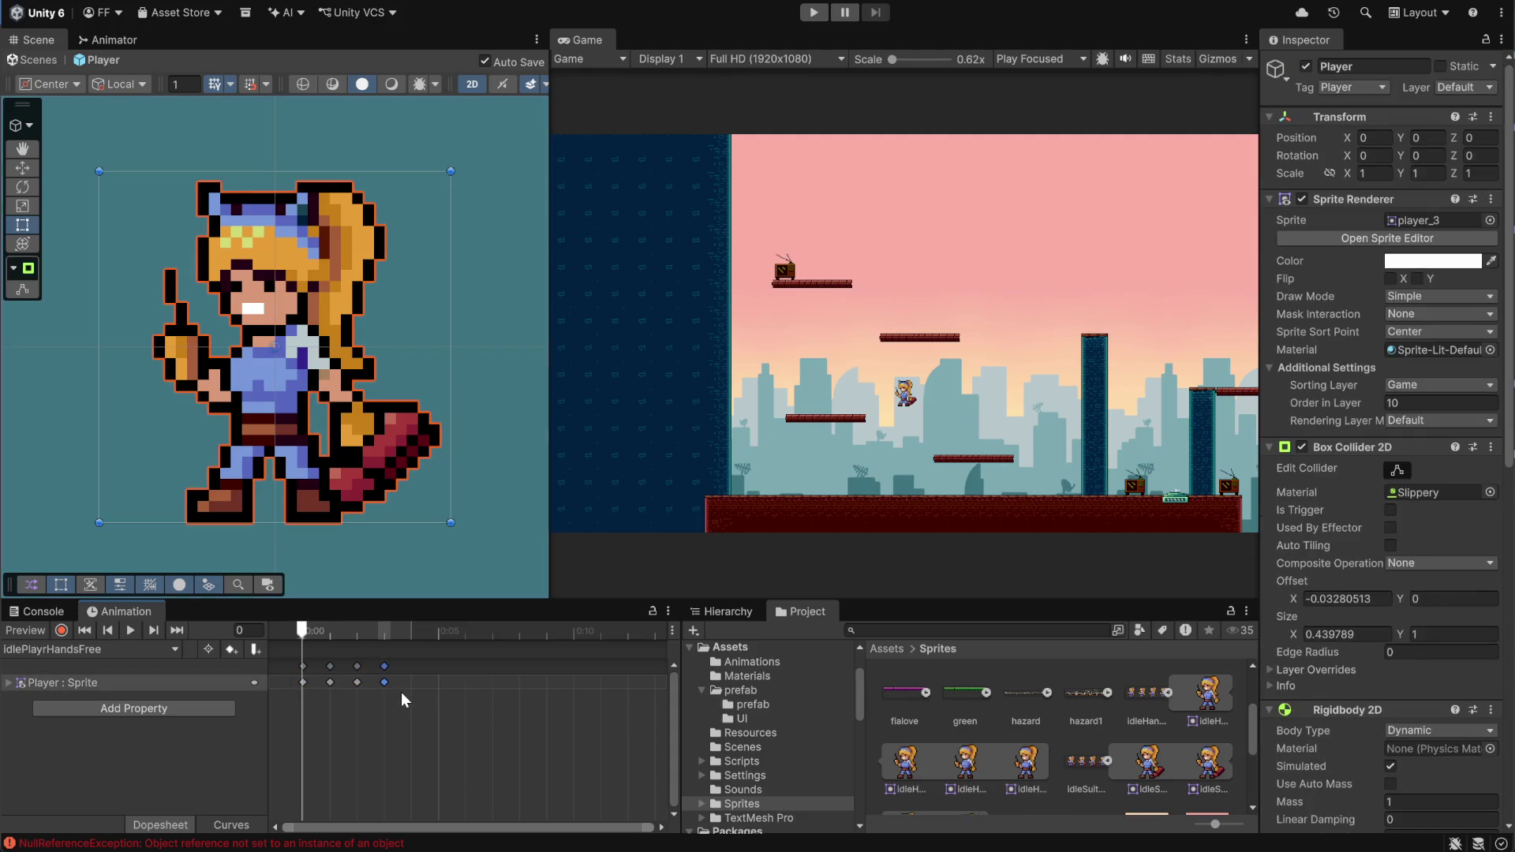
left_click(412, 680)
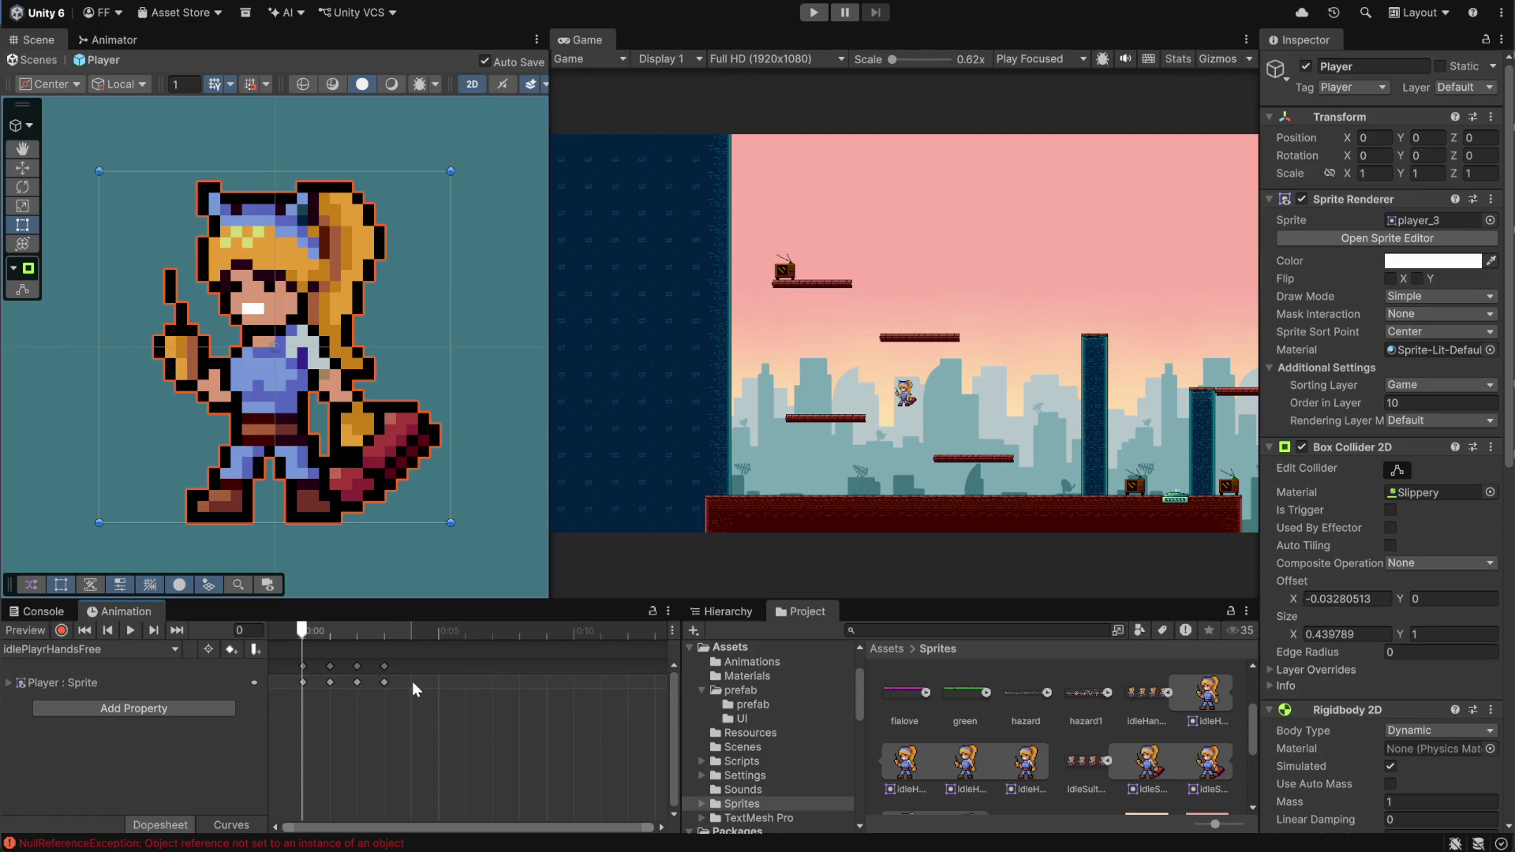
Scrub through the idlePlayrHandsFree poses and play the animation preview
left_click(411, 630)
mouse_move(399, 632)
left_mouse_down()
mouse_move(306, 634)
mouse_move(483, 638)
mouse_move(303, 635)
mouse_move(410, 635)
left_mouse_up()
mouse_move(305, 632)
left_mouse_down()
mouse_move(436, 626)
mouse_move(276, 626)
mouse_move(504, 636)
mouse_move(398, 638)
mouse_move(502, 657)
left_mouse_up()
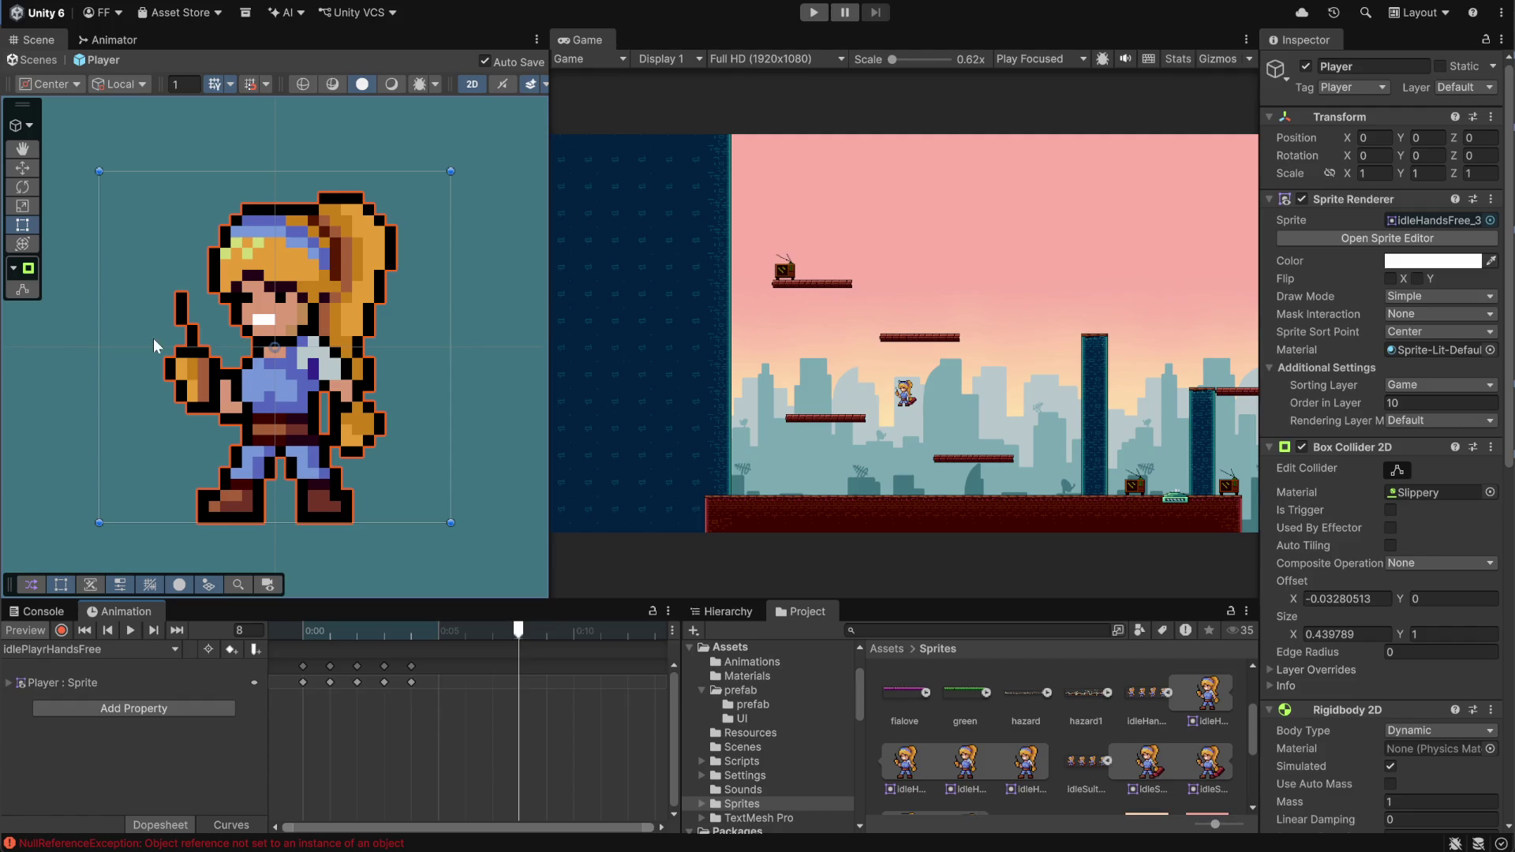
left_click(131, 631)
Stretch all keyframes out to about 0:33, undoing earlier attempts, and replay the slowed loop
key("ctrl+a")
mouse_move(424, 687)
left_mouse_down()
mouse_move(595, 690)
mouse_move(491, 699)
mouse_move(393, 683)
mouse_move(609, 691)
mouse_move(596, 700)
left_mouse_up()
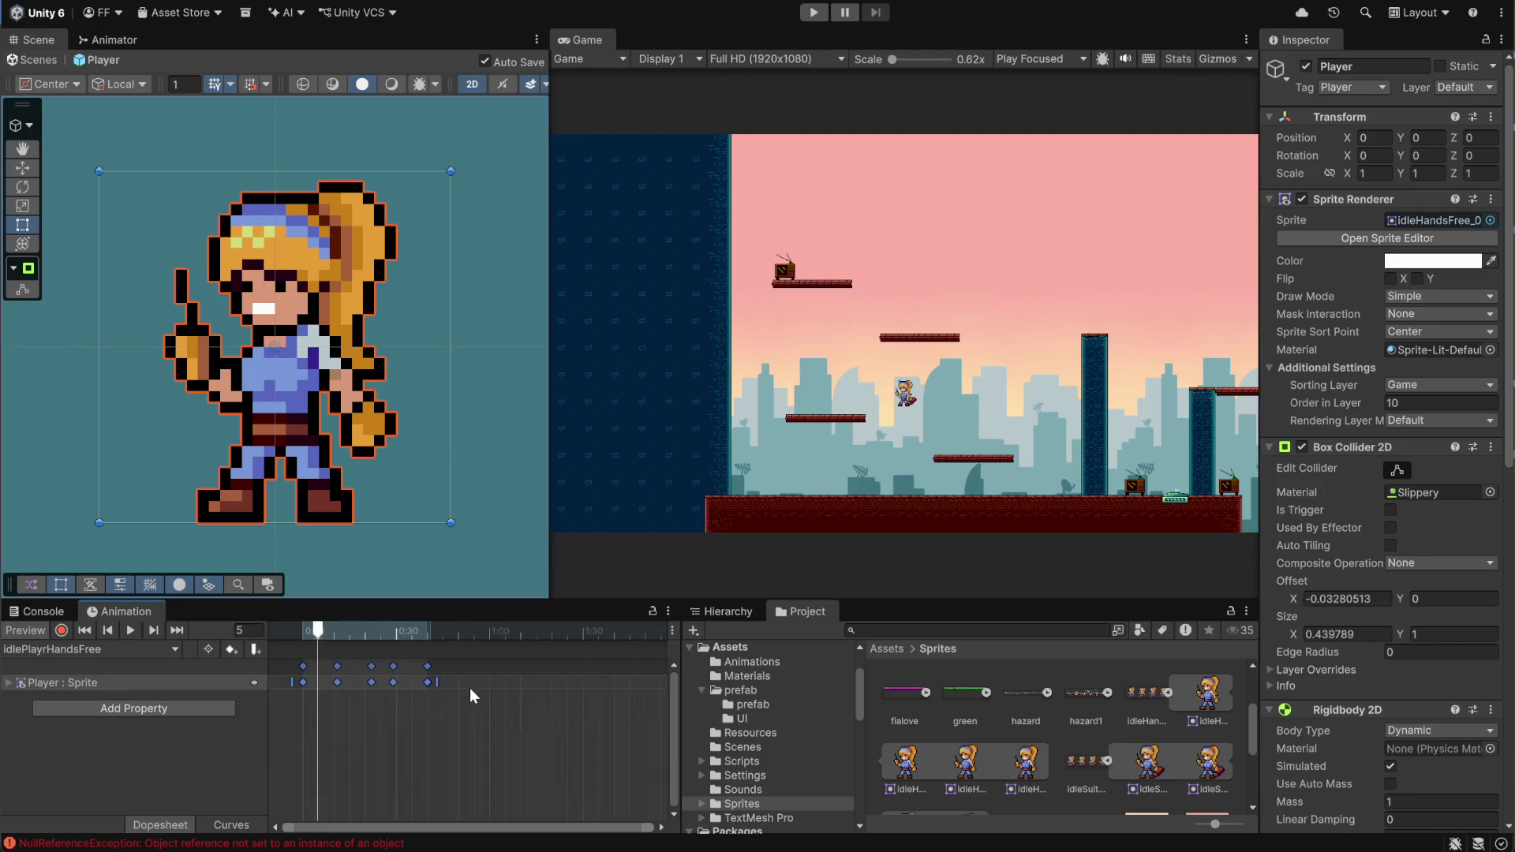
mouse_move(437, 685)
left_mouse_down()
mouse_move(517, 685)
mouse_move(498, 688)
left_mouse_up()
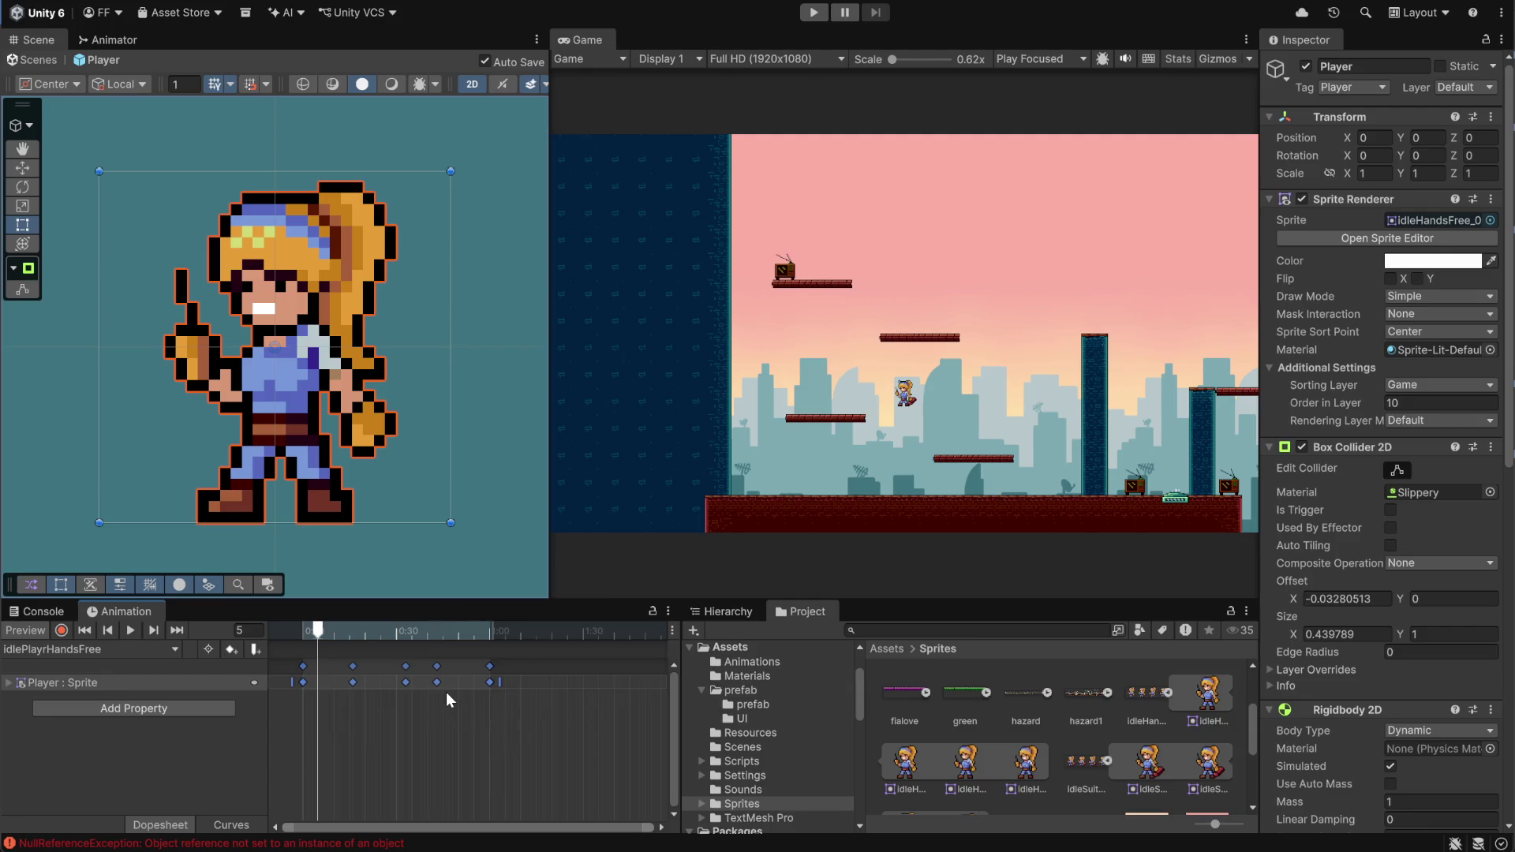
key("ctrl+z")
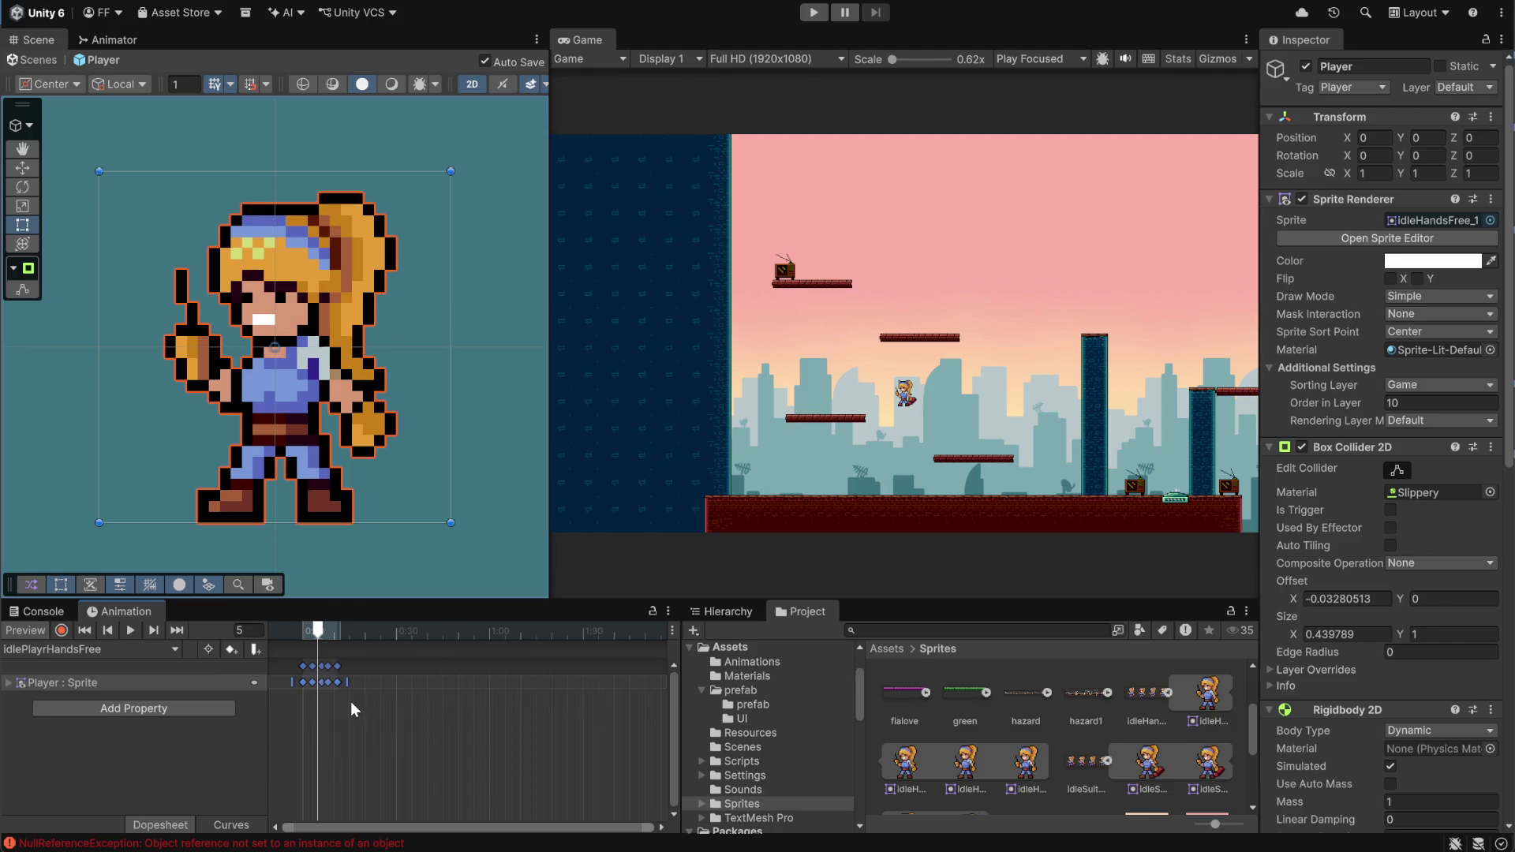
scroll(319, 694, "up", 5)
key("ctrl+z")
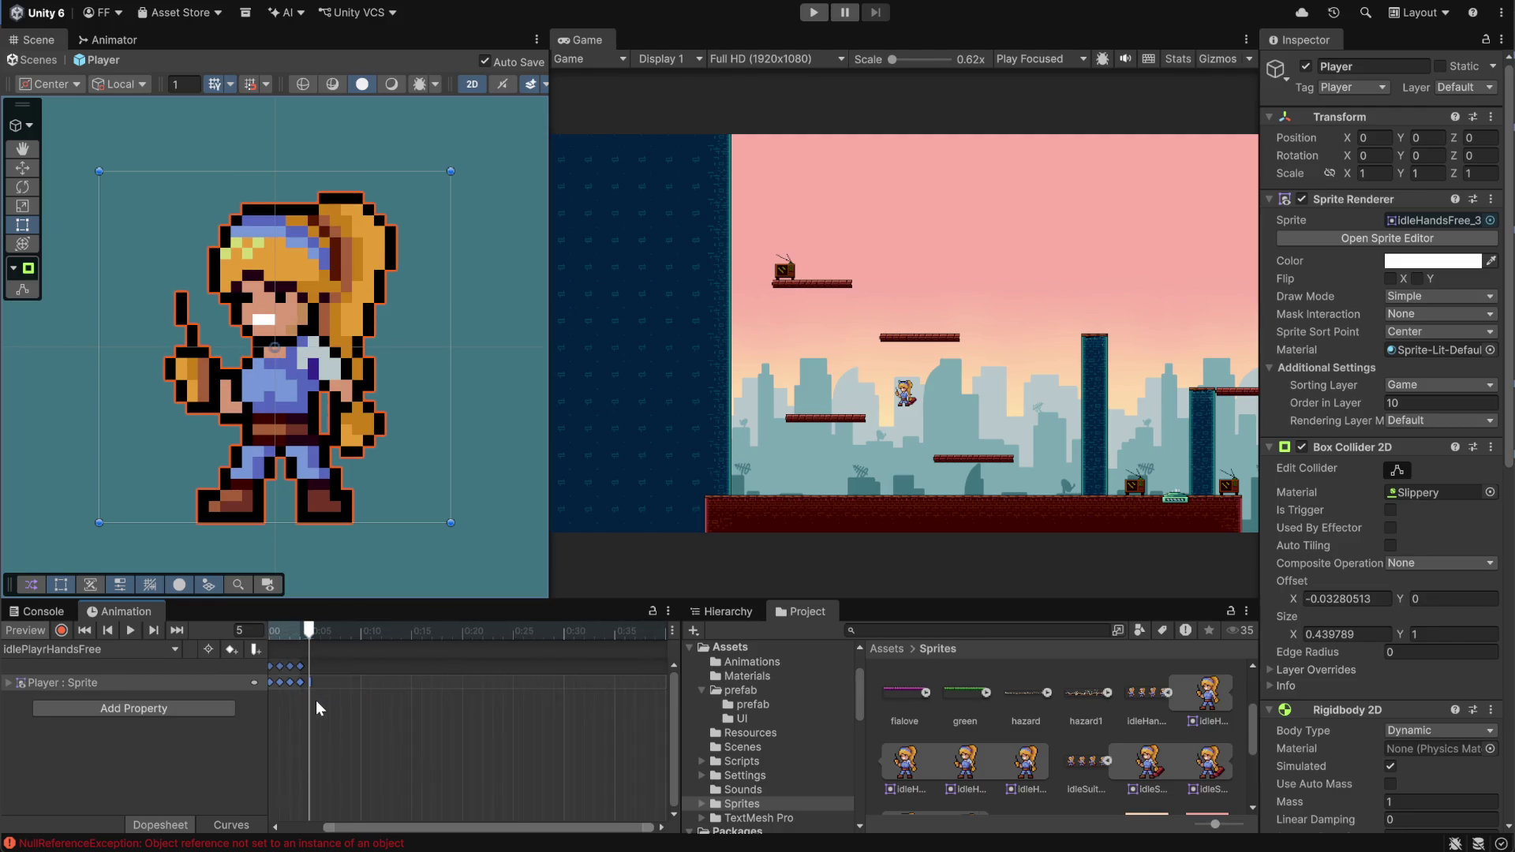
left_click_drag(309, 682, 583, 685)
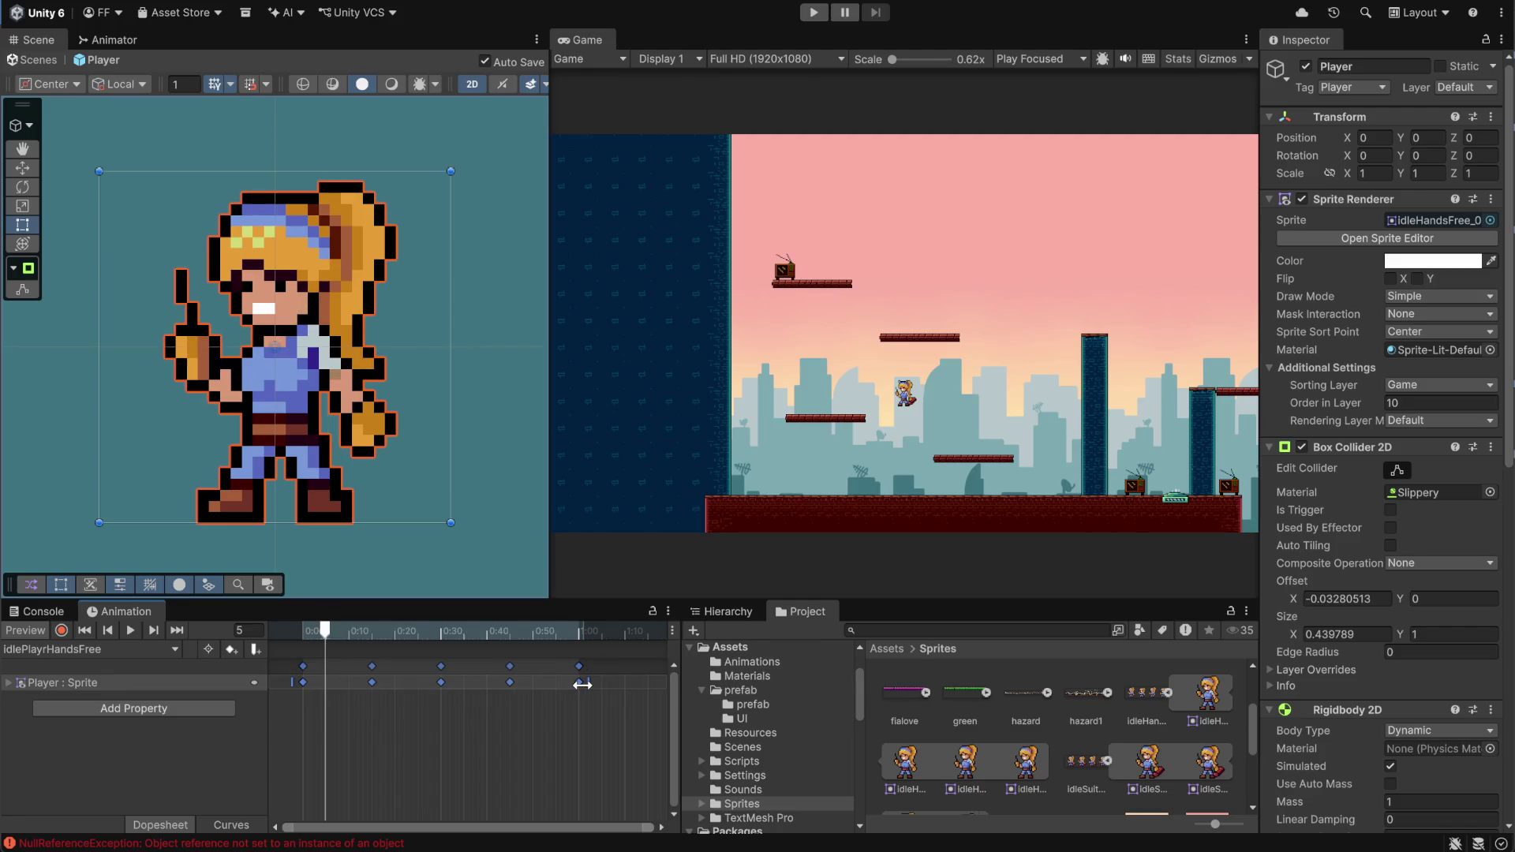
left_click(131, 630)
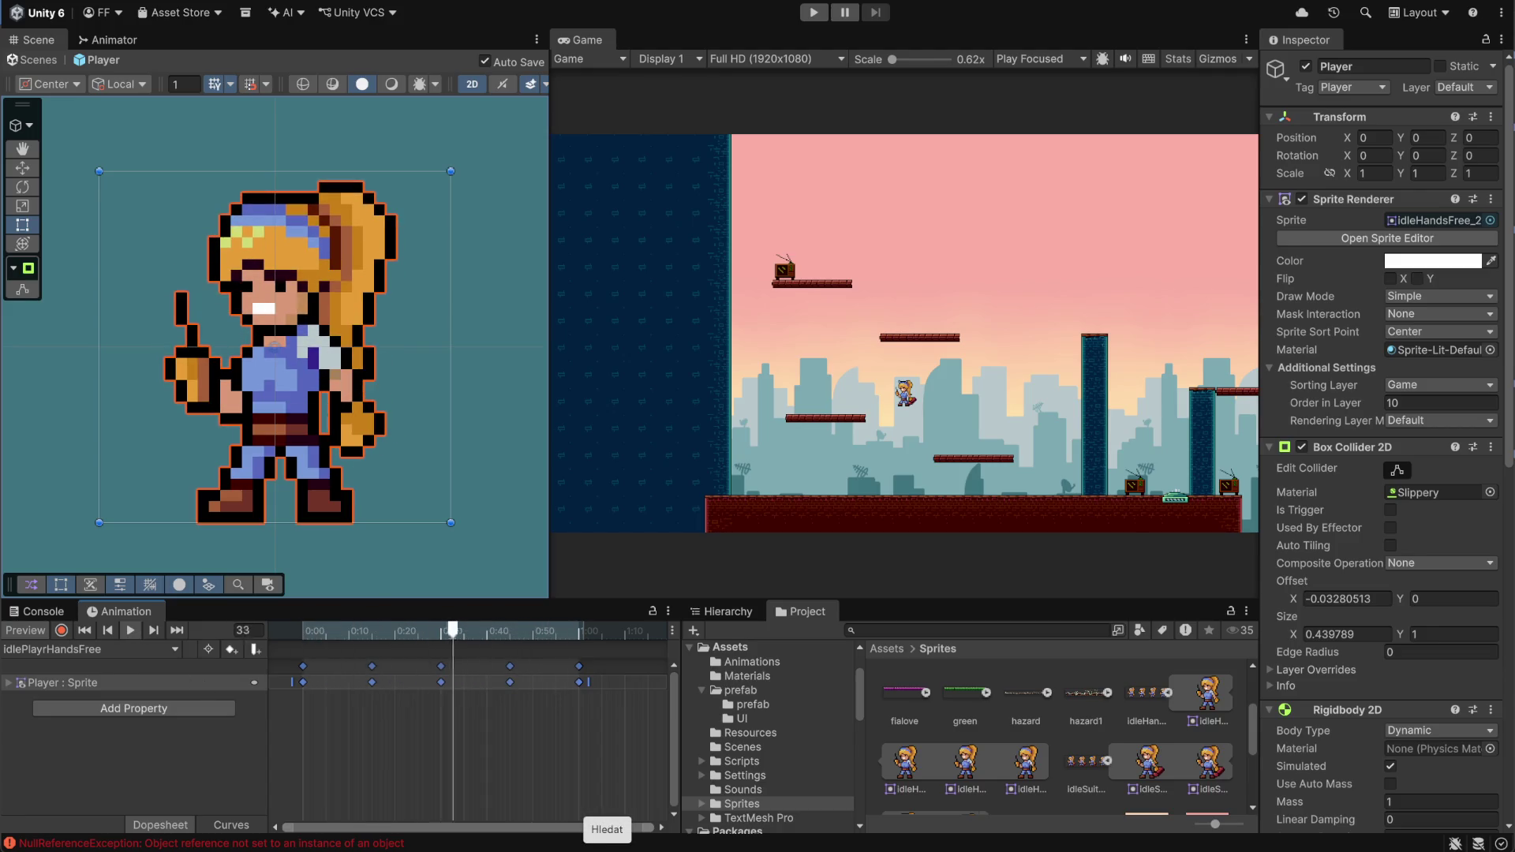
Collapse the idleHandsFree sheet in the Sprites folder and stop the preview
left_click(1168, 693)
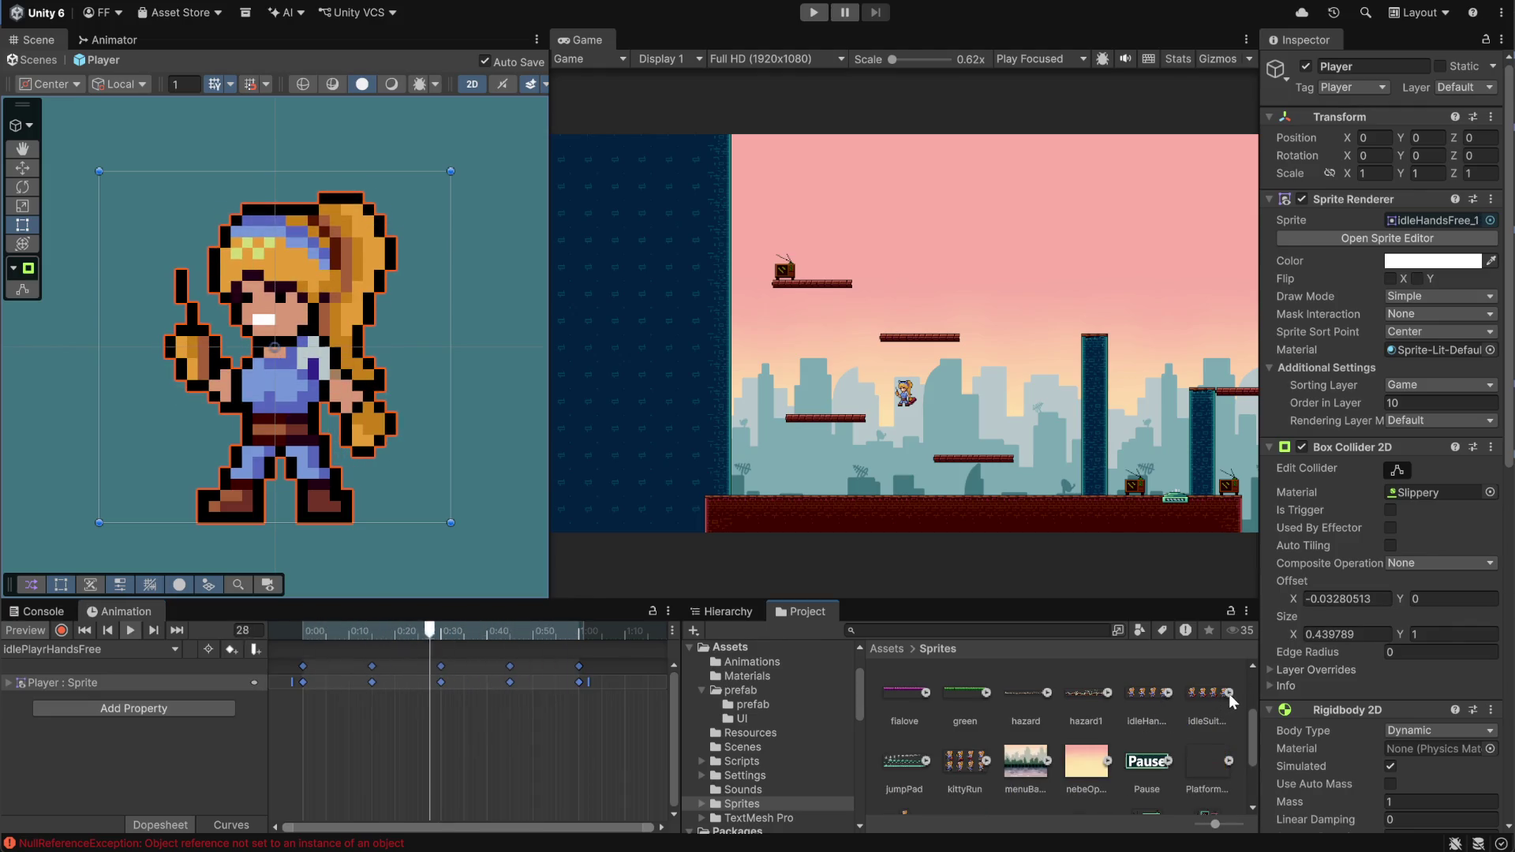
scroll(1097, 761, "down", 2)
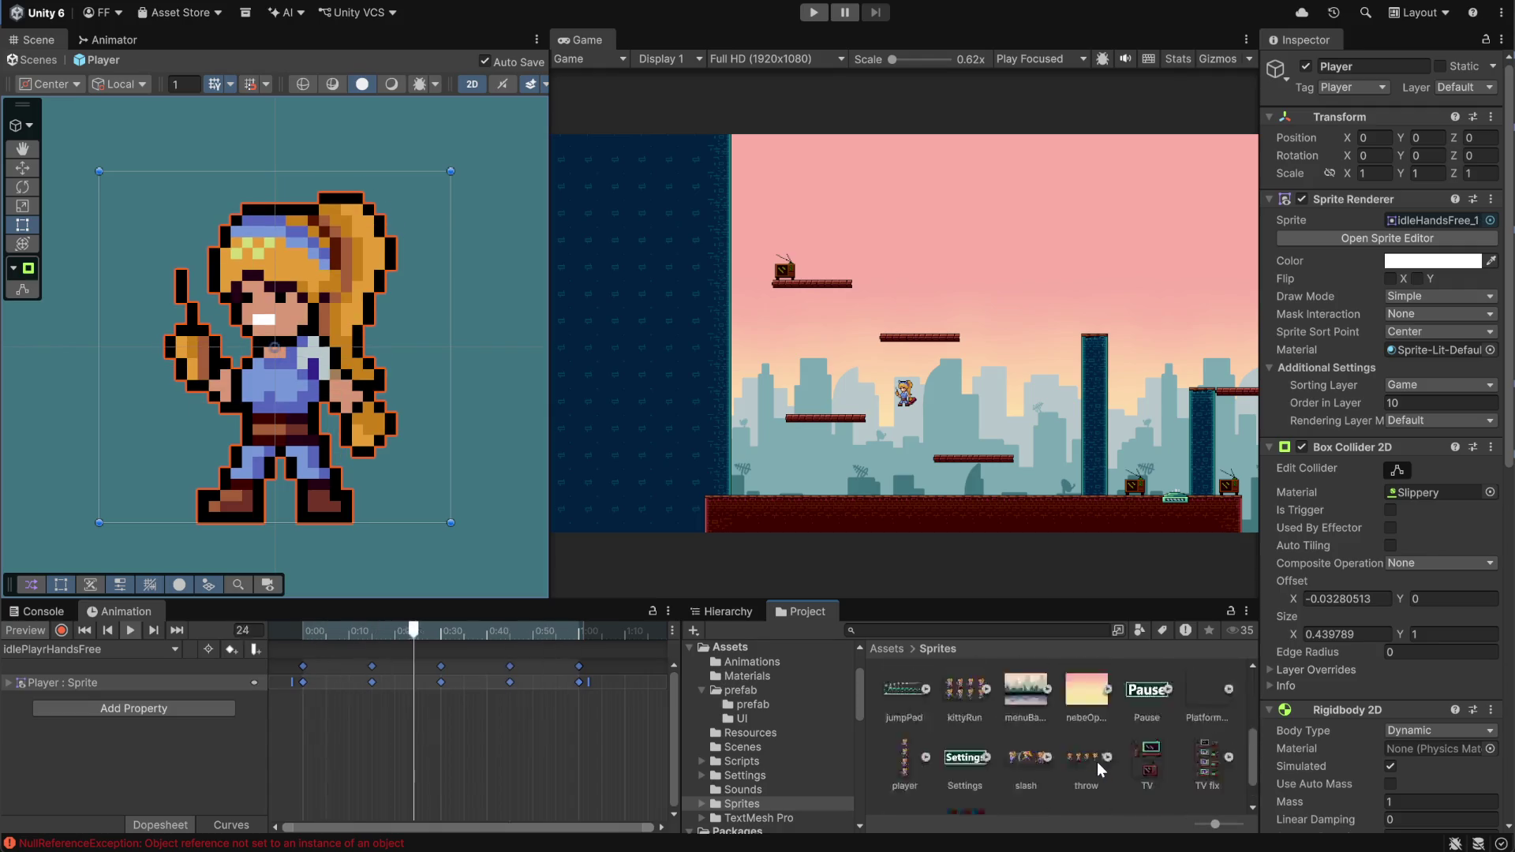
scroll(1094, 754, "down", 2)
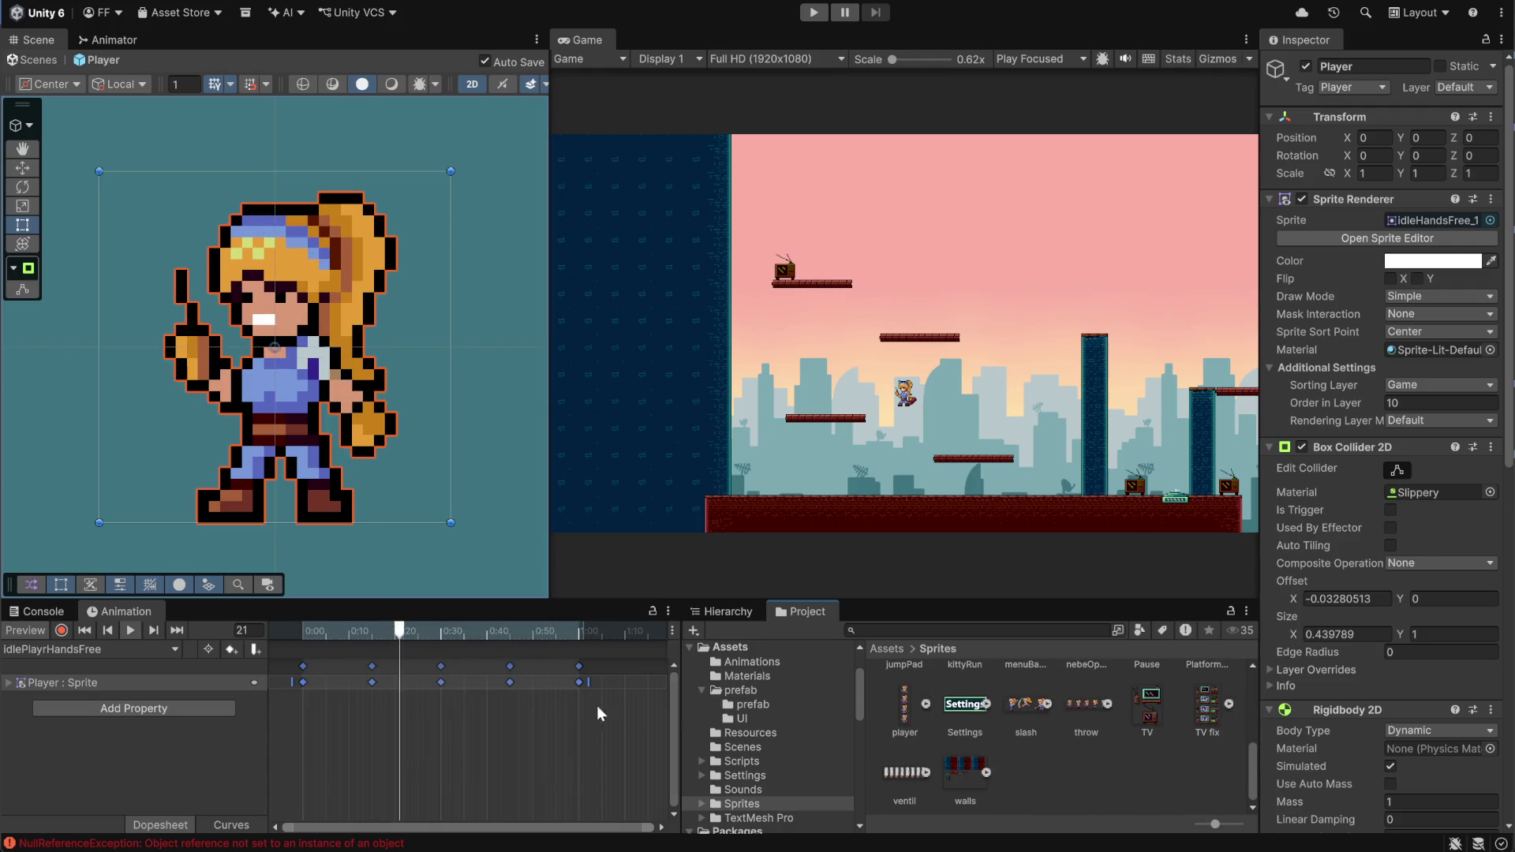
left_click(135, 635)
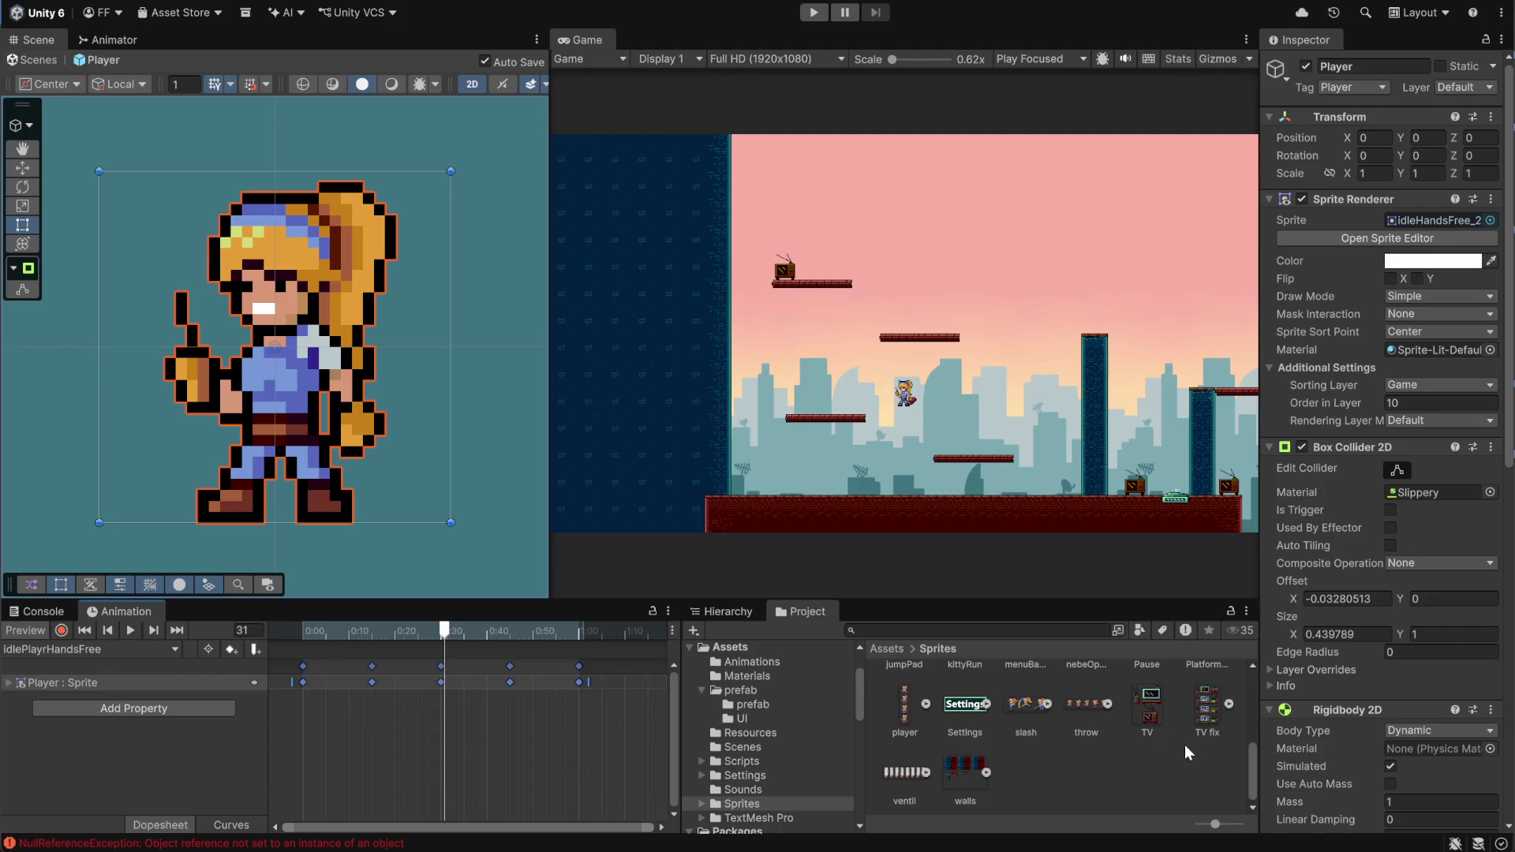
Open the Player's Animator graph and move the idlePlayrHandsFree state aside
left_click(1070, 780)
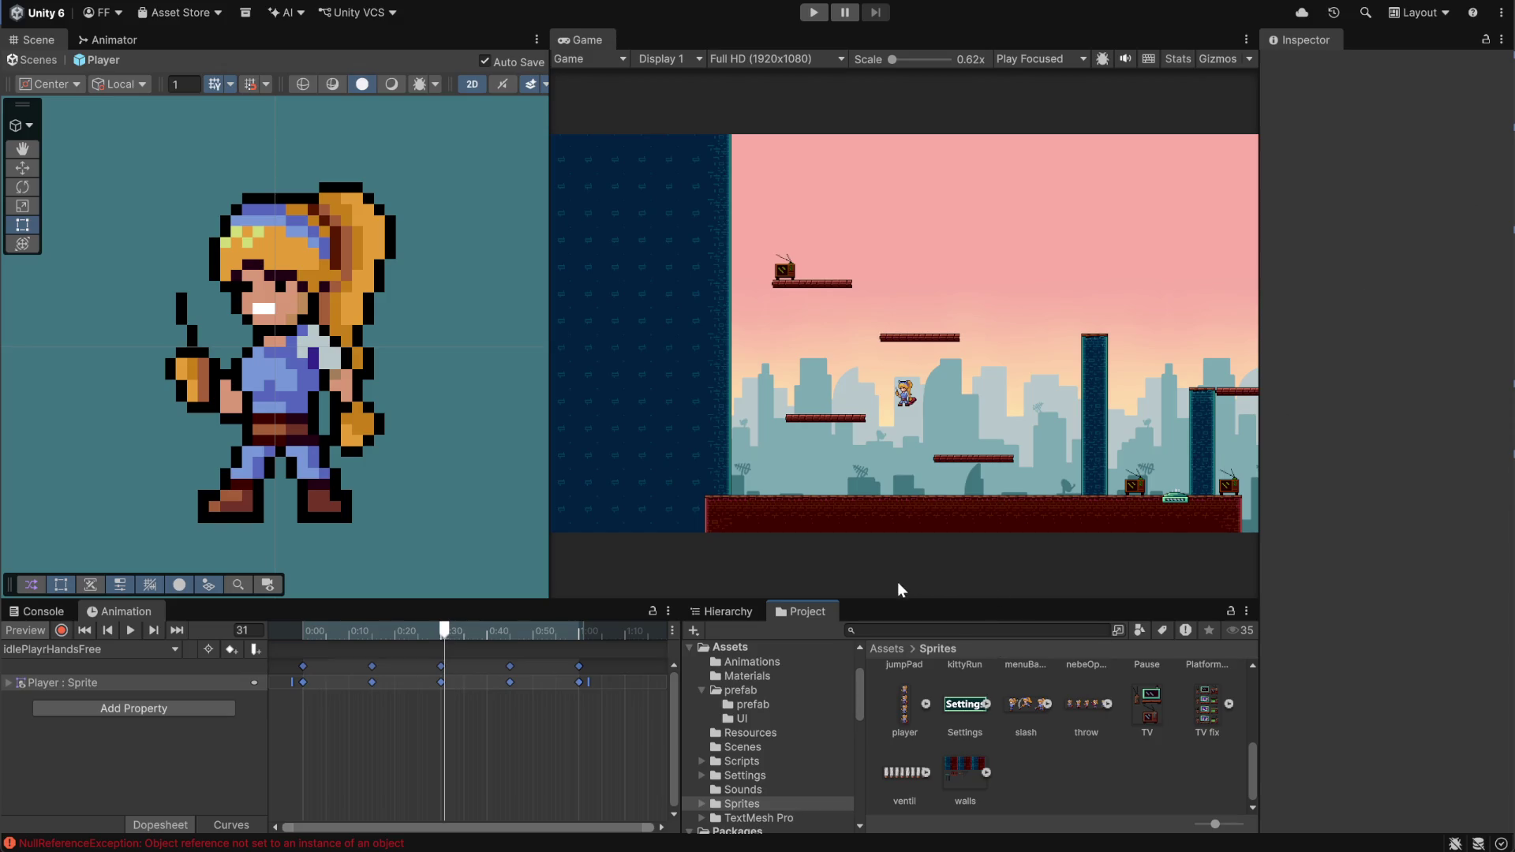
left_click(121, 39)
scroll(415, 423, "down", 5)
scroll(396, 440, "up", 10)
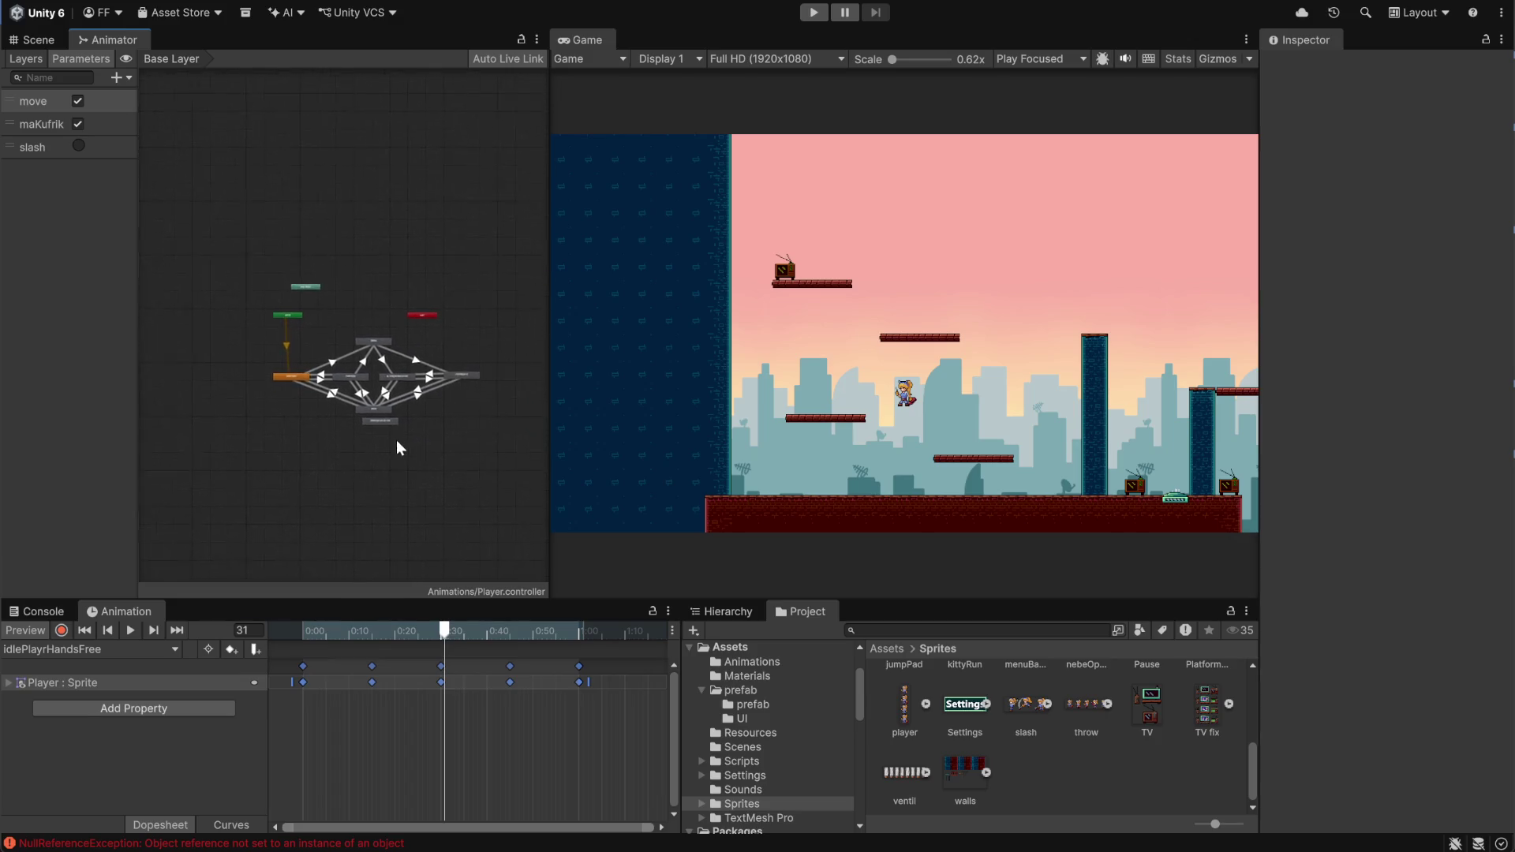
left_click_drag(457, 506, 395, 528)
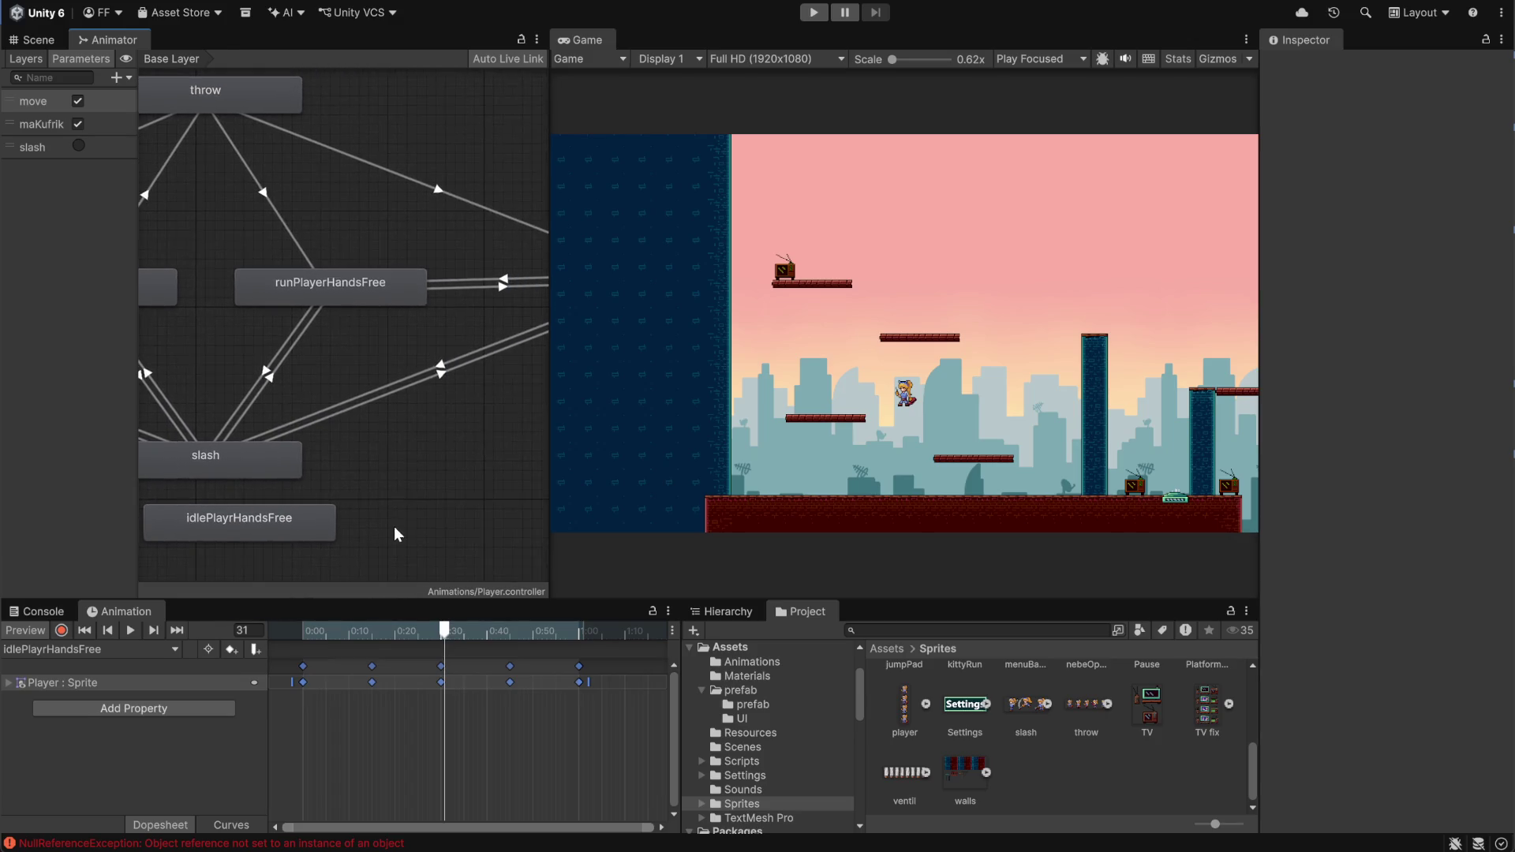
scroll(473, 367, "down", 6)
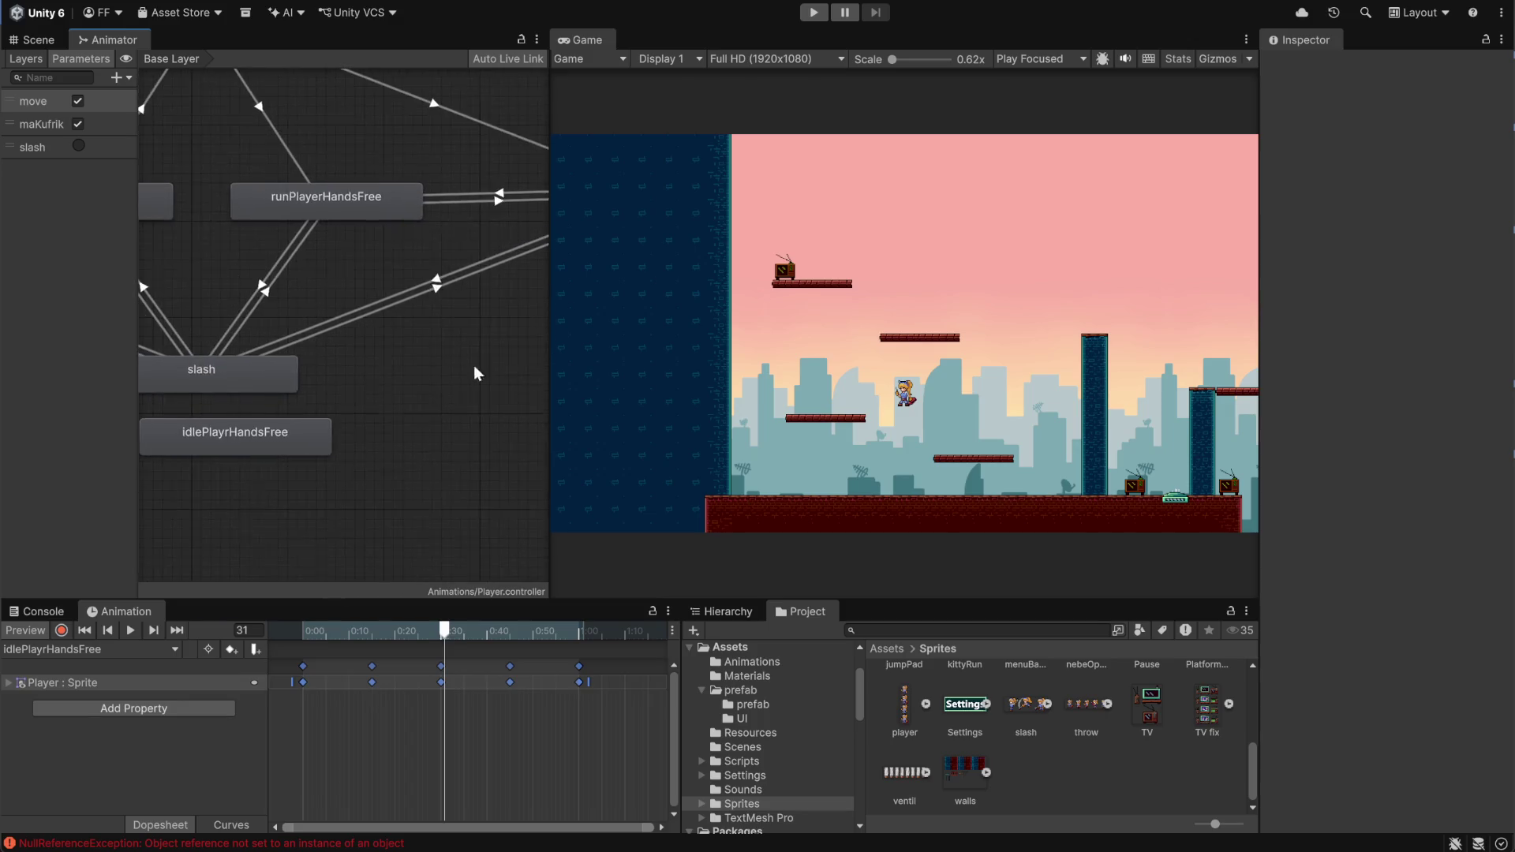
left_click_drag(374, 395, 479, 396)
scroll(355, 437, "down", 2)
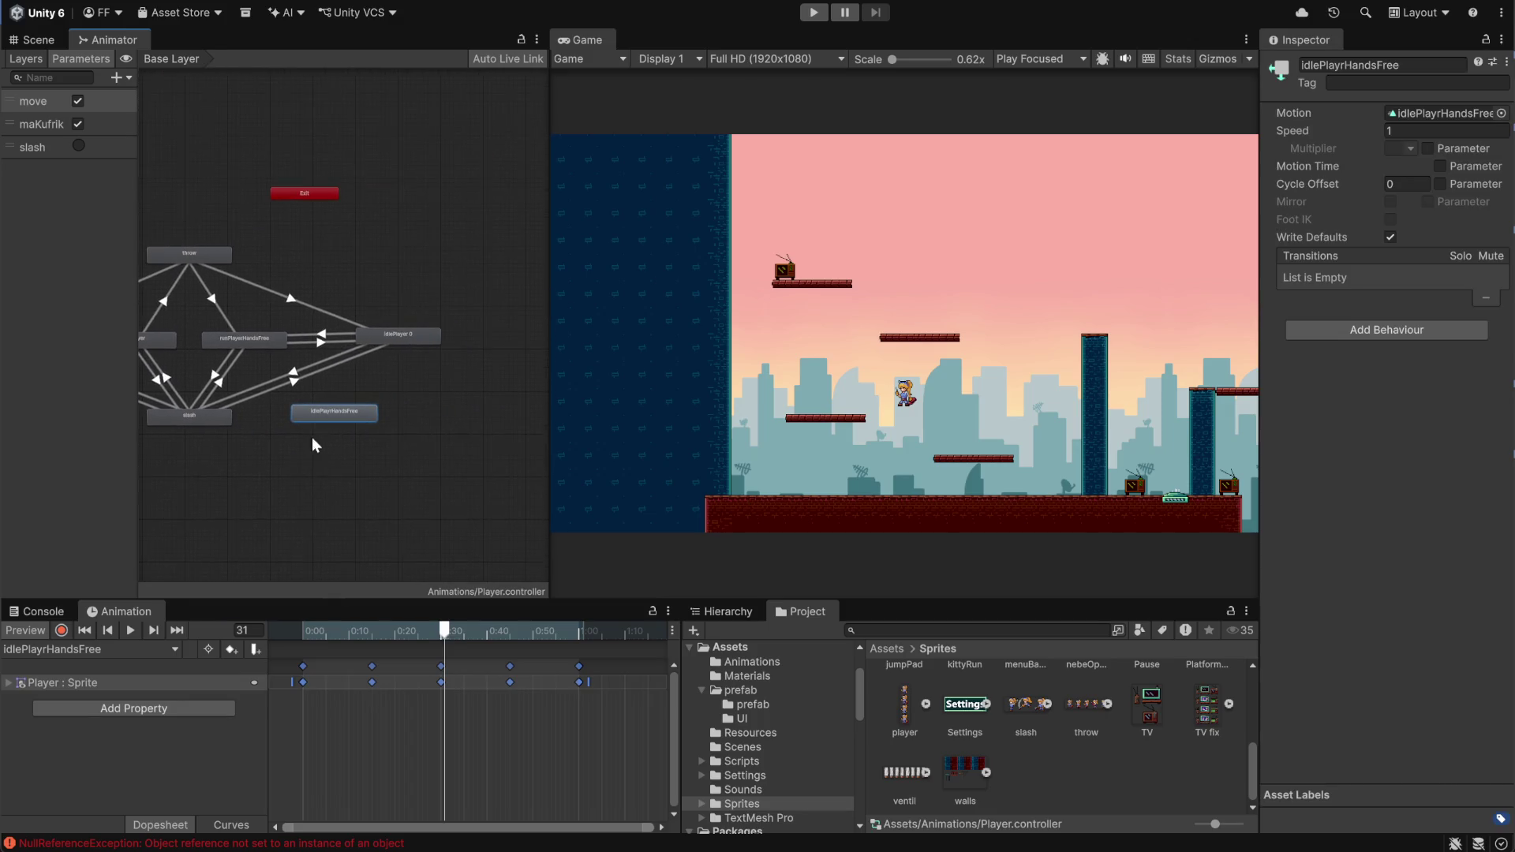
scroll(418, 418, "up", 5)
scroll(381, 453, "up", 2)
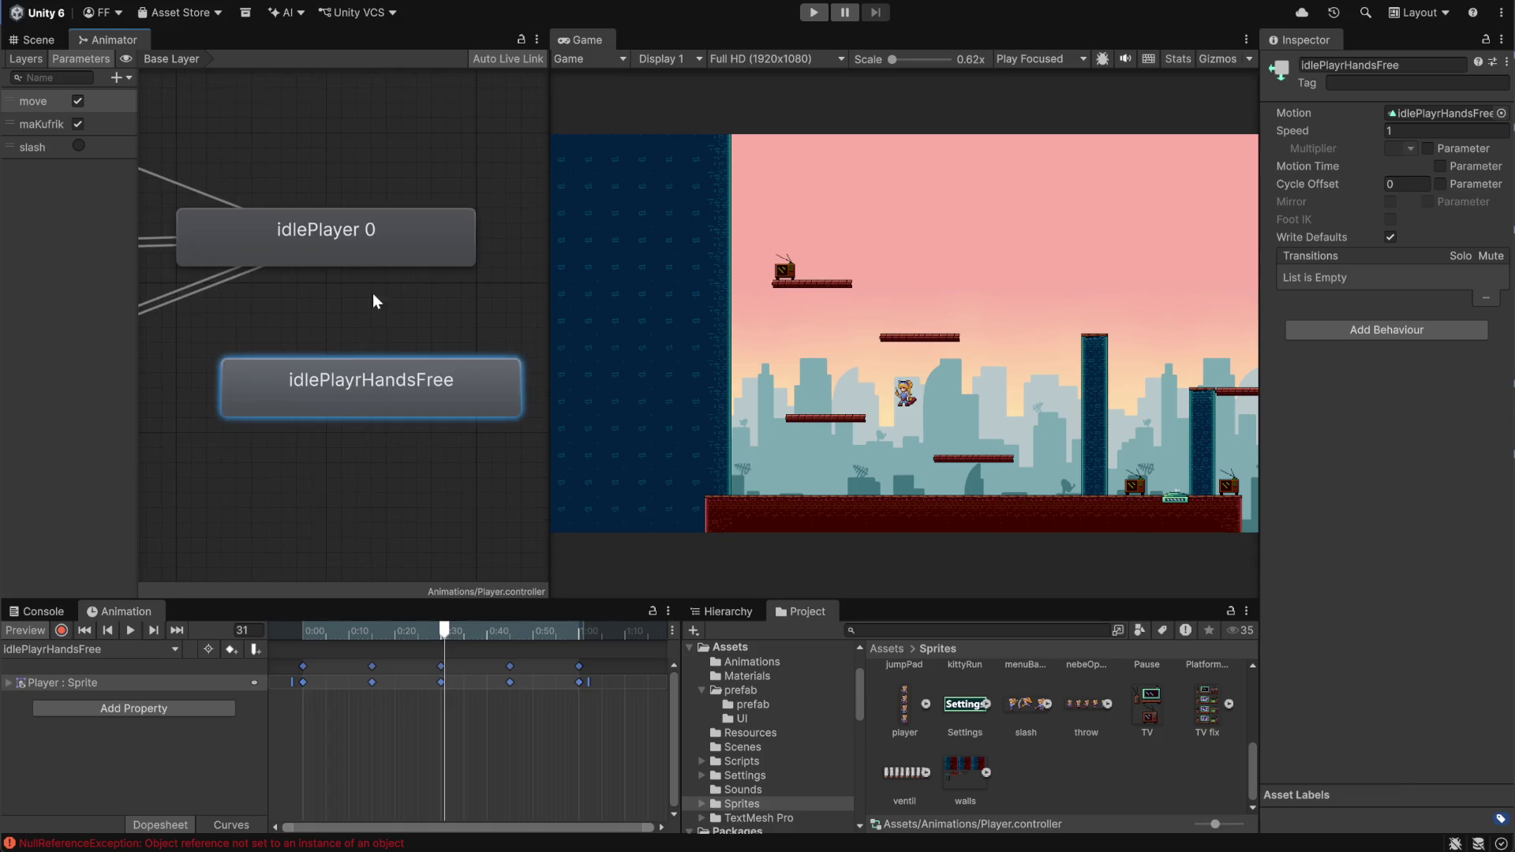
Set the idlePlayer 0 state's Motion to the idlePlayrHandsFree clip
left_click(375, 247)
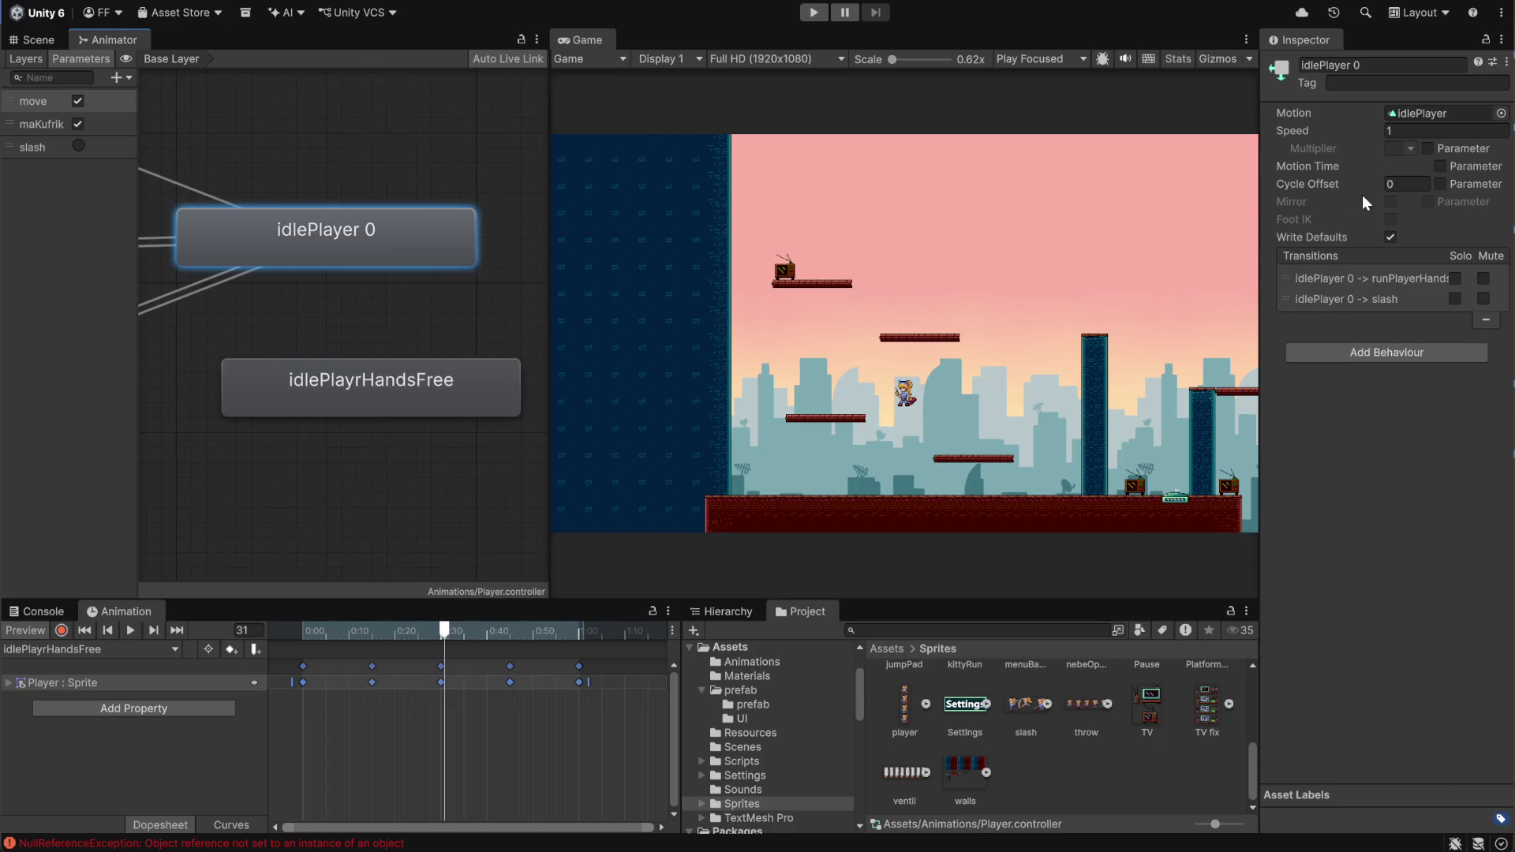
left_click(1501, 114)
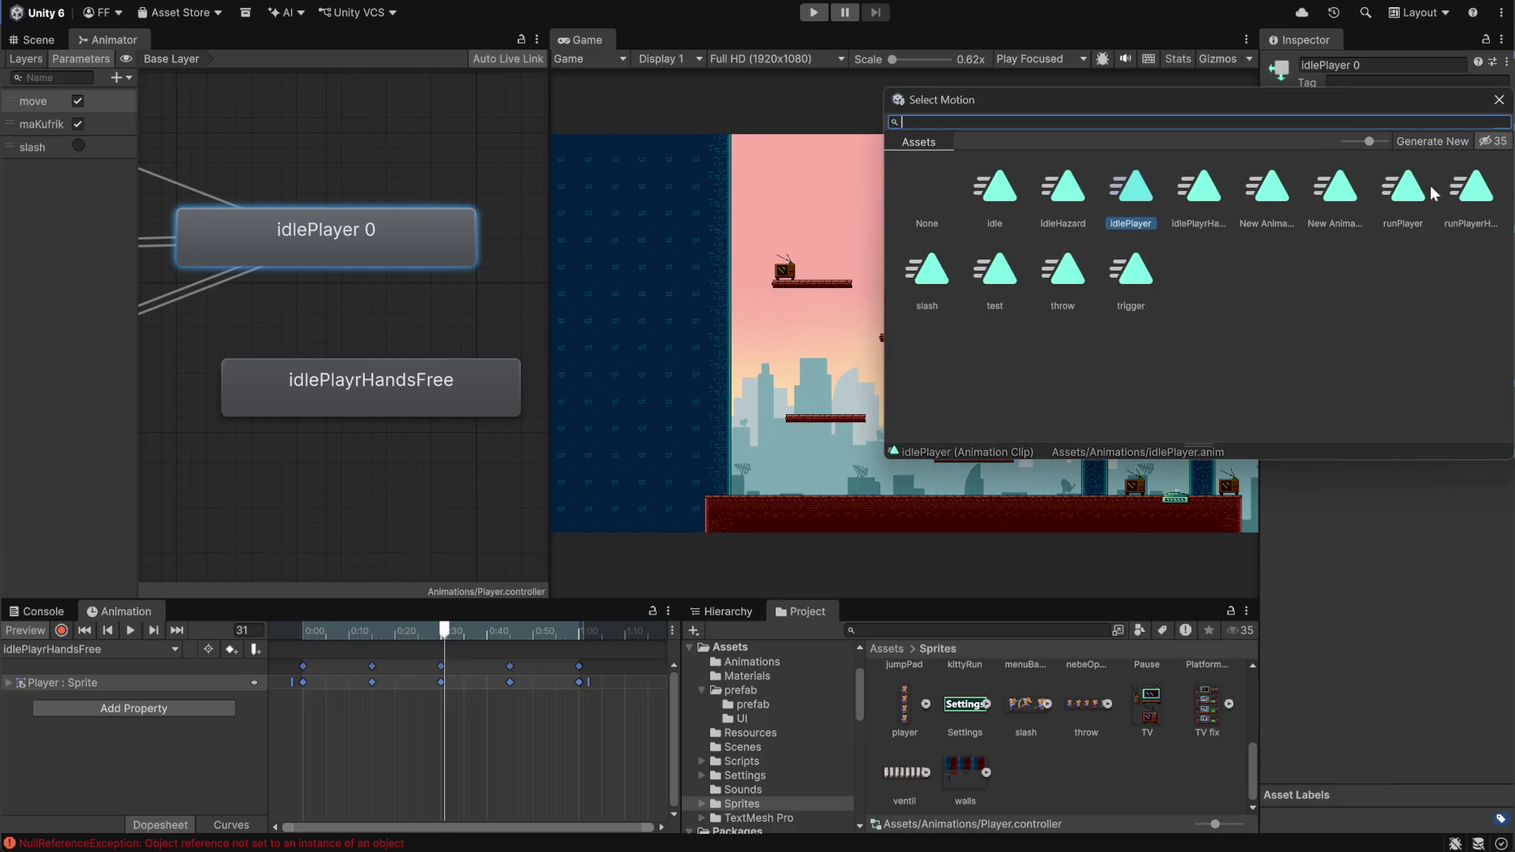
left_click(1204, 201)
double_click(1207, 199)
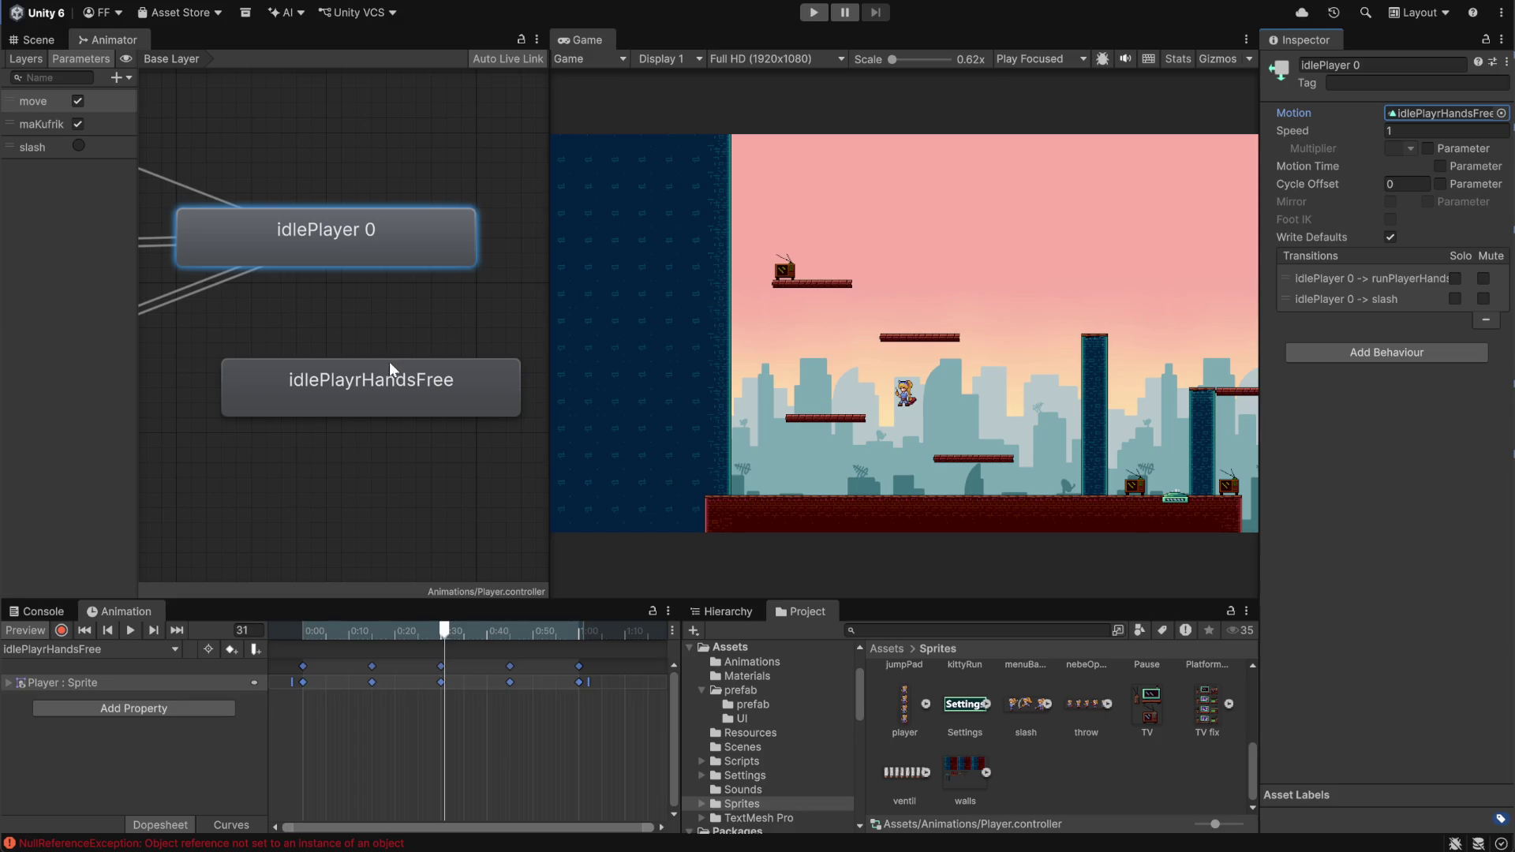
Copy the name of the unconnected idlePlayrHandsFree state, then delete that state
left_click(384, 389)
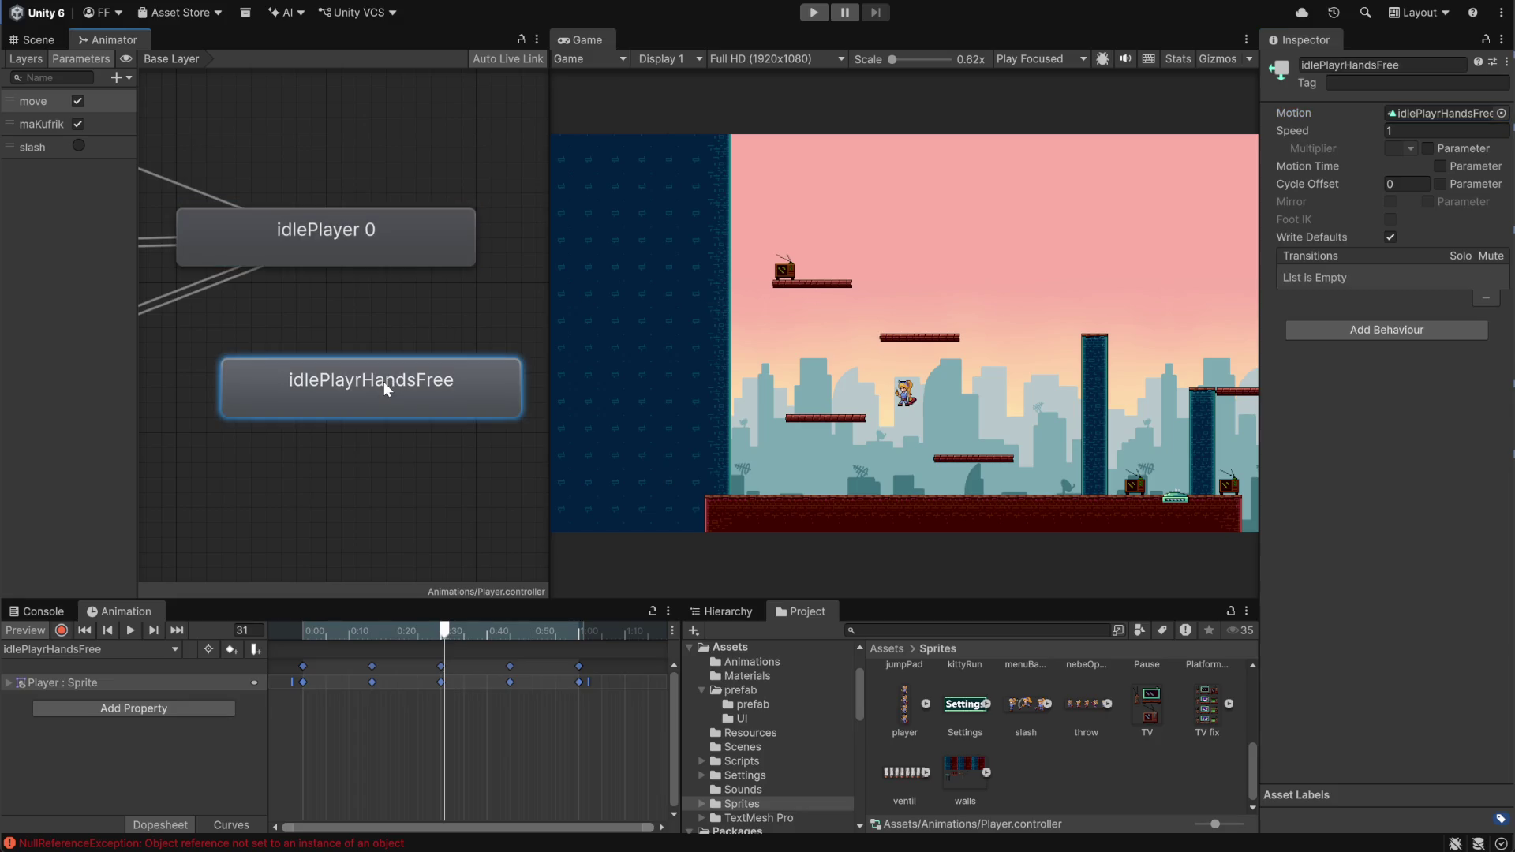
left_click(1420, 66)
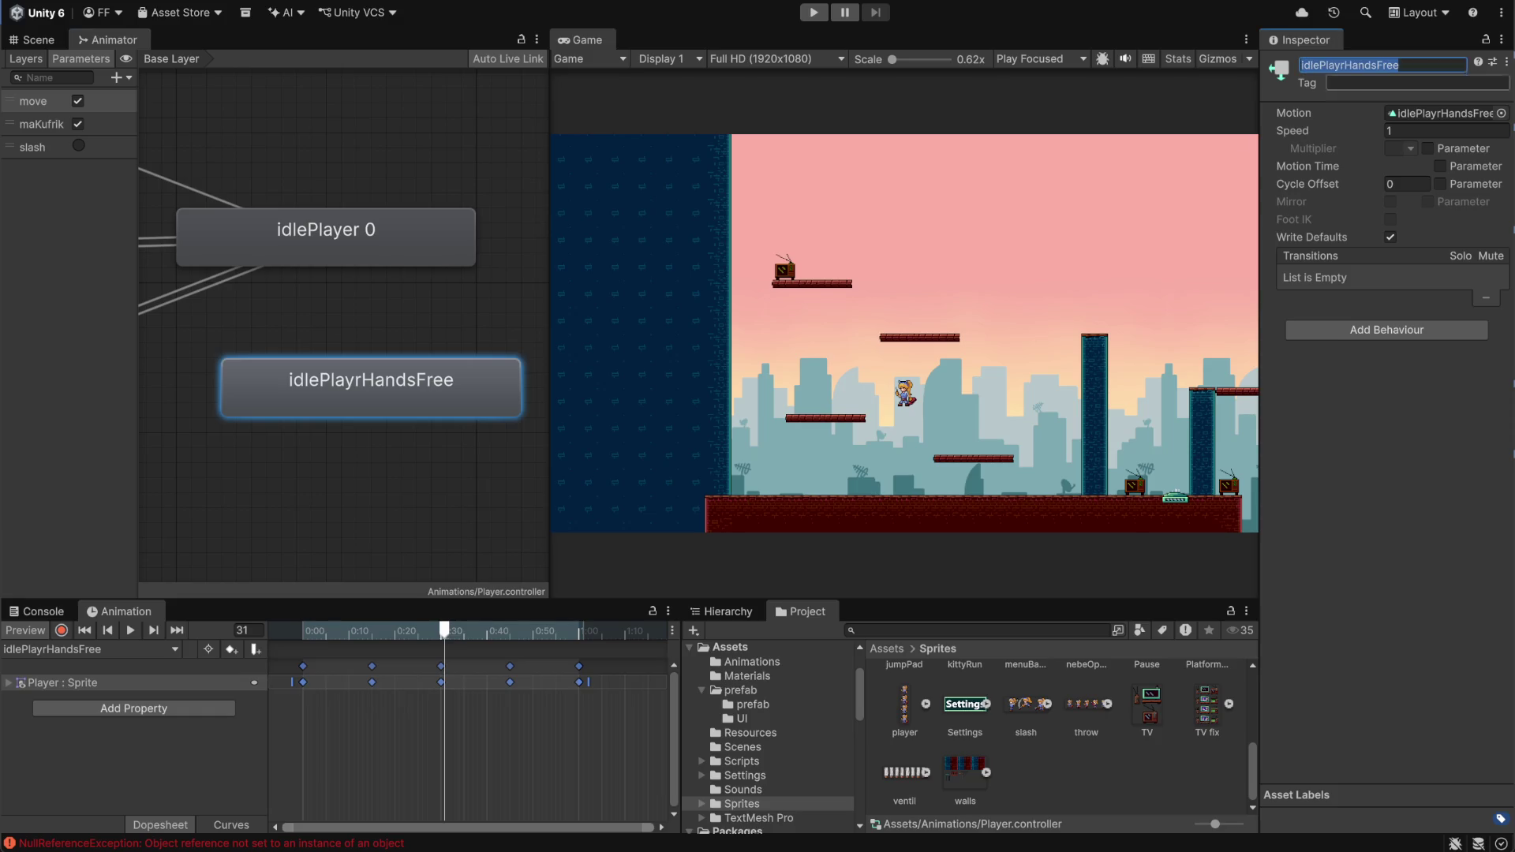
left_click(461, 346)
left_click(456, 385)
key("Delete")
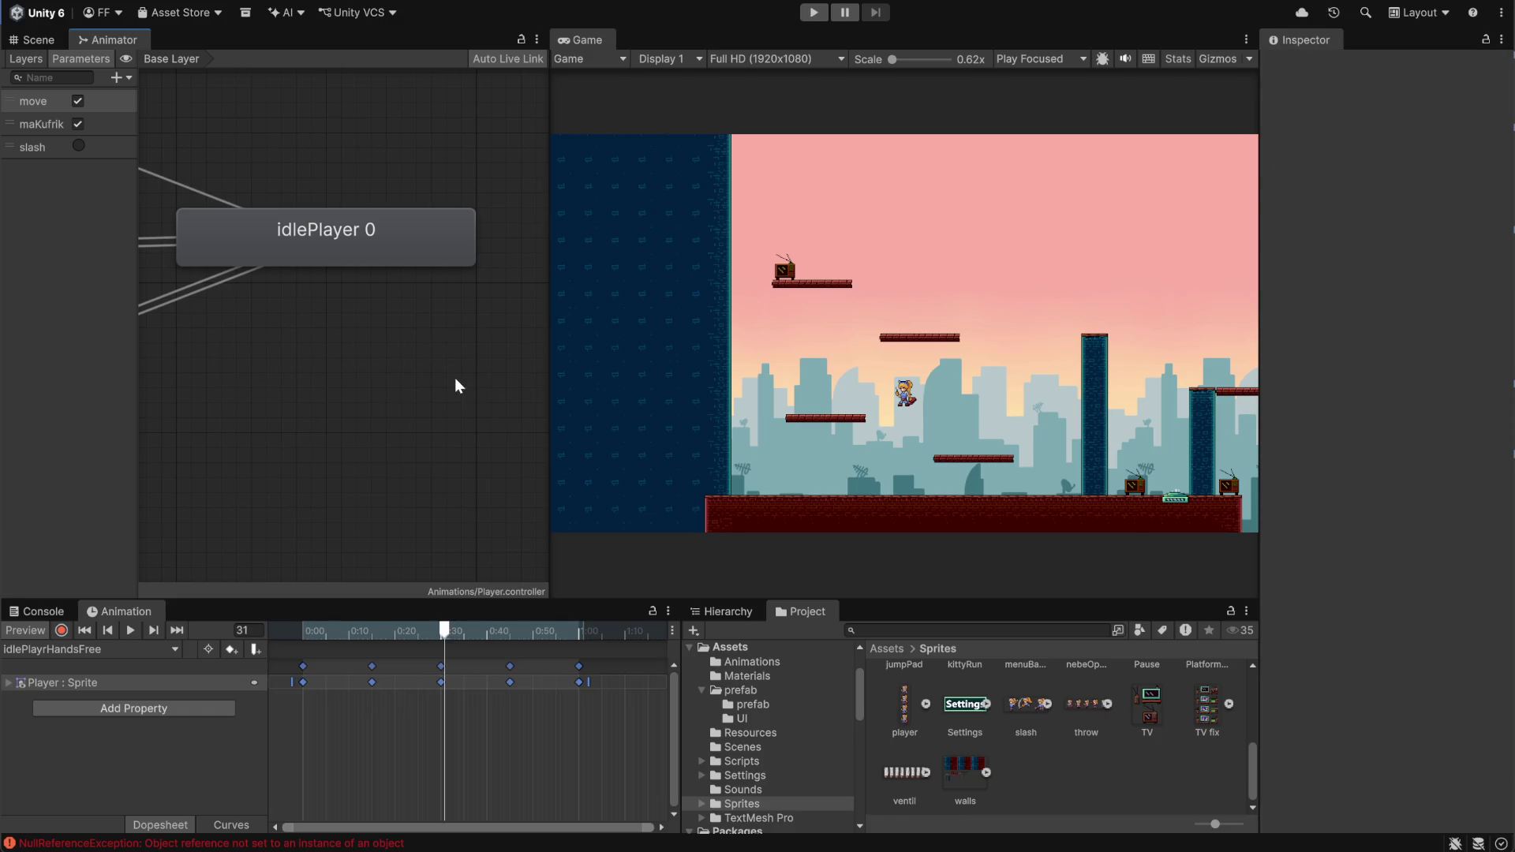
Rename idlePlayer 0 to idlePlayrHandsFree and start the game
left_click(379, 229)
left_click(1381, 64)
type("idlePlayrHandsFree")
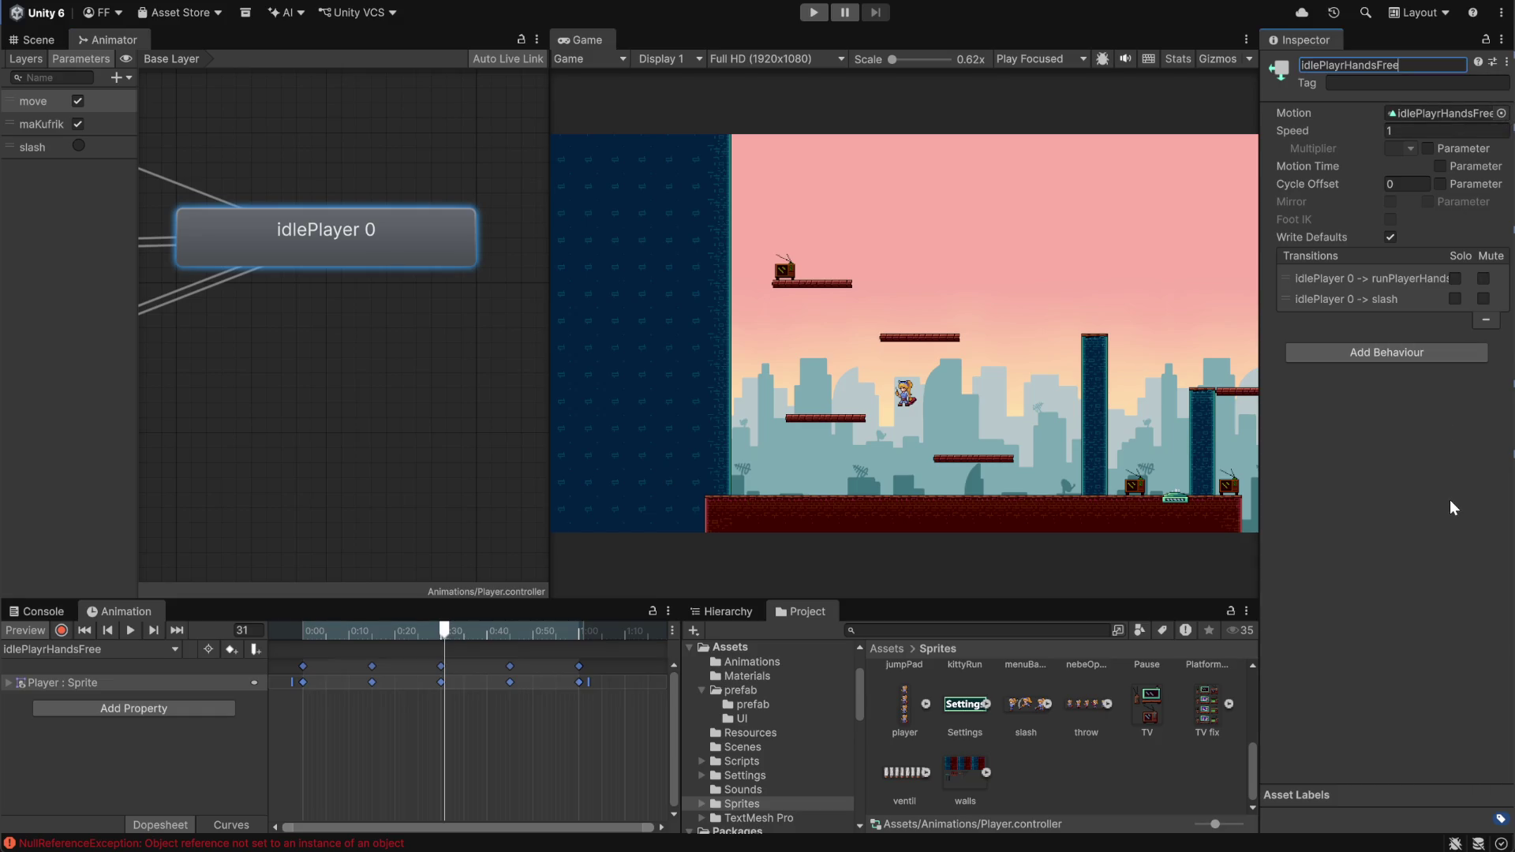
key("Return")
left_click(1449, 481)
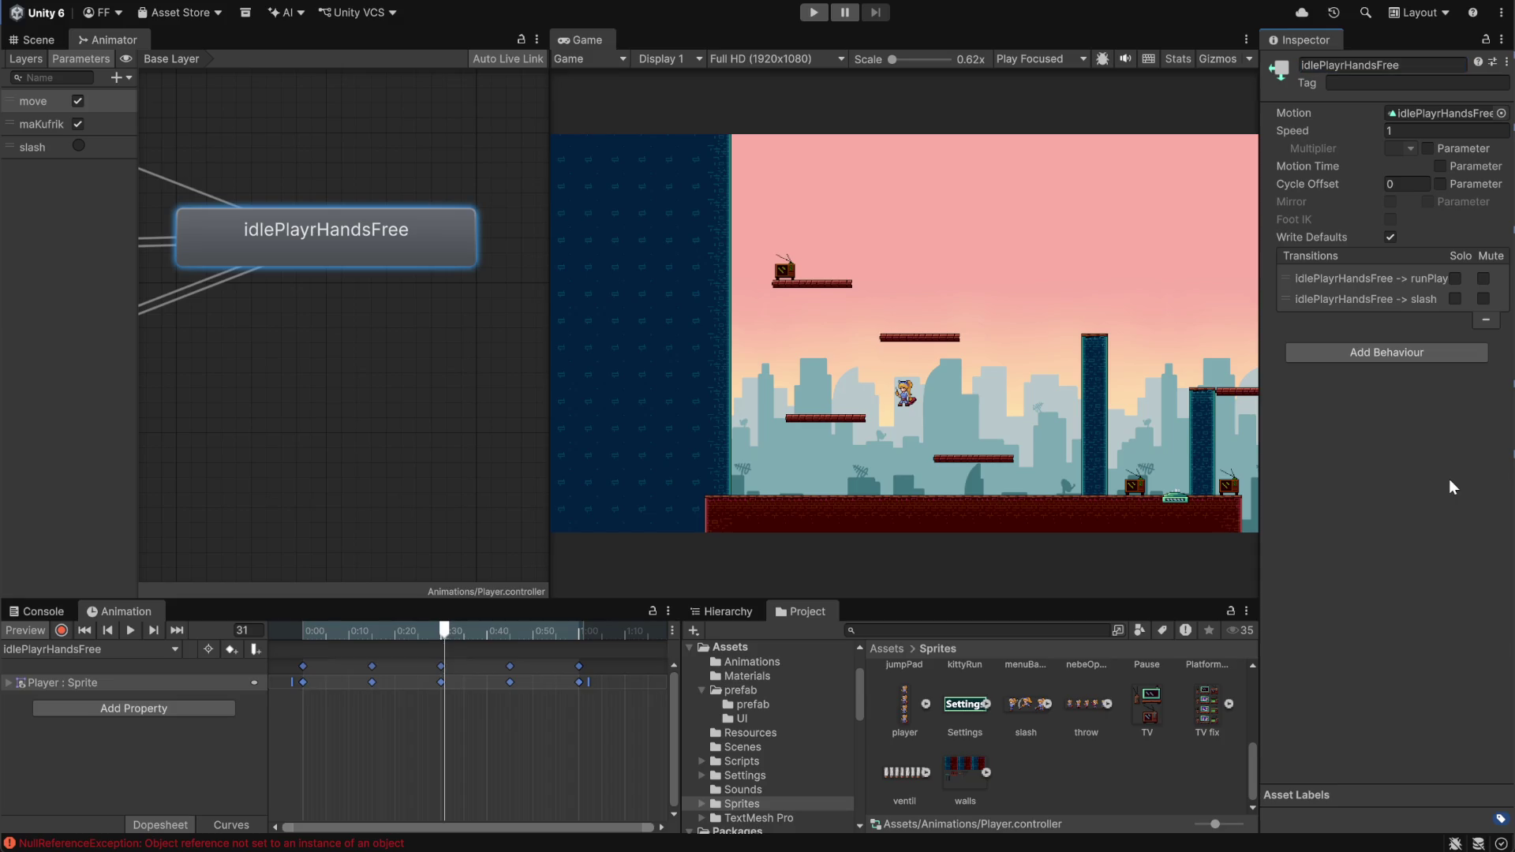
left_click(309, 384)
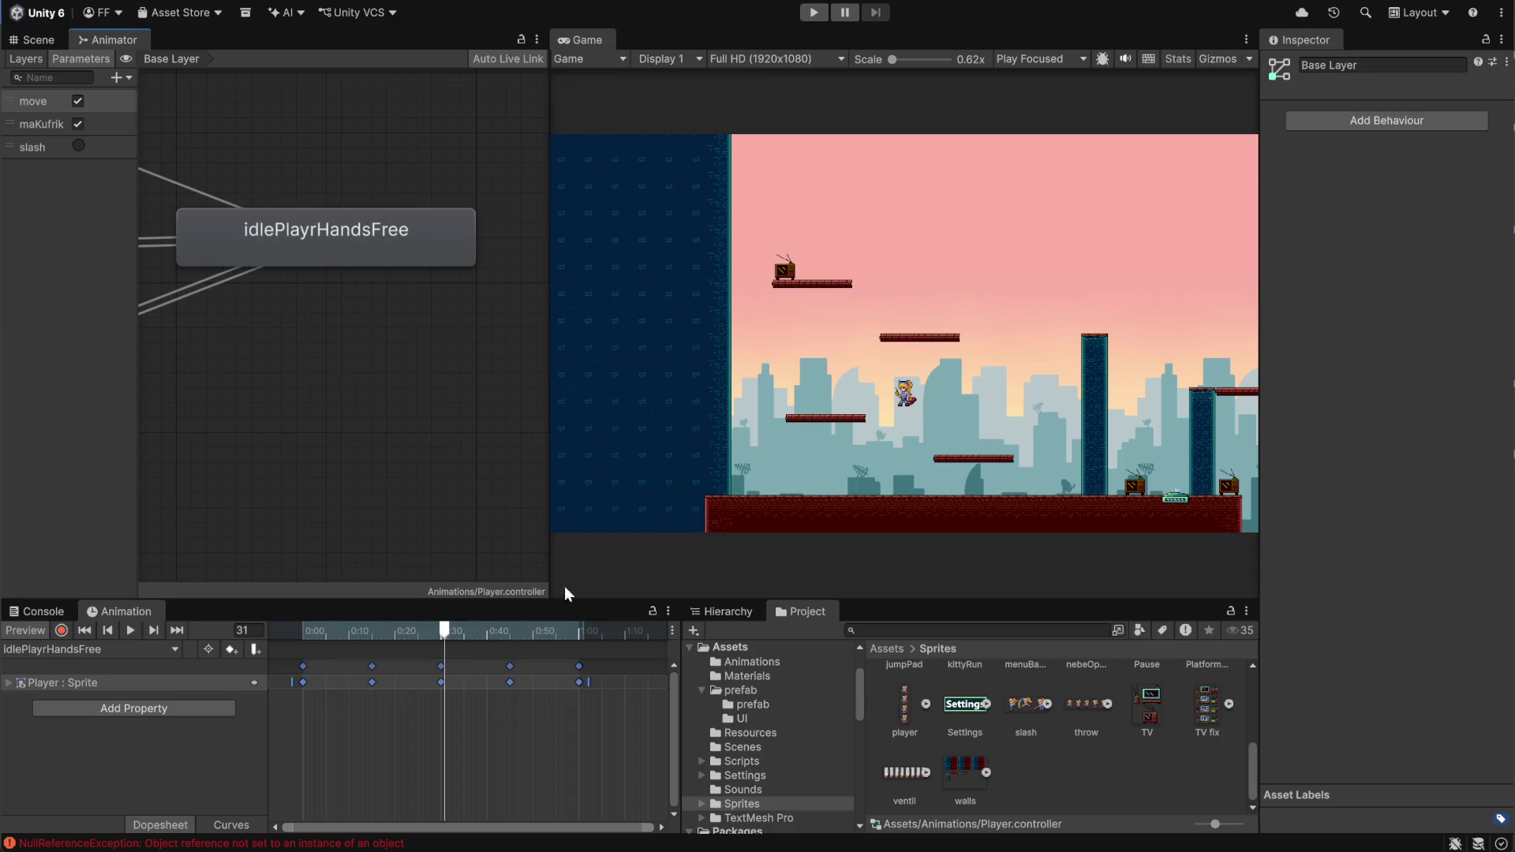
scroll(352, 527, "down", 10)
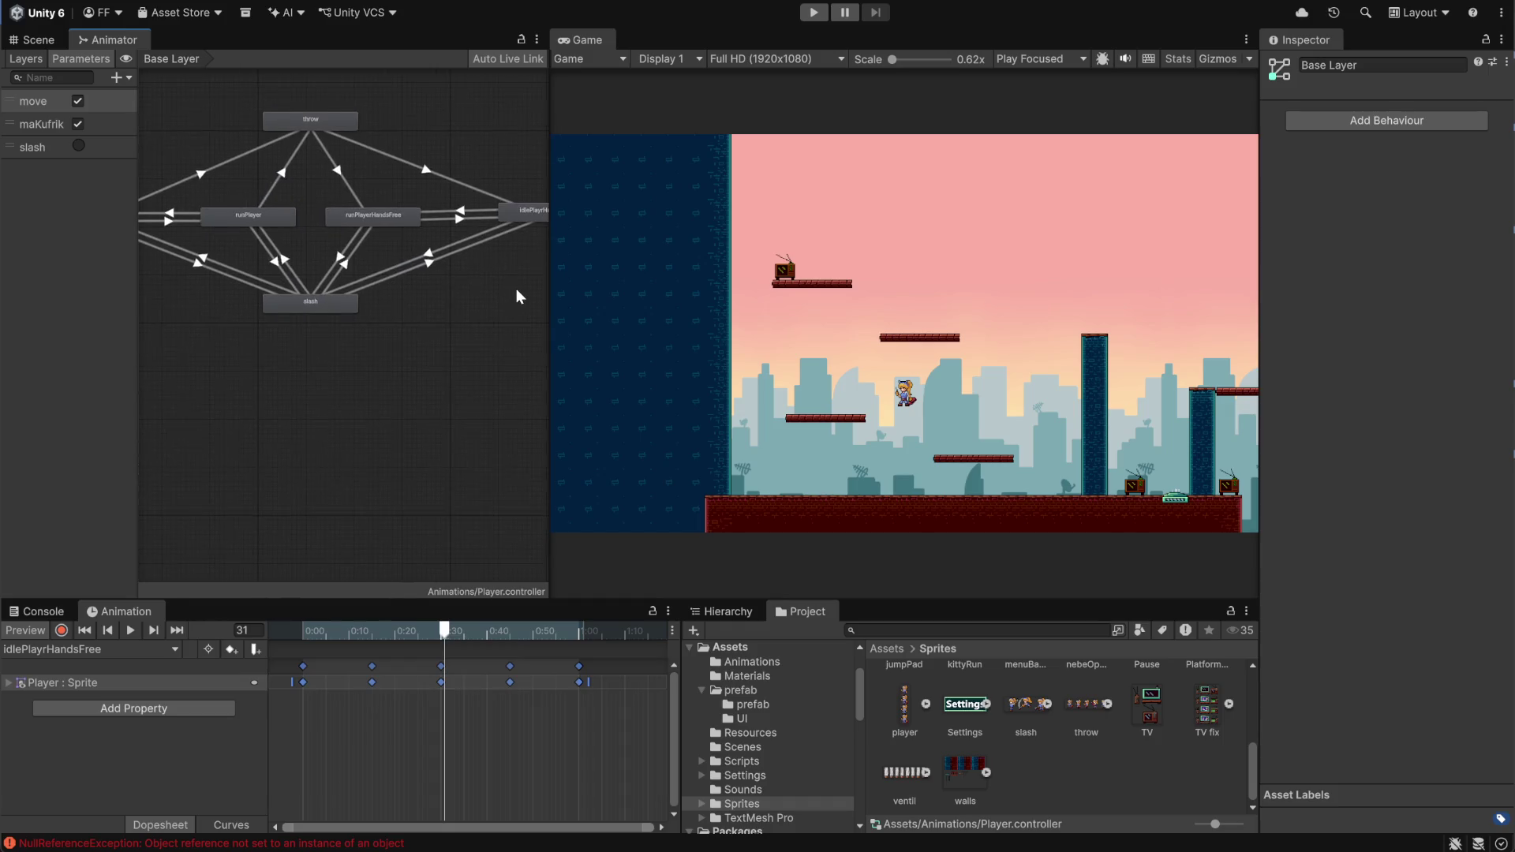
scroll(474, 352, "down", 2)
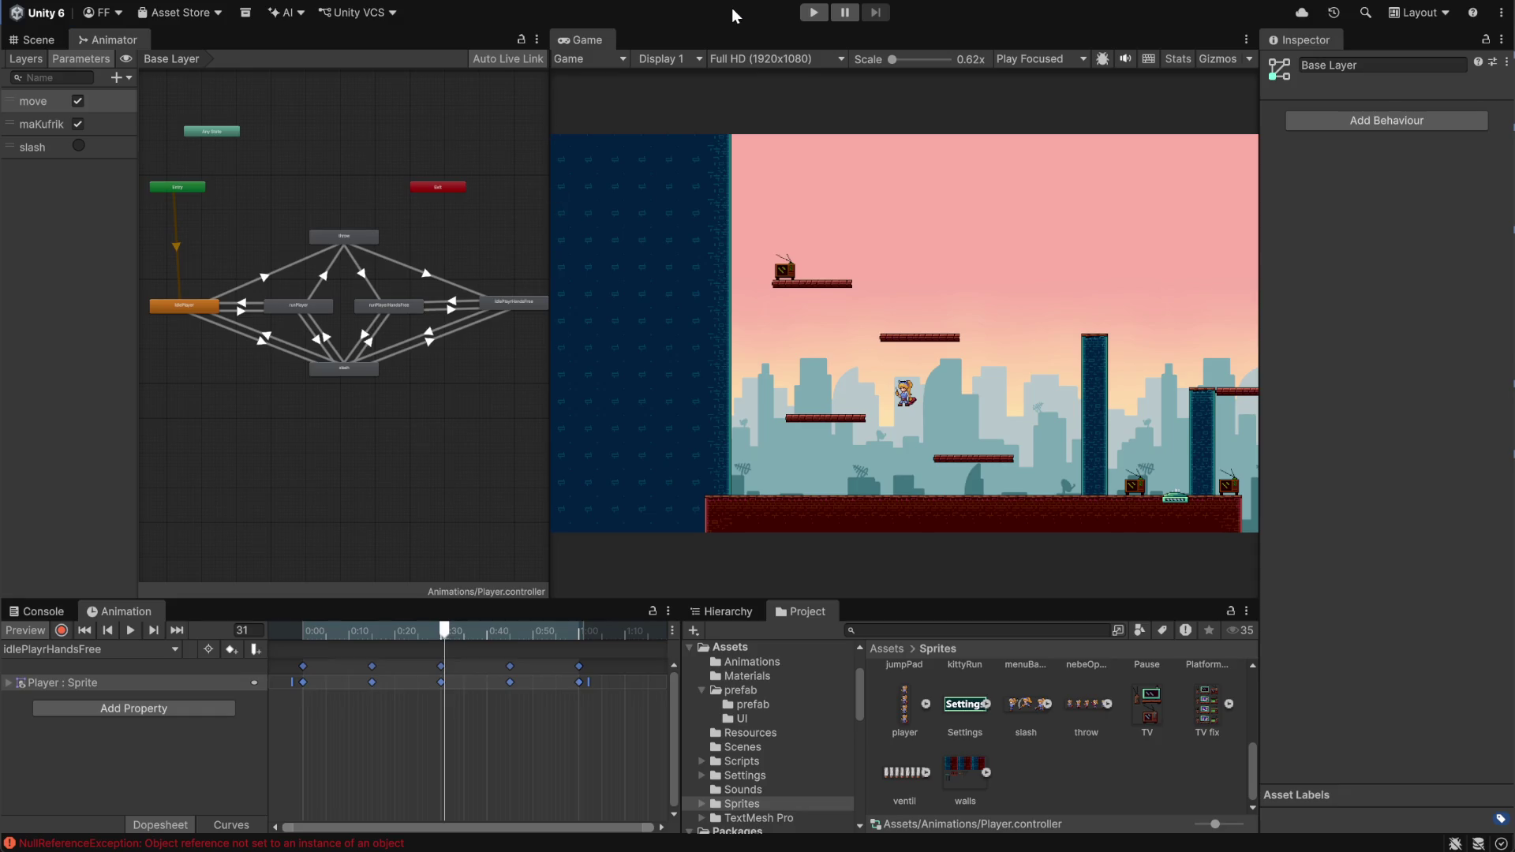
left_click(814, 12)
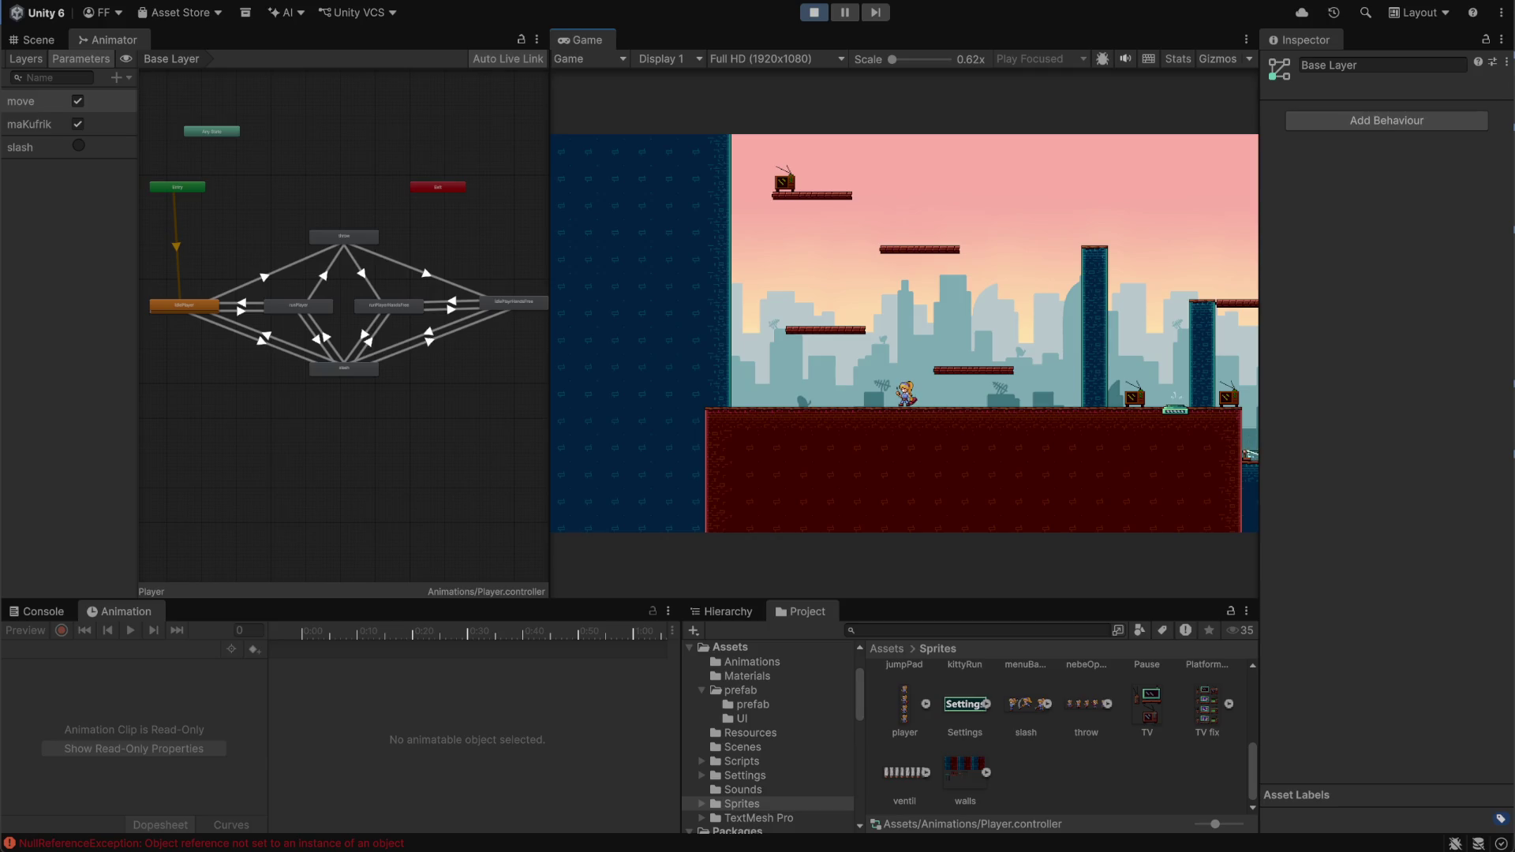
Run and jump the player left and right around the starting ledge
key("Left")
key("space")
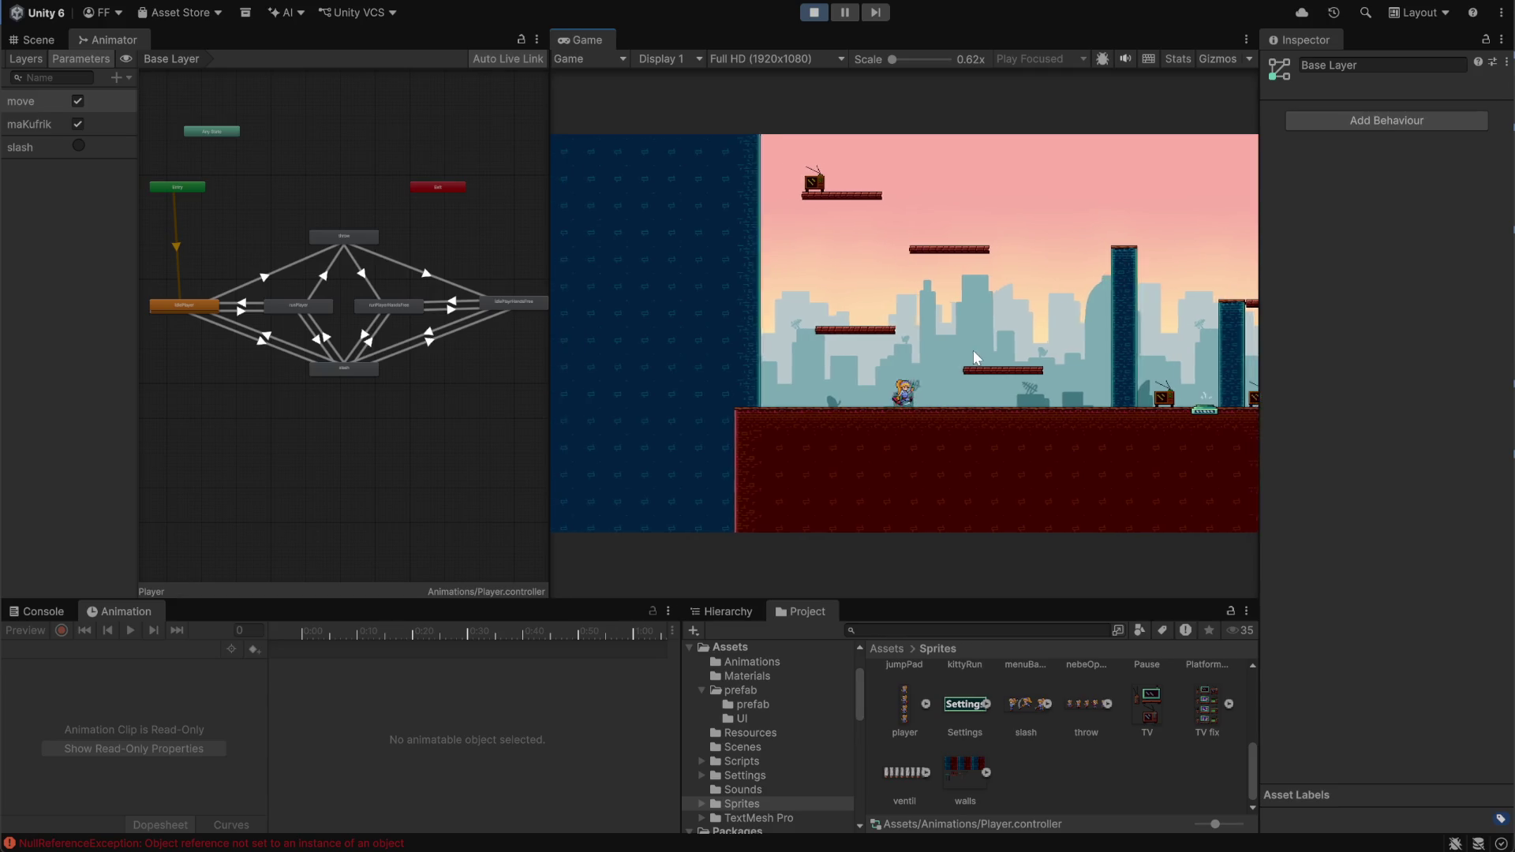
key("Right")
key("Left")
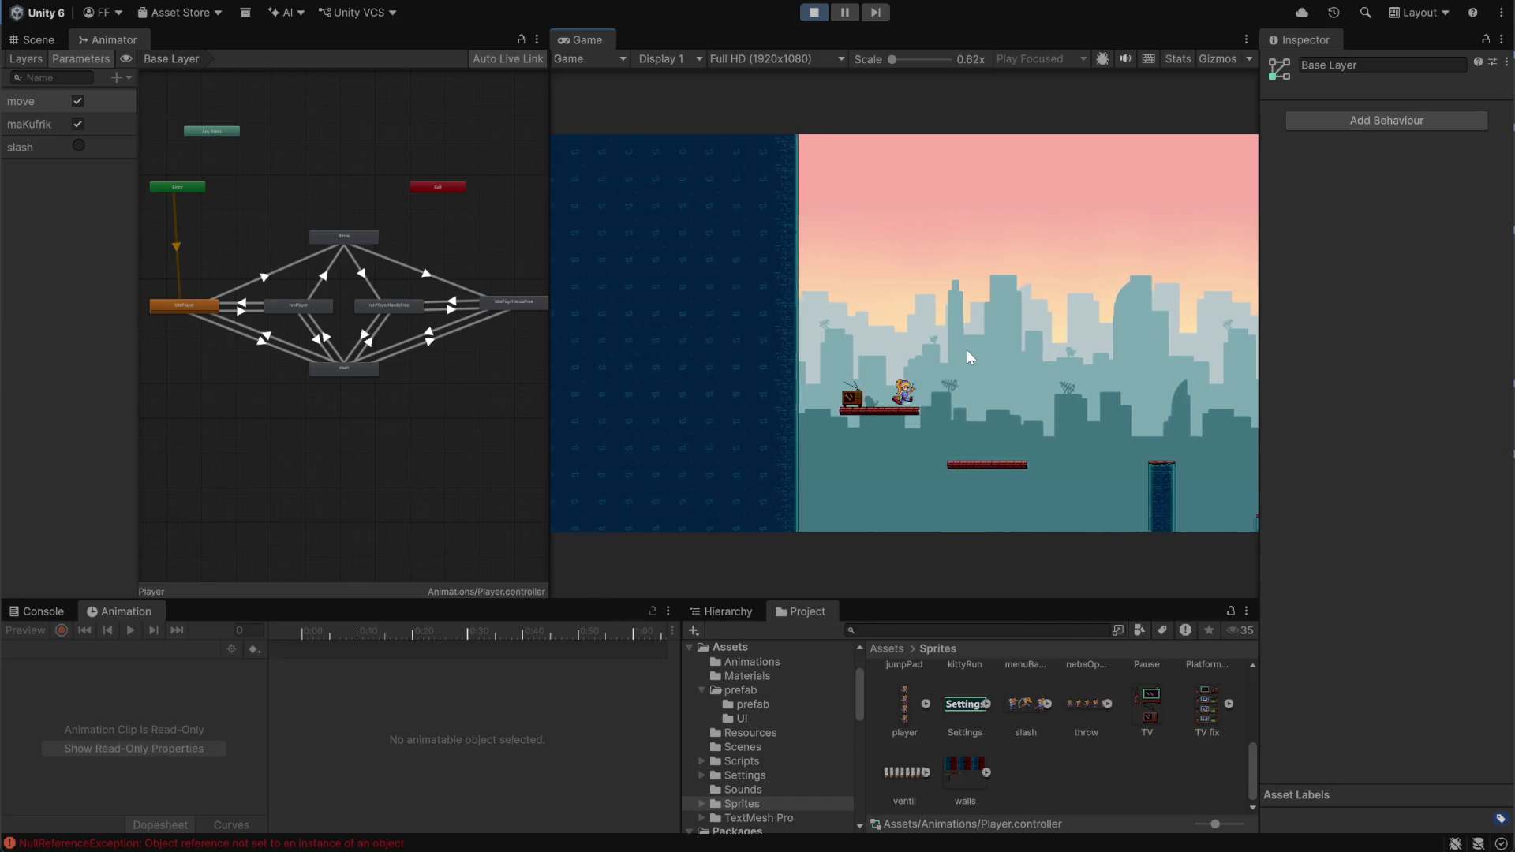
key("Right")
key("space")
key("Left")
key("Right")
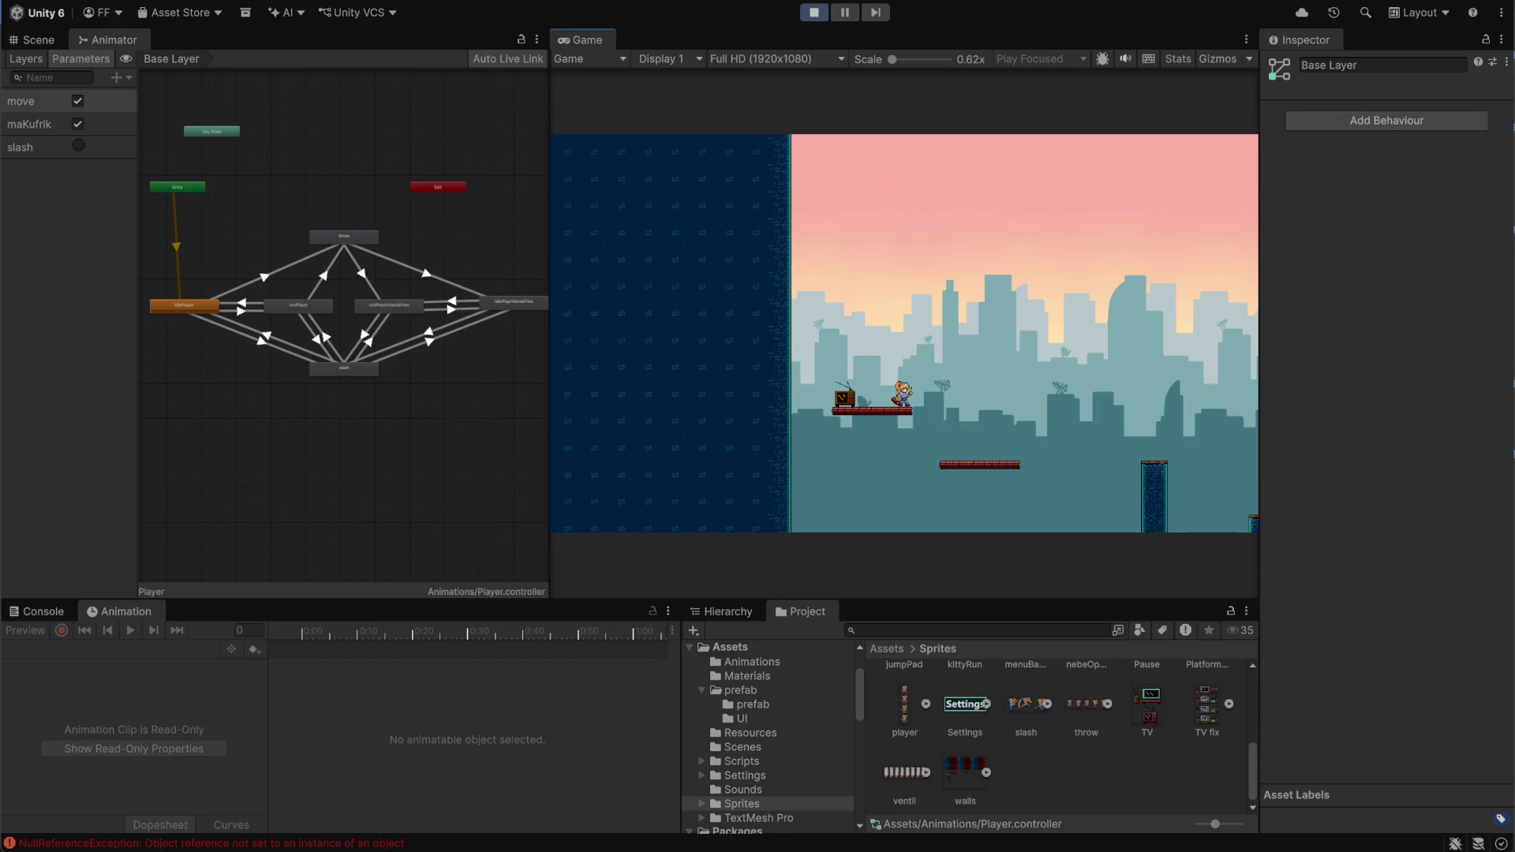
Jump onto the red platform, walk the player left through the level, and stop play mode
key("a")
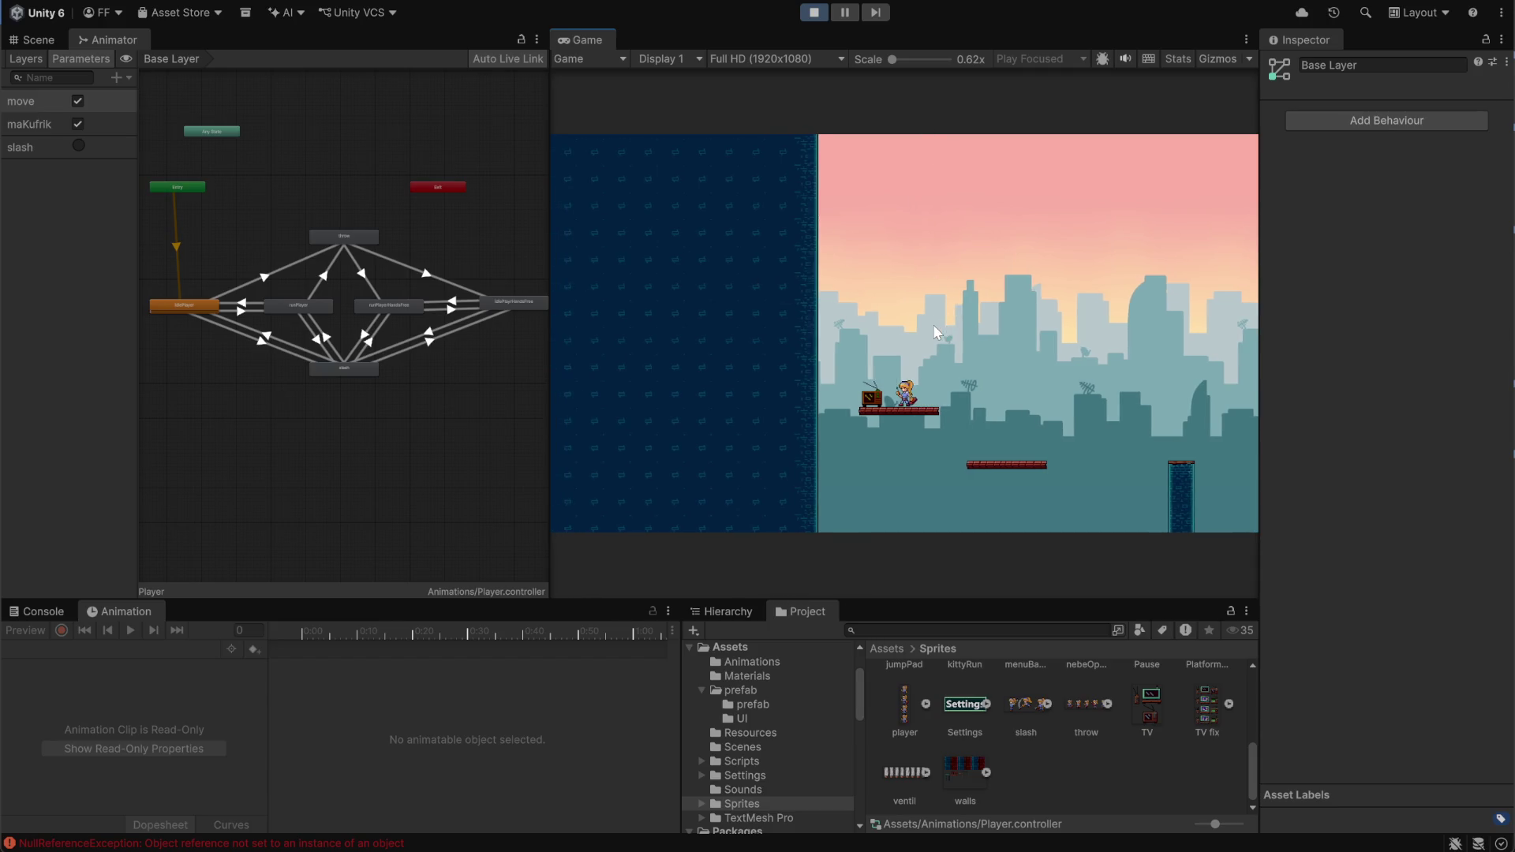
key("d")
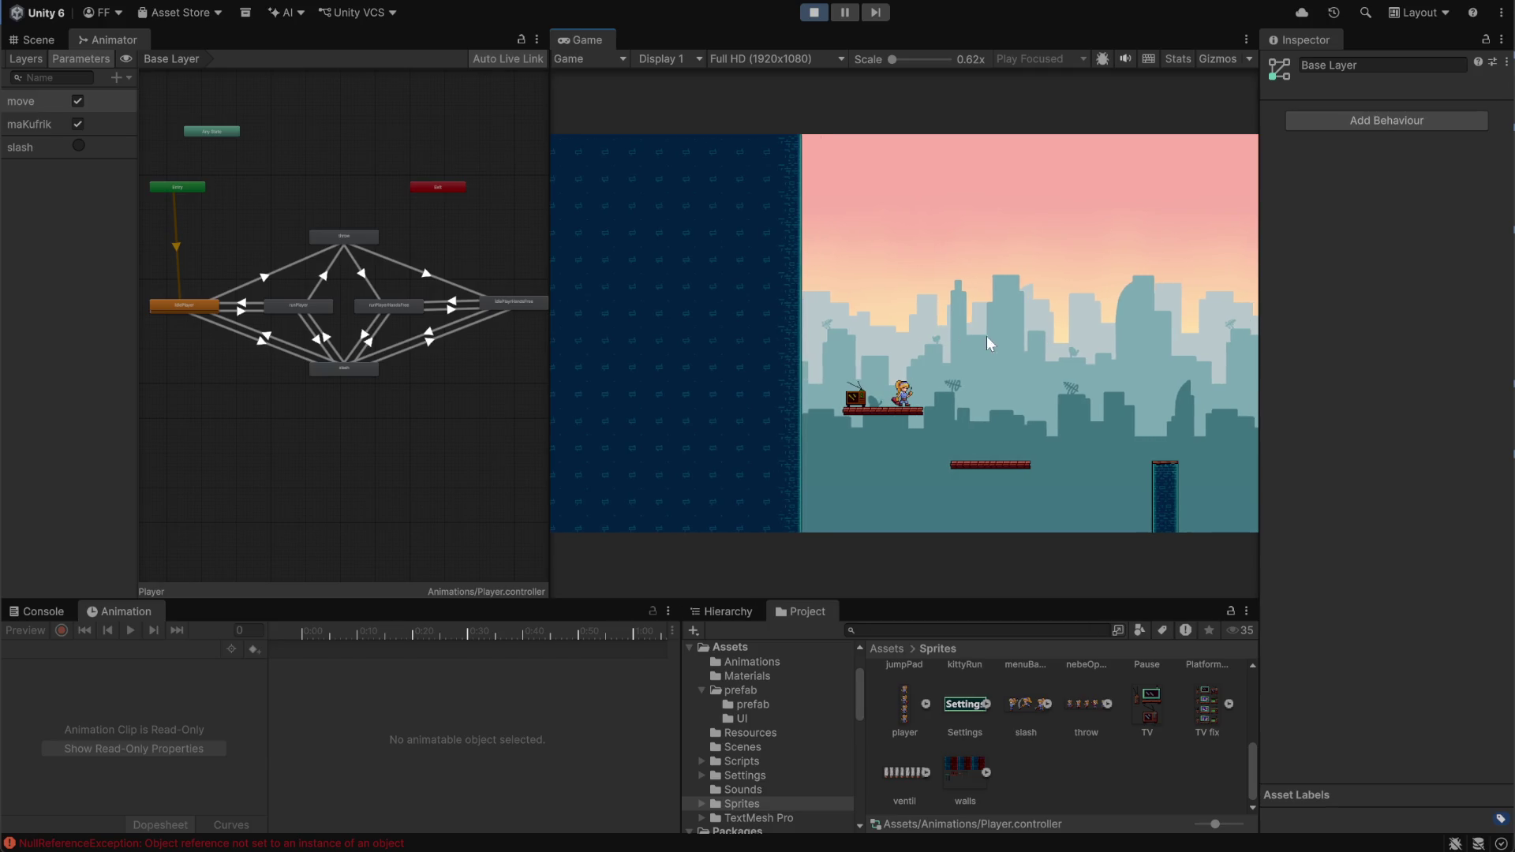
left_click(996, 360)
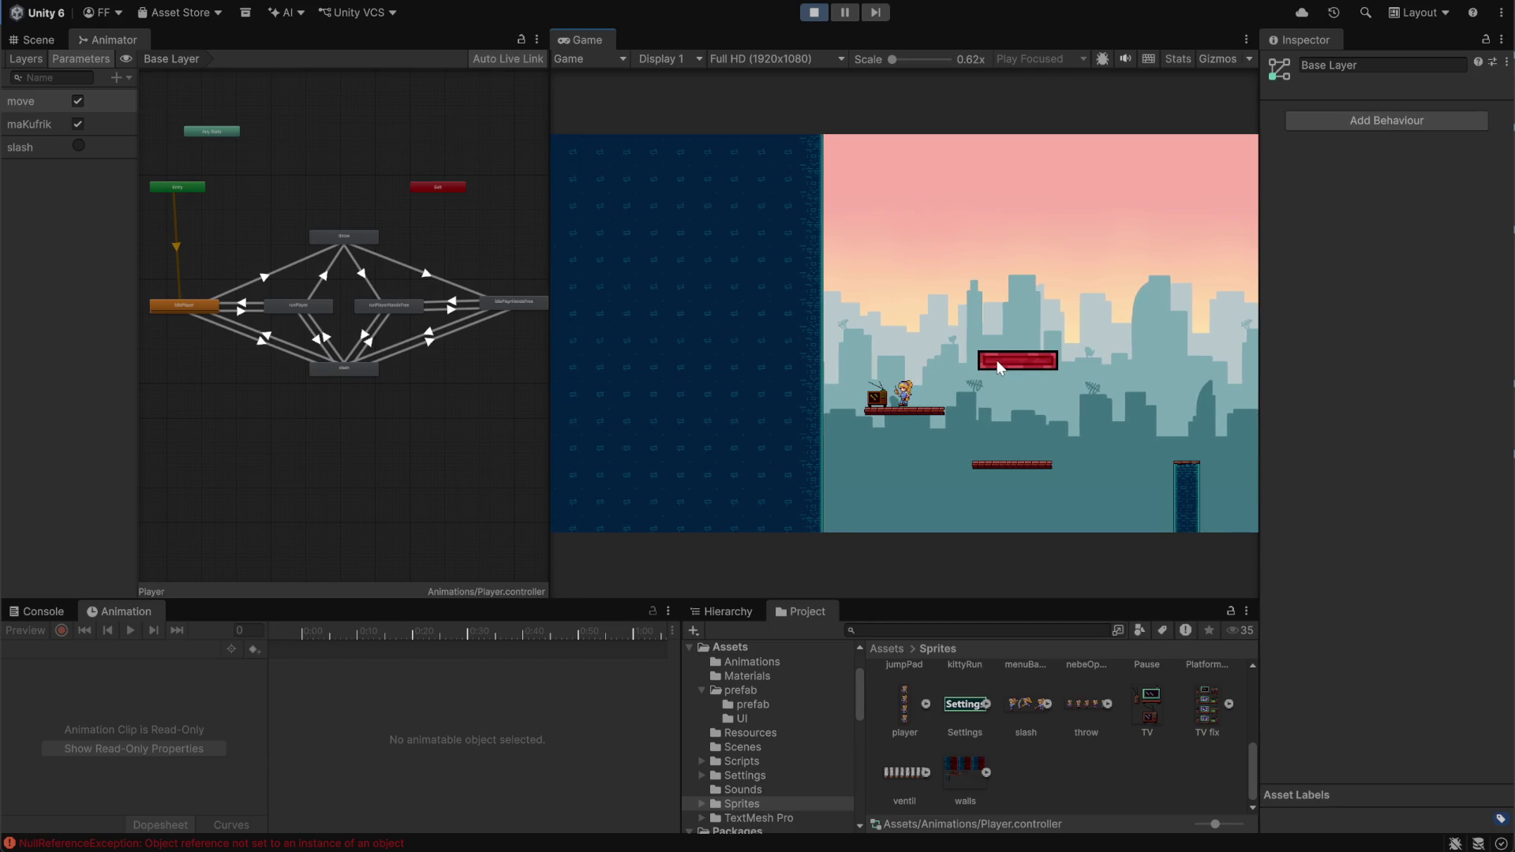
key("space")
key("d")
key("d")
key("a")
key("d")
key("a")
key("a")
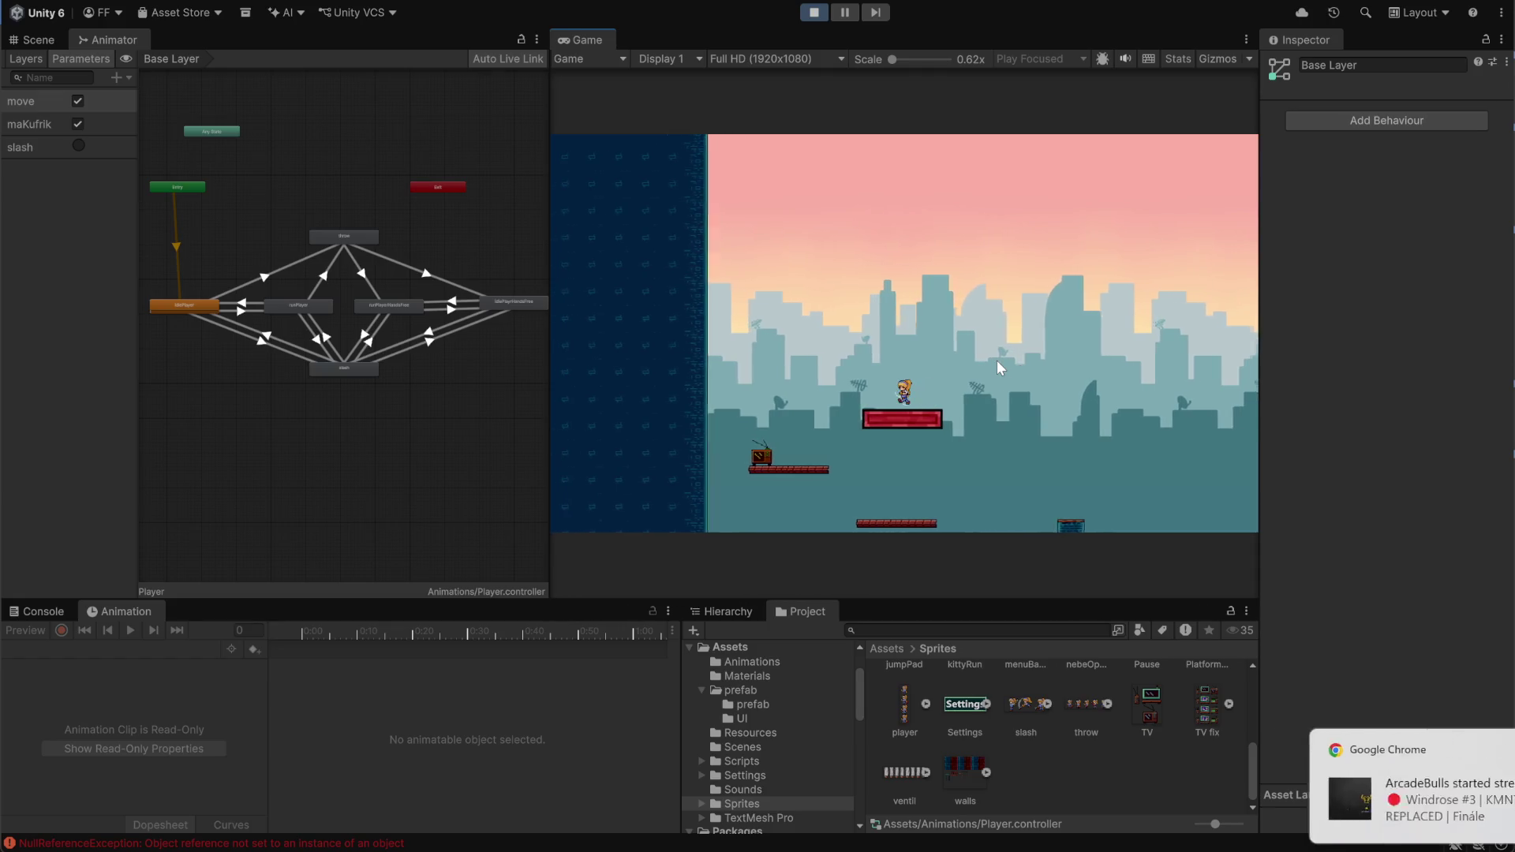
key("a")
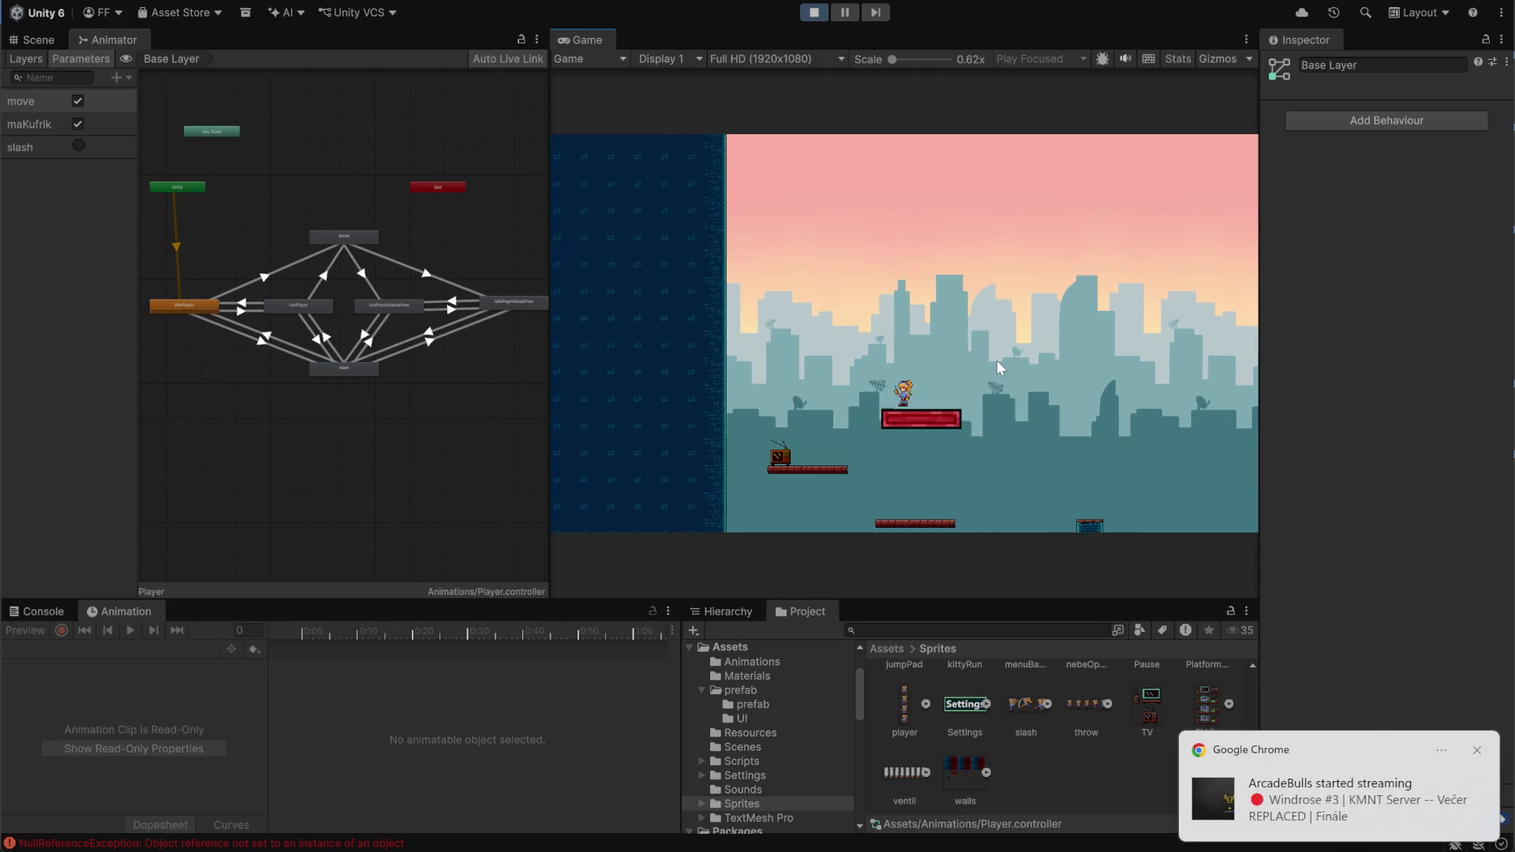
key("a")
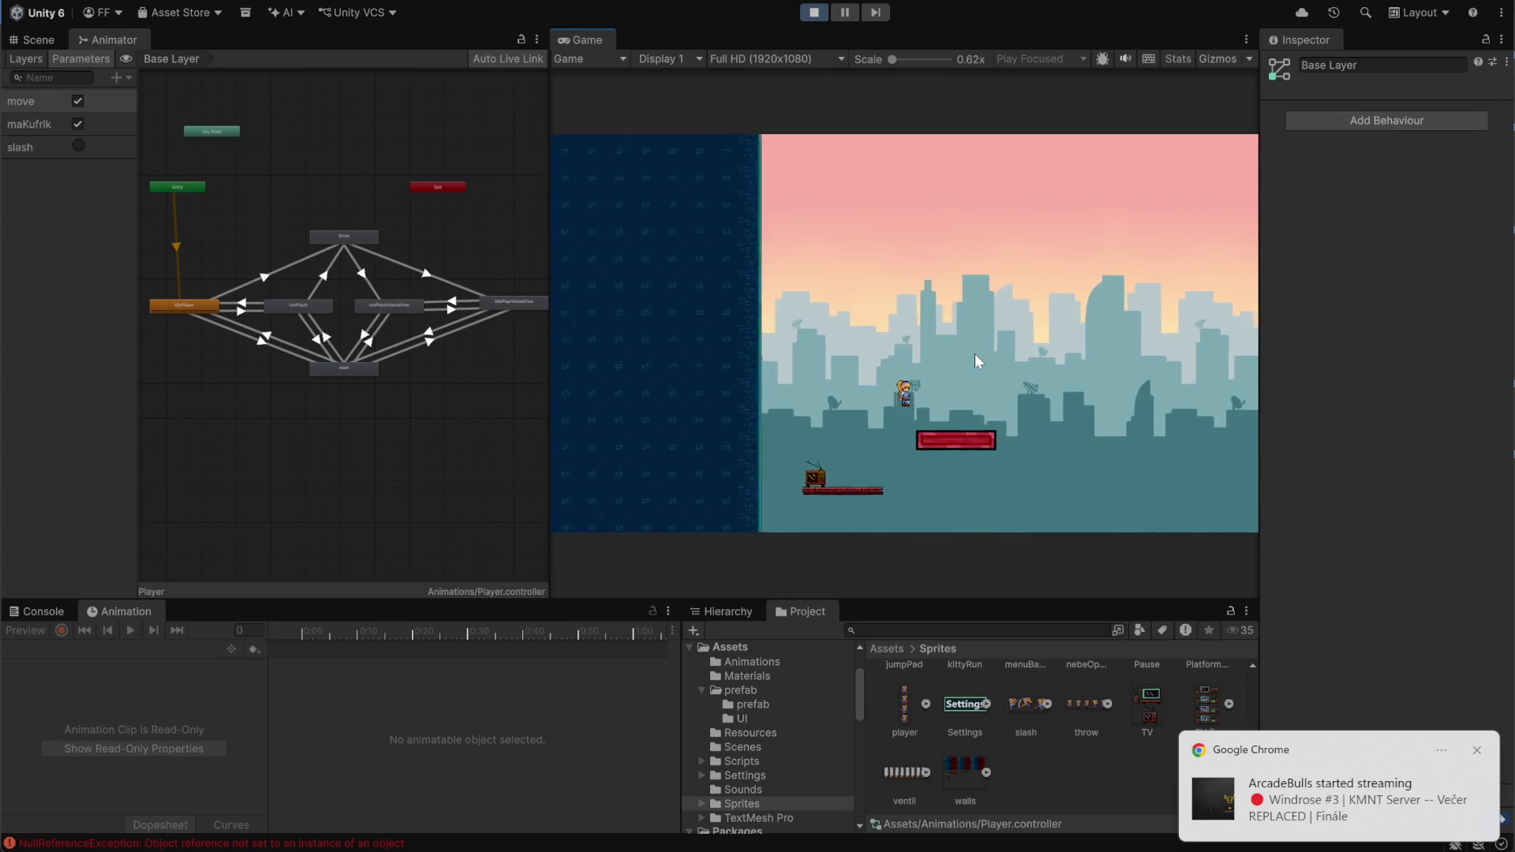
left_click(813, 12)
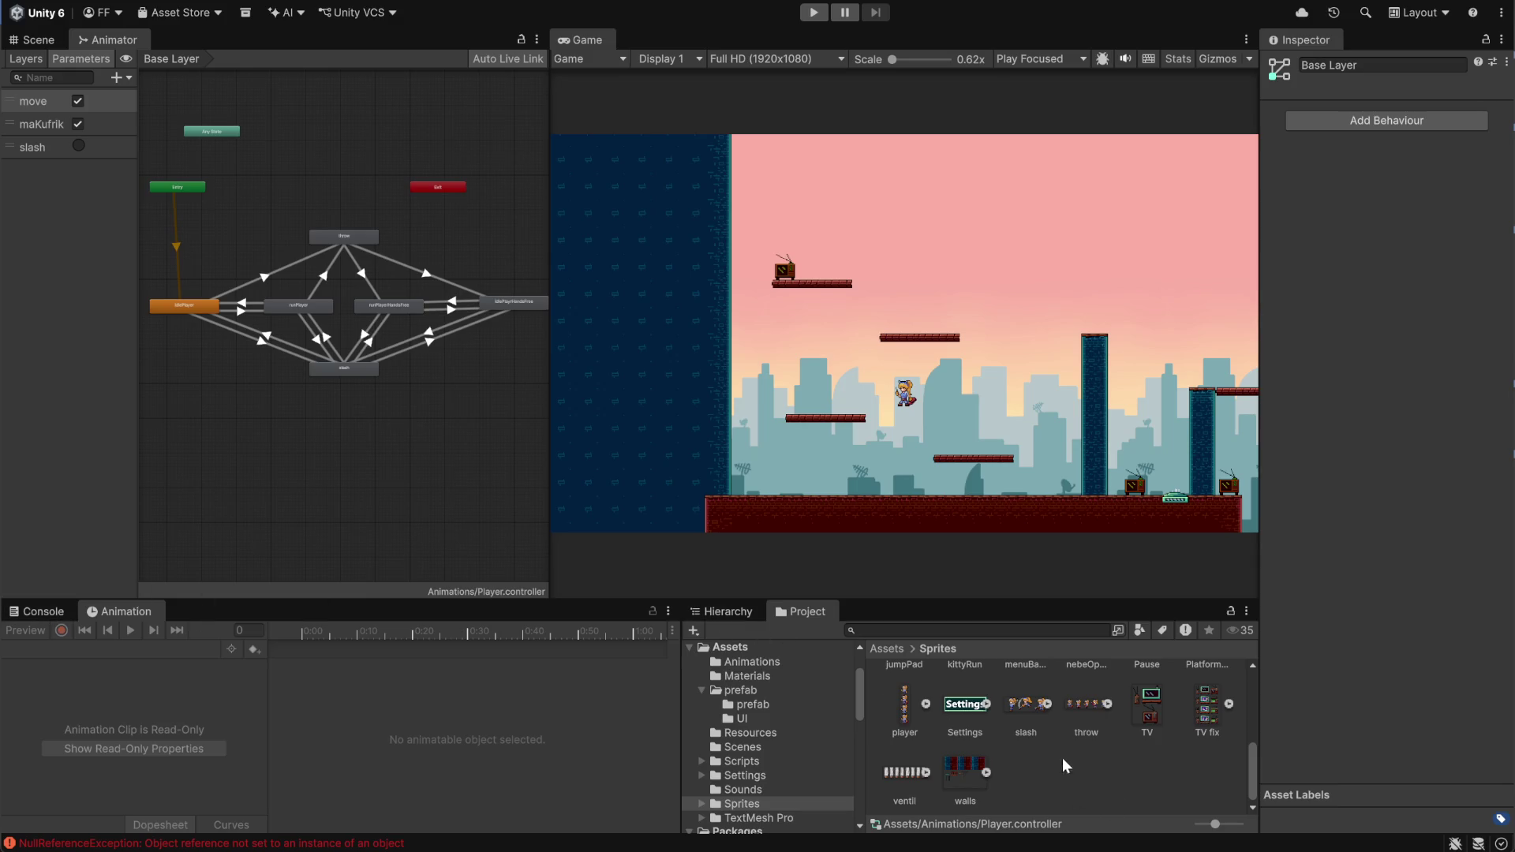
Exit the Player prefab back to the Level_1 LukysLives scene and select Player to view its idlePlayer clip
left_click(887, 649)
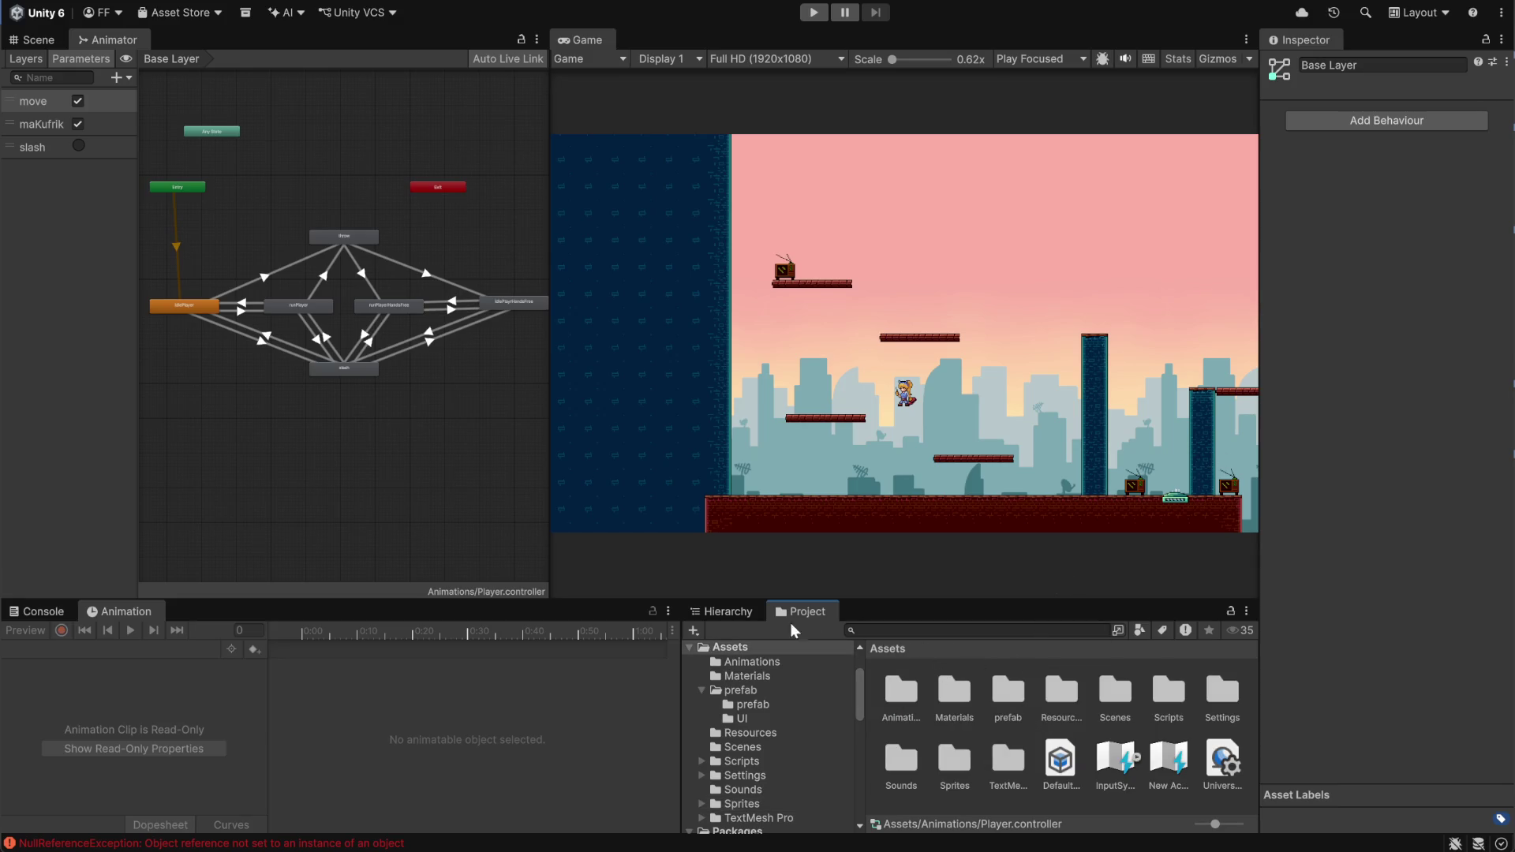
left_click(712, 614)
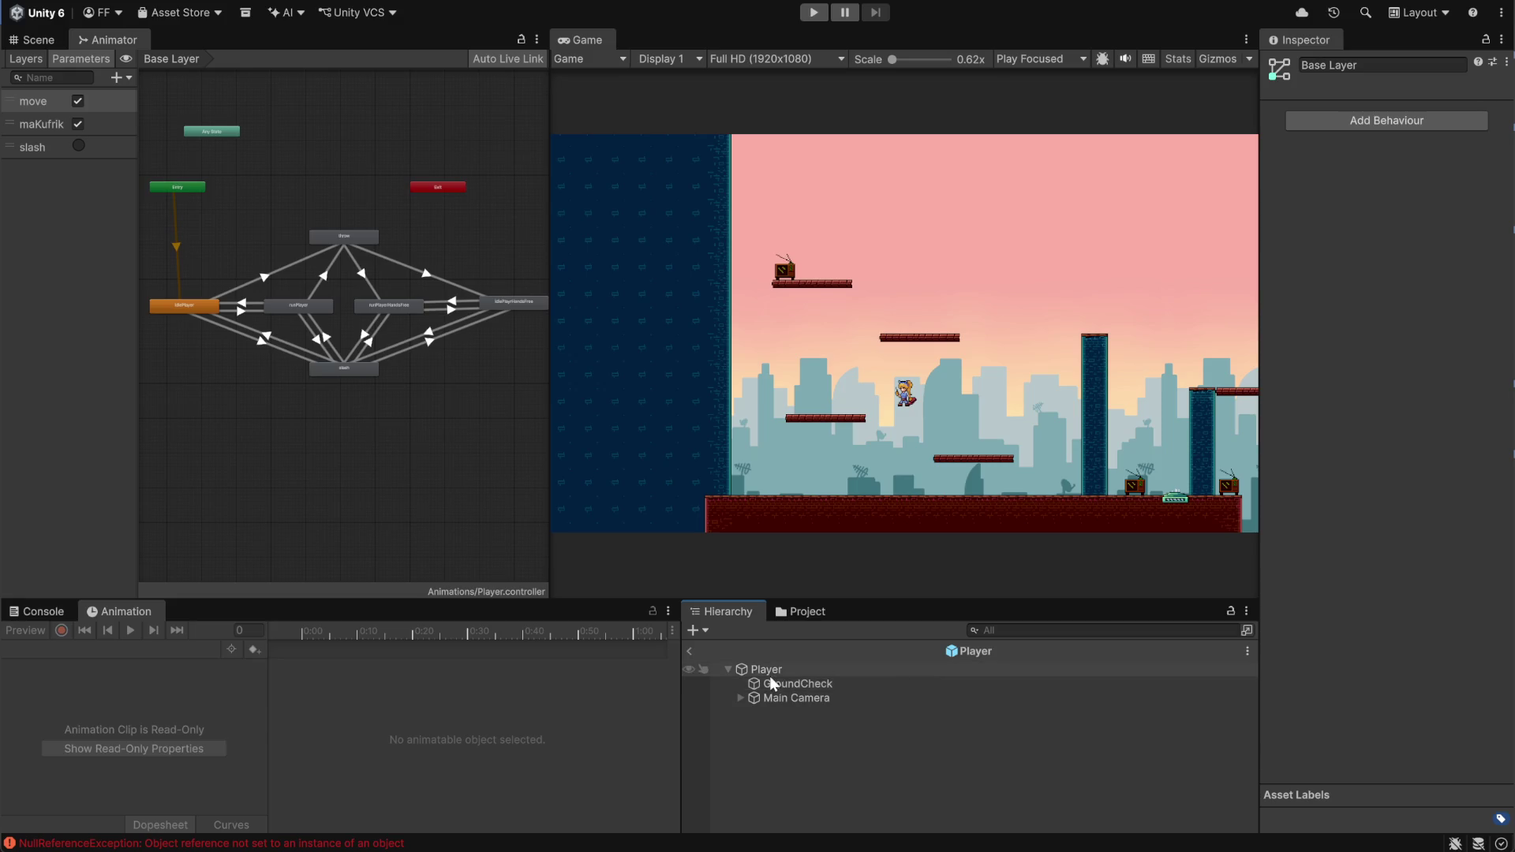
left_click(688, 652)
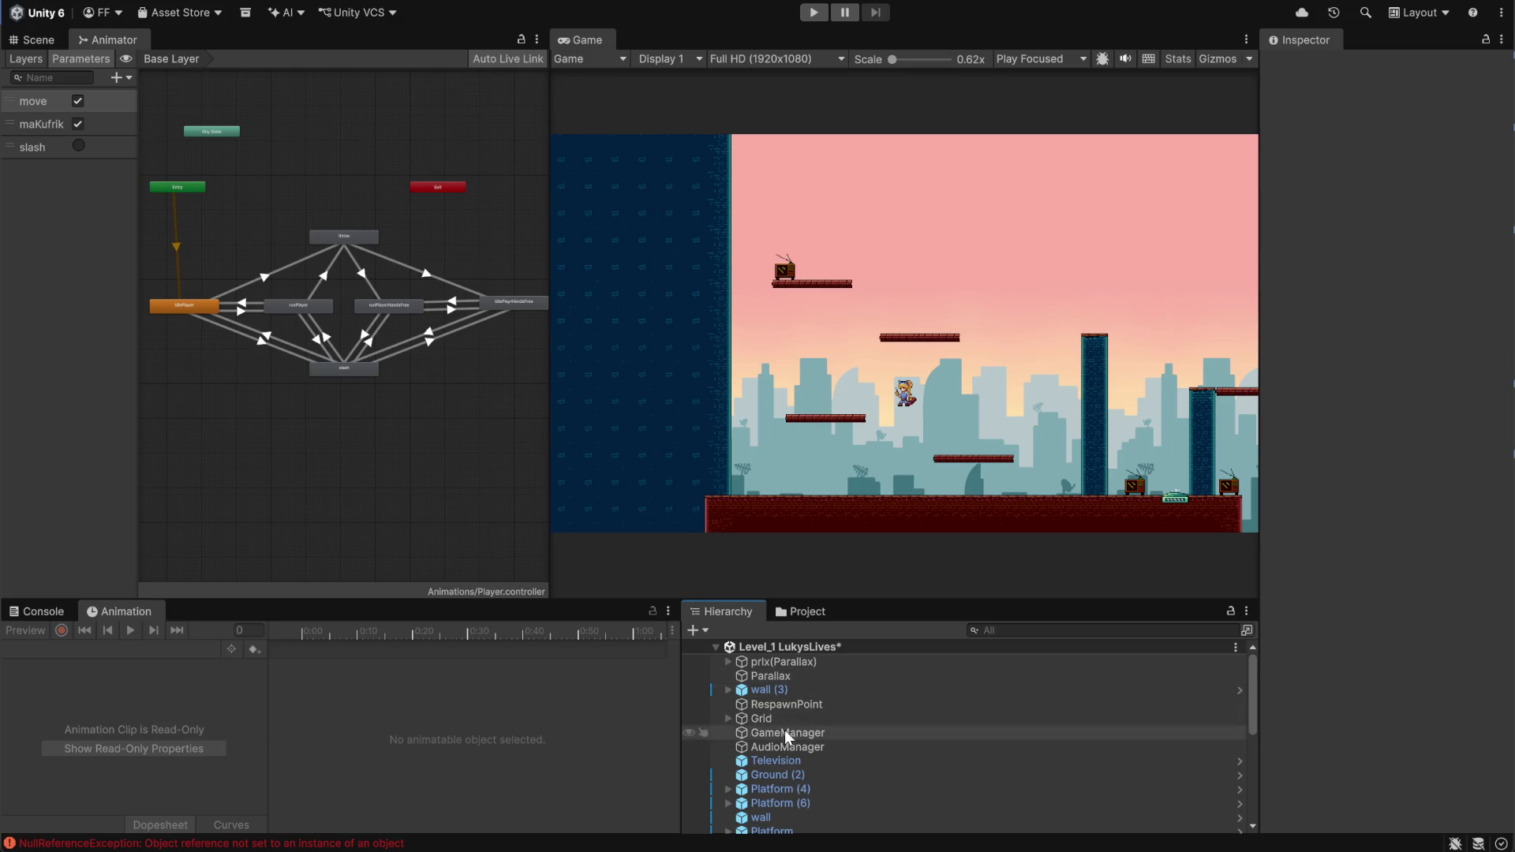
scroll(793, 801, "down", 3)
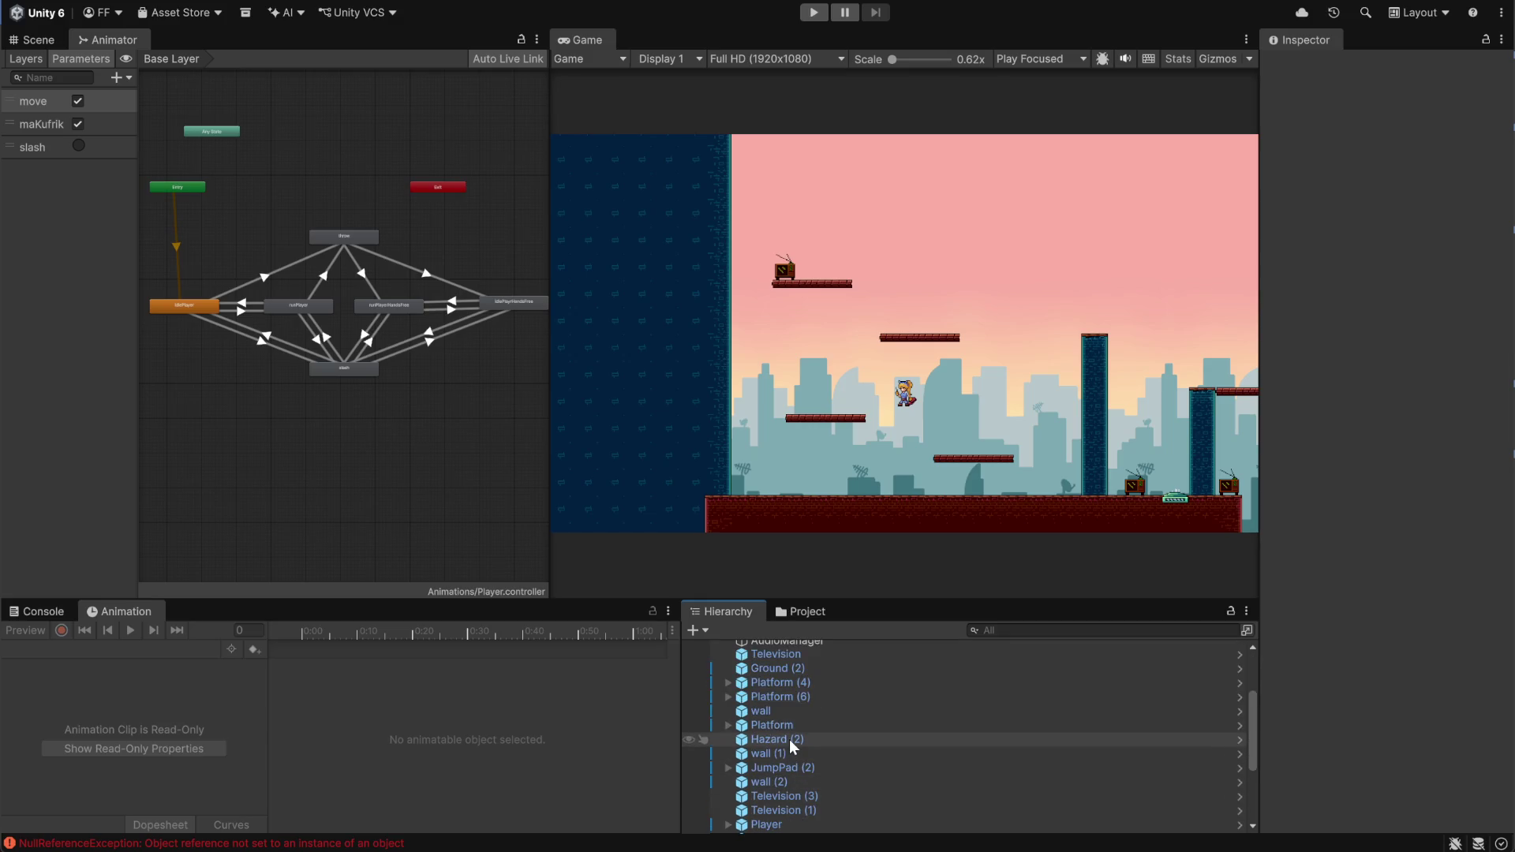
scroll(816, 778, "down", 2)
left_click(810, 773)
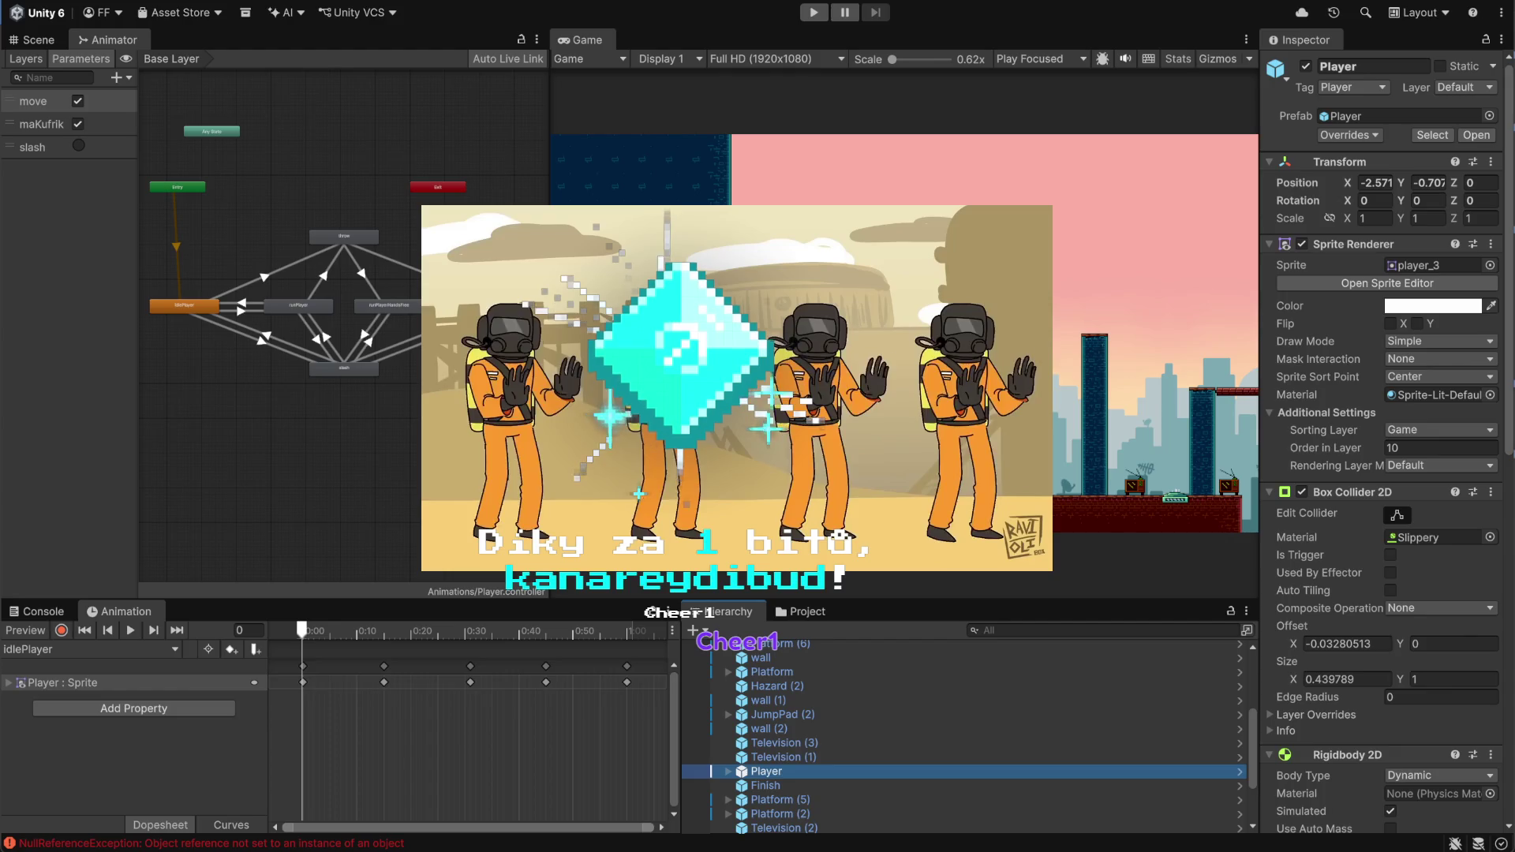
Switch from Unity to OBS Studio and look over the live obrazovka scene
key("alt+Tab")
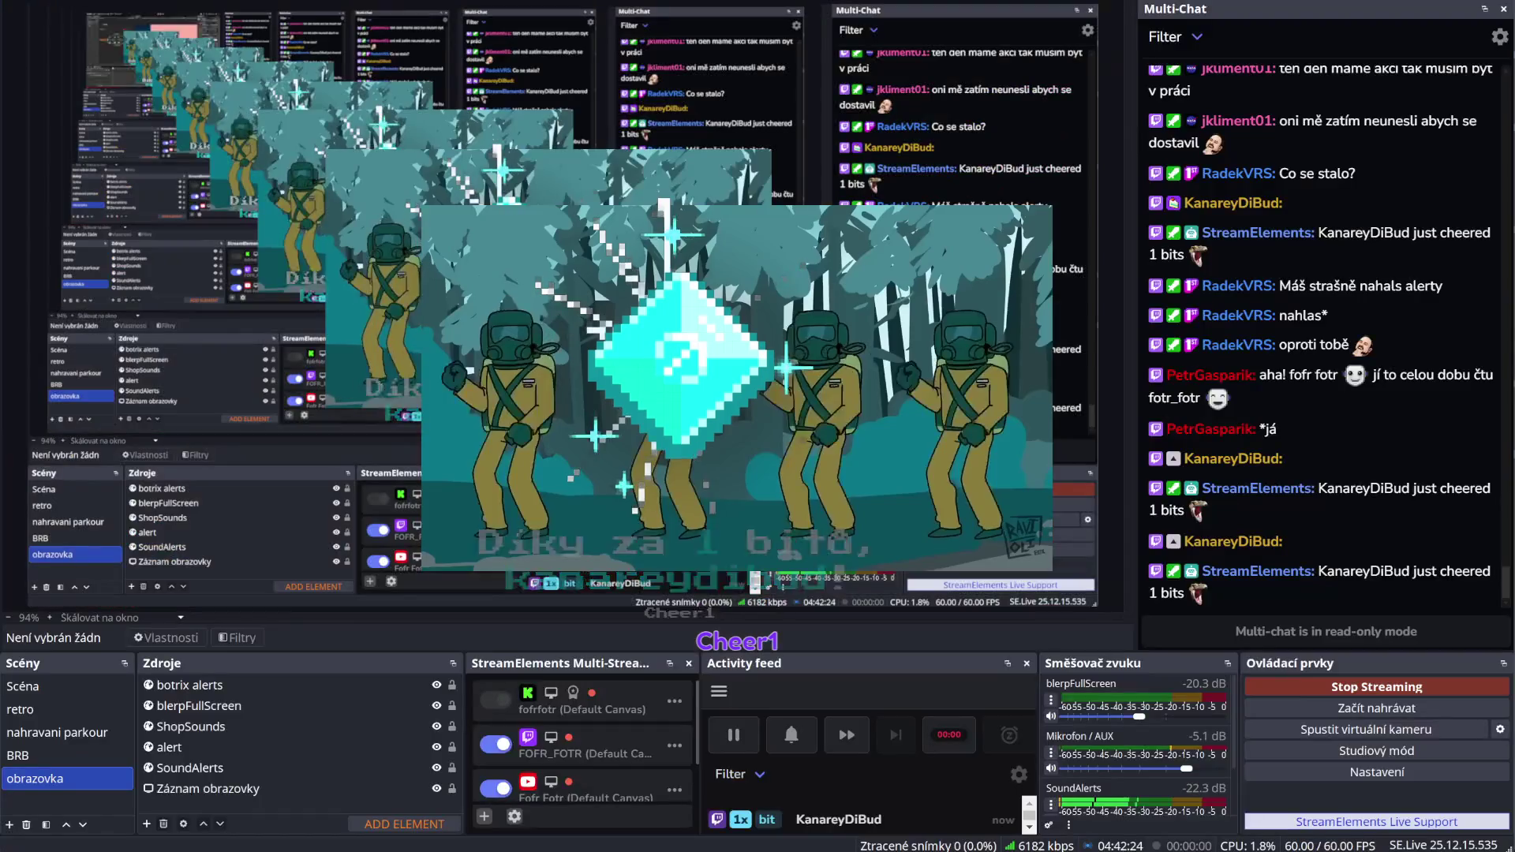
scroll(1148, 775, "down", 2)
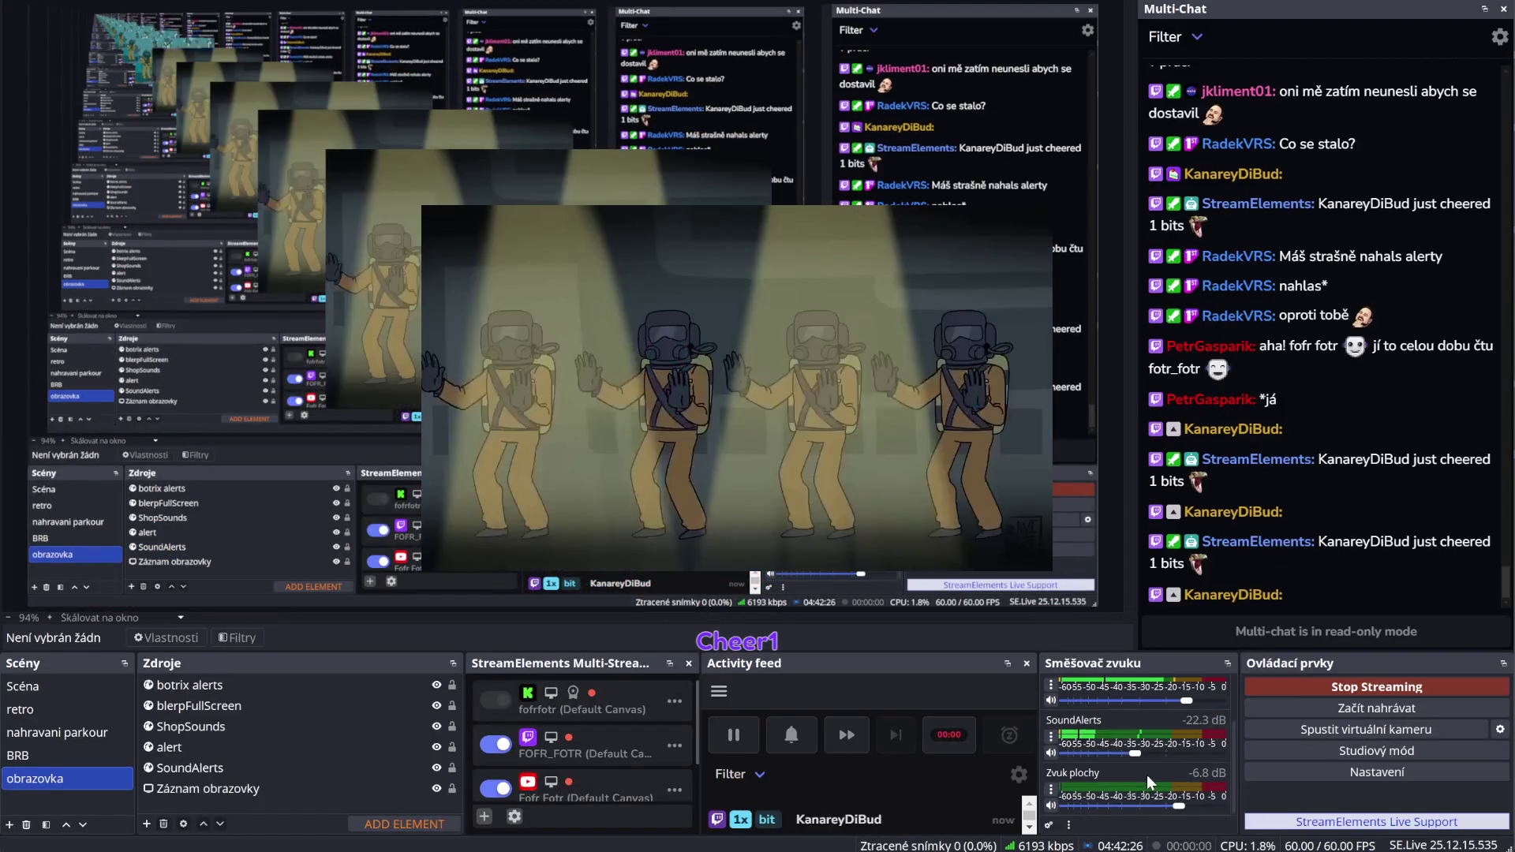
scroll(1163, 778, "up", 3)
scroll(1163, 779, "down", 2)
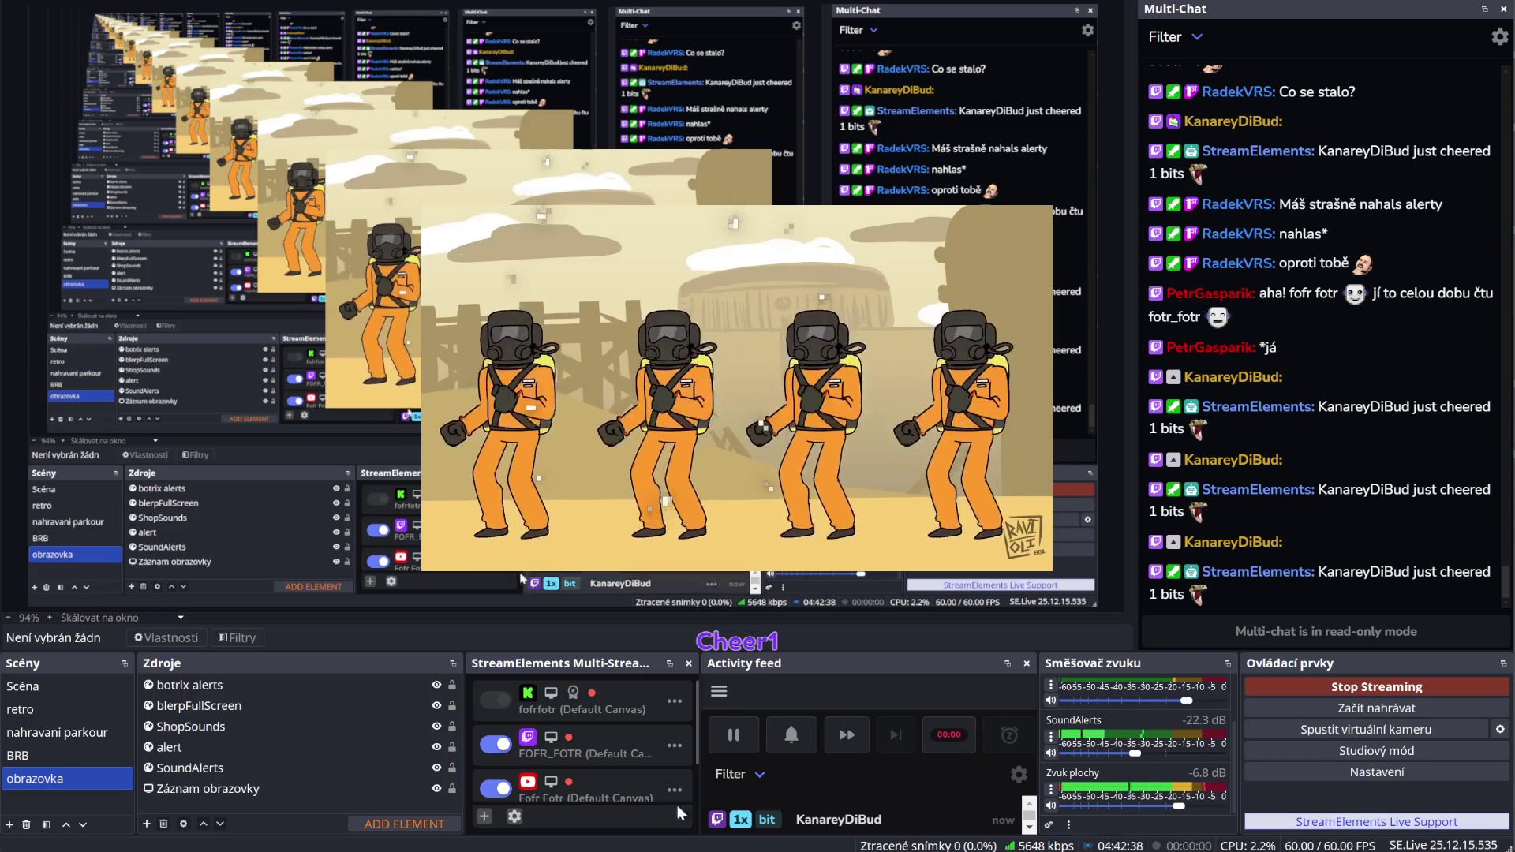
Select the alert and SoundAlerts sources, then open the alert source's context menu
mouse_move(724, 823)
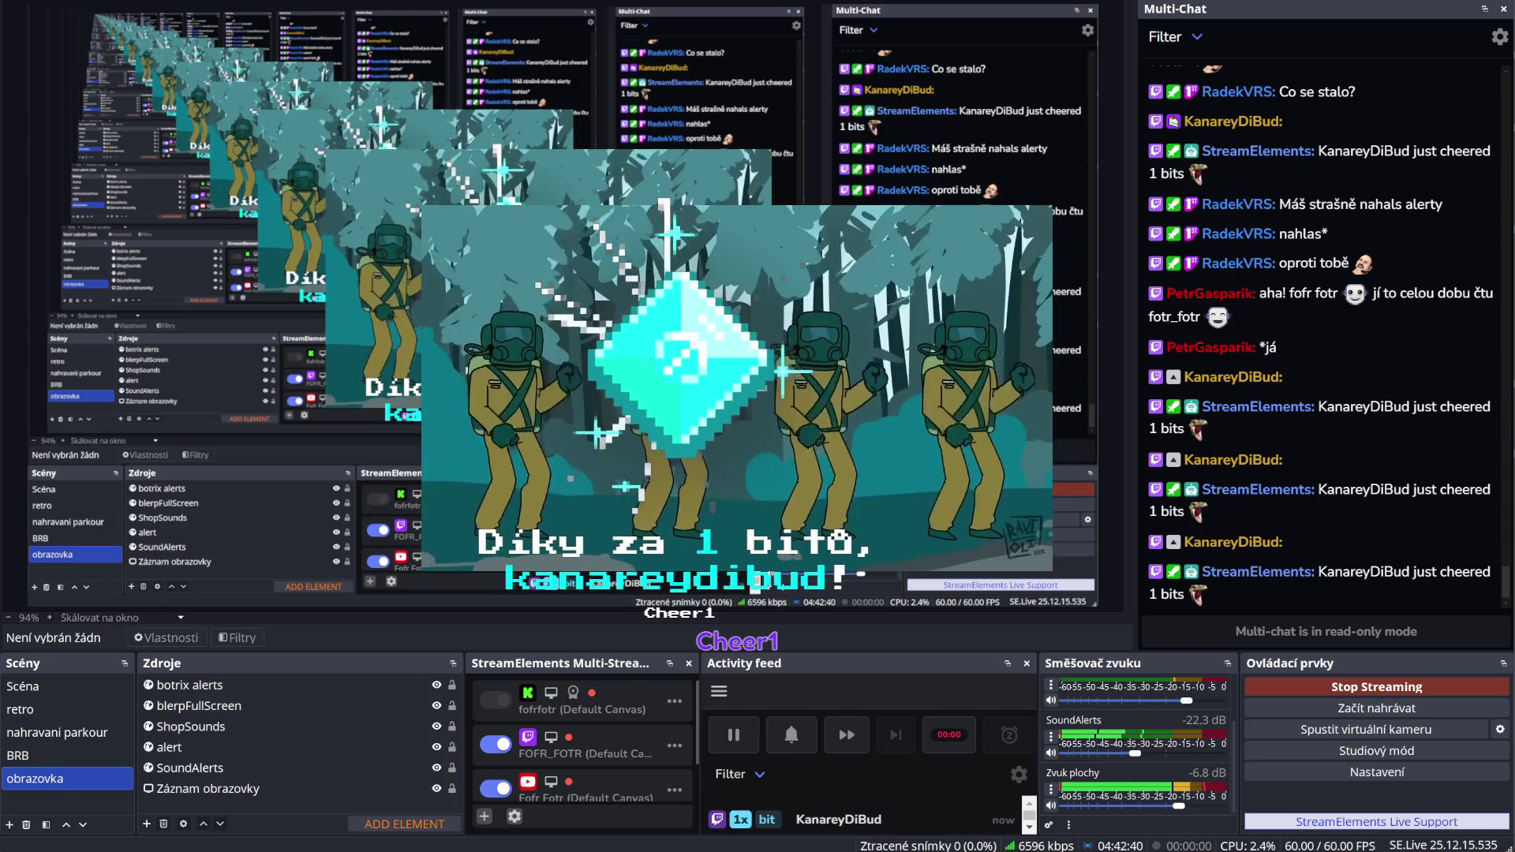
mouse_move(915, 848)
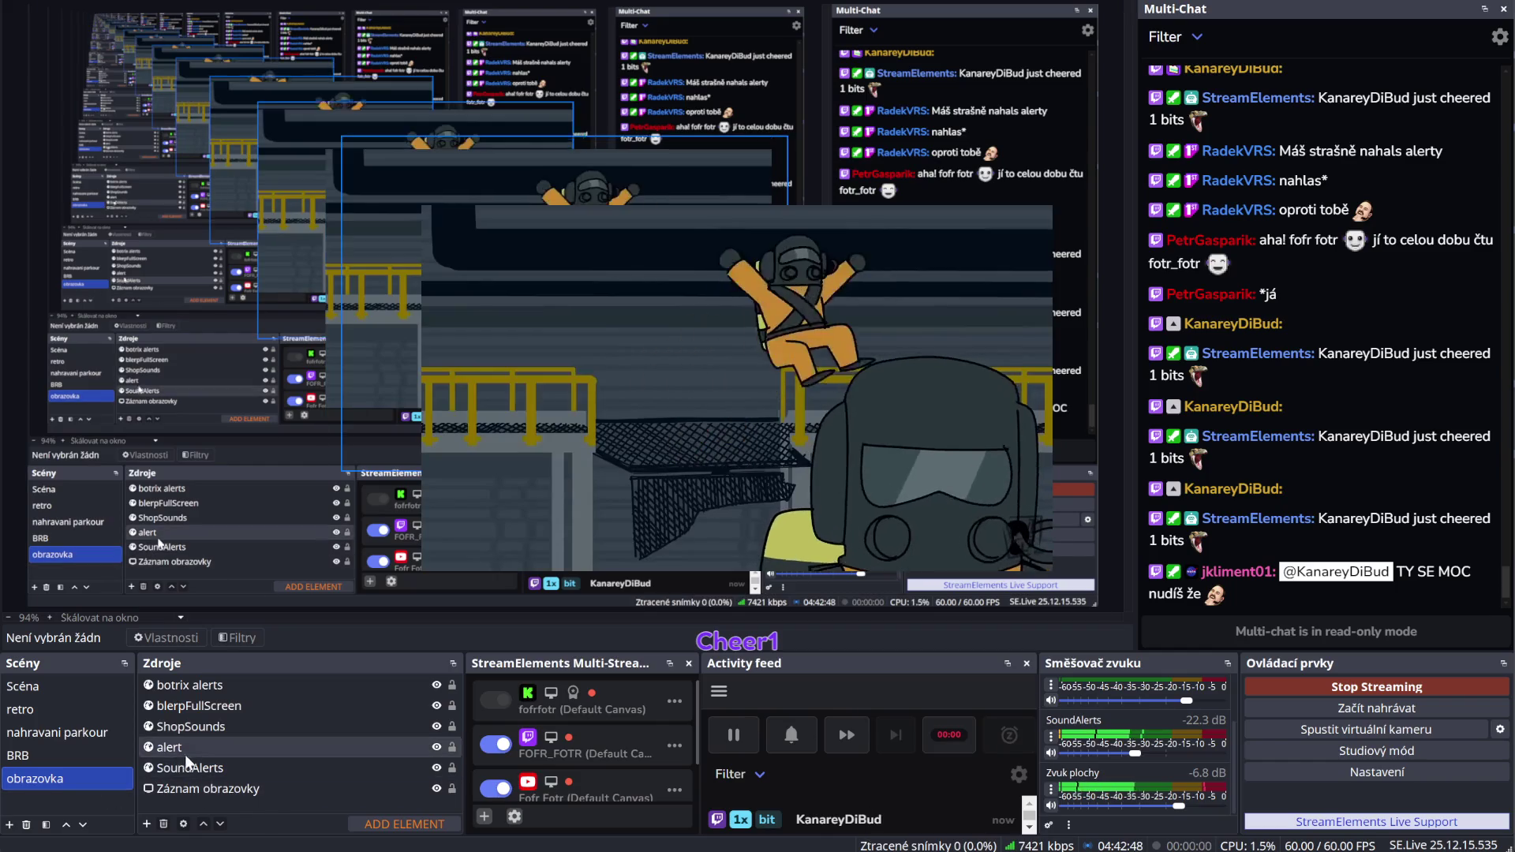
left_click(187, 751)
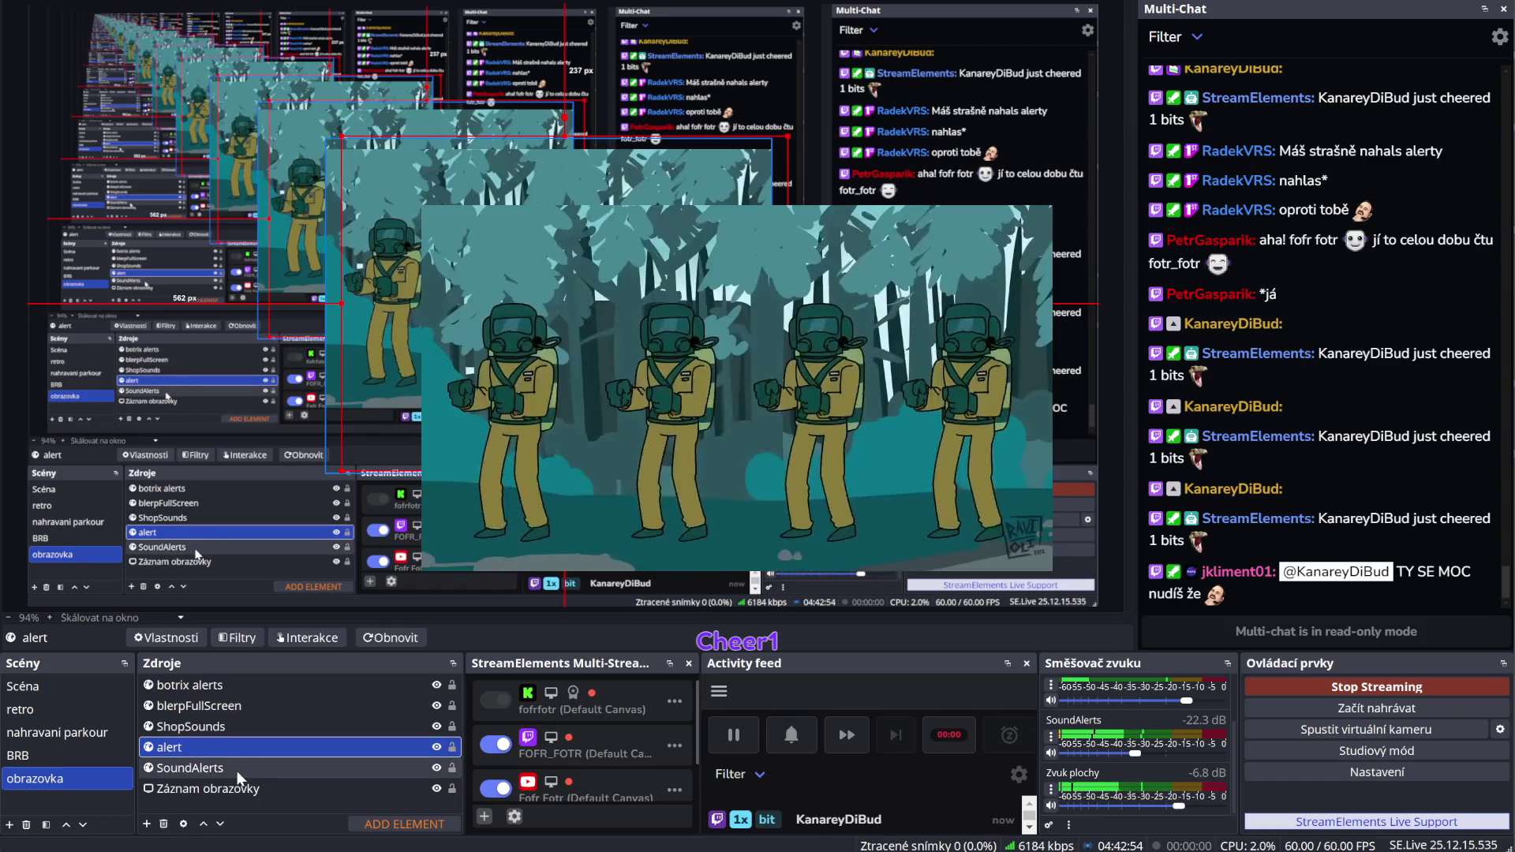
left_click(240, 777)
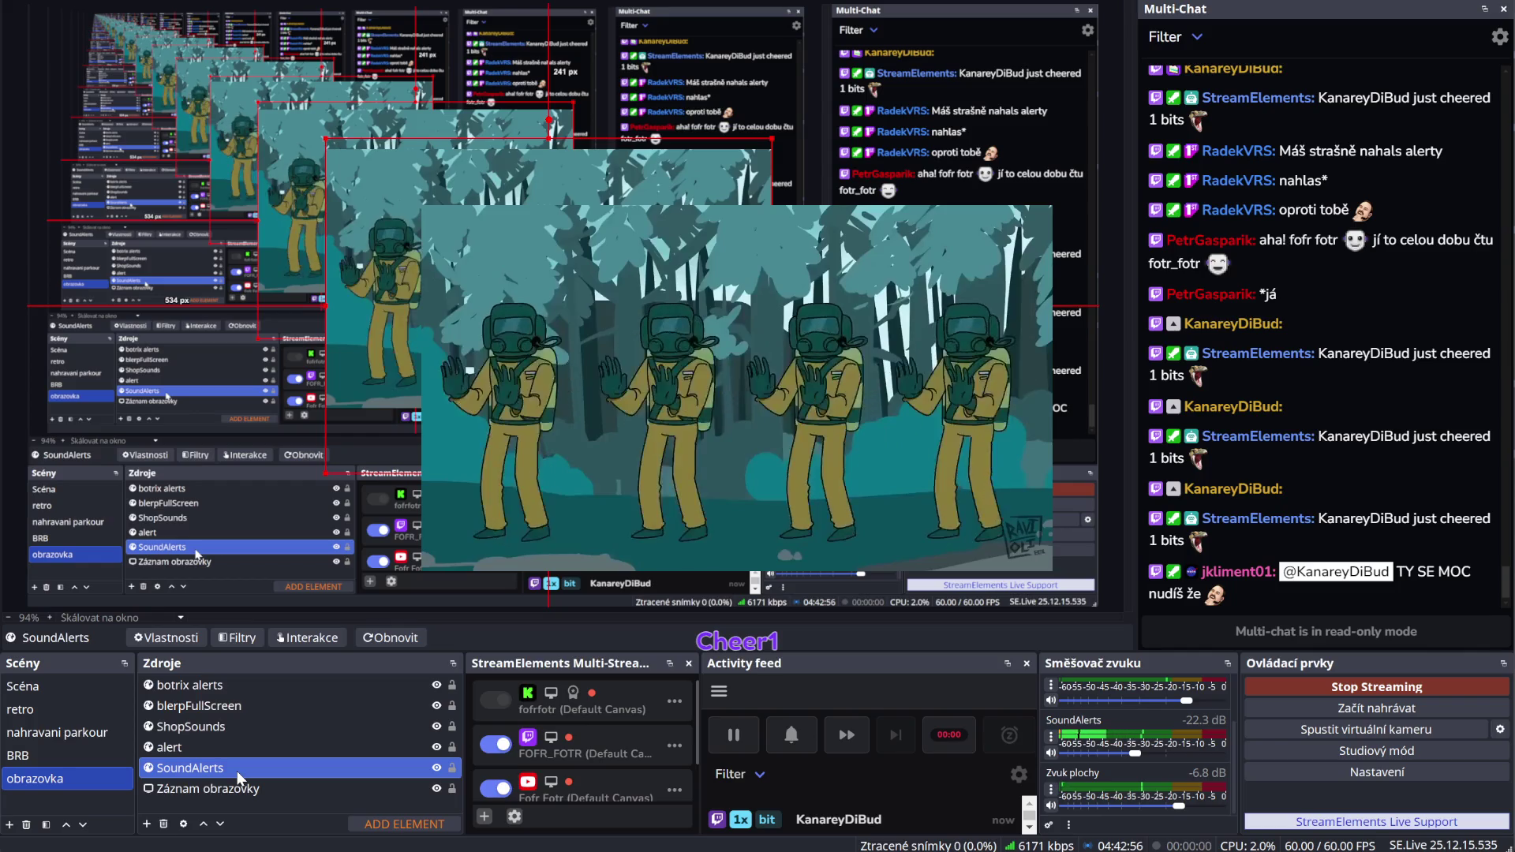
scroll(1176, 769, "up", 2)
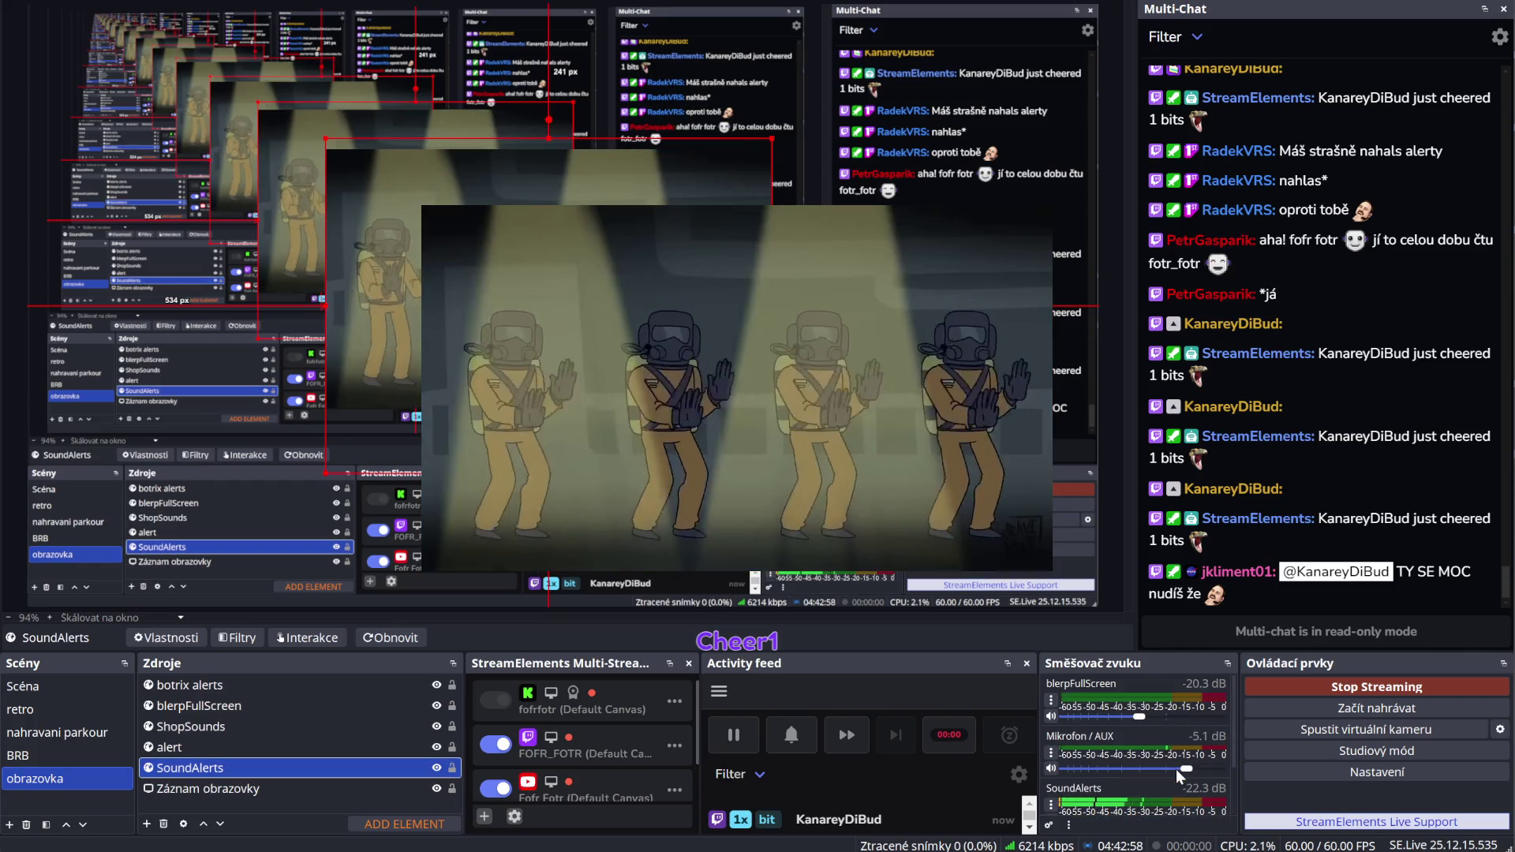
scroll(1176, 769, "down", 2)
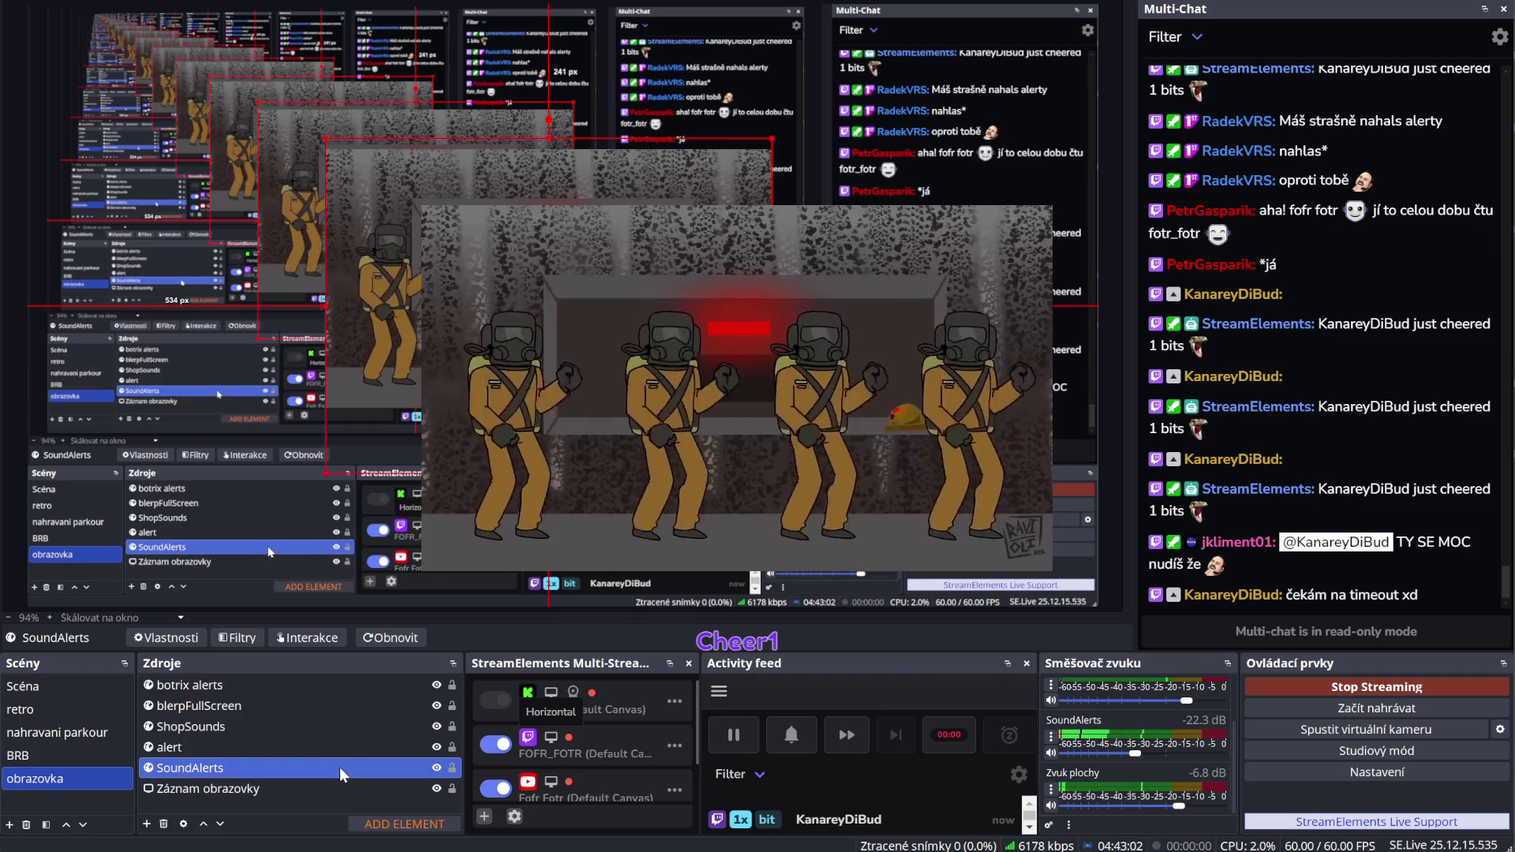
left_click(202, 748)
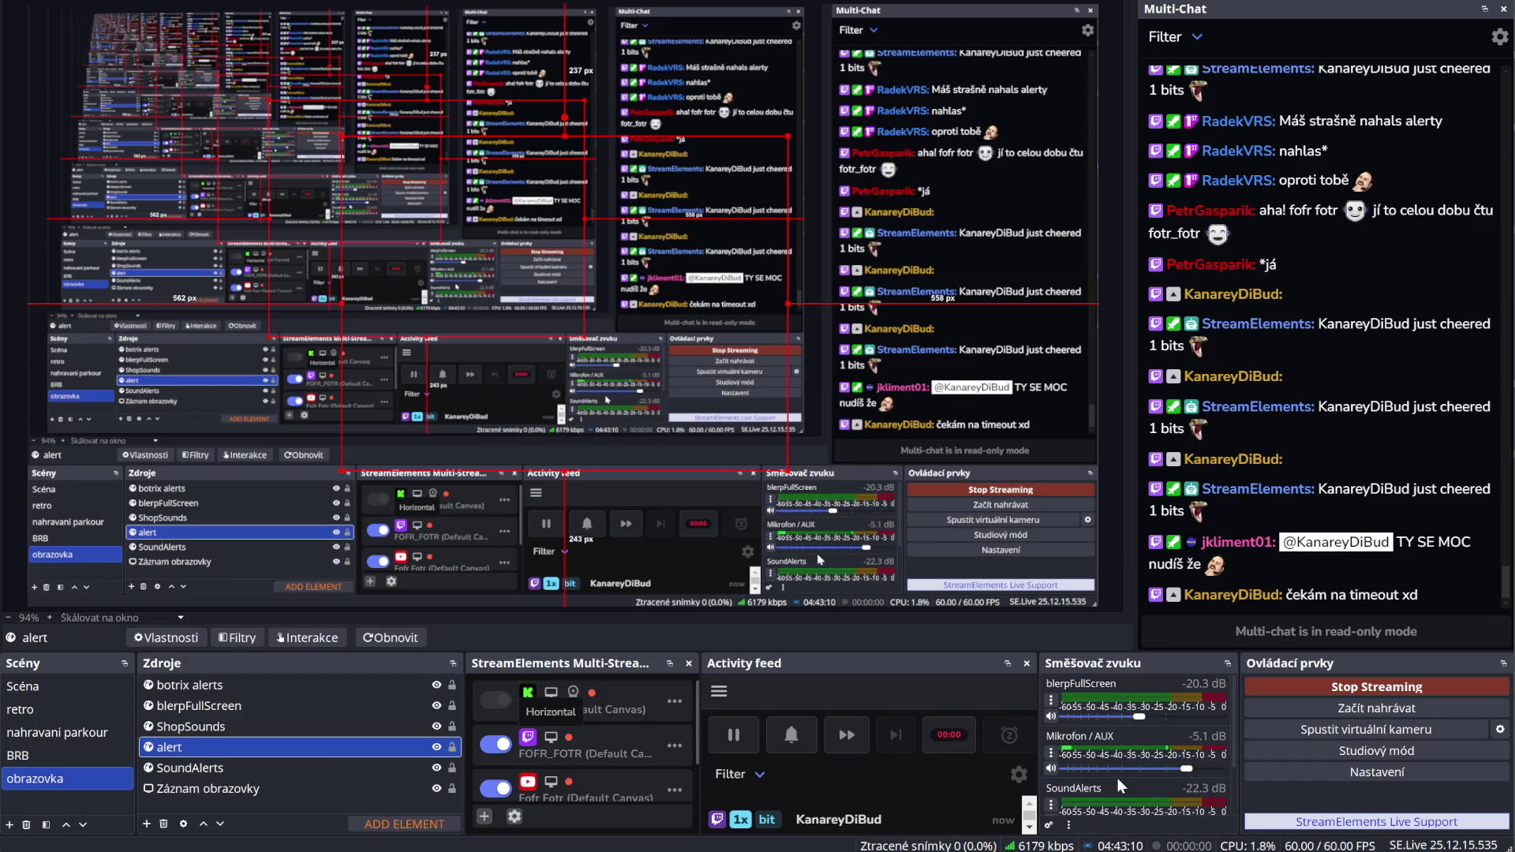
right_click(215, 743)
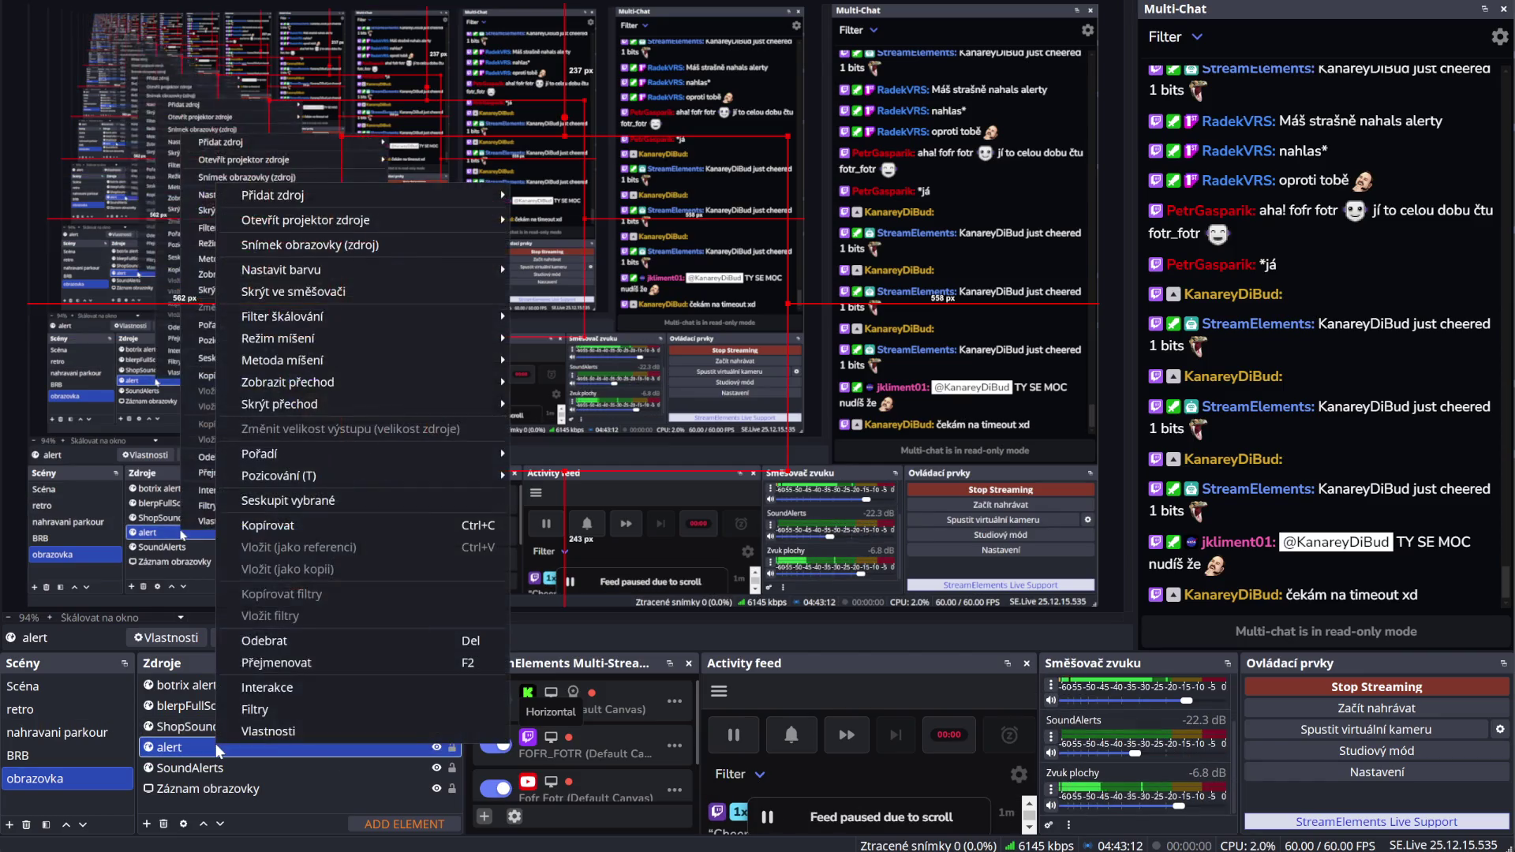
left_click(286, 734)
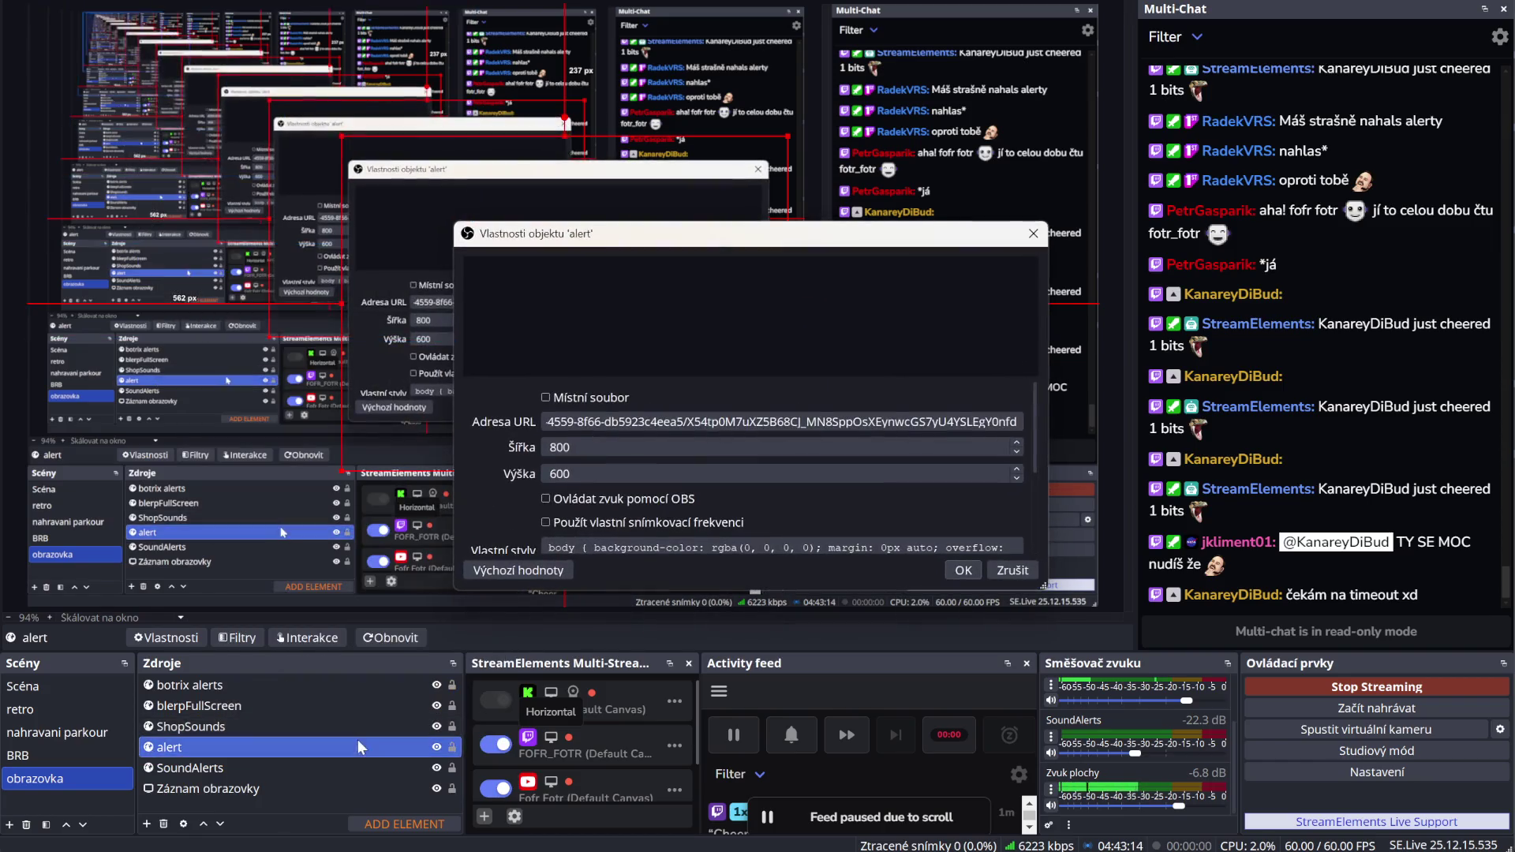
left_click(959, 570)
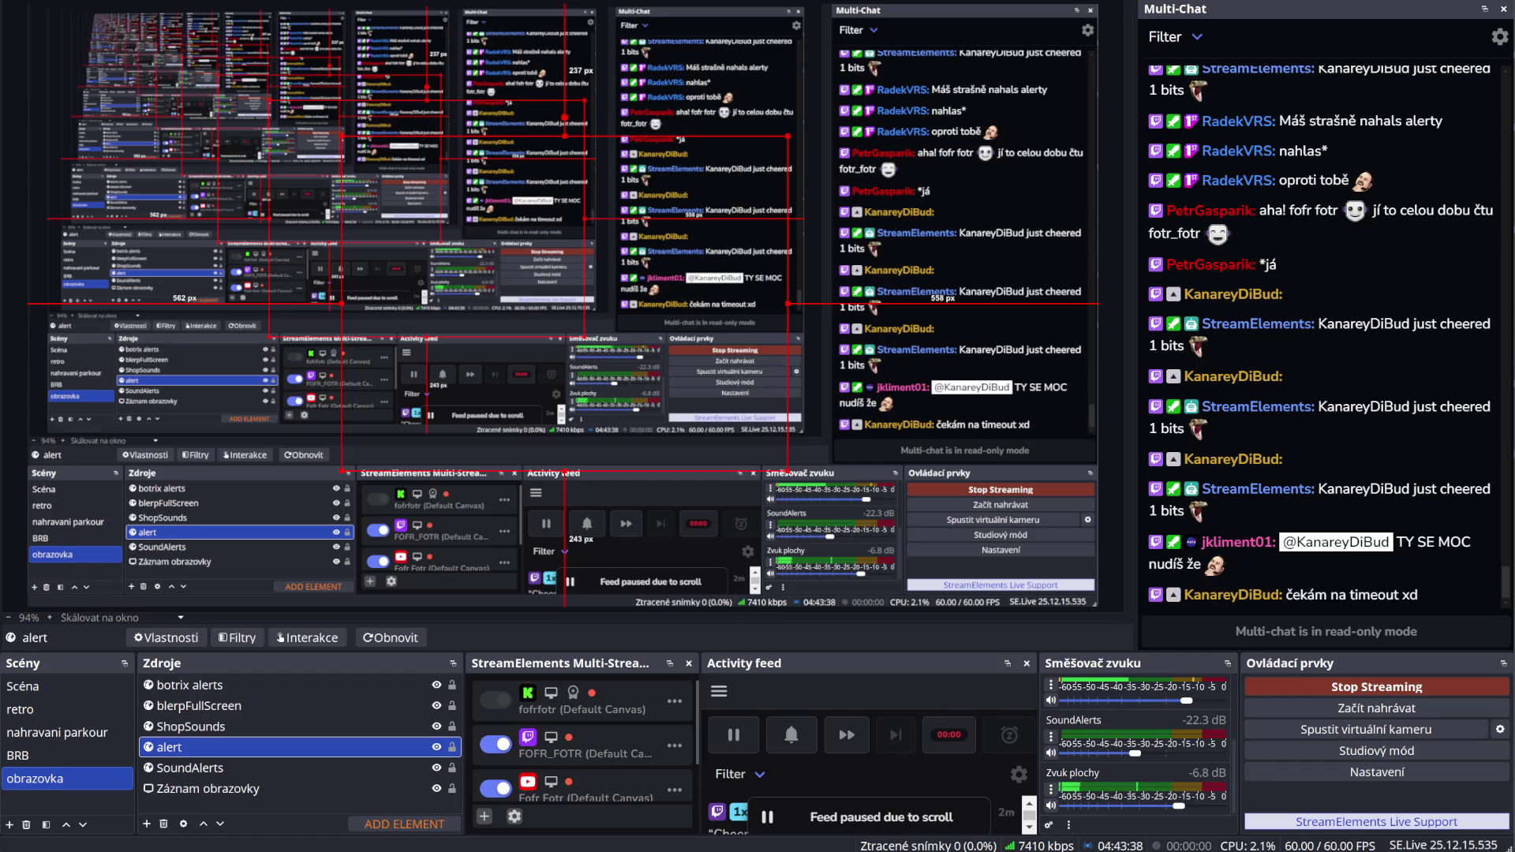
Lower the alert volume to about -30.6 dB and blerpFullScreen to about -31.4 dB
scroll(1157, 754, "up", 2)
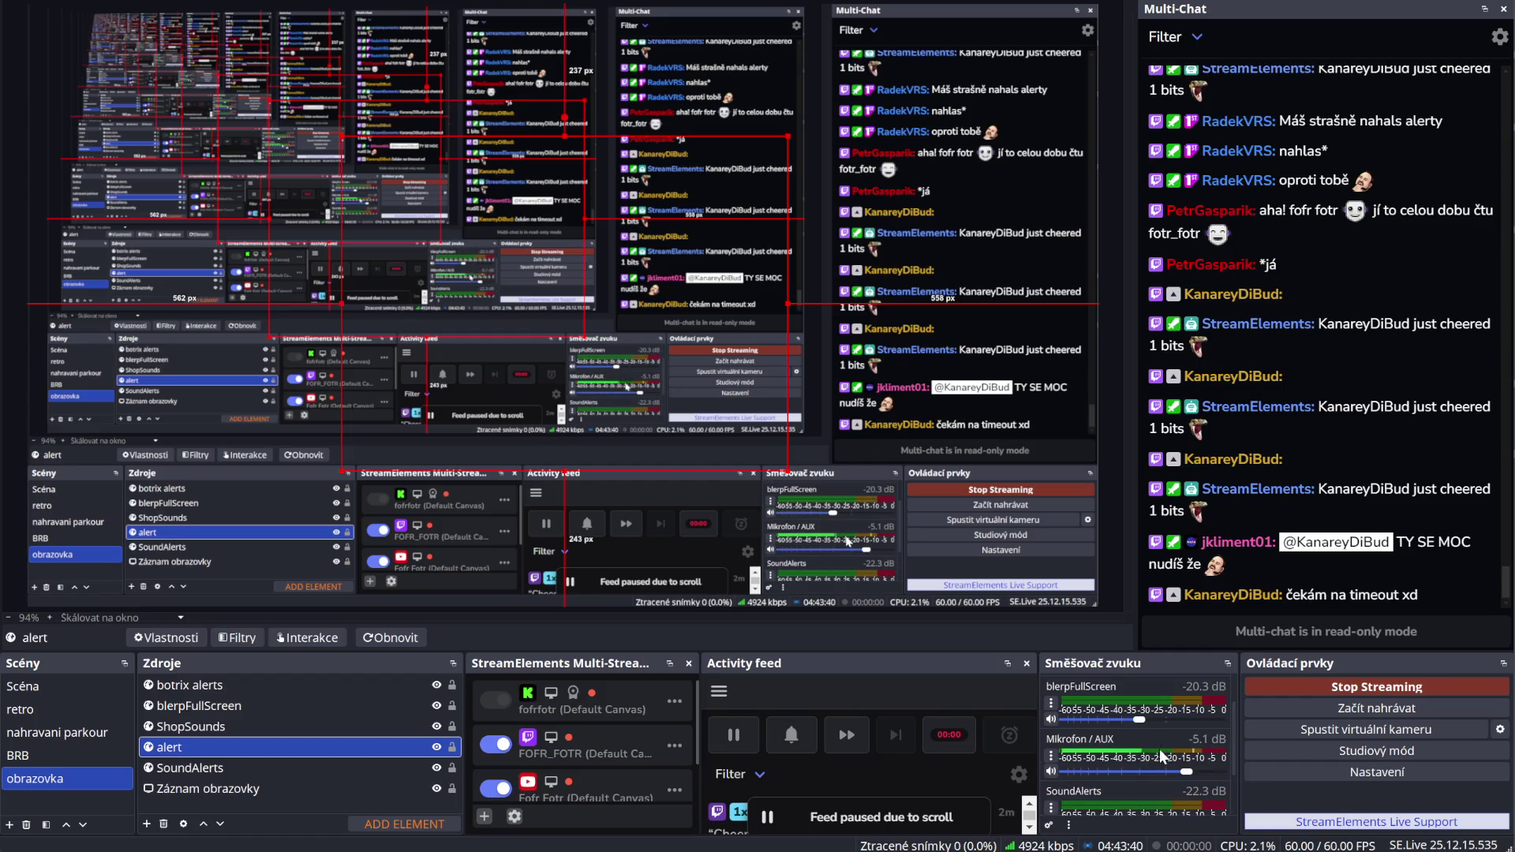
scroll(1162, 750, "up", 2)
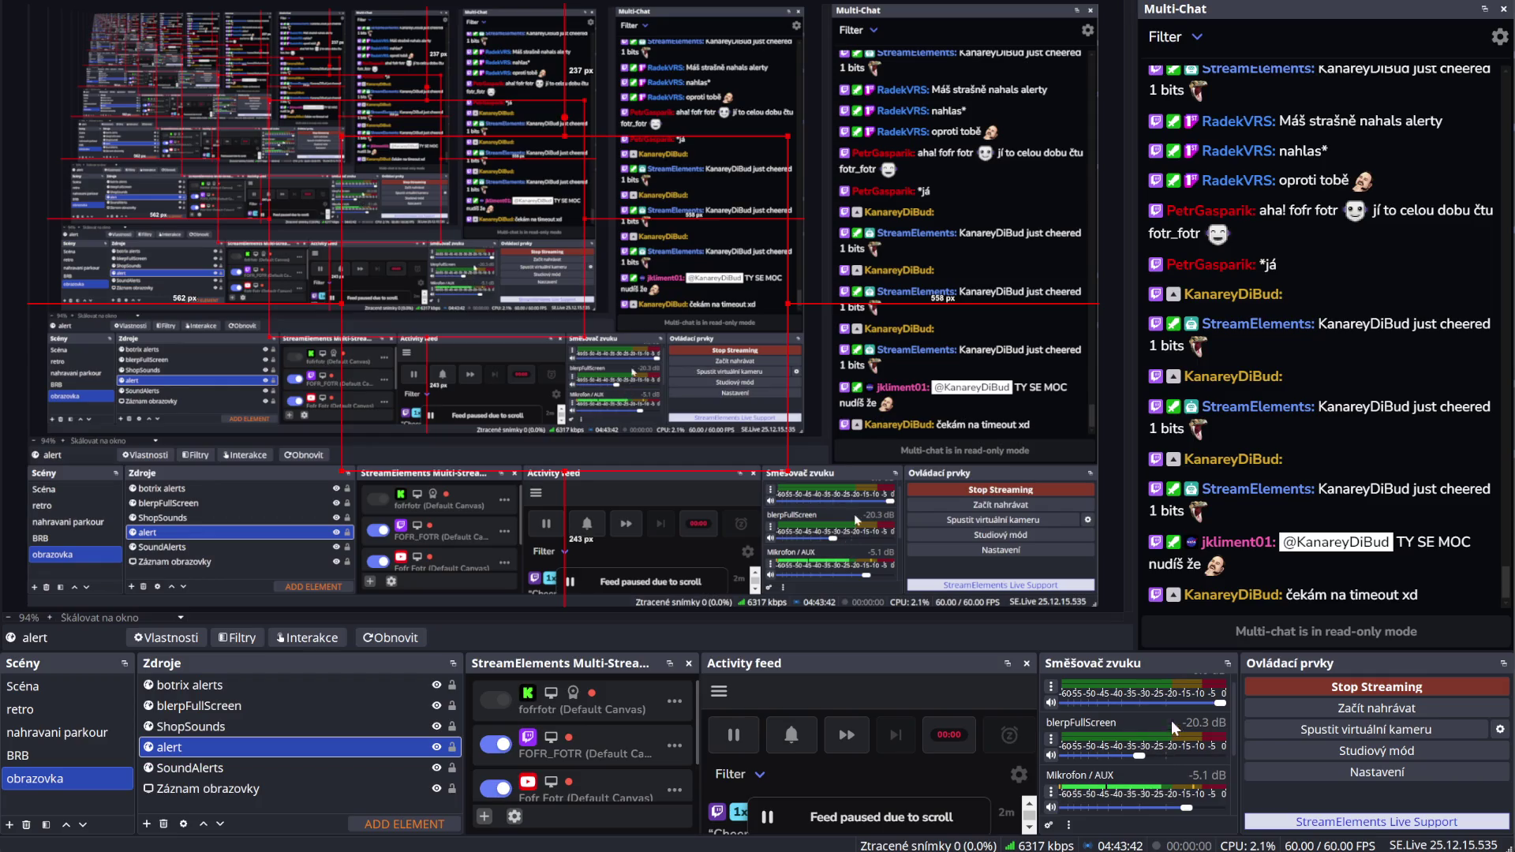
scroll(1179, 722, "up", 1)
left_click_drag(1186, 722, 1121, 718)
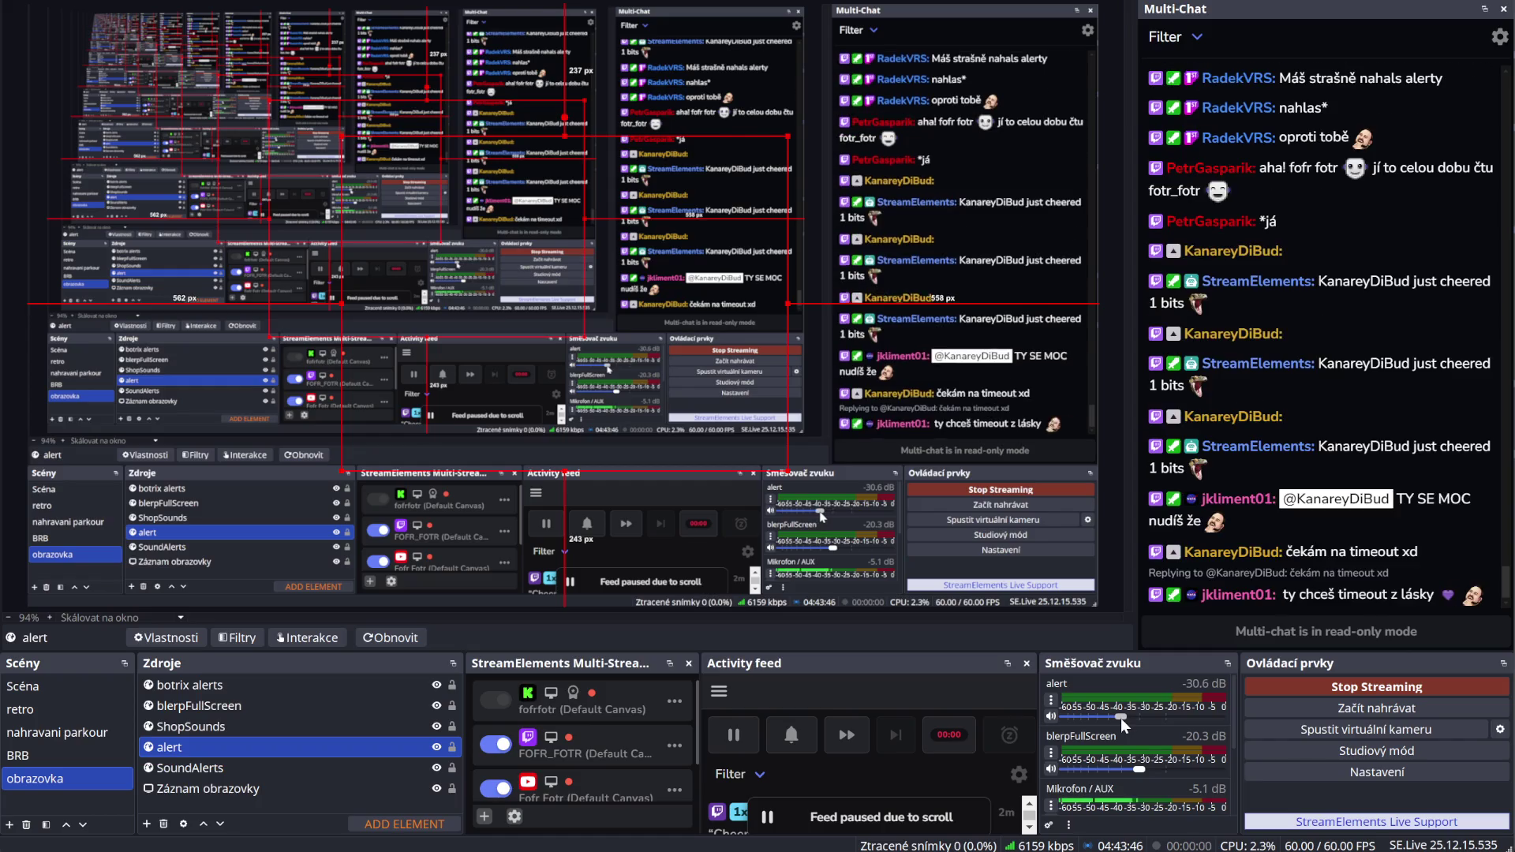
left_click_drag(1139, 771, 1127, 767)
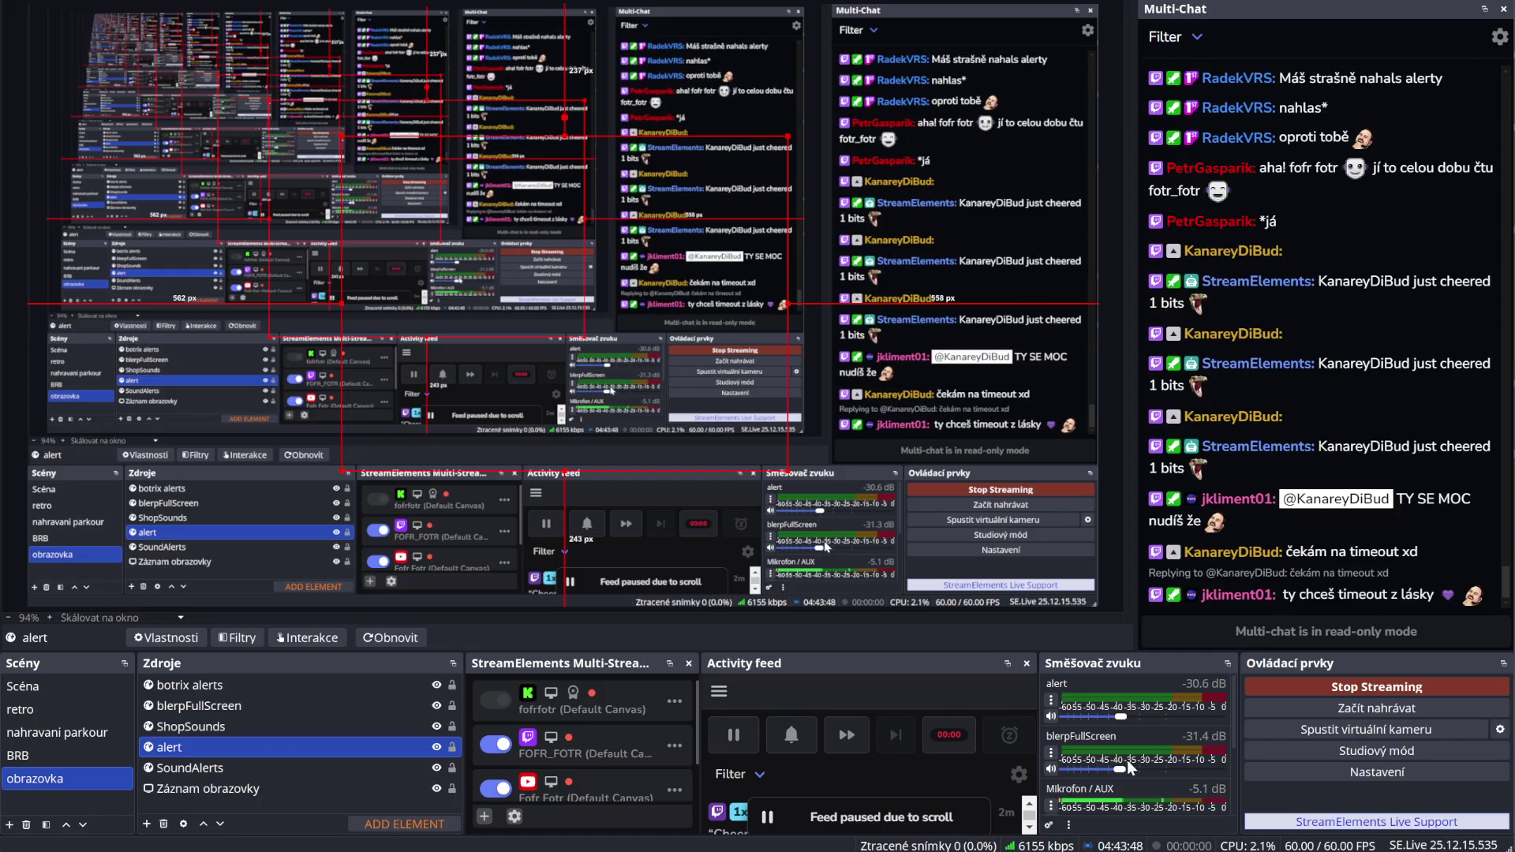
scroll(1161, 784, "down", 3)
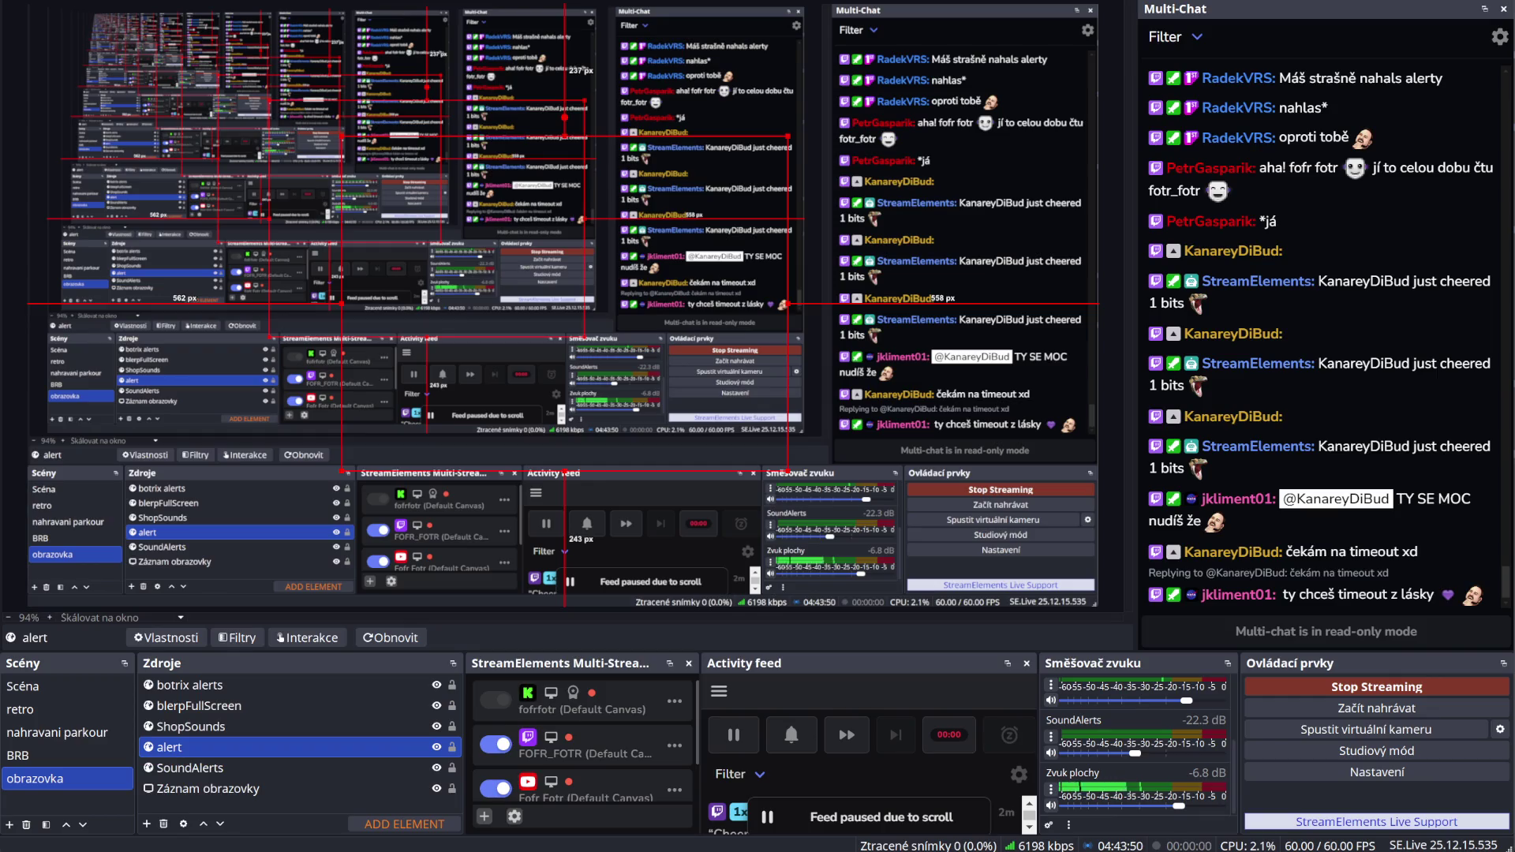
Mute the Discord microphone, then turn SoundAlerts down to -26.6 dB
key("alt+Tab")
left_click(211, 829)
key("alt+Tab")
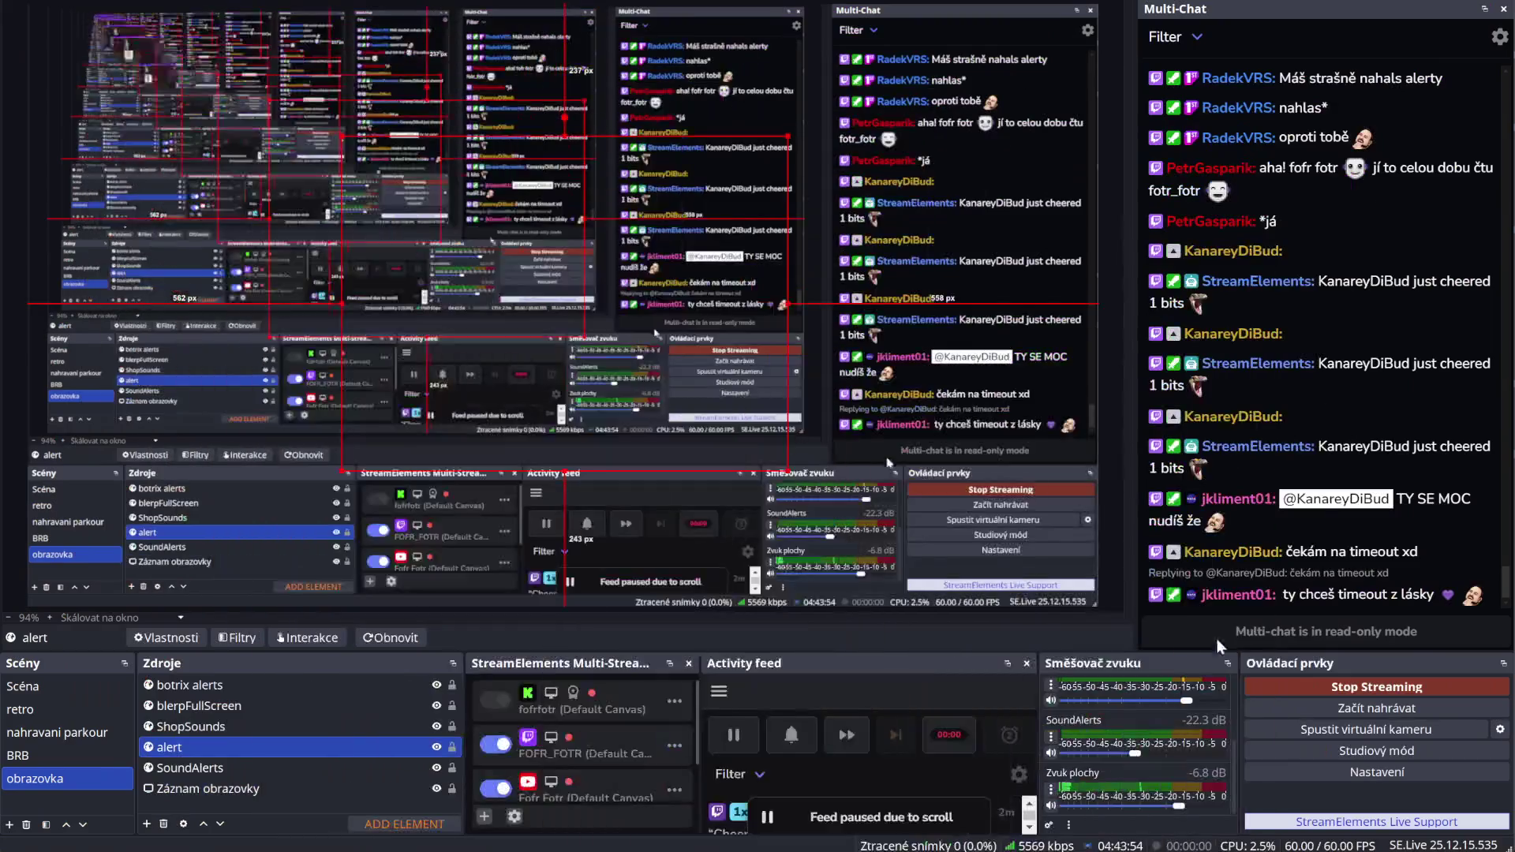
left_click_drag(1139, 756, 1128, 754)
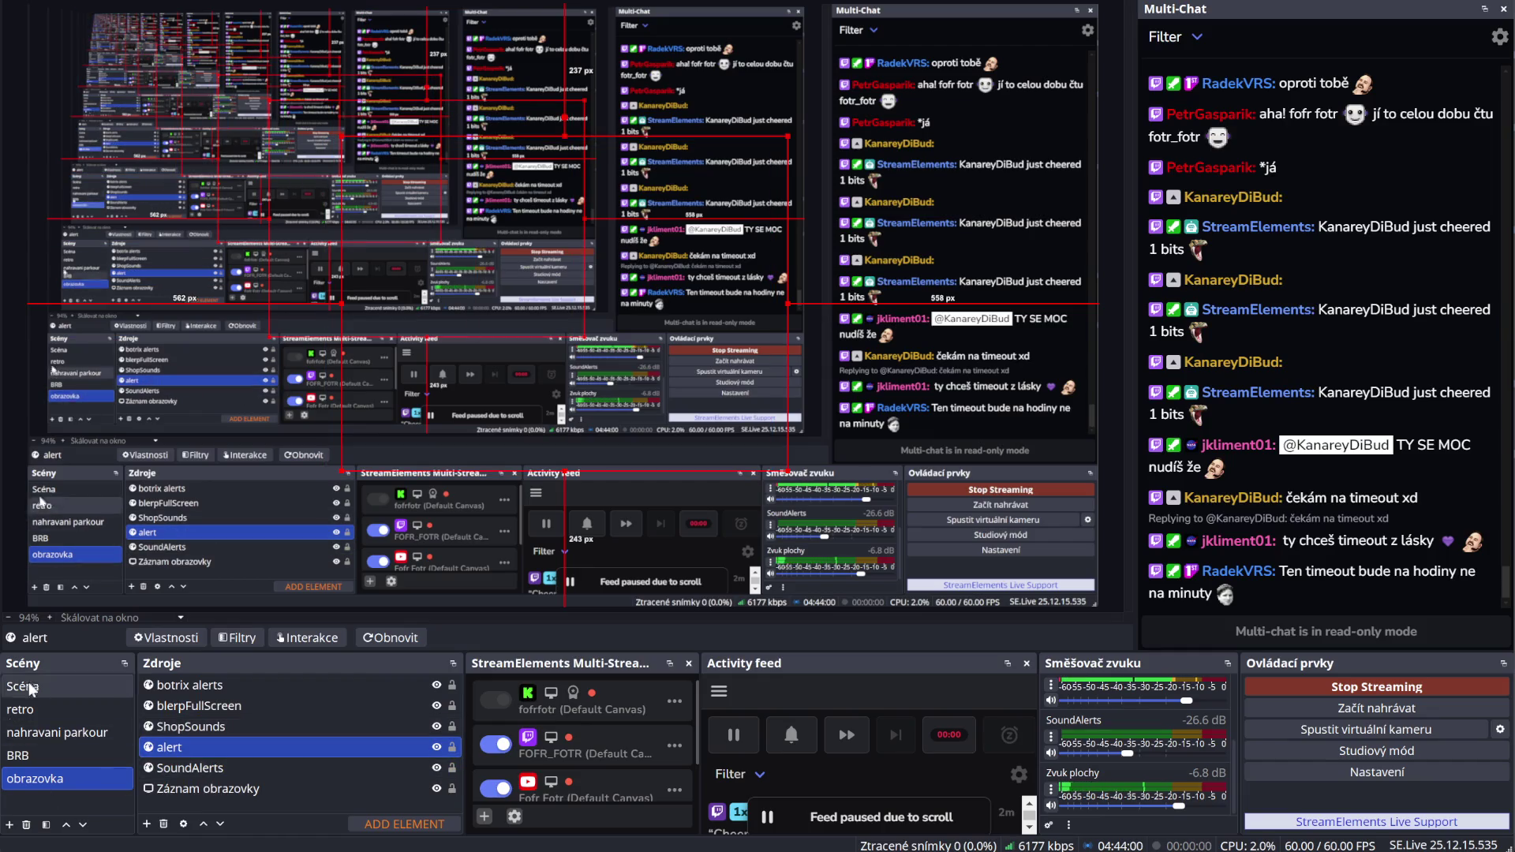
Select blerpFullScreen and give the docked panels more height by shrinking the preview
left_click(199, 710)
scroll(1154, 794, "up", 3)
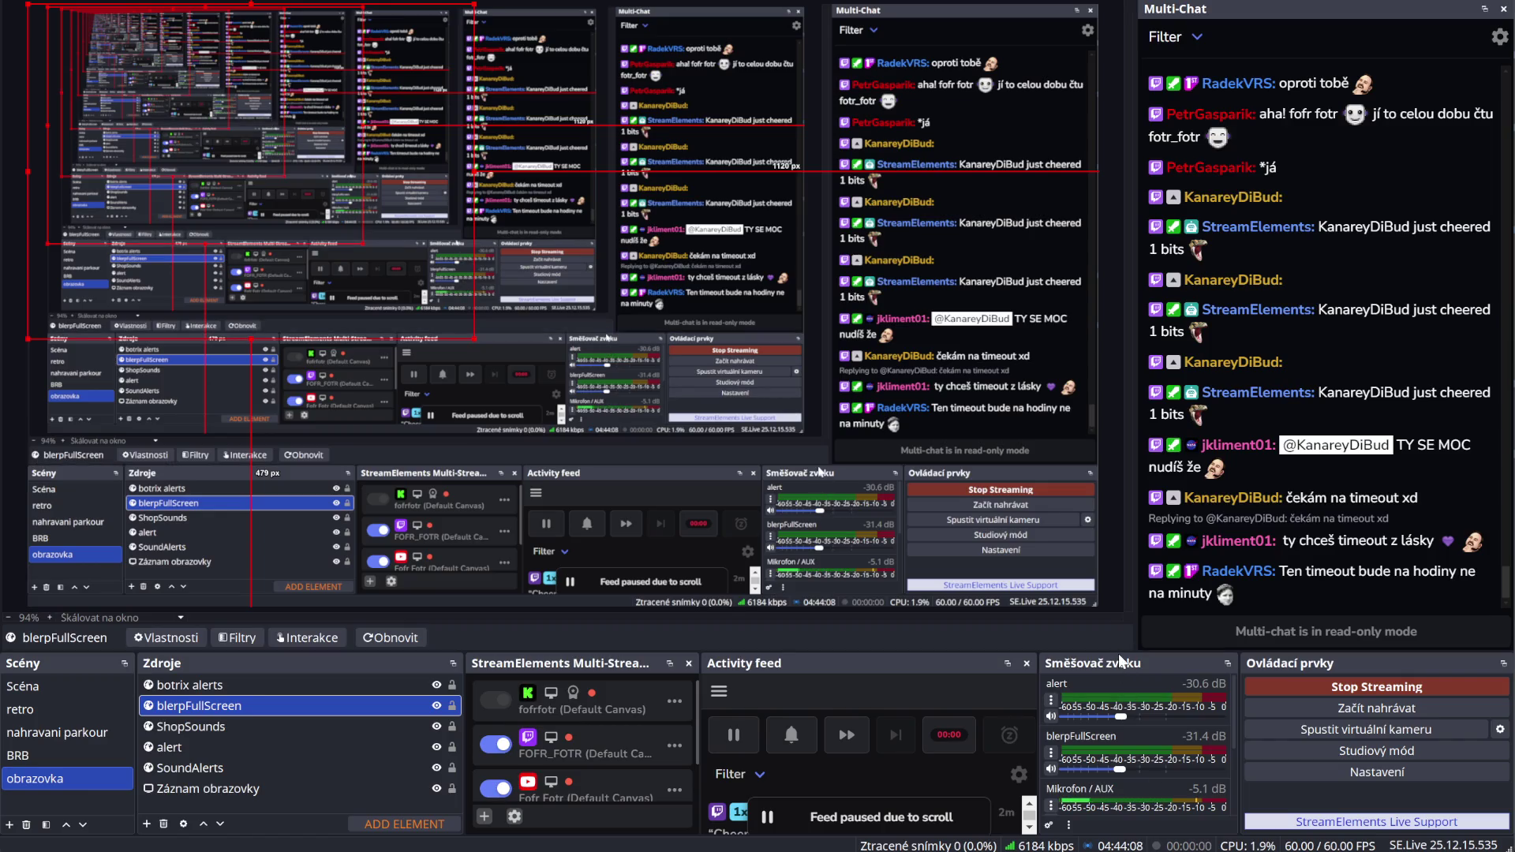
left_click_drag(1119, 652, 1123, 261)
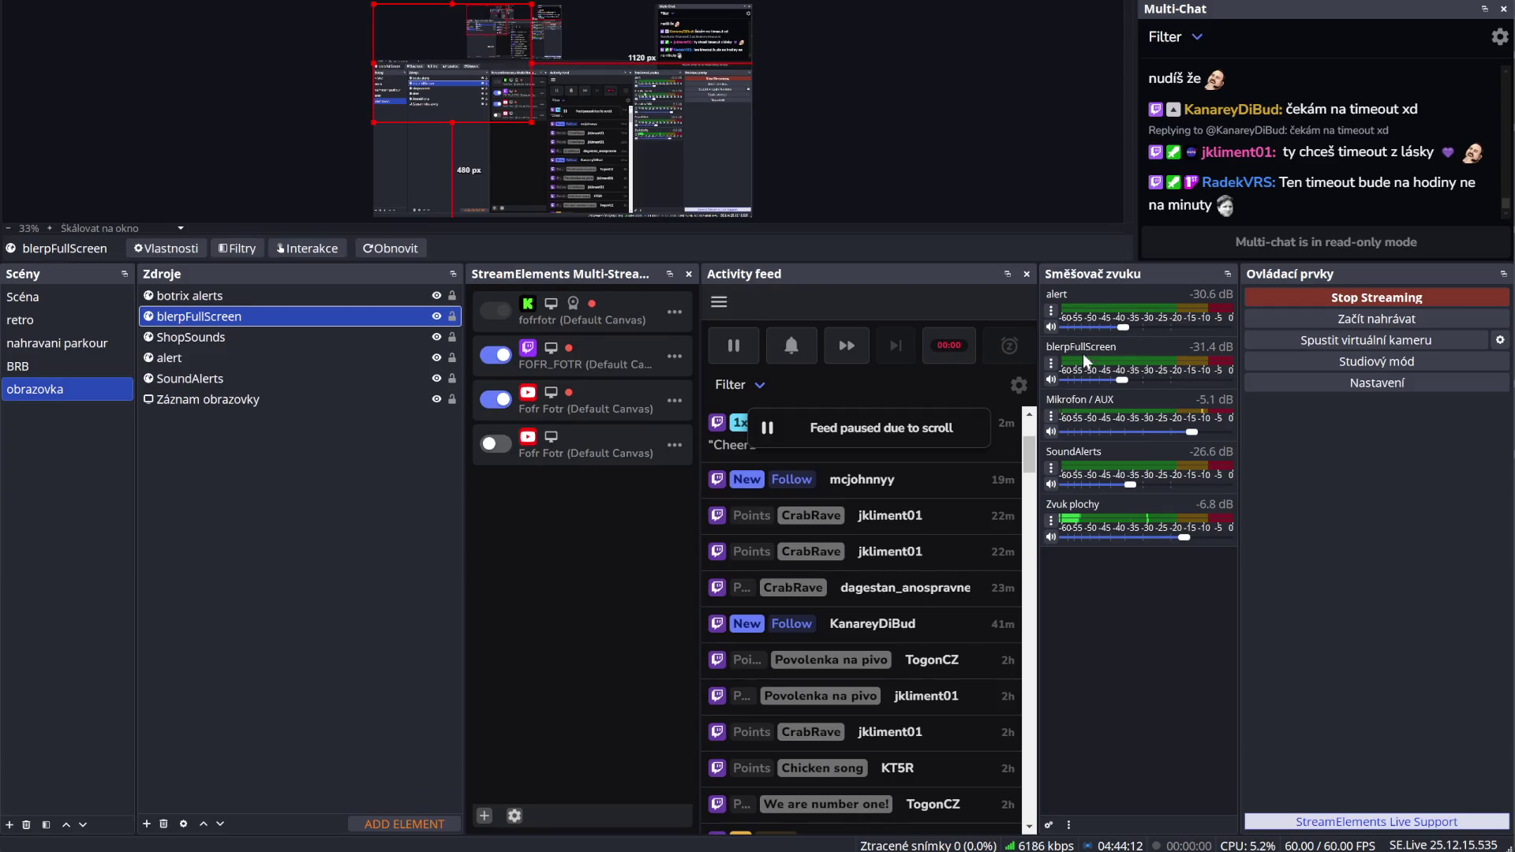